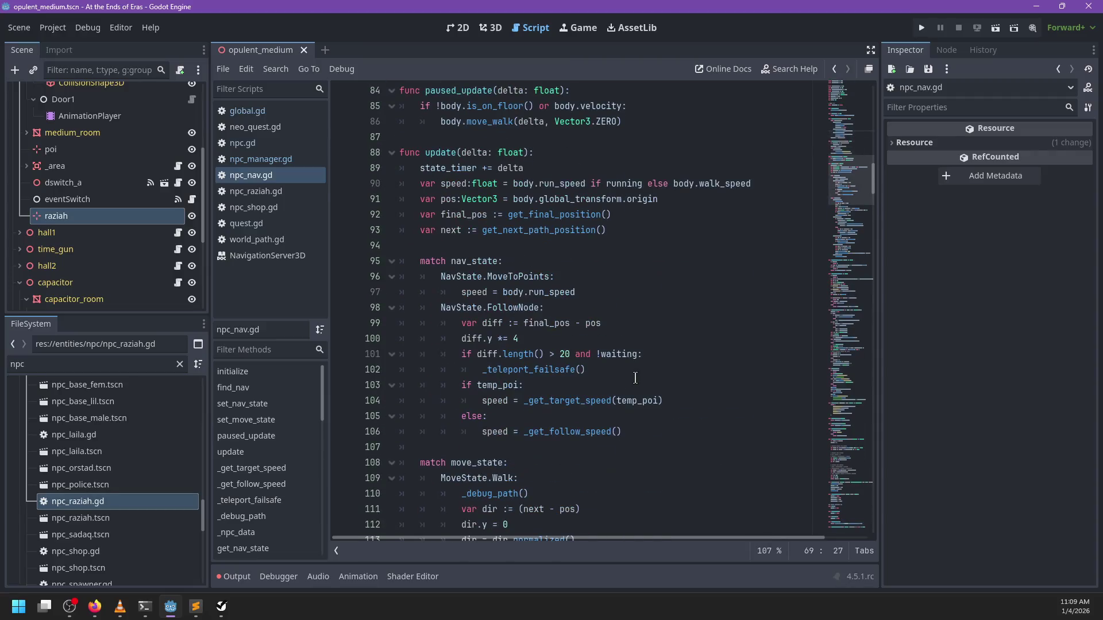
{"action": "scroll", "coordinate": [635, 377], "scroll_direction": "down", "scroll_amount": 17}
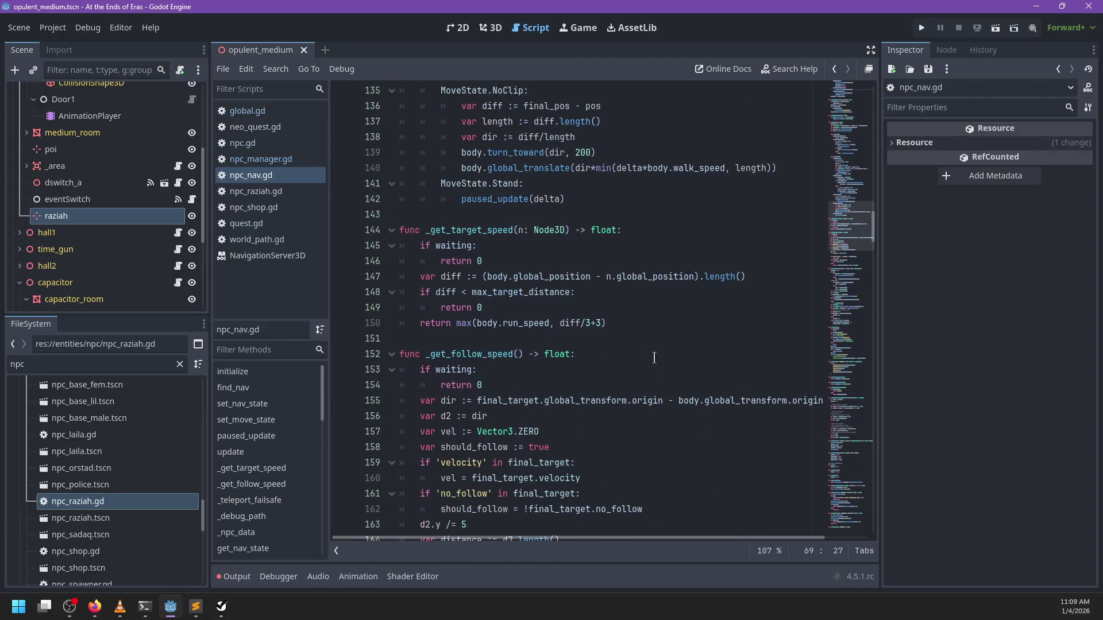
Search the script for nav_path, stepping through the matches to line 66, and save
{"action": "key", "text": "ctrl+f"}
{"action": "type", "text": "nav_poin"}
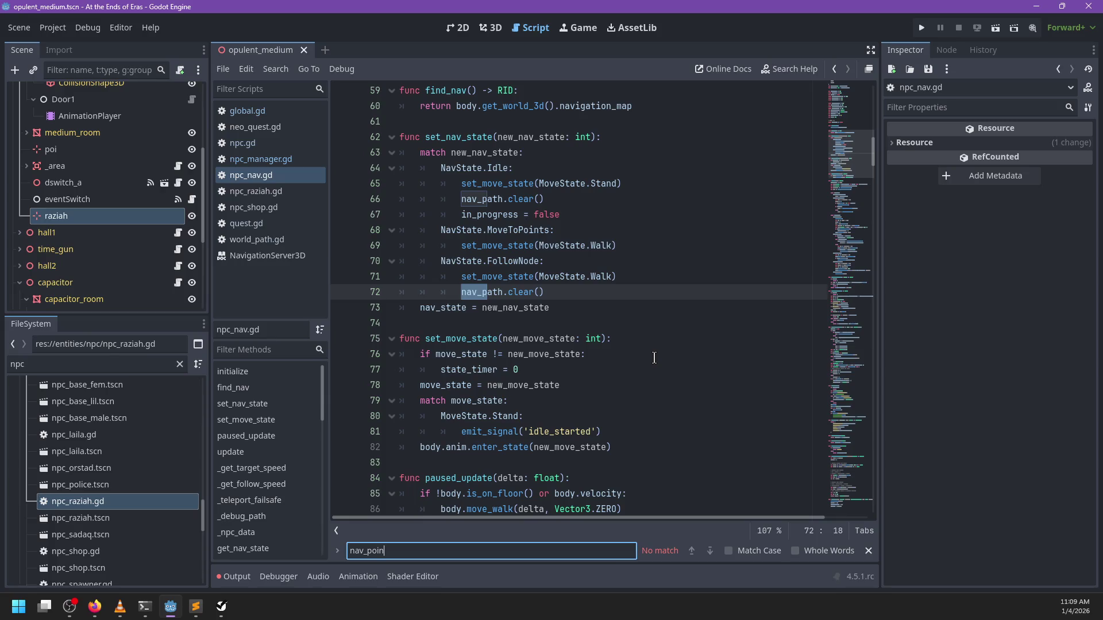
{"action": "key", "text": "BackSpace"}
{"action": "type", "text": "ath"}
{"action": "key", "text": "Return"}
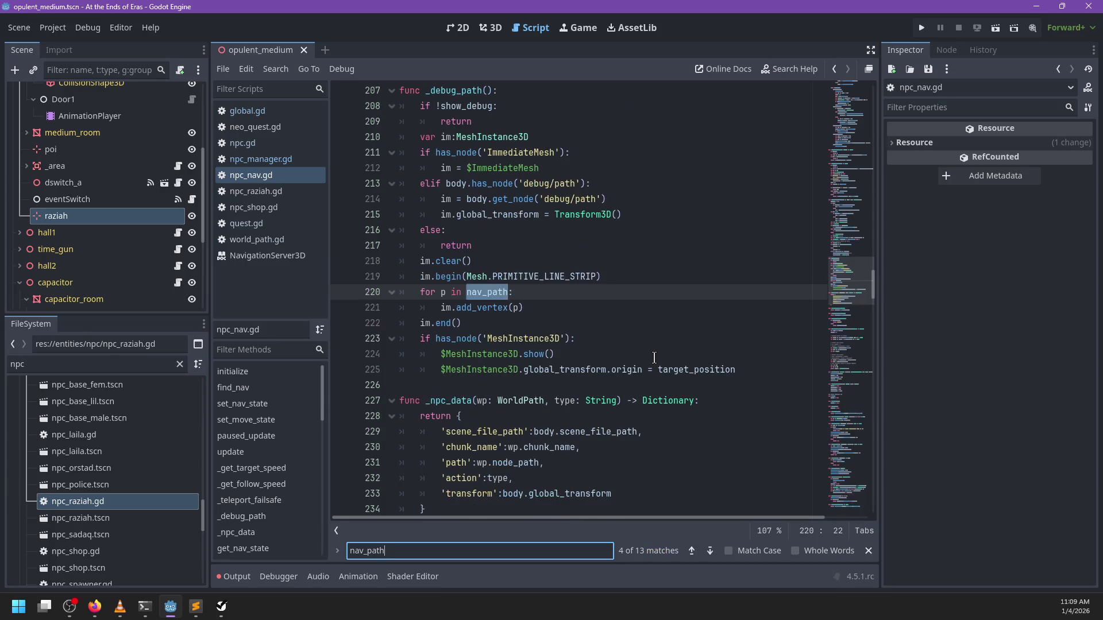
{"action": "key", "text": "Return"}
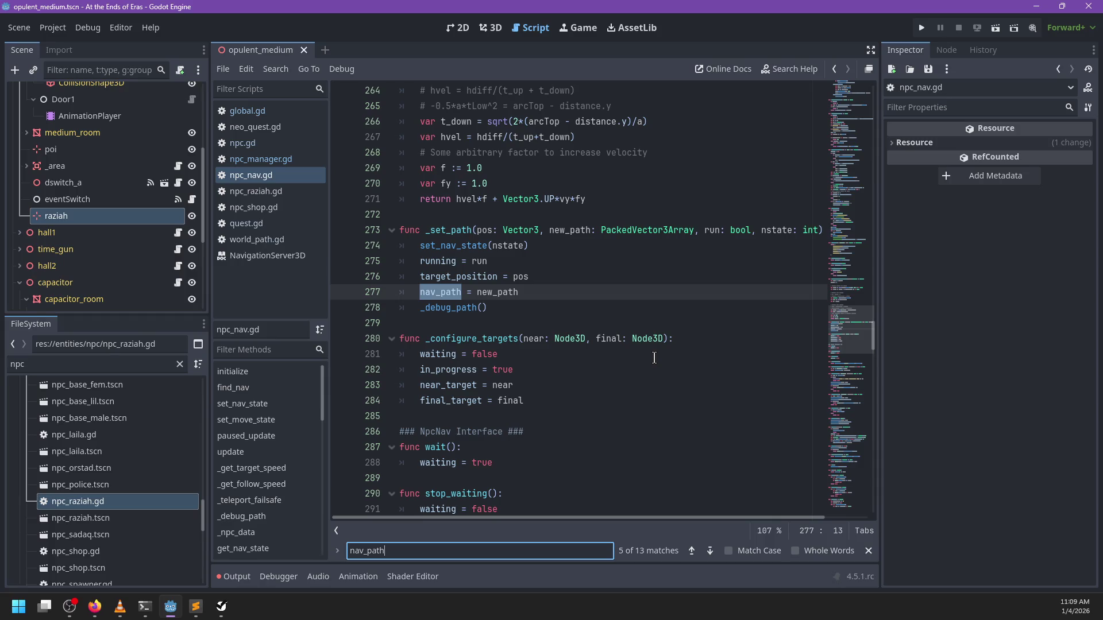
{"action": "key", "text": "Return"}
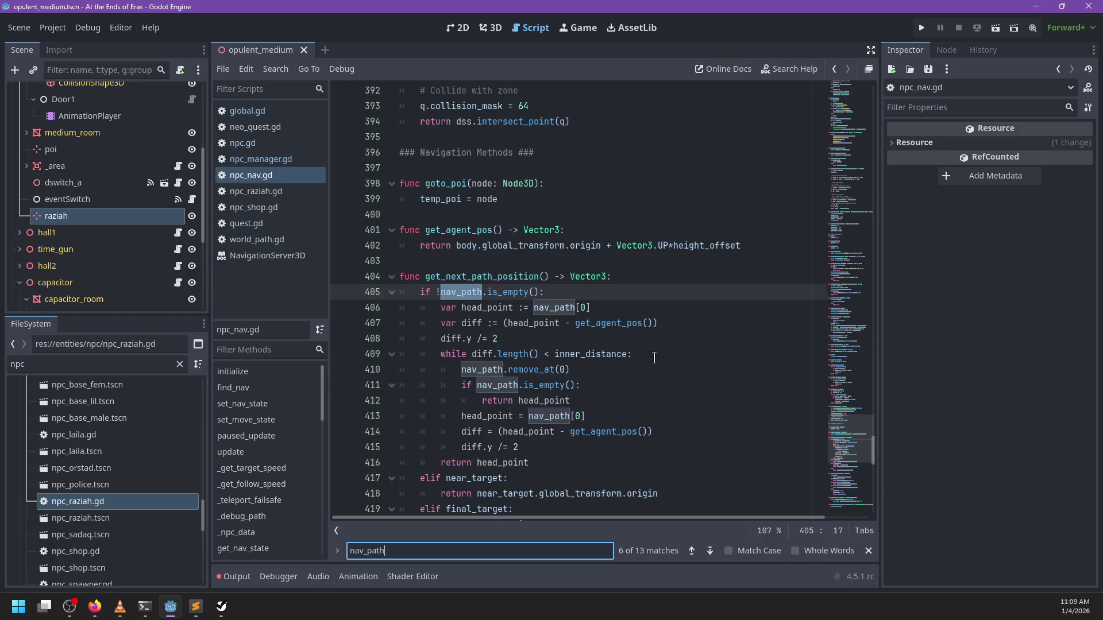
{"action": "key", "text": "Return"}
{"action": "key", "text": "Return"}
{"action": "key", "text": "Return"}
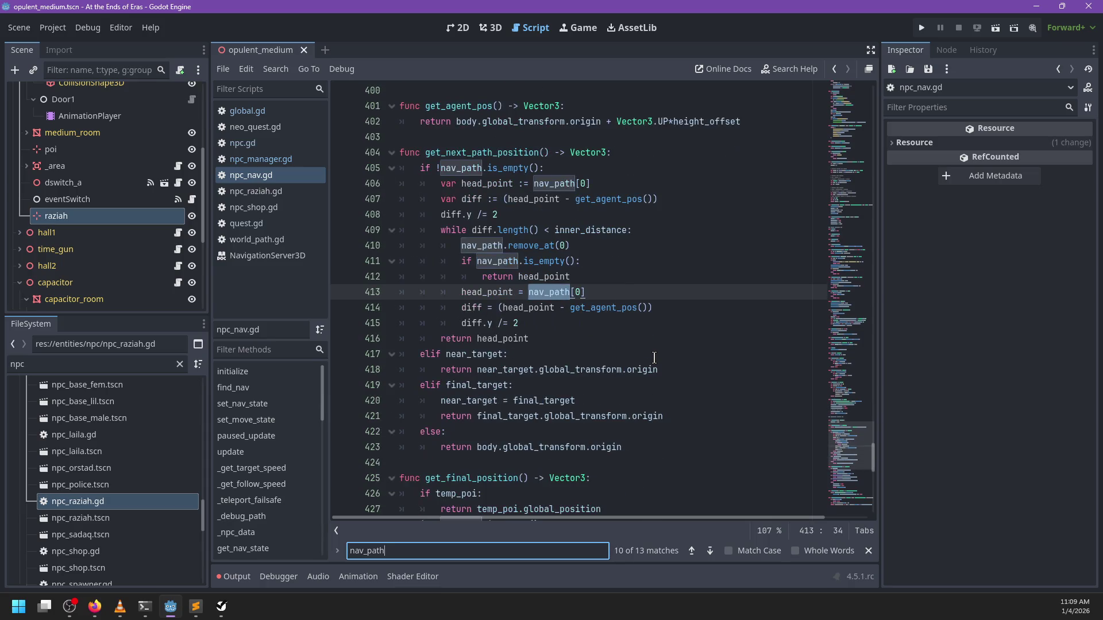
{"action": "key", "text": "Return"}
{"action": "key", "text": "Return"}
{"action": "key", "text": "Return"}
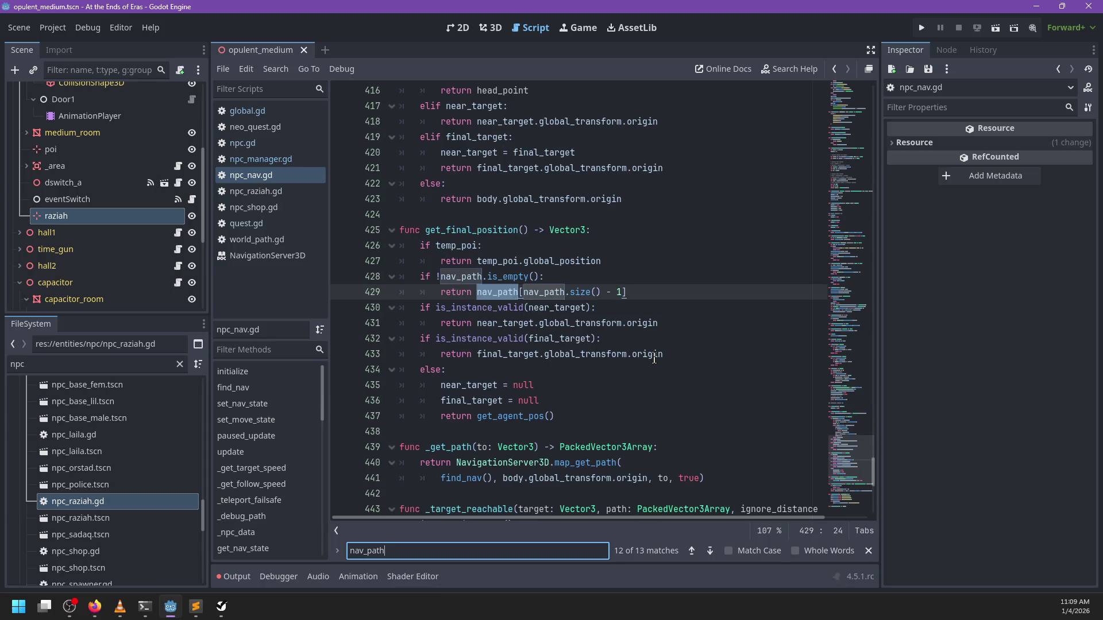
{"action": "key", "text": "Return"}
{"action": "key", "text": "Escape"}
{"action": "key", "text": "ctrl+s"}
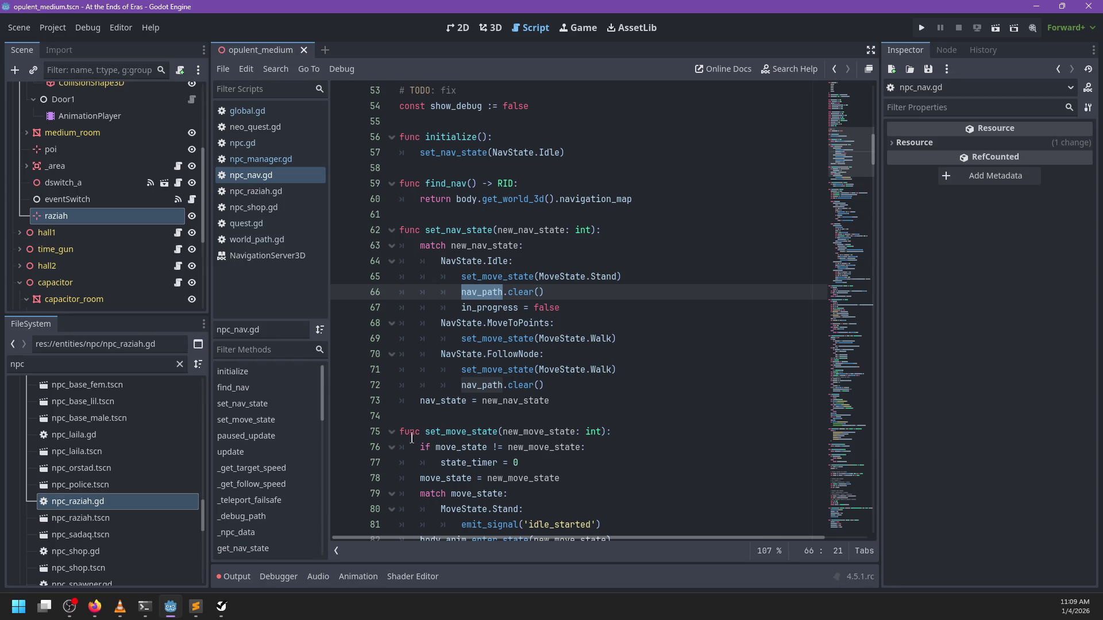
Check the output log's parse errors, then select the root opulent_medium node in 2D view
{"action": "left_click", "coordinate": [233, 576]}
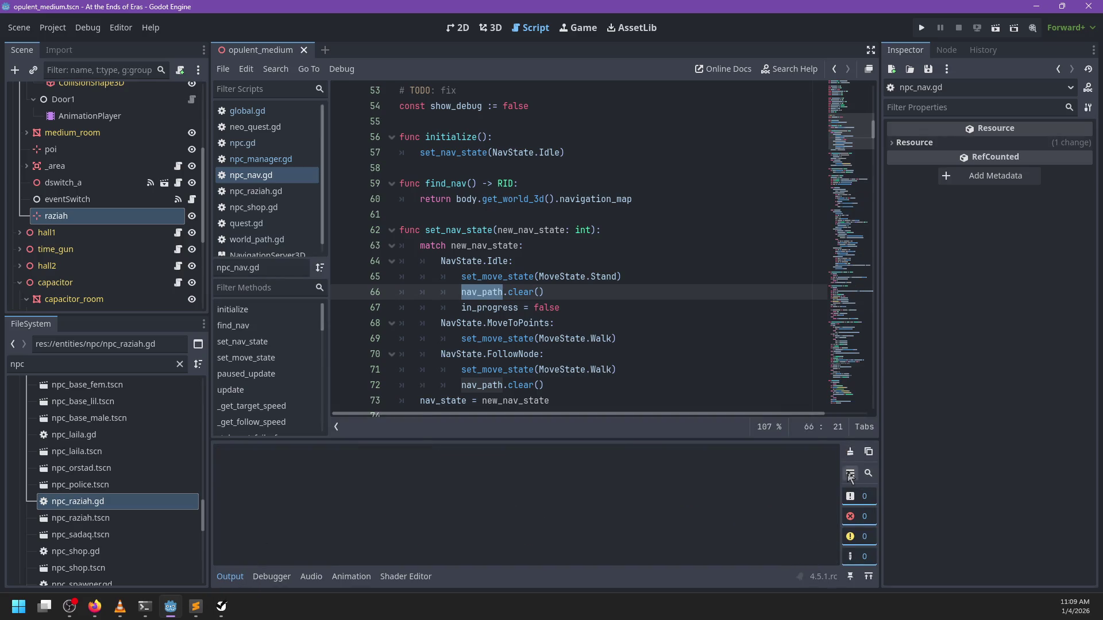
{"action": "left_click", "coordinate": [233, 576]}
{"action": "scroll", "coordinate": [611, 316], "scroll_direction": "up", "scroll_amount": 15}
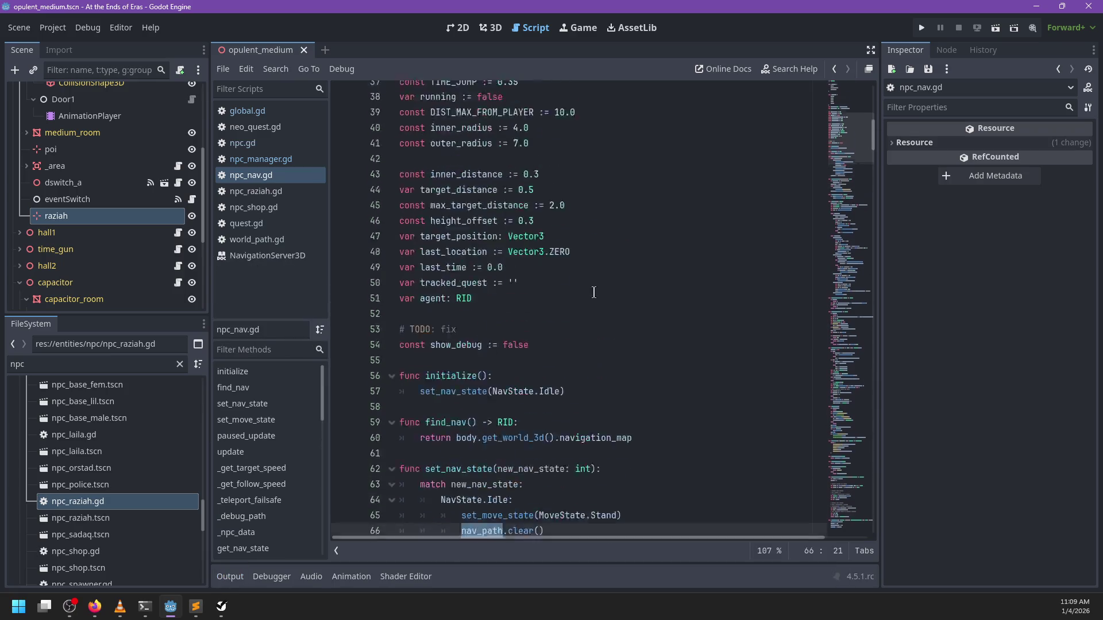
{"action": "scroll", "coordinate": [62, 131], "scroll_direction": "up", "scroll_amount": 5}
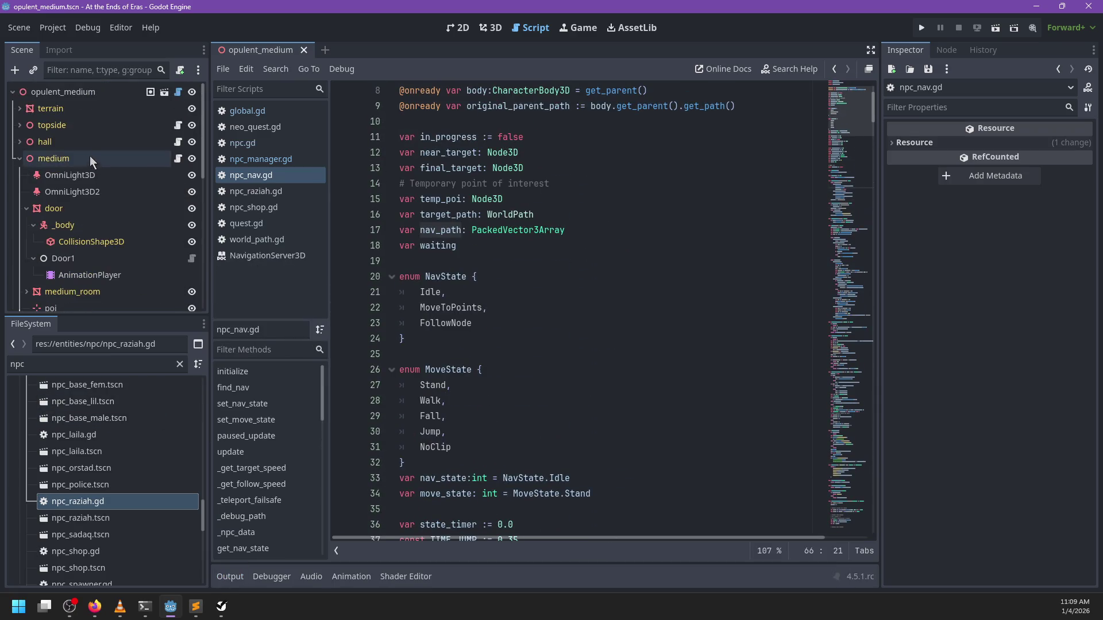
{"action": "left_click", "coordinate": [64, 92]}
{"action": "left_click", "coordinate": [494, 27]}
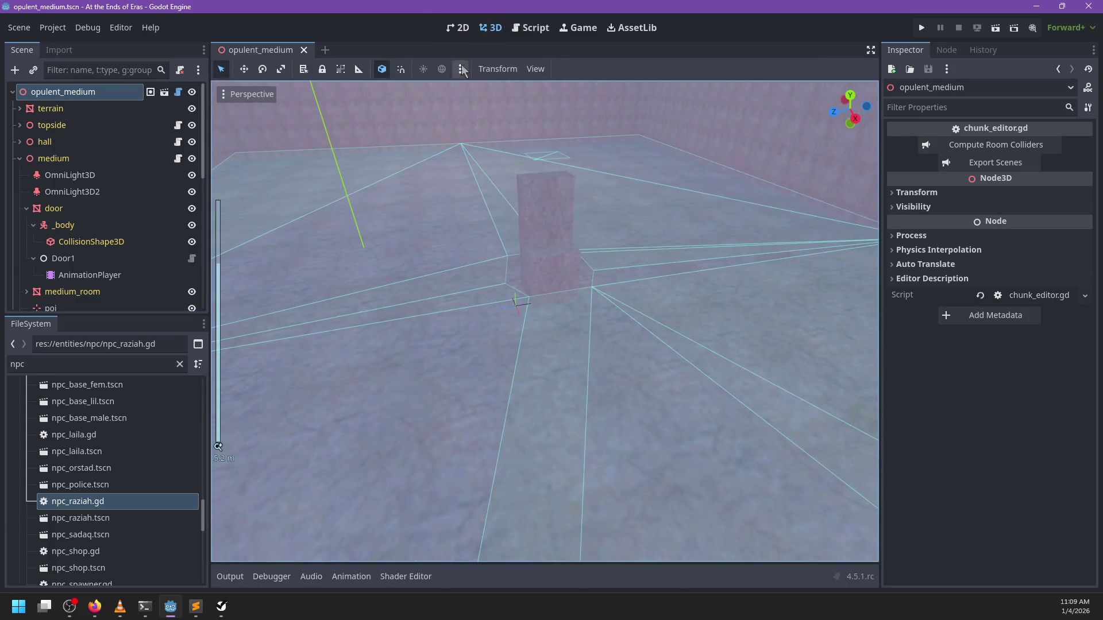
{"action": "left_click", "coordinate": [458, 27]}
Add a VBoxContainer node to the scene and name it debug_quest_ui
{"action": "key", "text": "ctrl+a"}
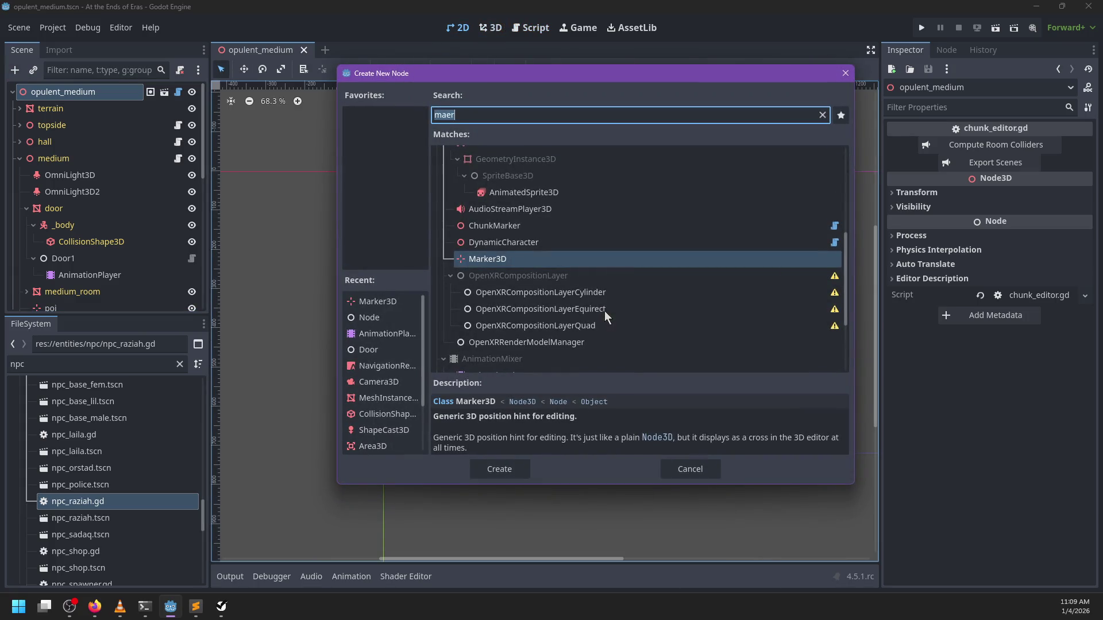
{"action": "type", "text": "vbox"}
{"action": "key", "text": "Return"}
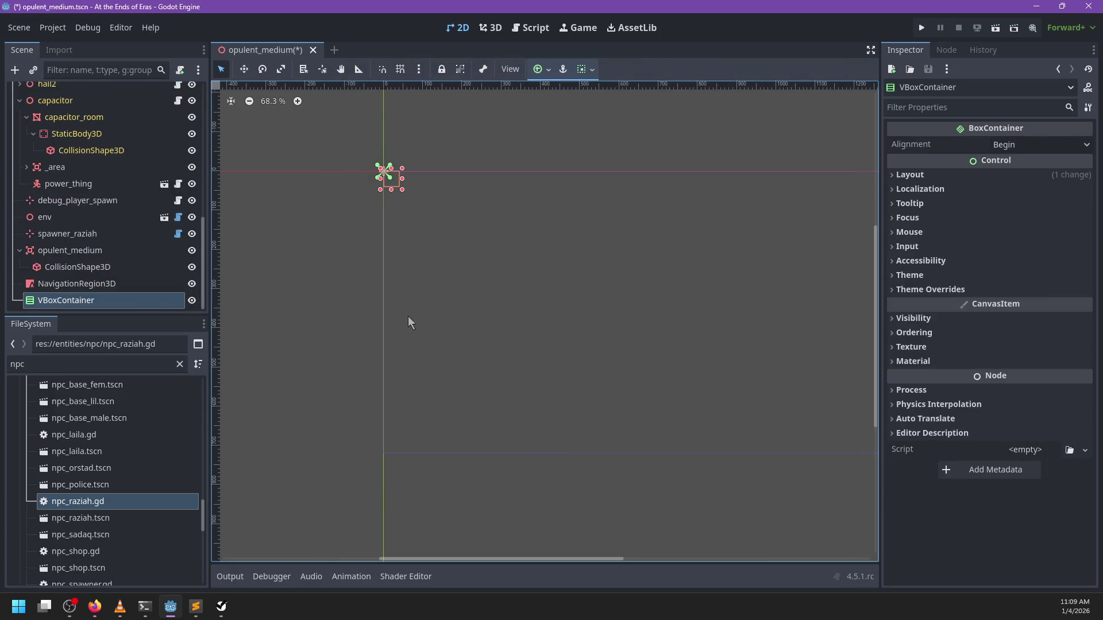
{"action": "double_click", "coordinate": [132, 297]}
{"action": "type", "text": "debug_q"}
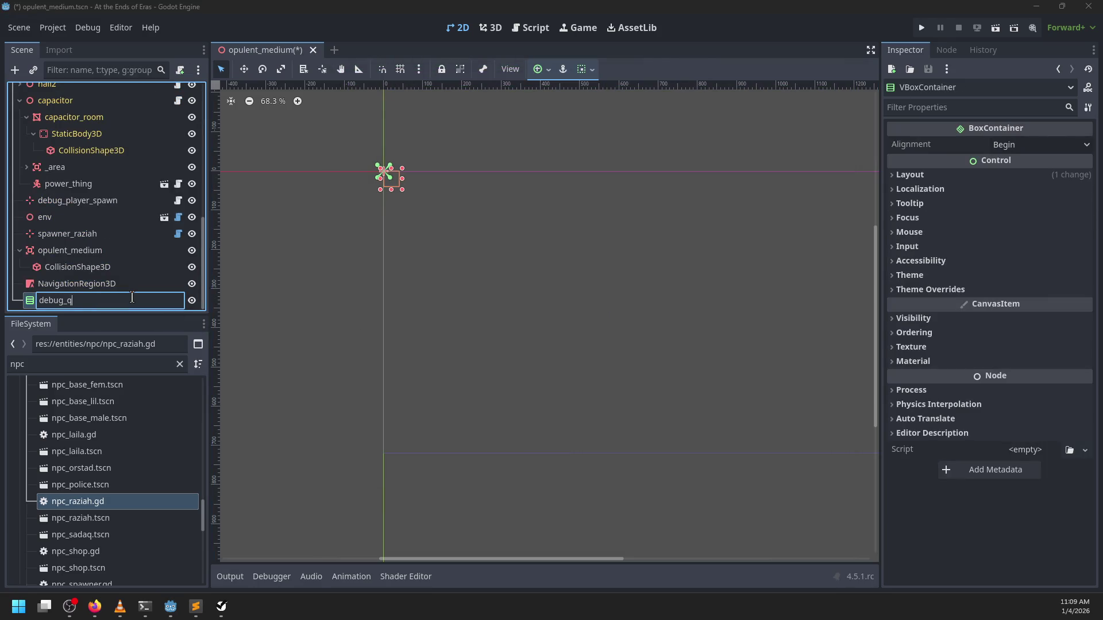
{"action": "type", "text": "uest_ui"}
{"action": "key", "text": "Return"}
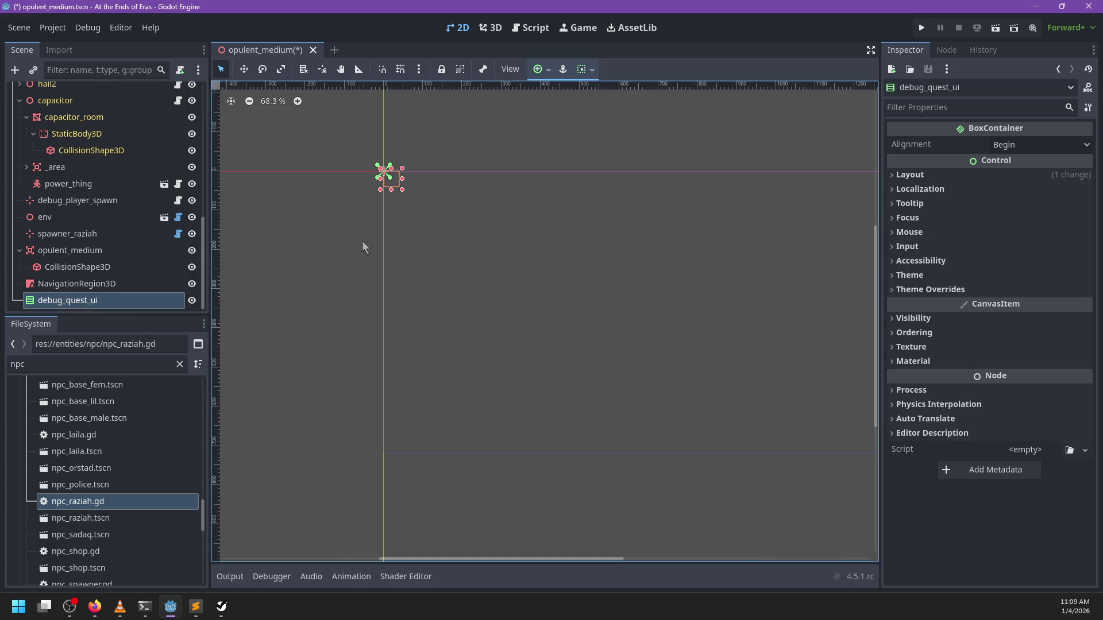
Drag debug_quest_ui and its anchors into a large rectangle, save, and open Project Settings
{"action": "mouse_move", "coordinate": [402, 190]}
{"action": "left_mouse_down"}
{"action": "mouse_move", "coordinate": [471, 260]}
{"action": "mouse_move", "coordinate": [505, 265]}
{"action": "left_mouse_up"}
{"action": "mouse_move", "coordinate": [371, 227]}
{"action": "left_mouse_down"}
{"action": "mouse_move", "coordinate": [466, 308]}
{"action": "mouse_move", "coordinate": [456, 303]}
{"action": "mouse_move", "coordinate": [464, 298]}
{"action": "left_mouse_up"}
{"action": "left_click_drag", "start_coordinate": [368, 225], "coordinate": [372, 228]}
{"action": "scroll", "coordinate": [582, 294], "scroll_direction": "down", "scroll_amount": 5}
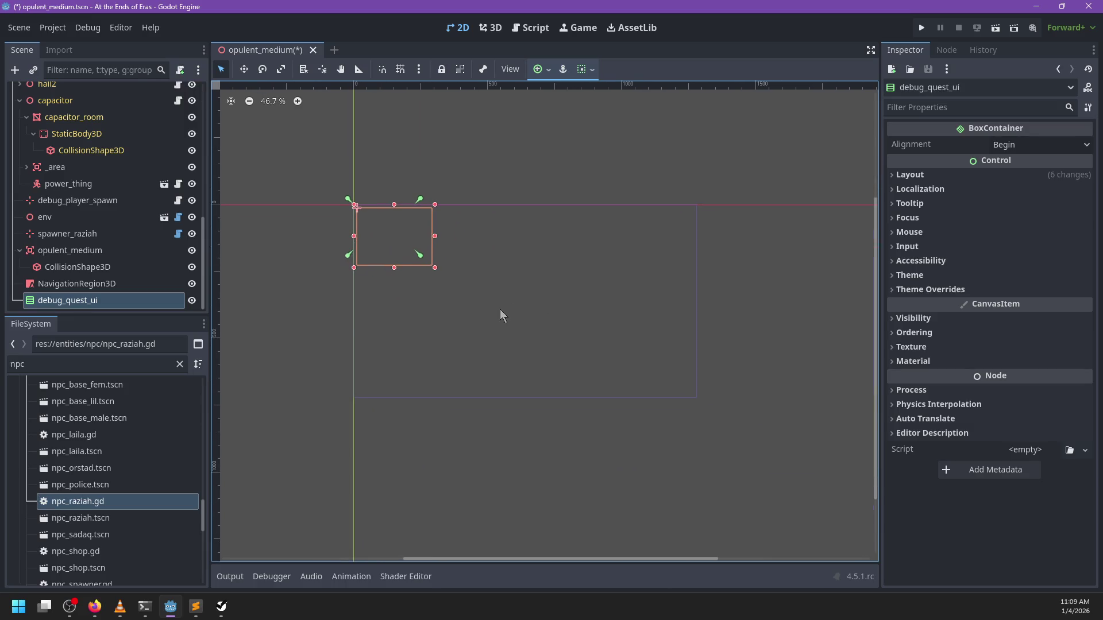
{"action": "scroll", "coordinate": [493, 303], "scroll_direction": "up", "scroll_amount": 1}
{"action": "key", "text": "ctrl+s"}
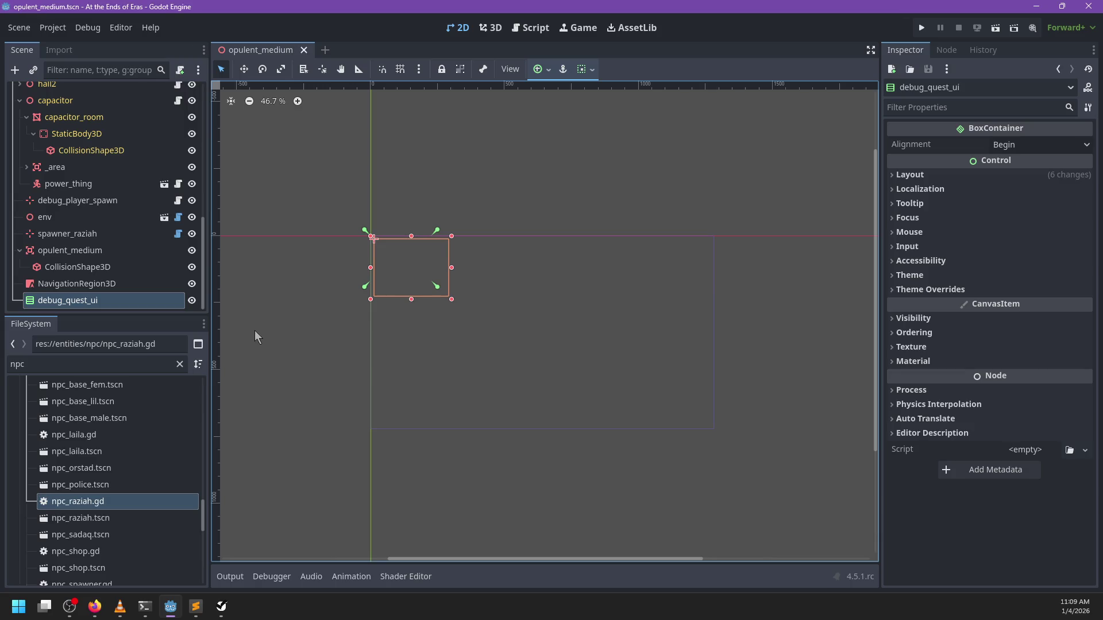
{"action": "left_click", "coordinate": [52, 27]}
{"action": "left_click", "coordinate": [69, 42]}
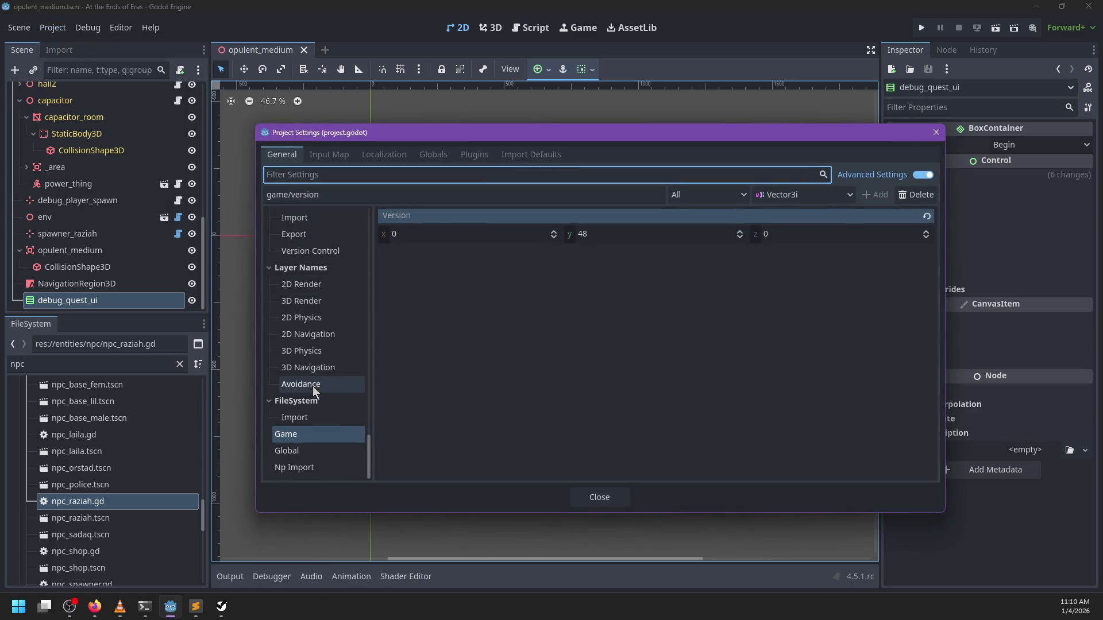
Set the window viewport width to 1920 and height to 1080
{"action": "scroll", "coordinate": [322, 361], "scroll_direction": "down", "scroll_amount": 5}
{"action": "scroll", "coordinate": [322, 361], "scroll_direction": "down", "scroll_amount": 5}
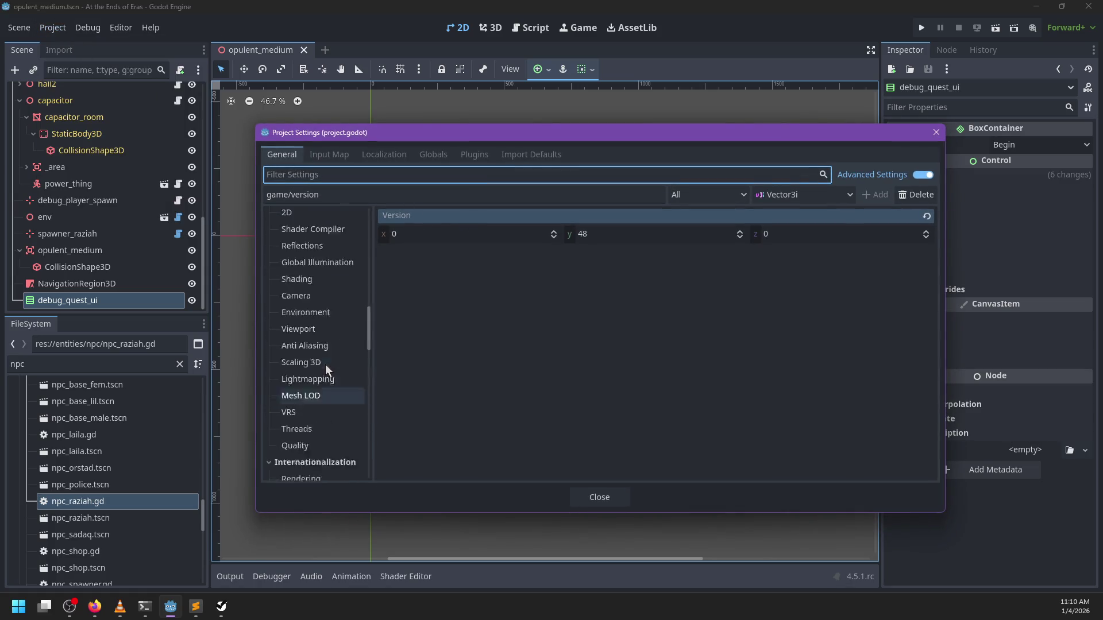
{"action": "left_click", "coordinate": [309, 171]}
{"action": "type", "text": "canvas"}
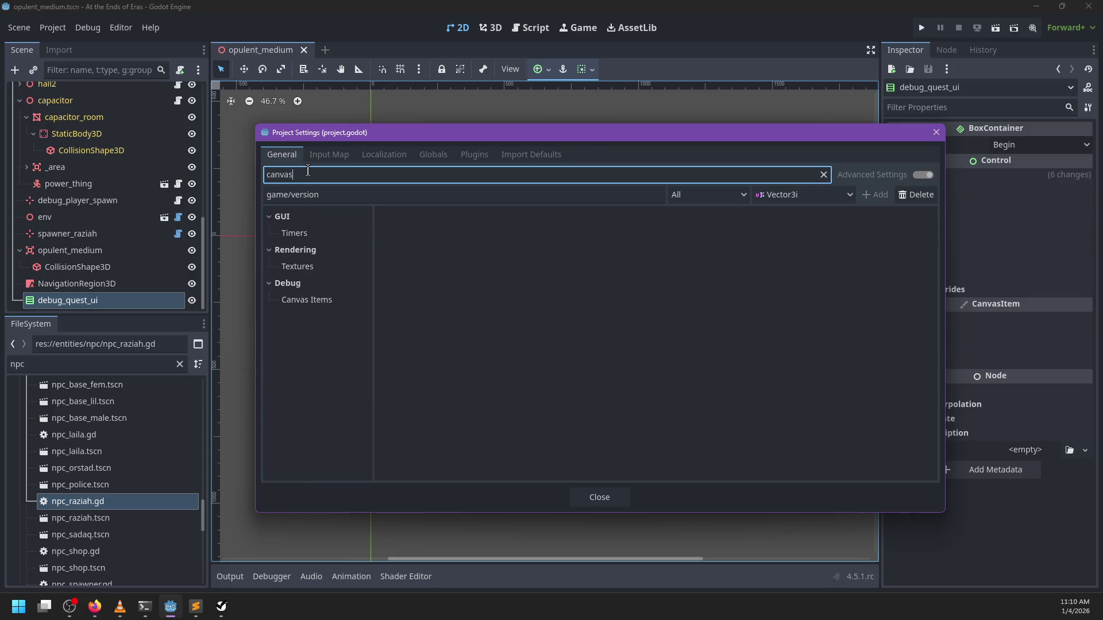
{"action": "key", "text": "BackSpace"}
{"action": "key", "text": "BackSpace"}
{"action": "key", "text": "BackSpace"}
{"action": "type", "text": "window"}
{"action": "left_click", "coordinate": [364, 233]}
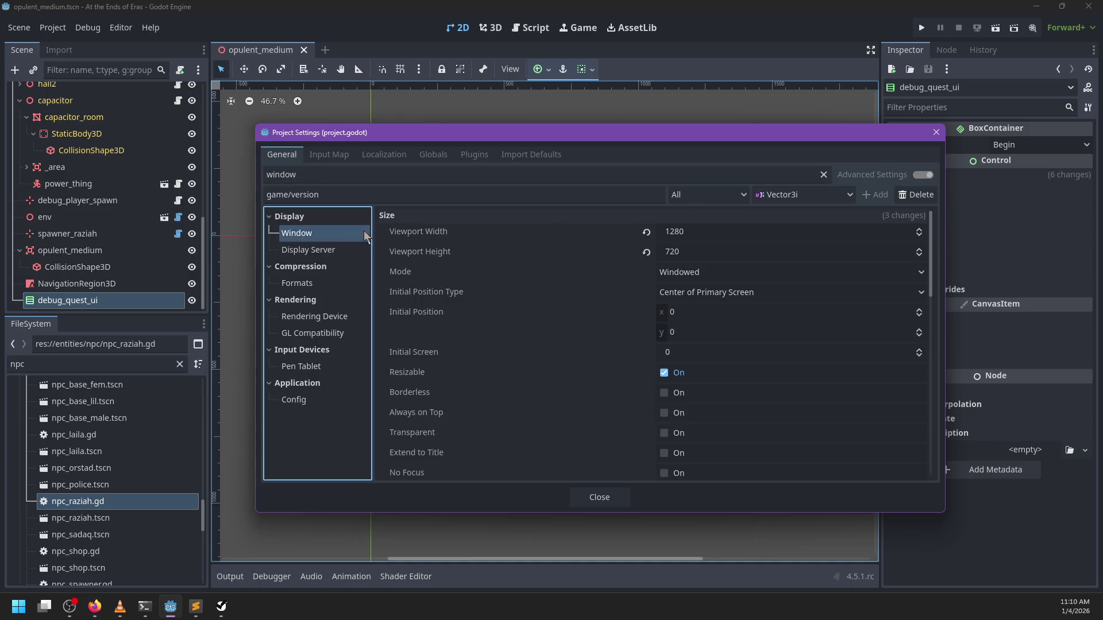
{"action": "left_click", "coordinate": [696, 233]}
{"action": "type", "text": "1920"}
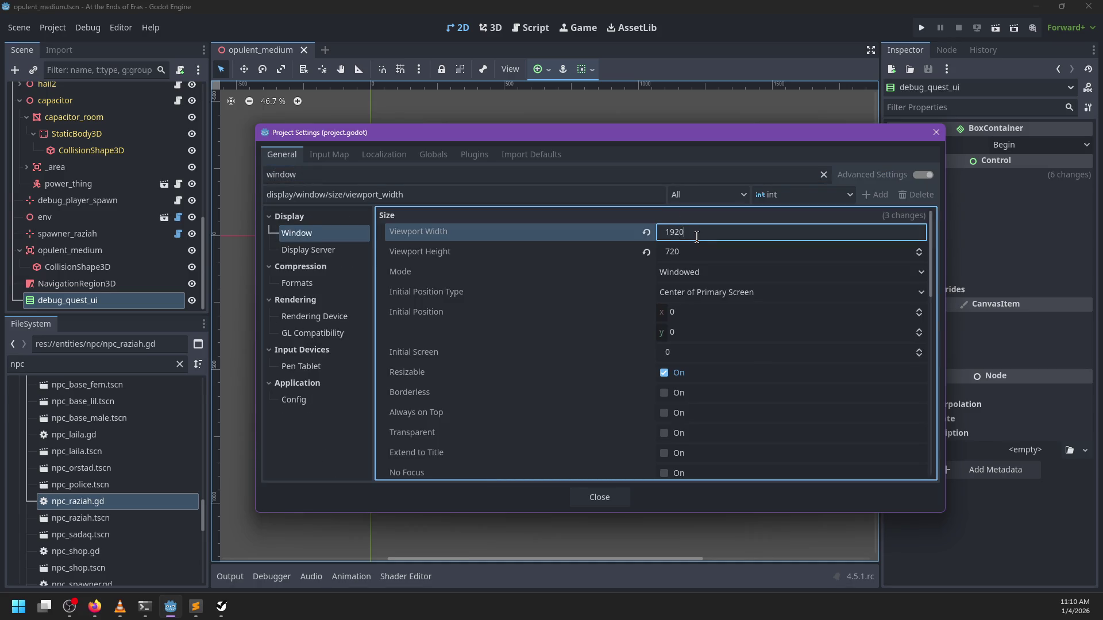
{"action": "key", "text": "Tab"}
{"action": "type", "text": "1080"}
Set the stretch mode to canvas_items, keeping scale mode fractional, then close settings and save
{"action": "double_click", "coordinate": [383, 174]}
{"action": "type", "text": "stret"}
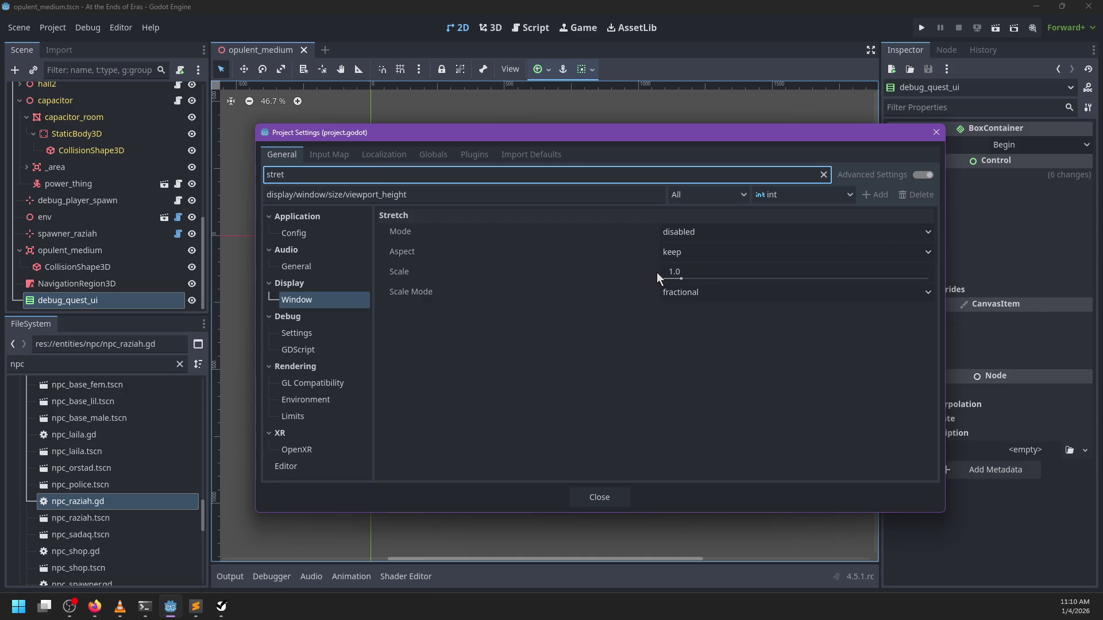
{"action": "left_click", "coordinate": [720, 295]}
{"action": "left_click", "coordinate": [720, 295]}
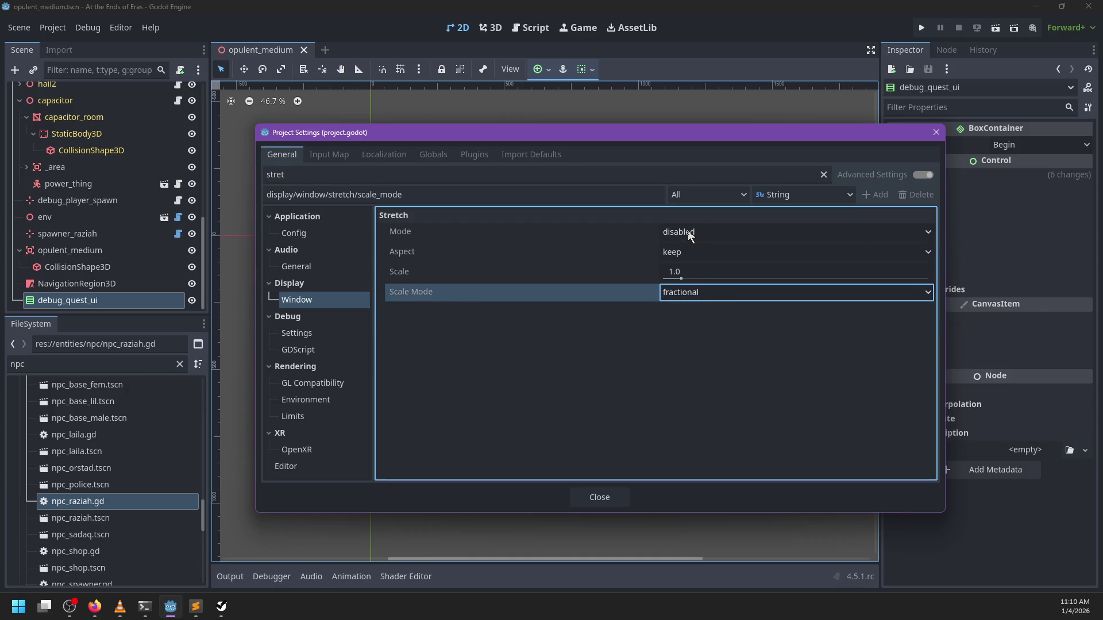
{"action": "left_click", "coordinate": [690, 233]}
{"action": "left_click", "coordinate": [702, 276]}
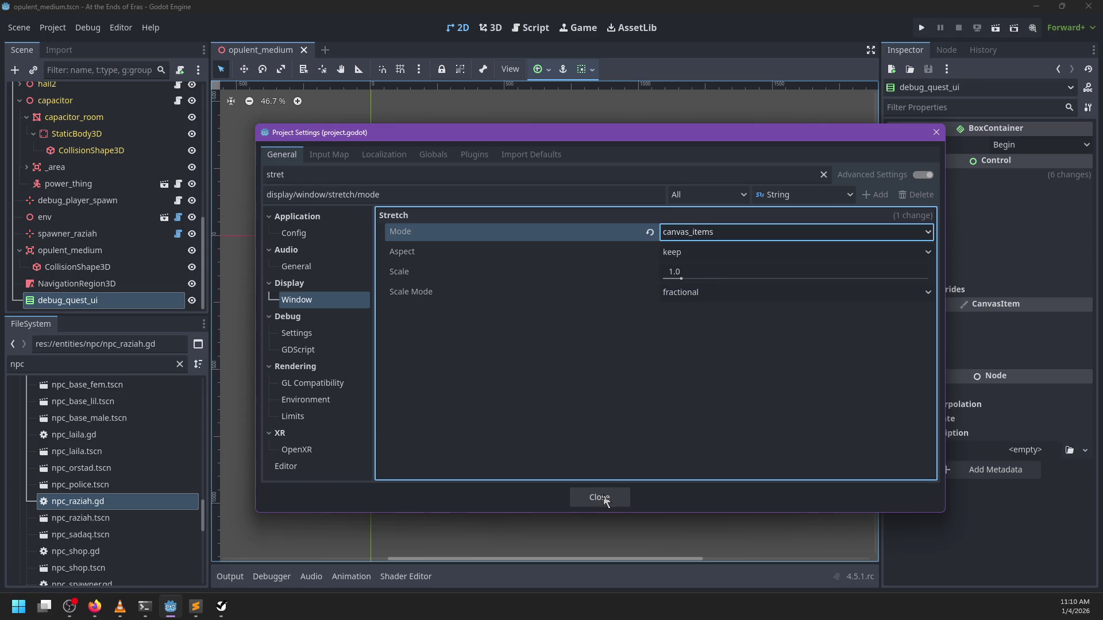
{"action": "left_click", "coordinate": [599, 497]}
{"action": "key", "text": "ctrl+s"}
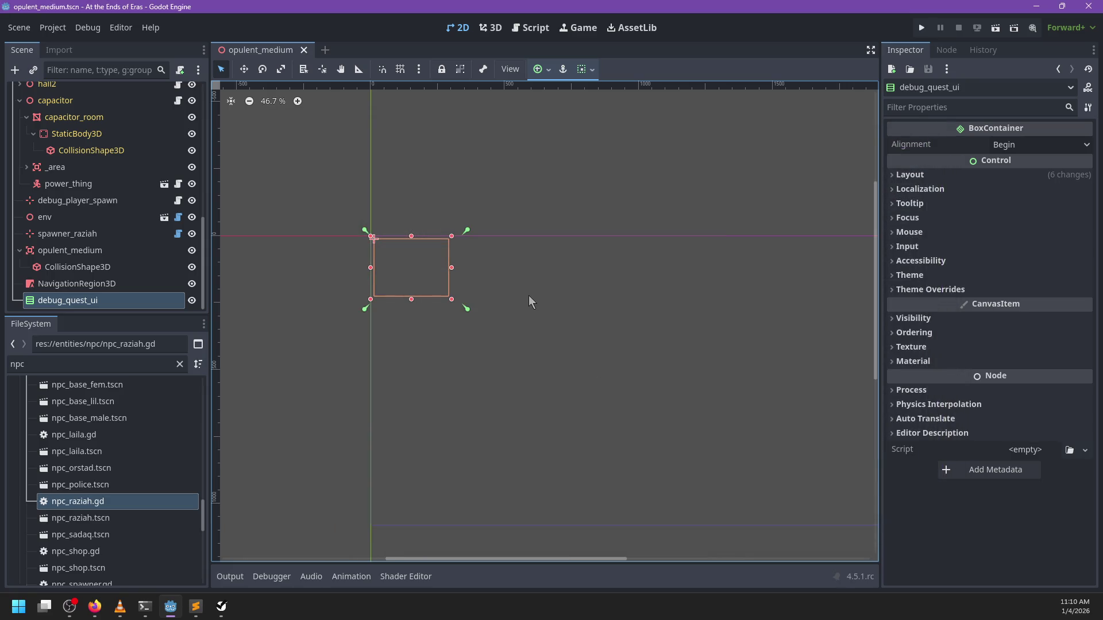
Run the project, then insert id as the first load_file argument before npc_scene and save
{"action": "key", "text": "F5"}
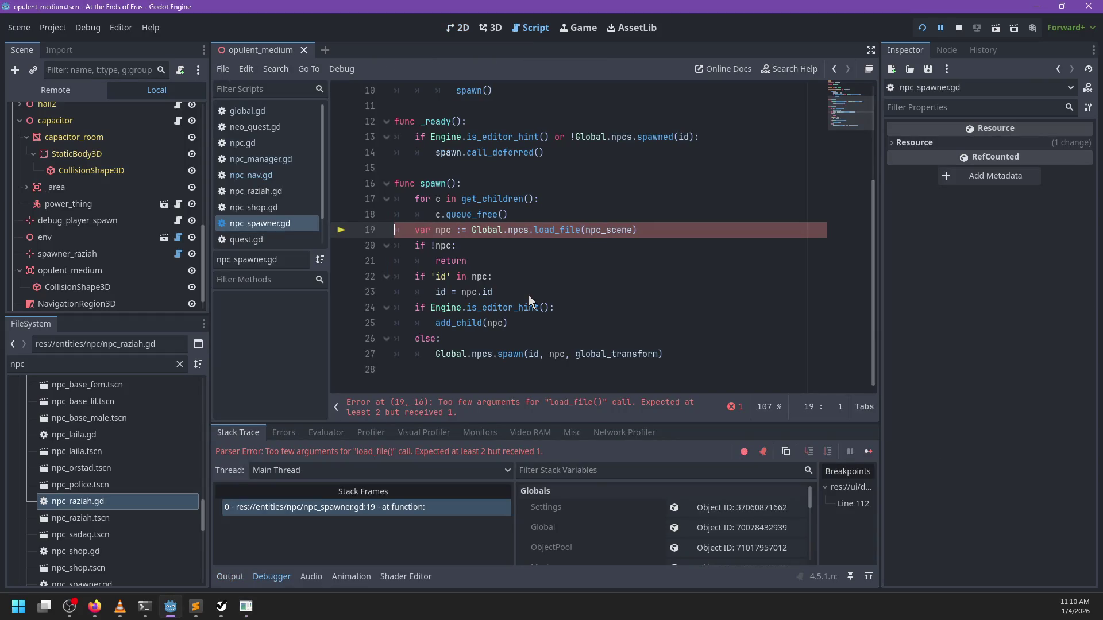
{"action": "double_click", "coordinate": [622, 230]}
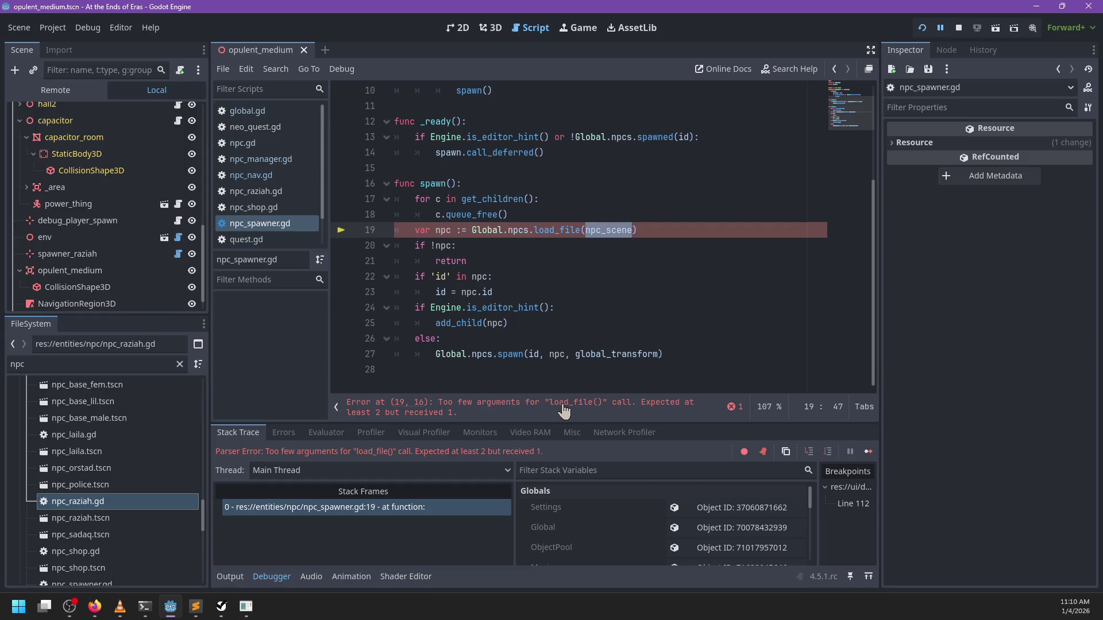
{"action": "left_click", "coordinate": [585, 230]}
{"action": "scroll", "coordinate": [686, 268], "scroll_direction": "up", "scroll_amount": 3}
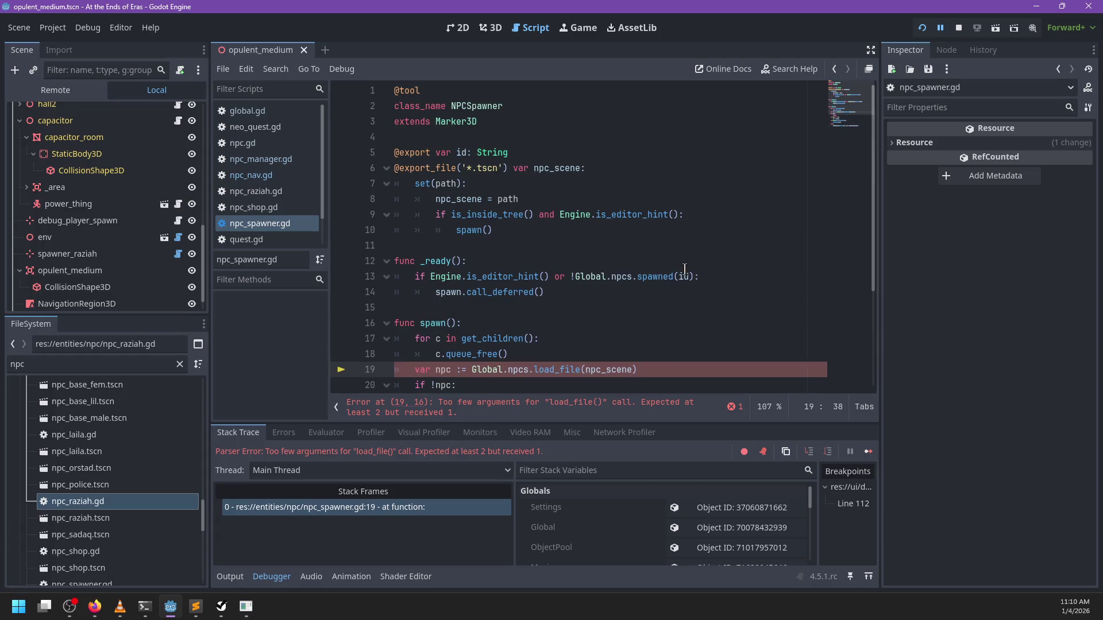
{"action": "scroll", "coordinate": [684, 269], "scroll_direction": "down", "scroll_amount": 3}
{"action": "type", "text": "id,"}
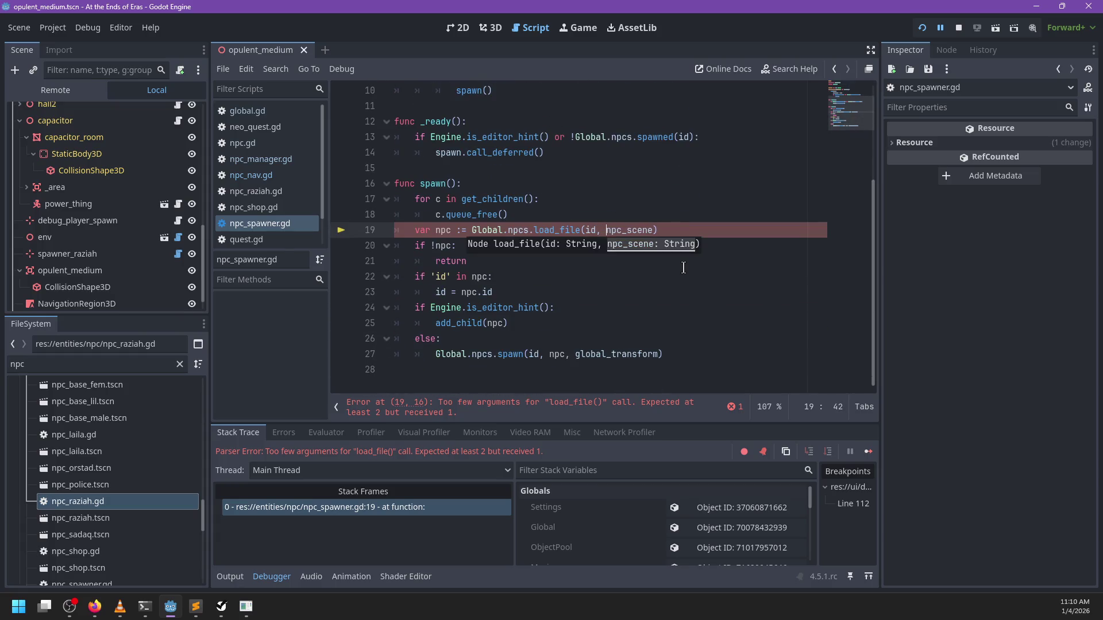
{"action": "key", "text": "ctrl+s"}
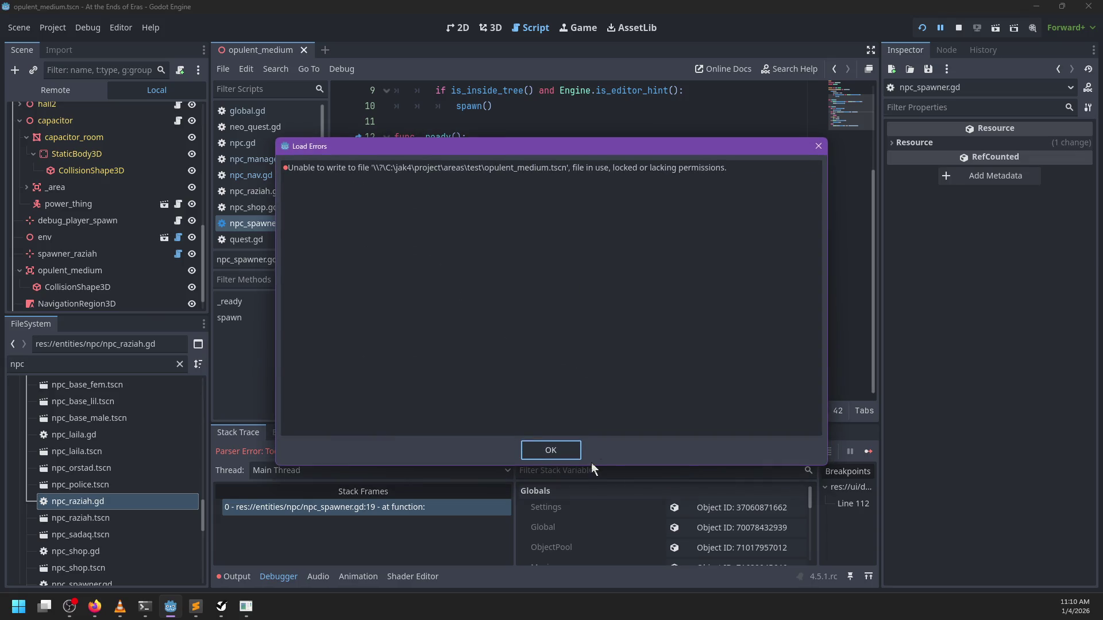
Dismiss the file write error, return to npc_spawner line 20, and run the game again
{"action": "left_click", "coordinate": [554, 451]}
{"action": "left_click", "coordinate": [550, 262]}
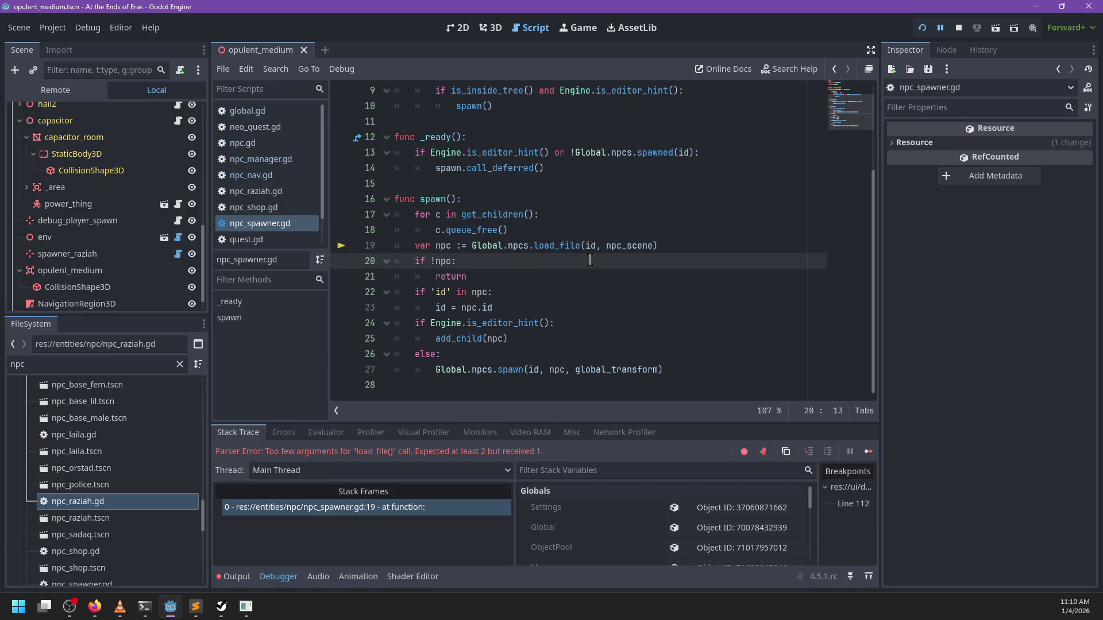
{"action": "key", "text": "F5"}
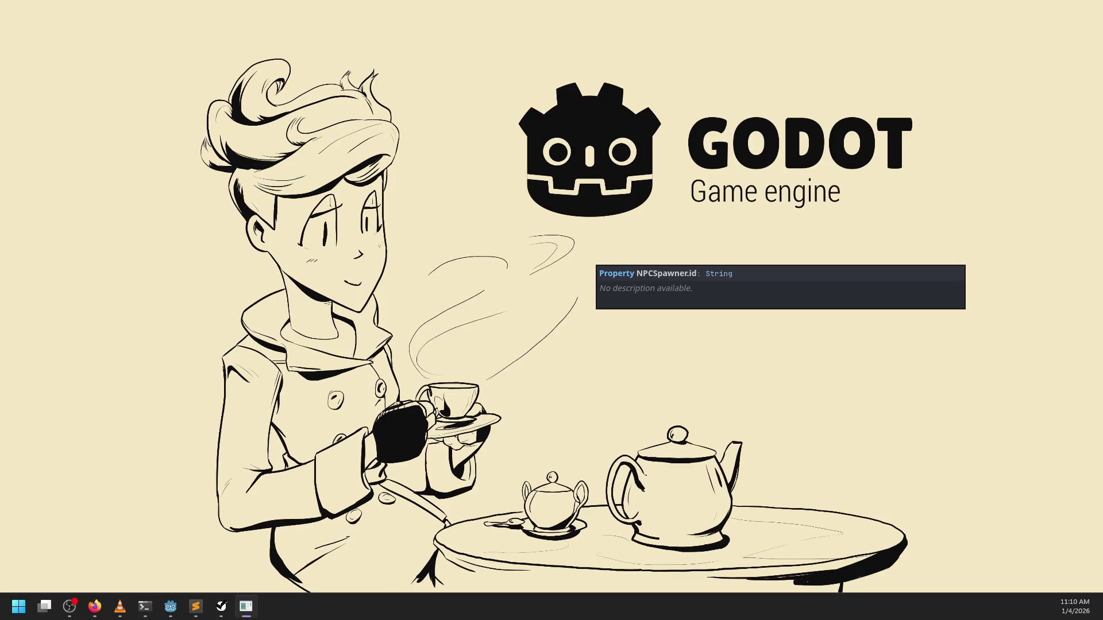
Start play from the title menu, walk up to Raziah, pause, and stop the run with F8
{"action": "key", "text": "Return"}
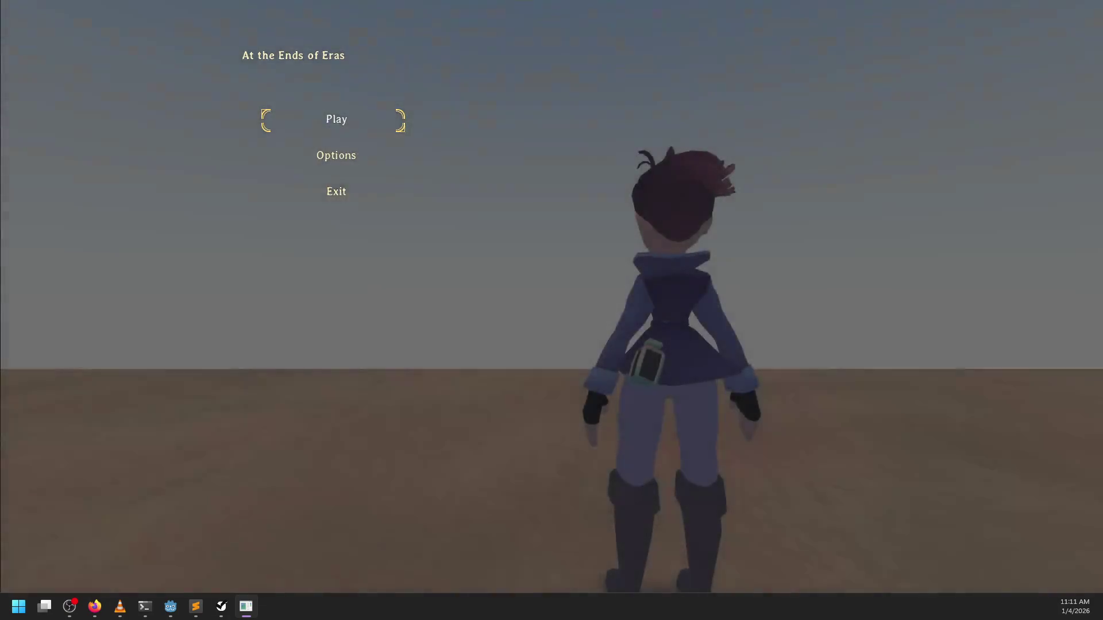
{"action": "key", "text": "w"}
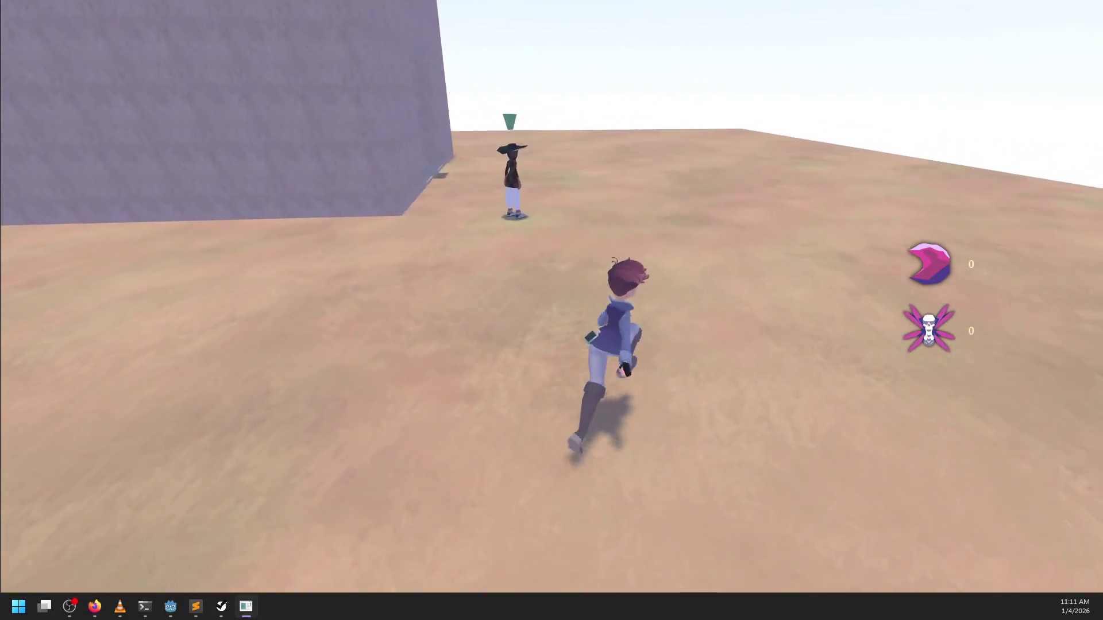
{"action": "key", "text": "w"}
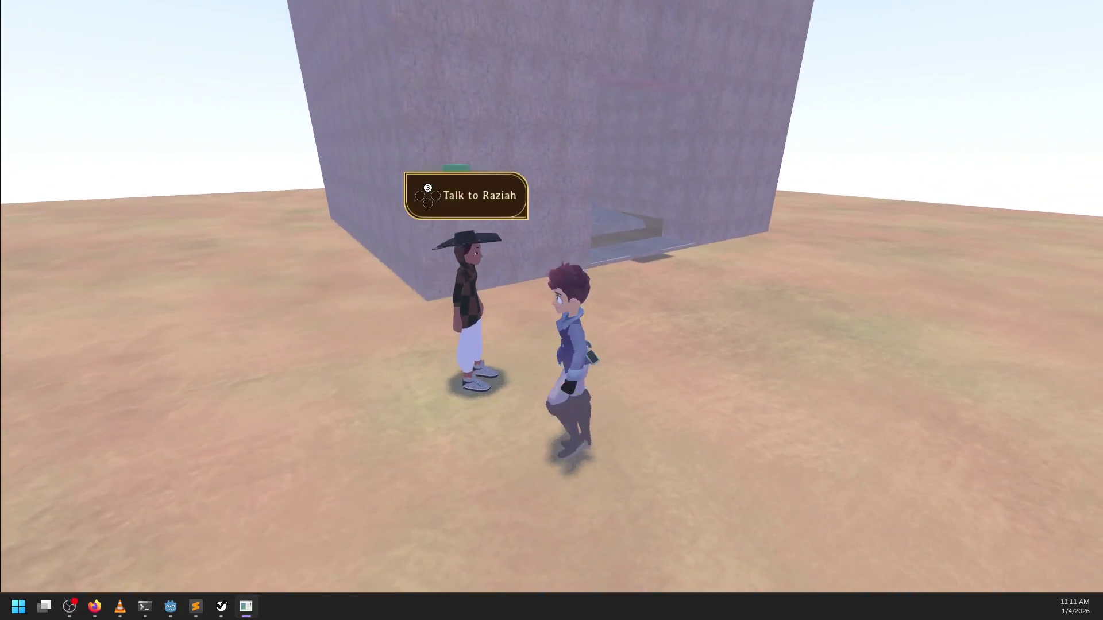
{"action": "key", "text": "Escape"}
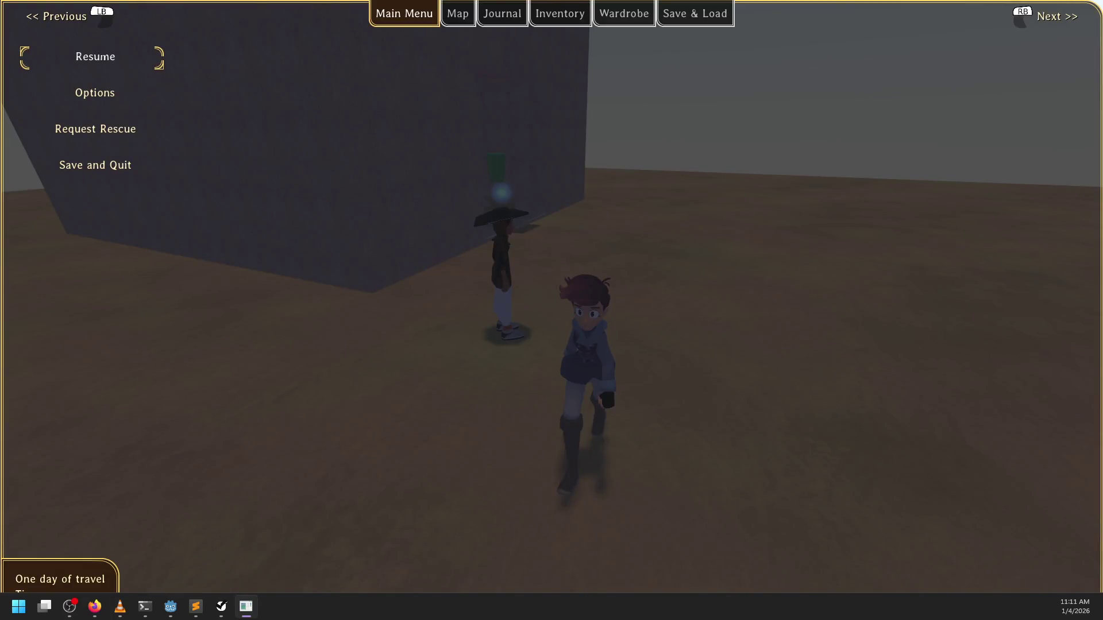
{"action": "key", "text": "F8"}
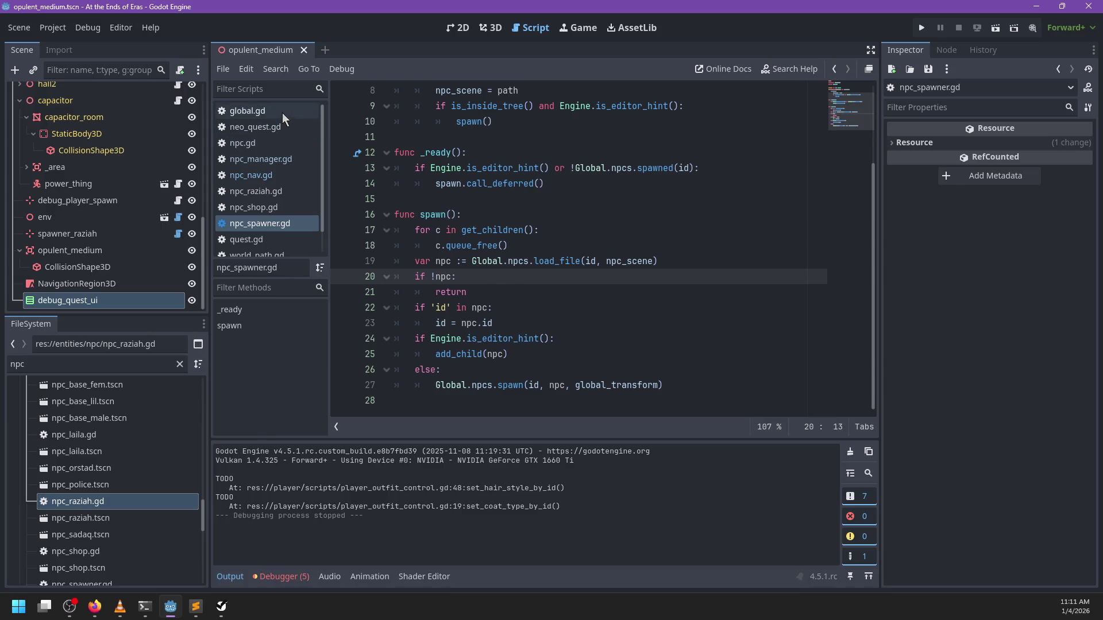
In global.gd, find the active_quests declaration on line 50 and type it Dictionary[String, NeoQuest]
{"action": "left_click", "coordinate": [281, 113]}
{"action": "scroll", "coordinate": [527, 298], "scroll_direction": "down", "scroll_amount": 5}
{"action": "left_click", "coordinate": [571, 263]}
{"action": "key", "text": "ctrl+f"}
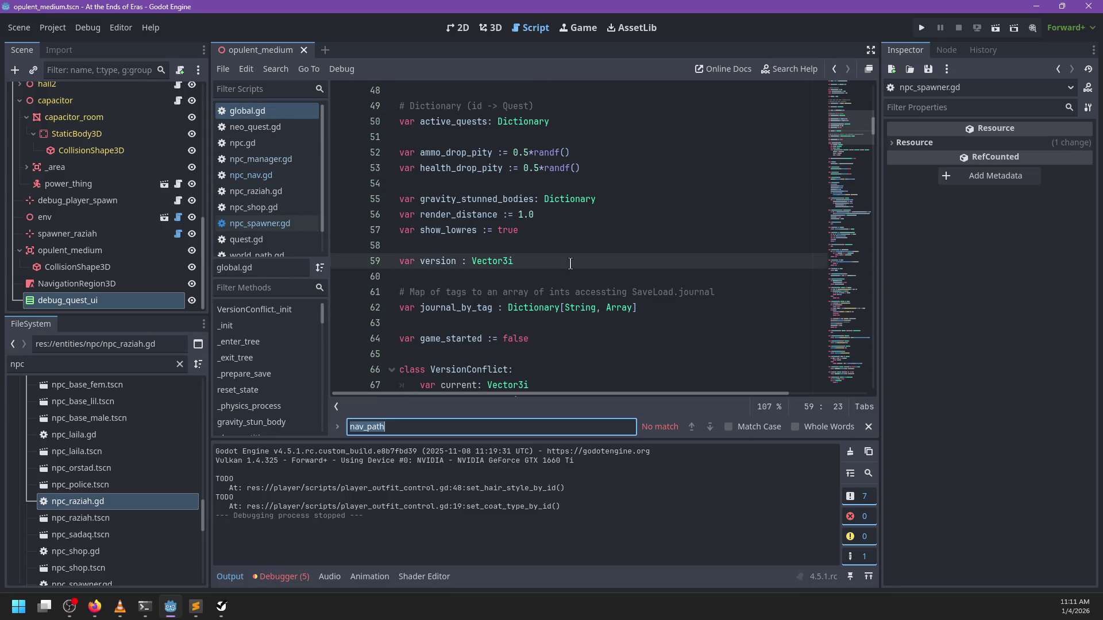
{"action": "type", "text": "quests"}
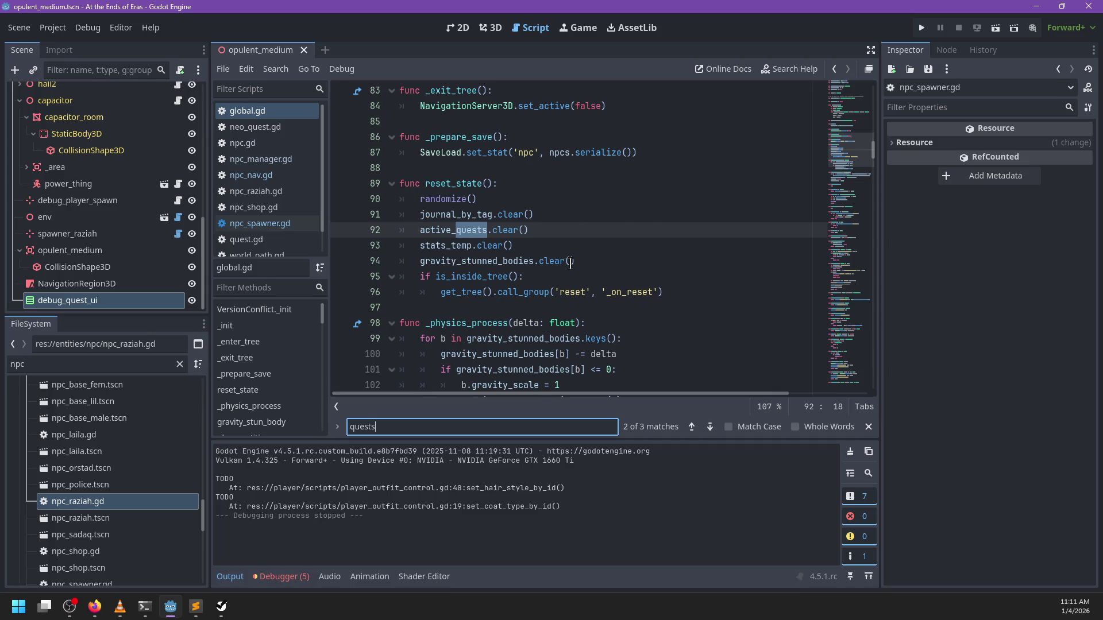
{"action": "key", "text": "Return"}
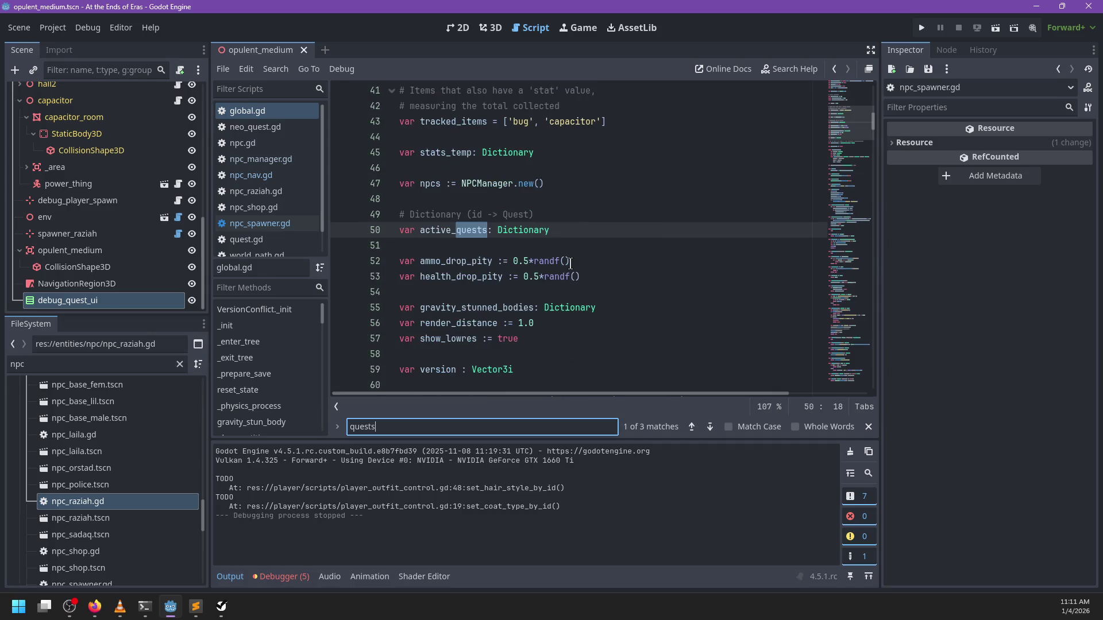
{"action": "key", "text": "Return"}
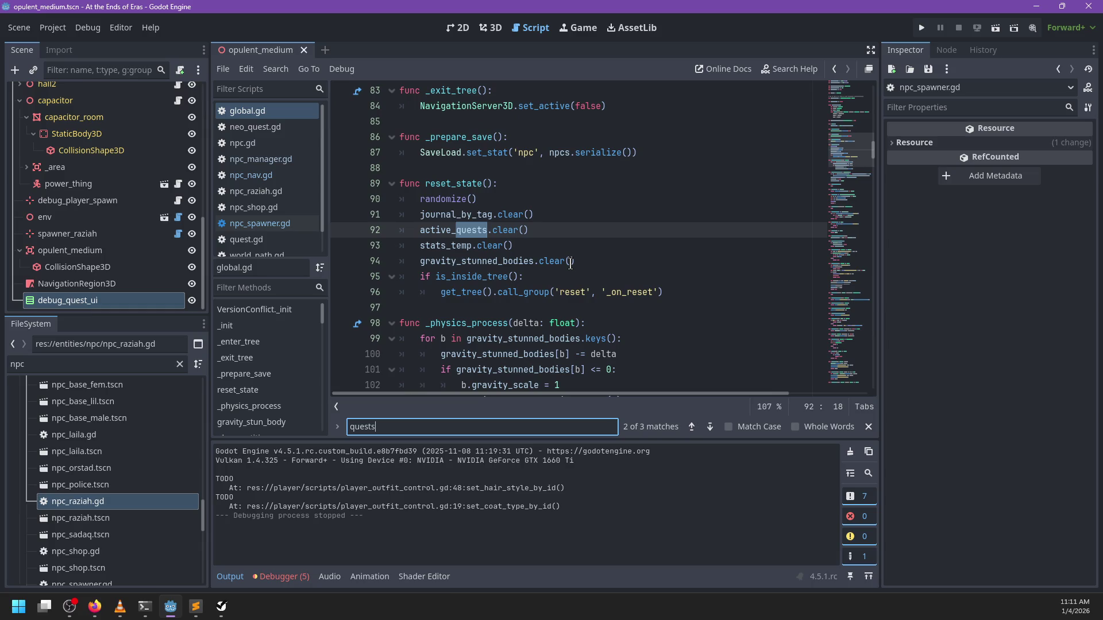
{"action": "key", "text": "Return"}
{"action": "key", "text": "Return"}
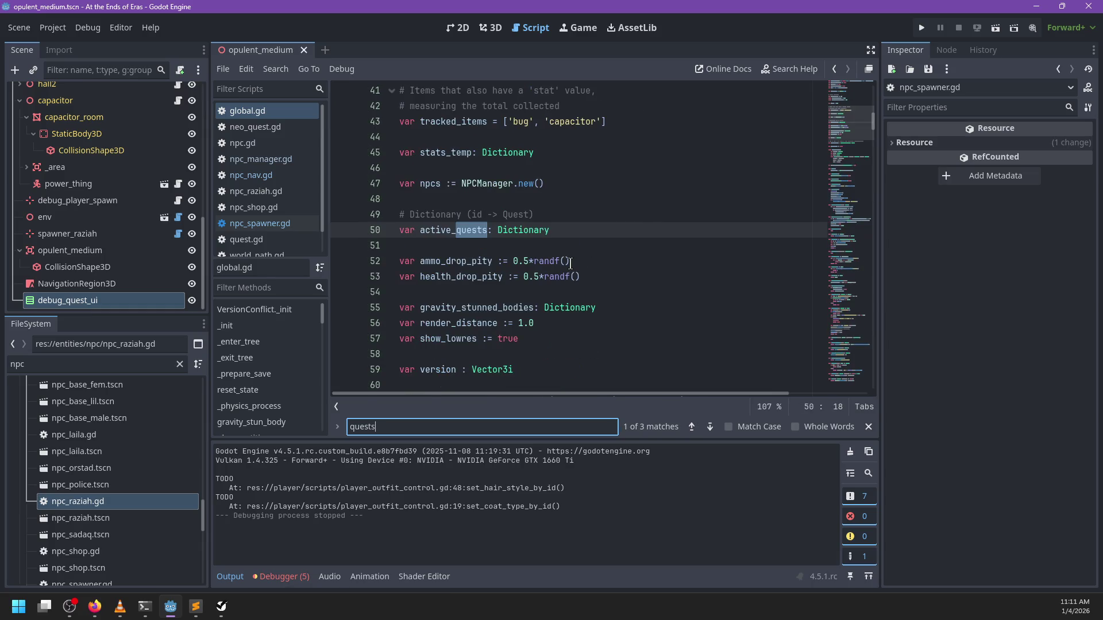
{"action": "key", "text": "Escape"}
{"action": "left_click", "coordinate": [554, 230]}
{"action": "type", "text": "[Stri"}
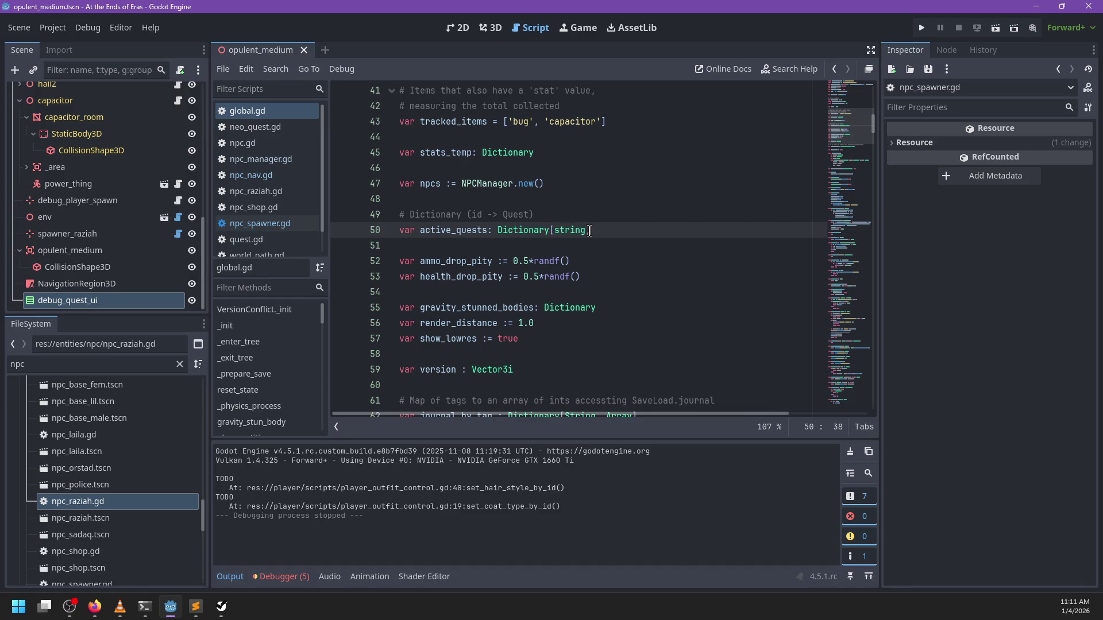
{"action": "type", "text": "ng, NeoQuest]"}
Search for active_quests uses and review the quest_script function on lines 149–156
{"action": "key", "text": "ctrl+f"}
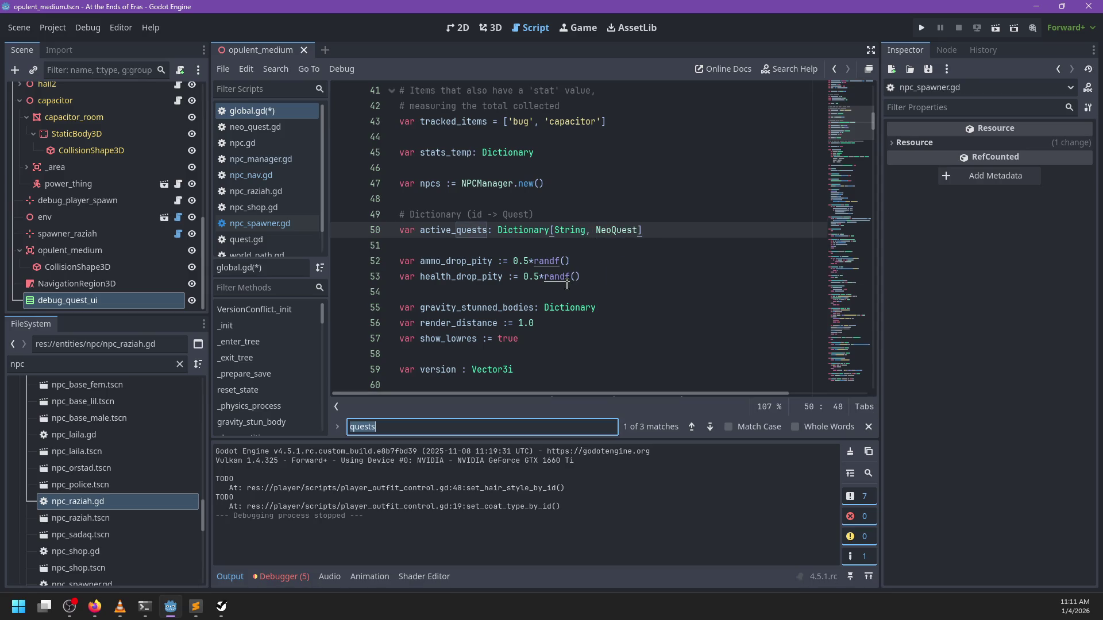
{"action": "type", "text": "active_quests"}
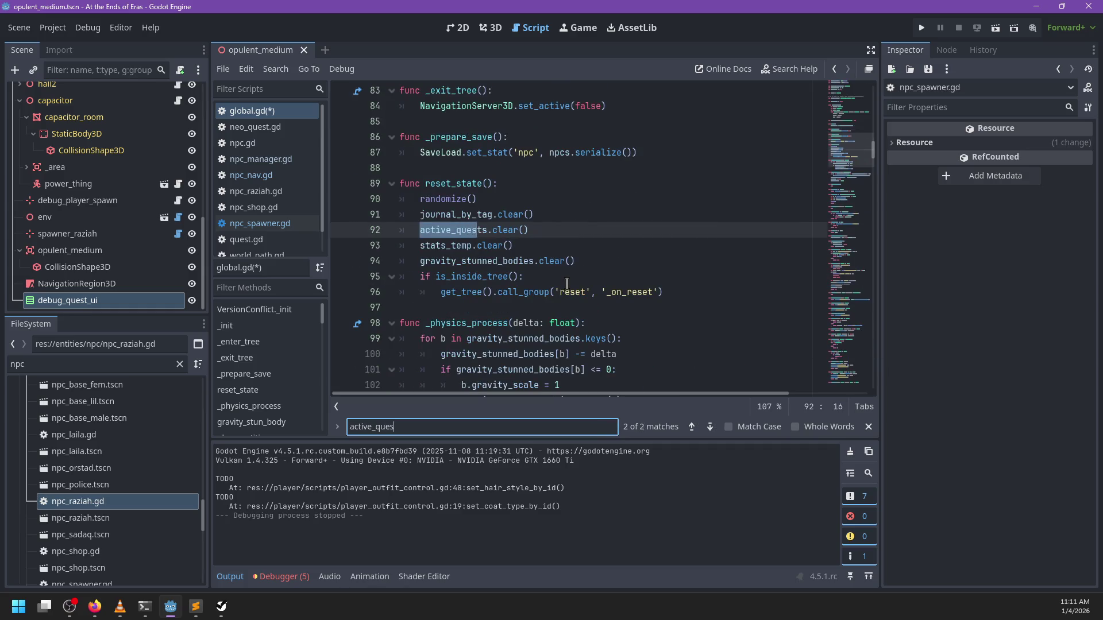
{"action": "key", "text": "Return"}
{"action": "key", "text": "Return"}
{"action": "key", "text": "Return"}
{"action": "key", "text": "Escape"}
{"action": "scroll", "coordinate": [558, 284], "scroll_direction": "down", "scroll_amount": 9}
{"action": "scroll", "coordinate": [557, 284], "scroll_direction": "down", "scroll_amount": 10}
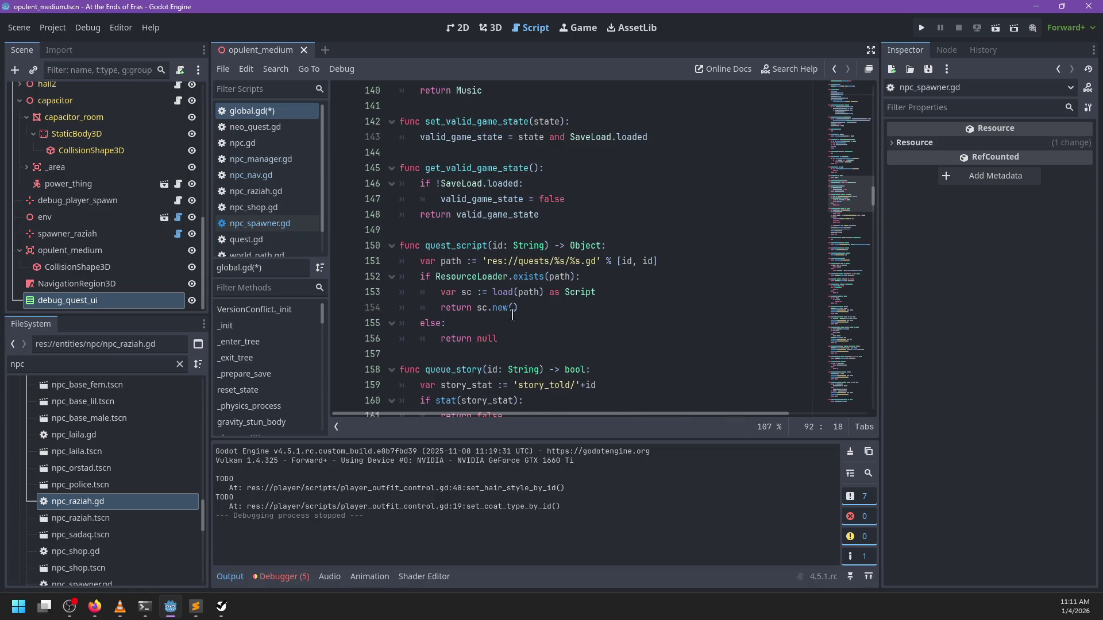
{"action": "mouse_move", "coordinate": [521, 340]}
{"action": "left_mouse_down"}
{"action": "mouse_move", "coordinate": [436, 323]}
{"action": "mouse_move", "coordinate": [397, 231]}
{"action": "mouse_move", "coordinate": [387, 233]}
{"action": "left_mouse_up"}
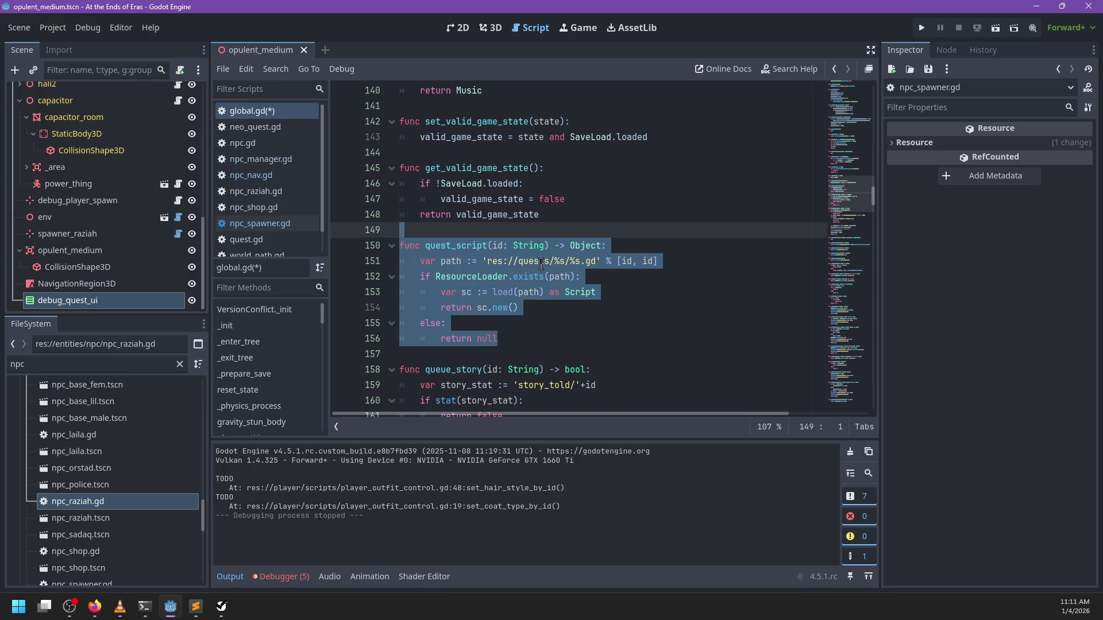
{"action": "scroll", "coordinate": [546, 291], "scroll_direction": "down", "scroll_amount": 1}
{"action": "left_click", "coordinate": [546, 291]}
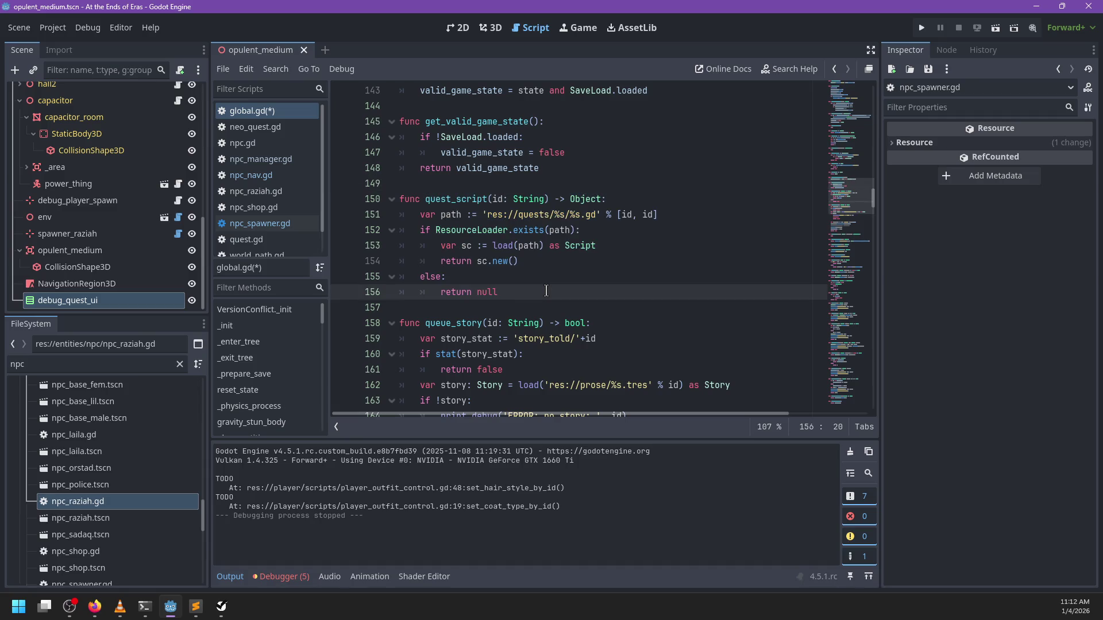
{"action": "scroll", "coordinate": [105, 489], "scroll_direction": "down", "scroll_amount": 5}
{"action": "scroll", "coordinate": [73, 458], "scroll_direction": "up", "scroll_amount": 5}
{"action": "left_click", "coordinate": [20, 436]}
Clear the FileSystem filter and rename quests/opulent_medium/quest.gd to opulent_medium.gd
{"action": "left_click", "coordinate": [19, 452]}
{"action": "left_click", "coordinate": [20, 470]}
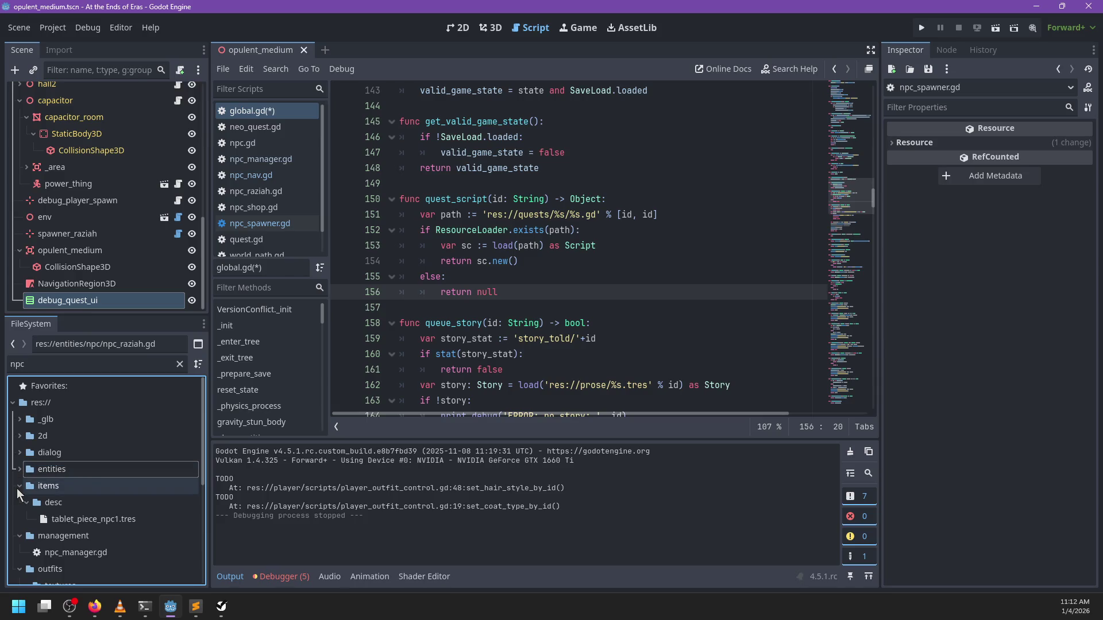
{"action": "scroll", "coordinate": [16, 488], "scroll_direction": "down", "scroll_amount": 5}
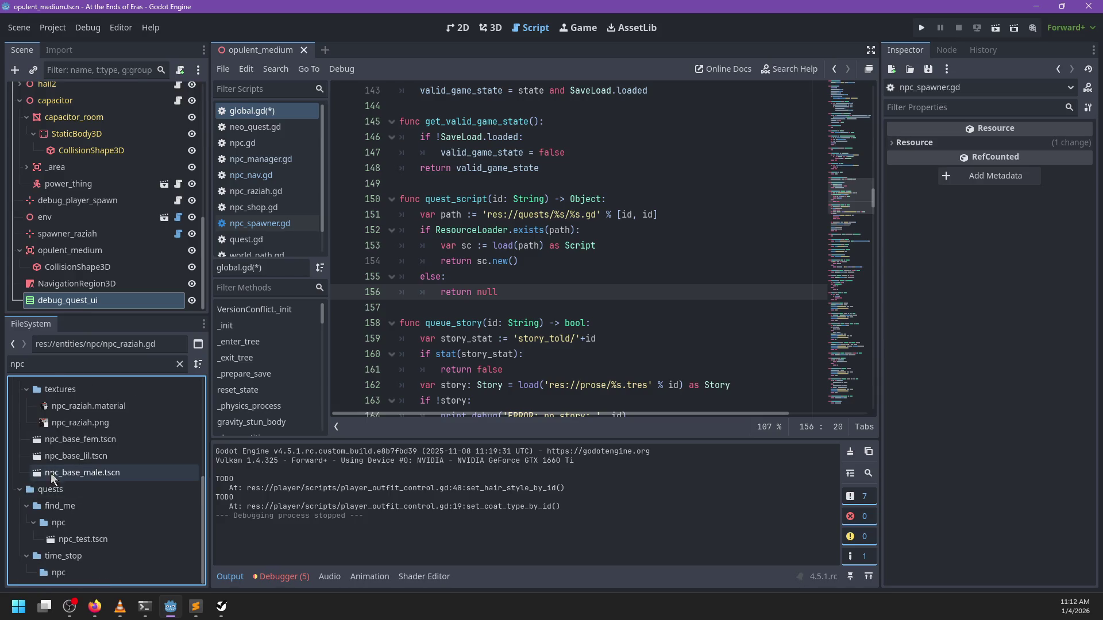
{"action": "left_click", "coordinate": [57, 493]}
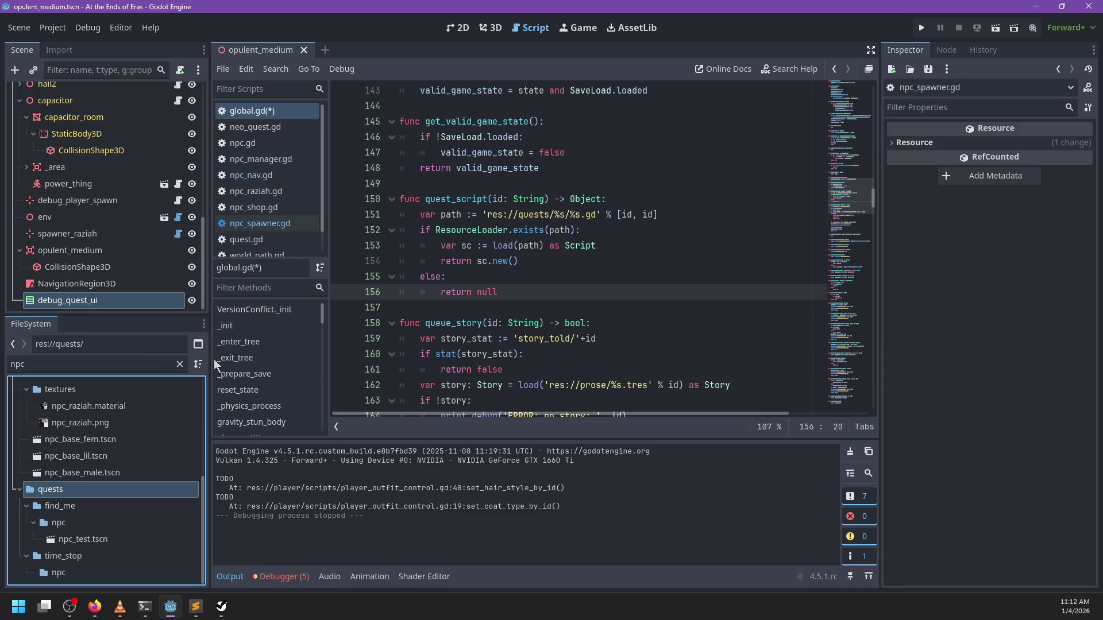
{"action": "left_click", "coordinate": [180, 363]}
{"action": "scroll", "coordinate": [97, 496], "scroll_direction": "down", "scroll_amount": 3}
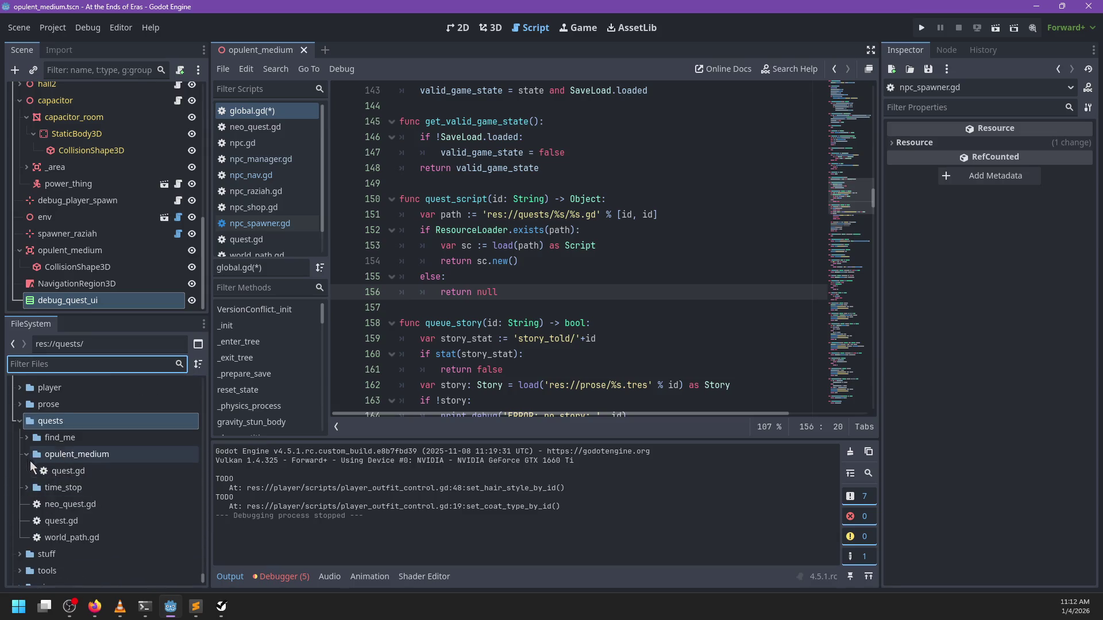
{"action": "right_click", "coordinate": [59, 471]}
{"action": "left_click", "coordinate": [96, 461]}
{"action": "type", "text": "opulent_medium.gd"}
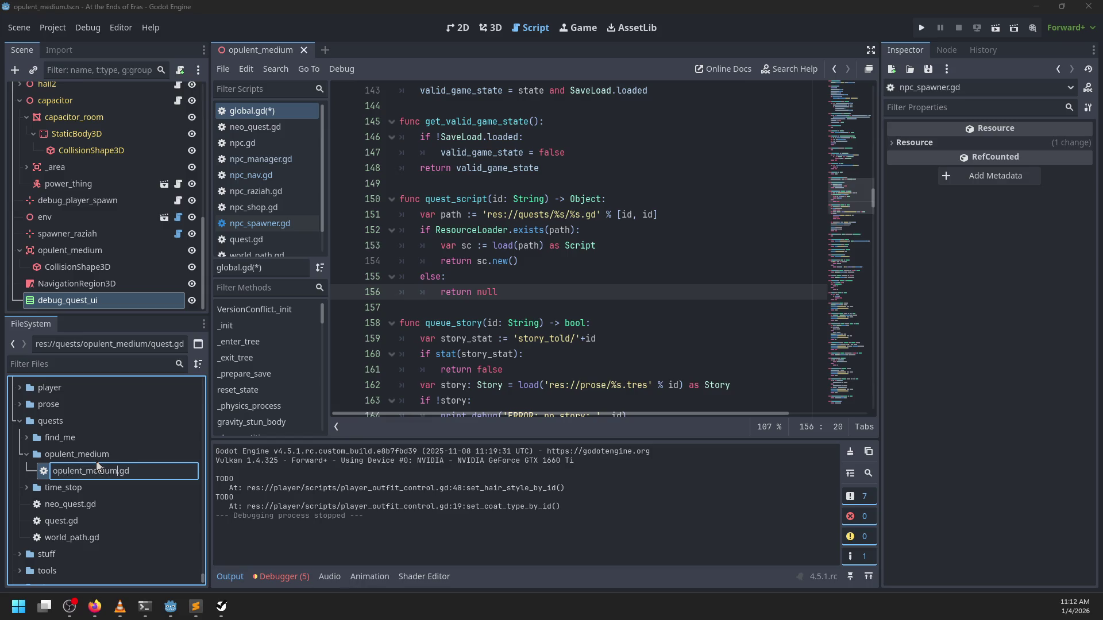
{"action": "key", "text": "Return"}
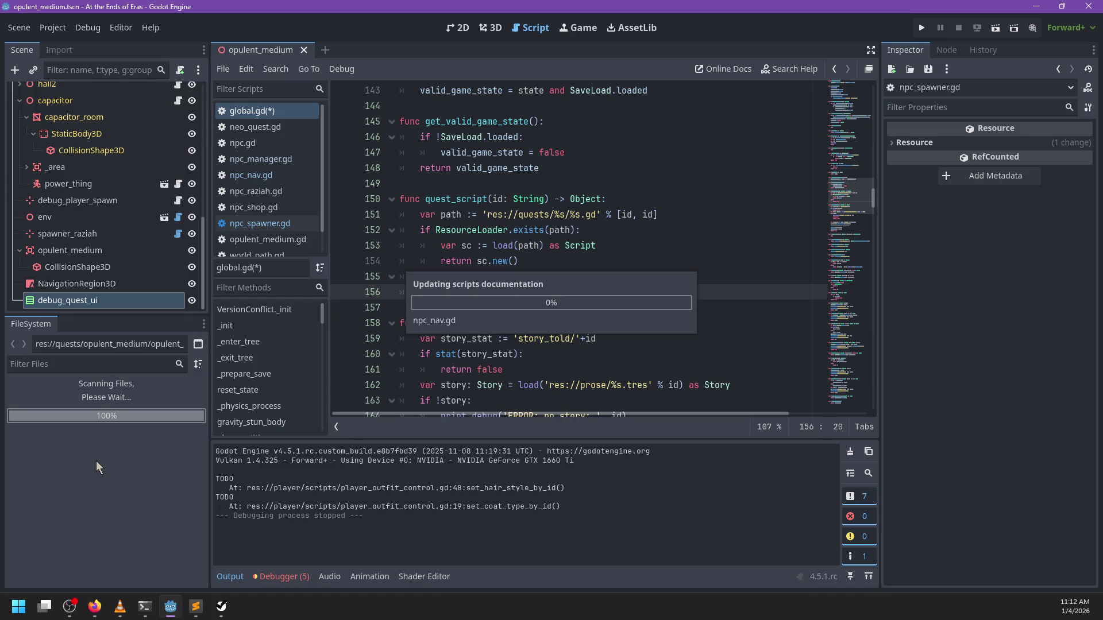
Change quest_script's return type on line 150 from Object to NeoQuest and save global.gd
{"action": "double_click", "coordinate": [587, 198]}
{"action": "type", "text": "New"}
{"action": "key", "text": "BackSpace"}
{"action": "type", "text": "oQuest"}
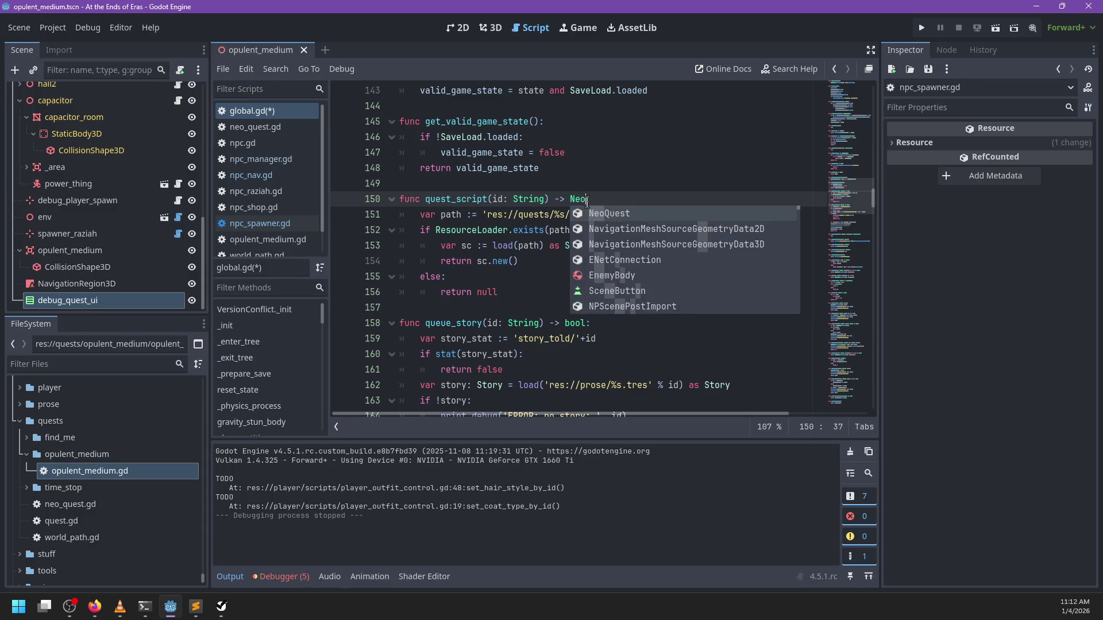
{"action": "key", "text": "ctrl+s"}
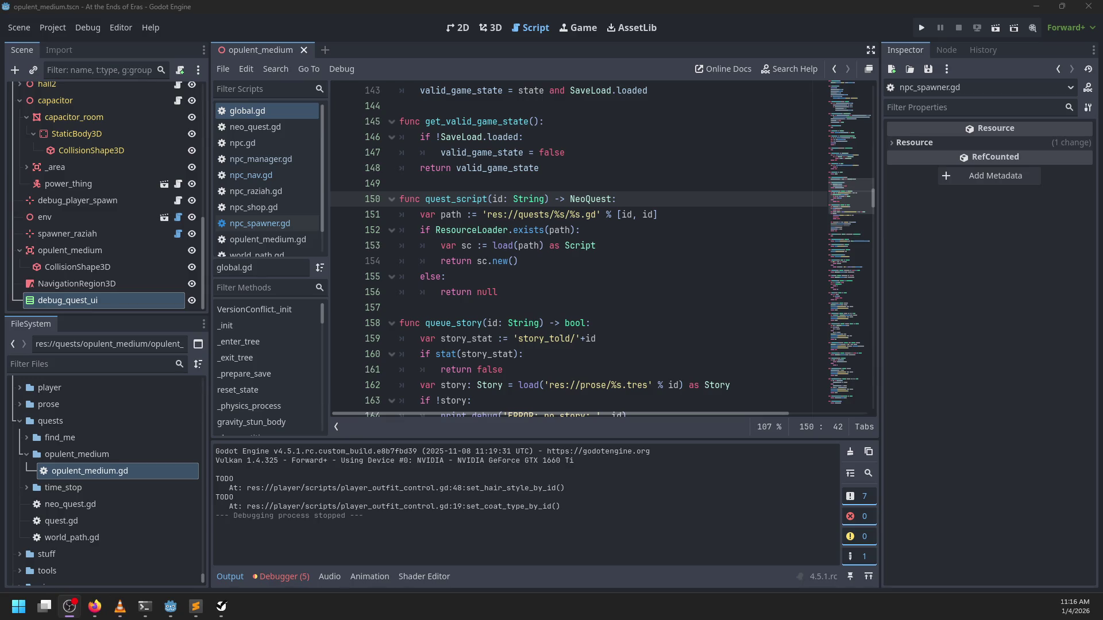
{"action": "left_click", "coordinate": [577, 246]}
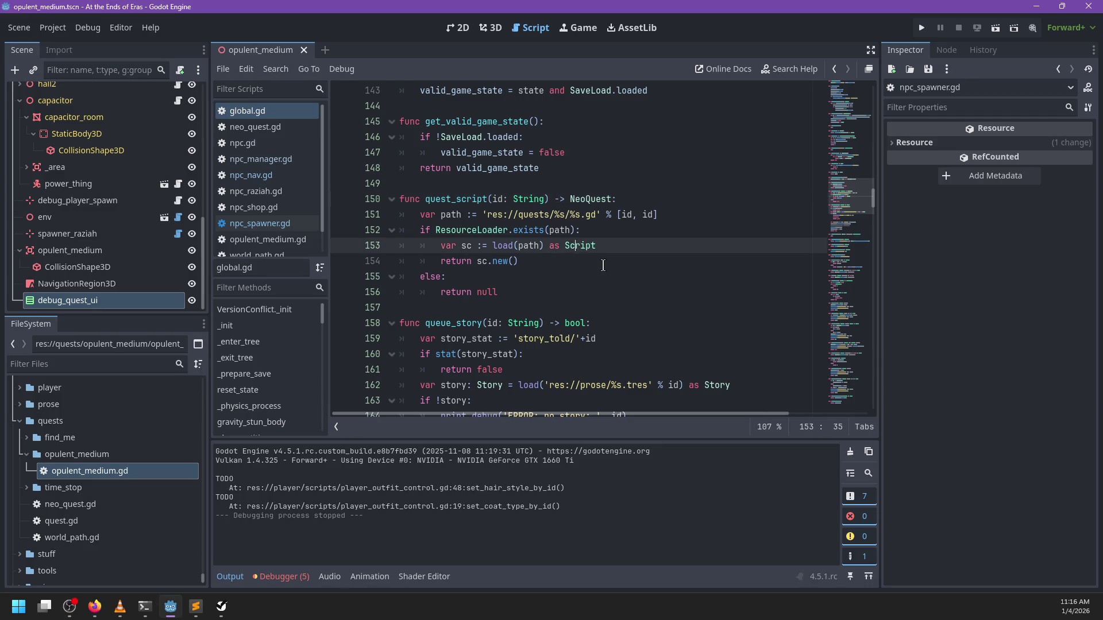
Rename the quest_script function to load_quest
{"action": "double_click", "coordinate": [485, 199]}
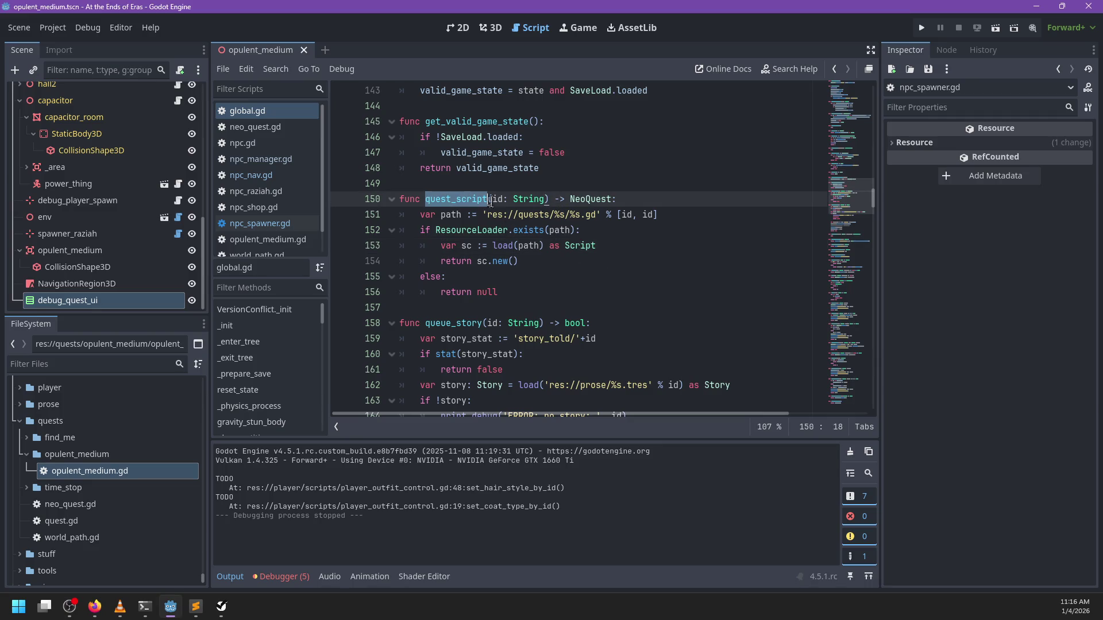
{"action": "type", "text": "load_quest"}
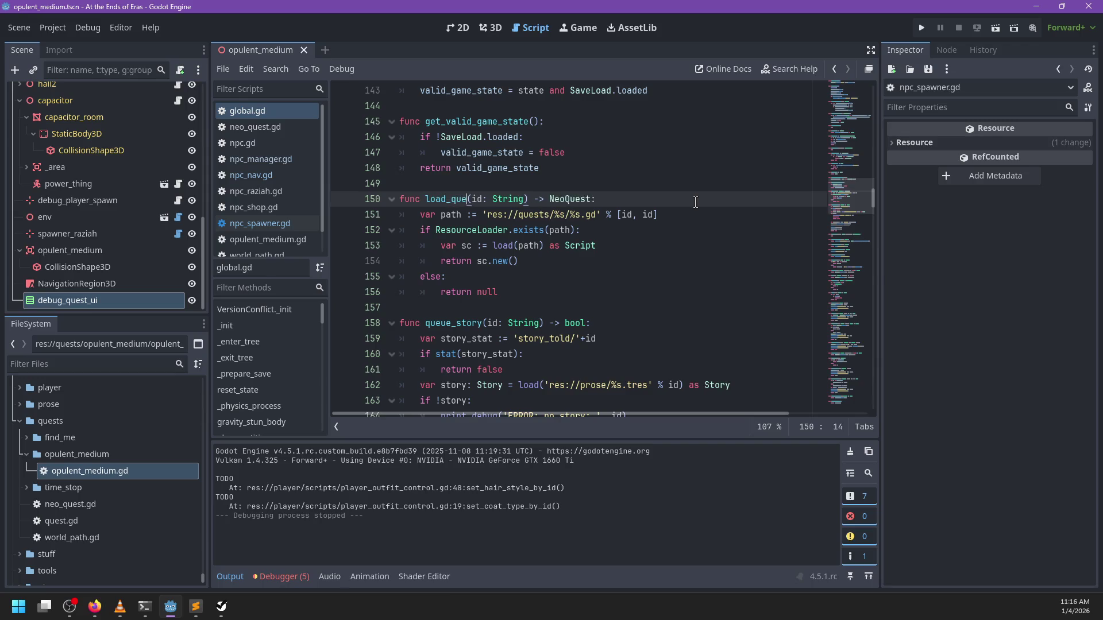
{"action": "key", "text": "Down"}
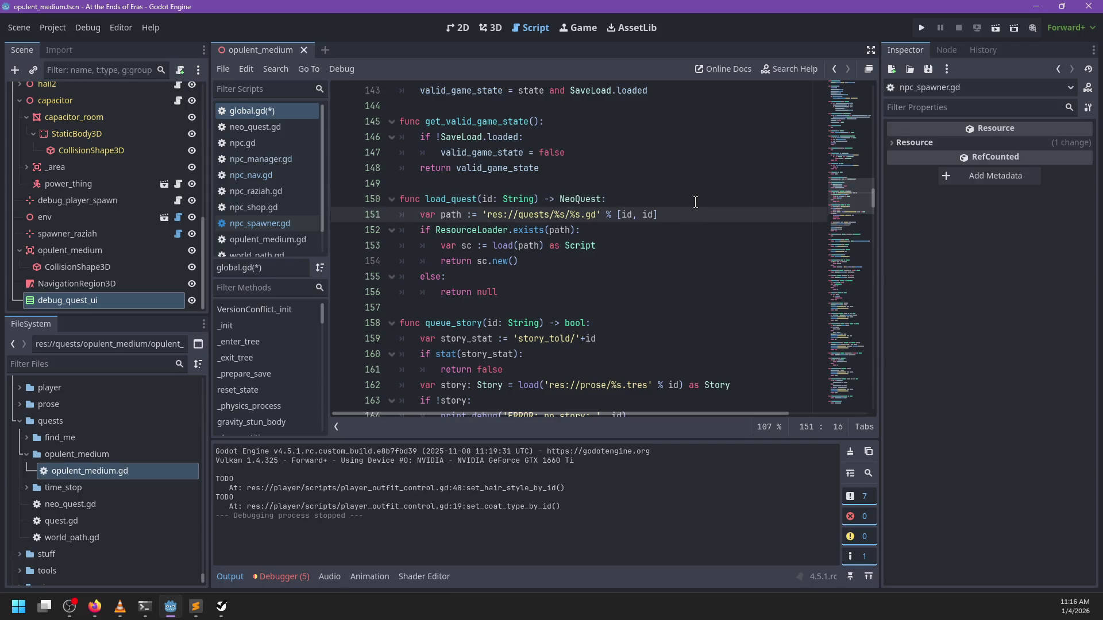
{"action": "key", "text": "Up"}
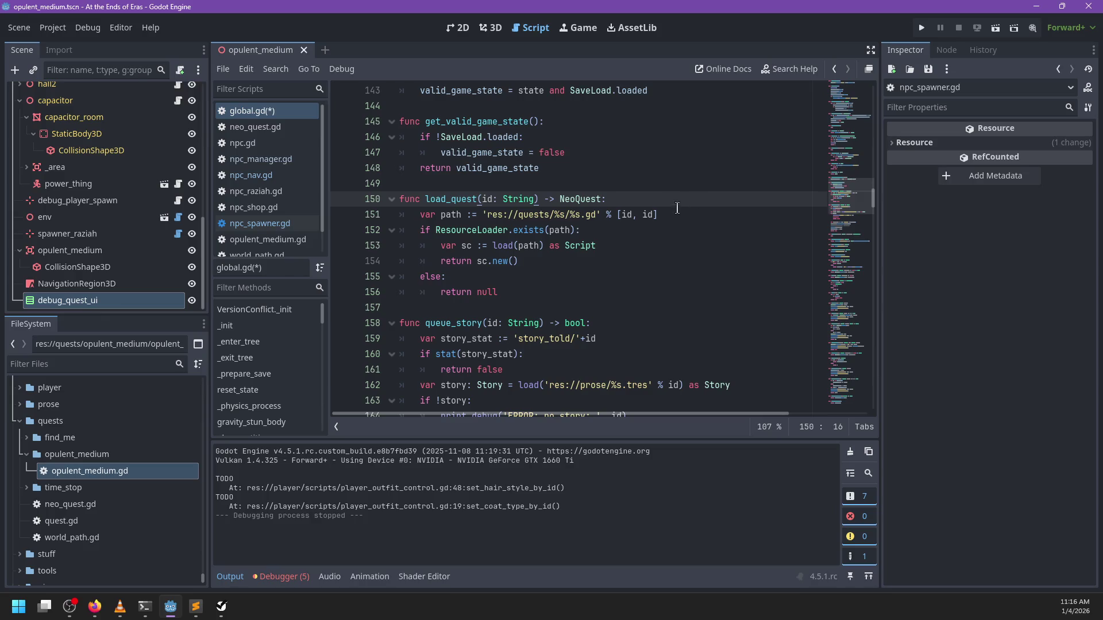
{"action": "scroll", "coordinate": [582, 227], "scroll_direction": "down", "scroll_amount": 2}
{"action": "scroll", "coordinate": [555, 244], "scroll_direction": "up", "scroll_amount": 1}
{"action": "left_click", "coordinate": [538, 245]}
Below load_quest, add func start_quest(id: String) -> bool that returns false if id is already in active_quests
{"action": "key", "text": "Return"}
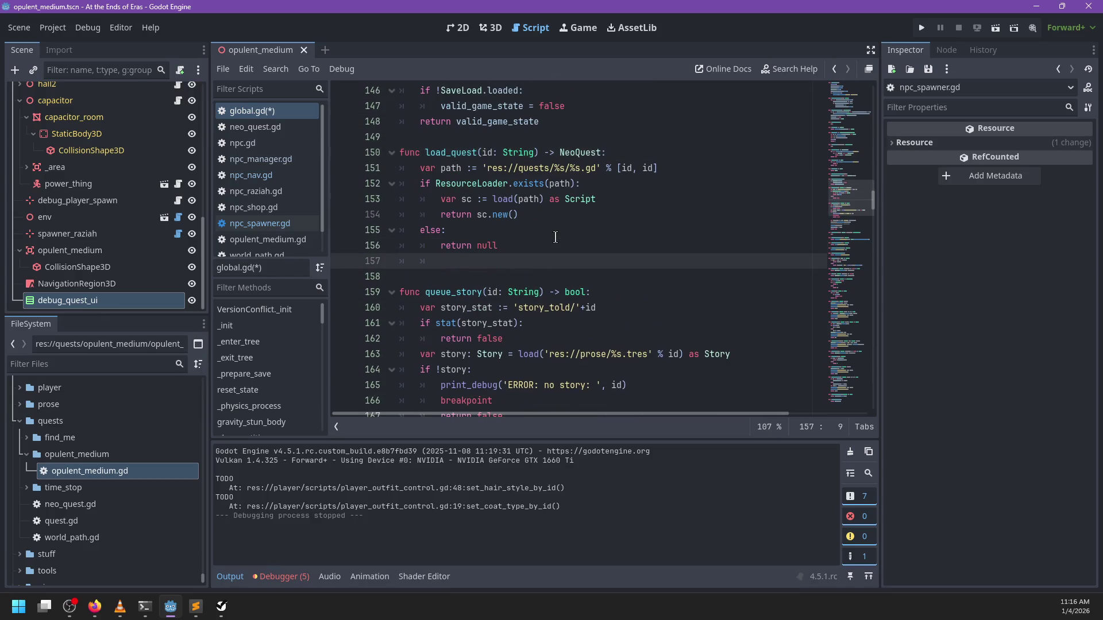
{"action": "key", "text": "Return"}
{"action": "type", "text": "func "}
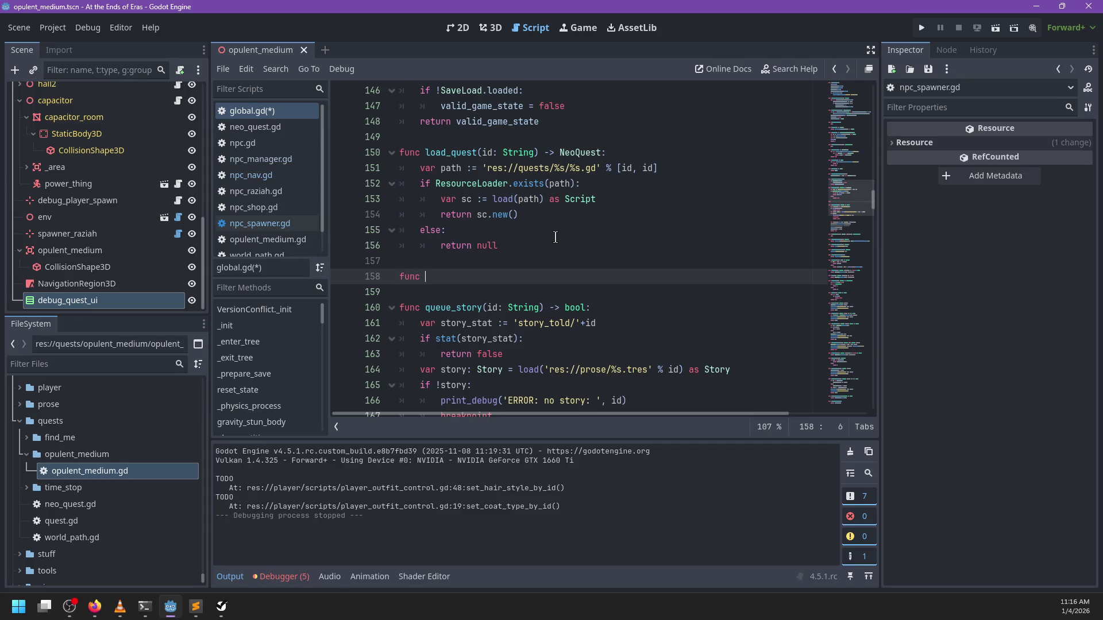
{"action": "type", "text": "start_quest("}
{"action": "type", "text": "id: String) -> bool:"}
{"action": "key", "text": "Return"}
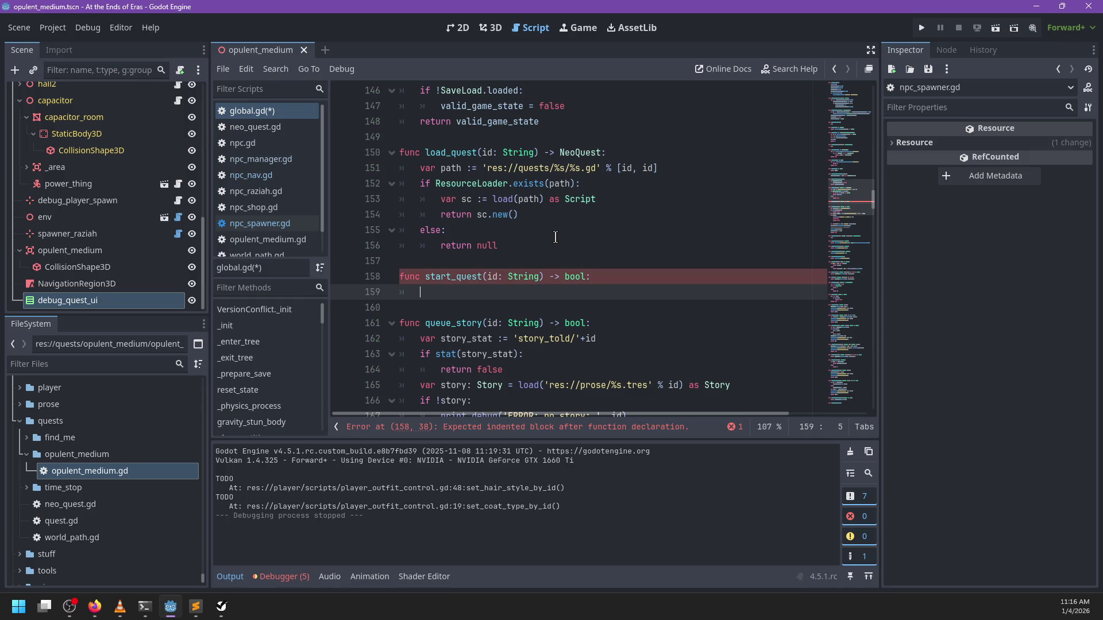
{"action": "type", "text": "if id in active"}
{"action": "type", "text": "_q"}
{"action": "key", "text": "Return"}
{"action": "type", "text": ":"}
{"action": "key", "text": "Return"}
{"action": "type", "text": "return false"}
{"action": "key", "text": "Return"}
{"action": "key", "text": "BackSpace"}
{"action": "type", "text": "else:"}
{"action": "key", "text": "Return"}
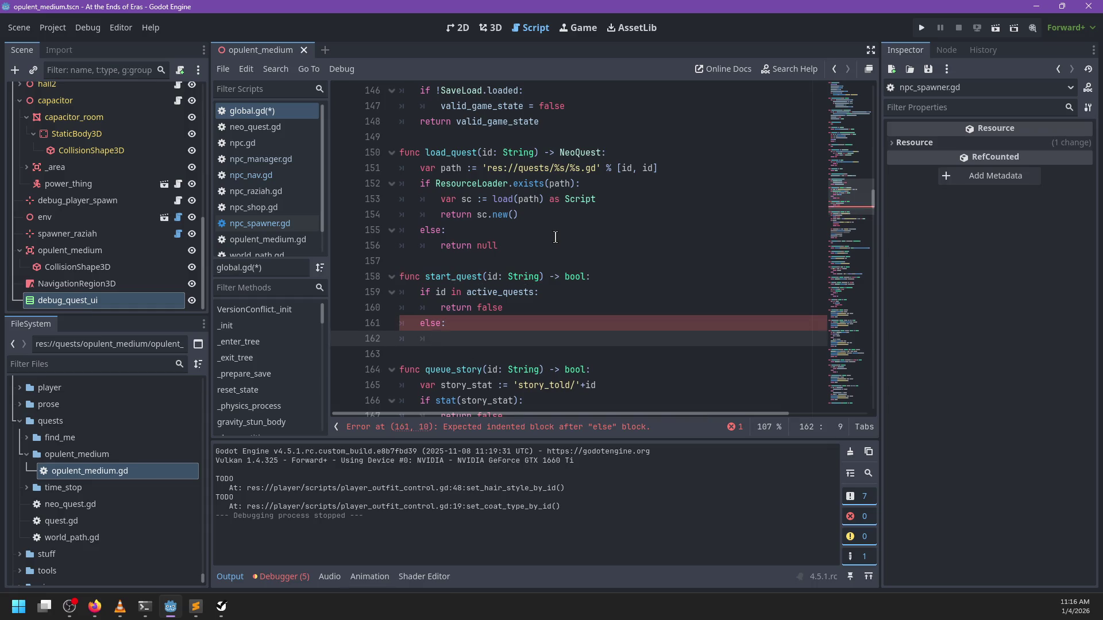
{"action": "key", "text": "BackSpace"}
{"action": "key", "text": "BackSpace"}
{"action": "key", "text": "BackSpace"}
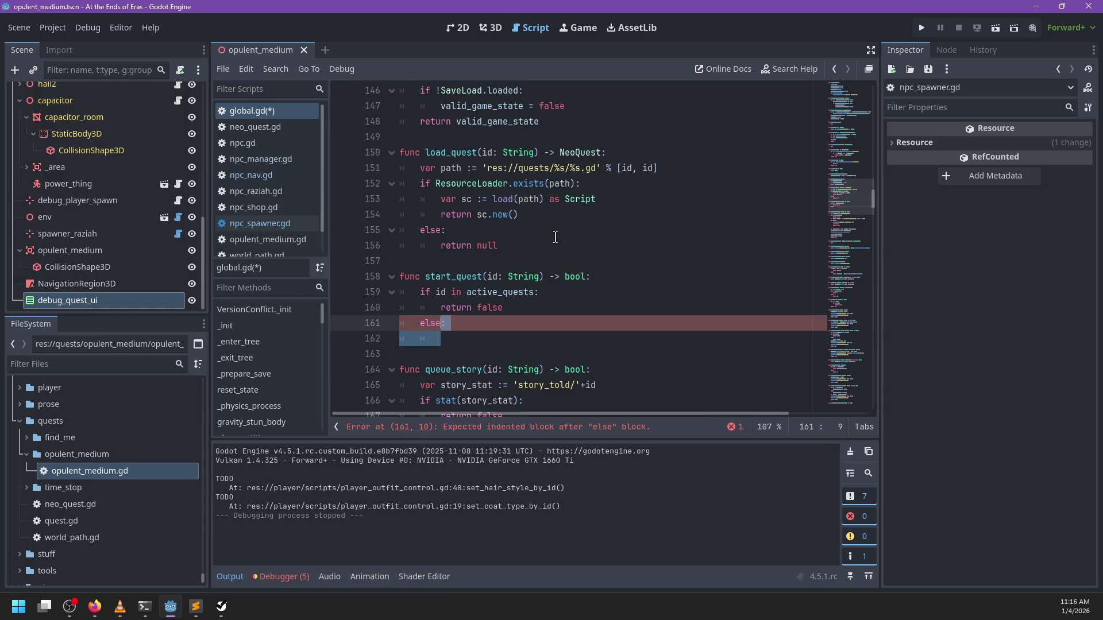
Load the quest with load_quest(id), push_error 'Quest not found' and return false if missing, else return true
{"action": "type", "text": "var "}
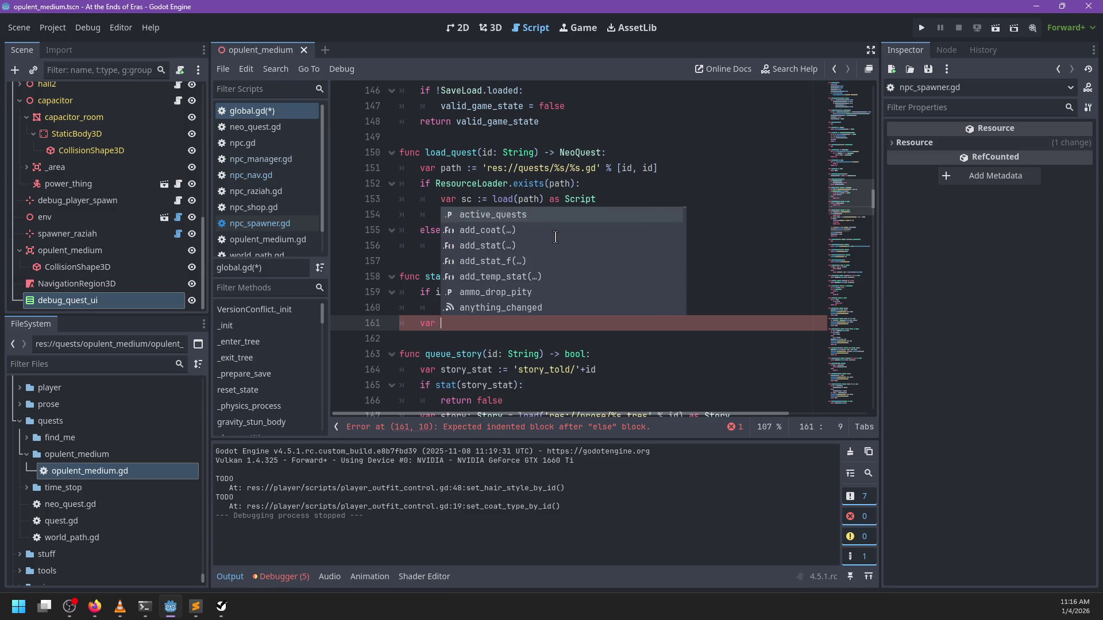
{"action": "type", "text": "q "}
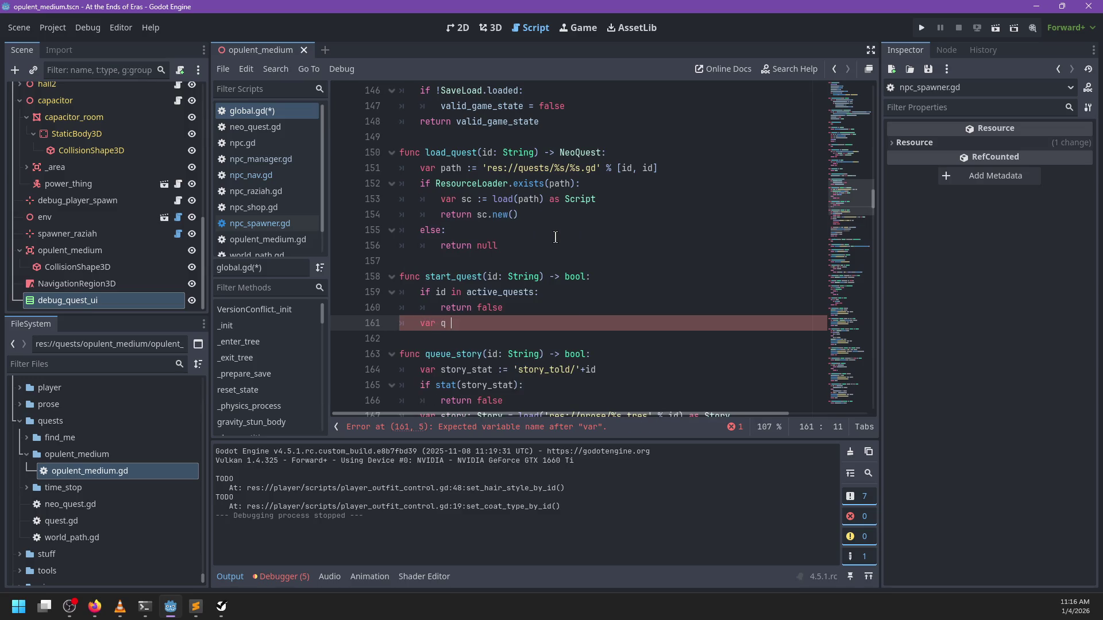
{"action": "type", "text": ":= load_quest("}
{"action": "type", "text": "id)"}
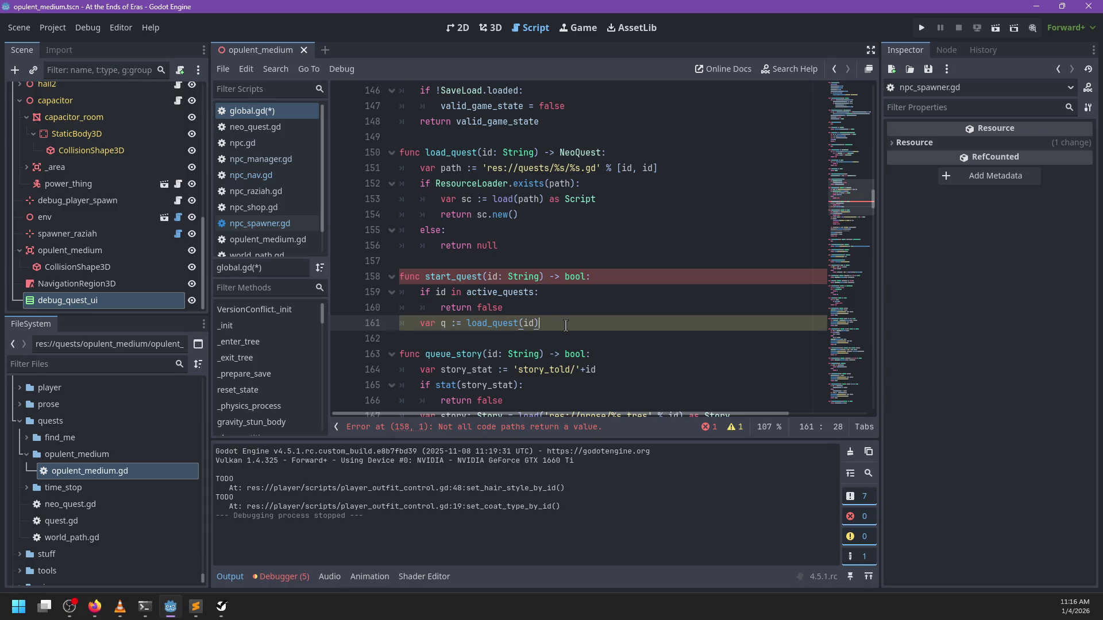
{"action": "key", "text": "Return"}
{"action": "type", "text": "if !q:"}
{"action": "key", "text": "Return"}
{"action": "type", "text": "p"}
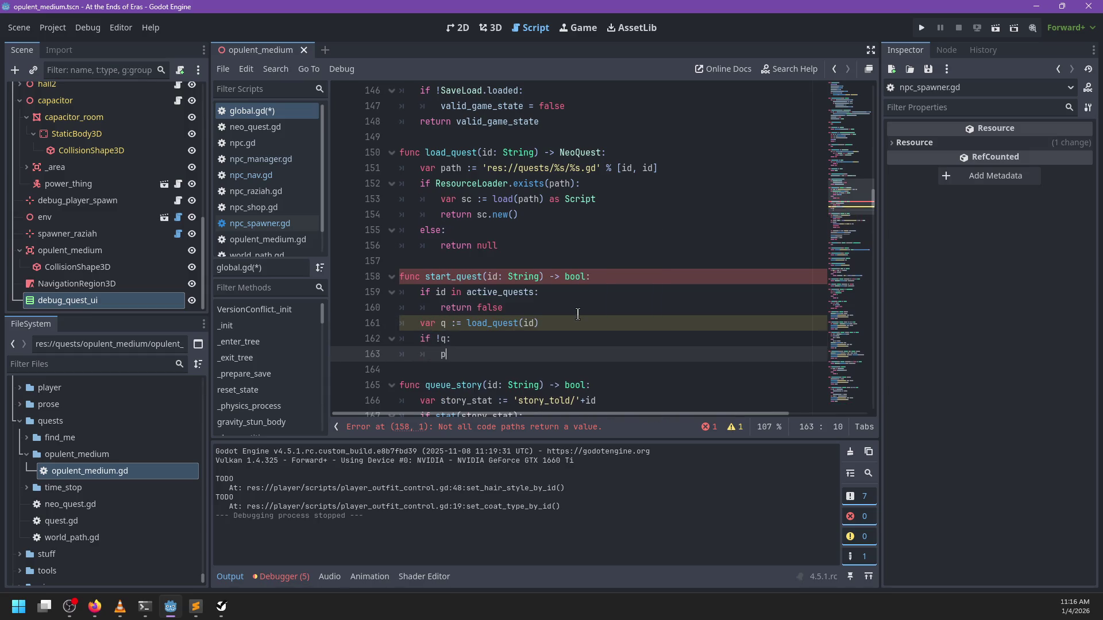
{"action": "type", "text": "ush_error('NO"}
{"action": "key", "text": "BackSpace"}
{"action": "type", "text": "Quest not found: '"}
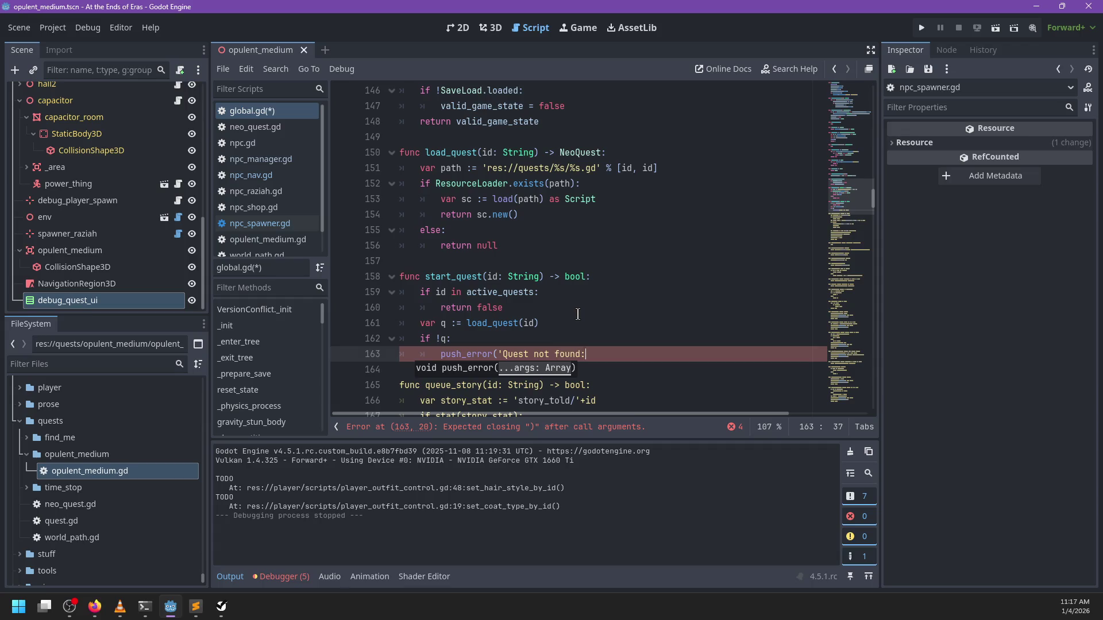
{"action": "type", "text": ", id)"}
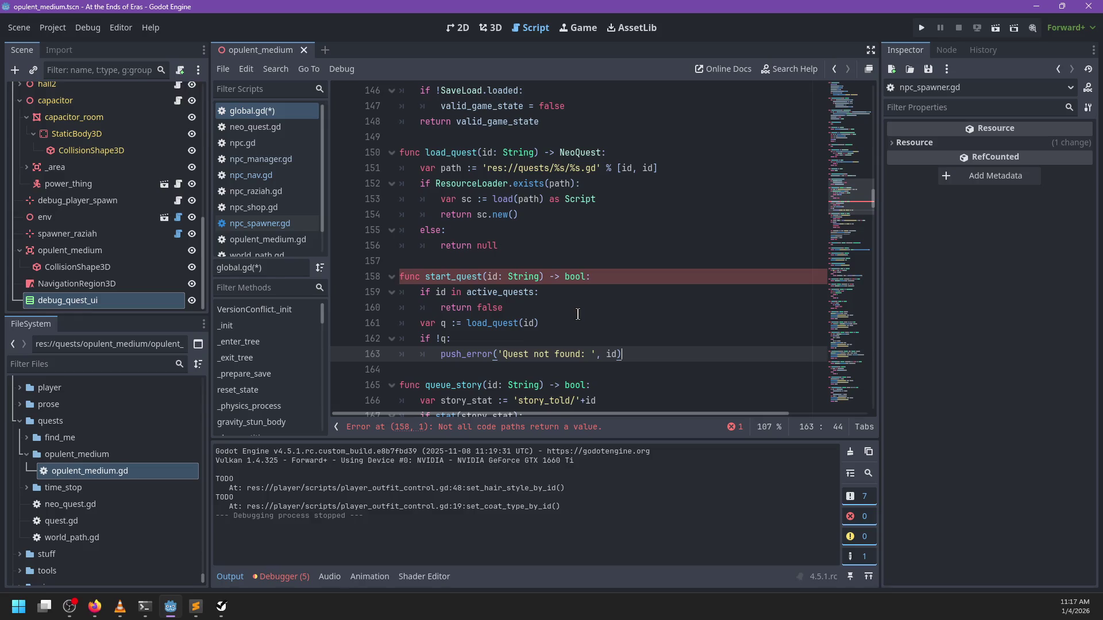
{"action": "key", "text": "Return"}
{"action": "type", "text": "return false"}
{"action": "key", "text": "Return"}
{"action": "key", "text": "BackSpace"}
{"action": "type", "text": "return true"}
Store the quest in active_quests[id] before return true and save global.gd
{"action": "key", "text": "ctrl+shift+Return"}
{"action": "type", "text": "ctive"}
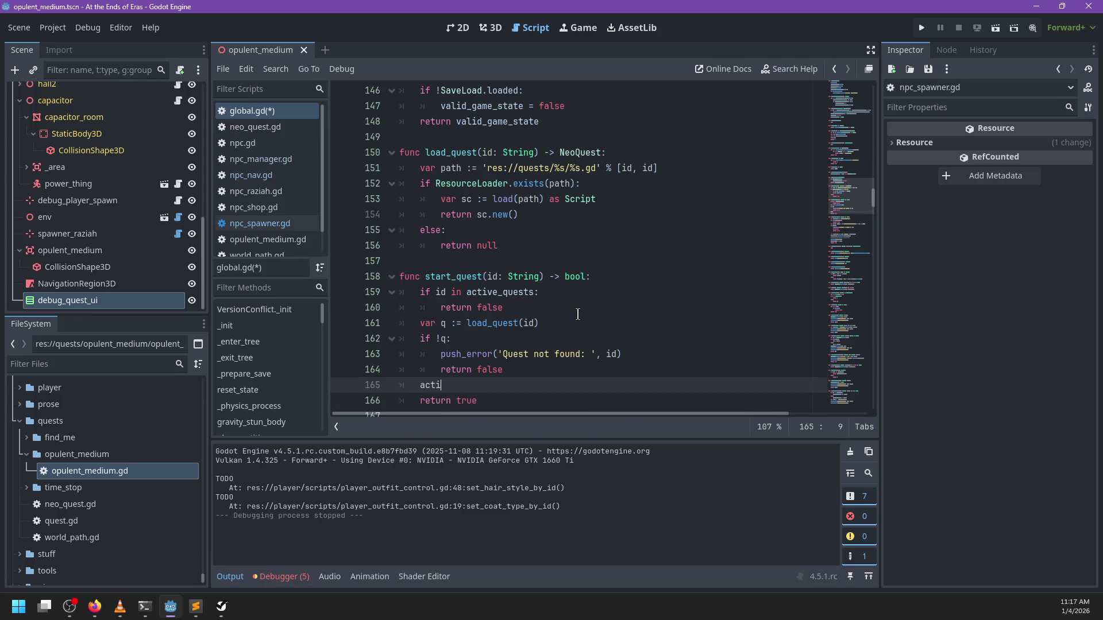
{"action": "key", "text": "Return"}
{"action": "type", "text": "[id] = q"}
{"action": "scroll", "coordinate": [577, 314], "scroll_direction": "down", "scroll_amount": 4}
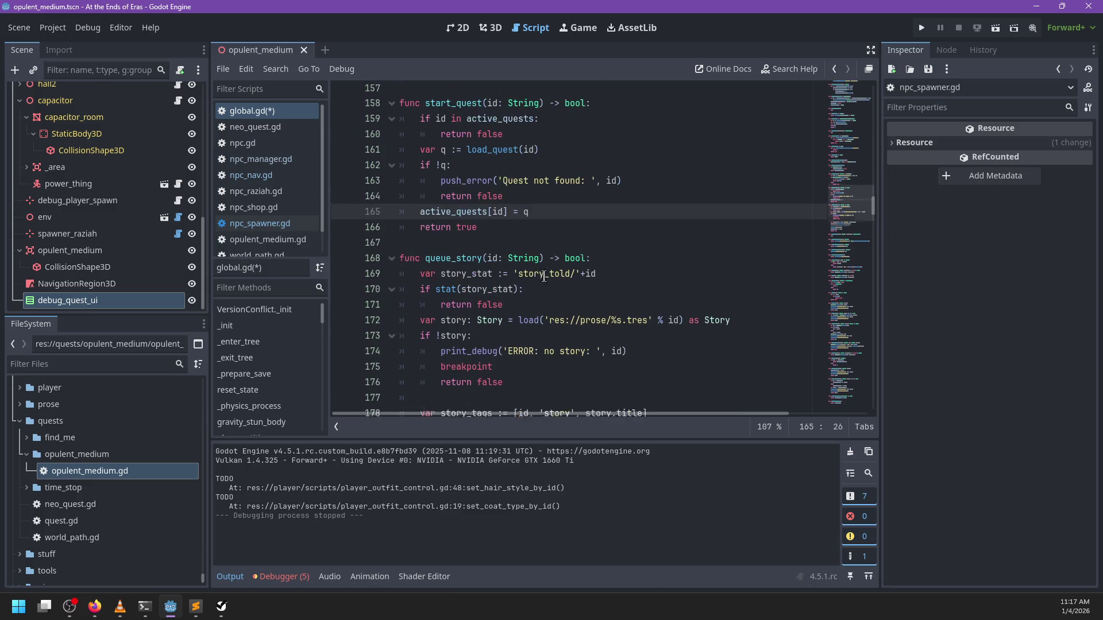
{"action": "key", "text": "ctrl+s"}
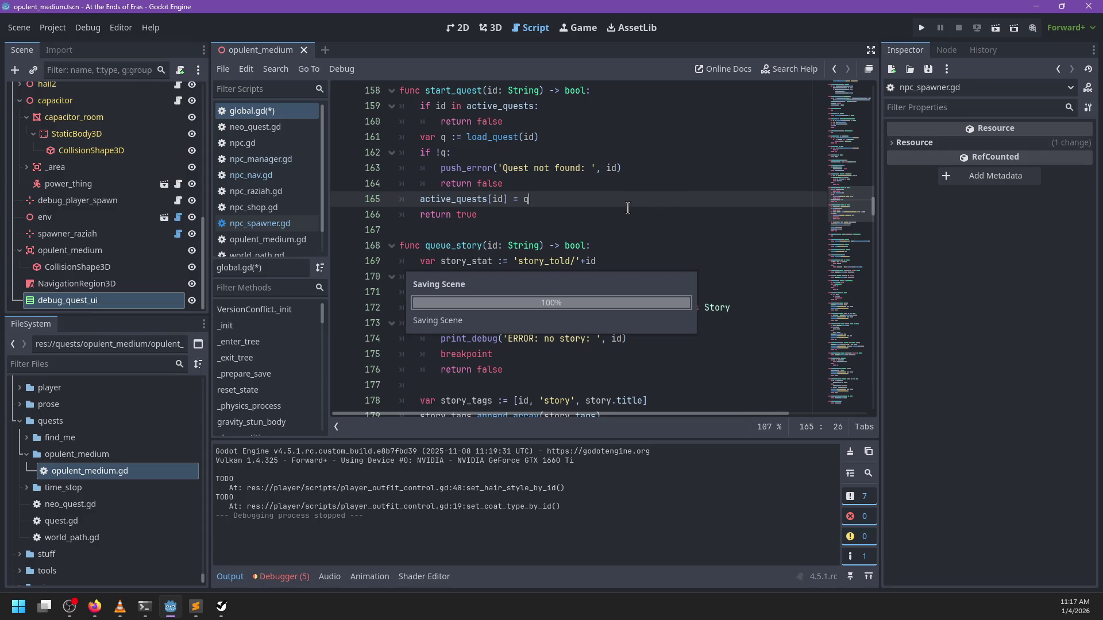
{"action": "left_click", "coordinate": [481, 206], "text": "ctrl"}
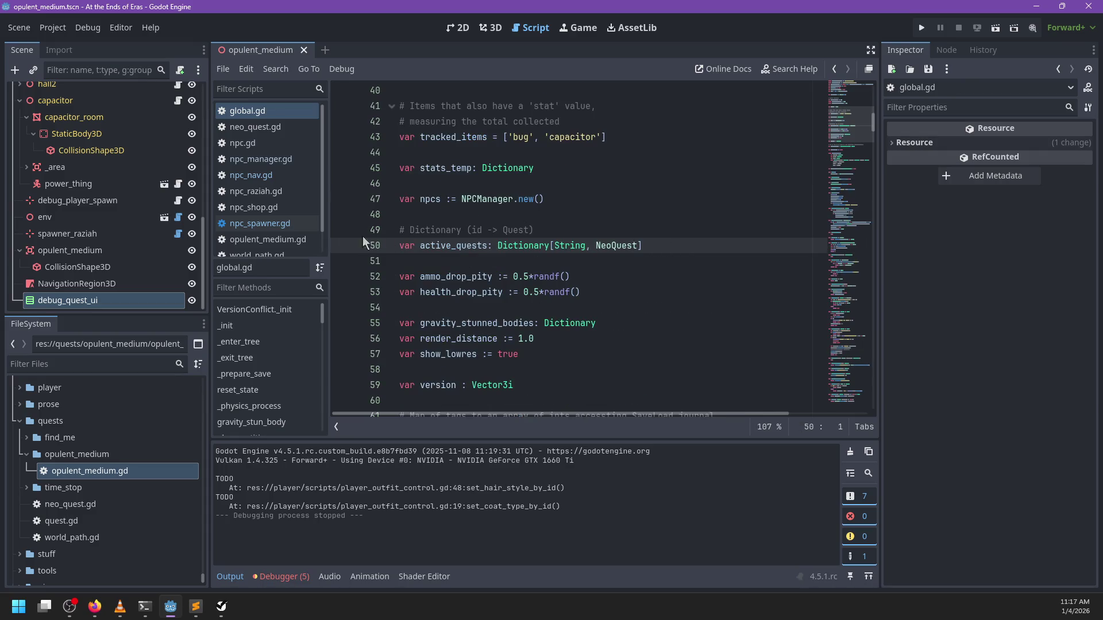
{"action": "left_click", "coordinate": [269, 225]}
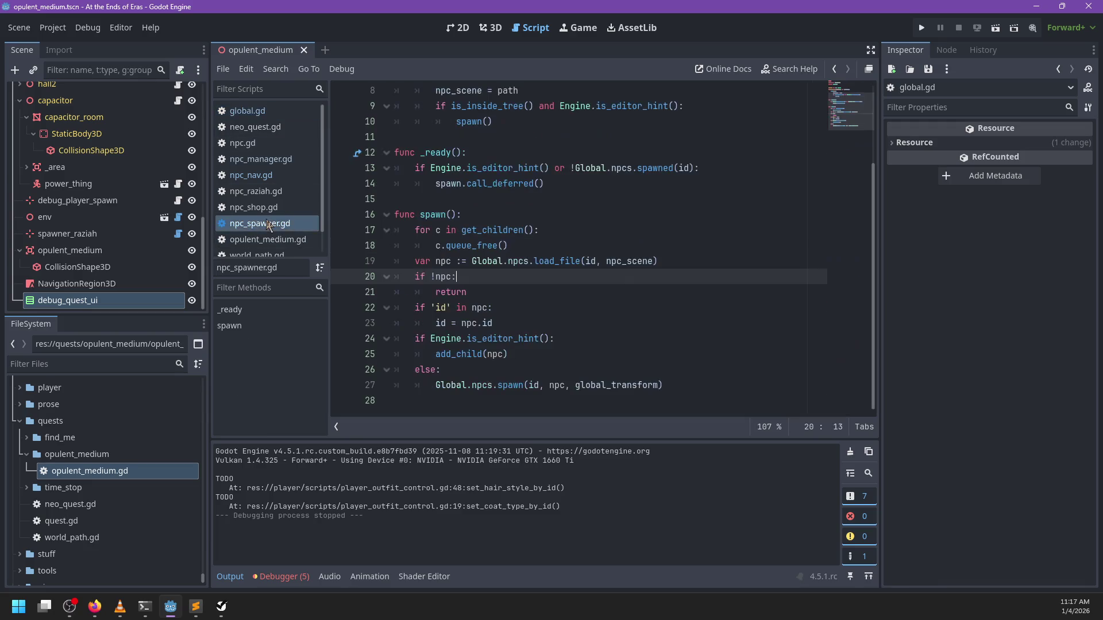
{"action": "left_click", "coordinate": [290, 109]}
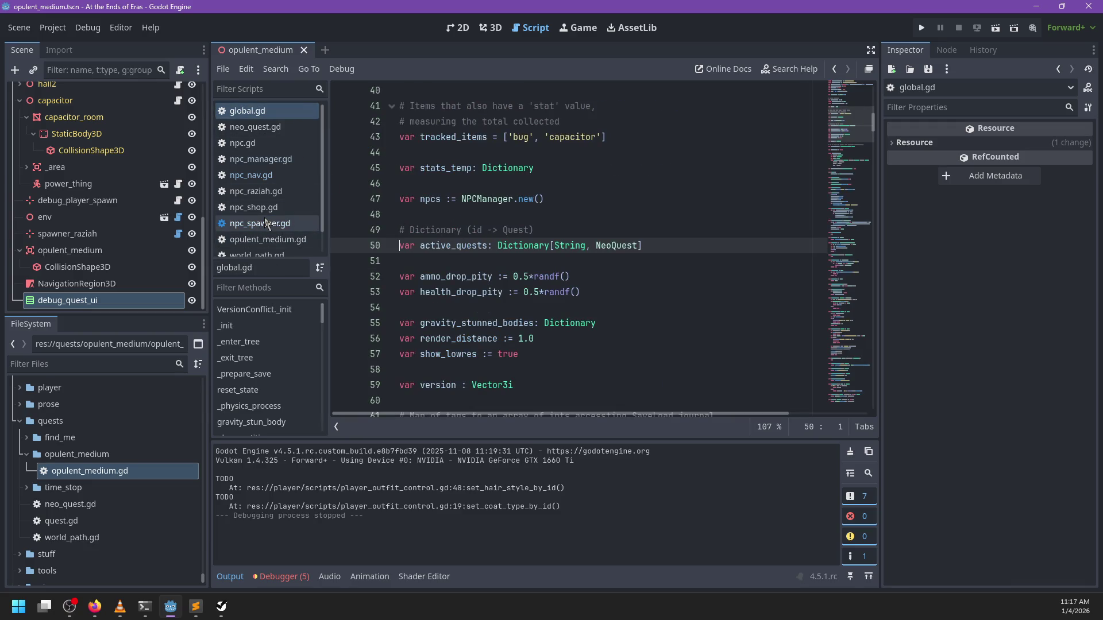
{"action": "scroll", "coordinate": [264, 201], "scroll_direction": "down", "scroll_amount": 1}
{"action": "left_click", "coordinate": [263, 199]}
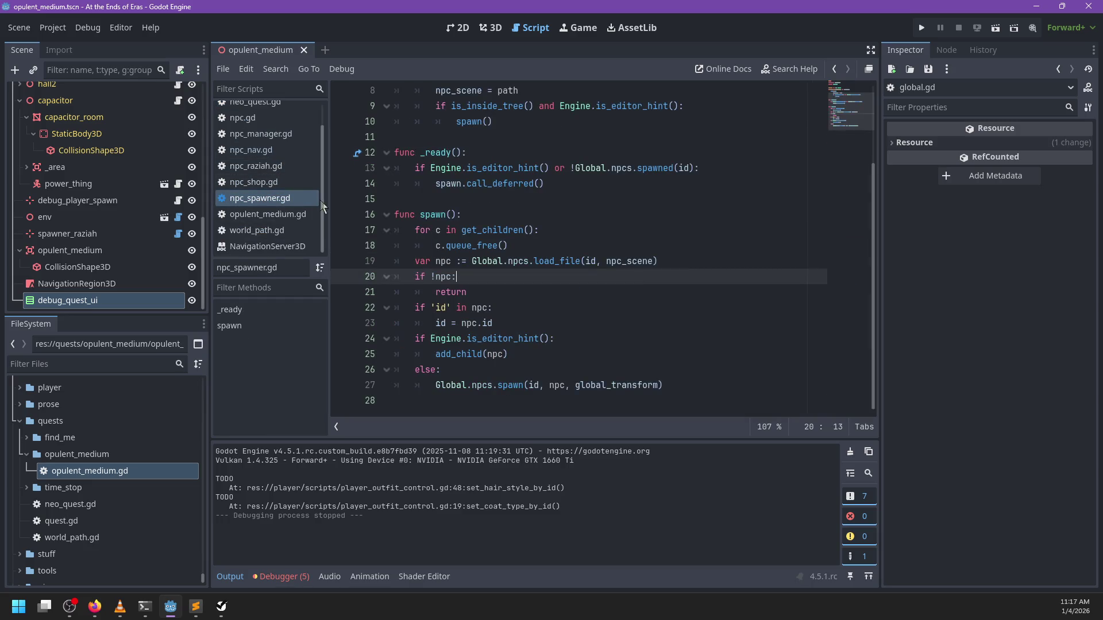
{"action": "scroll", "coordinate": [267, 154], "scroll_direction": "up", "scroll_amount": 1}
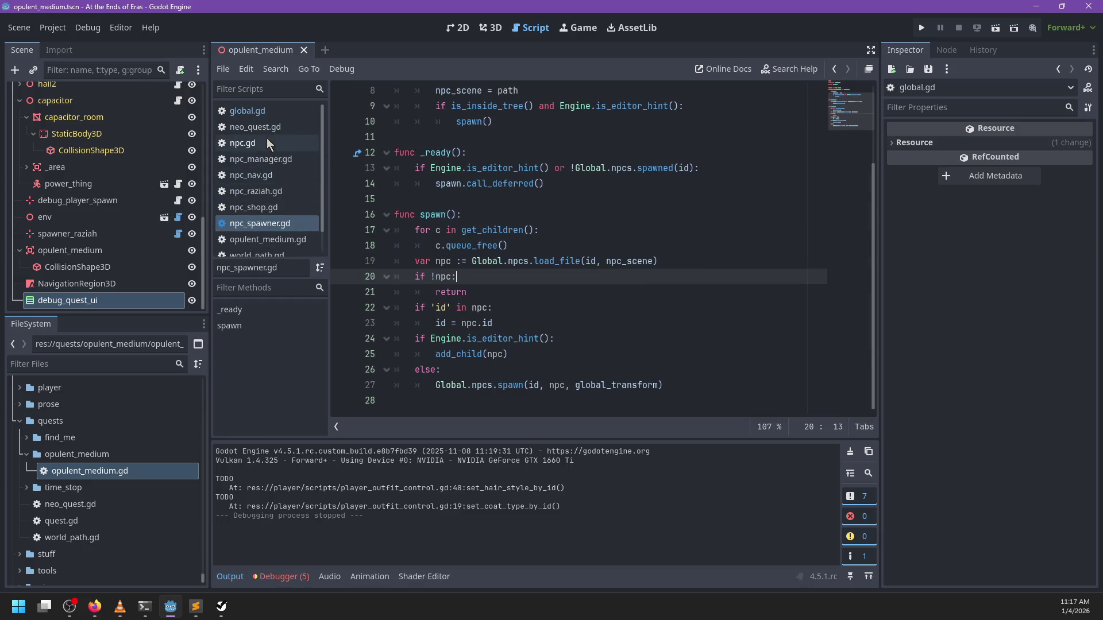
{"action": "left_click", "coordinate": [263, 112]}
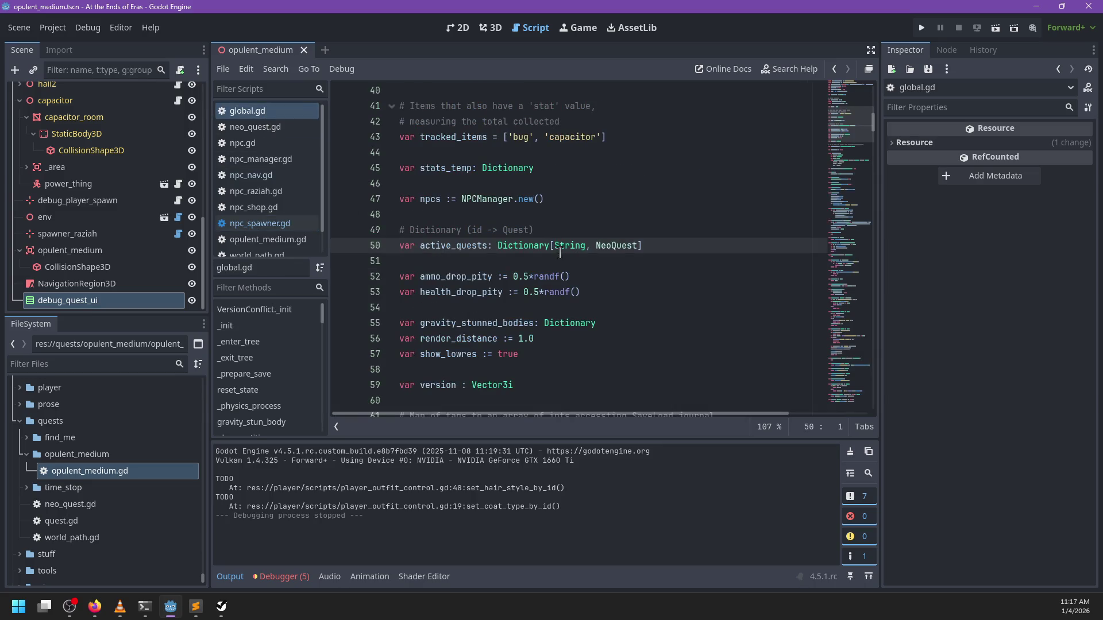
{"action": "key", "text": "ctrl+f"}
{"action": "type", "text": "start_quest"}
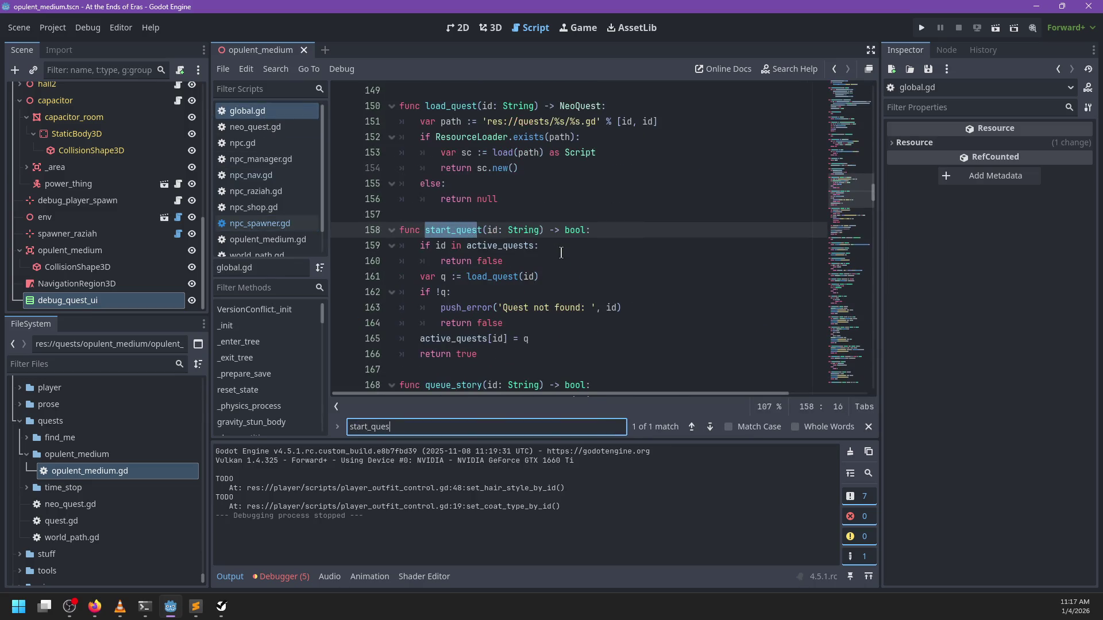
{"action": "key", "text": "Escape"}
{"action": "left_click", "coordinate": [473, 214]}
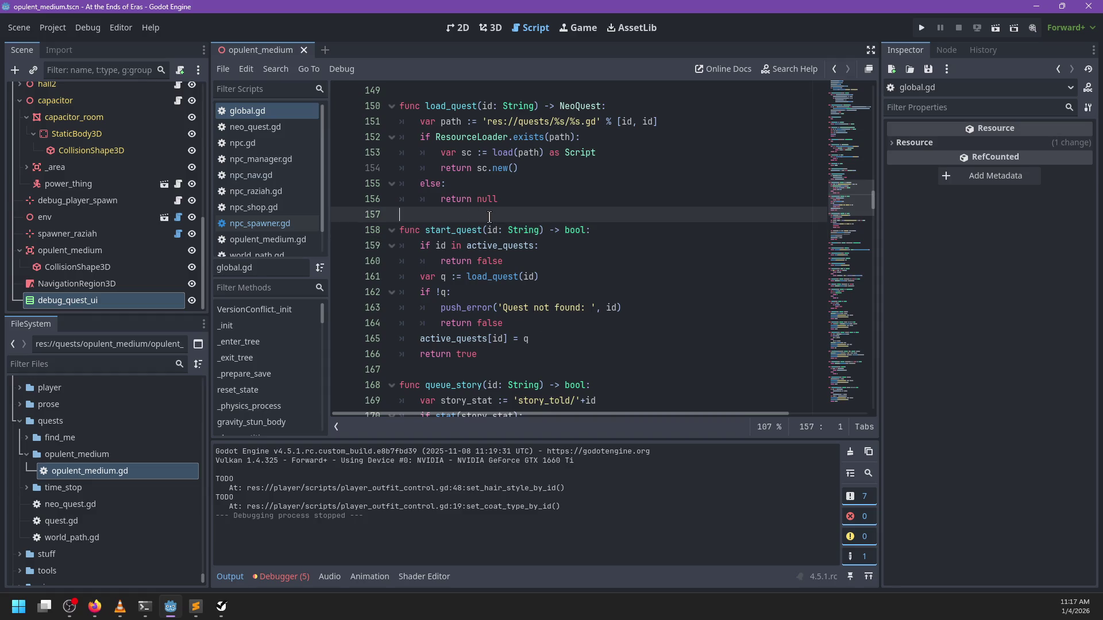
Above start_quest, write func quest_started(id: String) -> bool returning id in active_quests
{"action": "key", "text": "Return"}
{"action": "key", "text": "Up"}
{"action": "key", "text": "Return"}
{"action": "type", "text": "func "}
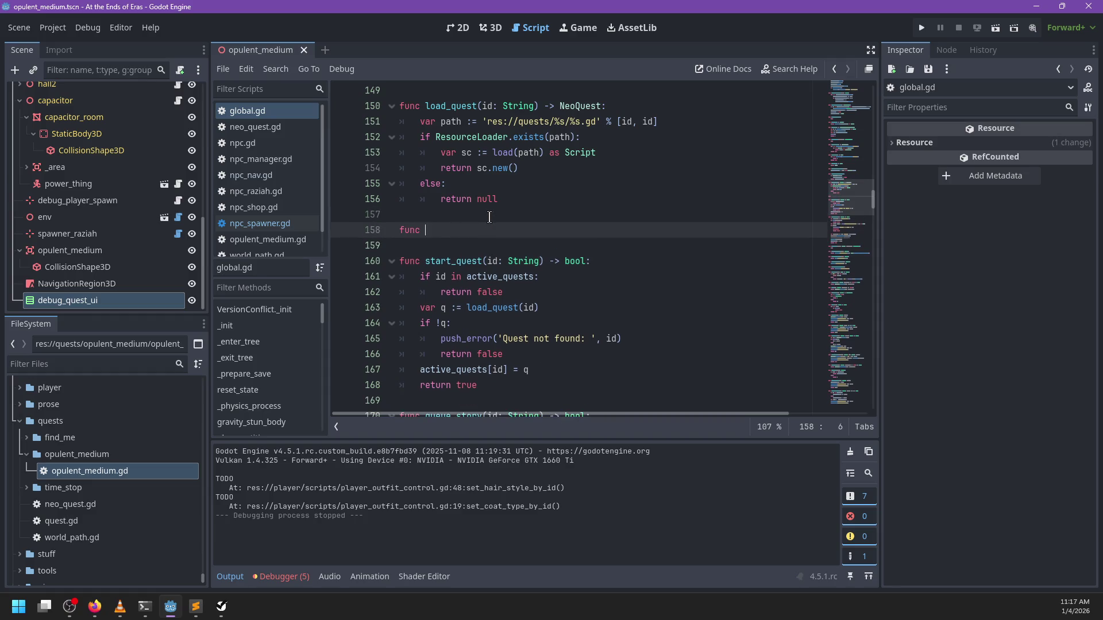
{"action": "type", "text": "quest_started("}
{"action": "type", "text": "id: S"}
{"action": "type", "text": "tring) -> bool"}
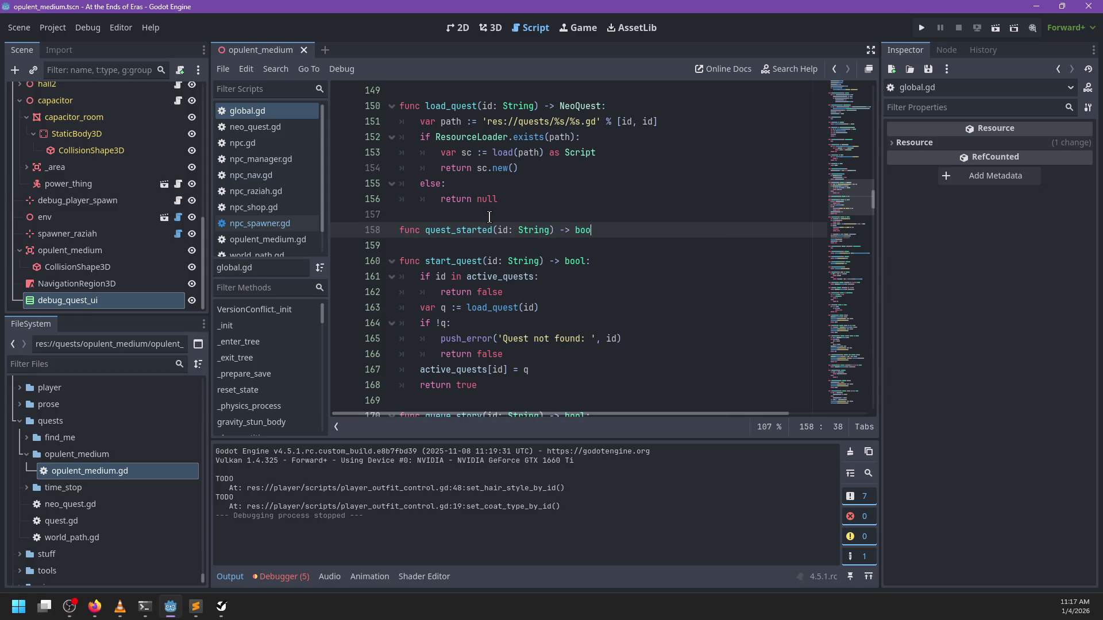
{"action": "type", "text": ":"}
{"action": "key", "text": "Return"}
{"action": "type", "text": "retu"}
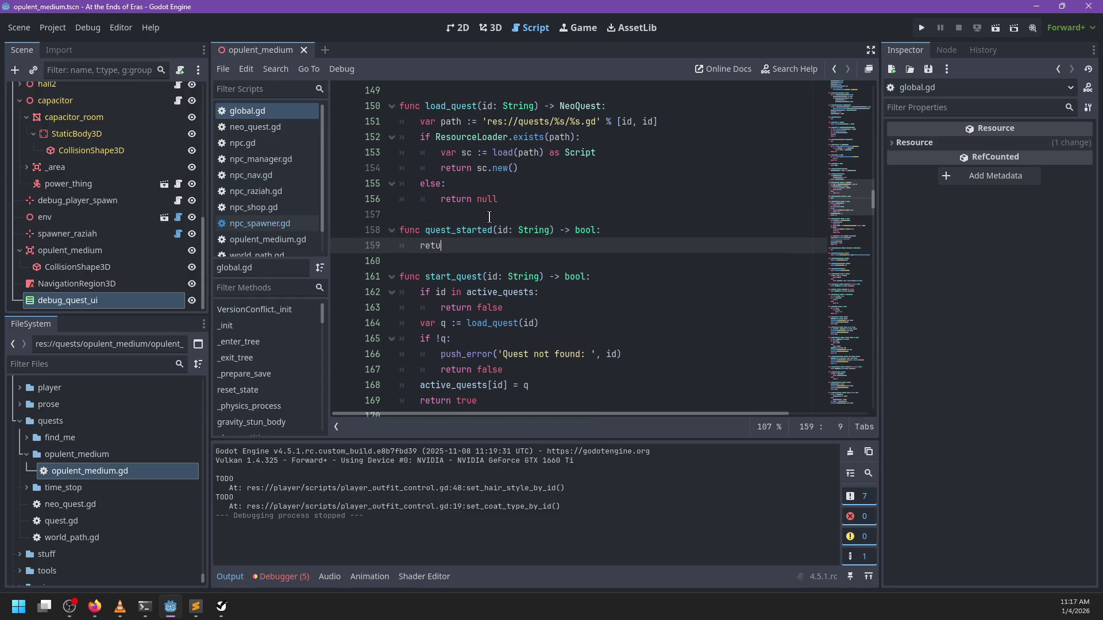
{"action": "type", "text": "rn id in active_quests"}
Rename the new function from quest_started to quest_active
{"action": "double_click", "coordinate": [461, 233]}
{"action": "type", "text": "quest_active"}
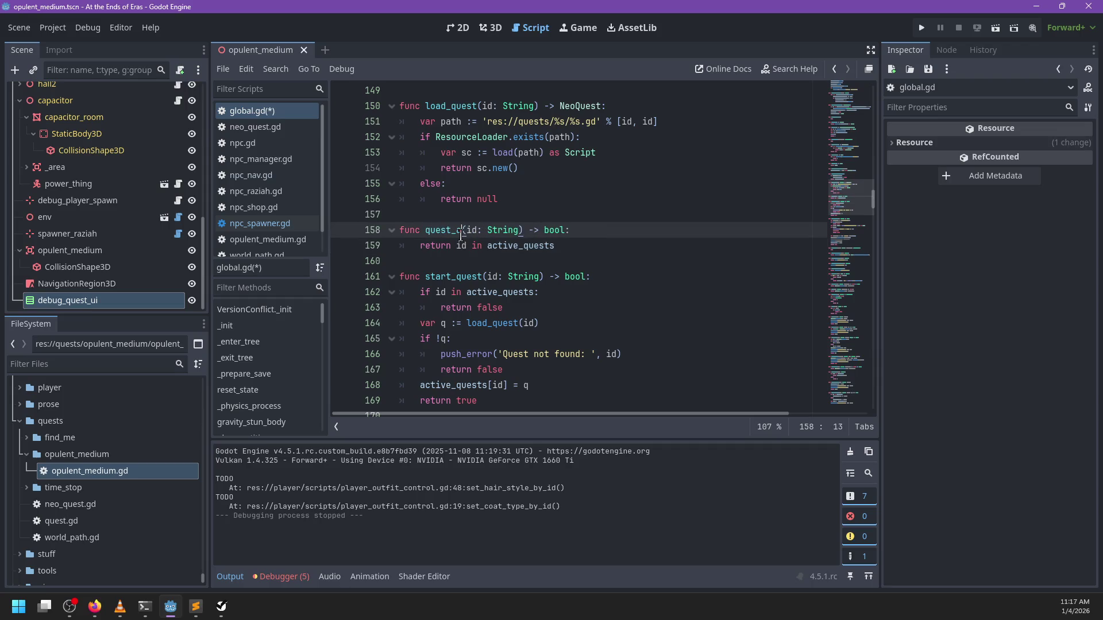
{"action": "scroll", "coordinate": [461, 236], "scroll_direction": "up", "scroll_amount": 3}
{"action": "scroll", "coordinate": [461, 236], "scroll_direction": "down", "scroll_amount": 4}
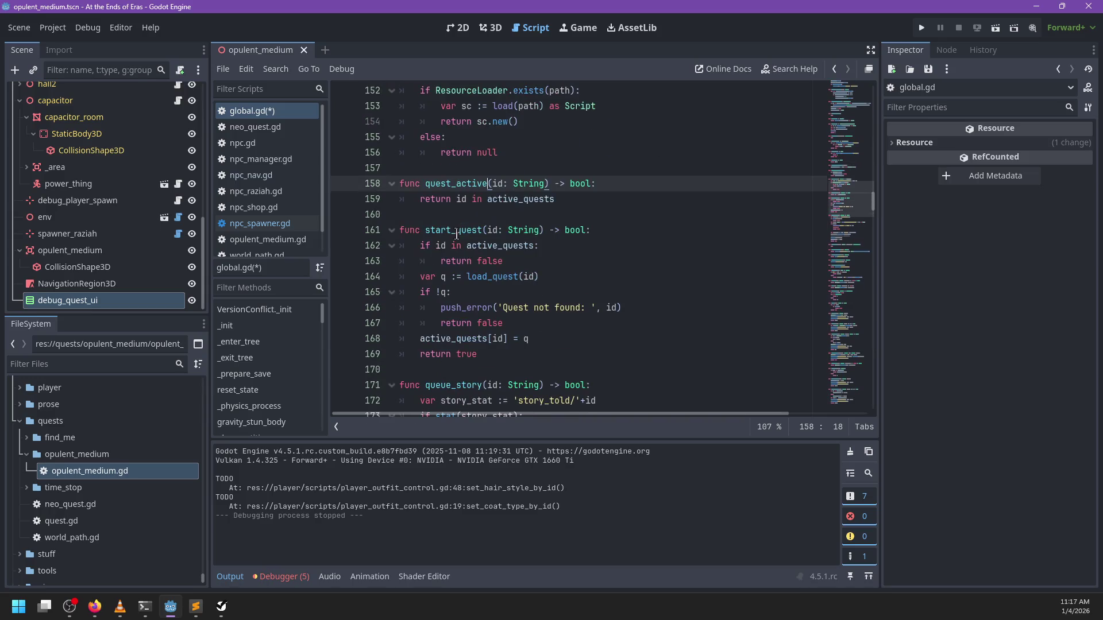
Rename start_quest to quest_start and load_quest to _quest_load, updating its call
{"action": "double_click", "coordinate": [455, 231]}
{"action": "type", "text": "quest_start"}
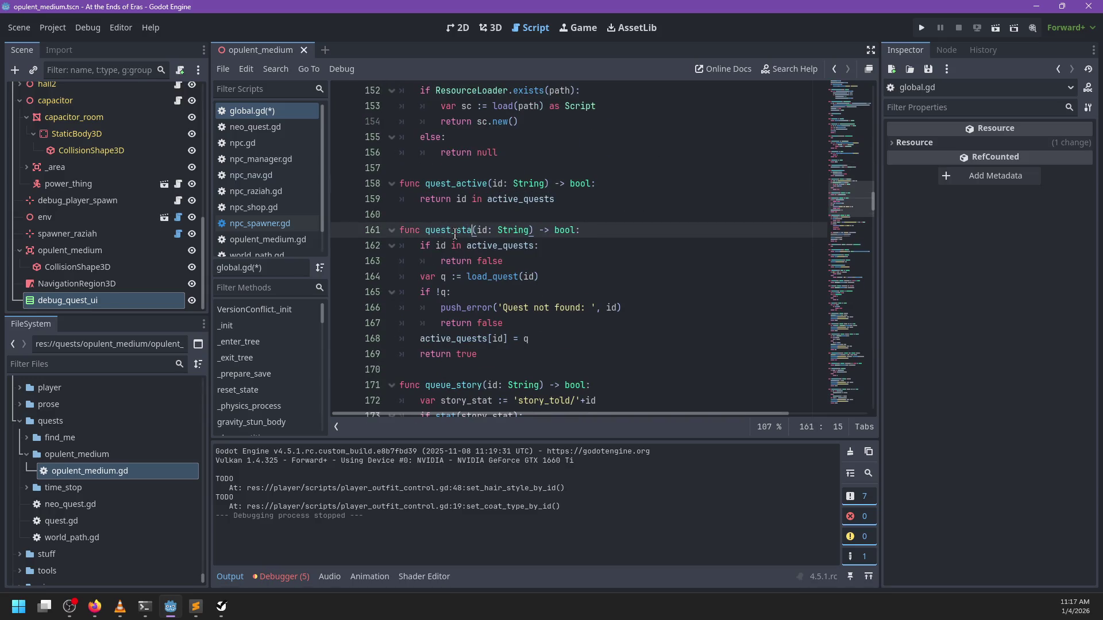
{"action": "scroll", "coordinate": [451, 202], "scroll_direction": "up", "scroll_amount": 3}
{"action": "double_click", "coordinate": [451, 201]}
{"action": "type", "text": "quest_load"}
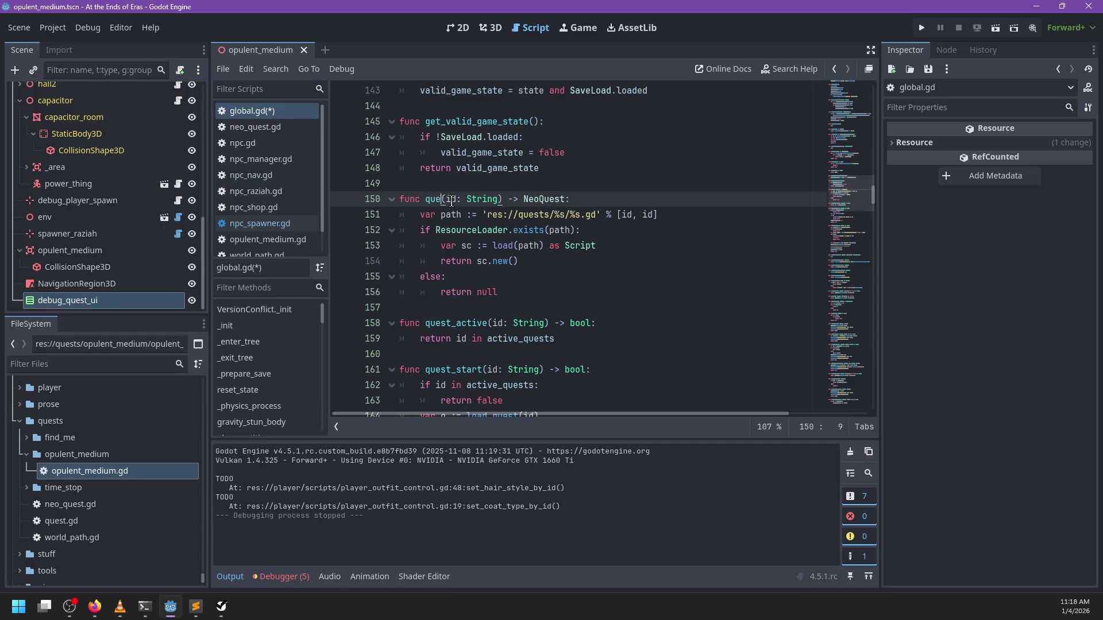
{"action": "double_click", "coordinate": [451, 201]}
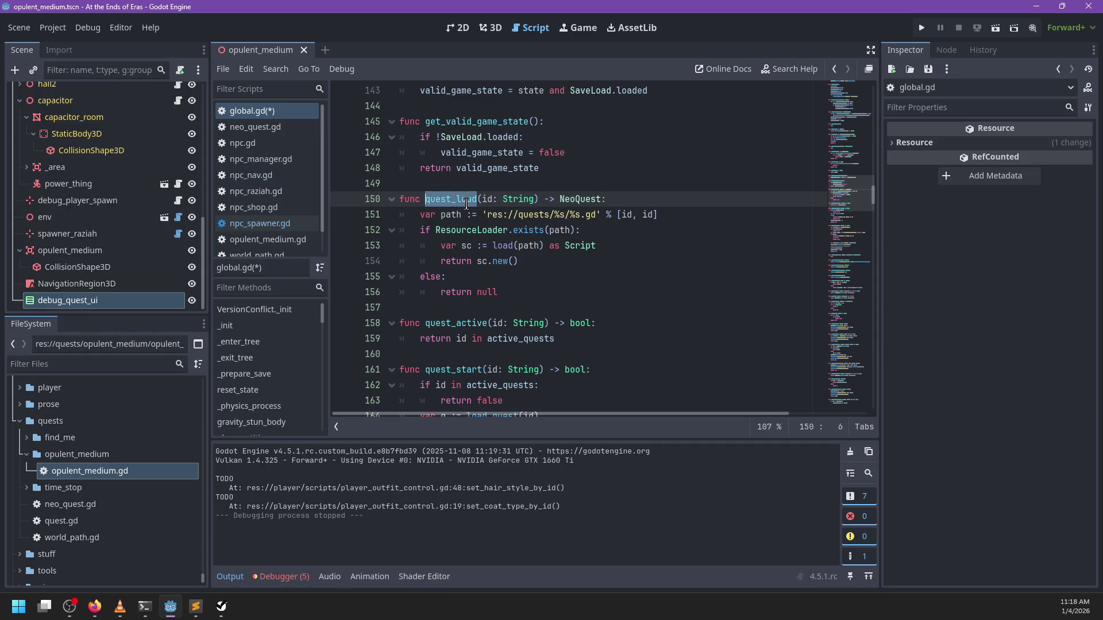
{"action": "scroll", "coordinate": [468, 210], "scroll_direction": "down", "scroll_amount": 3}
{"action": "key", "text": "Left"}
{"action": "type", "text": "_"}
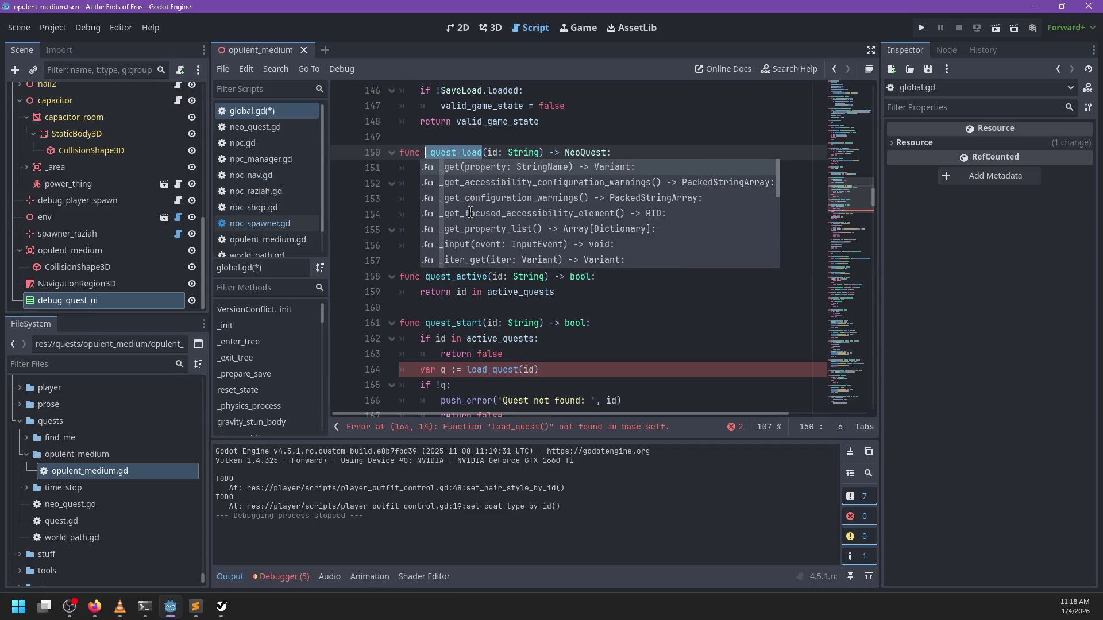
{"action": "double_click", "coordinate": [481, 369]}
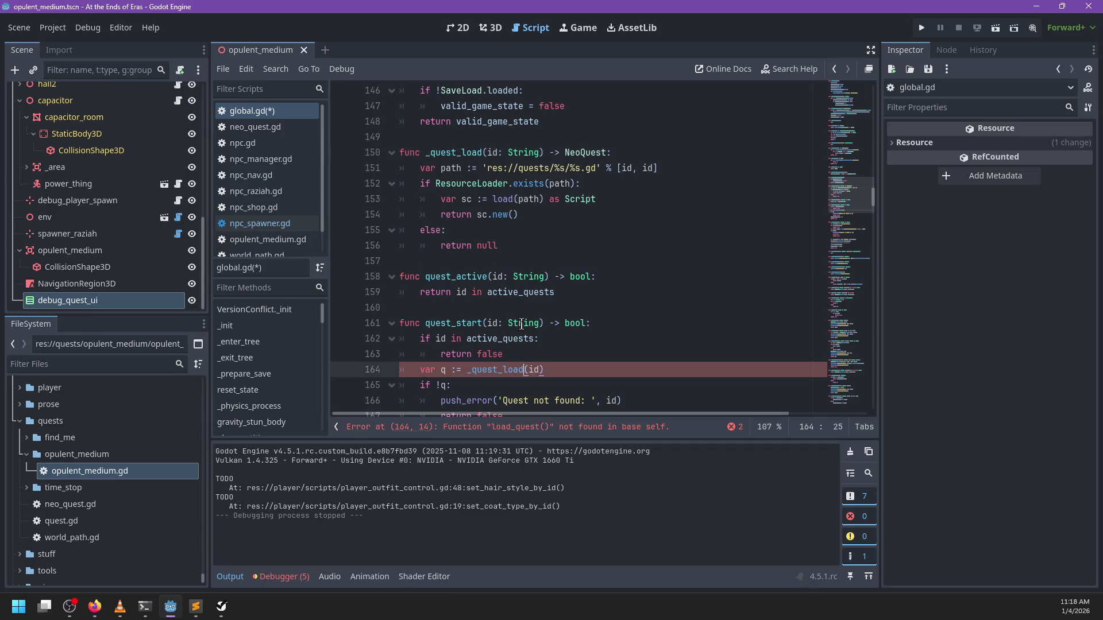
{"action": "type", "text": "_quest_load"}
{"action": "scroll", "coordinate": [533, 303], "scroll_direction": "down", "scroll_amount": 4}
{"action": "scroll", "coordinate": [534, 303], "scroll_direction": "down", "scroll_amount": 7}
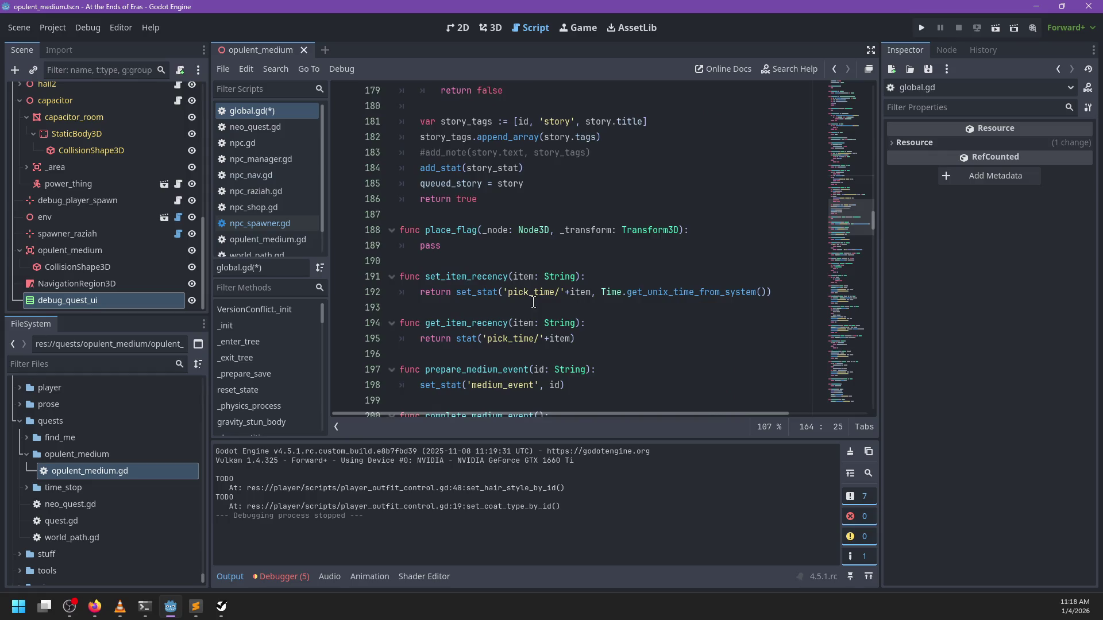
{"action": "scroll", "coordinate": [533, 303], "scroll_direction": "up", "scroll_amount": 6}
{"action": "scroll", "coordinate": [582, 256], "scroll_direction": "up", "scroll_amount": 1}
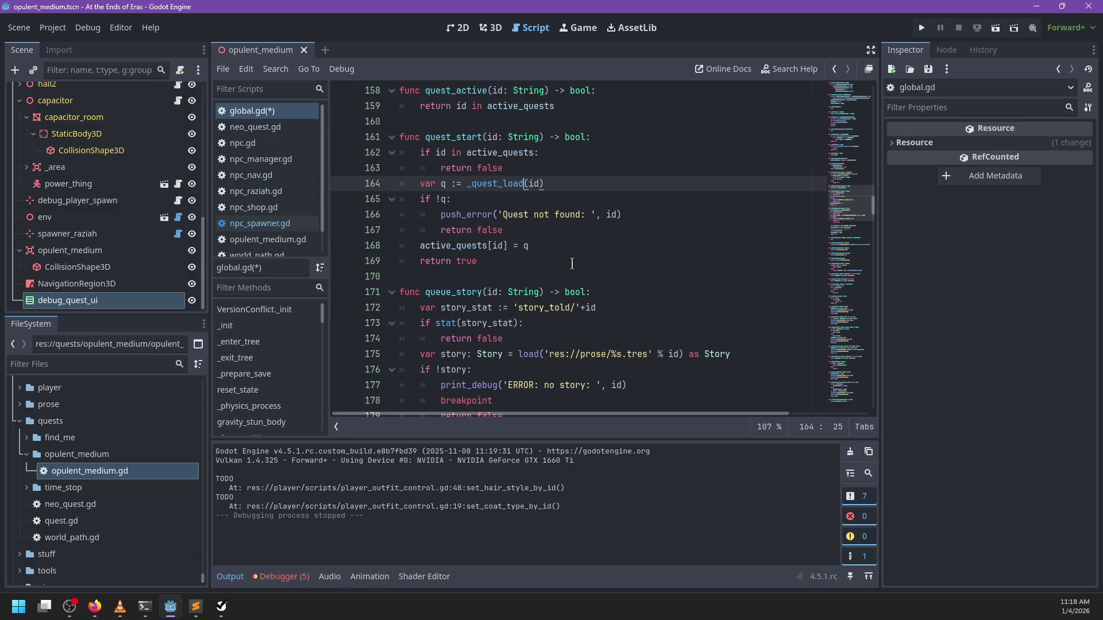
Add q.begin() after the active_quests[id] = q line and save global.gd
{"action": "left_click", "coordinate": [499, 263]}
{"action": "scroll", "coordinate": [520, 247], "scroll_direction": "down", "scroll_amount": 2}
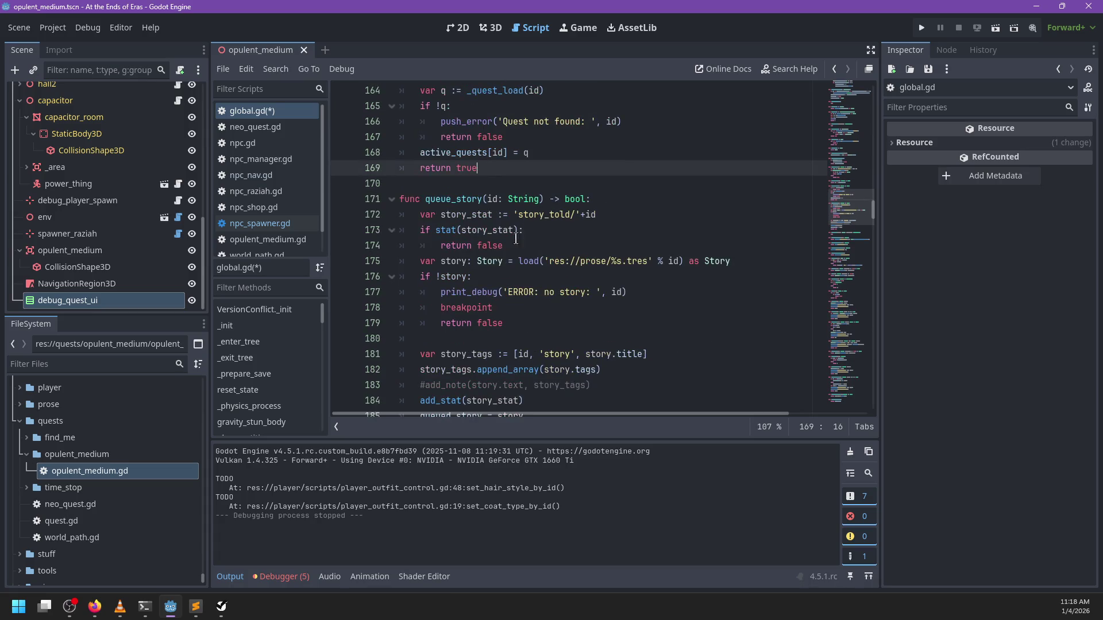
{"action": "scroll", "coordinate": [514, 245], "scroll_direction": "up", "scroll_amount": 2}
{"action": "scroll", "coordinate": [511, 252], "scroll_direction": "up", "scroll_amount": 1}
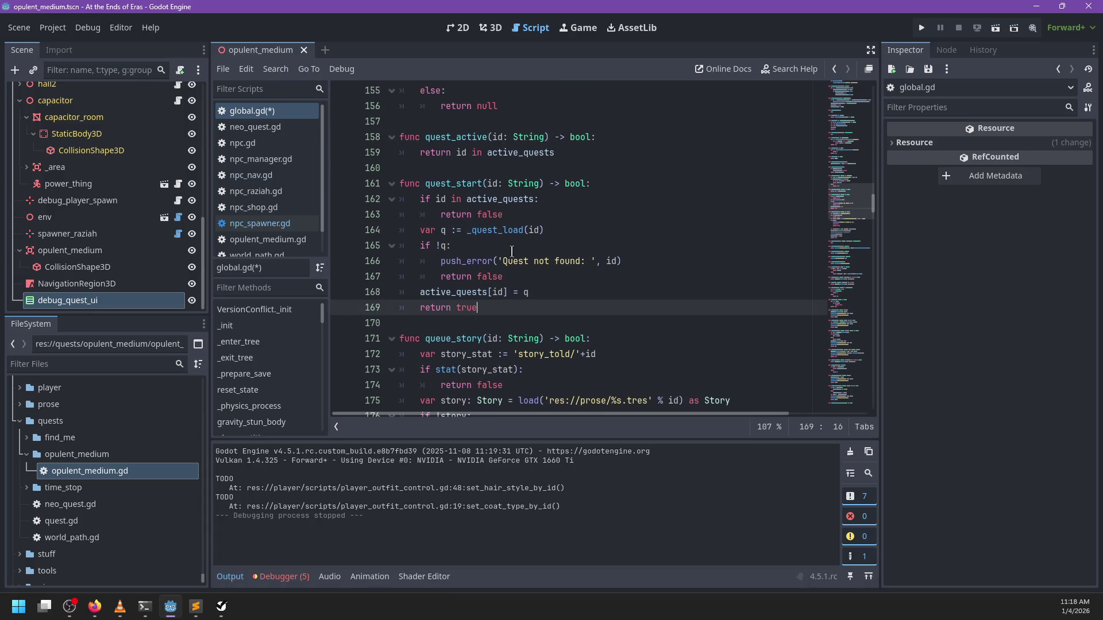
{"action": "left_click", "coordinate": [562, 294]}
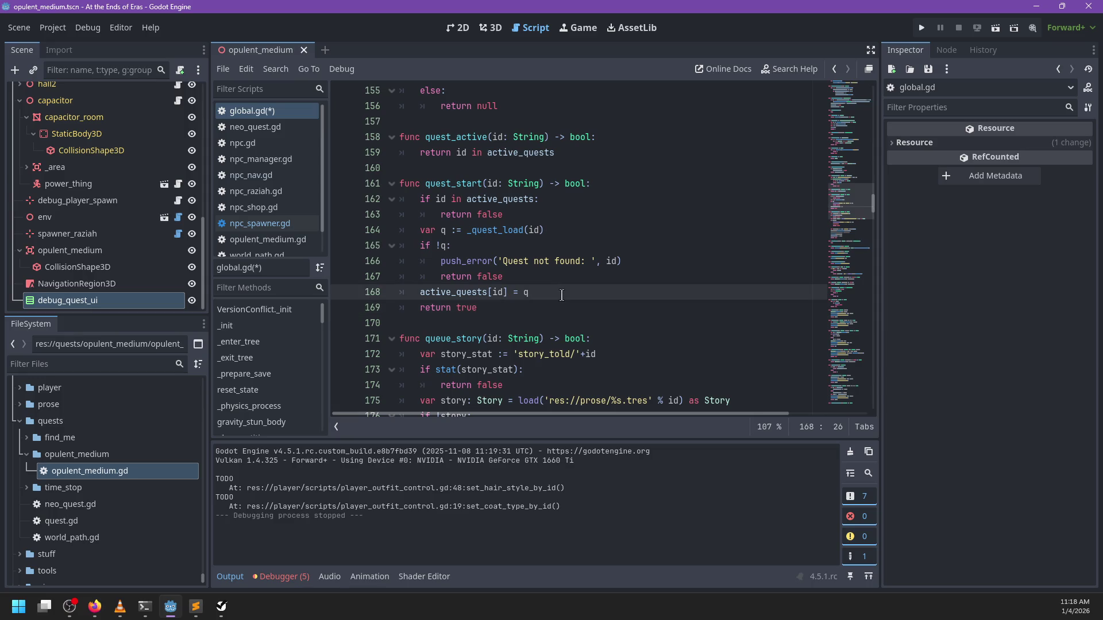
{"action": "key", "text": "Return"}
{"action": "type", "text": "q.inte"}
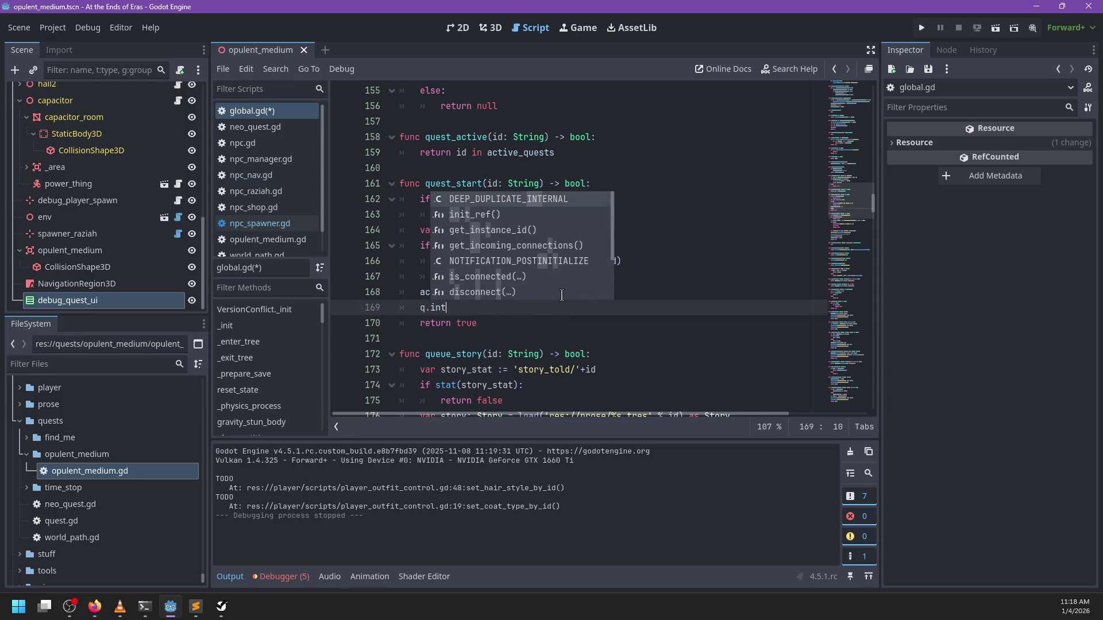
{"action": "key", "text": "BackSpace"}
{"action": "key", "text": "BackSpace"}
{"action": "key", "text": "BackSpace"}
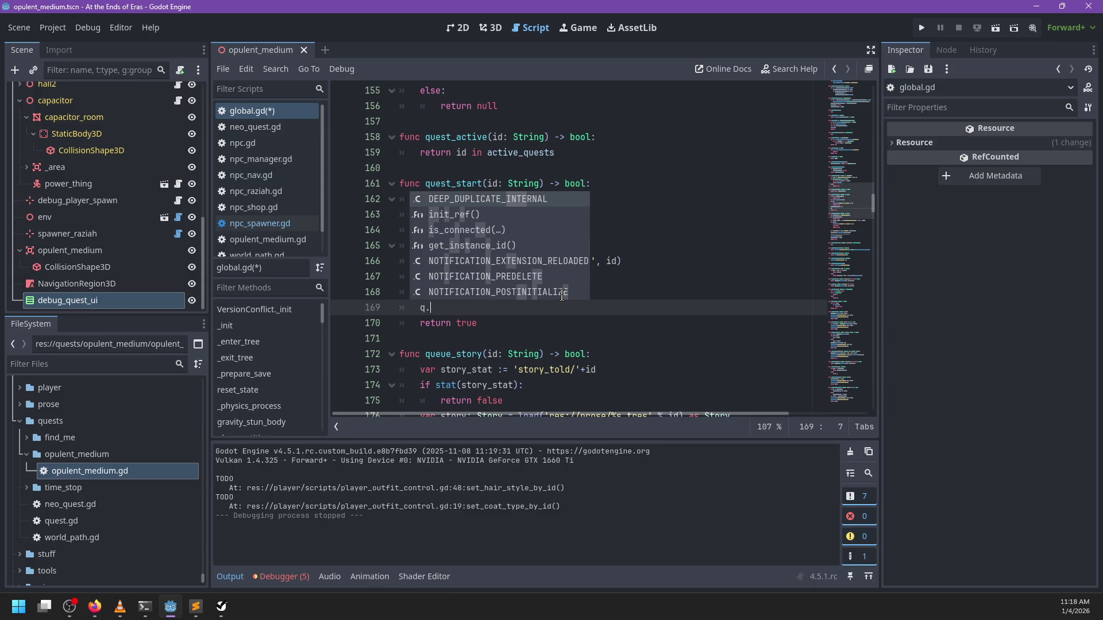
{"action": "type", "text": "begin()"}
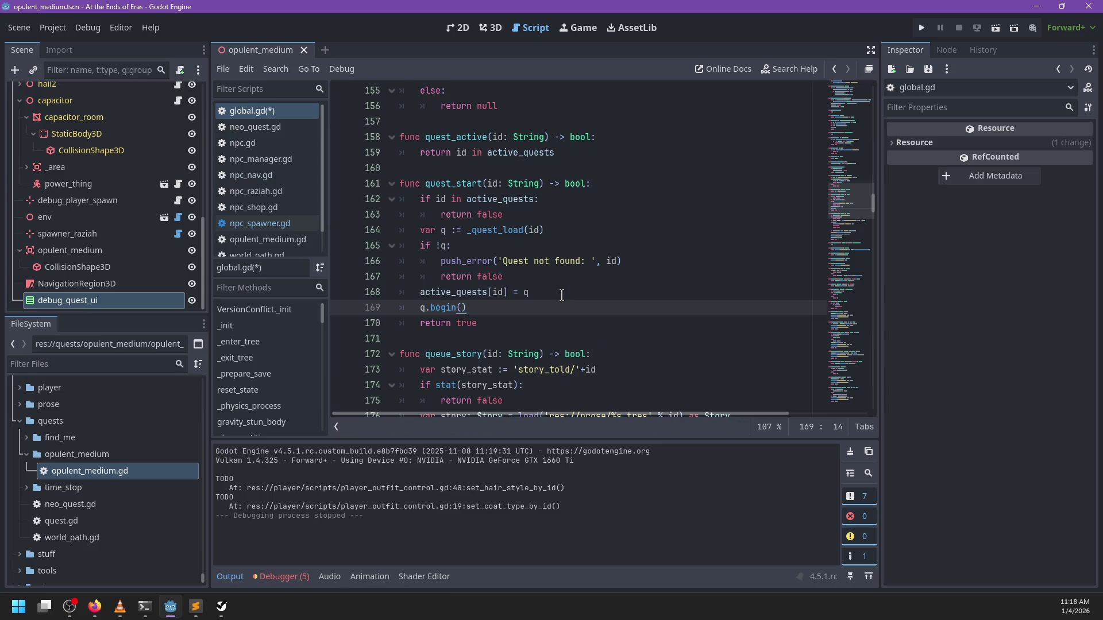
{"action": "key", "text": "ctrl+s"}
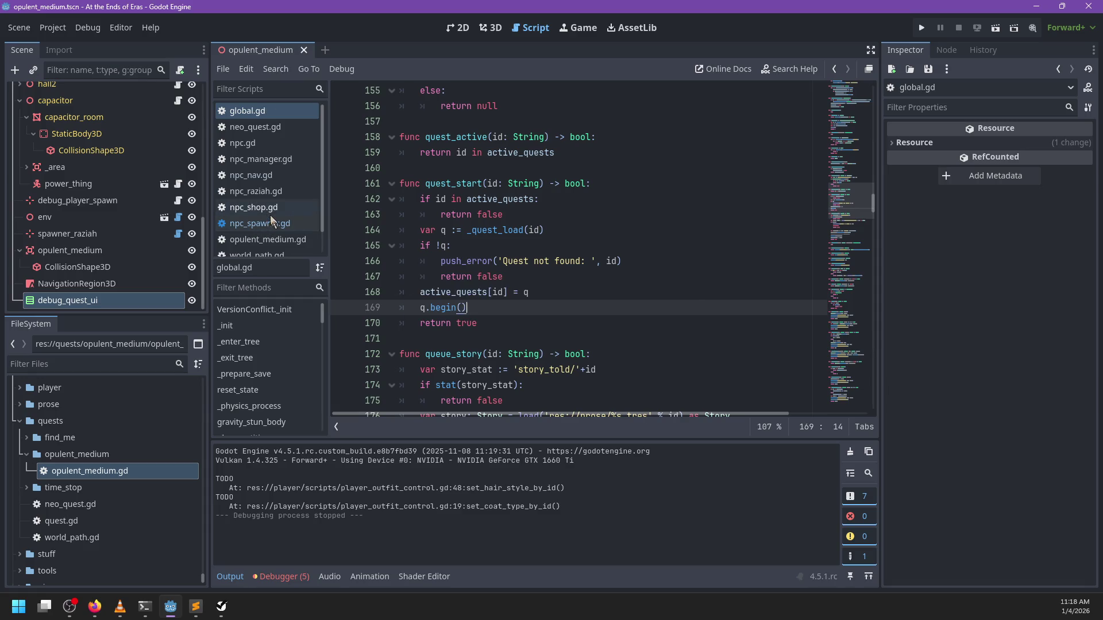
{"action": "left_click", "coordinate": [268, 133]}
In neo_quest.gd, replace the noop function with func begin(): containing a for s in stages: loop
{"action": "scroll", "coordinate": [514, 324], "scroll_direction": "down", "scroll_amount": 3}
{"action": "left_click", "coordinate": [505, 370]}
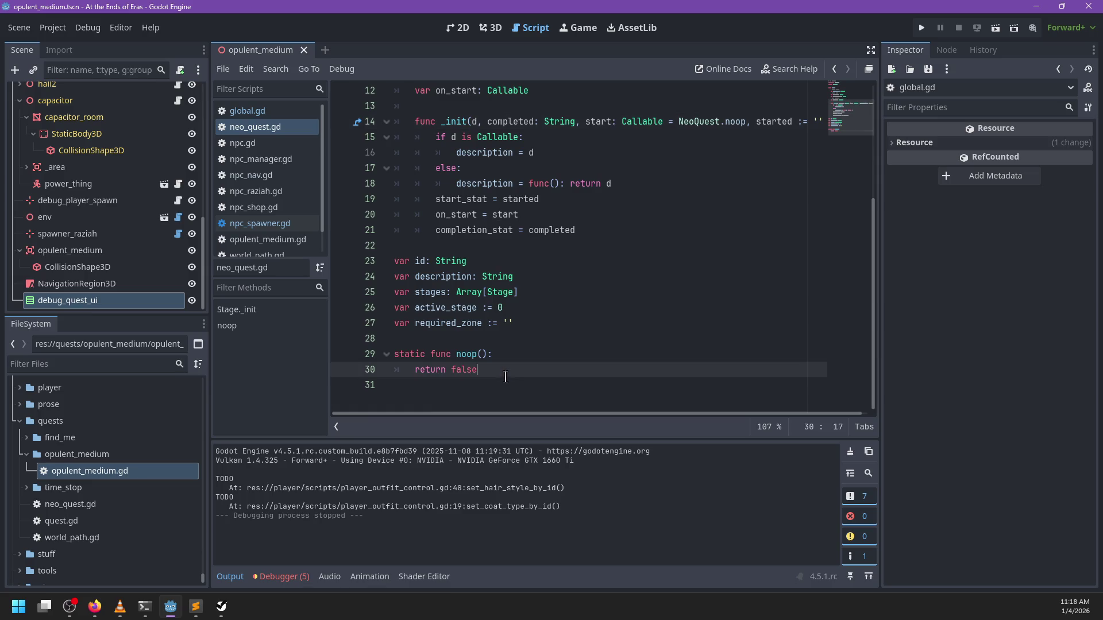
{"action": "left_click", "coordinate": [513, 327]}
{"action": "key", "text": "Return"}
{"action": "key", "text": "Return"}
{"action": "type", "text": "func begin()"}
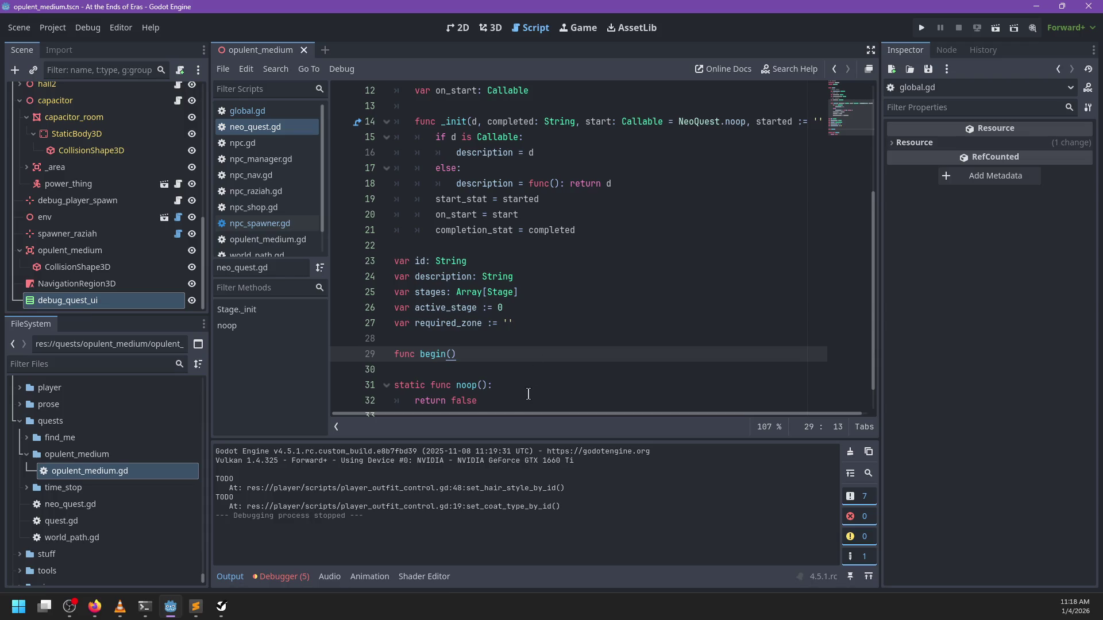
{"action": "left_click_drag", "start_coordinate": [528, 402], "coordinate": [509, 371]}
{"action": "key", "text": "BackSpace"}
{"action": "key", "text": "BackSpace"}
{"action": "type", "text": ":"}
{"action": "key", "text": "Return"}
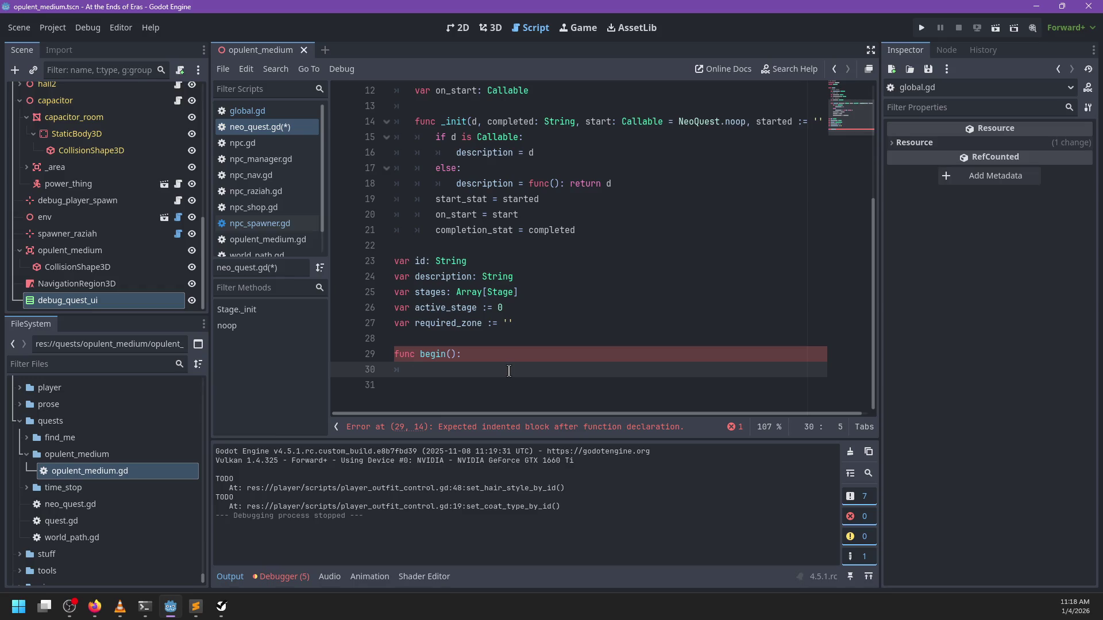
{"action": "type", "text": "for s "}
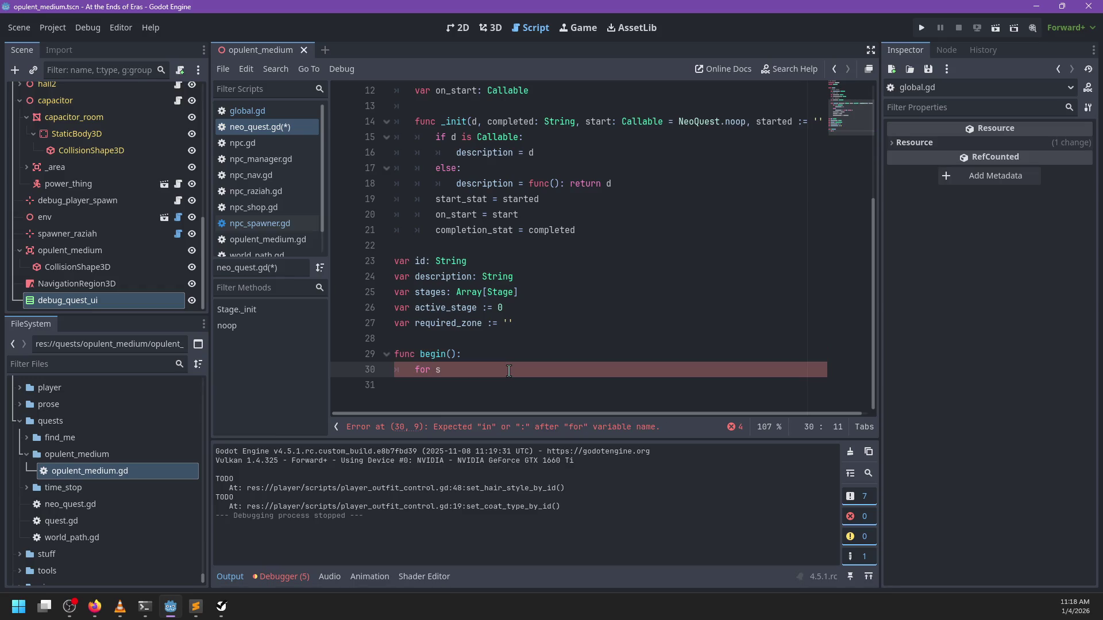
{"action": "type", "text": "in stages:"}
{"action": "key", "text": "Return"}
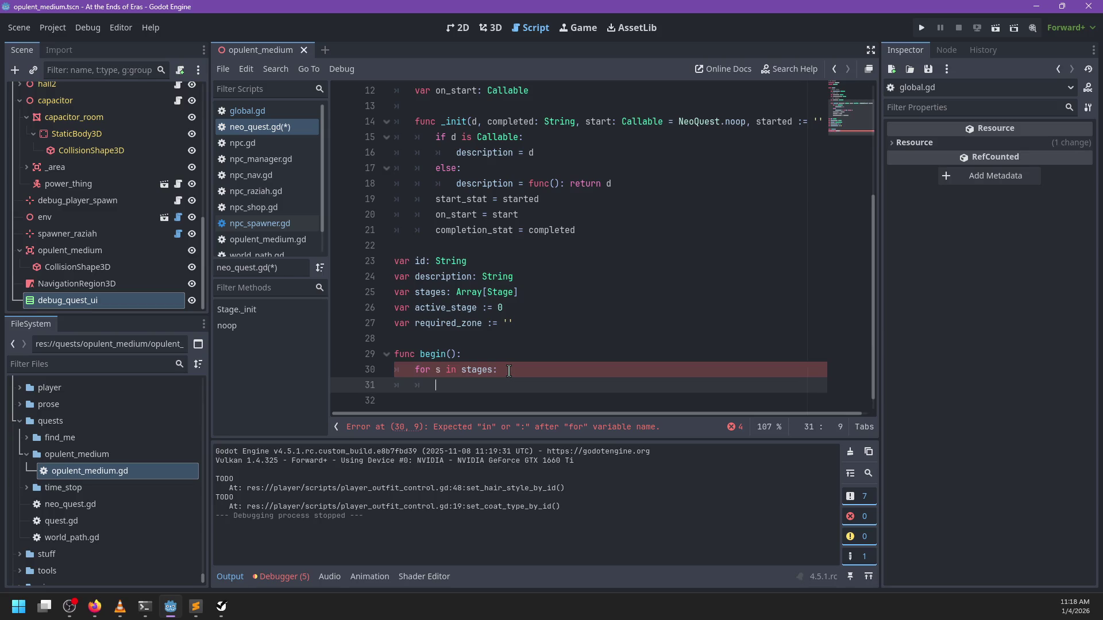
Insert var stage = 0 at the top of begin() and start an if condition on SaveLoad.get_stat
{"action": "type", "text": "if Global"}
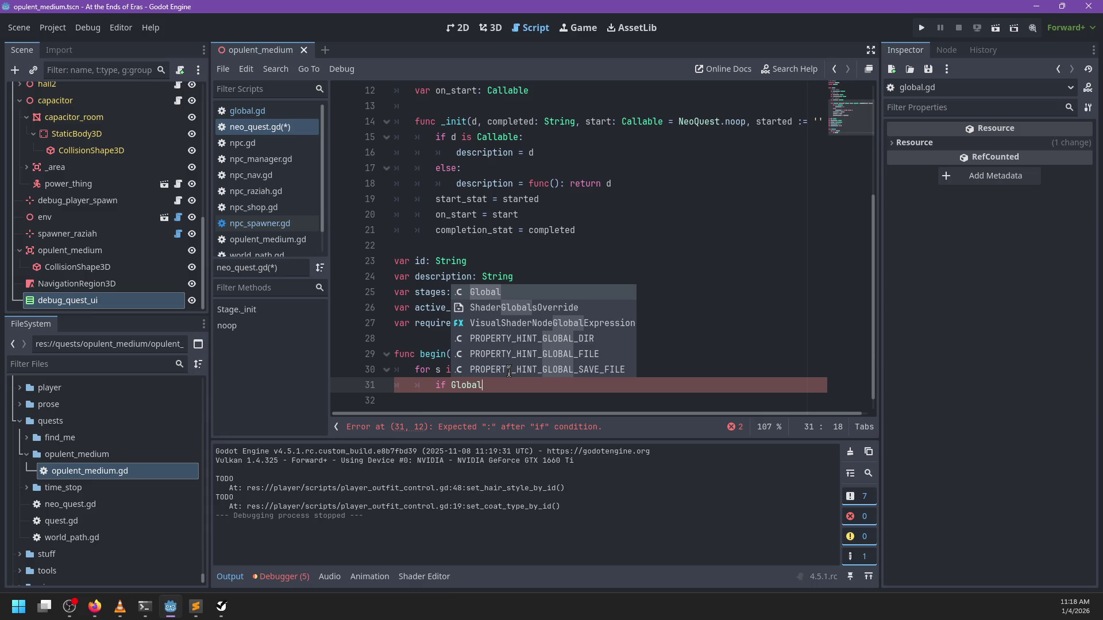
{"action": "key", "text": "Escape"}
{"action": "key", "text": "Up"}
{"action": "key", "text": "Up"}
{"action": "key", "text": "Return"}
{"action": "type", "text": "ar "}
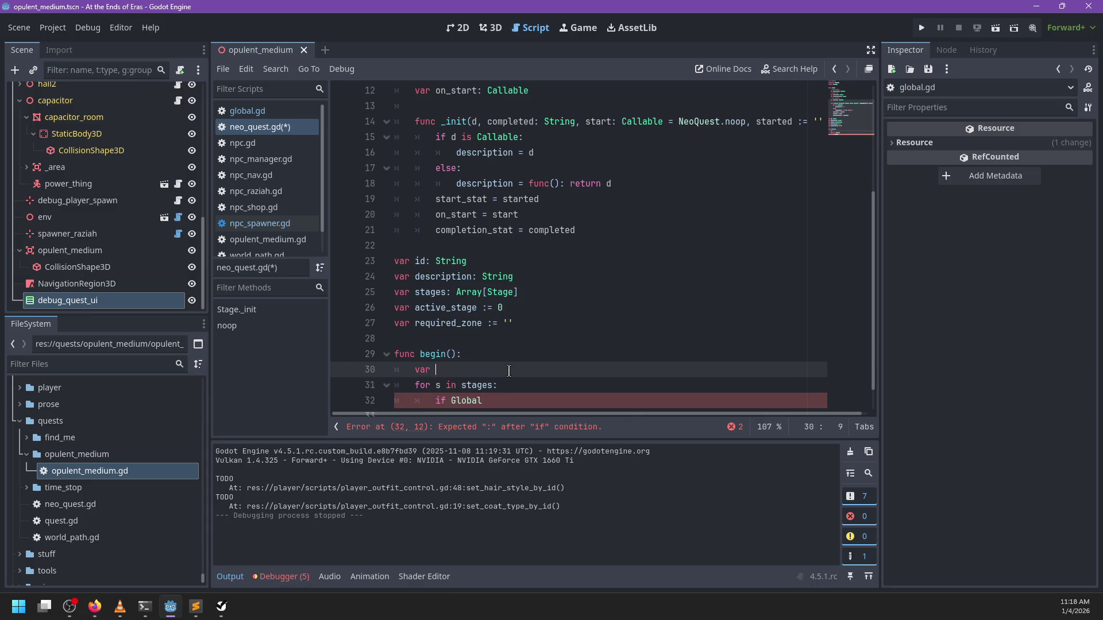
{"action": "type", "text": "stage = 0;"}
{"action": "key", "text": "Down"}
{"action": "key", "text": "Down"}
{"action": "type", "text": "!"}
{"action": "type", "text": "."}
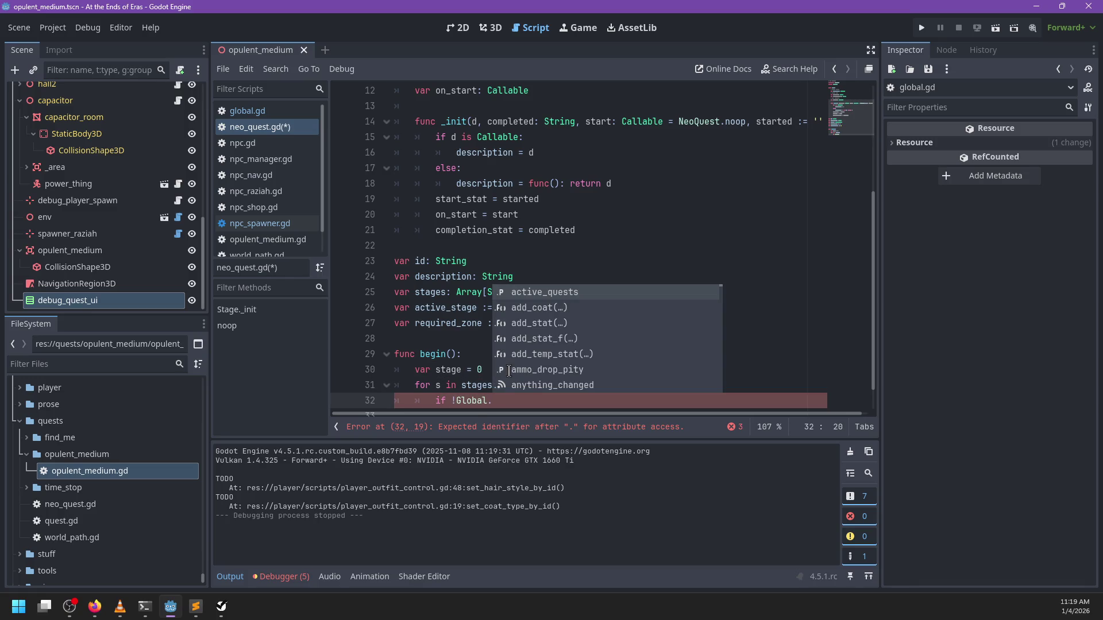
{"action": "type", "text": "ge"}
{"action": "key", "text": "BackSpace"}
{"action": "key", "text": "BackSpace"}
{"action": "key", "text": "BackSpace"}
{"action": "type", "text": "SaveLoad.get"}
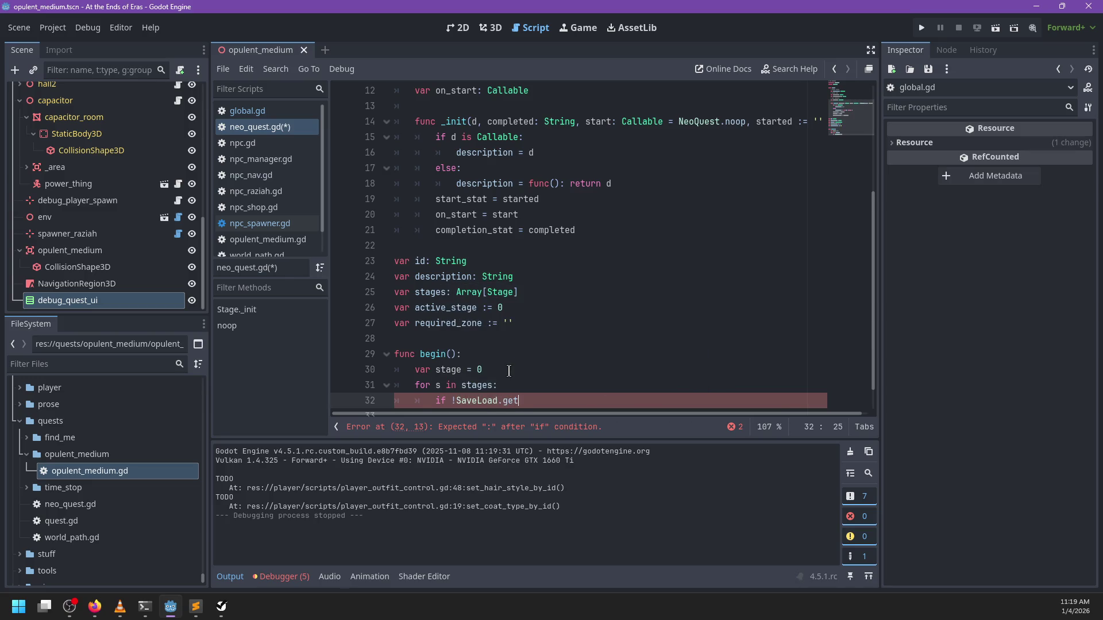
{"action": "type", "text": "_stat"}
Finish the condition as if !SaveLoad.get_stat(s.completion_stat): and open its body
{"action": "key", "text": "BackSpace"}
{"action": "key", "text": "BackSpace"}
{"action": "key", "text": "BackSpace"}
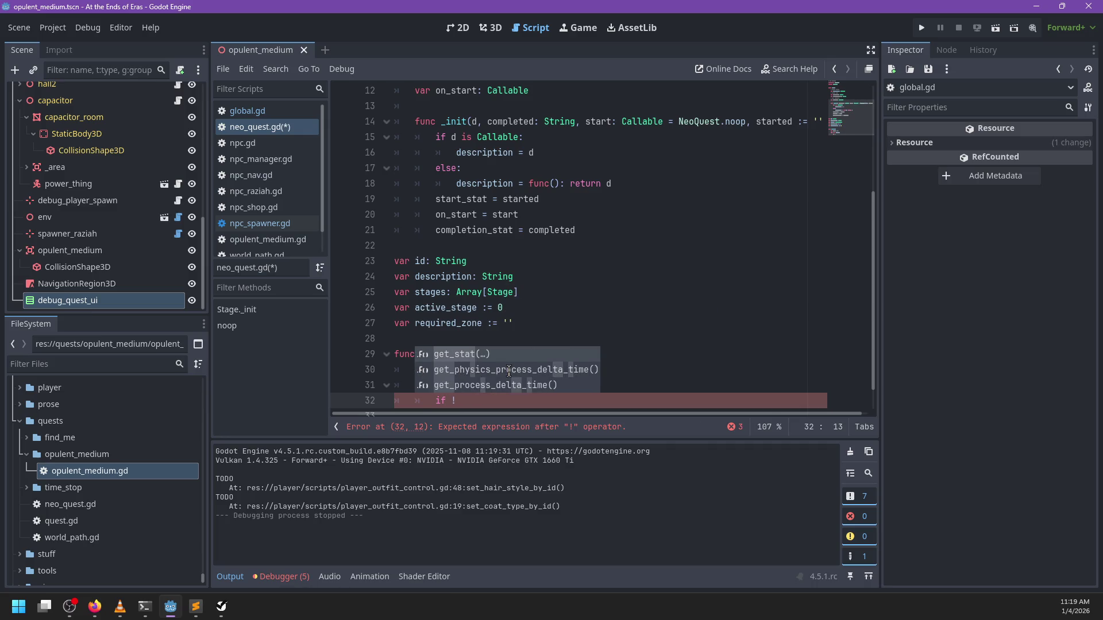
{"action": "type", "text": "SaveLoad"}
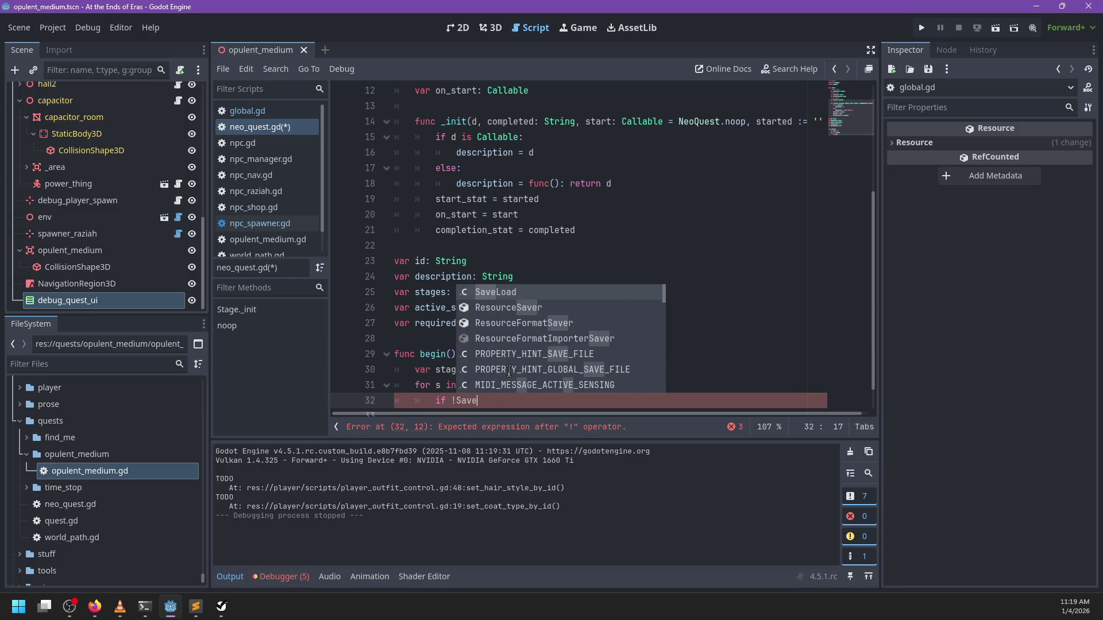
{"action": "key", "text": "ctrl+BackSpace"}
{"action": "type", "text": "G"}
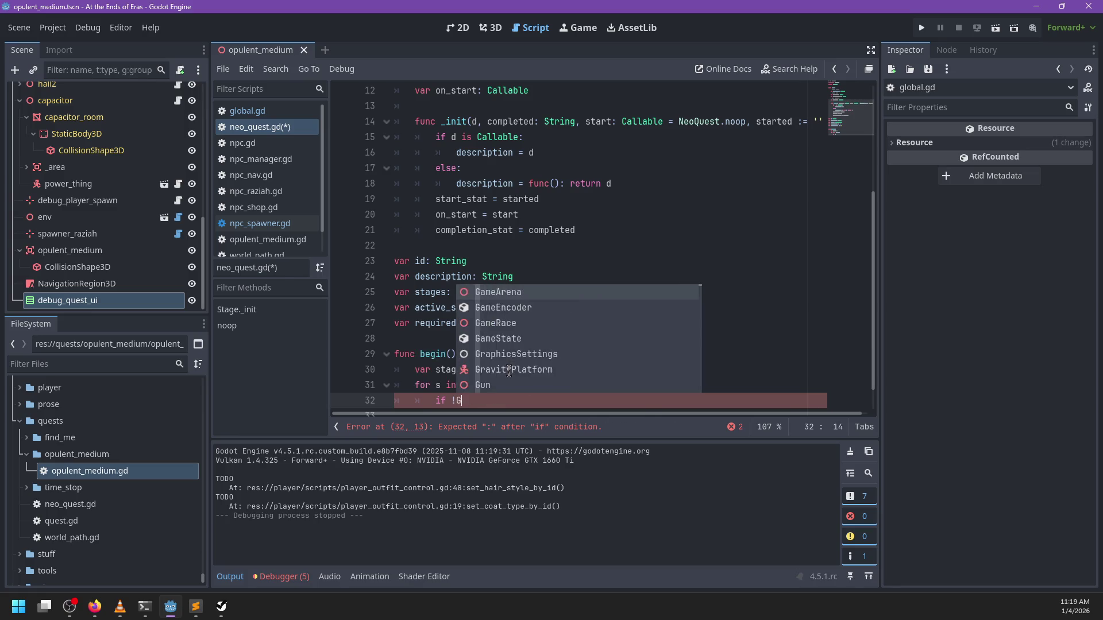
{"action": "type", "text": "lobal.get_stat"}
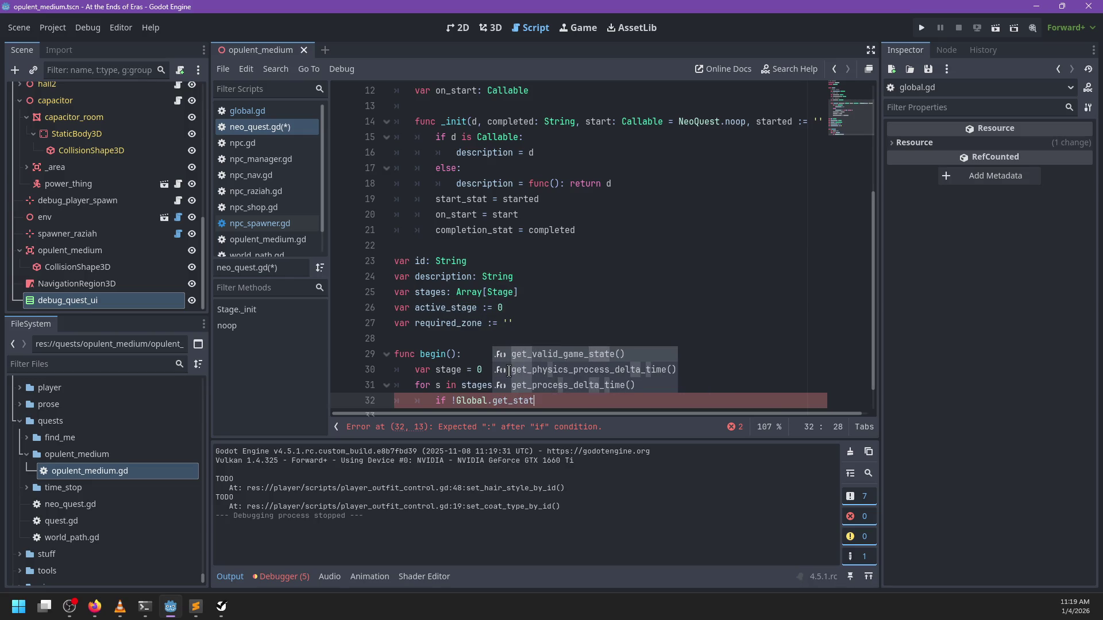
{"action": "key", "text": "ctrl+BackSpace"}
{"action": "key", "text": "ctrl+BackSpace"}
{"action": "key", "text": "ctrl+BackSpace"}
{"action": "type", "text": "Save"}
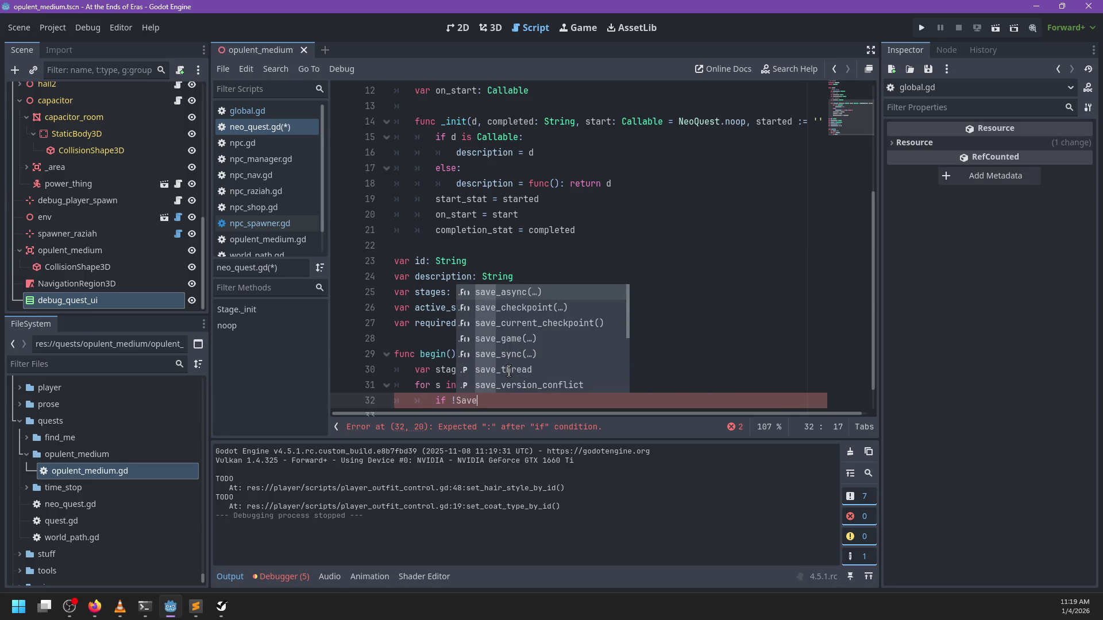
{"action": "type", "text": "Load.get_stat("}
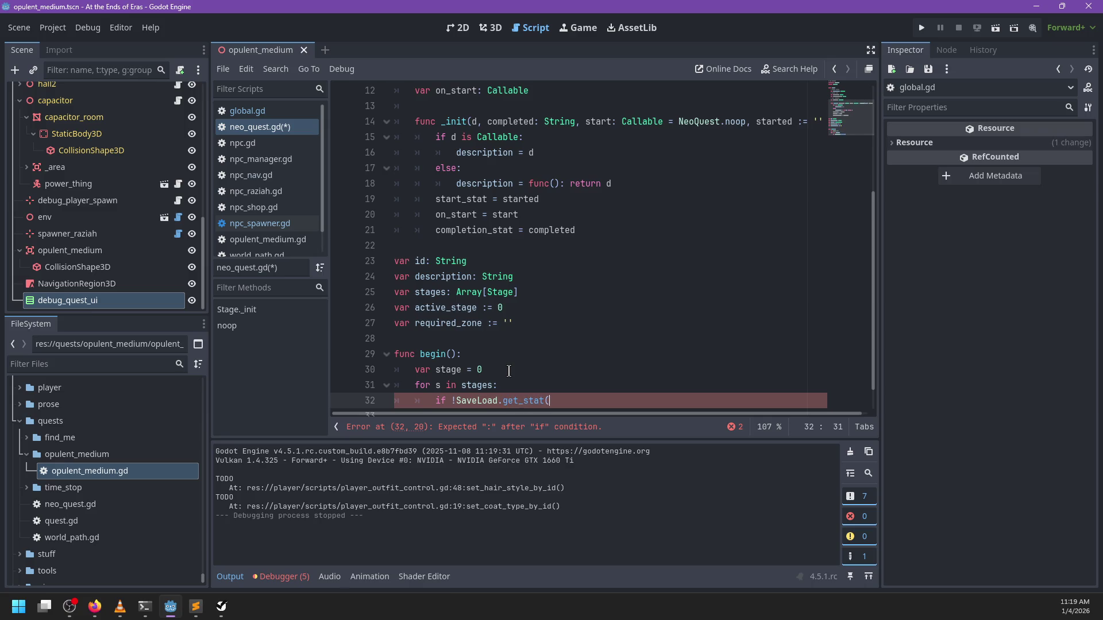
{"action": "type", "text": "s."}
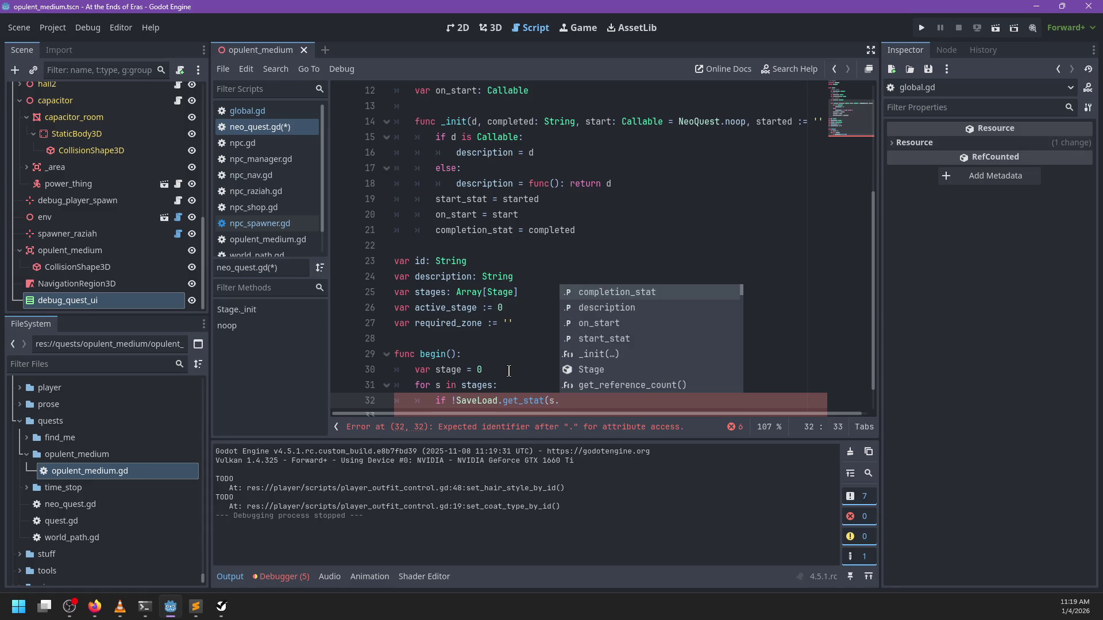
{"action": "key", "text": "Down"}
{"action": "key", "text": "Down"}
{"action": "key", "text": "Down"}
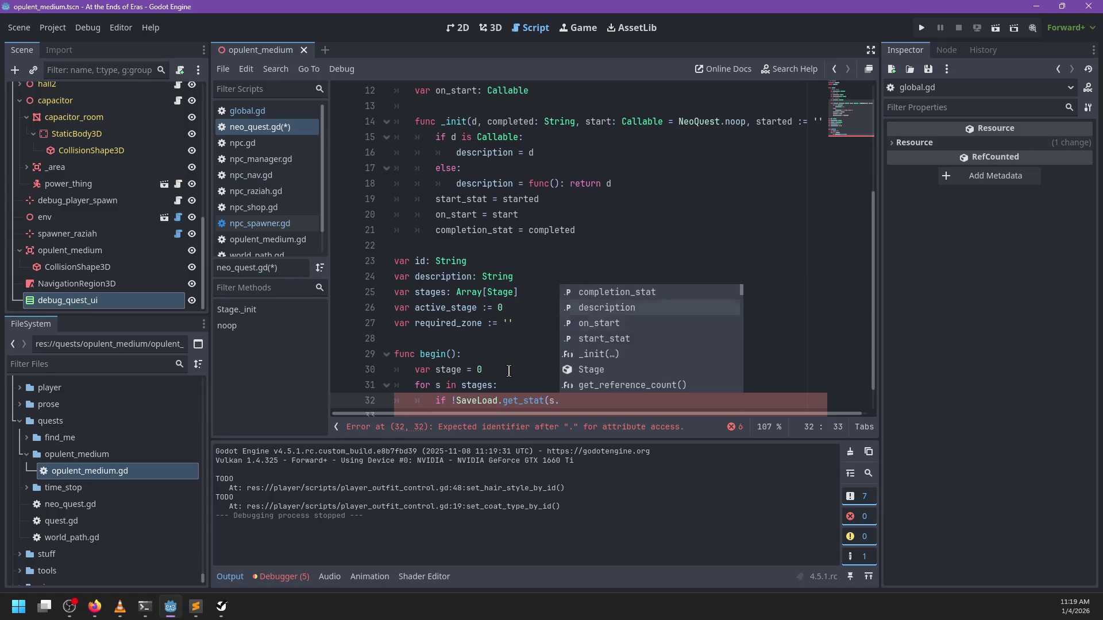
{"action": "key", "text": "Return"}
{"action": "type", "text": ")"}
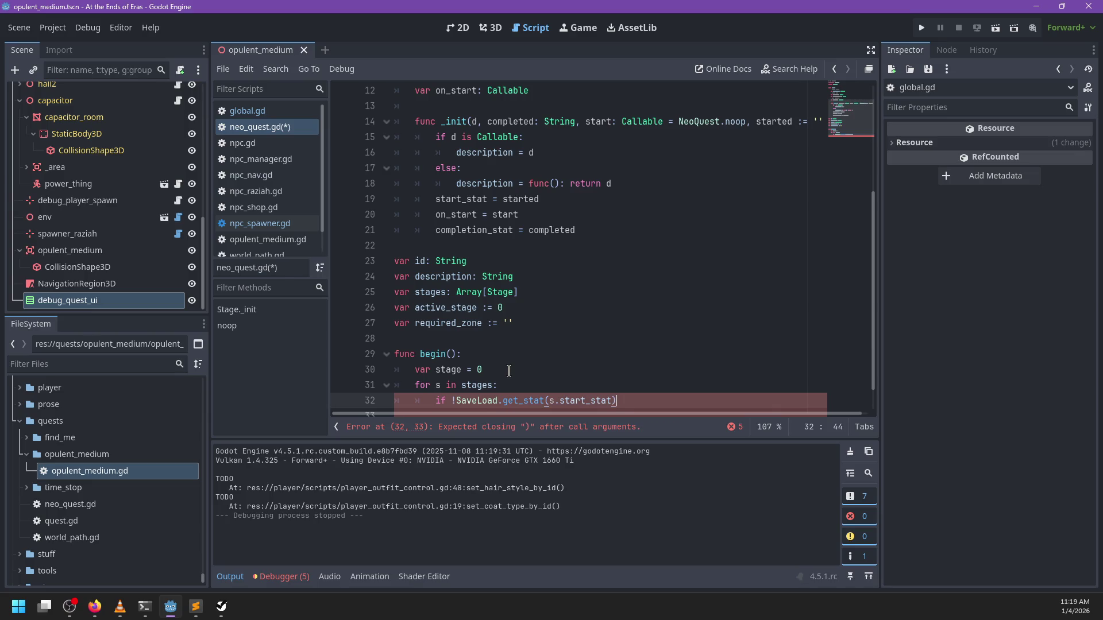
{"action": "key", "text": "ctrl+BackSpace"}
{"action": "type", "text": "com"}
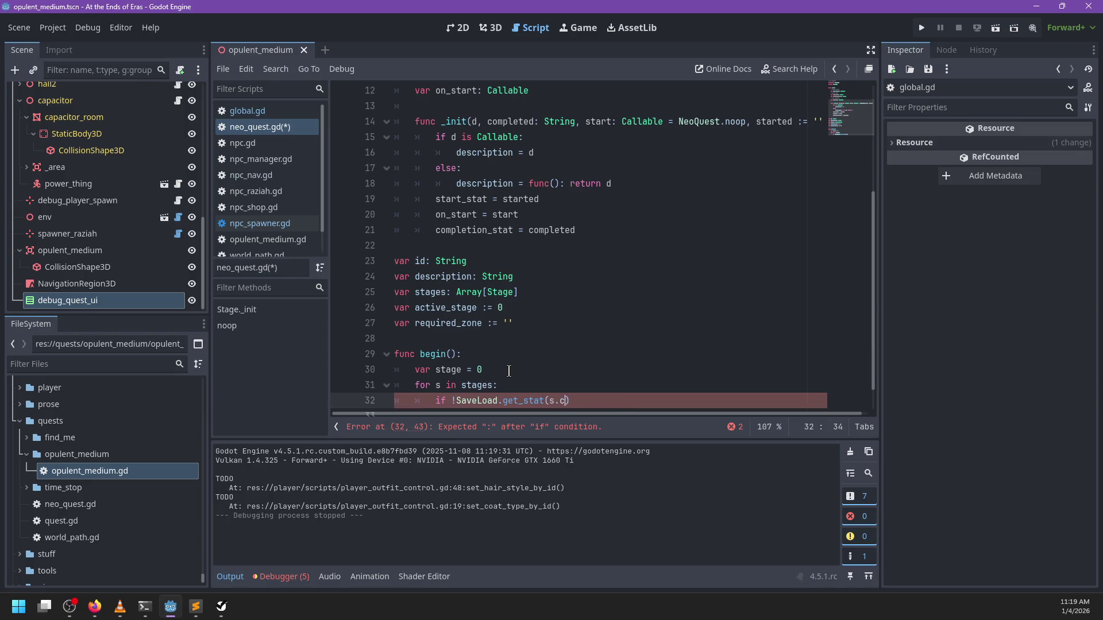
{"action": "key", "text": "Return"}
{"action": "key", "text": "End"}
{"action": "type", "text": ":"}
{"action": "key", "text": "Return"}
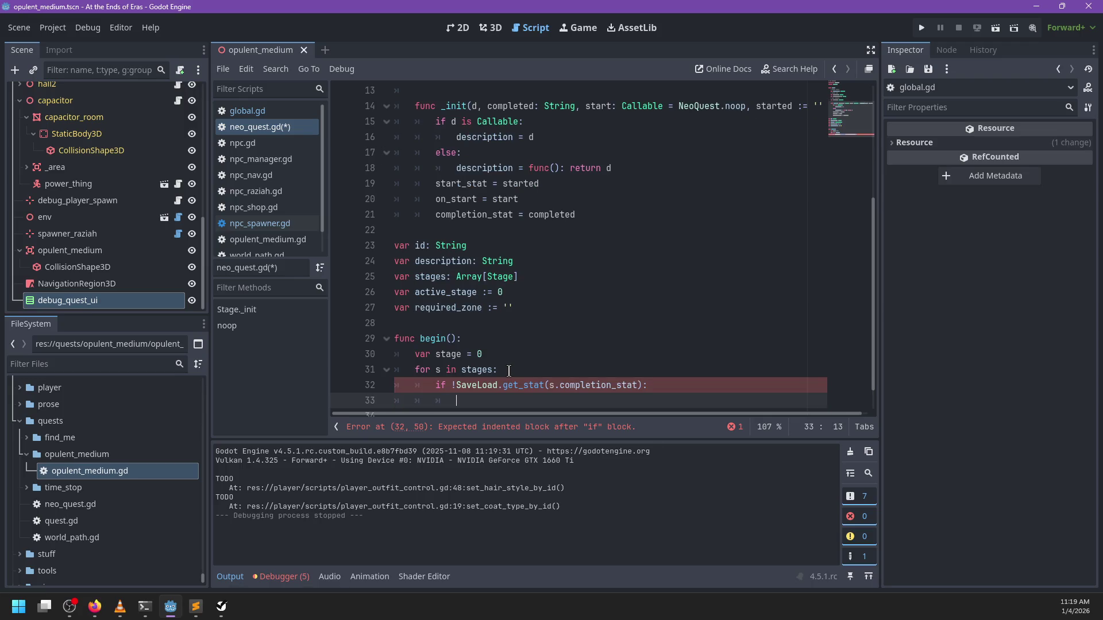
Add a break under the completed-stage check inside begin()'s loop
{"action": "double_click", "coordinate": [598, 384]}
{"action": "left_click", "coordinate": [530, 402]}
{"action": "type", "text": "break"}
{"action": "key", "text": "Return"}
{"action": "key", "text": "BackSpace"}
{"action": "key", "text": "BackSpace"}
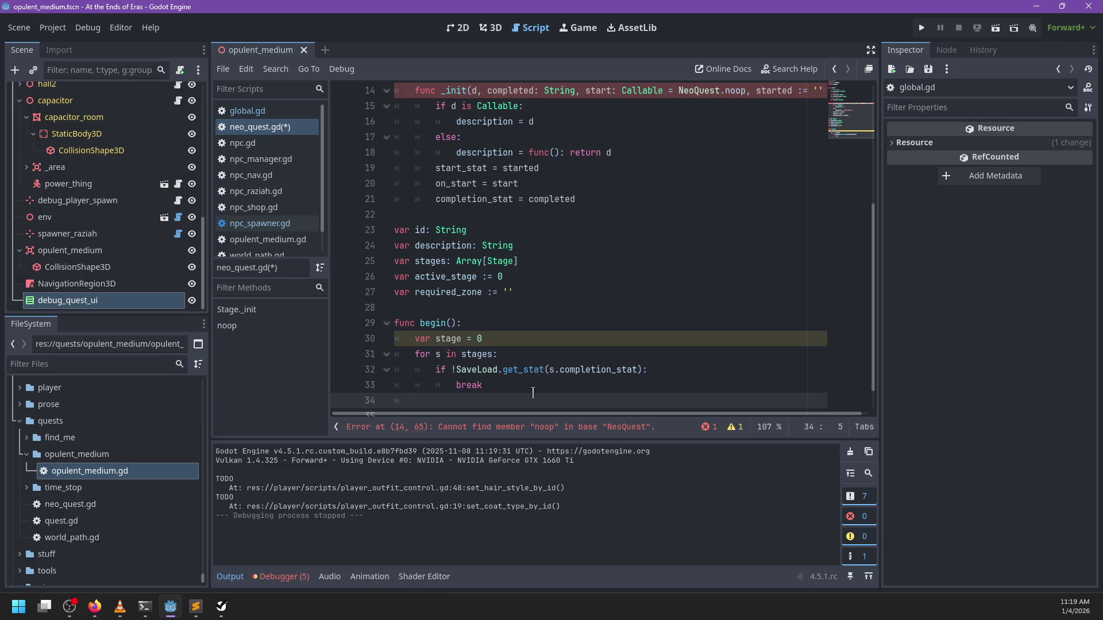
{"action": "type", "text": "var sta"}
{"action": "type", "text": "ge"}
{"action": "key", "text": "BackSpace"}
{"action": "key", "text": "BackSpace"}
{"action": "key", "text": "BackSpace"}
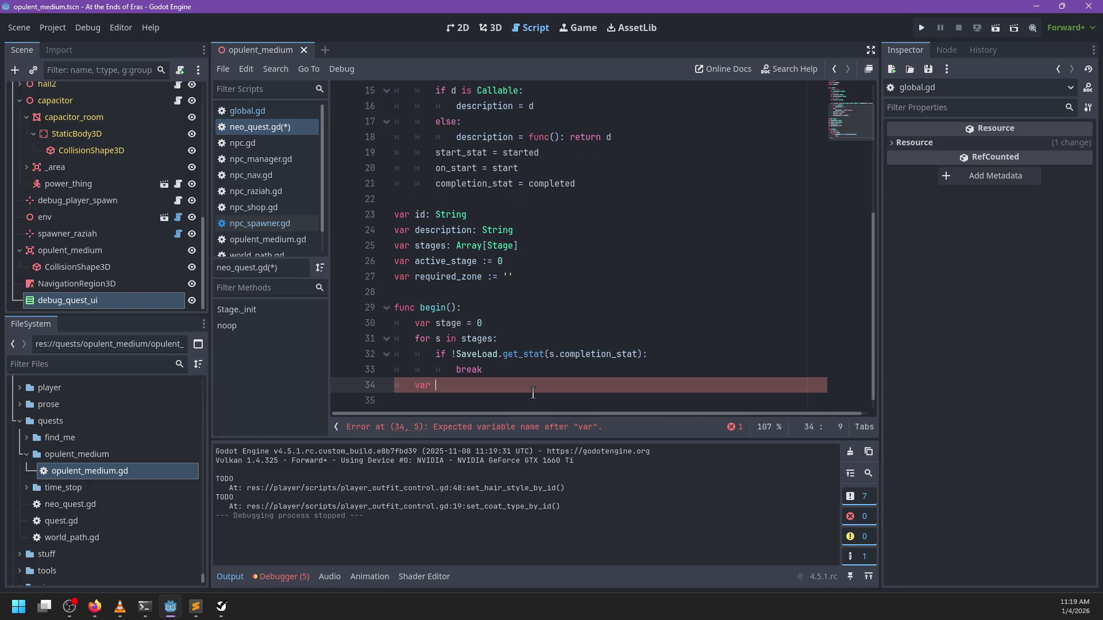
Rename the stage variable to active_ and start a dedented 'active_state +=' line after break
{"action": "left_click", "coordinate": [436, 323]}
{"action": "key", "text": "BackSpace"}
{"action": "key", "text": "BackSpace"}
{"action": "key", "text": "BackSpace"}
{"action": "type", "text": "active_"}
{"action": "key", "text": "Down"}
{"action": "key", "text": "Down"}
{"action": "key", "text": "Down"}
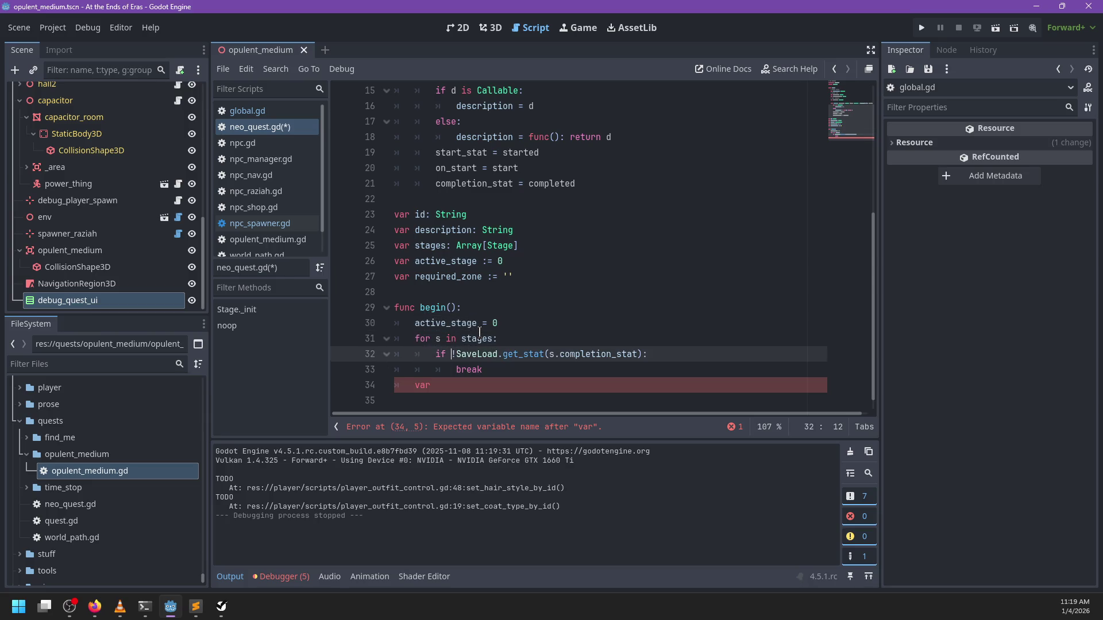
{"action": "key", "text": "End"}
{"action": "key", "text": "Return"}
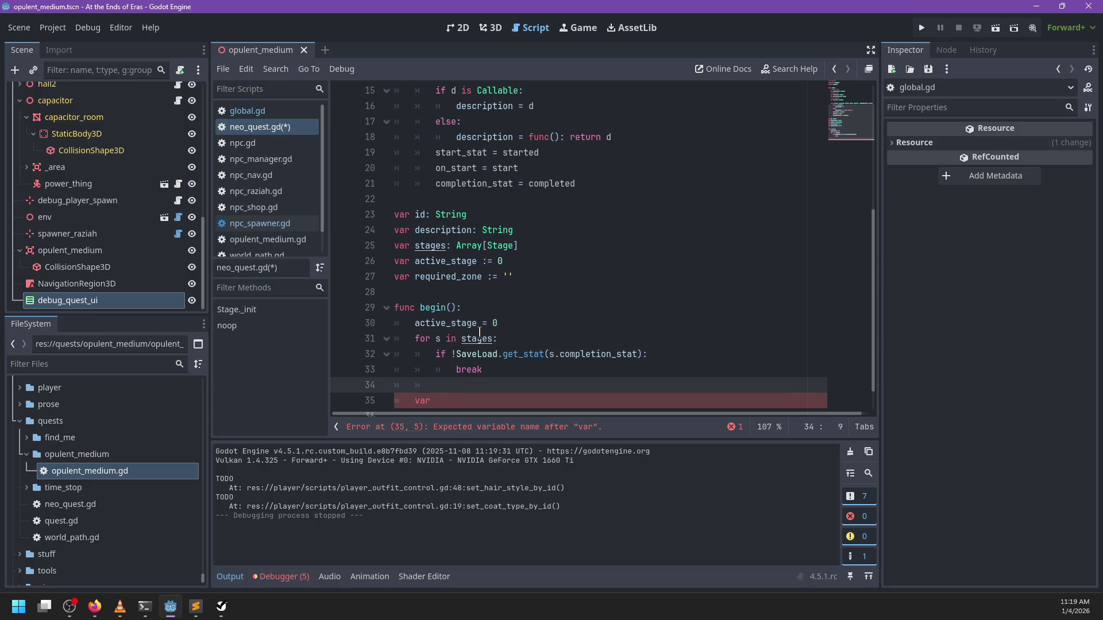
{"action": "key", "text": "BackSpace"}
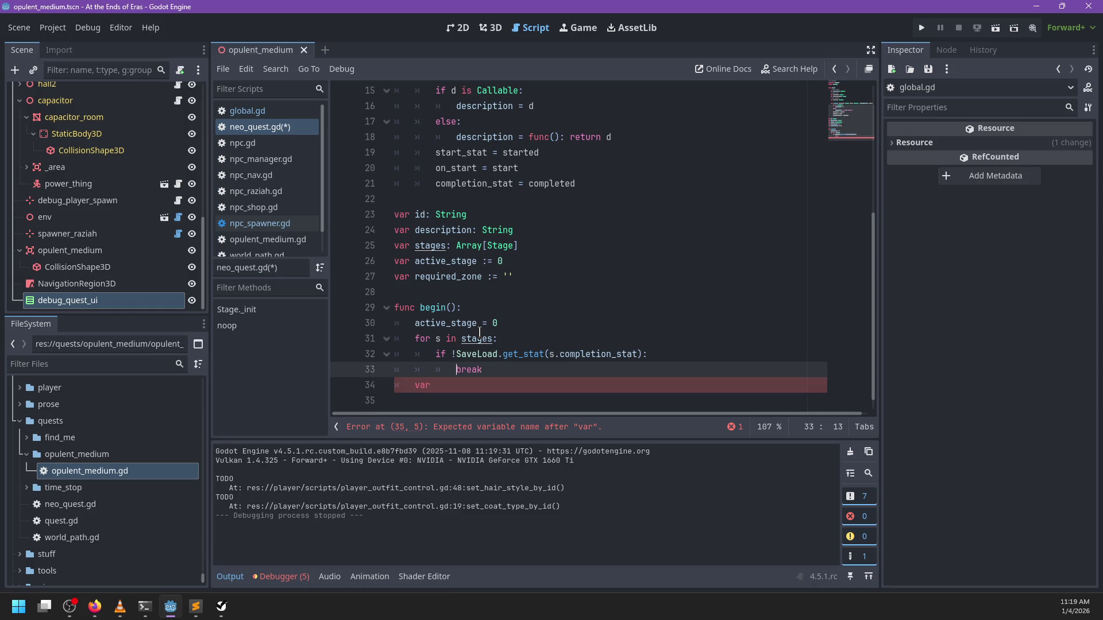
{"action": "type", "text": "active_state +="}
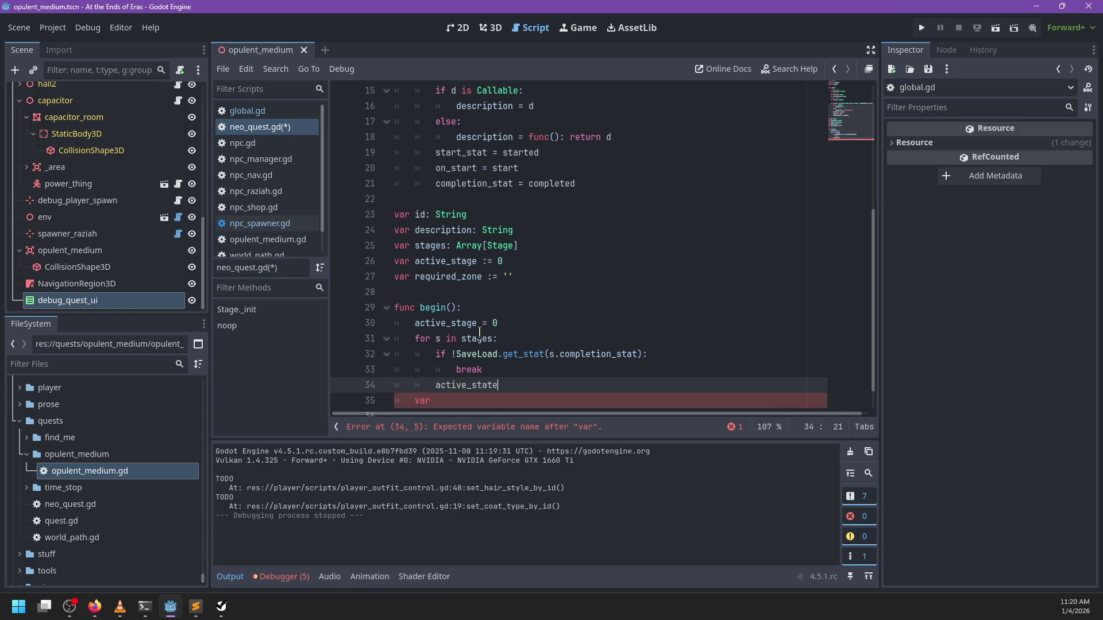
Rewrite line 35's condition as 'if stages[active_state]'
{"action": "scroll", "coordinate": [479, 335], "scroll_direction": "down", "scroll_amount": 1}
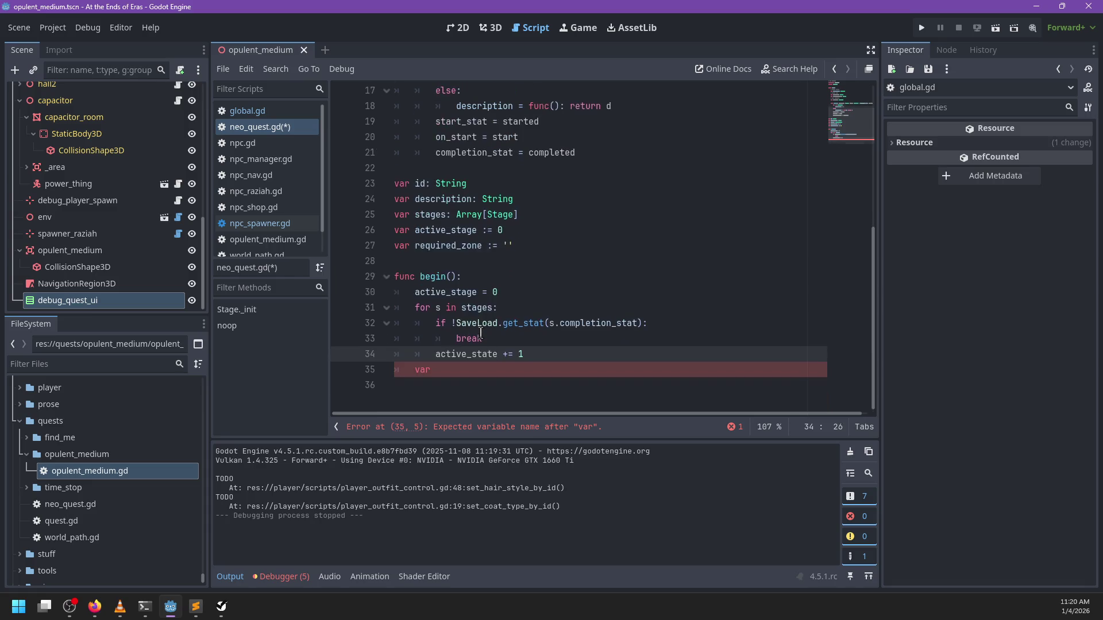
{"action": "double_click", "coordinate": [457, 292]}
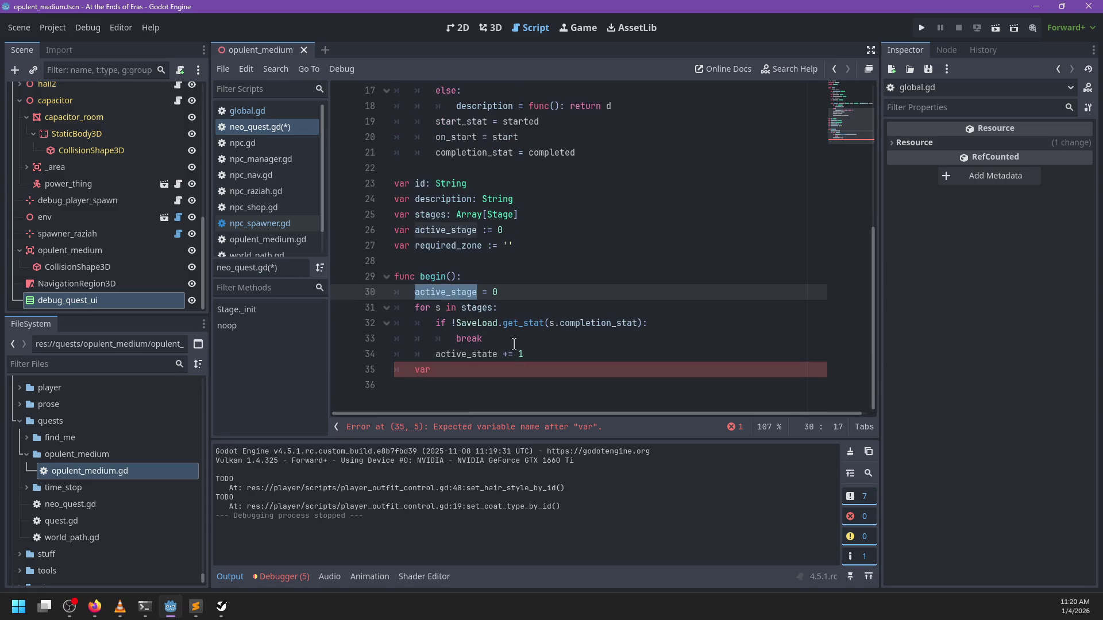
{"action": "double_click", "coordinate": [598, 323]}
{"action": "left_click", "coordinate": [486, 372]}
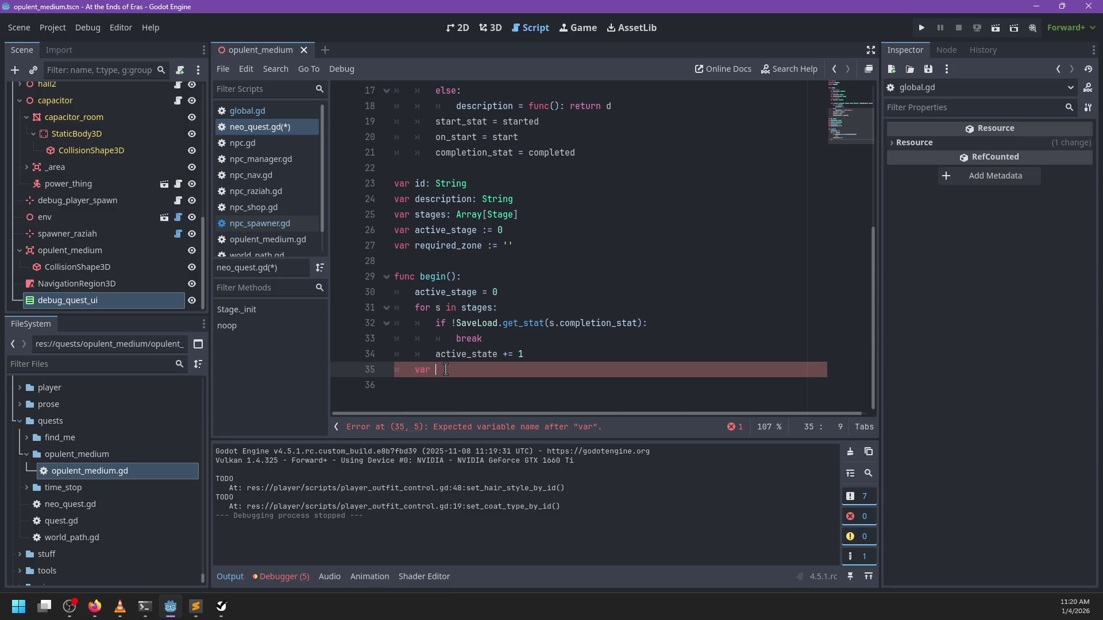
{"action": "key", "text": "BackSpace"}
{"action": "key", "text": "BackSpace"}
{"action": "key", "text": "BackSpace"}
{"action": "type", "text": "if [st"}
{"action": "type", "text": "age"}
{"action": "key", "text": "ctrl+Left"}
{"action": "key", "text": "BackSpace"}
{"action": "key", "text": "End"}
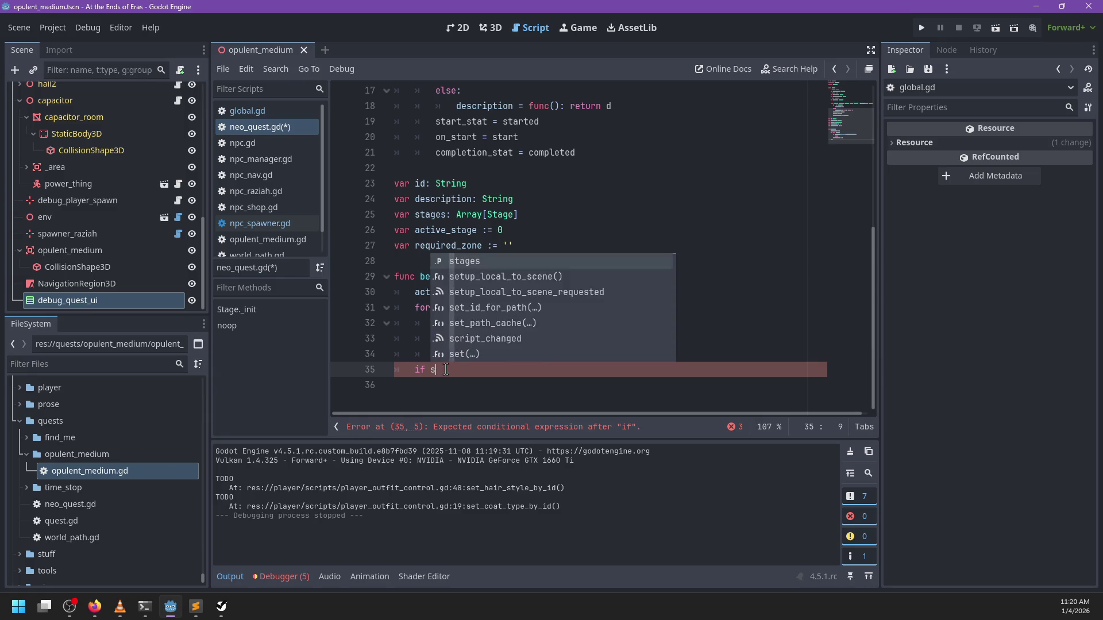
{"action": "type", "text": "s.ac"}
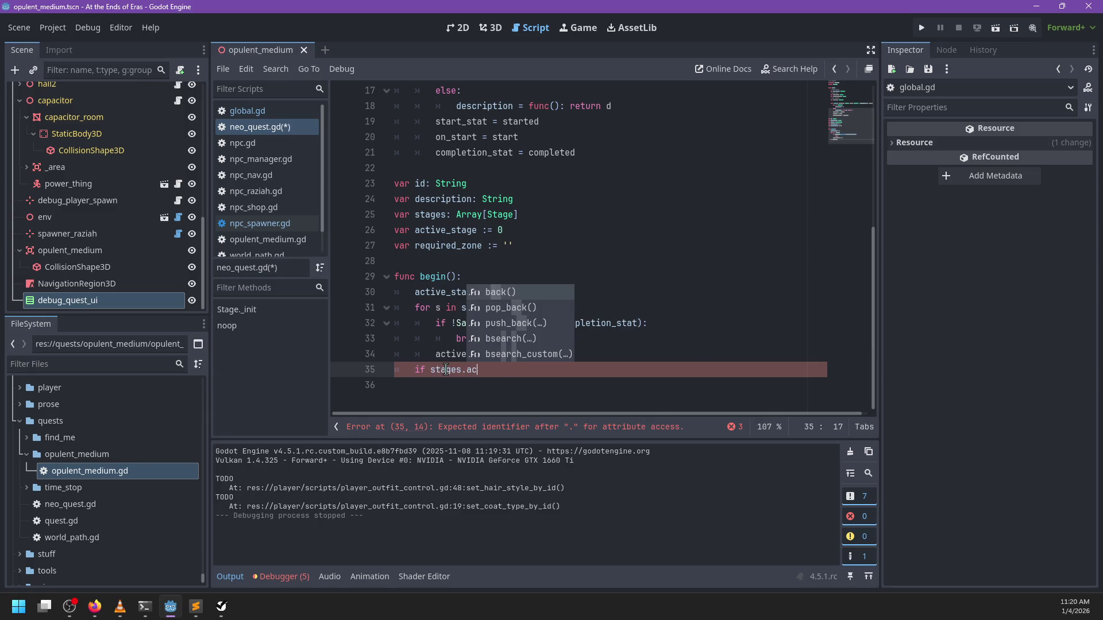
{"action": "key", "text": "Escape"}
{"action": "type", "text": "[active_state]"}
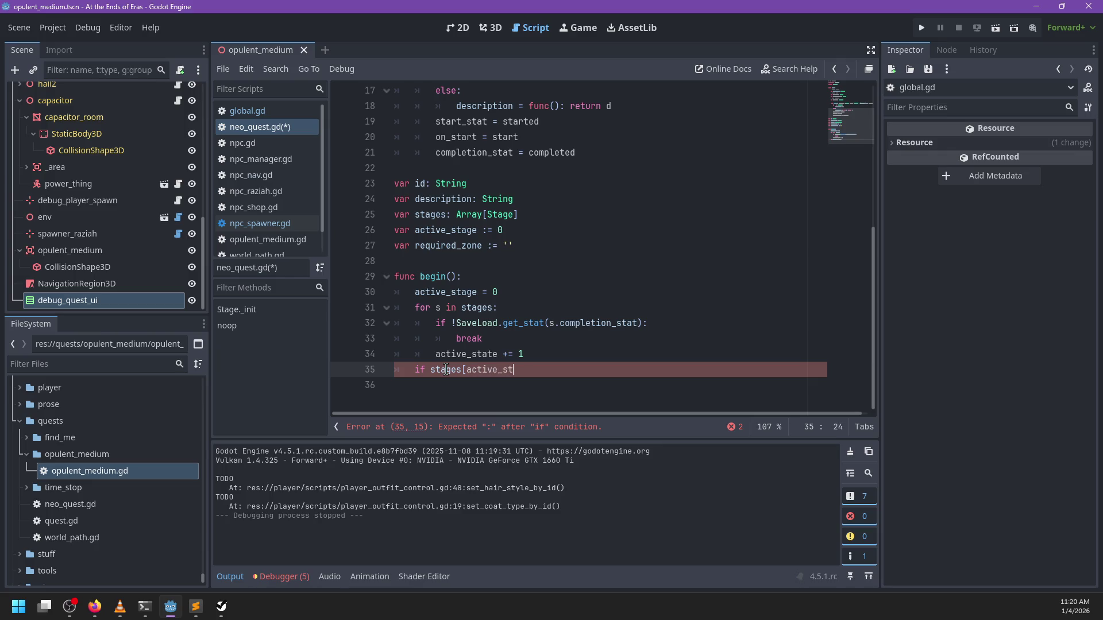
{"action": "scroll", "coordinate": [445, 369], "scroll_direction": "up", "scroll_amount": 5}
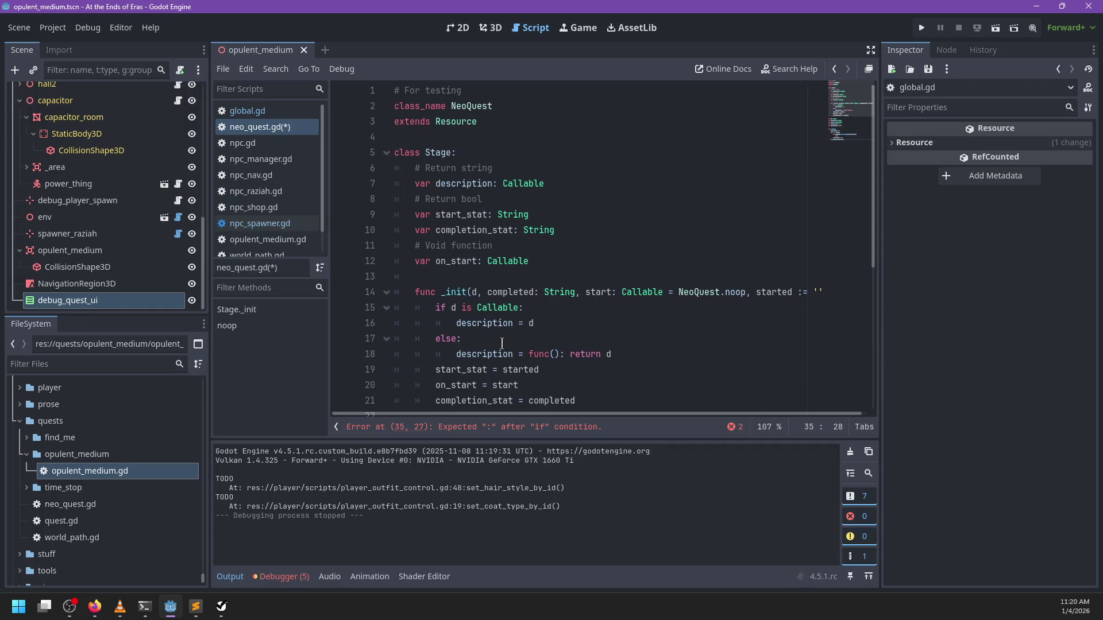
Add a 'func noop():' function whose body is pass
{"action": "key", "text": "Return"}
{"action": "key", "text": "Return"}
{"action": "type", "text": "func "}
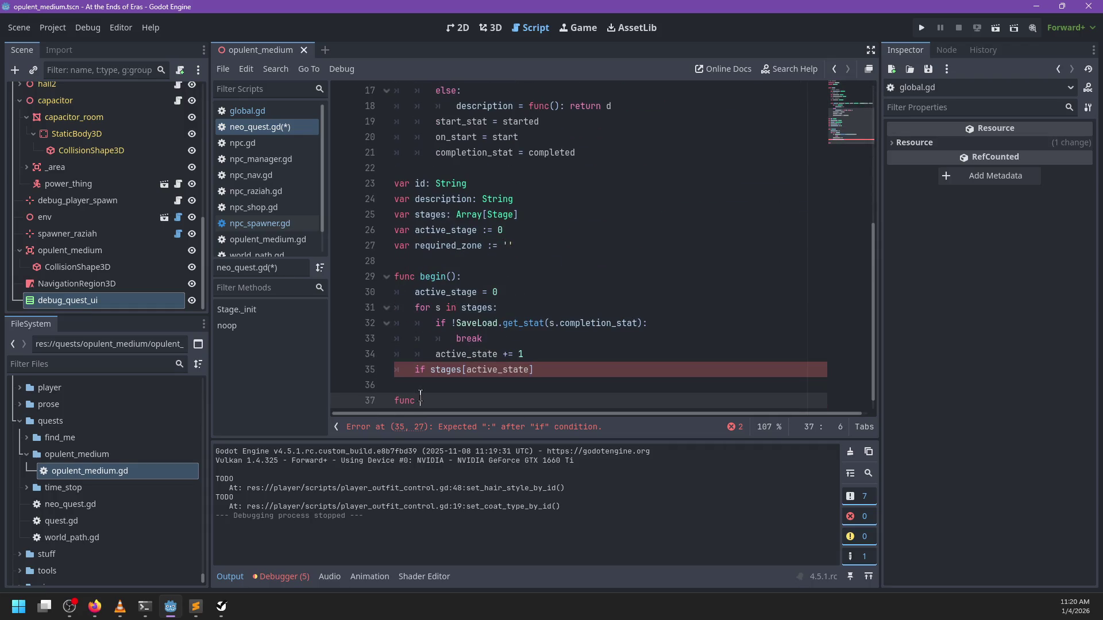
{"action": "type", "text": "noop():"}
{"action": "key", "text": "Return"}
{"action": "type", "text": "pa"}
{"action": "key", "text": "Return"}
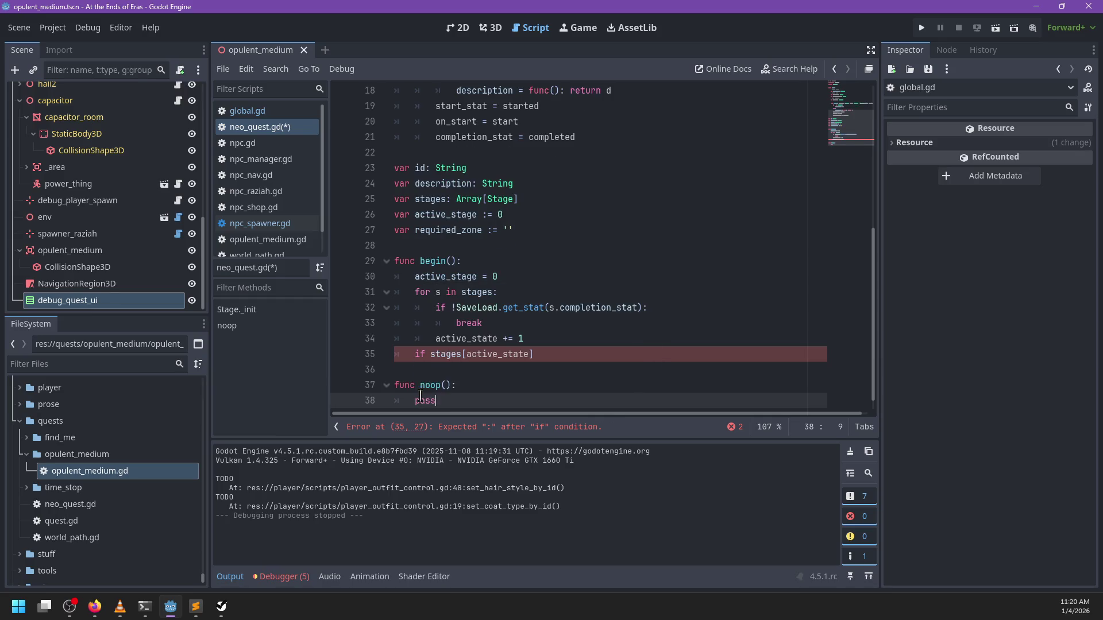
Prefix noop() with static and adjust the negation in line 35's condition
{"action": "left_click", "coordinate": [420, 396]}
{"action": "type", "text": "static"}
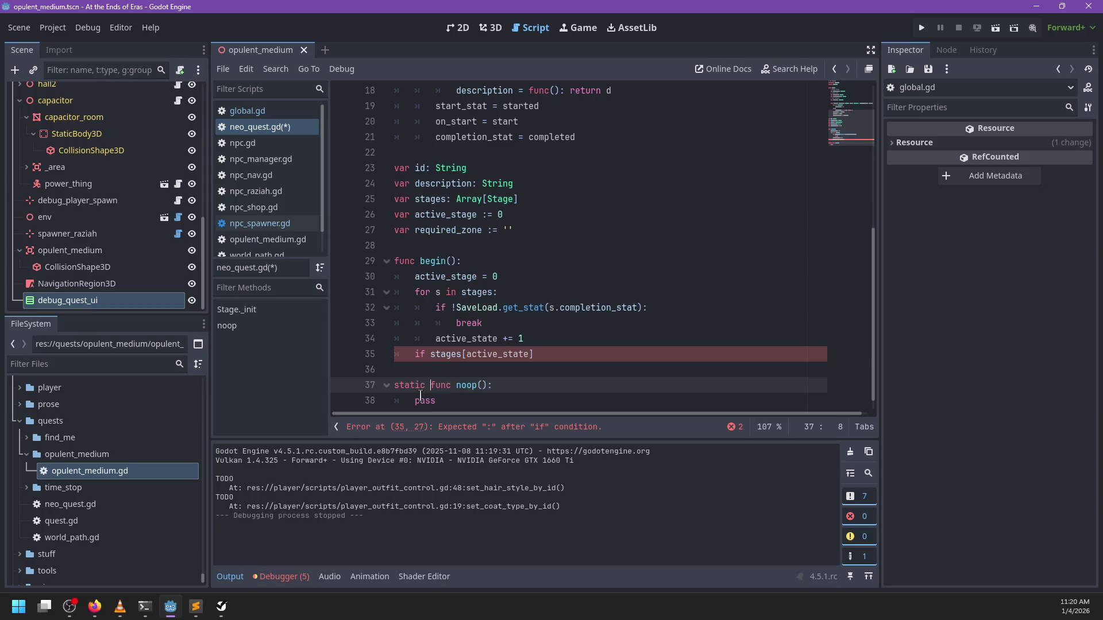
{"action": "left_click", "coordinate": [580, 354]}
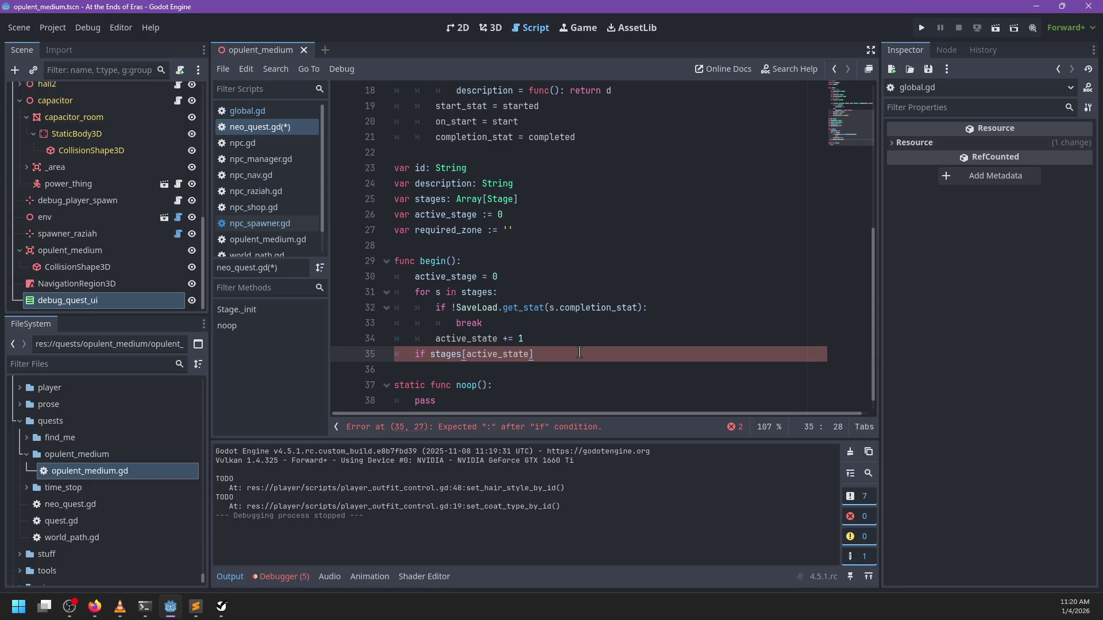
{"action": "type", "text": " !="}
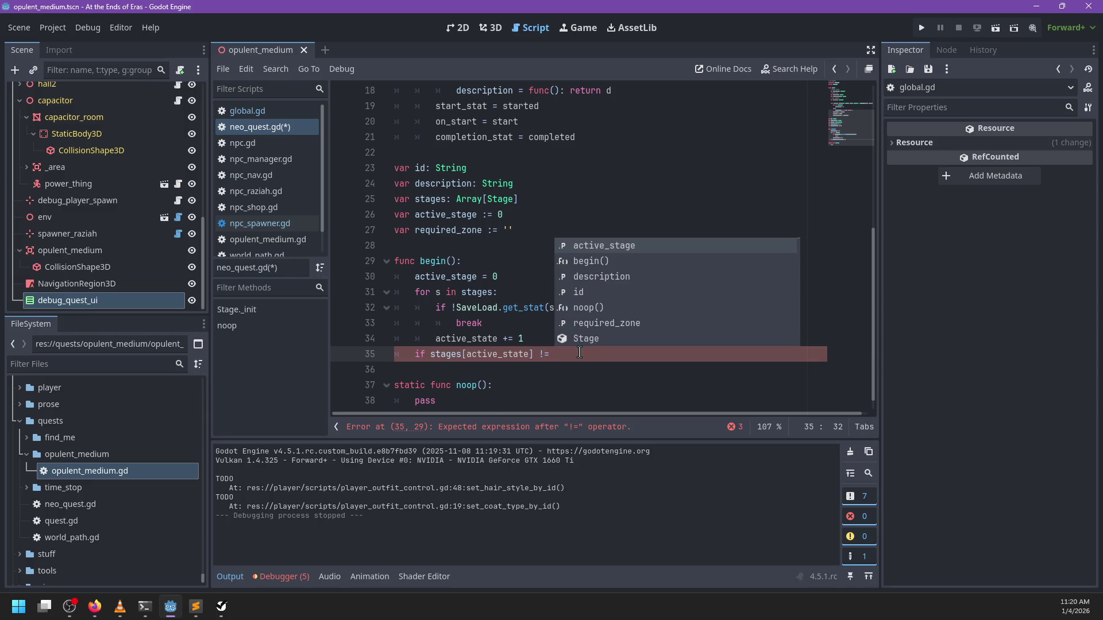
{"action": "key", "text": "BackSpace"}
{"action": "key", "text": "BackSpace"}
{"action": "type", "text": "."}
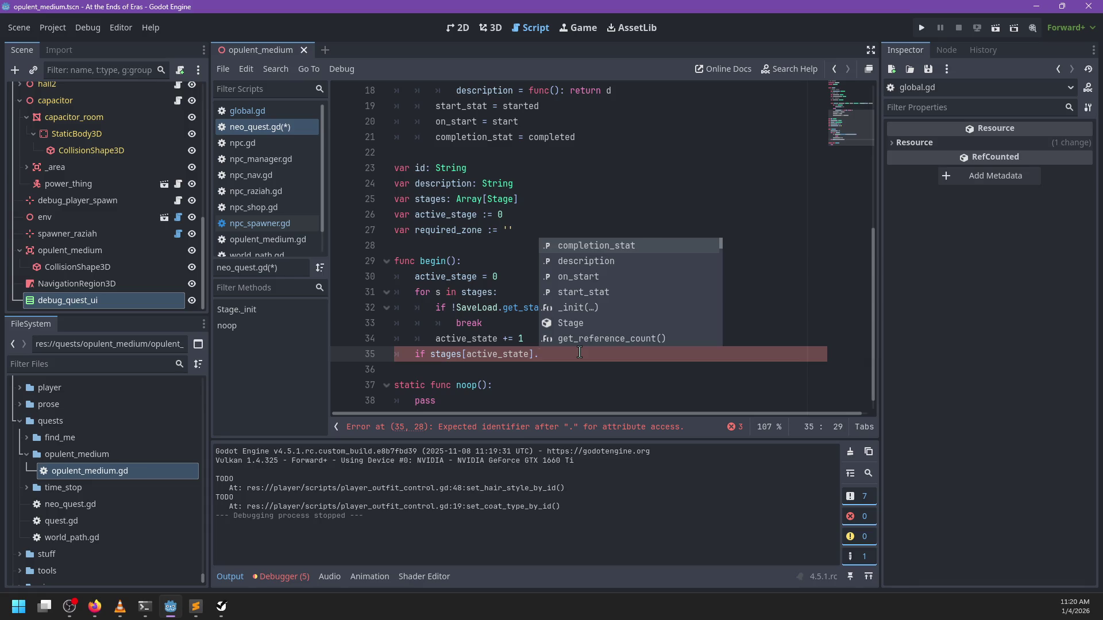
Replace the 'if !' on line 35 with 'var start :=' before stages[active_state]
{"action": "key", "text": "Home"}
{"action": "key", "text": "Right"}
{"action": "key", "text": "Right"}
{"action": "key", "text": "Right"}
{"action": "type", "text": "!"}
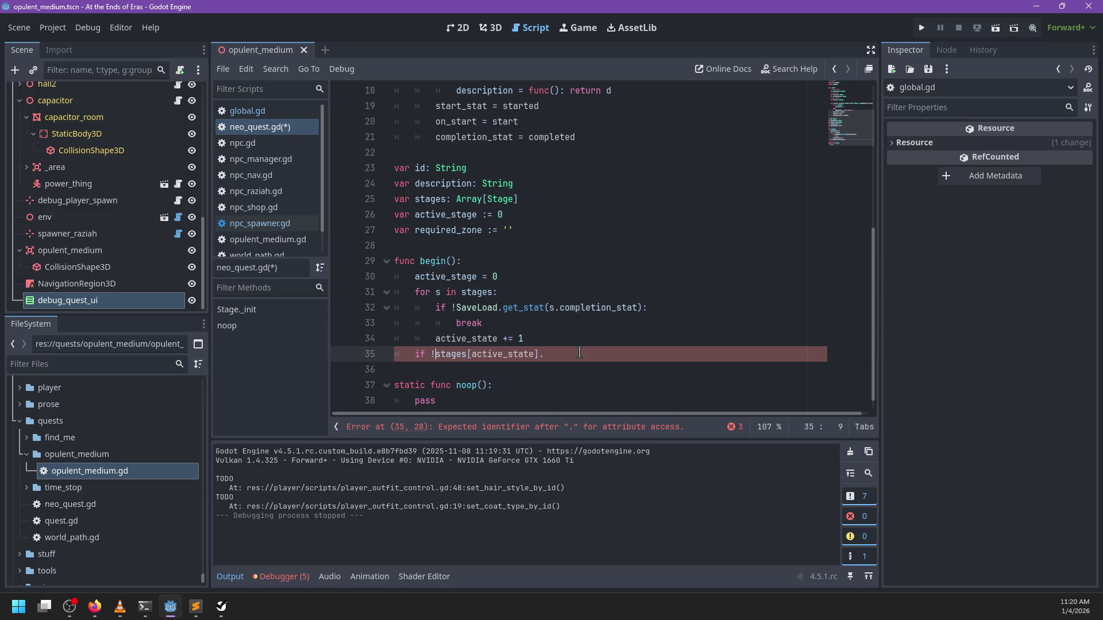
{"action": "key", "text": "BackSpace"}
{"action": "type", "text": "!"}
{"action": "key", "text": "BackSpace"}
{"action": "key", "text": "BackSpace"}
{"action": "key", "text": "BackSpace"}
{"action": "key", "text": "BackSpace"}
{"action": "key", "text": "Tab"}
{"action": "type", "text": "var start"}
{"action": "type", "text": " :="}
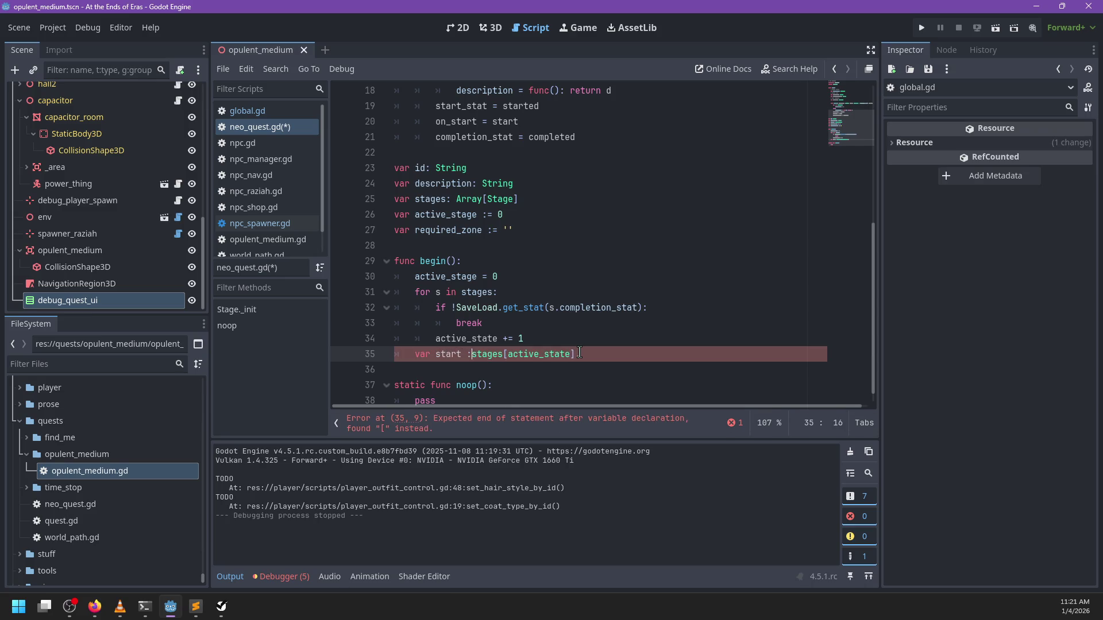
Finish 'var start := stages[active_state].start_stat' and add 'if !start or !SaveLoad.get_stat(start): return'
{"action": "key", "text": "End"}
{"action": "type", "text": "start"}
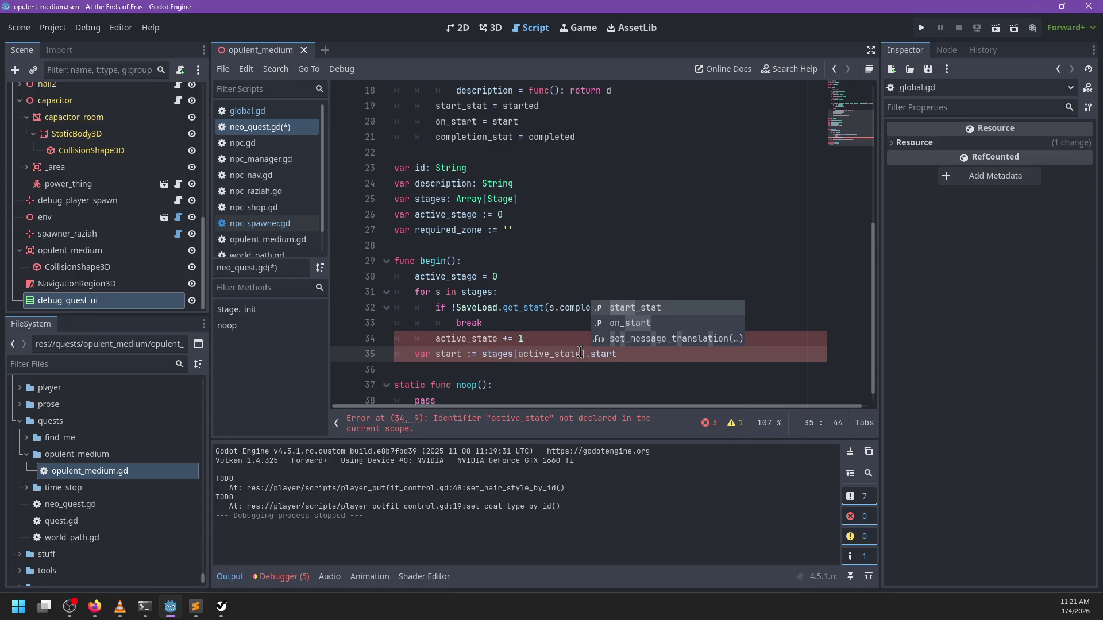
{"action": "type", "text": "_s"}
{"action": "key", "text": "Return"}
{"action": "key", "text": "Return"}
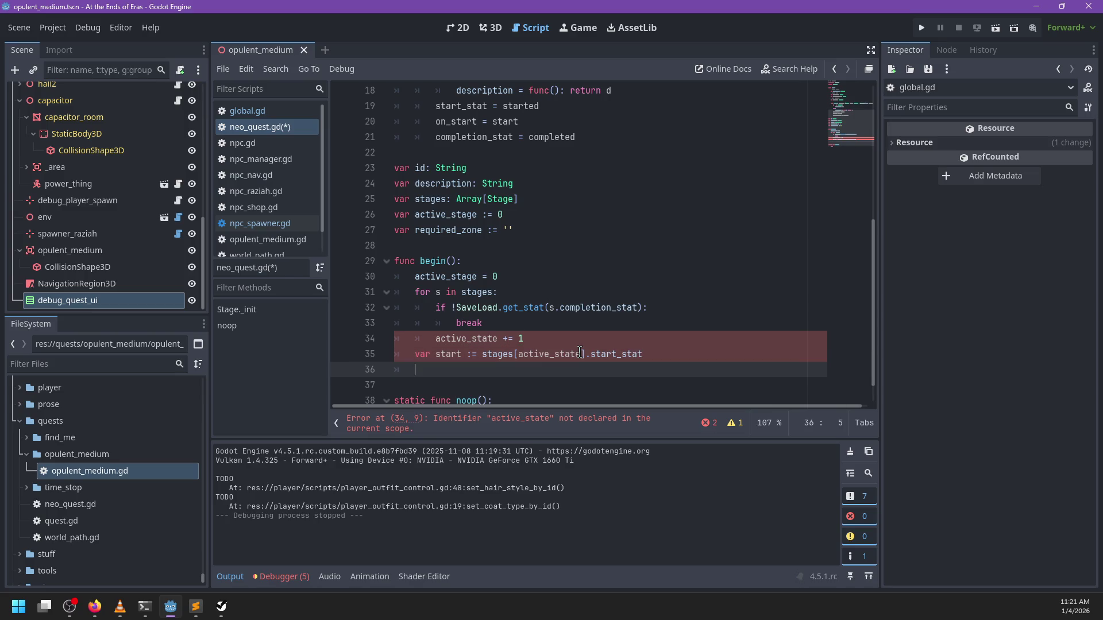
{"action": "type", "text": "if "}
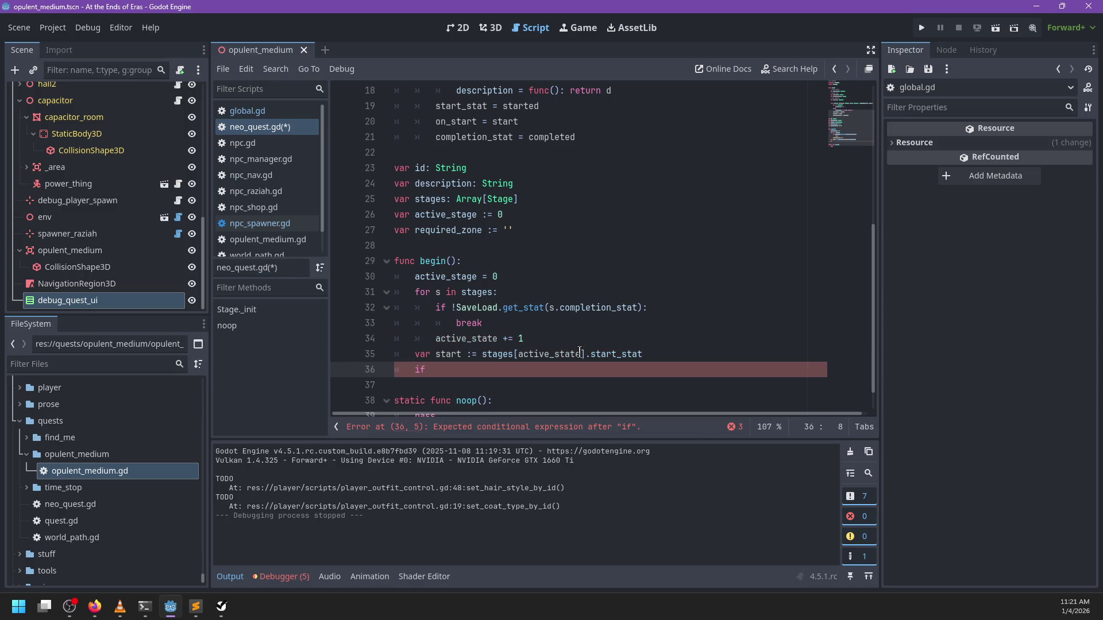
{"action": "type", "text": "!start:"}
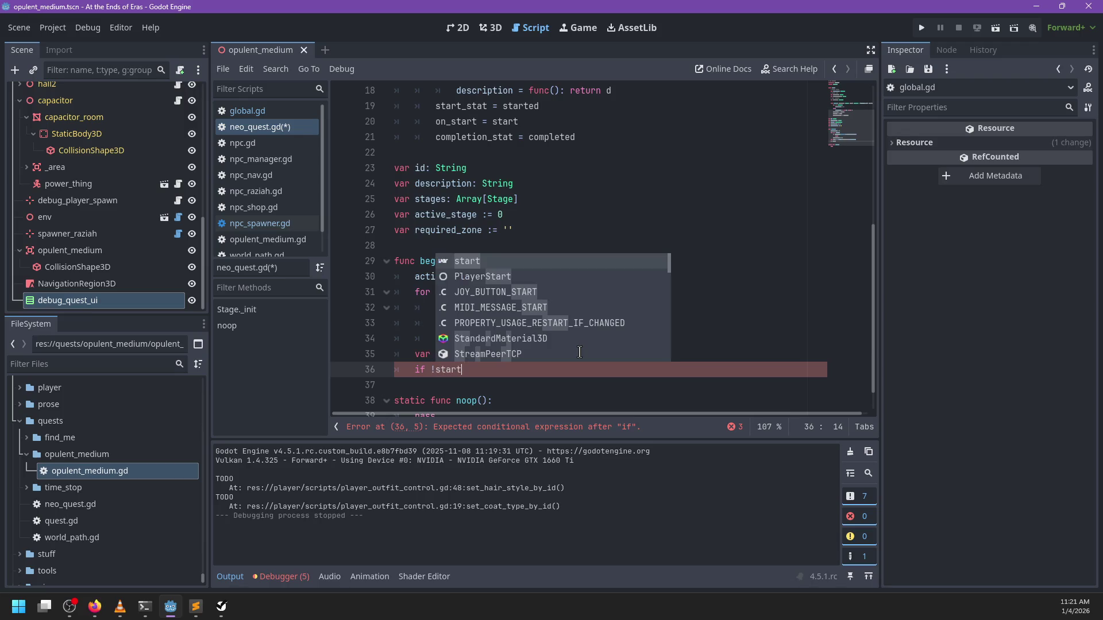
{"action": "key", "text": "Return"}
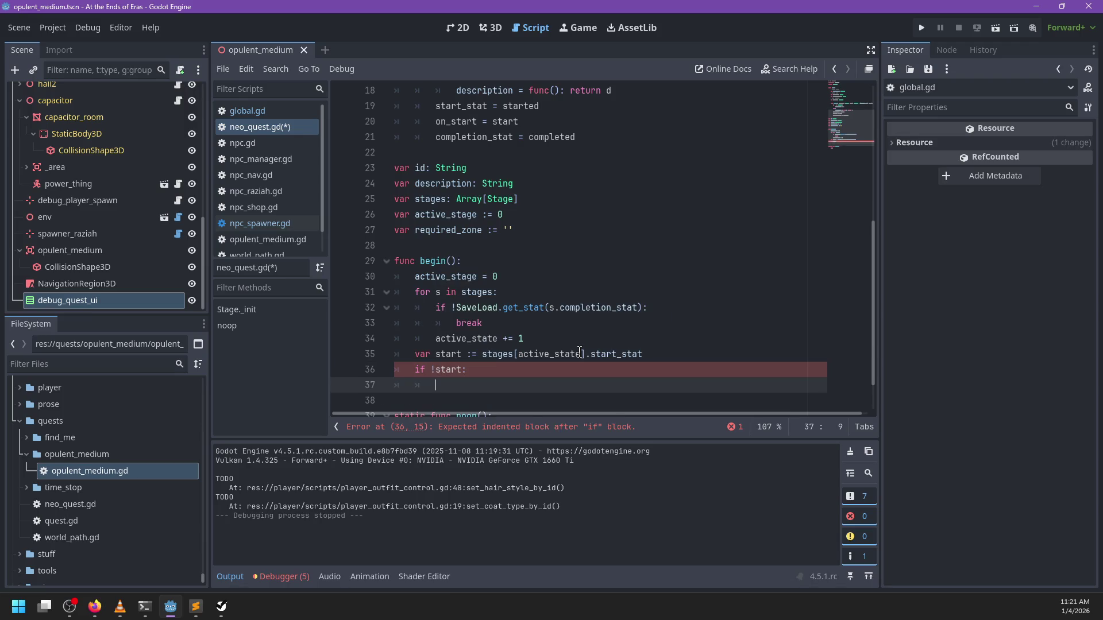
{"action": "key", "text": "ctrl+z"}
{"action": "type", "text": "or !"}
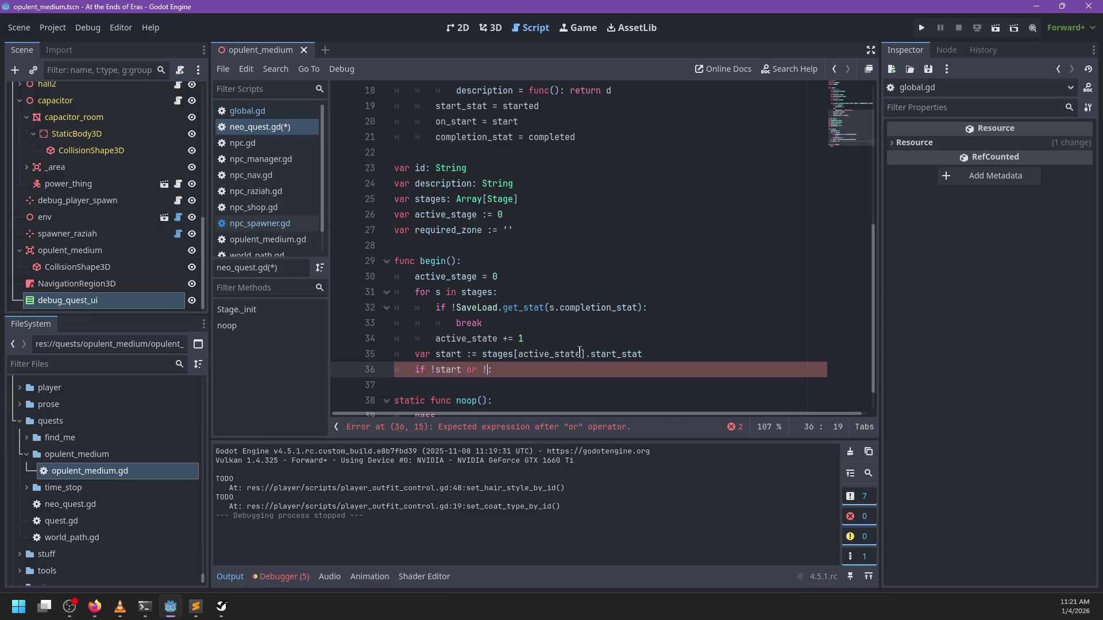
{"action": "type", "text": "SaveLoad.get_stat(start):"}
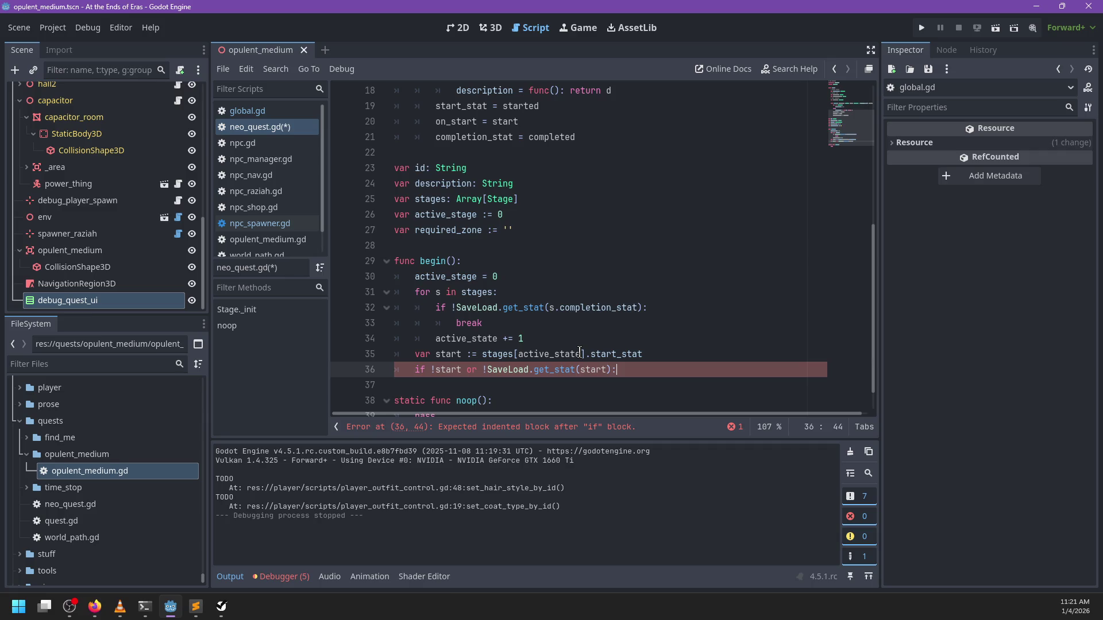
{"action": "key", "text": "Return"}
{"action": "type", "text": "return"}
{"action": "key", "text": "BackSpace"}
{"action": "key", "text": "Return"}
{"action": "key", "text": "BackSpace"}
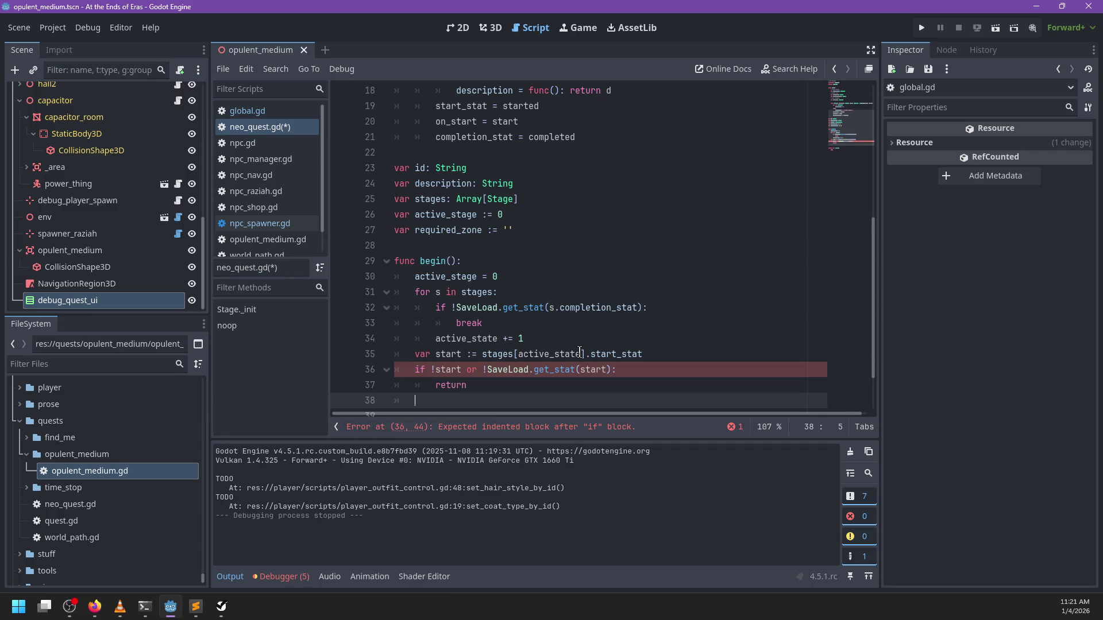
Add an else branch that begins calling stages[active_state].on... on line 39
{"action": "type", "text": "else:"}
{"action": "key", "text": "Return"}
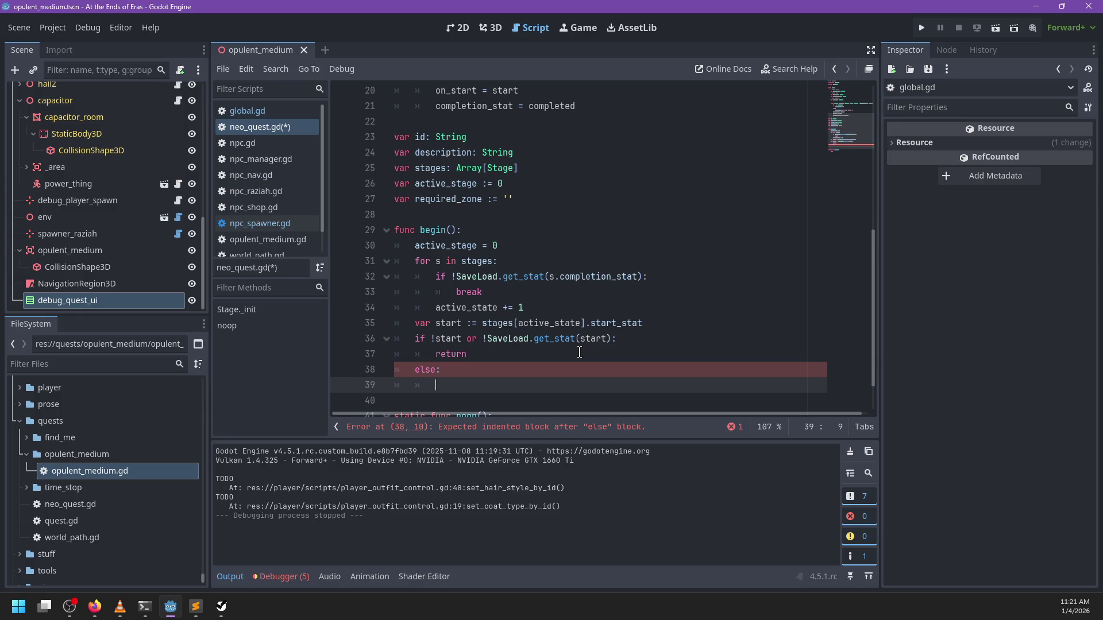
{"action": "type", "text": "stages[active"}
{"action": "type", "text": "_state]."}
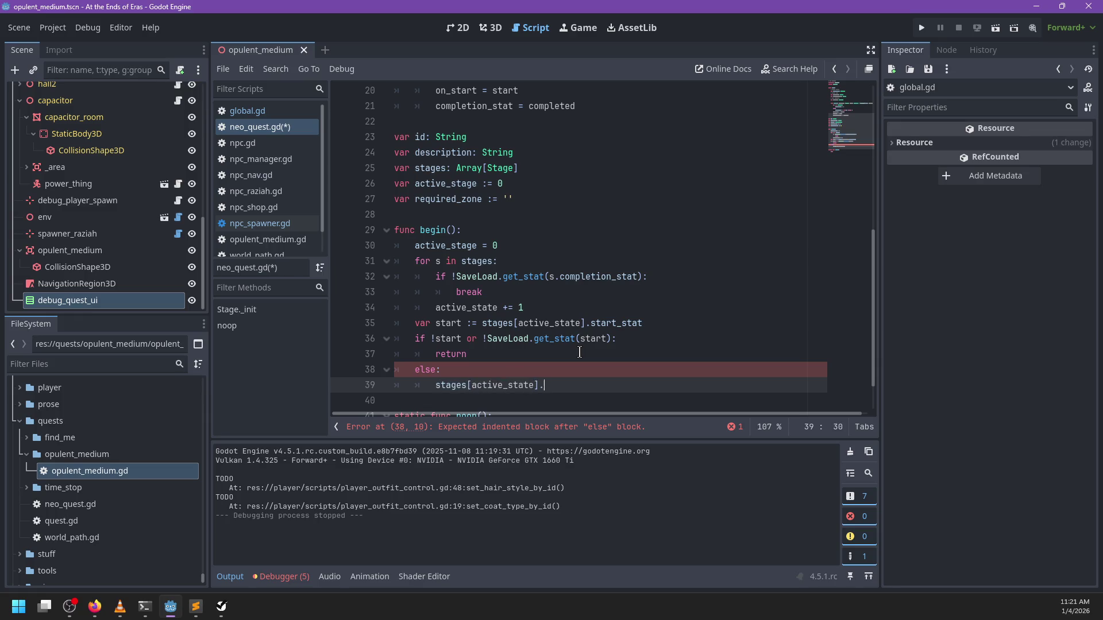
{"action": "key", "text": "Left"}
{"action": "key", "text": "Left"}
{"action": "key", "text": "BackSpace"}
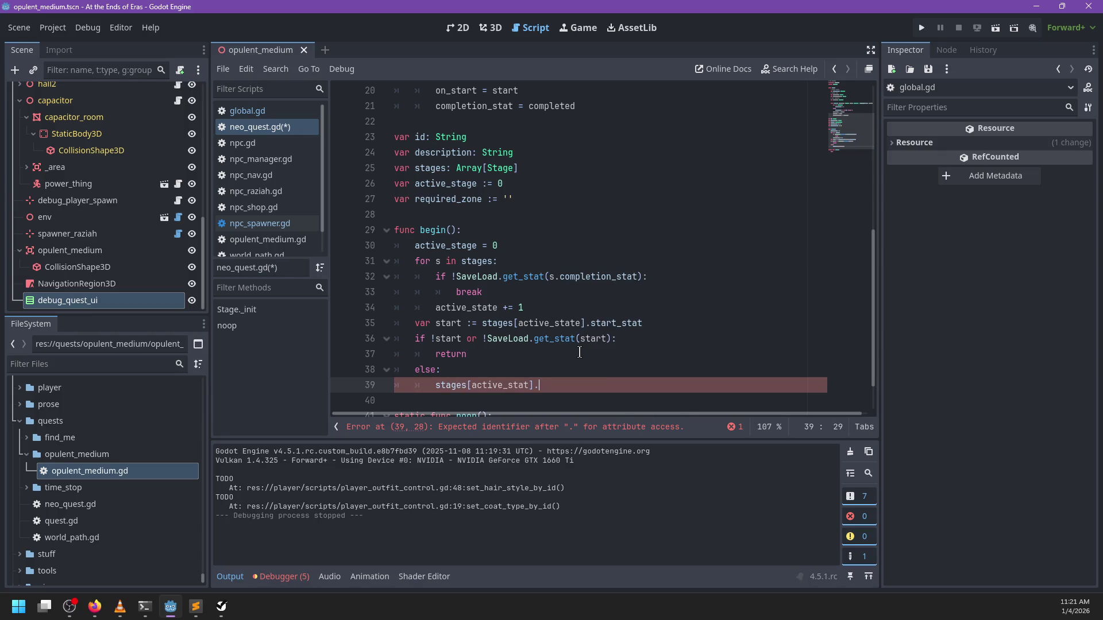
{"action": "type", "text": "on"}
{"action": "key", "text": "Escape"}
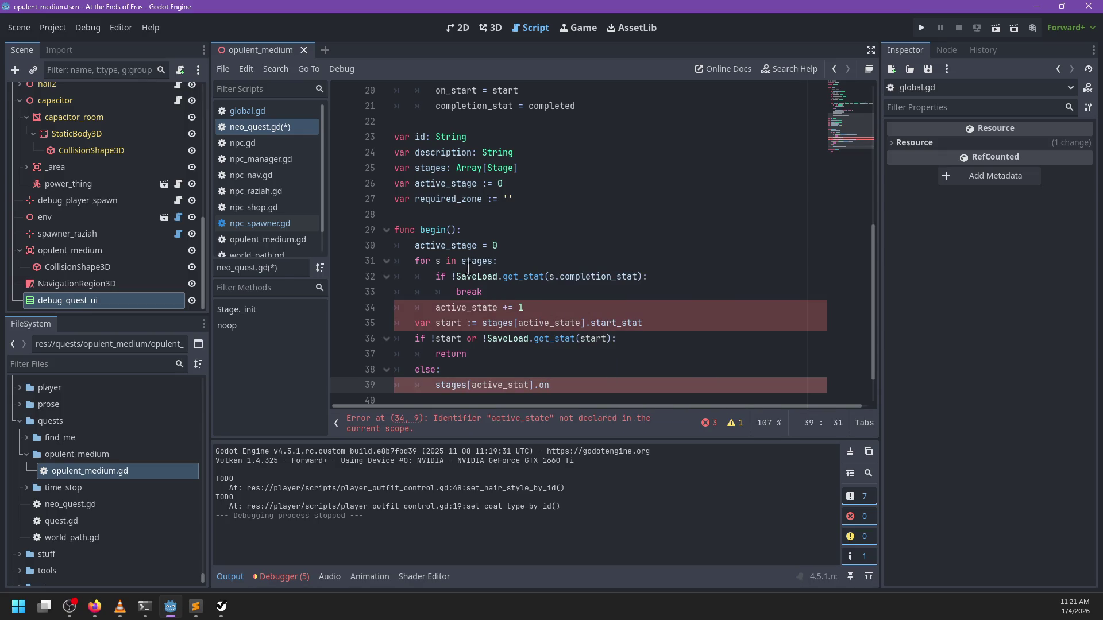
Paste active_stage over the misspelled names on lines 35 and 39 and complete on_start.call()
{"action": "double_click", "coordinate": [458, 245]}
{"action": "key", "text": "ctrl+c"}
{"action": "double_click", "coordinate": [549, 323]}
{"action": "key", "text": "ctrl+v"}
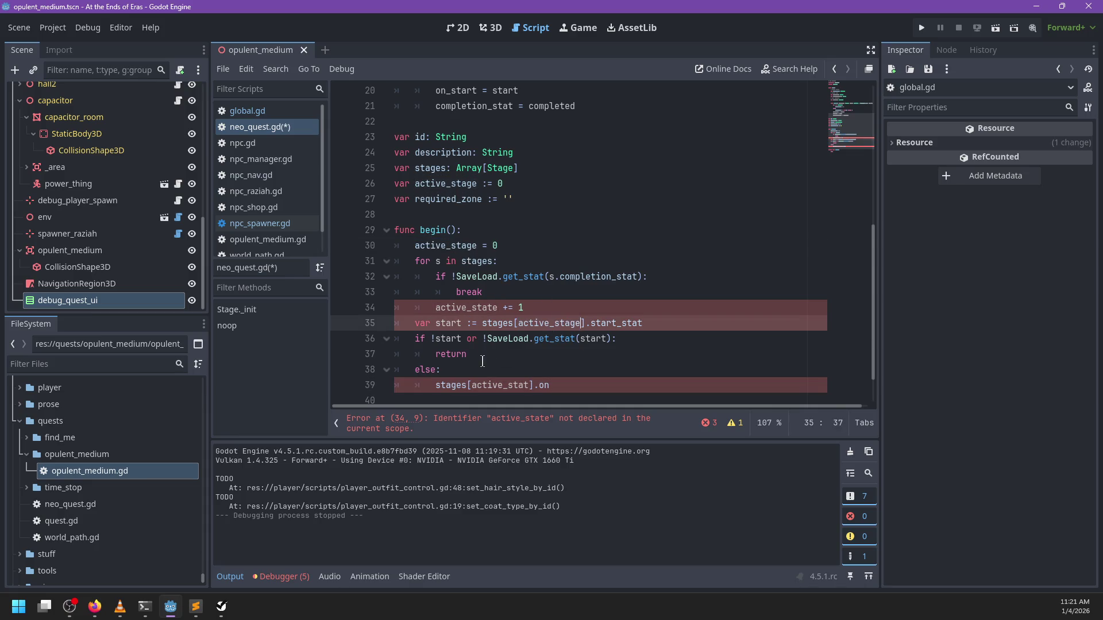
{"action": "double_click", "coordinate": [488, 385]}
{"action": "key", "text": "ctrl+v"}
{"action": "left_click", "coordinate": [595, 382]}
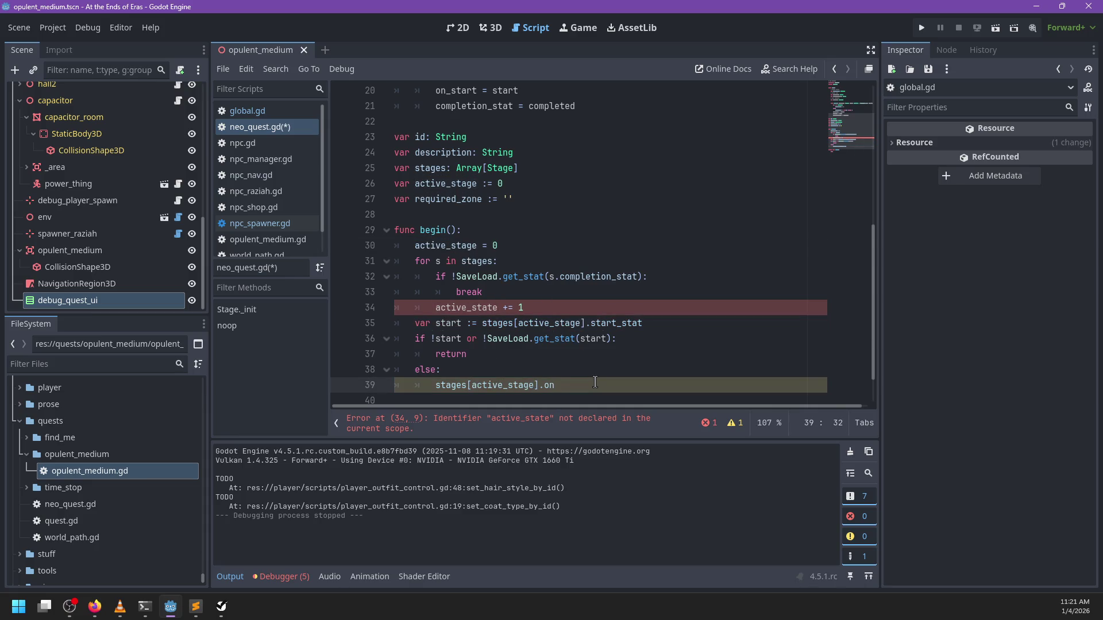
{"action": "key", "text": "Return"}
{"action": "type", "text": "all()"}
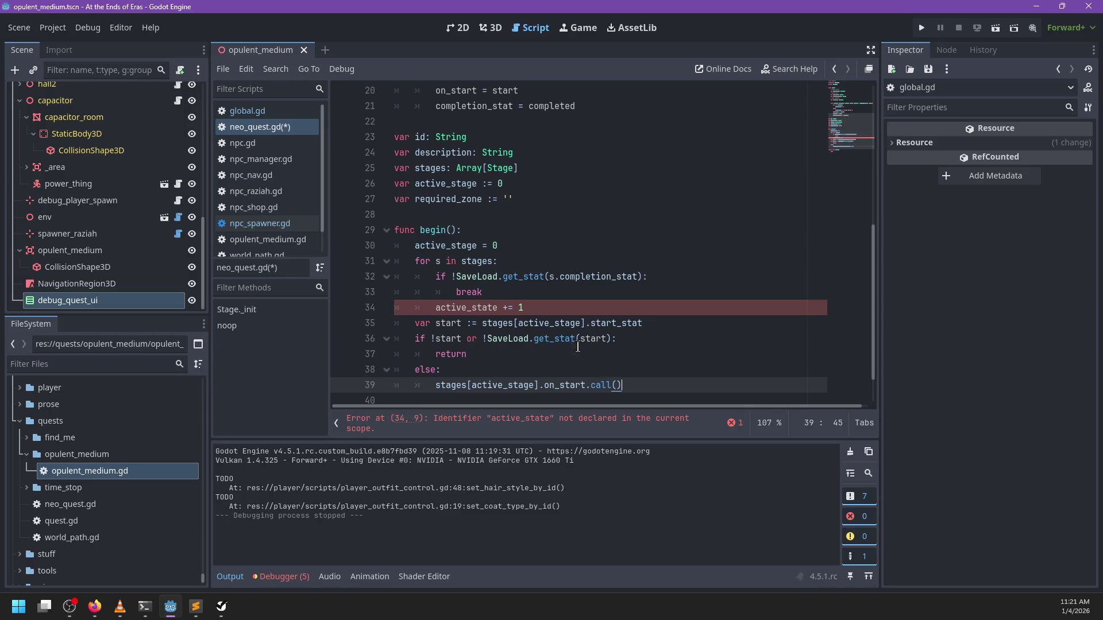
Retype the misspelled active_state on line 34 as active_stage
{"action": "double_click", "coordinate": [432, 246]}
{"action": "left_click", "coordinate": [471, 309]}
{"action": "double_click", "coordinate": [471, 309]}
{"action": "type", "text": "active_stage"}
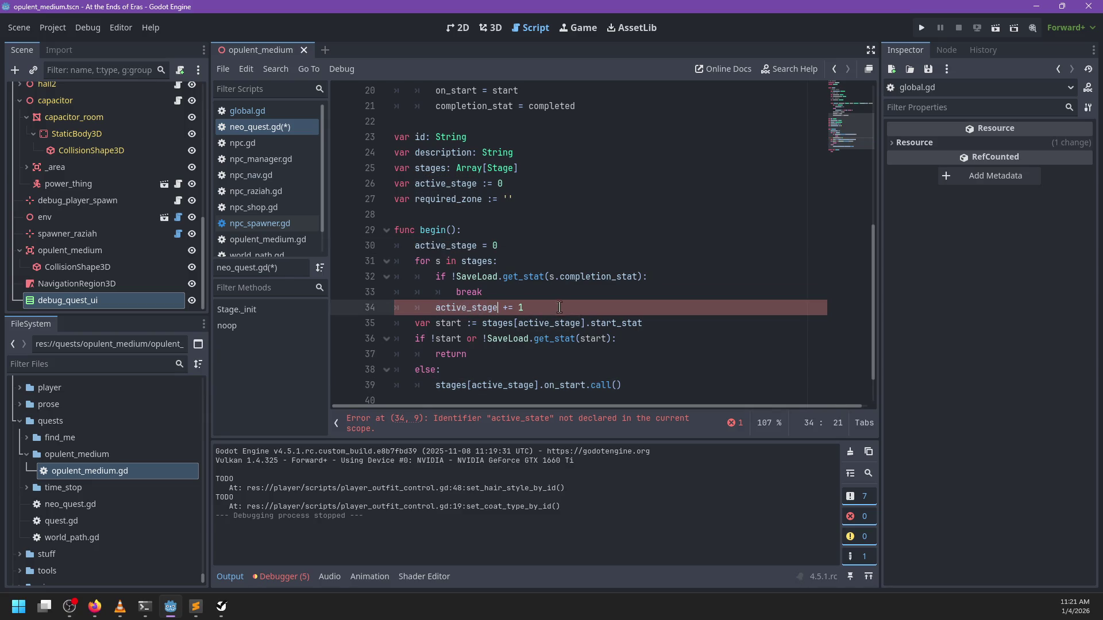
{"action": "left_click", "coordinate": [560, 306]}
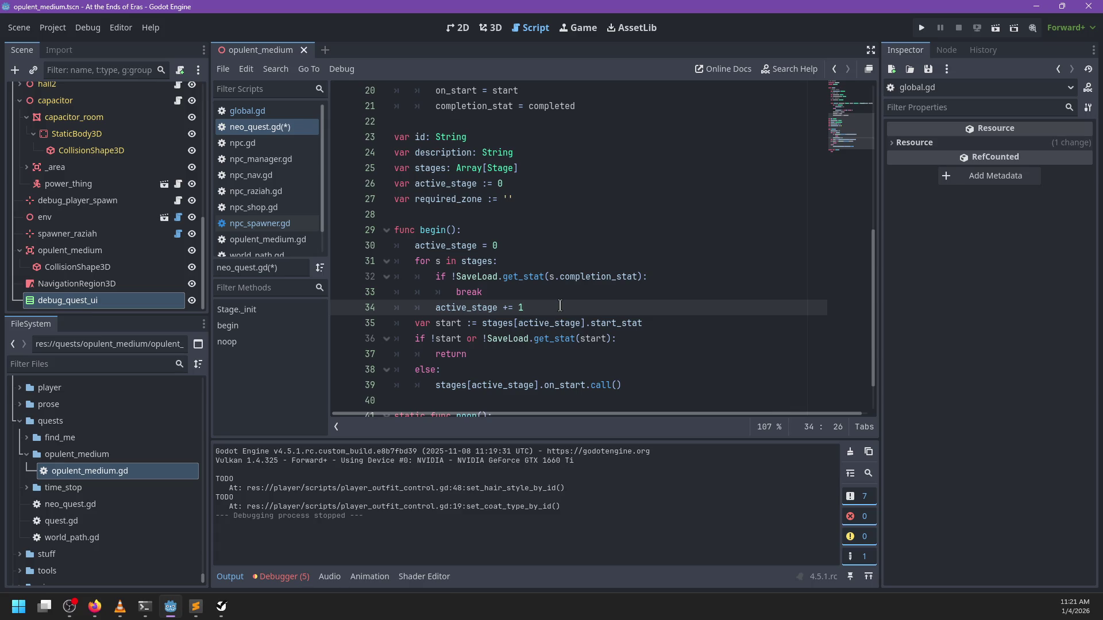
{"action": "scroll", "coordinate": [562, 284], "scroll_direction": "down", "scroll_amount": 1}
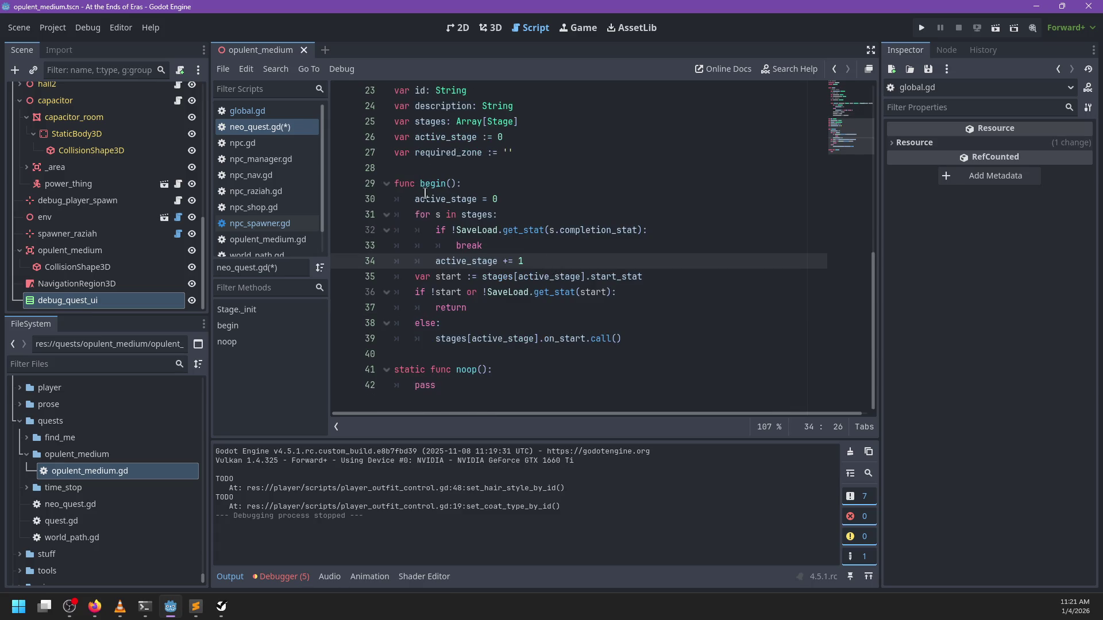
{"action": "left_click_drag", "start_coordinate": [410, 214], "coordinate": [598, 262]}
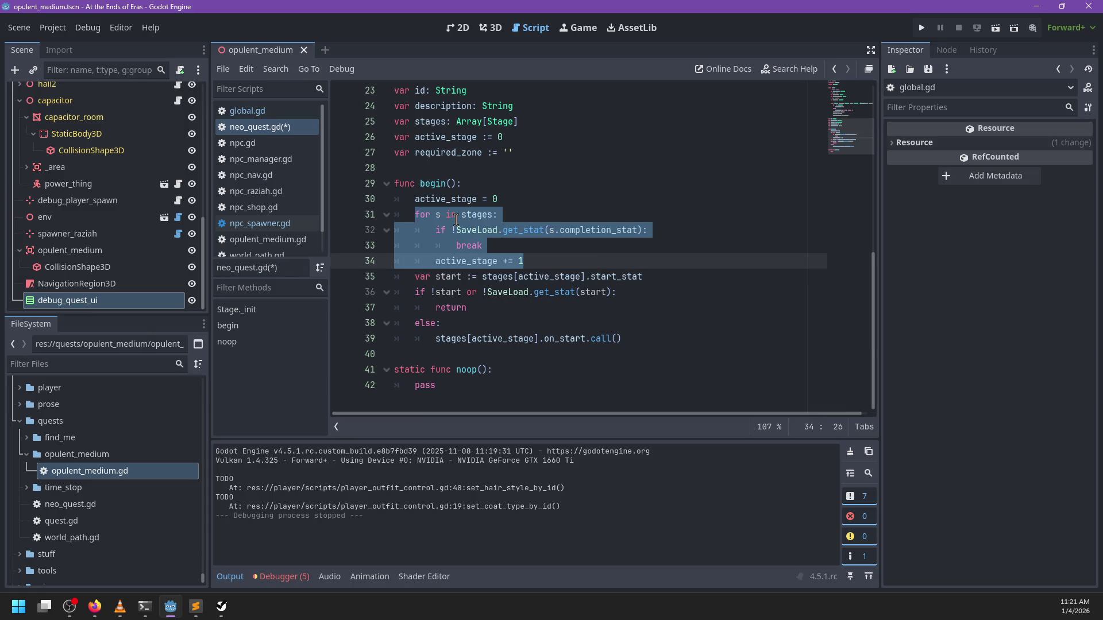
{"action": "left_click", "coordinate": [417, 277]}
{"action": "left_click", "coordinate": [562, 293]}
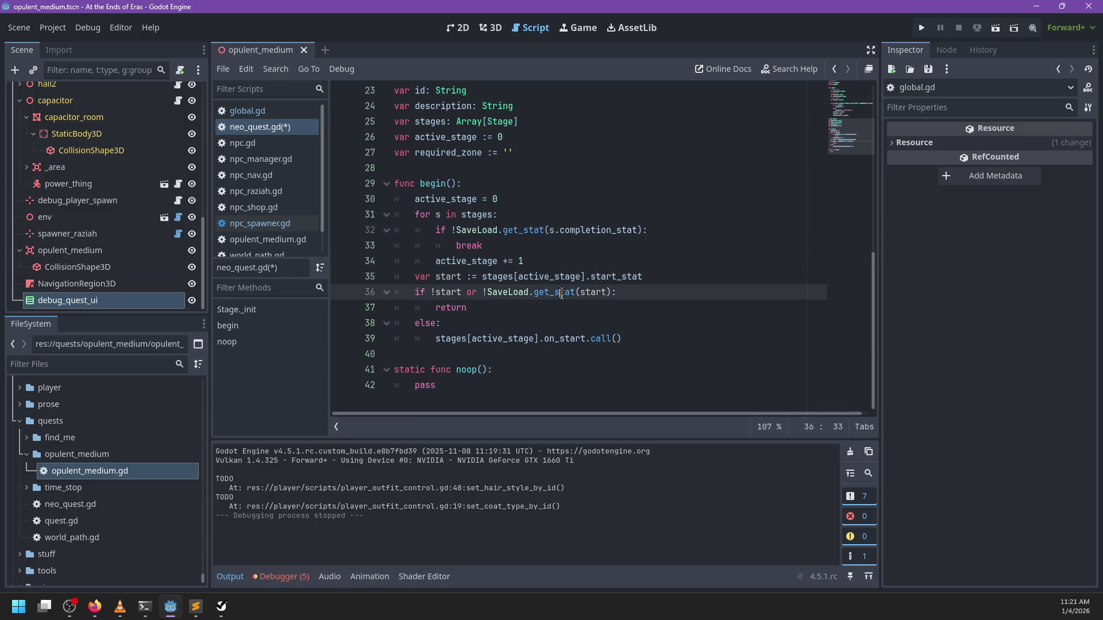
{"action": "double_click", "coordinate": [563, 340]}
{"action": "triple_click", "coordinate": [563, 339]}
{"action": "left_click", "coordinate": [606, 323]}
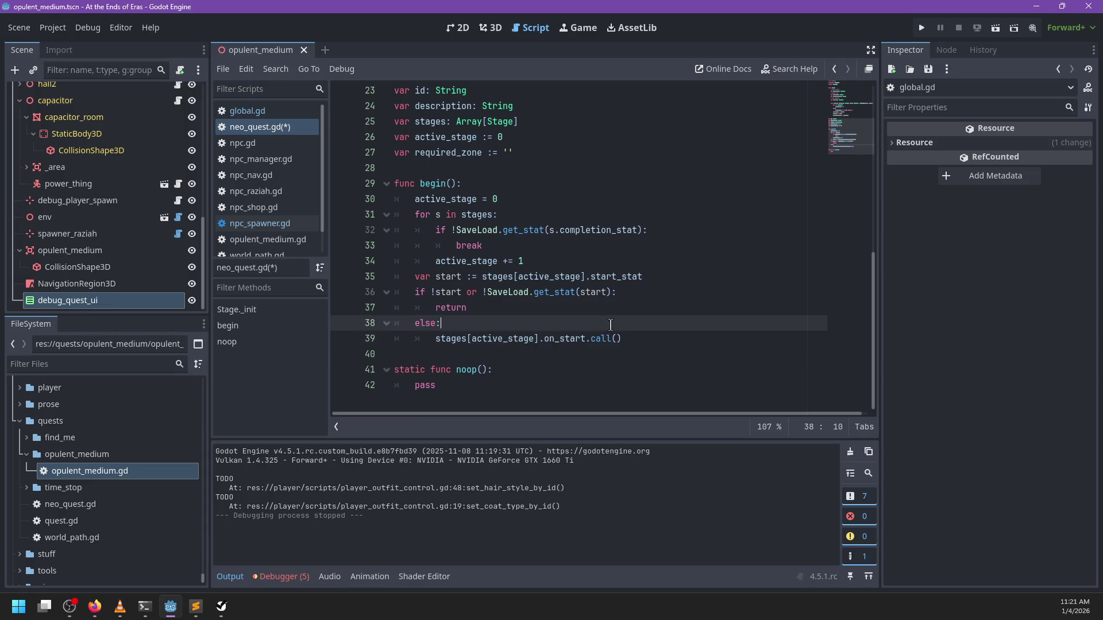
{"action": "scroll", "coordinate": [621, 330], "scroll_direction": "up", "scroll_amount": 7}
{"action": "scroll", "coordinate": [621, 330], "scroll_direction": "down", "scroll_amount": 1}
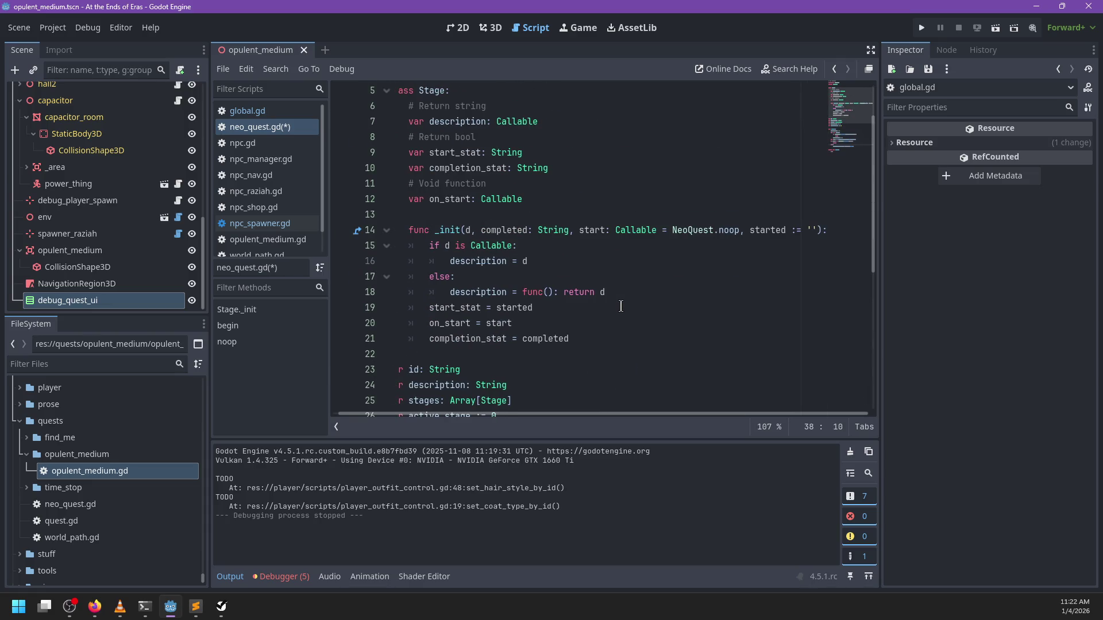
{"action": "scroll", "coordinate": [621, 307], "scroll_direction": "down", "scroll_amount": 6}
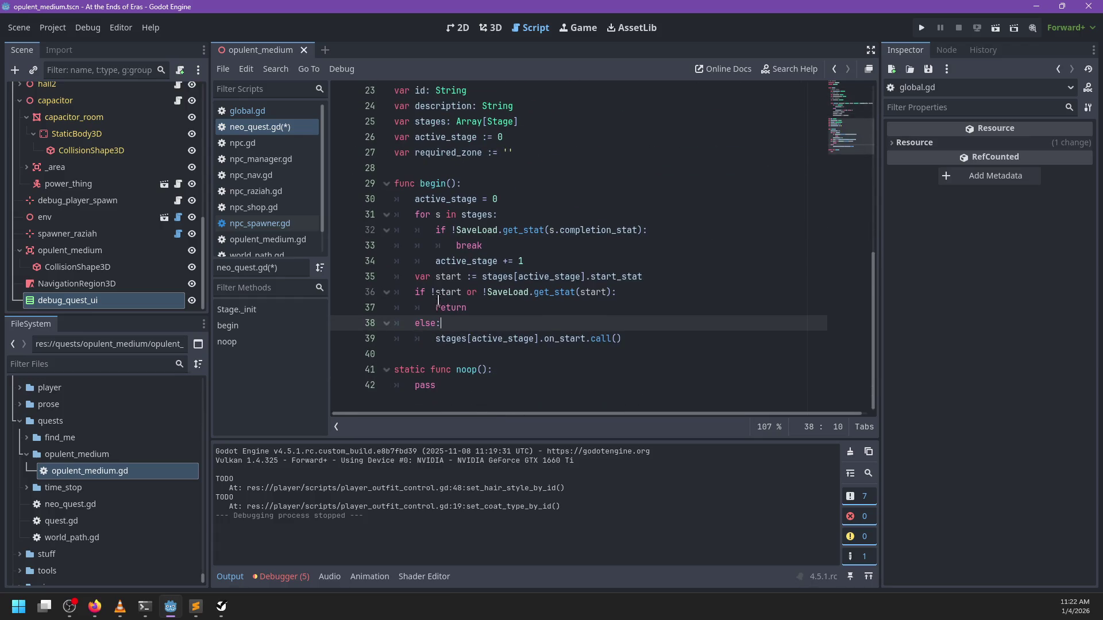
{"action": "left_click_drag", "start_coordinate": [431, 292], "coordinate": [613, 293]}
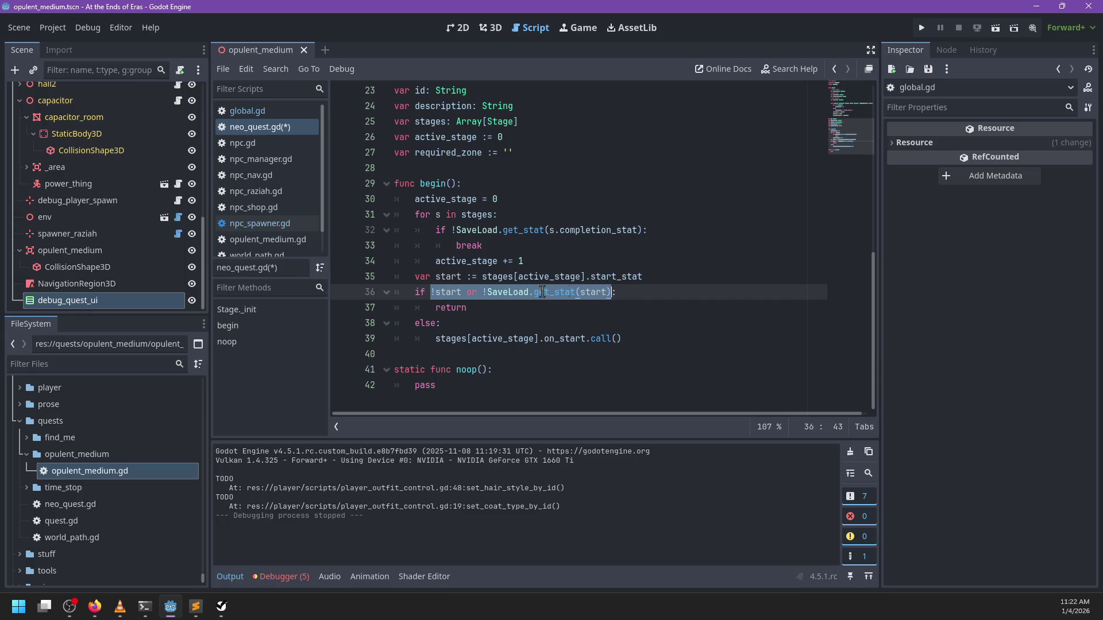
{"action": "left_click", "coordinate": [493, 307]}
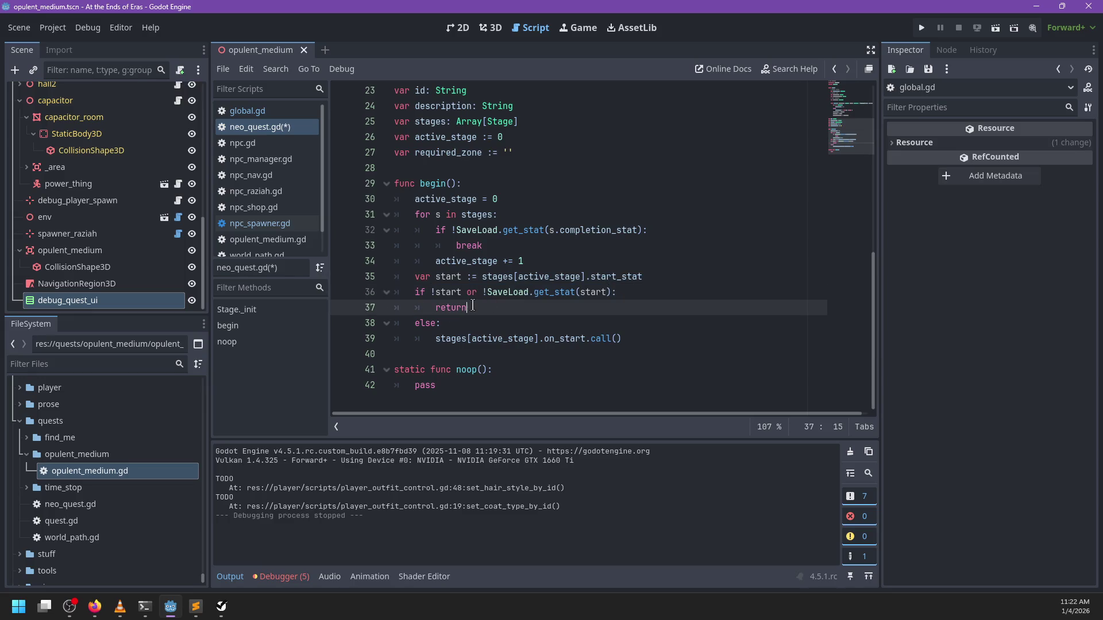
{"action": "double_click", "coordinate": [453, 308]}
{"action": "double_click", "coordinate": [427, 323]}
{"action": "key", "text": "Down"}
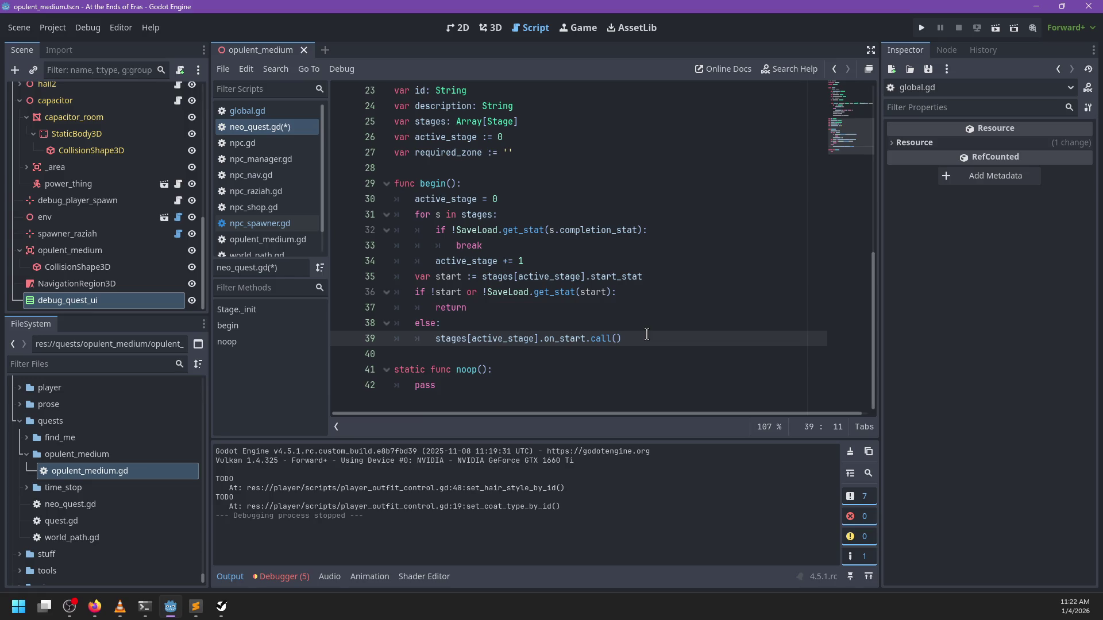
{"action": "scroll", "coordinate": [637, 297], "scroll_direction": "up", "scroll_amount": 4}
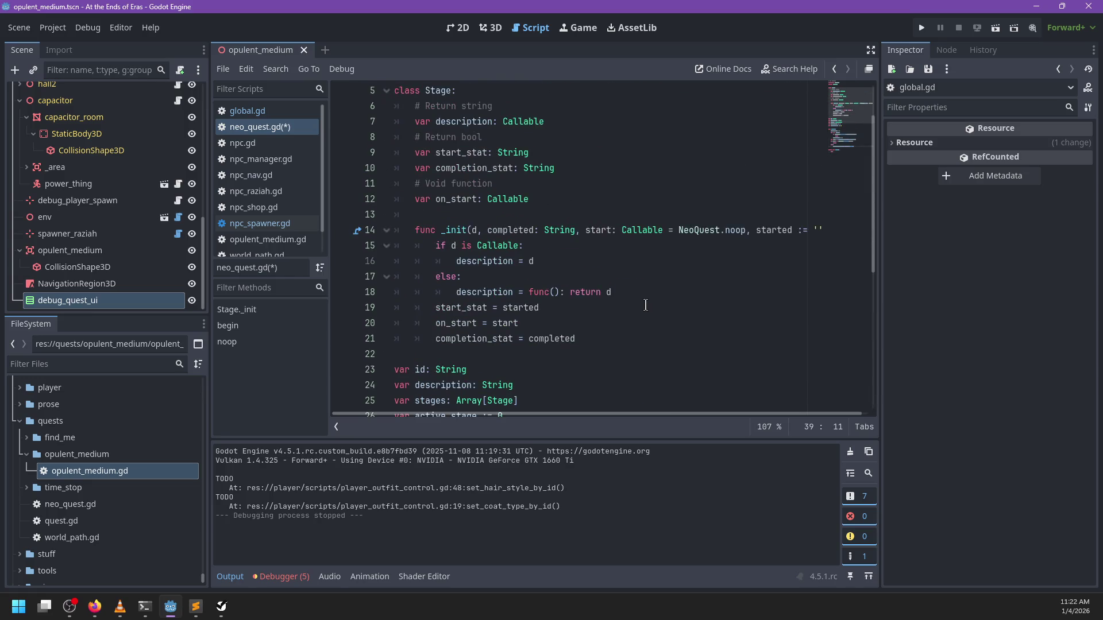
Delete the ", started := ''" parameter from Stage's _init on line 14
{"action": "left_click_drag", "start_coordinate": [746, 230], "coordinate": [825, 235]}
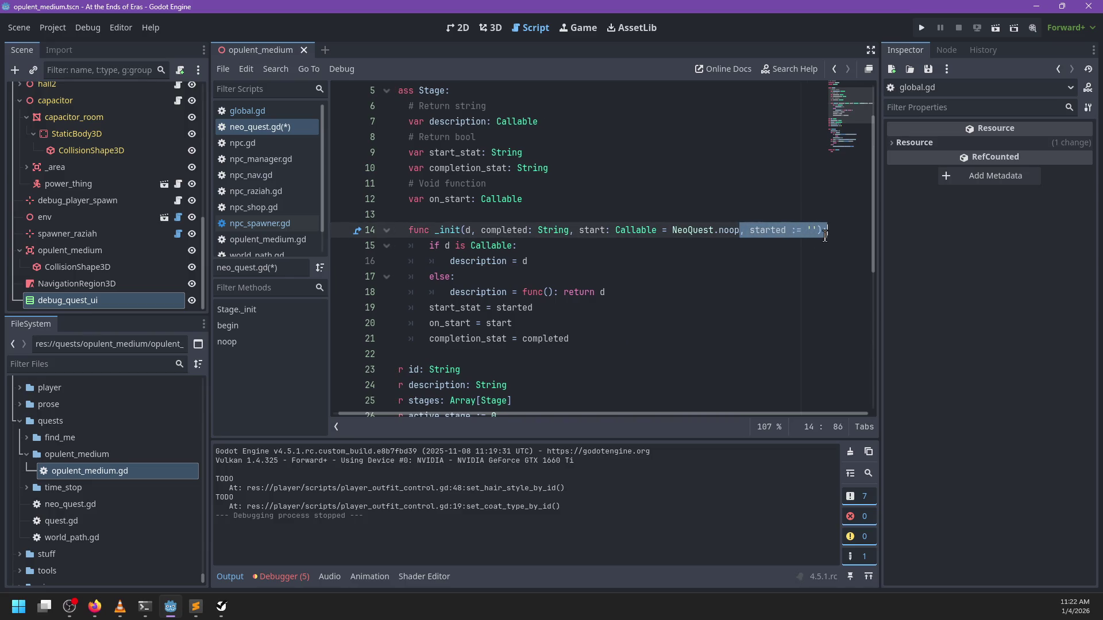
{"action": "key", "text": "BackSpace"}
{"action": "scroll", "coordinate": [747, 287], "scroll_direction": "down", "scroll_amount": 5}
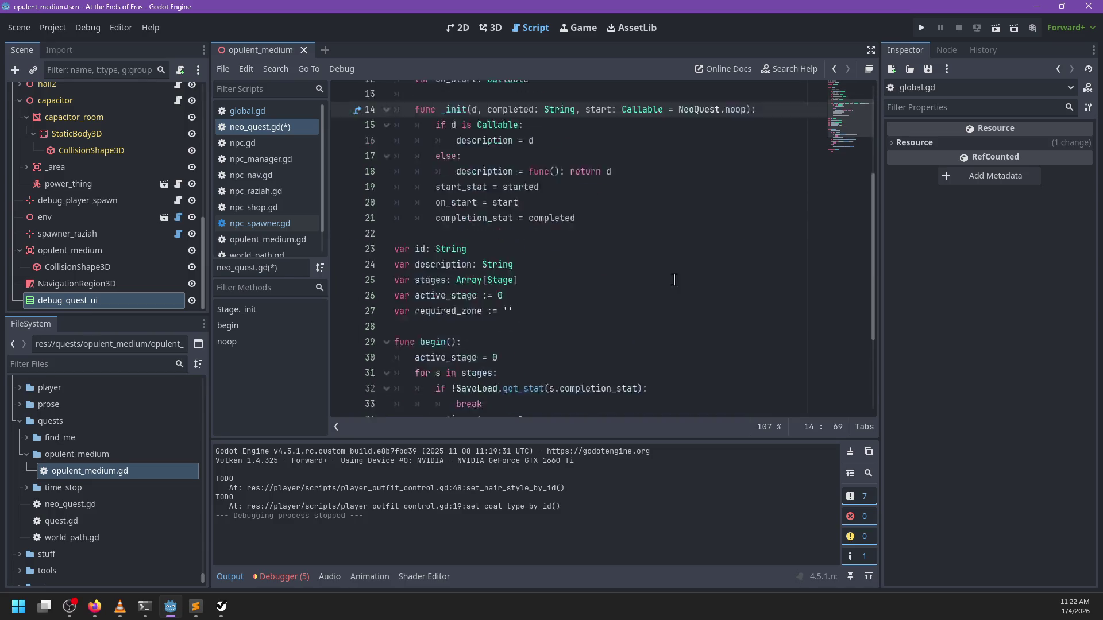
Delete the if !start / return / else lines, leaving begin()'s on_start call unconditional
{"action": "left_click", "coordinate": [435, 384]}
{"action": "left_click_drag", "start_coordinate": [435, 385], "coordinate": [409, 340]}
{"action": "key", "text": "BackSpace"}
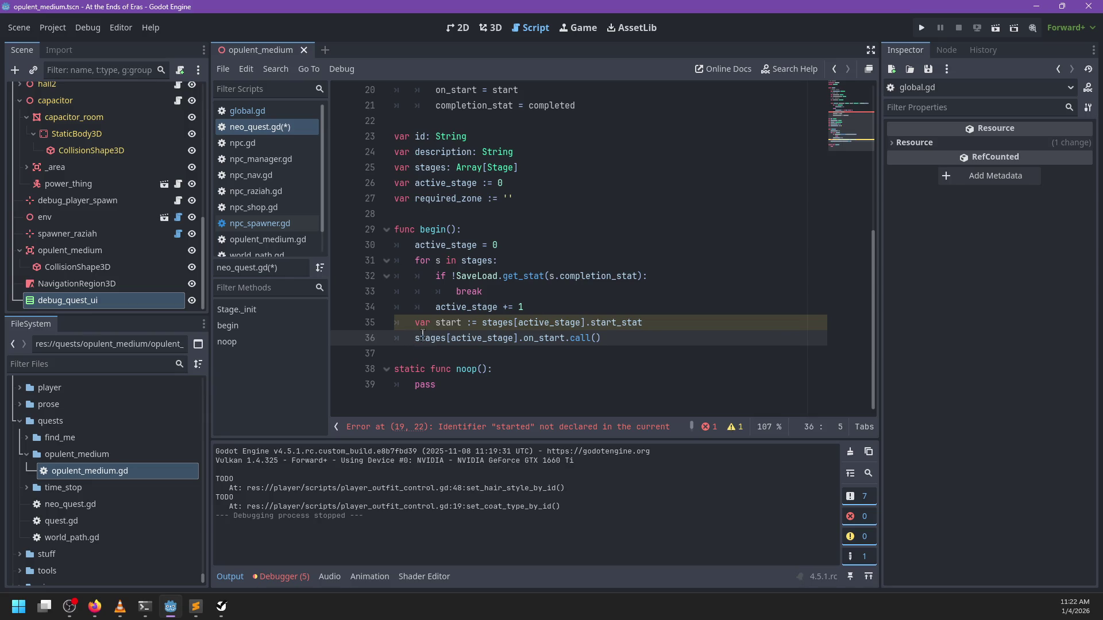
Delete the var start line, the start_stat declaration, its '# Return bool' comment and assignment
{"action": "left_click_drag", "start_coordinate": [656, 323], "coordinate": [654, 312]}
{"action": "key", "text": "BackSpace"}
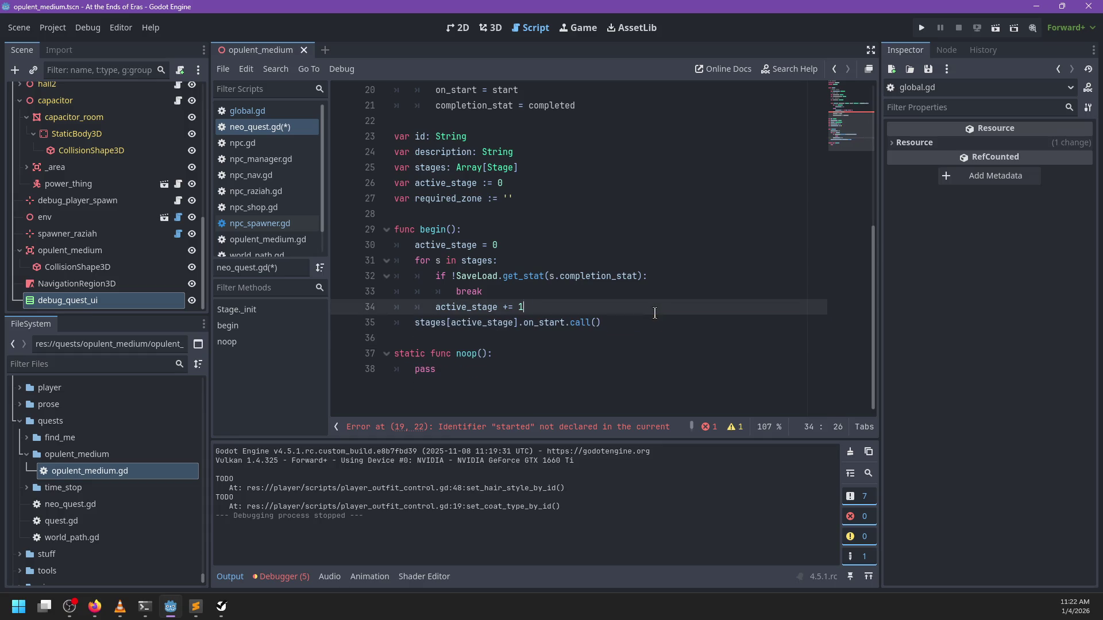
{"action": "scroll", "coordinate": [634, 287], "scroll_direction": "up", "scroll_amount": 5}
{"action": "left_click_drag", "start_coordinate": [584, 215], "coordinate": [579, 198]}
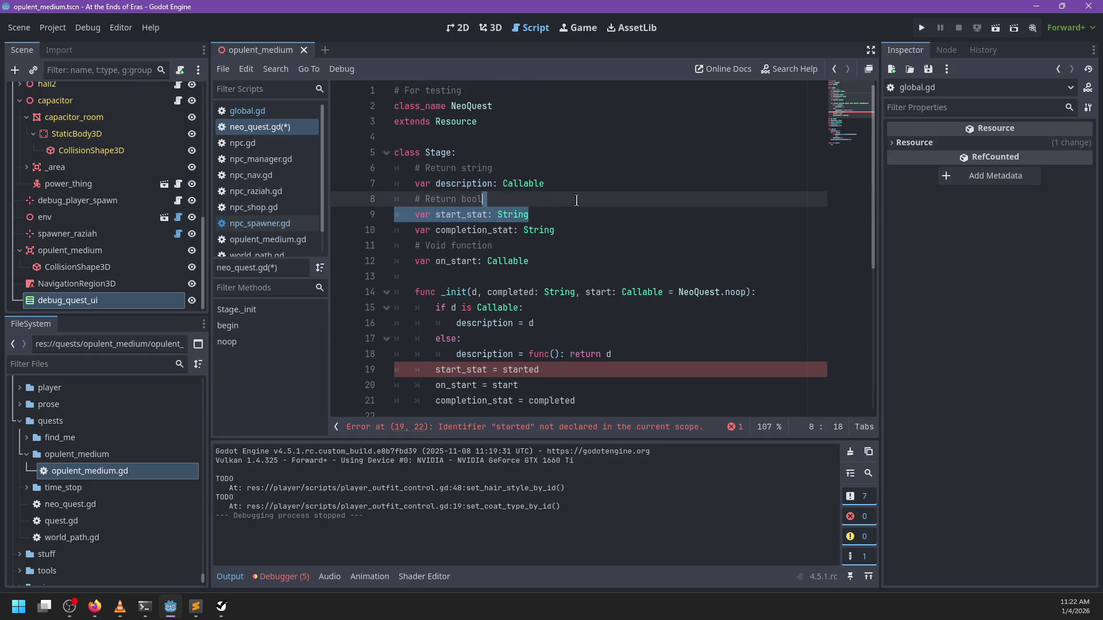
{"action": "key", "text": "BackSpace"}
{"action": "key", "text": "shift+Home"}
{"action": "key", "text": "shift+Home"}
{"action": "key", "text": "BackSpace"}
{"action": "key", "text": "ctrl+z"}
{"action": "key", "text": "BackSpace"}
{"action": "key", "text": "BackSpace"}
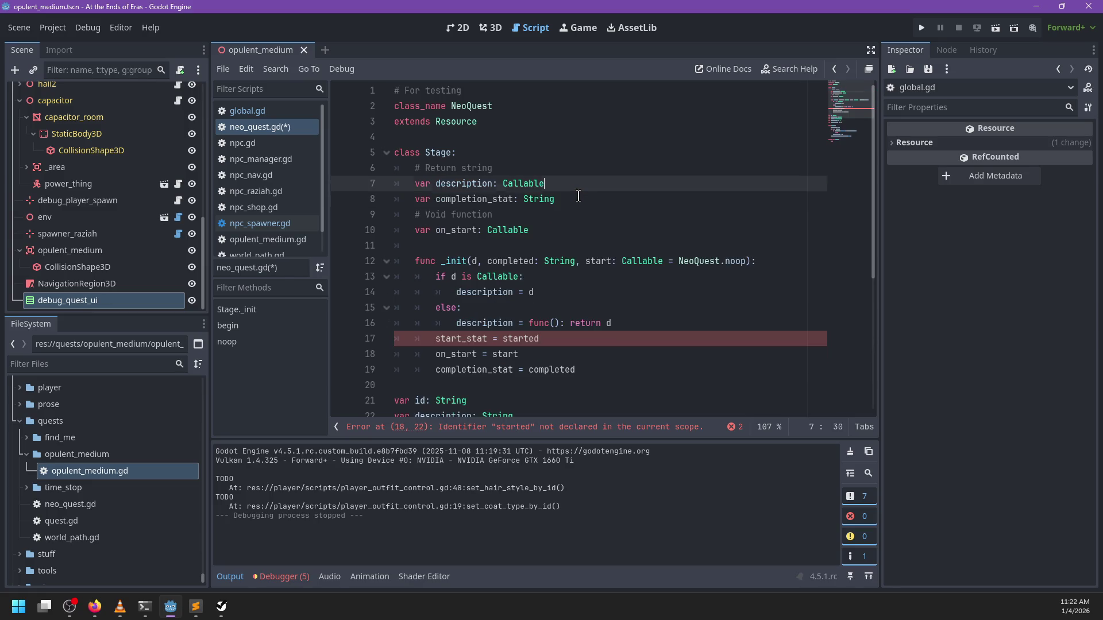
{"action": "left_click_drag", "start_coordinate": [582, 345], "coordinate": [639, 328]}
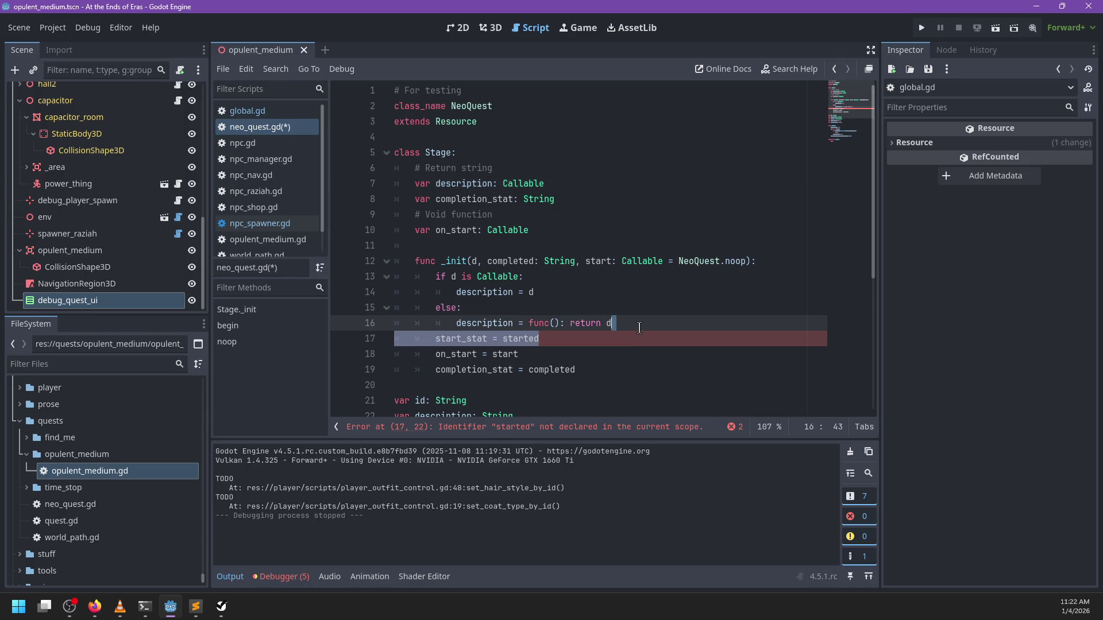
{"action": "key", "text": "BackSpace"}
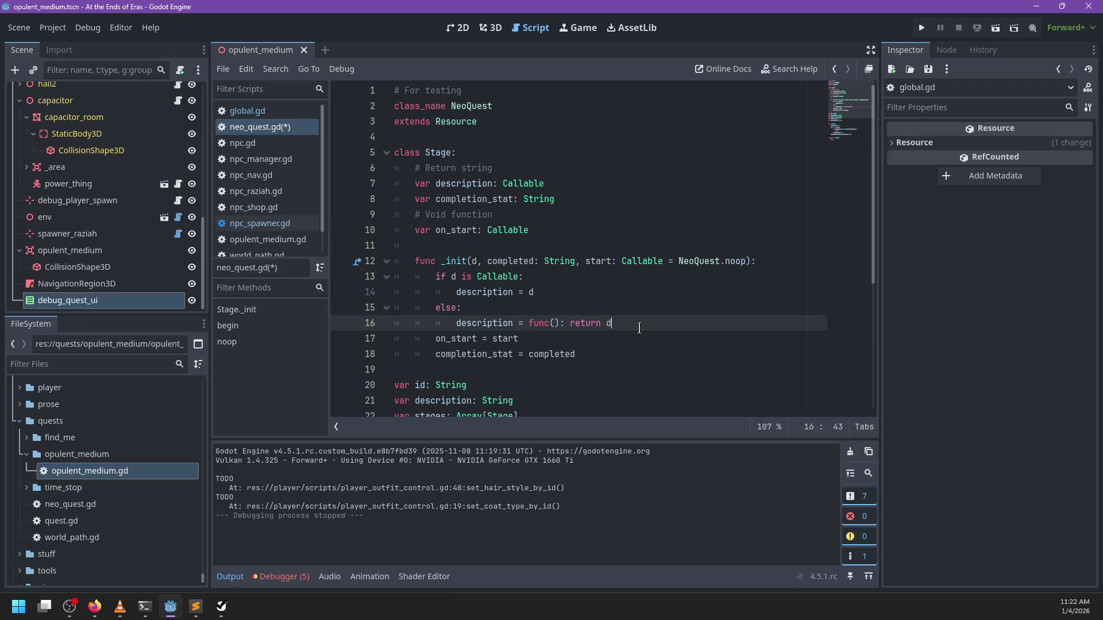
Remove the '= NeoQuest.noop' default, save neo_quest.gd, and open npc_spawner.gd
{"action": "scroll", "coordinate": [639, 327], "scroll_direction": "down", "scroll_amount": 3}
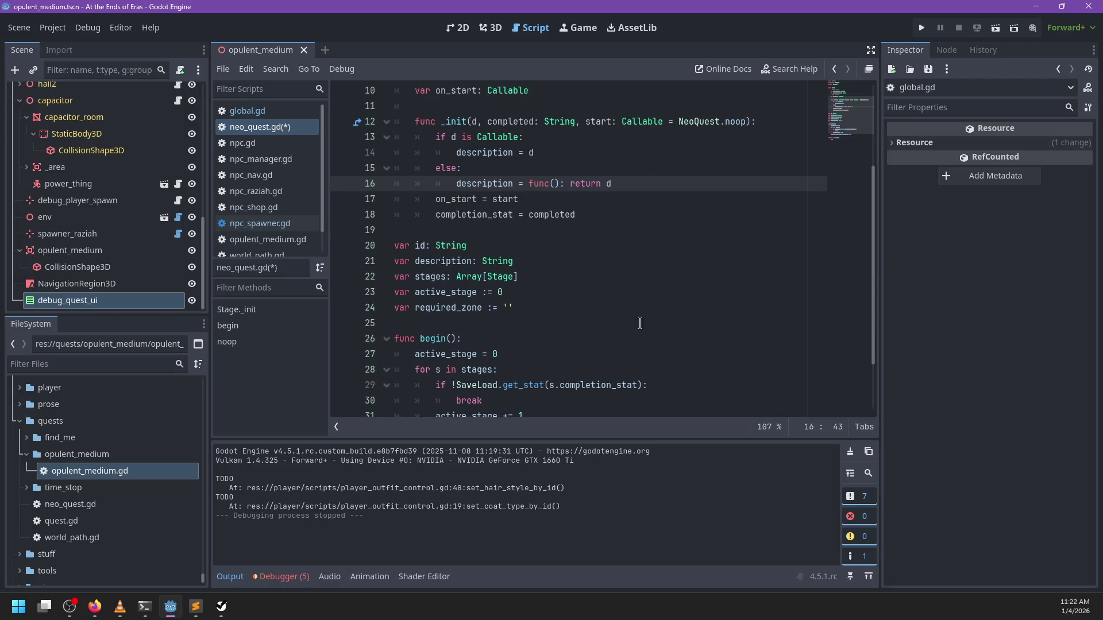
{"action": "left_click_drag", "start_coordinate": [746, 124], "coordinate": [665, 125]}
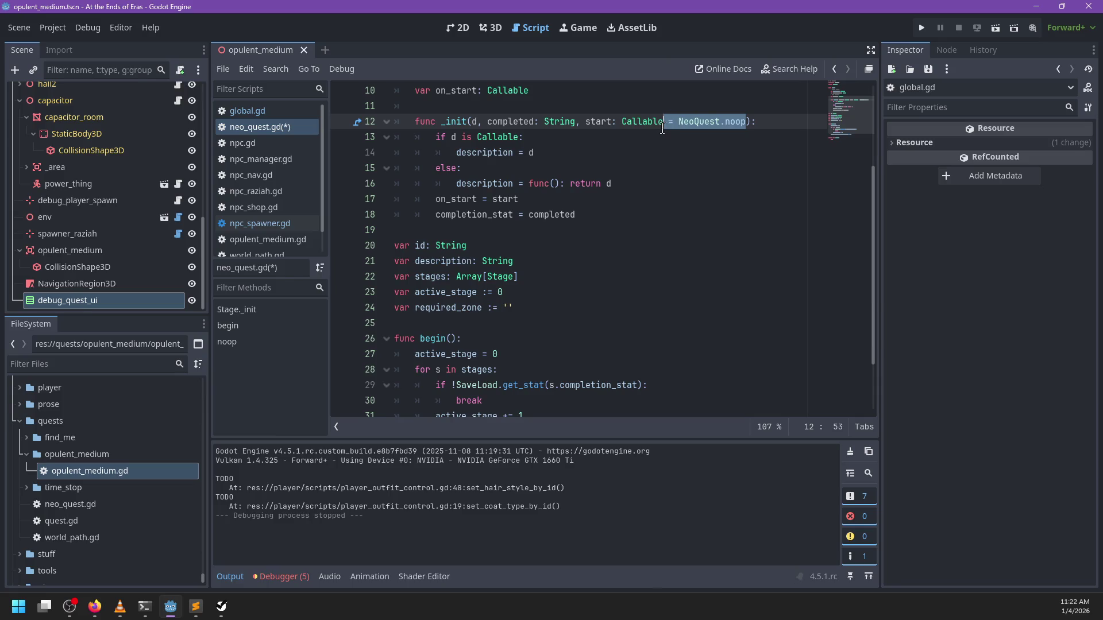
{"action": "key", "text": "BackSpace"}
{"action": "left_click", "coordinate": [562, 230]}
{"action": "key", "text": "ctrl+s"}
{"action": "left_click", "coordinate": [288, 222]}
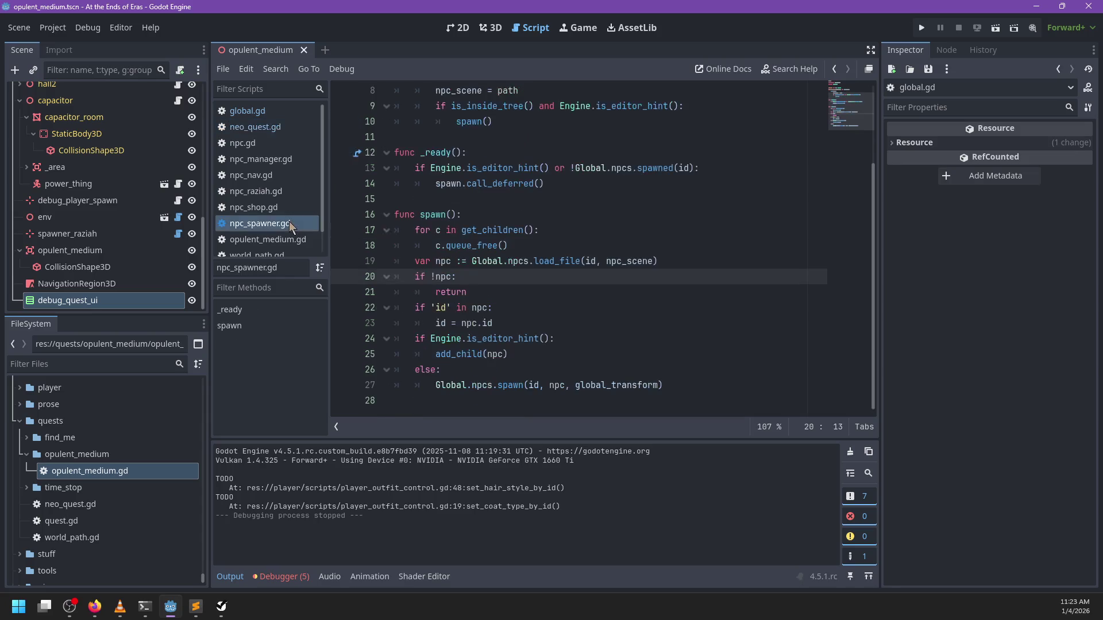
Browse neo_quest.gd, opulent_medium.gd and npc_raziah.gd in the script list
{"action": "left_click", "coordinate": [274, 133]}
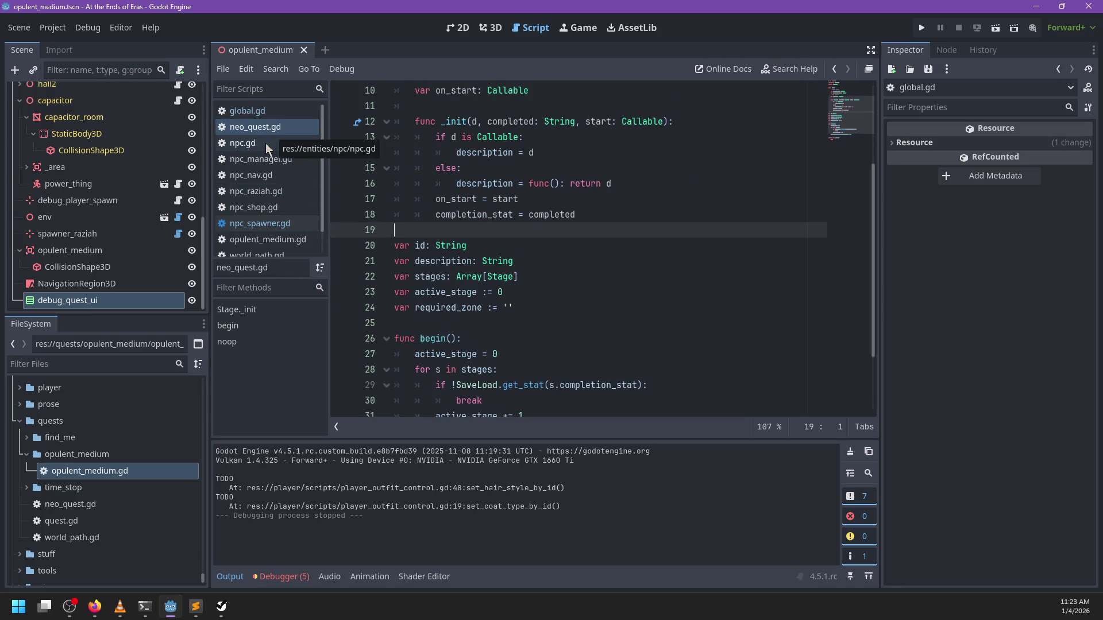
{"action": "scroll", "coordinate": [272, 173], "scroll_direction": "down", "scroll_amount": 1}
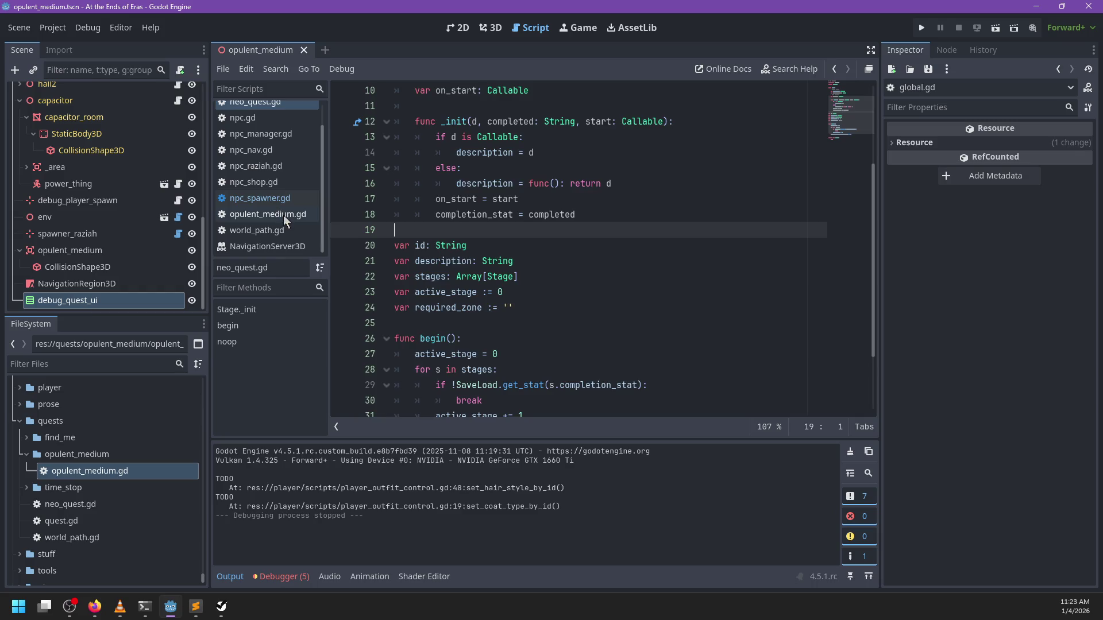
{"action": "left_click", "coordinate": [284, 215]}
{"action": "scroll", "coordinate": [528, 235], "scroll_direction": "up", "scroll_amount": 10}
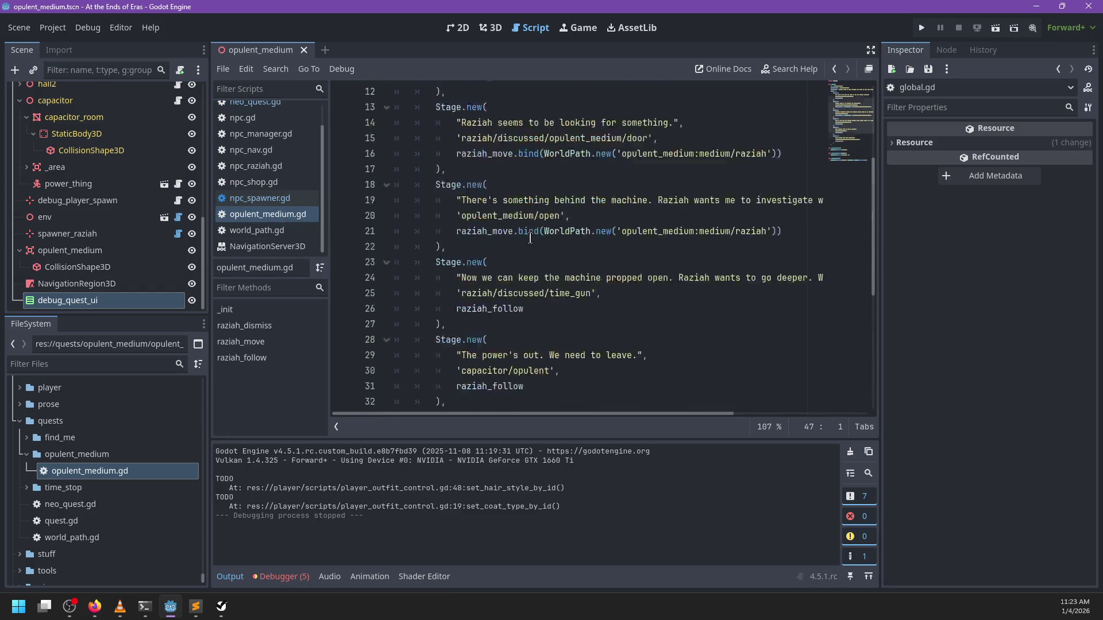
{"action": "scroll", "coordinate": [530, 239], "scroll_direction": "down", "scroll_amount": 8}
{"action": "scroll", "coordinate": [264, 161], "scroll_direction": "up", "scroll_amount": 1}
{"action": "scroll", "coordinate": [265, 191], "scroll_direction": "down", "scroll_amount": 1}
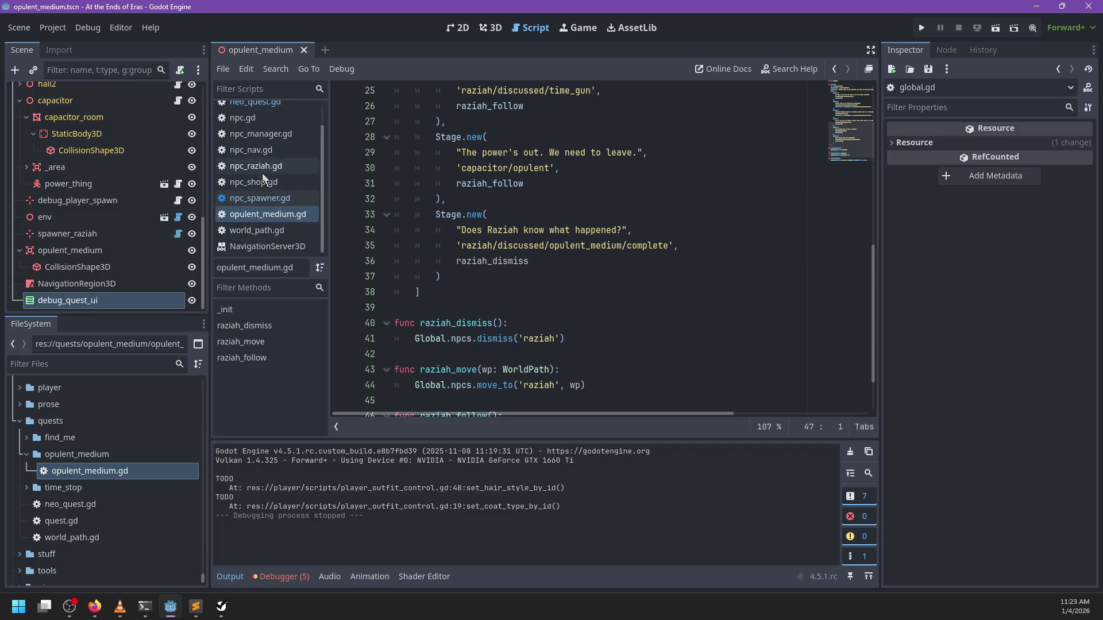
{"action": "left_click", "coordinate": [260, 166]}
{"action": "scroll", "coordinate": [566, 302], "scroll_direction": "down", "scroll_amount": 20}
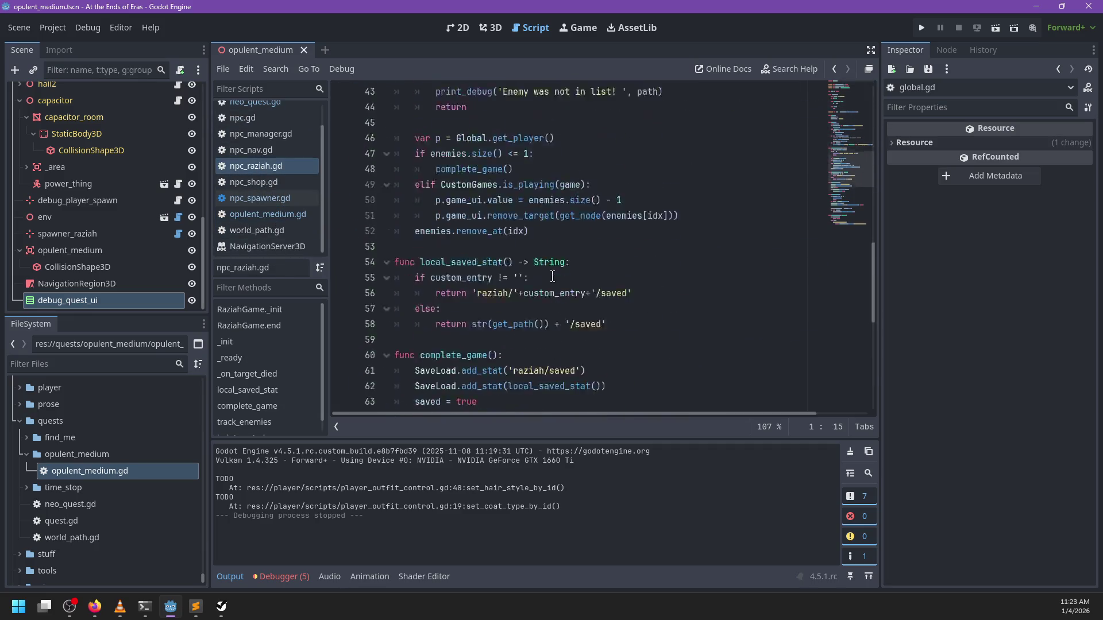
{"action": "scroll", "coordinate": [612, 255], "scroll_direction": "up", "scroll_amount": 20}
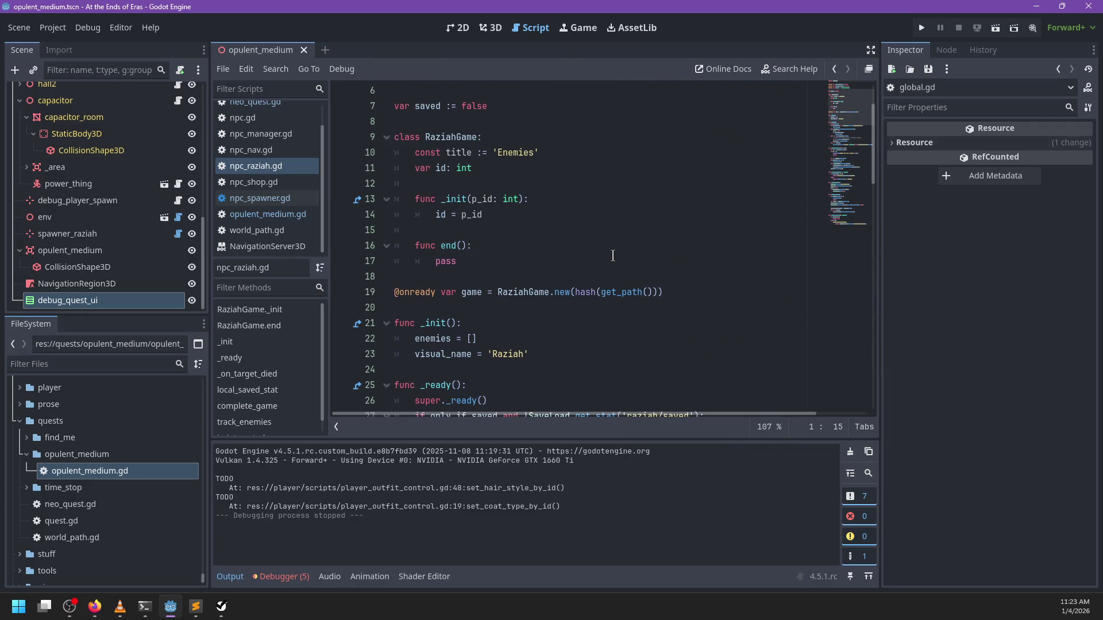
Review opulent_medium.gd, npc_spawner.gd, npc_raziah.gd and npc.gd, then return to neo_quest.gd
{"action": "left_click", "coordinate": [281, 216]}
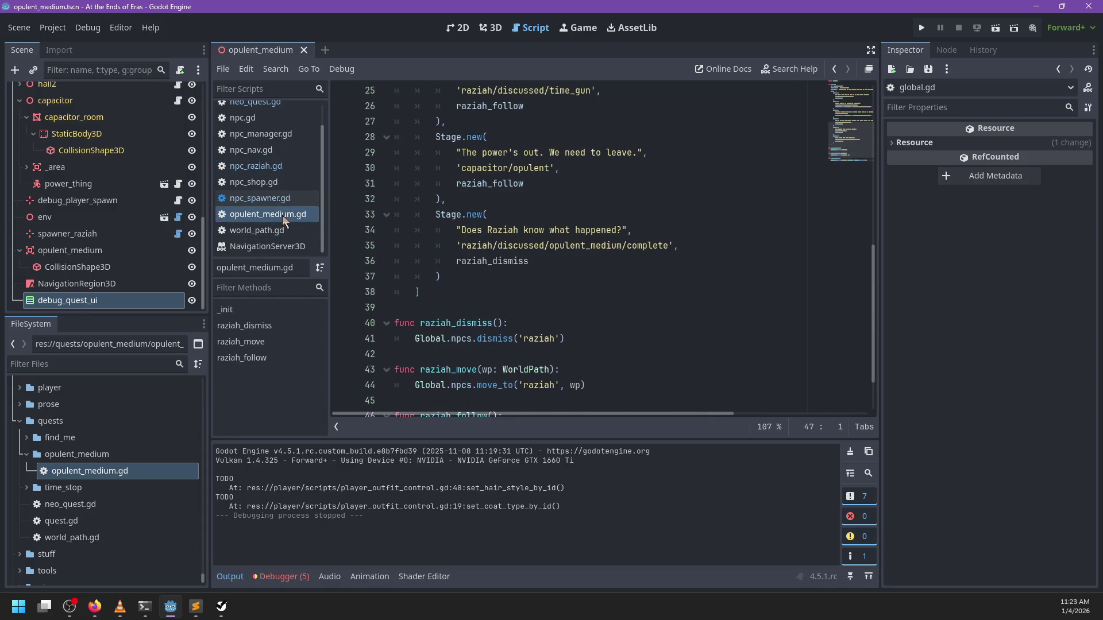
{"action": "scroll", "coordinate": [554, 233], "scroll_direction": "down", "scroll_amount": 2}
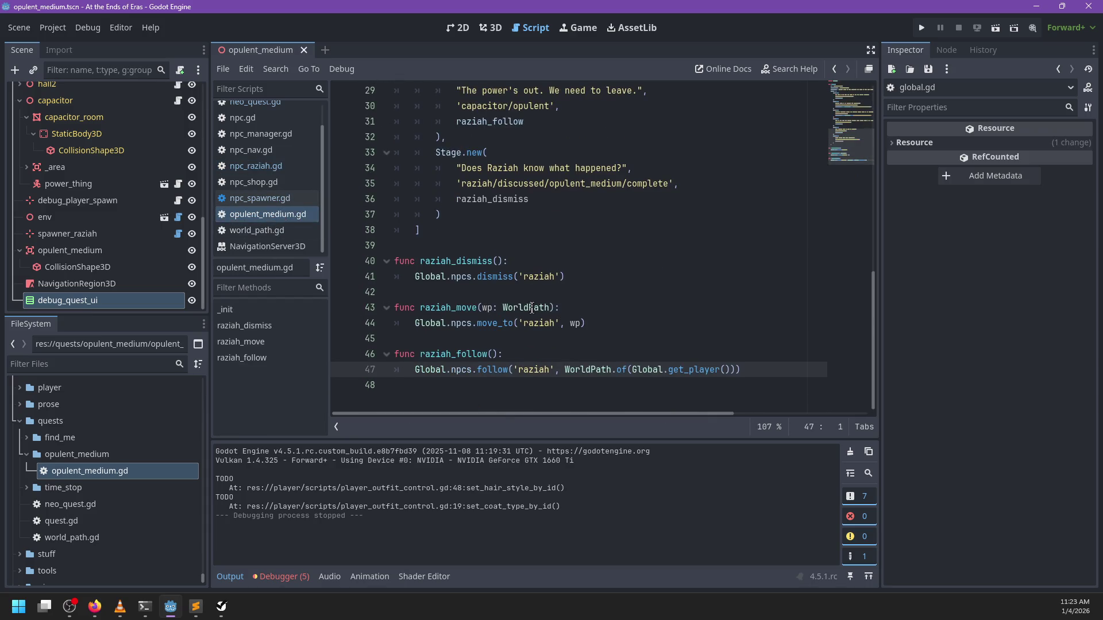
{"action": "scroll", "coordinate": [534, 309], "scroll_direction": "up", "scroll_amount": 10}
{"action": "left_click", "coordinate": [276, 198]}
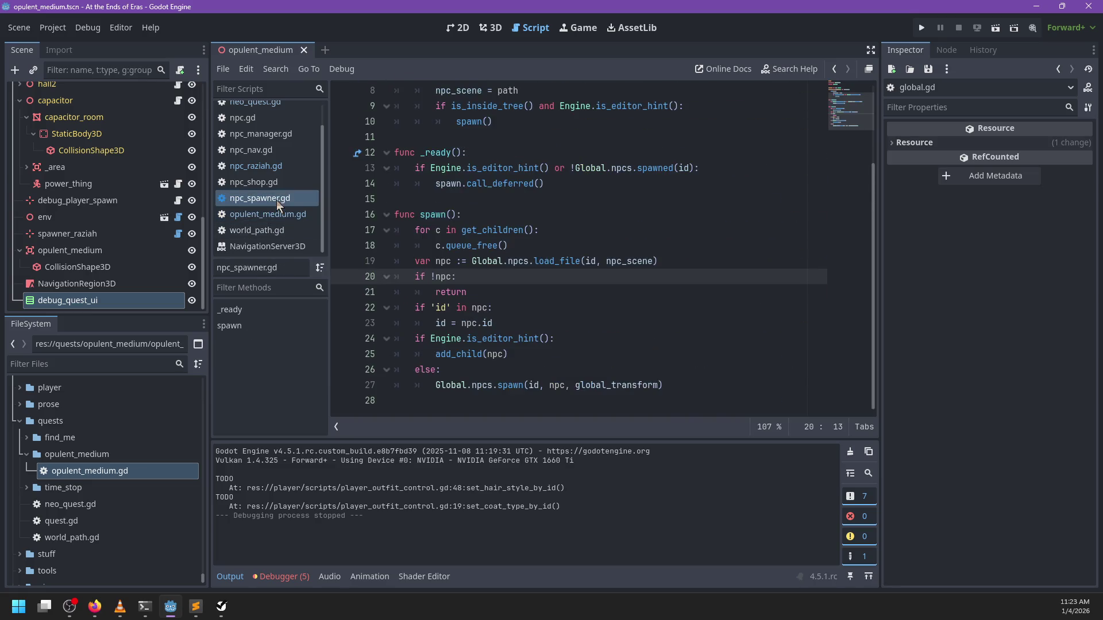
{"action": "left_click", "coordinate": [256, 167]}
{"action": "scroll", "coordinate": [503, 270], "scroll_direction": "down", "scroll_amount": 15}
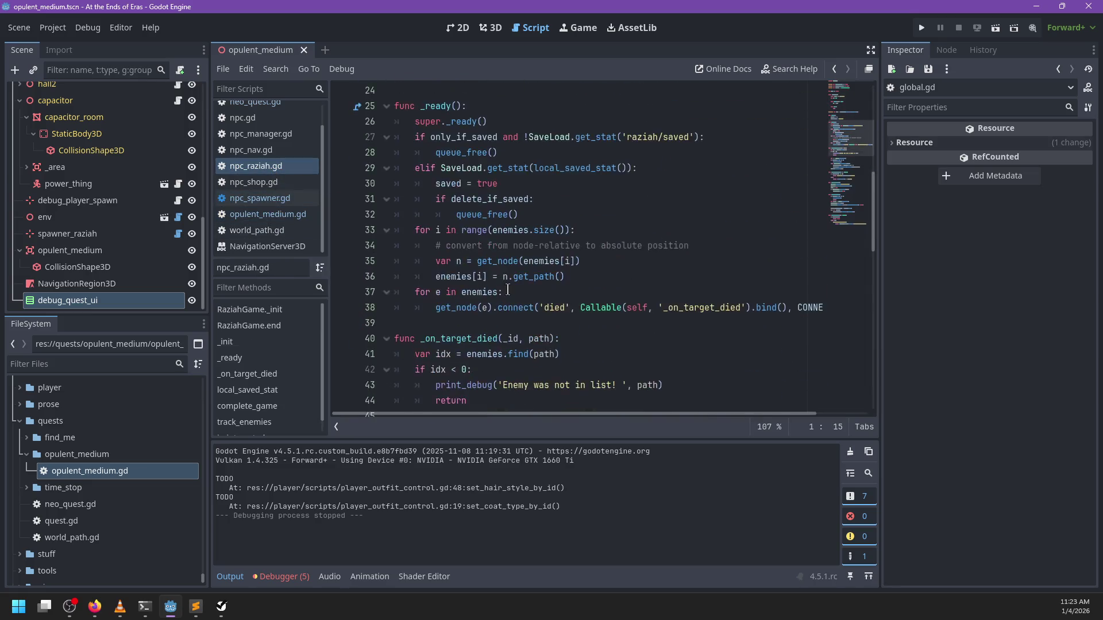
{"action": "scroll", "coordinate": [270, 173], "scroll_direction": "up", "scroll_amount": 2}
{"action": "left_click", "coordinate": [247, 144]}
{"action": "left_click", "coordinate": [252, 127]}
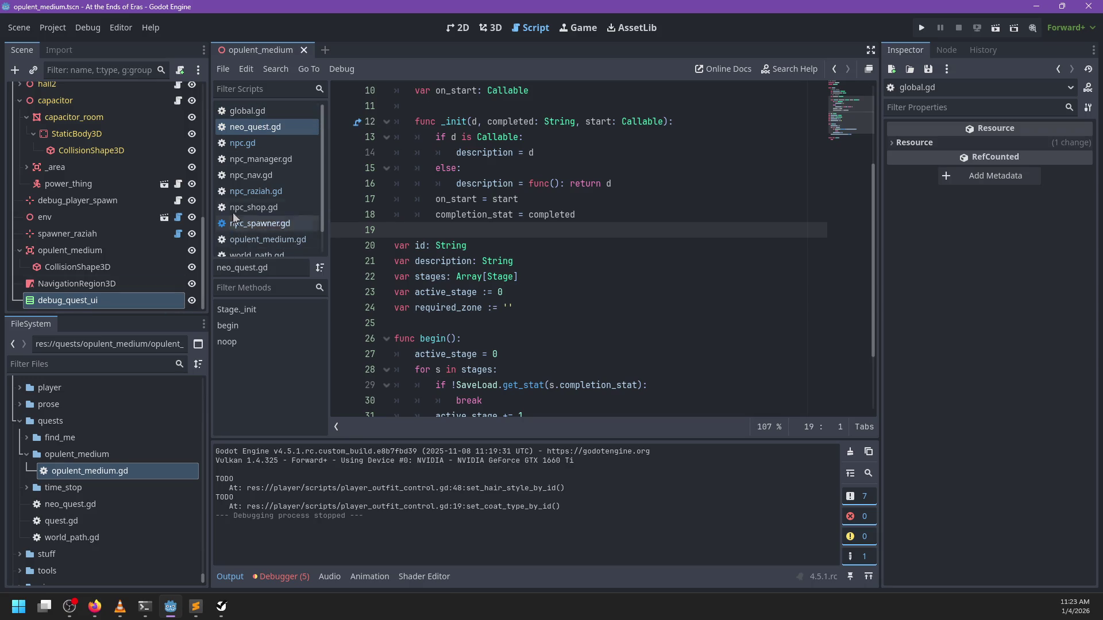
Below begin(), add func set_stage(s: int): whose body assigns active_stage = s
{"action": "scroll", "coordinate": [388, 286], "scroll_direction": "down", "scroll_amount": 2}
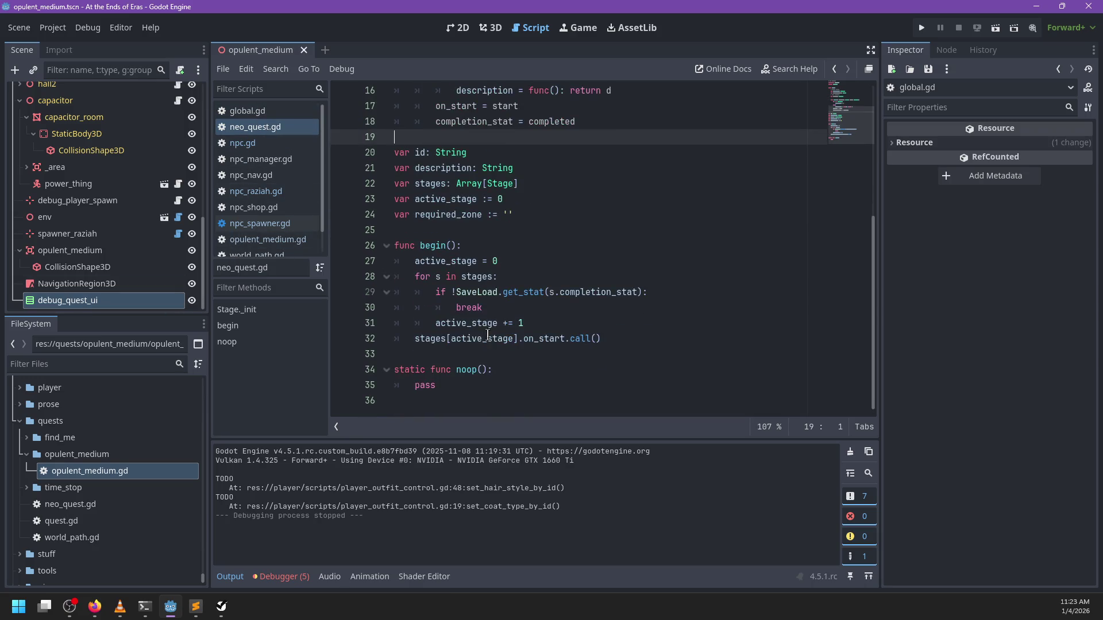
{"action": "double_click", "coordinate": [457, 262]}
{"action": "left_click", "coordinate": [521, 199]}
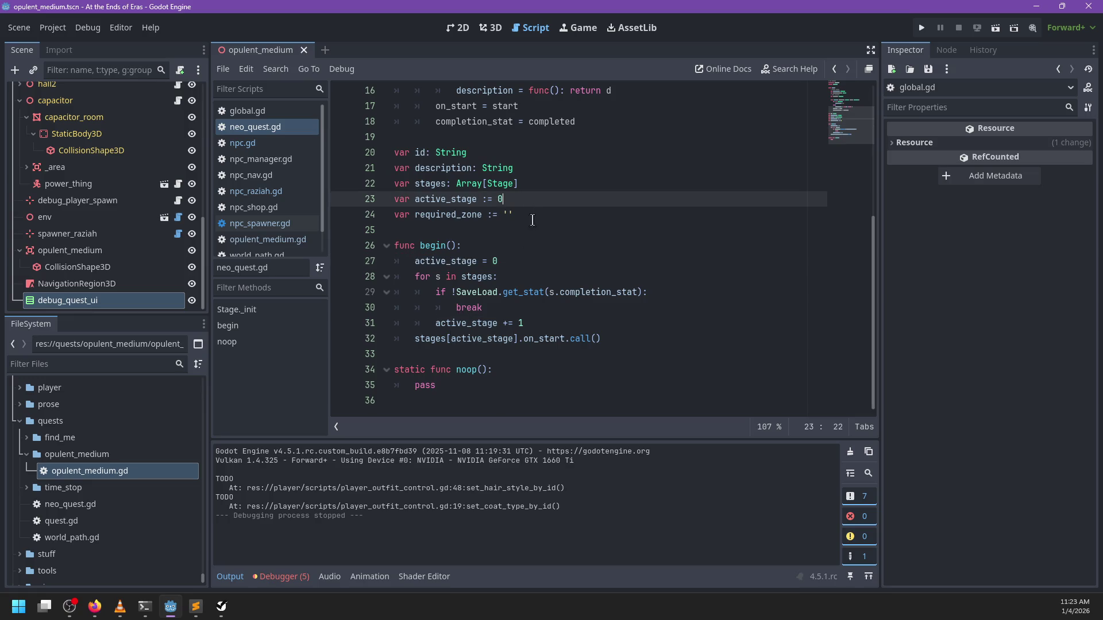
{"action": "left_click", "coordinate": [522, 356]}
{"action": "key", "text": "Return"}
{"action": "key", "text": "Return"}
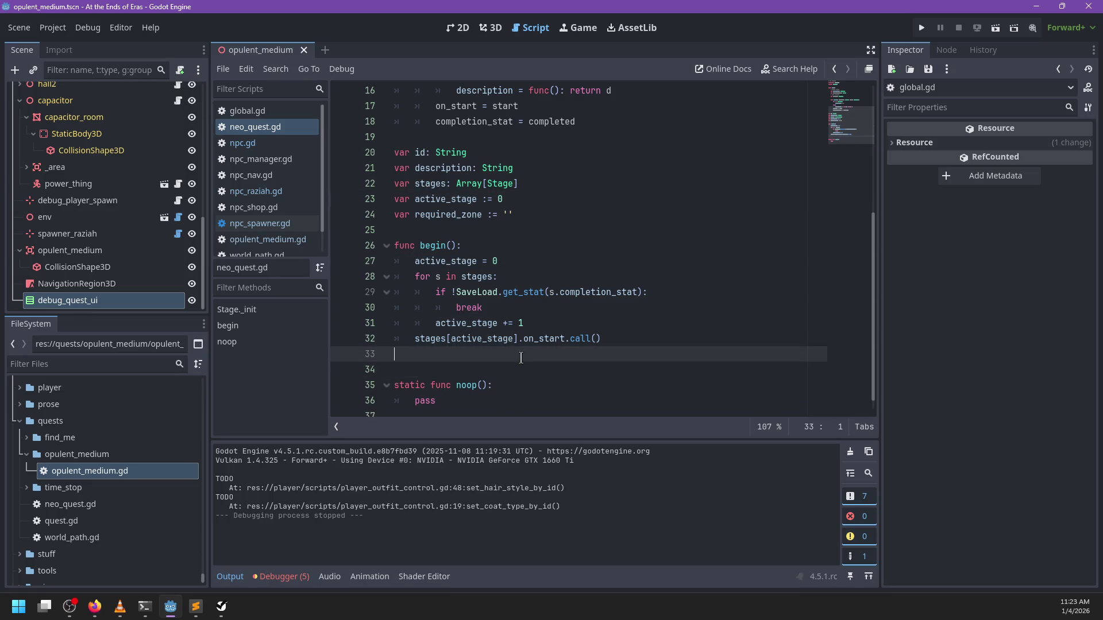
{"action": "key", "text": "Up"}
{"action": "type", "text": "func se"}
{"action": "type", "text": "t_stat"}
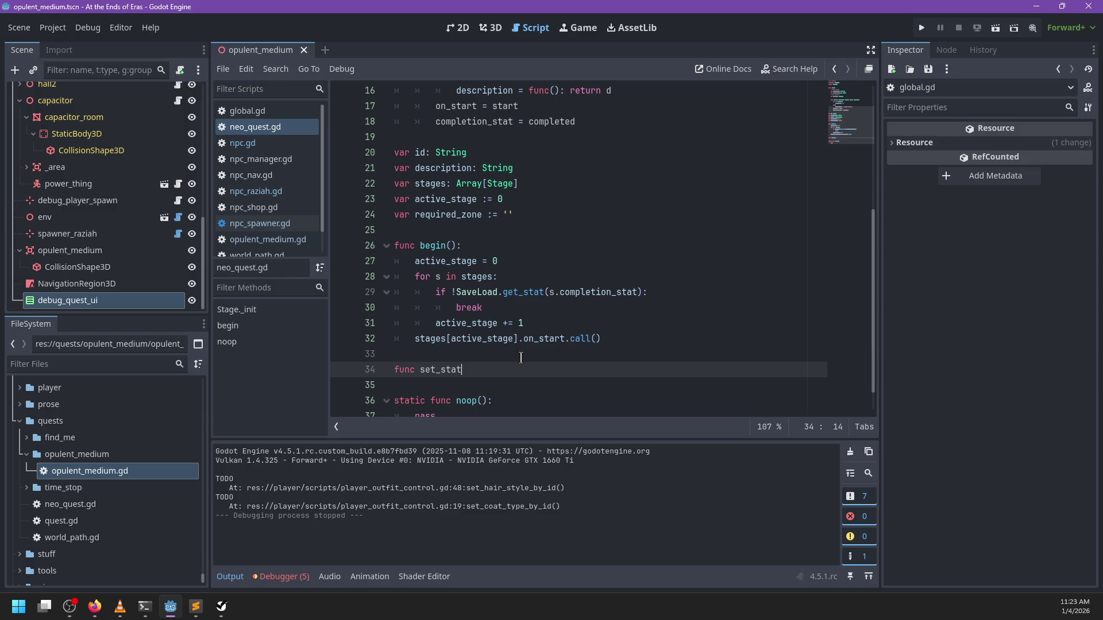
{"action": "type", "text": "_stage(s: int):"}
{"action": "key", "text": "Return"}
{"action": "type", "text": "active_sta"}
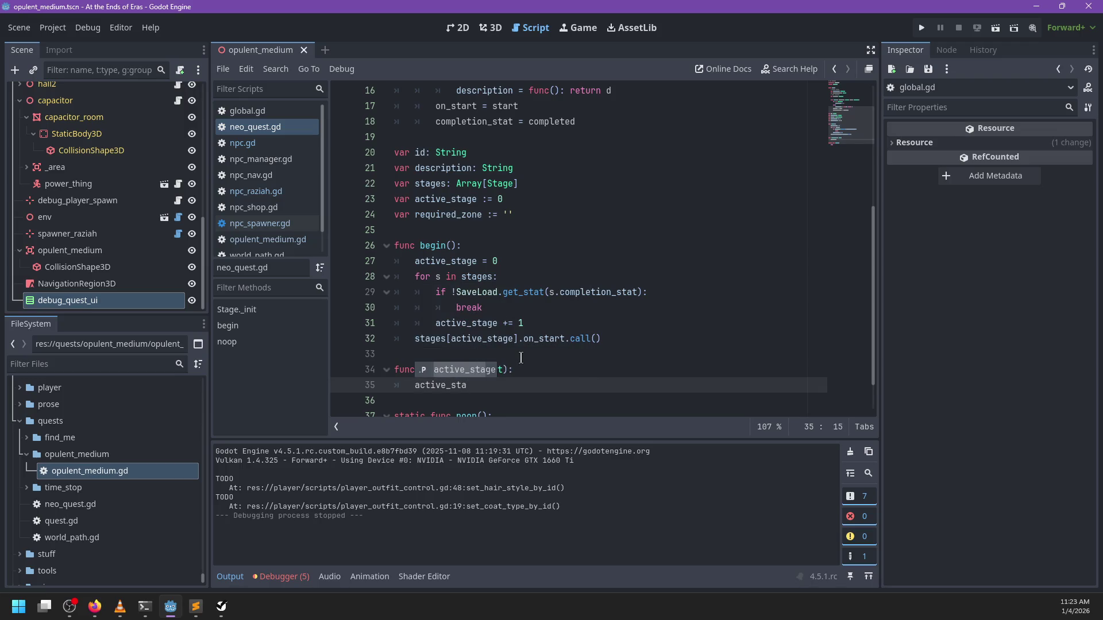
{"action": "type", "text": "ge = s"}
Make set_stage save the stage with SaveLoad.set_stat('quest/'+id, s)
{"action": "key", "text": "Return"}
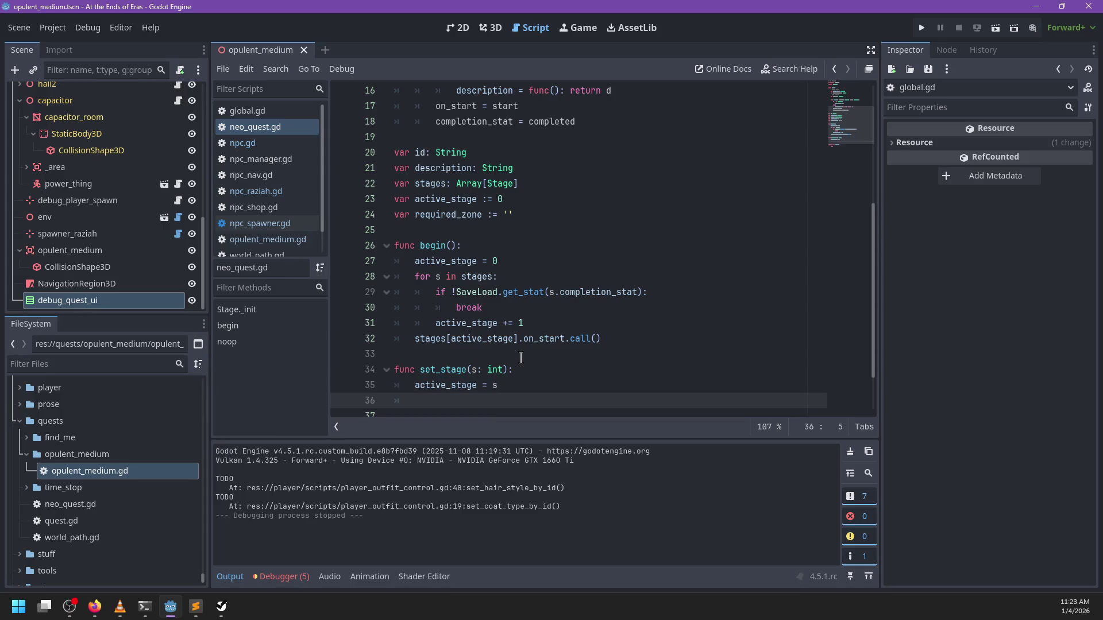
{"action": "scroll", "coordinate": [522, 358], "scroll_direction": "down", "scroll_amount": 2}
{"action": "type", "text": "set_"}
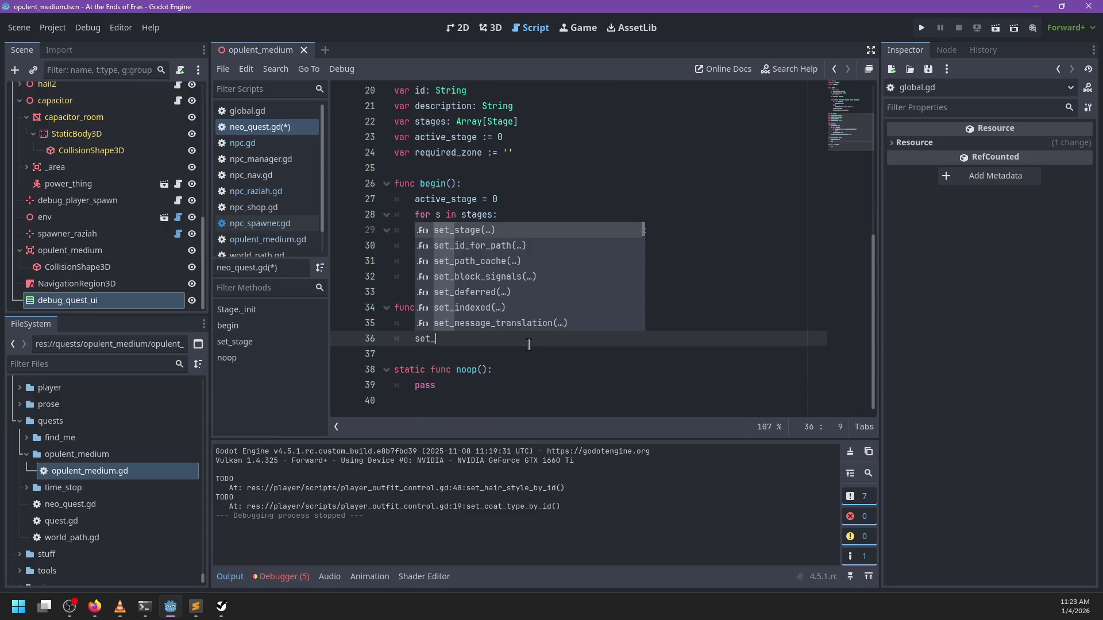
{"action": "type", "text": "sta"}
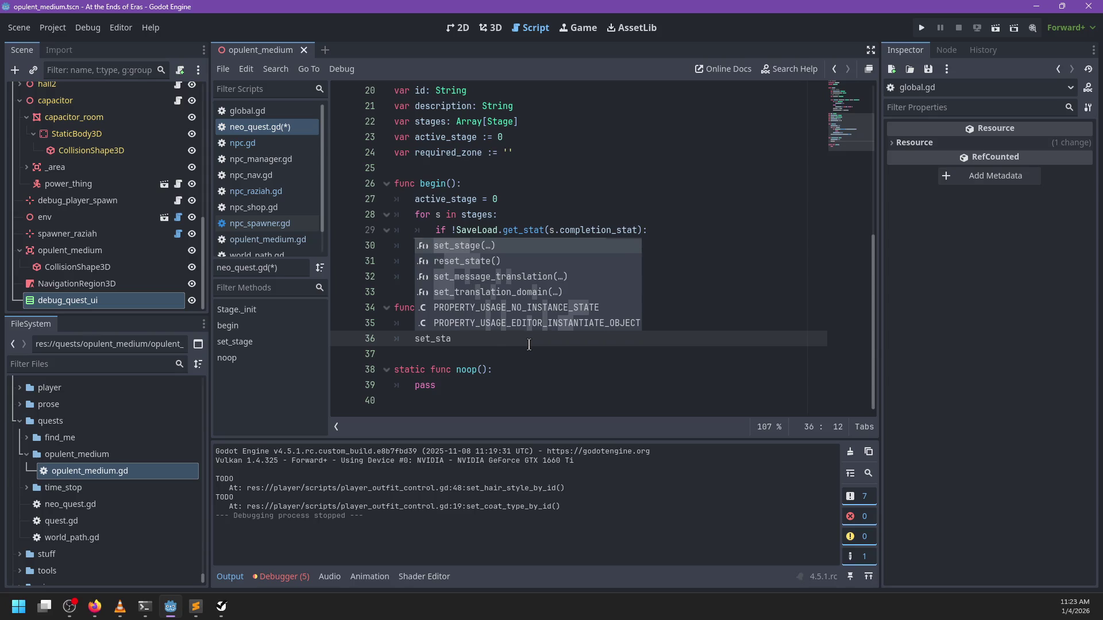
{"action": "key", "text": "BackSpace"}
{"action": "key", "text": "BackSpace"}
{"action": "key", "text": "BackSpace"}
{"action": "type", "text": "SaveLoad.set_stat('"}
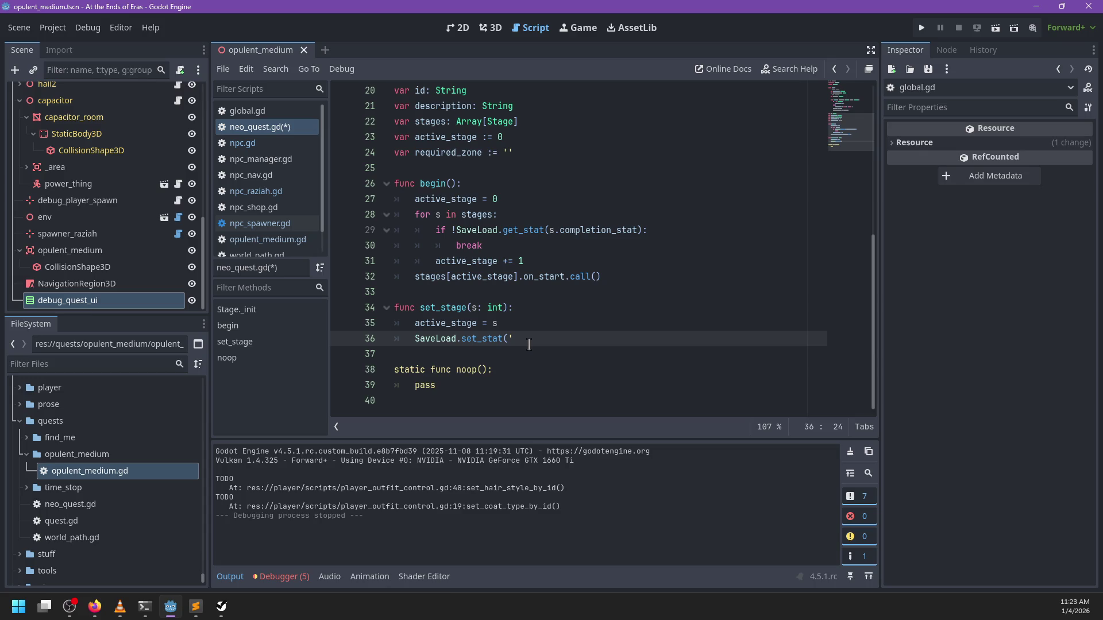
{"action": "type", "text": "stage_"}
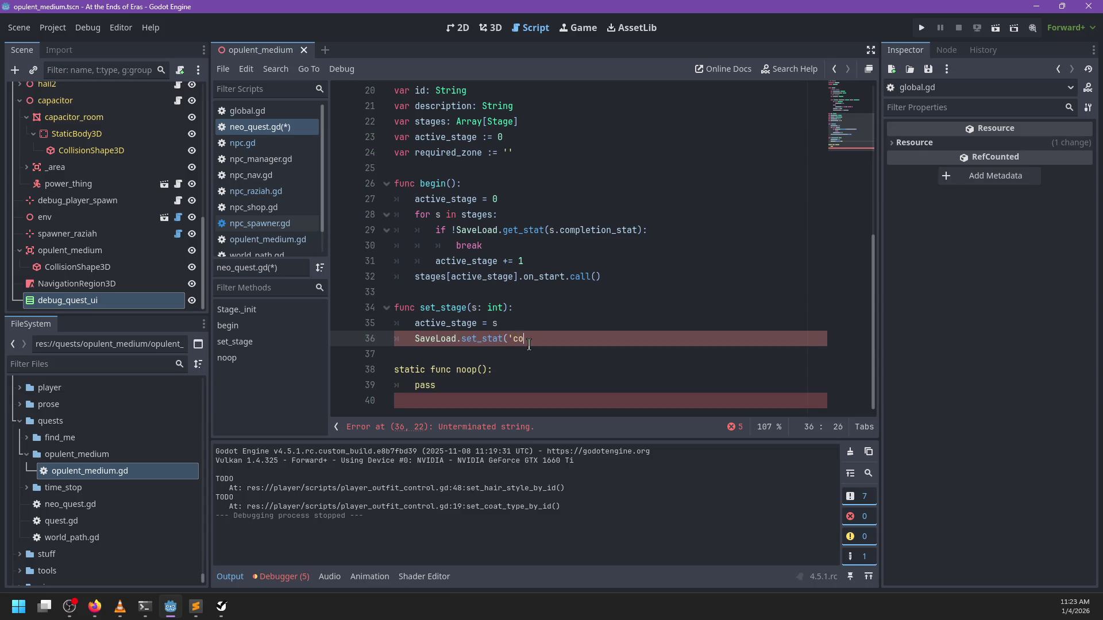
{"action": "key", "text": "BackSpace"}
{"action": "key", "text": "BackSpace"}
{"action": "key", "text": "BackSpace"}
{"action": "type", "text": "quest"}
{"action": "type", "text": "/'+"}
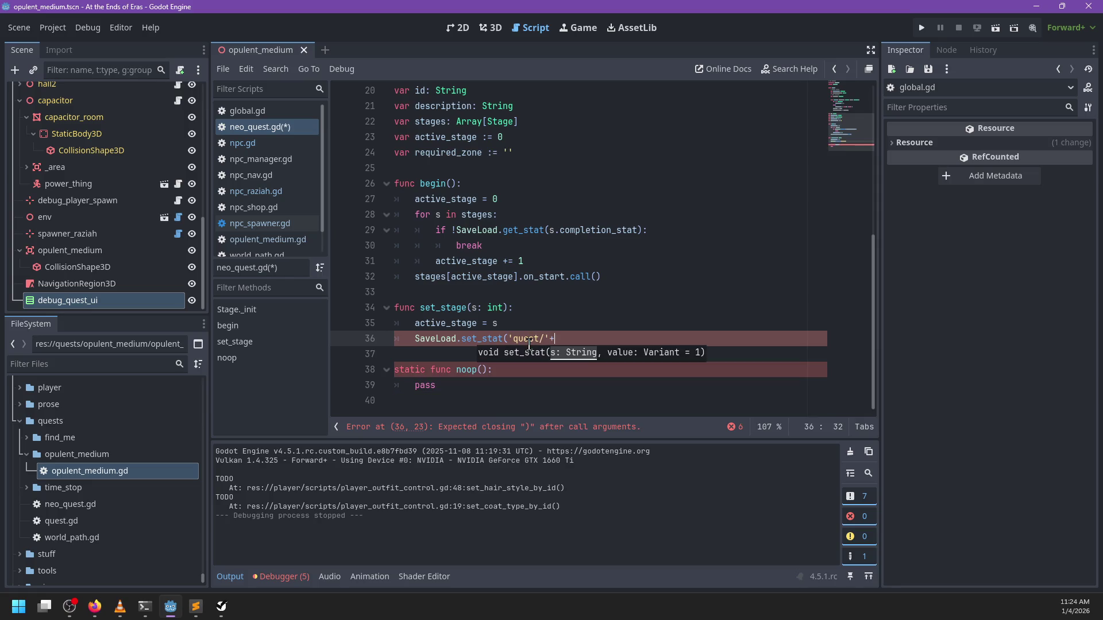
{"action": "type", "text": "id"}
{"action": "key", "text": "Escape"}
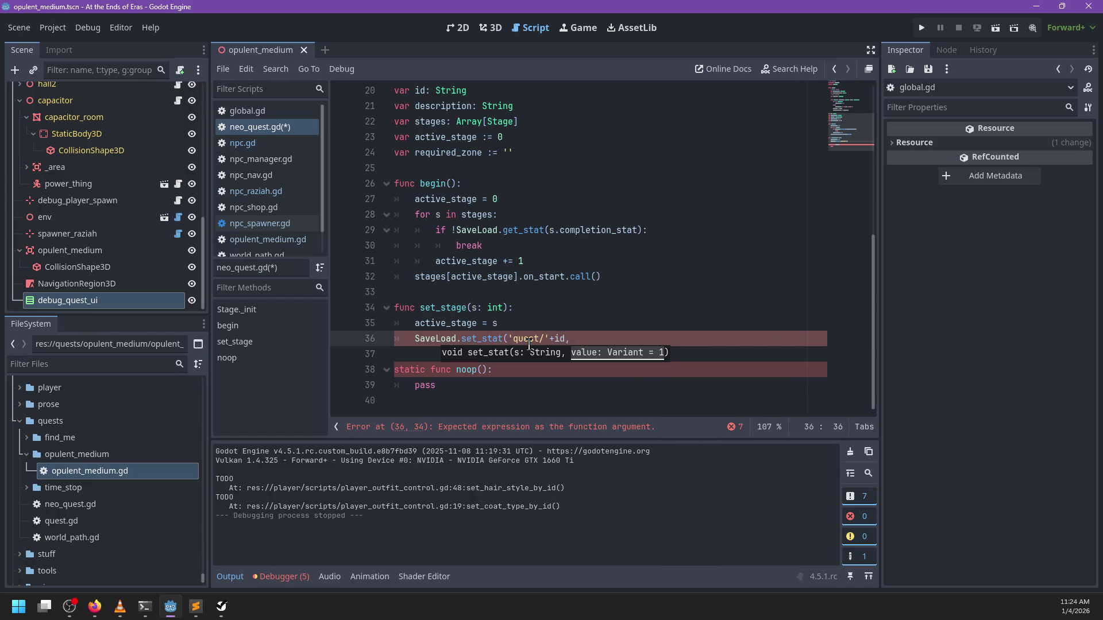
{"action": "type", "text": ")"}
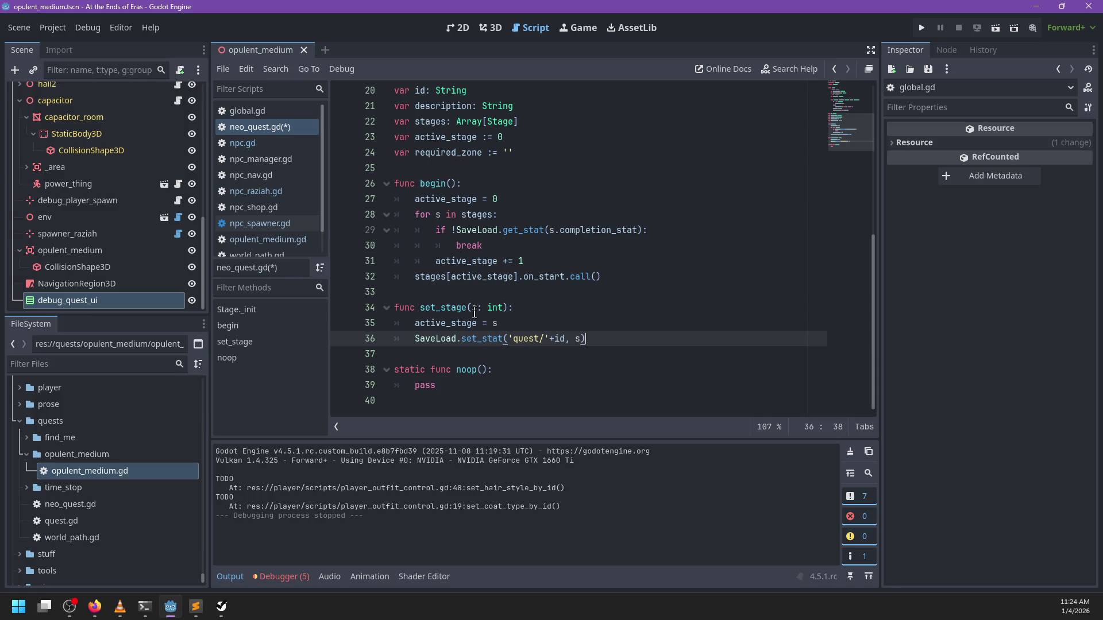
Call set_stage(active_stage) in begin() after the loop, before the stage starts
{"action": "left_click", "coordinate": [606, 263]}
{"action": "key", "text": "Return"}
{"action": "type", "text": "set_sta"}
{"action": "key", "text": "Return"}
{"action": "type", "text": "active_st"}
{"action": "key", "text": "BackSpace"}
{"action": "key", "text": "Return"}
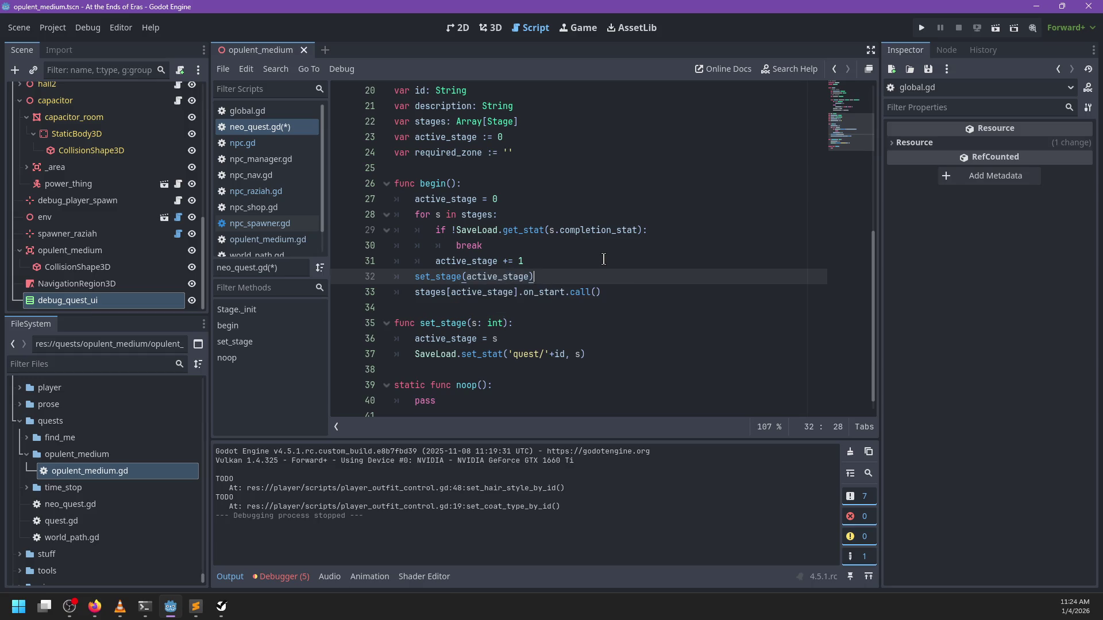
{"action": "left_click", "coordinate": [507, 189]}
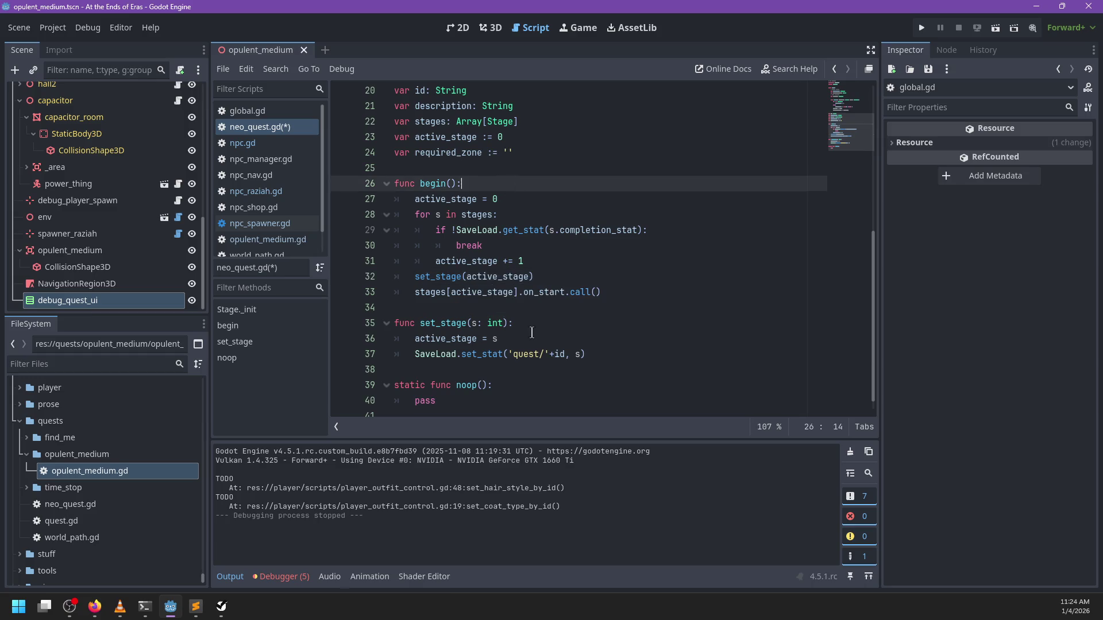
Below set_stage, add func get_saved_stage() -> int: starting with a return line
{"action": "left_click", "coordinate": [593, 368]}
{"action": "key", "text": "Return"}
{"action": "key", "text": "Up"}
{"action": "key", "text": "Return"}
{"action": "type", "text": "func get_saved_stage() -> "}
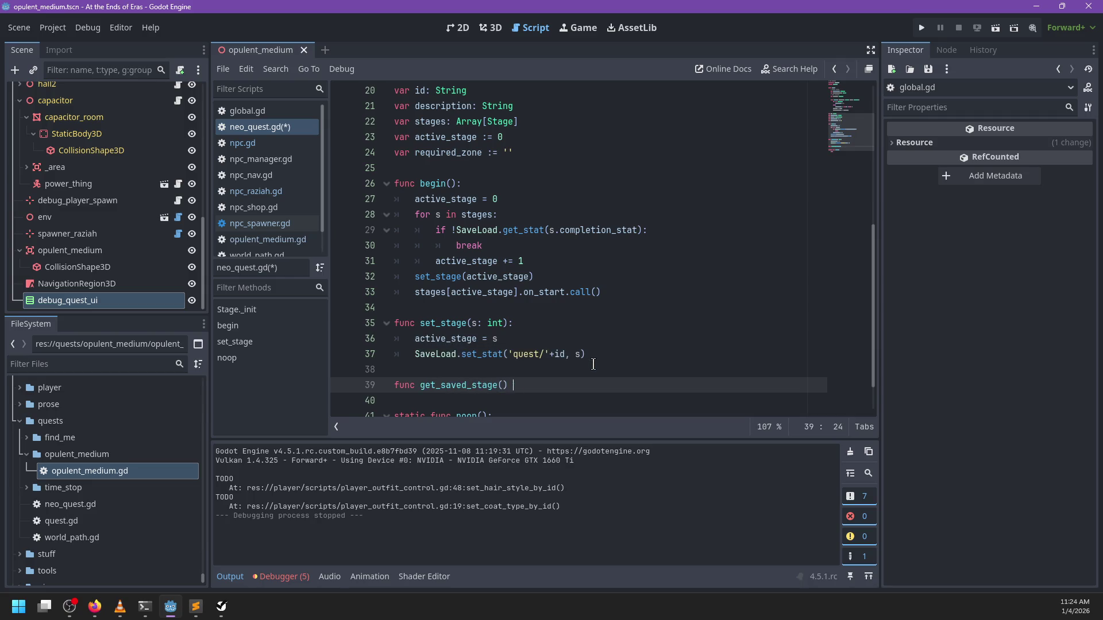
{"action": "type", "text": "int:"}
{"action": "key", "text": "Return"}
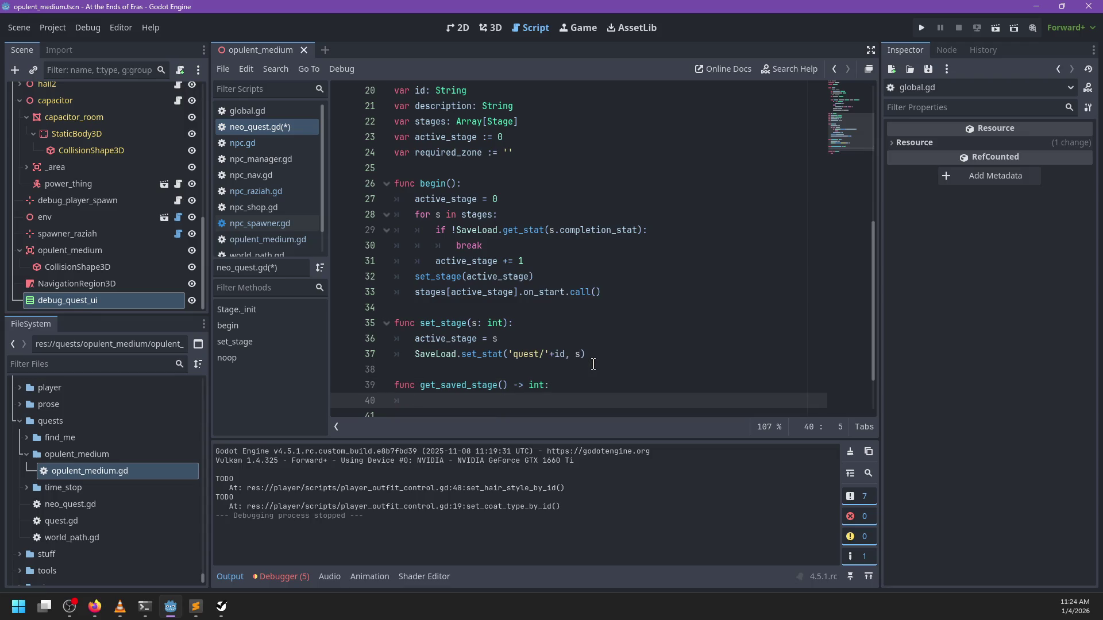
{"action": "type", "text": "return"}
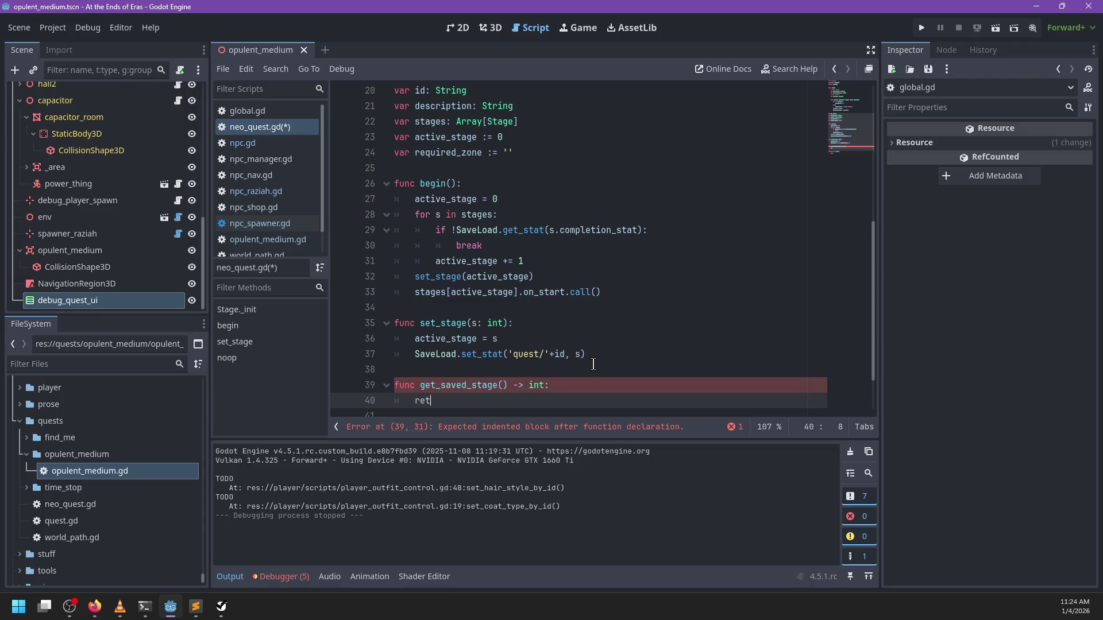
Make get_saved_stage return SaveLoad.get_stat('quest/'+id), reusing the set_stat expression
{"action": "left_click", "coordinate": [603, 354]}
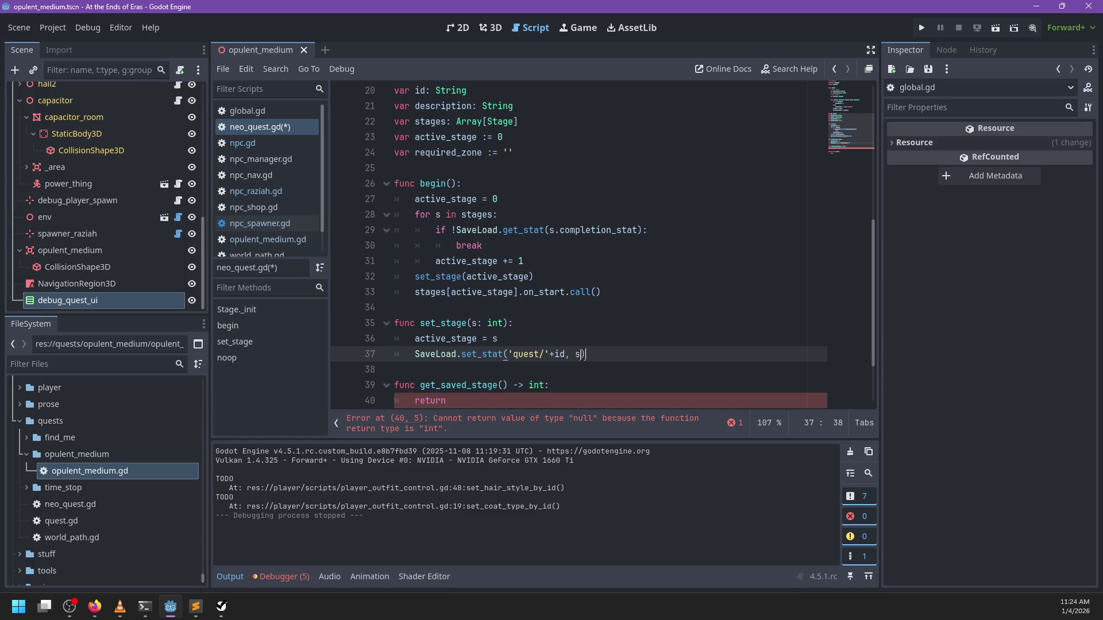
{"action": "left_click_drag", "start_coordinate": [565, 354], "coordinate": [562, 341]}
{"action": "key", "text": "ctrl+c"}
{"action": "left_click", "coordinate": [559, 396]}
{"action": "key", "text": "ctrl+v"}
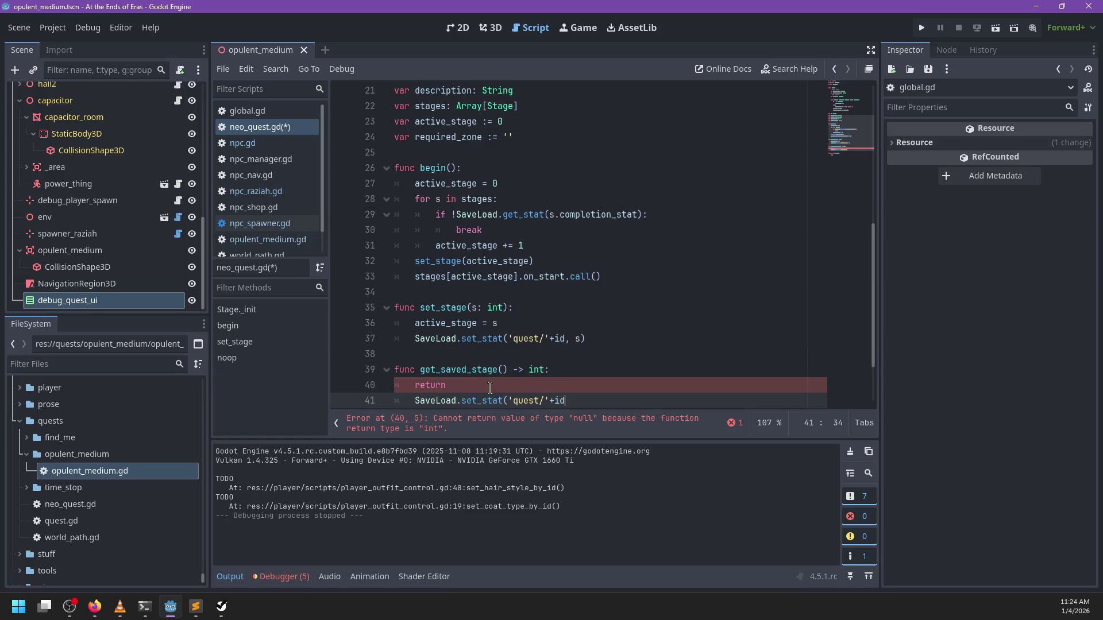
{"action": "left_click", "coordinate": [466, 401]}
{"action": "key", "text": "Left"}
{"action": "key", "text": "Left"}
{"action": "key", "text": "Left"}
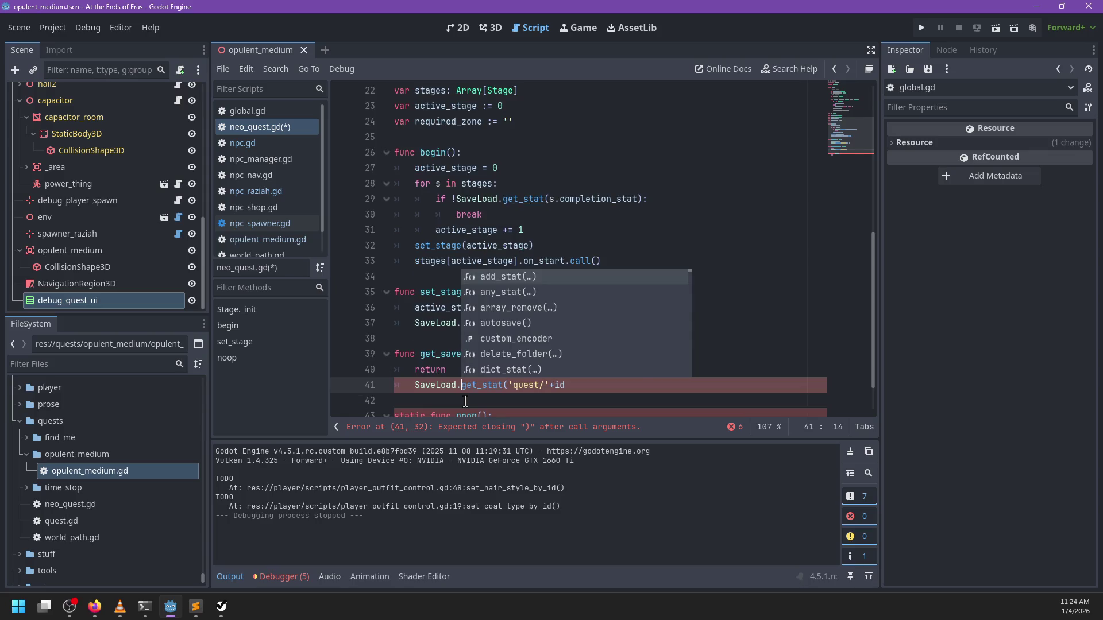
{"action": "key", "text": "BackSpace"}
{"action": "key", "text": "BackSpace"}
{"action": "key", "text": "End"}
{"action": "type", "text": ")"}
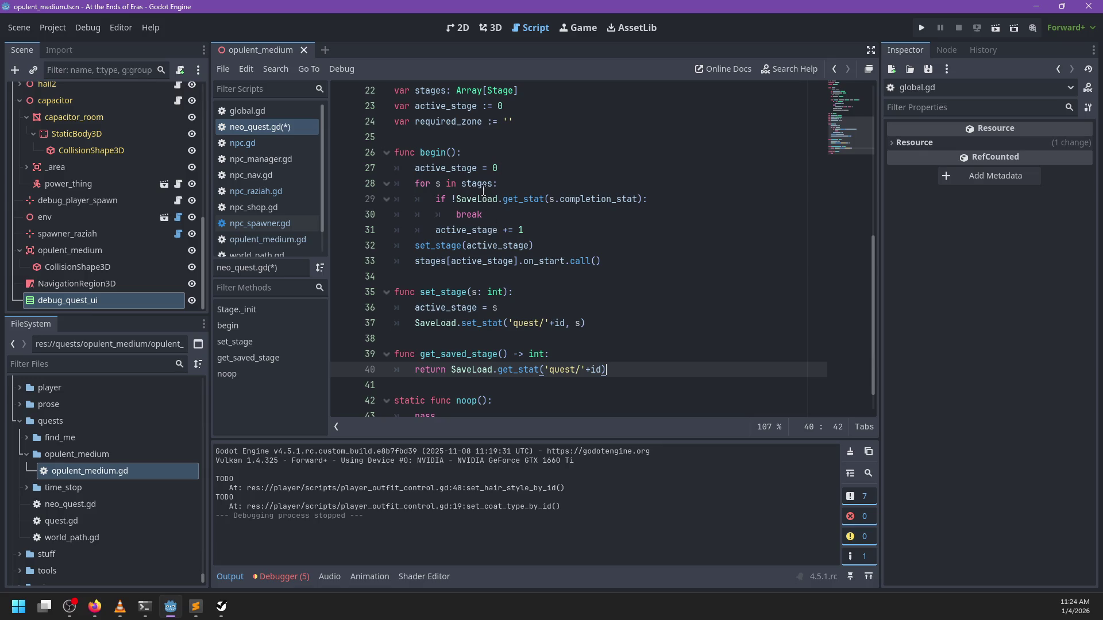
Initialise active_stage on line 27 from get_saved_stage()
{"action": "left_click", "coordinate": [522, 167]}
{"action": "type", "text": "get_s"}
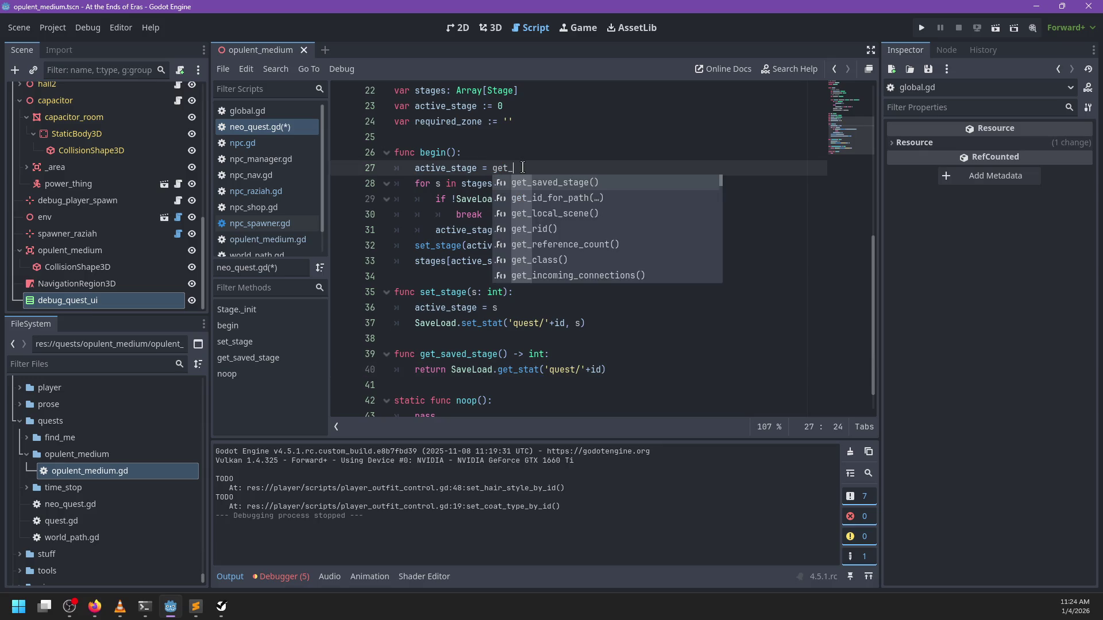
{"action": "key", "text": "Return"}
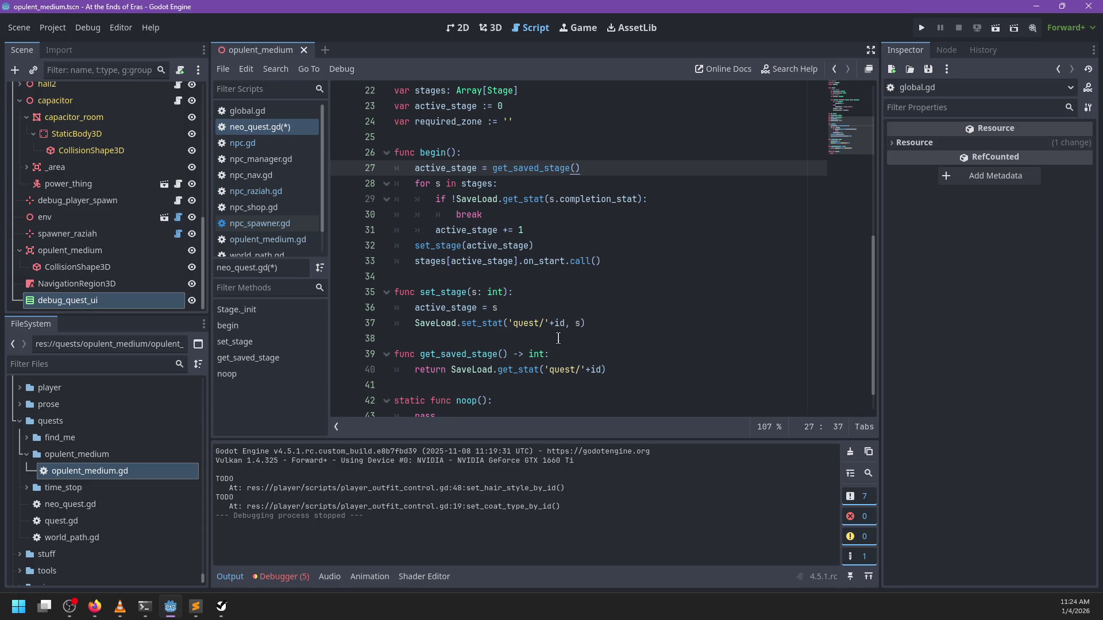
{"action": "left_click", "coordinate": [475, 354]}
{"action": "left_click", "coordinate": [631, 369]}
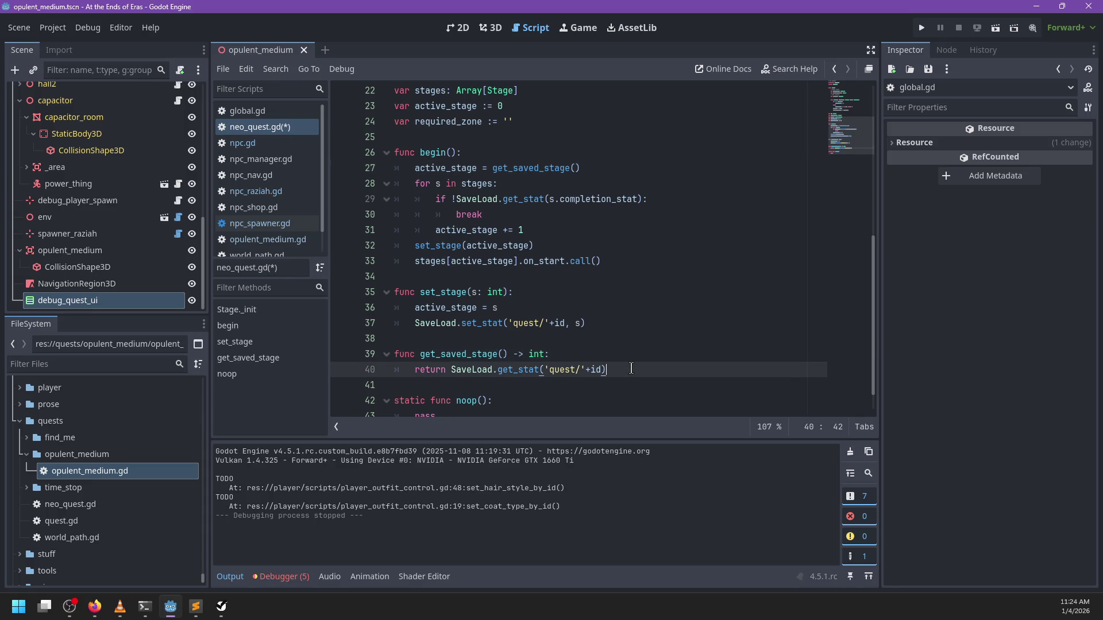
{"action": "mouse_move", "coordinate": [467, 168]}
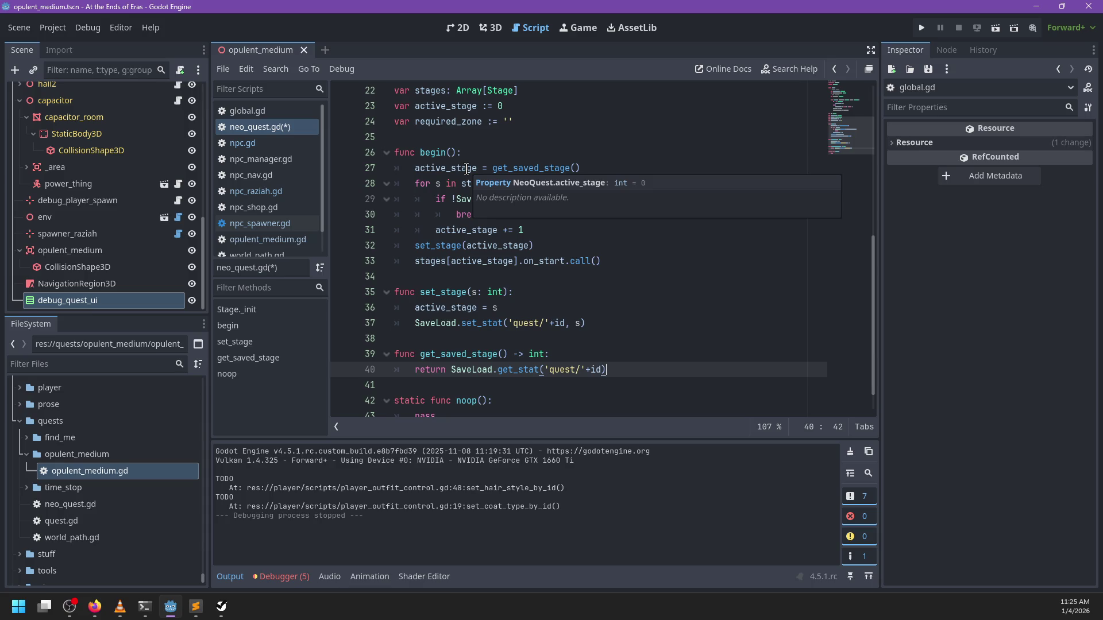
After 'active_stage += 1', add 'for s in range(active_stage, stages.size()):' with an indented body line, checking the range() docs
{"action": "scroll", "coordinate": [674, 211], "scroll_direction": "down", "scroll_amount": 1}
{"action": "left_click", "coordinate": [674, 198]}
{"action": "key", "text": "Return"}
{"action": "key", "text": "BackSpace"}
{"action": "type", "text": "for s in range(active_stage, "}
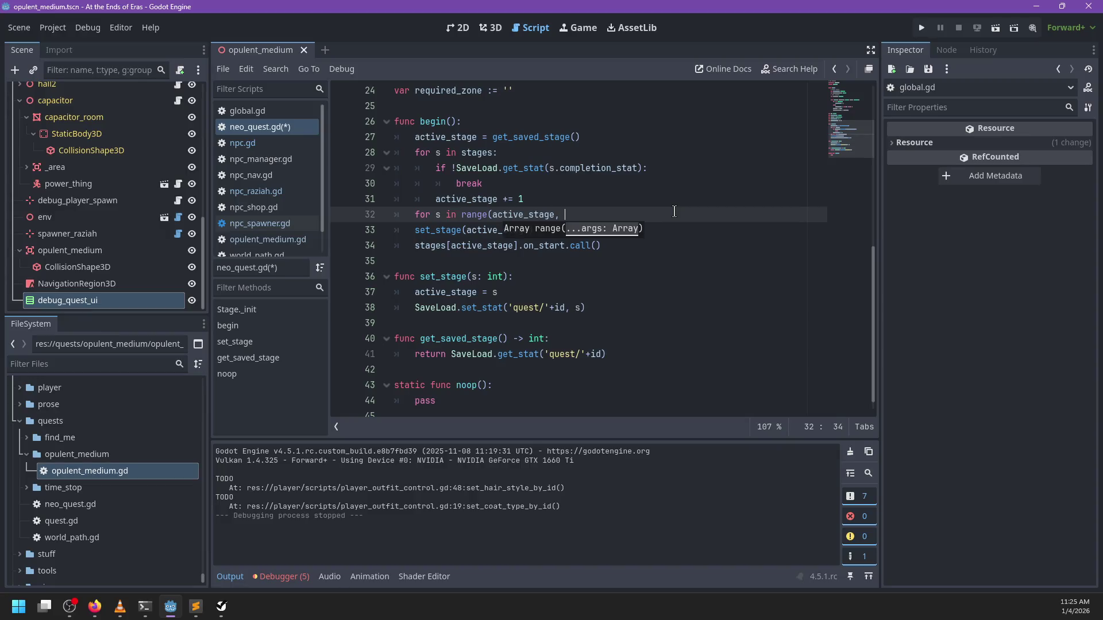
{"action": "type", "text": "stages.size"}
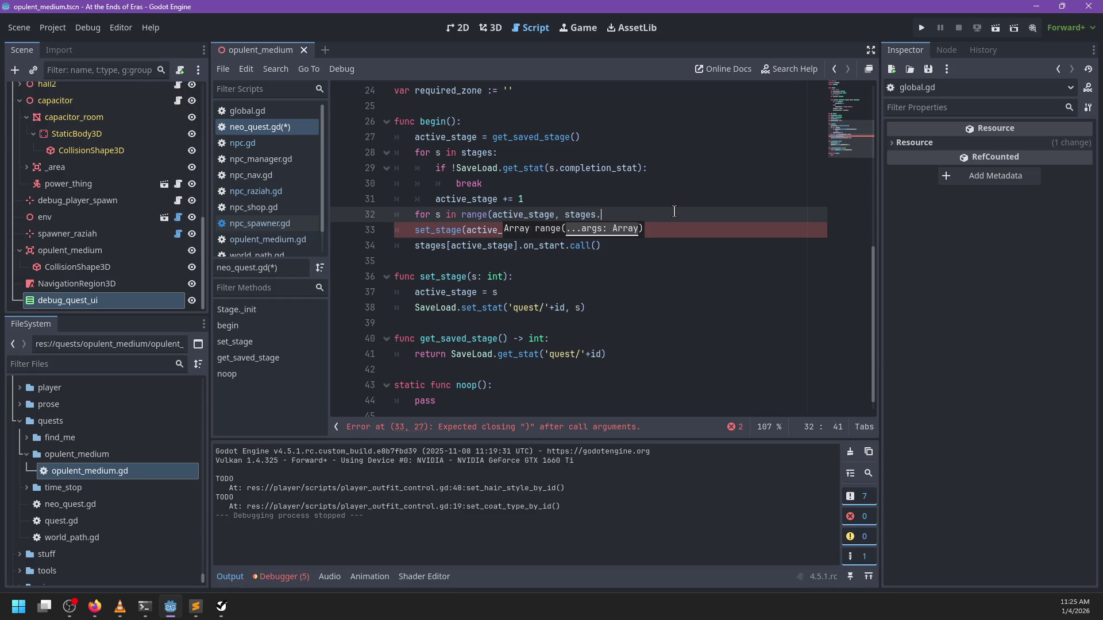
{"action": "key", "text": "Return"}
{"action": "type", "text": ")):"}
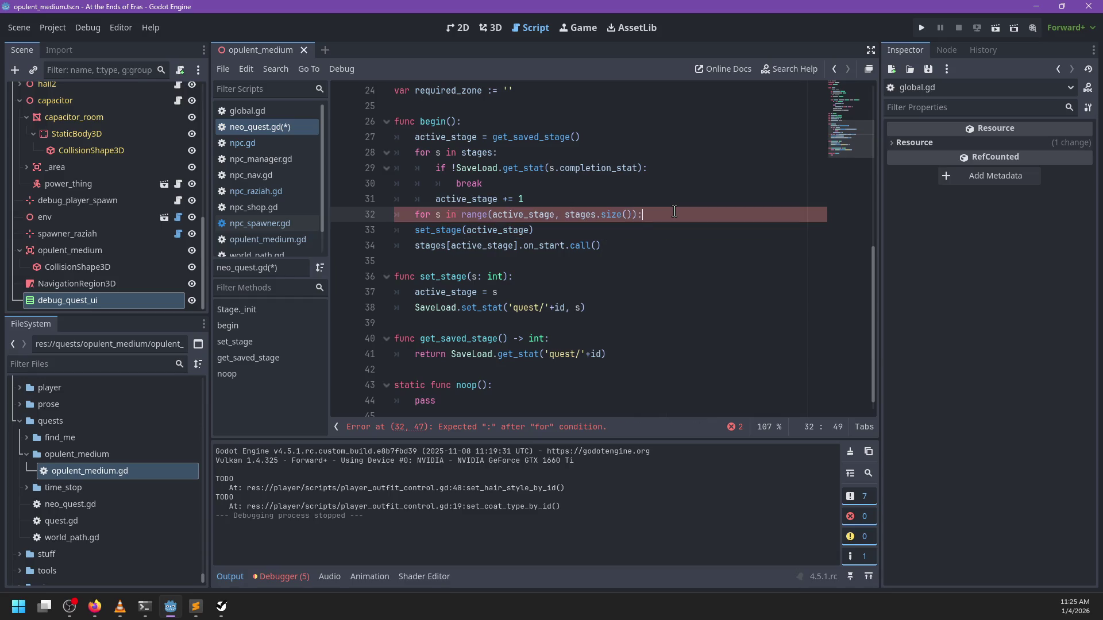
{"action": "key", "text": "Return"}
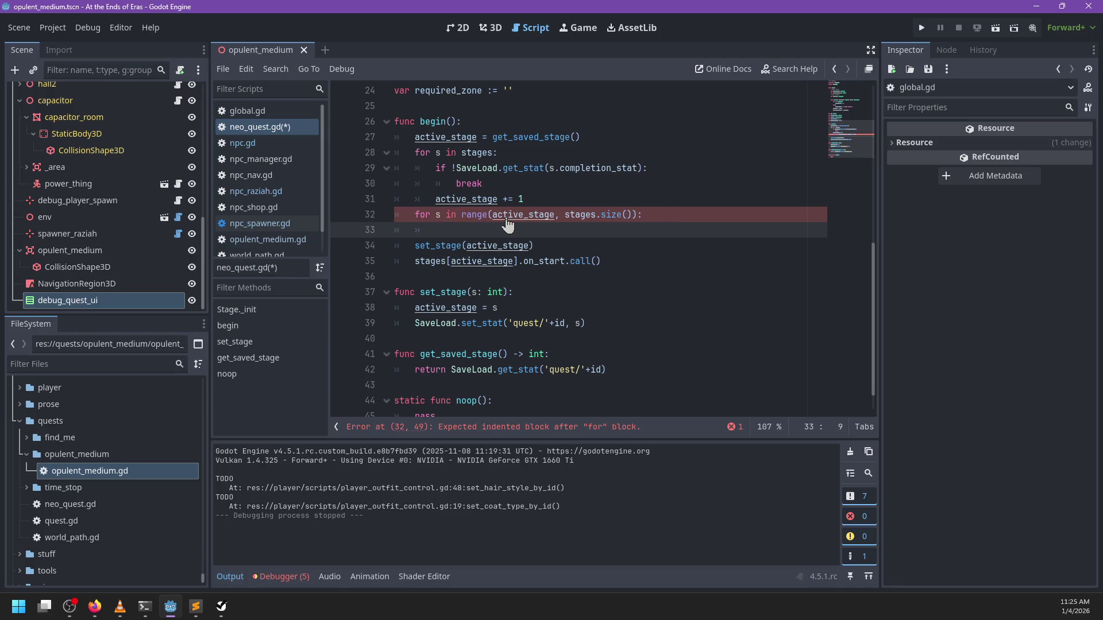
{"action": "left_click", "coordinate": [475, 215], "text": "ctrl"}
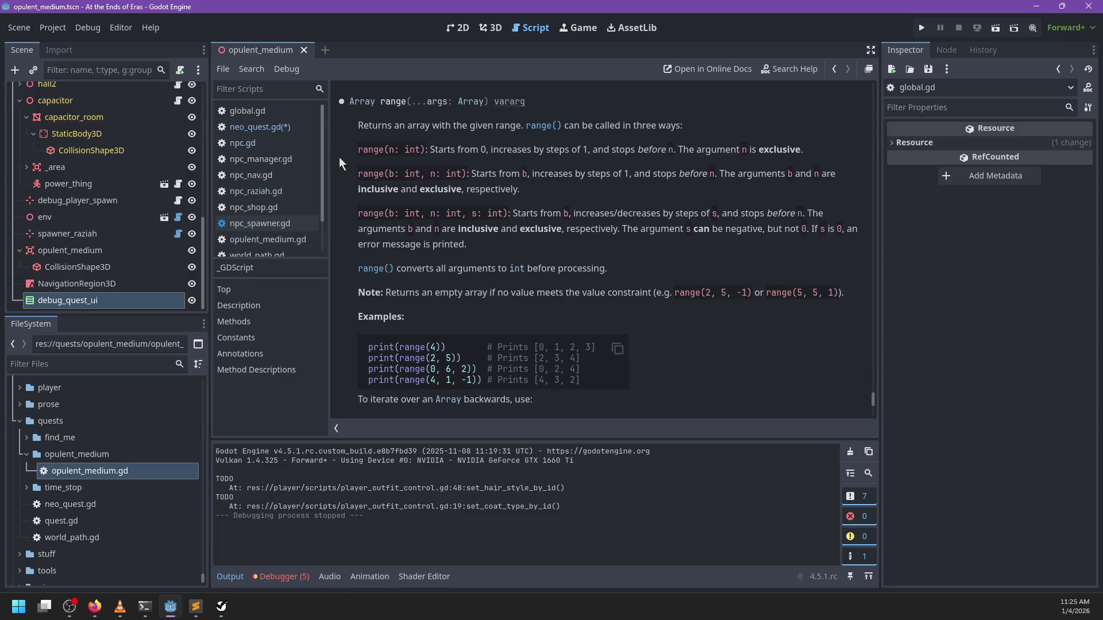
{"action": "left_click", "coordinate": [282, 129]}
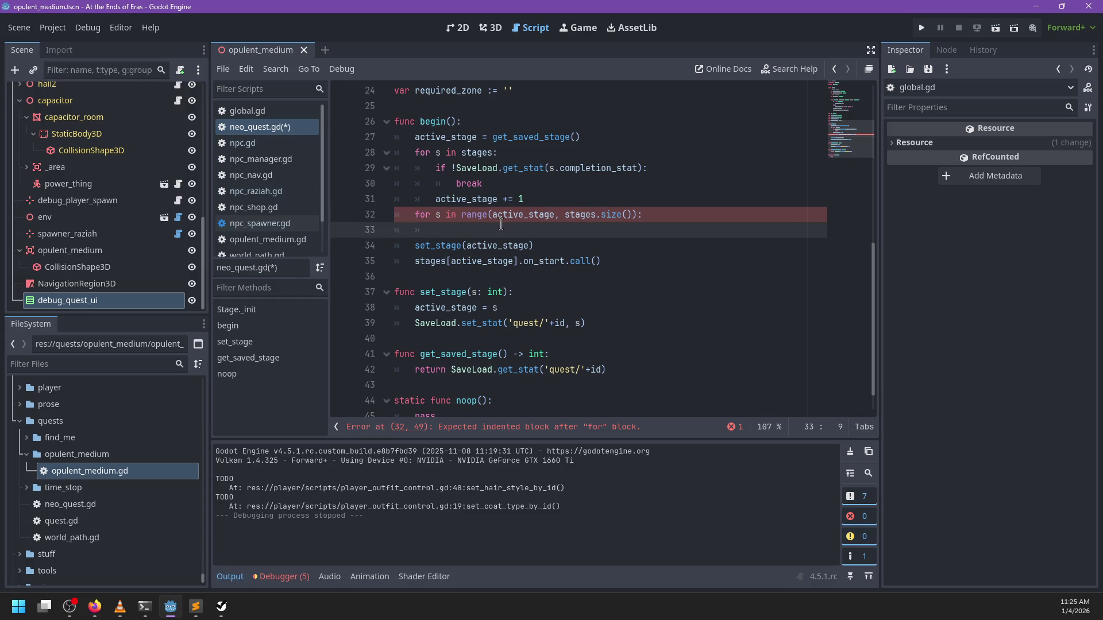
Start the loop body with 'SaveLoad.state.subs', fixing the mistyped member names
{"action": "type", "text": "SaveLoad.lis"}
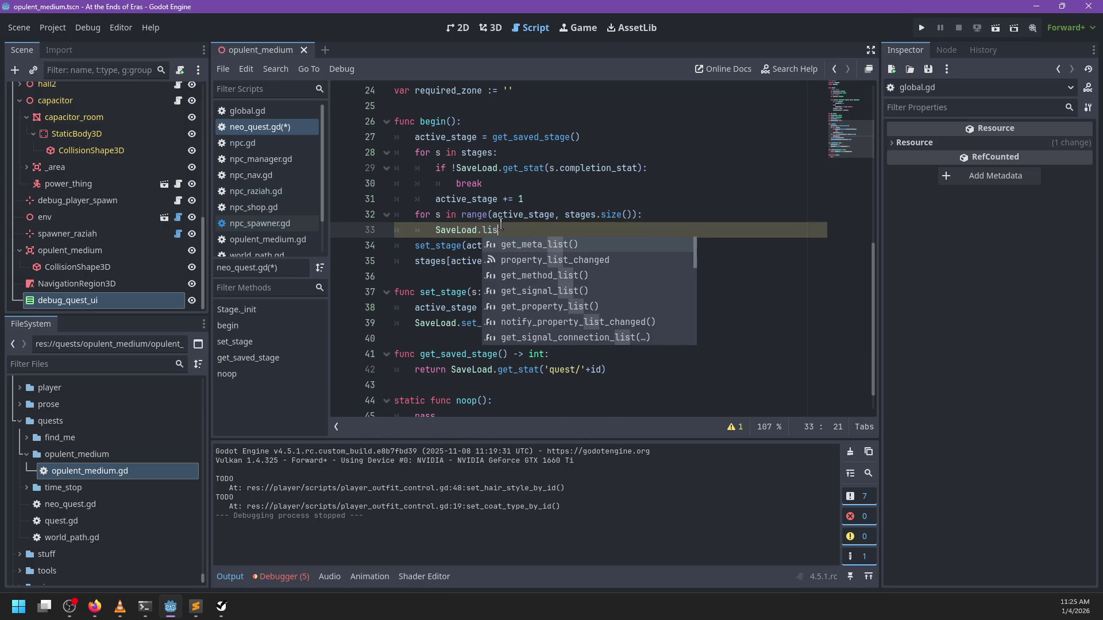
{"action": "key", "text": "BackSpace"}
{"action": "key", "text": "BackSpace"}
{"action": "key", "text": "BackSpace"}
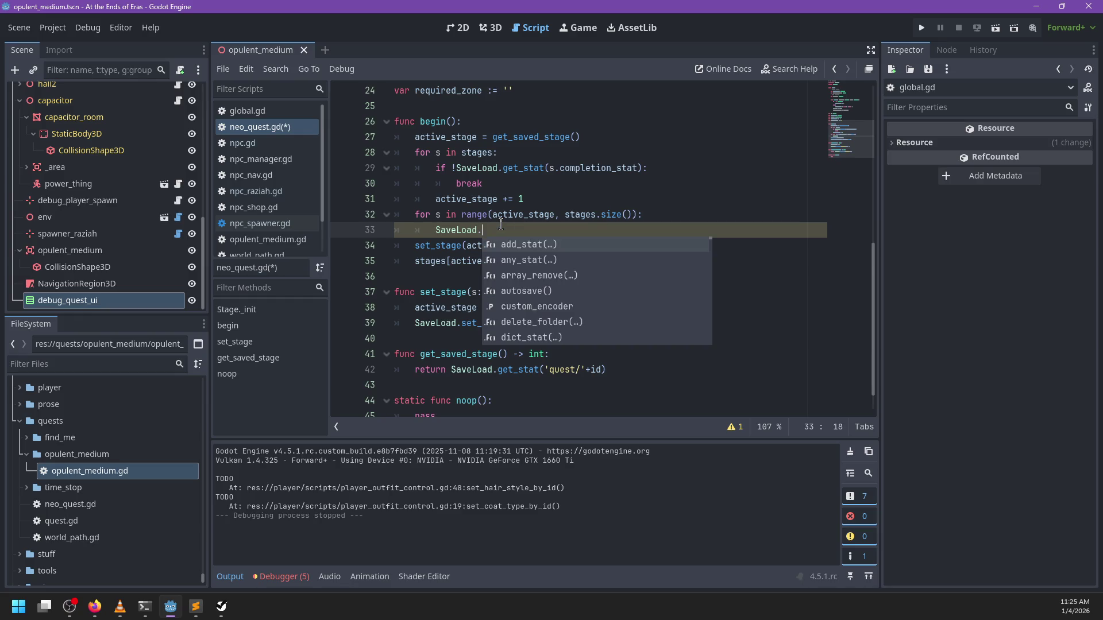
{"action": "type", "text": "proc"}
{"action": "key", "text": "ctrl+BackSpace"}
{"action": "type", "text": "tate.subs"}
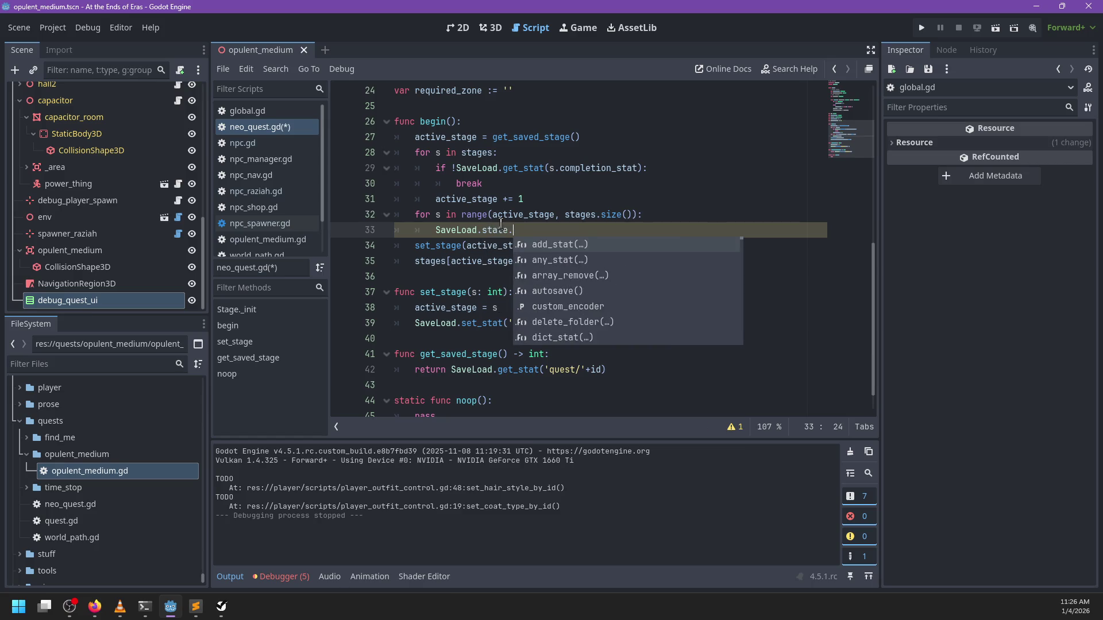
Jump to the SaveLoad definition in save_load.gd and search it for 'subscr'
{"action": "left_click", "coordinate": [501, 230], "text": "ctrl"}
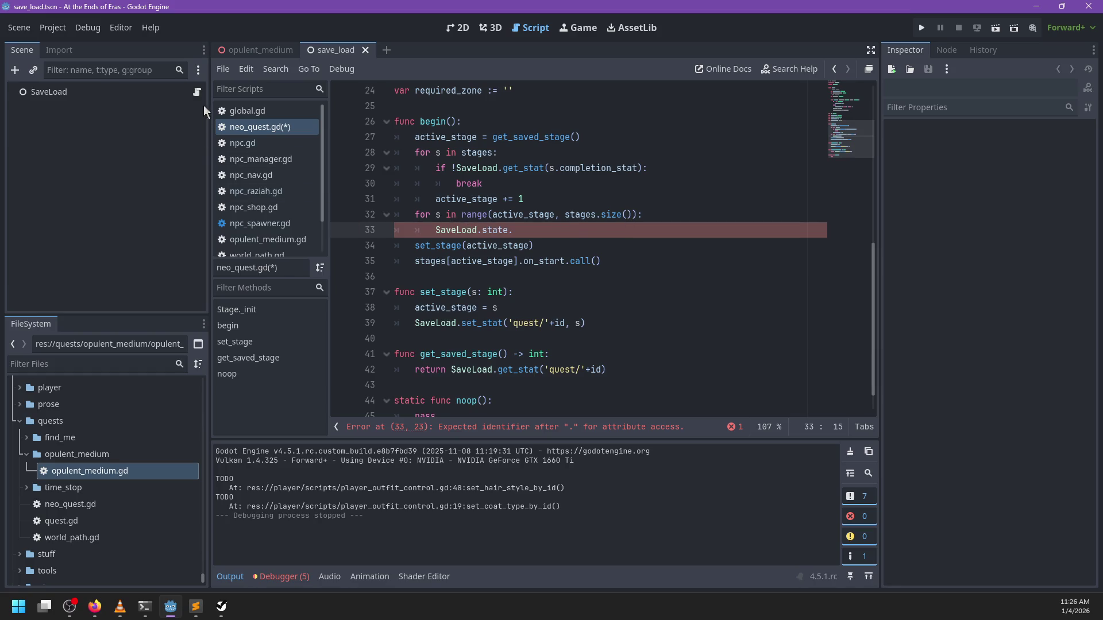
{"action": "left_click", "coordinate": [459, 168], "text": "ctrl"}
{"action": "scroll", "coordinate": [625, 245], "scroll_direction": "up", "scroll_amount": 10}
{"action": "key", "text": "ctrl+f"}
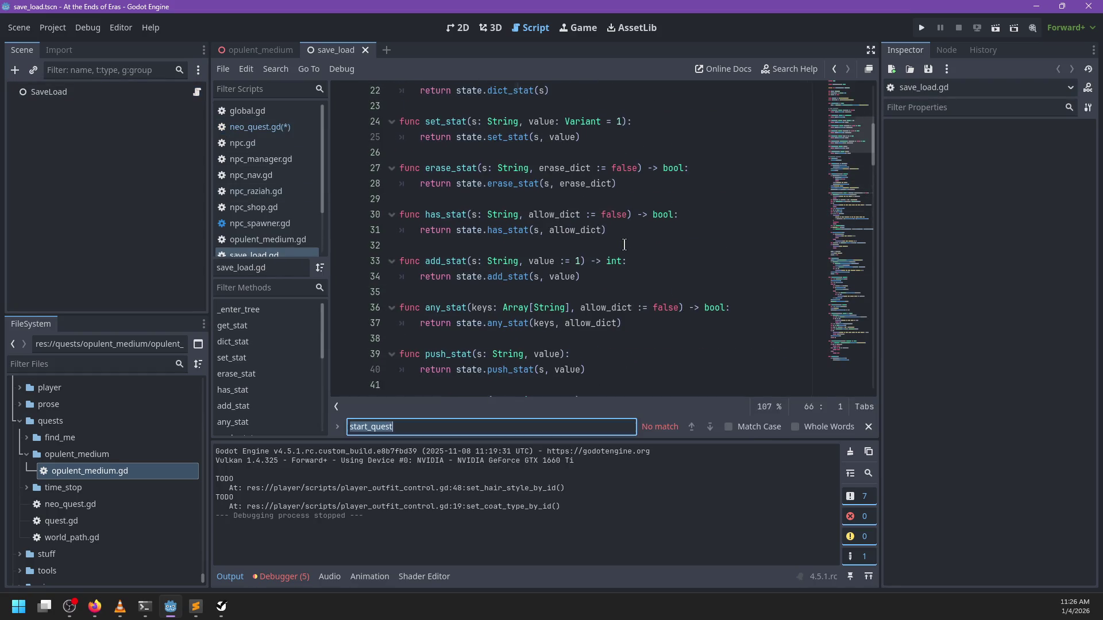
{"action": "type", "text": "subscr"}
{"action": "key", "text": "Escape"}
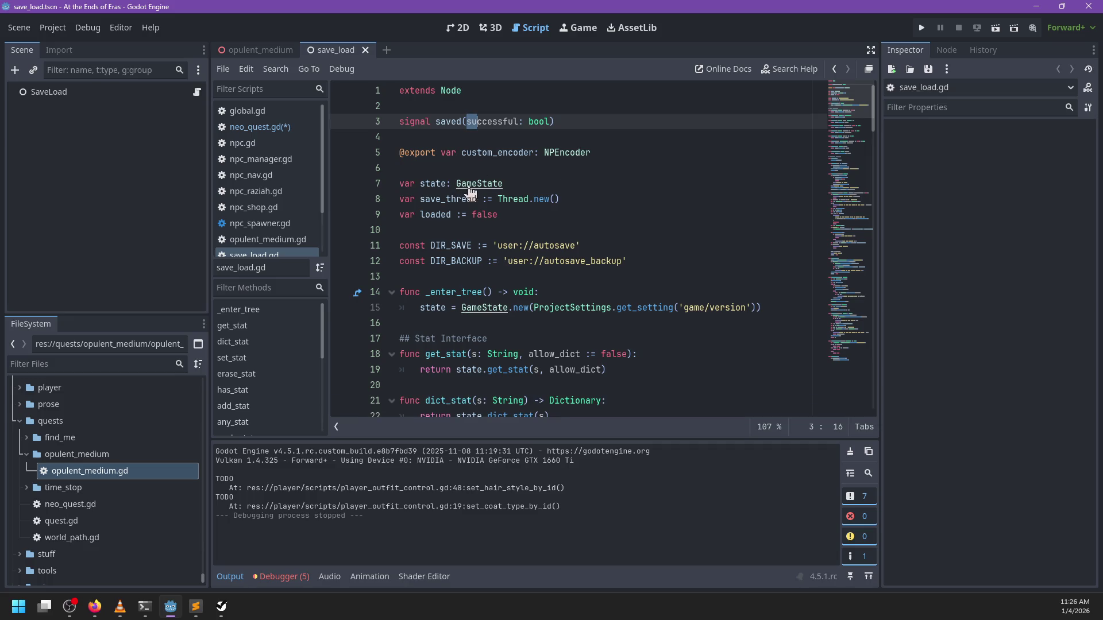
Look up 'substr' in the GameState class, return to neo_quest.gd, and open File Explorer
{"action": "left_click", "coordinate": [479, 184], "text": "ctrl"}
{"action": "key", "text": "ctrl+f"}
{"action": "type", "text": "substr"}
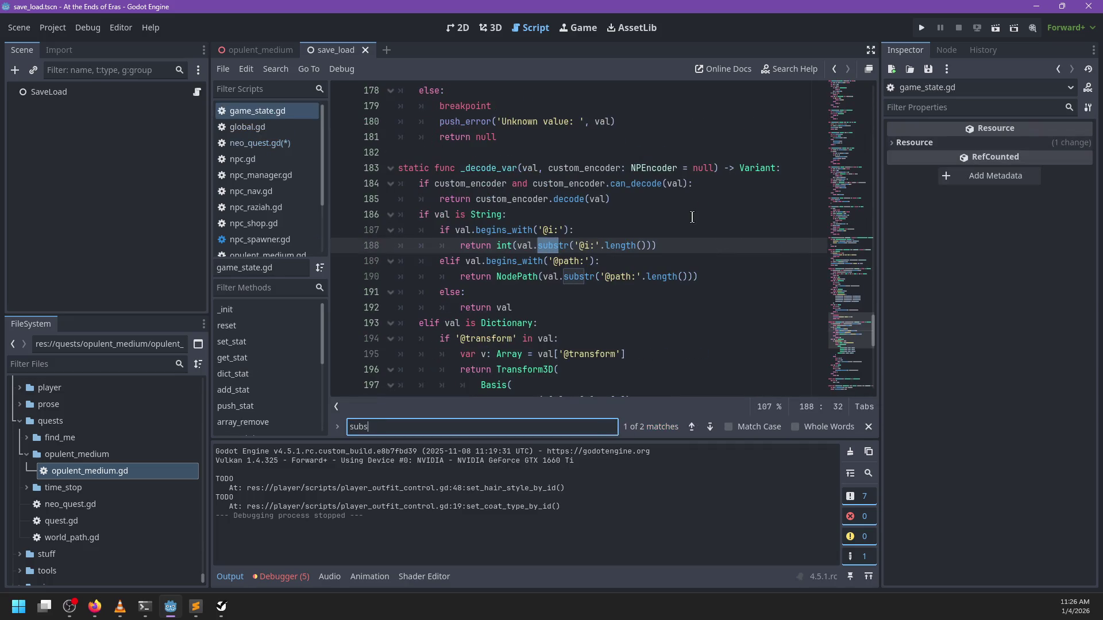
{"action": "key", "text": "Escape"}
{"action": "mouse_move", "coordinate": [869, 260]}
{"action": "left_mouse_down"}
{"action": "mouse_move", "coordinate": [851, 257]}
{"action": "mouse_move", "coordinate": [851, 64]}
{"action": "left_mouse_up"}
{"action": "scroll", "coordinate": [853, 86], "scroll_direction": "down", "scroll_amount": 1}
{"action": "scroll", "coordinate": [854, 99], "scroll_direction": "up", "scroll_amount": 1}
{"action": "left_click", "coordinate": [284, 144]}
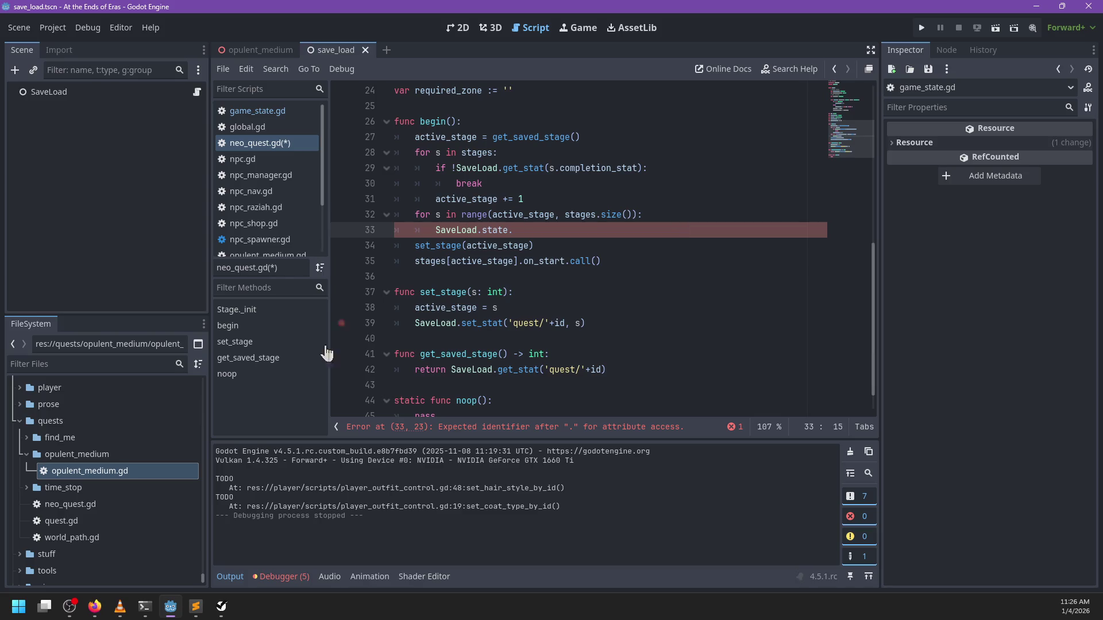
{"action": "key", "text": "super+e"}
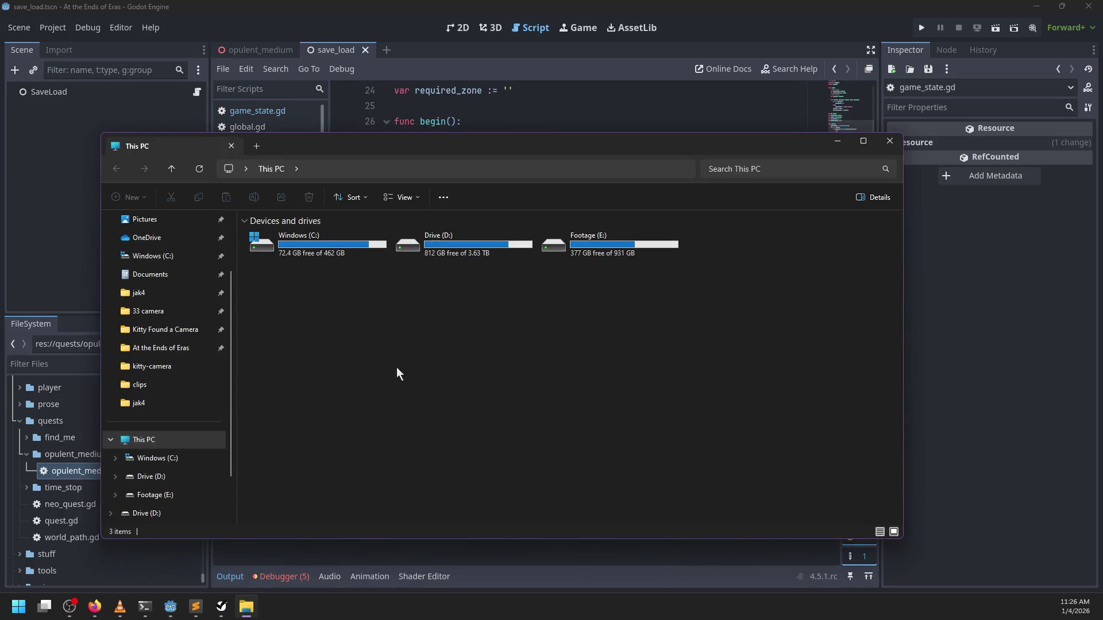
Copy game_state.gd from D:\16 Jams\33 camera\project\addons\np-save-load
{"action": "left_click", "coordinate": [148, 311]}
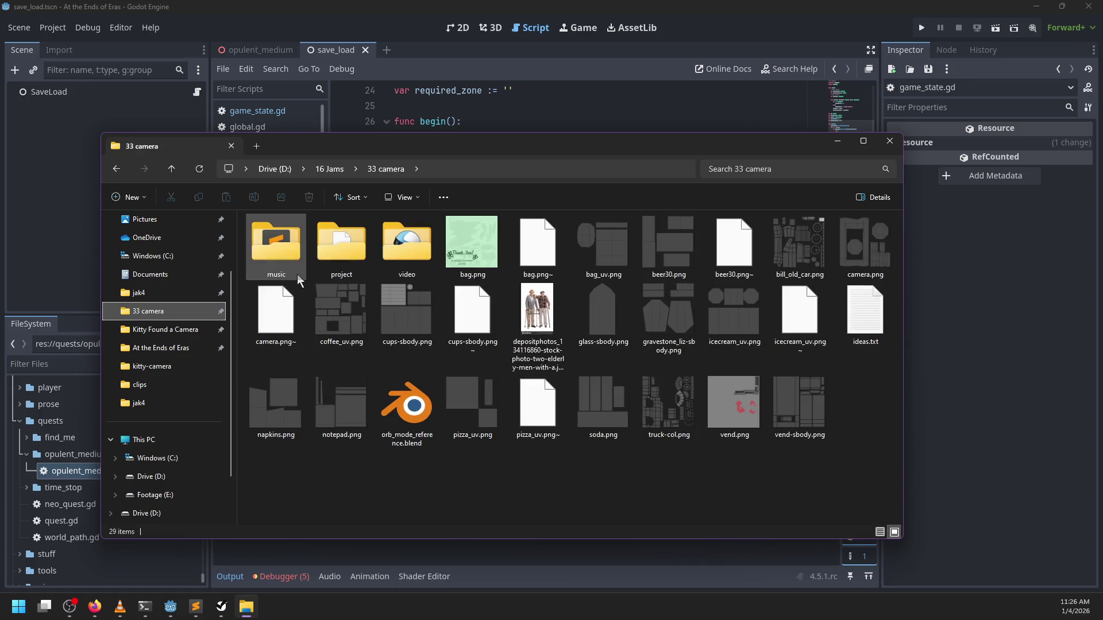
{"action": "double_click", "coordinate": [368, 256]}
{"action": "double_click", "coordinate": [305, 269]}
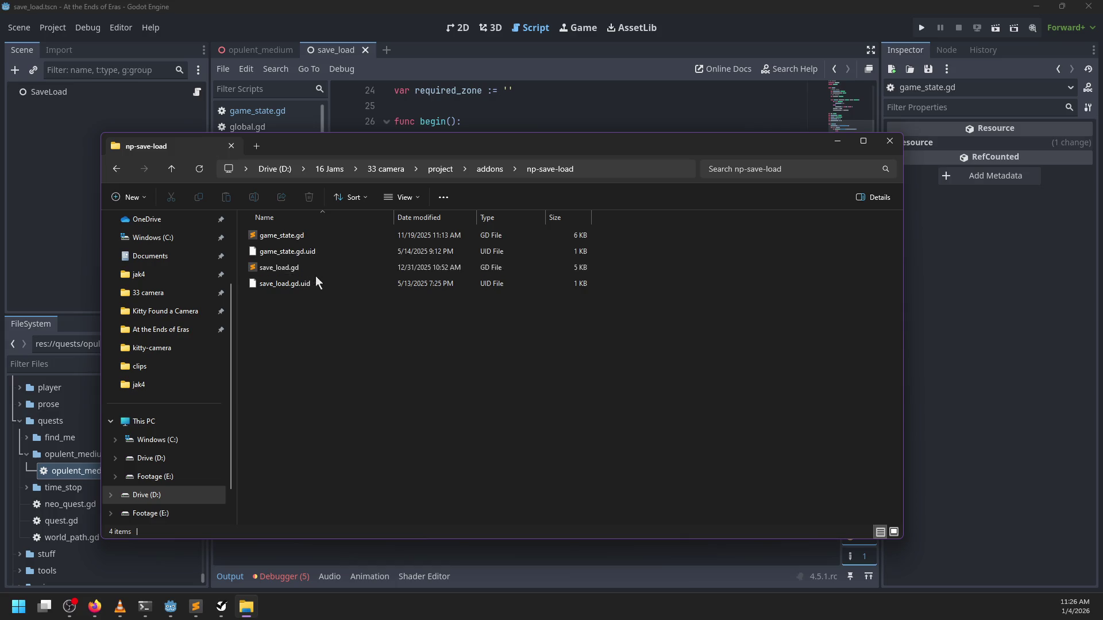
{"action": "left_click", "coordinate": [301, 236]}
{"action": "key", "text": "ctrl+c"}
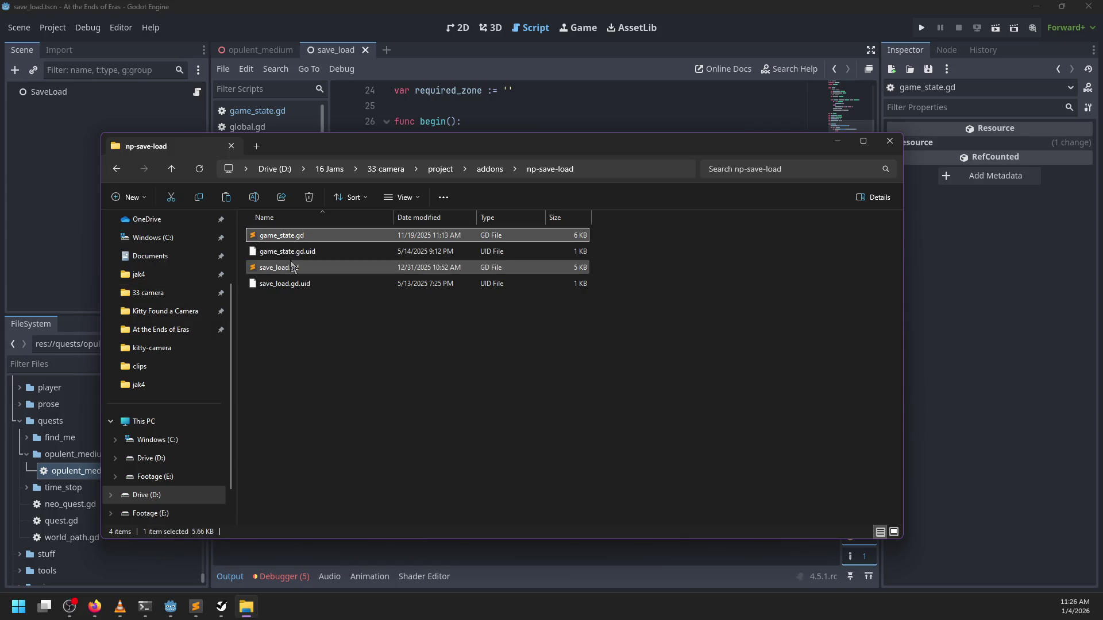
Open the 33 camera save_load.gd in the text editor, skim it, and close it
{"action": "double_click", "coordinate": [293, 267]}
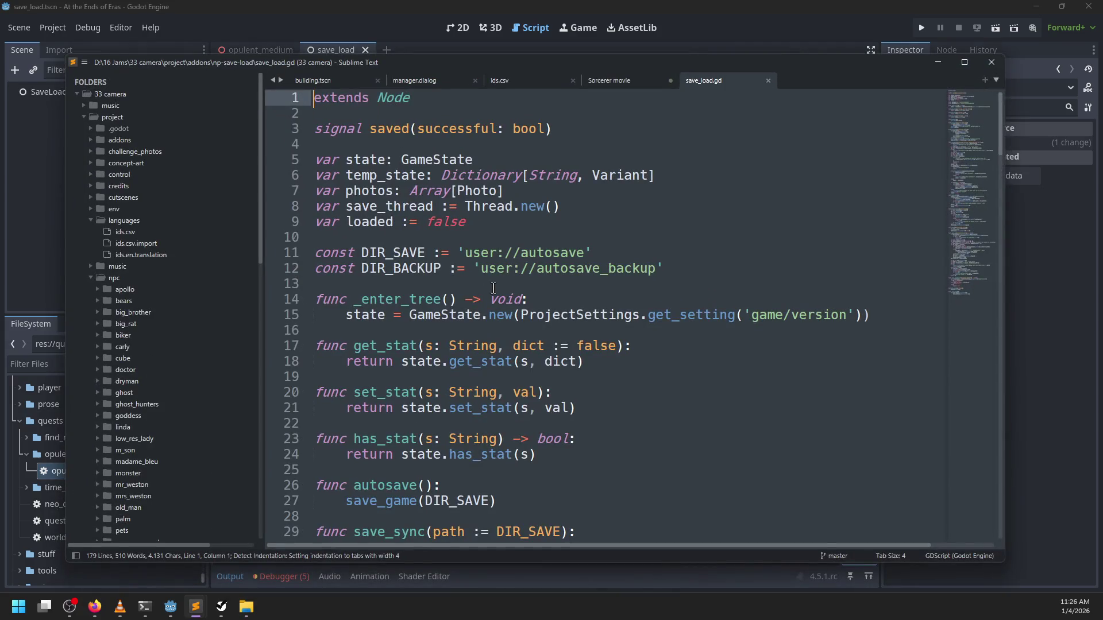
{"action": "scroll", "coordinate": [493, 288], "scroll_direction": "down", "scroll_amount": 7}
{"action": "scroll", "coordinate": [494, 288], "scroll_direction": "down", "scroll_amount": 8}
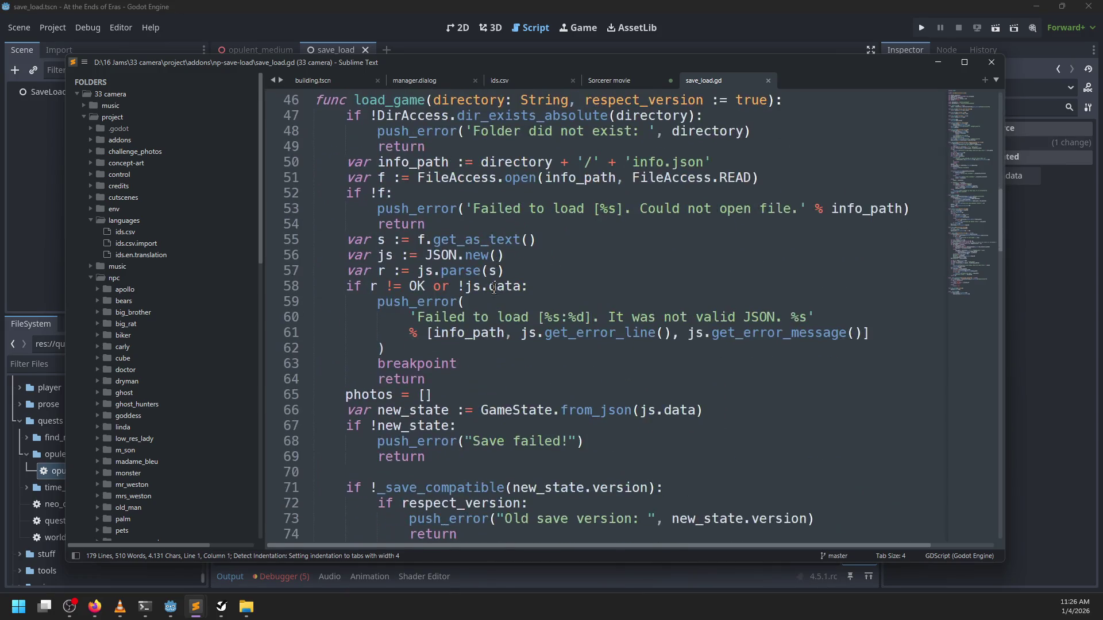
{"action": "scroll", "coordinate": [494, 288], "scroll_direction": "up", "scroll_amount": 4}
{"action": "scroll", "coordinate": [495, 289], "scroll_direction": "down", "scroll_amount": 9}
{"action": "scroll", "coordinate": [495, 289], "scroll_direction": "down", "scroll_amount": 20}
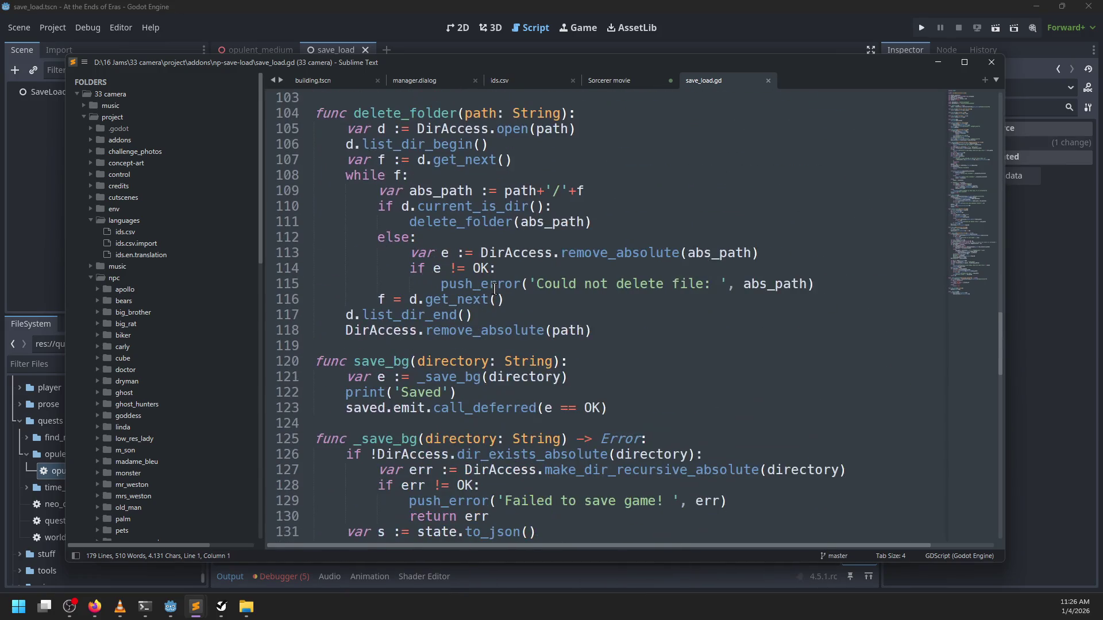
{"action": "scroll", "coordinate": [494, 289], "scroll_direction": "down", "scroll_amount": 8}
{"action": "scroll", "coordinate": [494, 288], "scroll_direction": "up", "scroll_amount": 15}
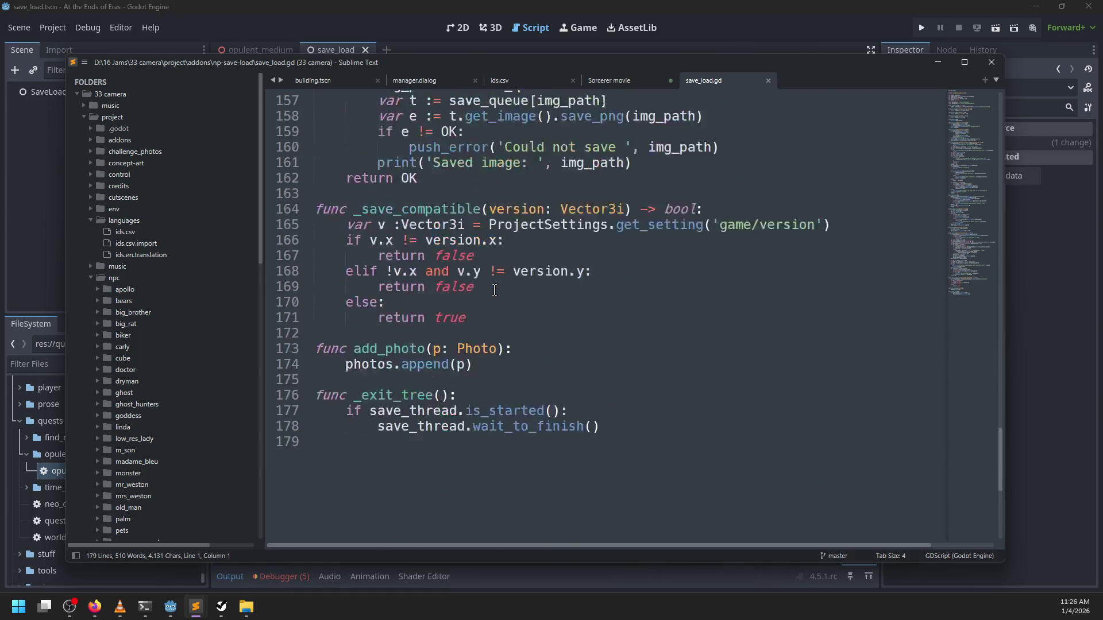
{"action": "left_click", "coordinate": [768, 81]}
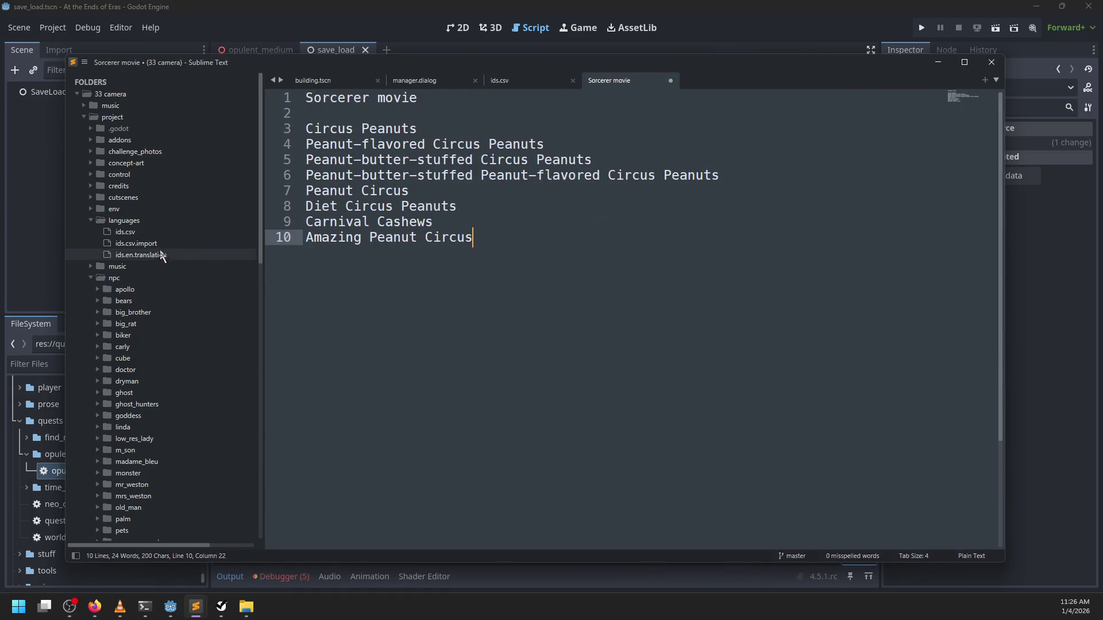
Open game_state.gd from C:\jak4\project\addons\np-save-load in Sublime Text
{"action": "key", "text": "alt+Tab"}
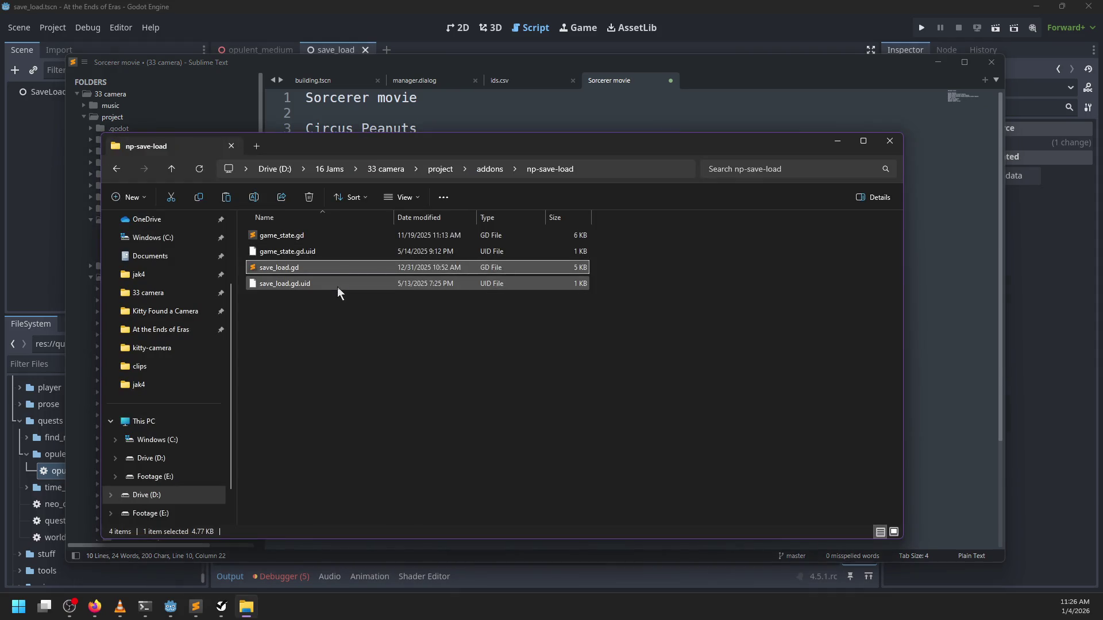
{"action": "left_click", "coordinate": [287, 238]}
{"action": "left_click", "coordinate": [139, 275]}
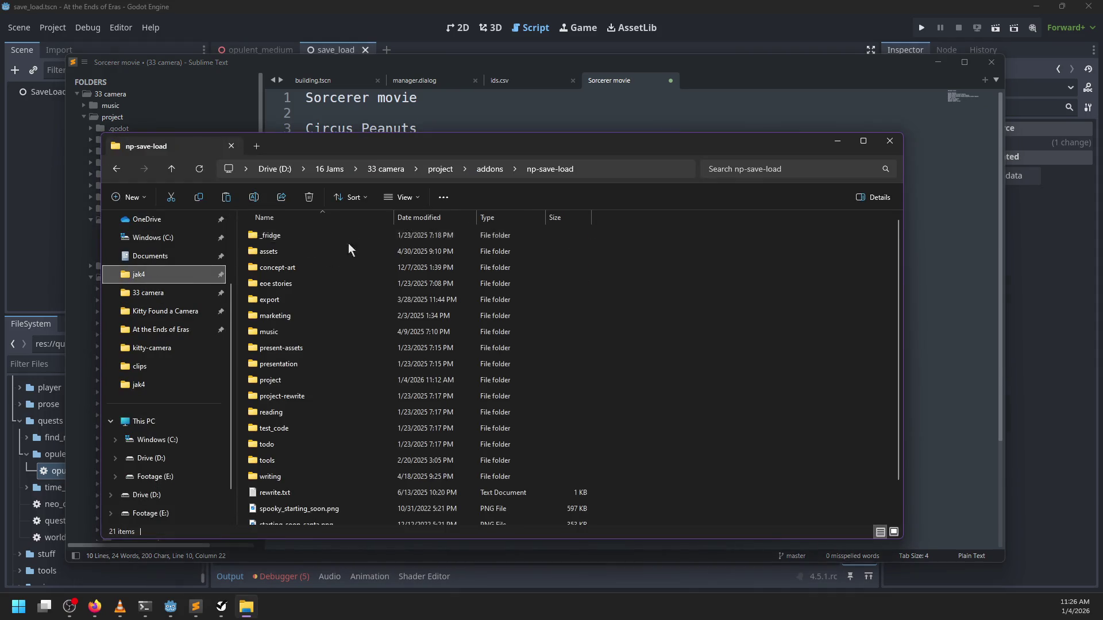
{"action": "double_click", "coordinate": [298, 381]}
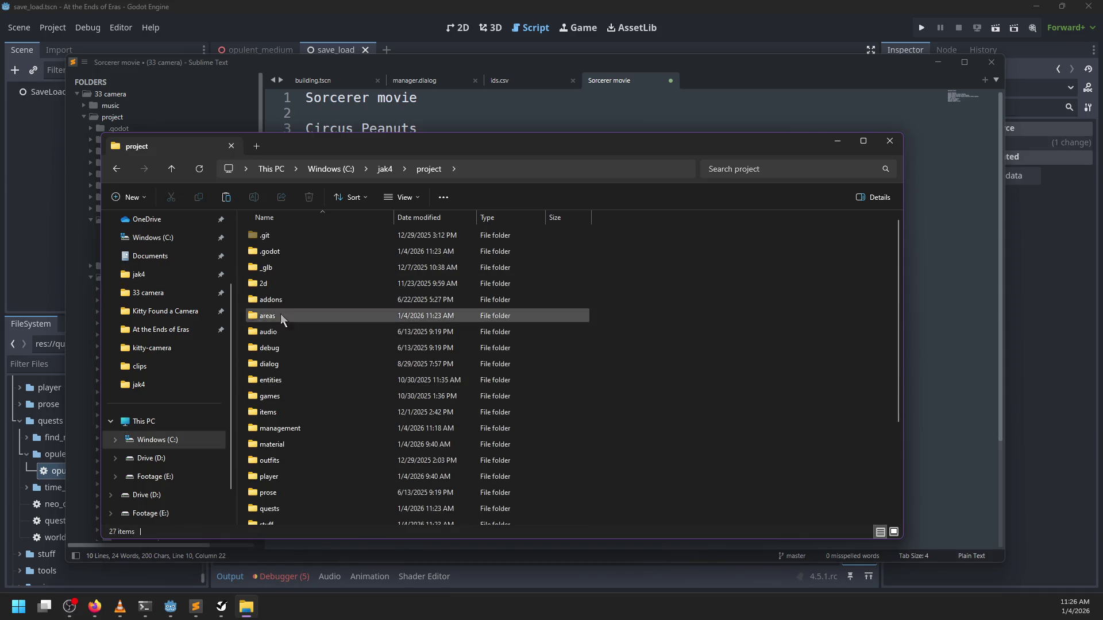
{"action": "double_click", "coordinate": [280, 299]}
{"action": "double_click", "coordinate": [290, 365]}
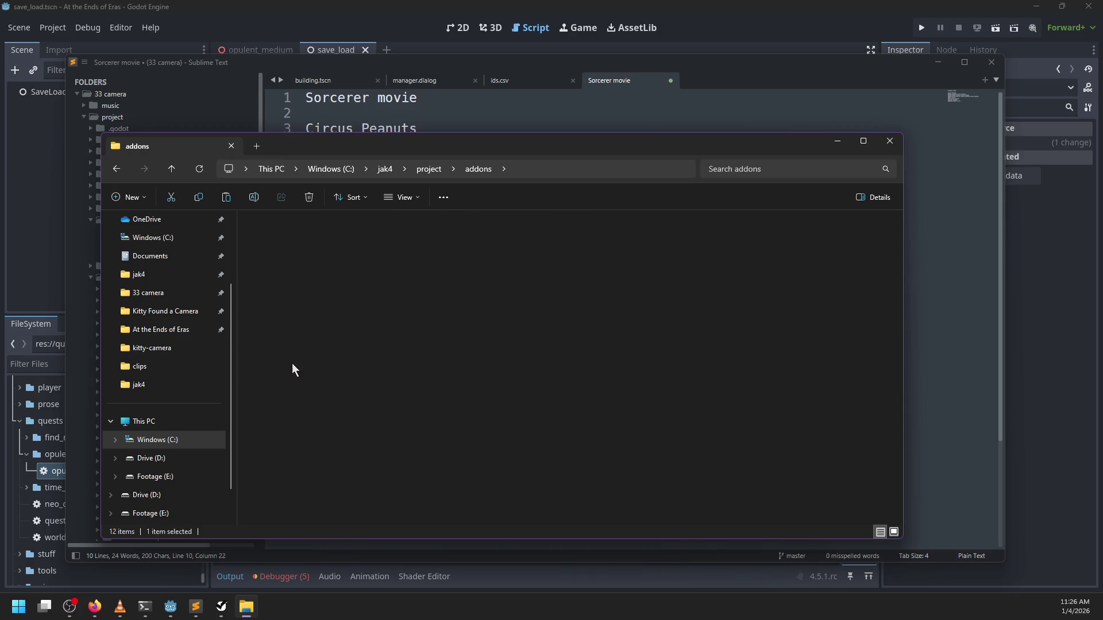
{"action": "double_click", "coordinate": [285, 265]}
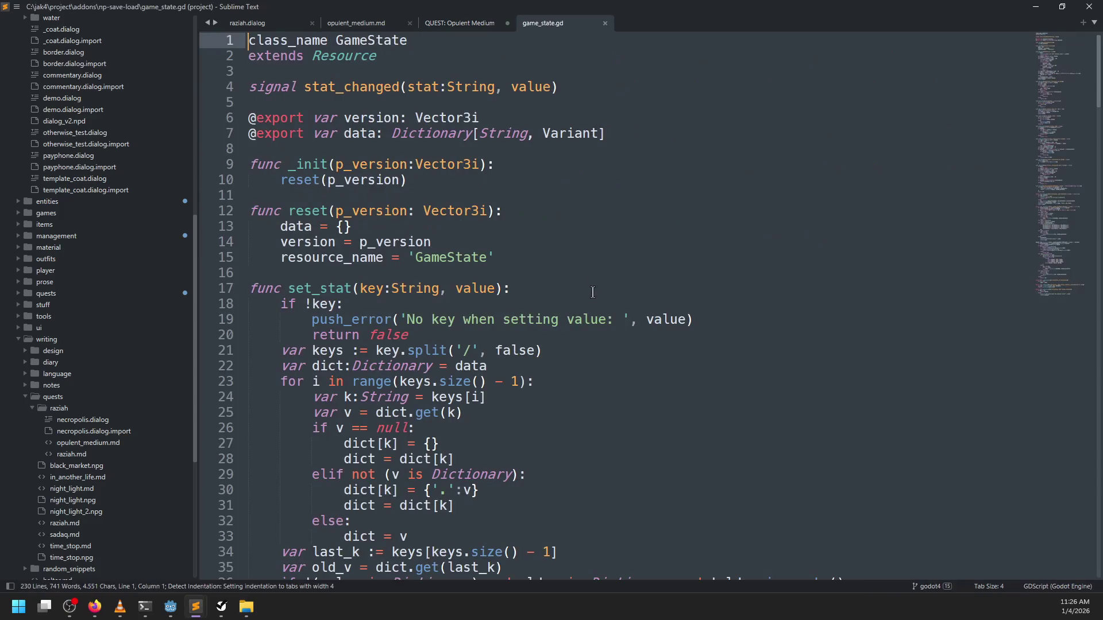
Paste the copied game_state.gd into jak4's np-save-load folder, replacing the existing file
{"action": "left_click", "coordinate": [599, 270]}
{"action": "key", "text": "alt+Tab"}
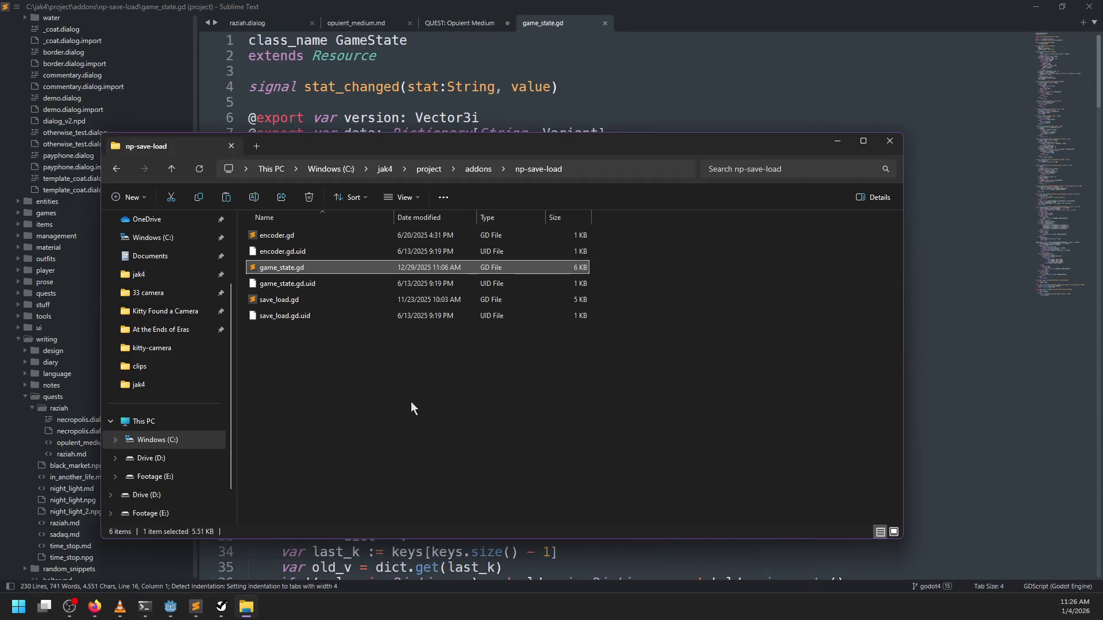
{"action": "key", "text": "ctrl+v"}
{"action": "left_click", "coordinate": [260, 217]}
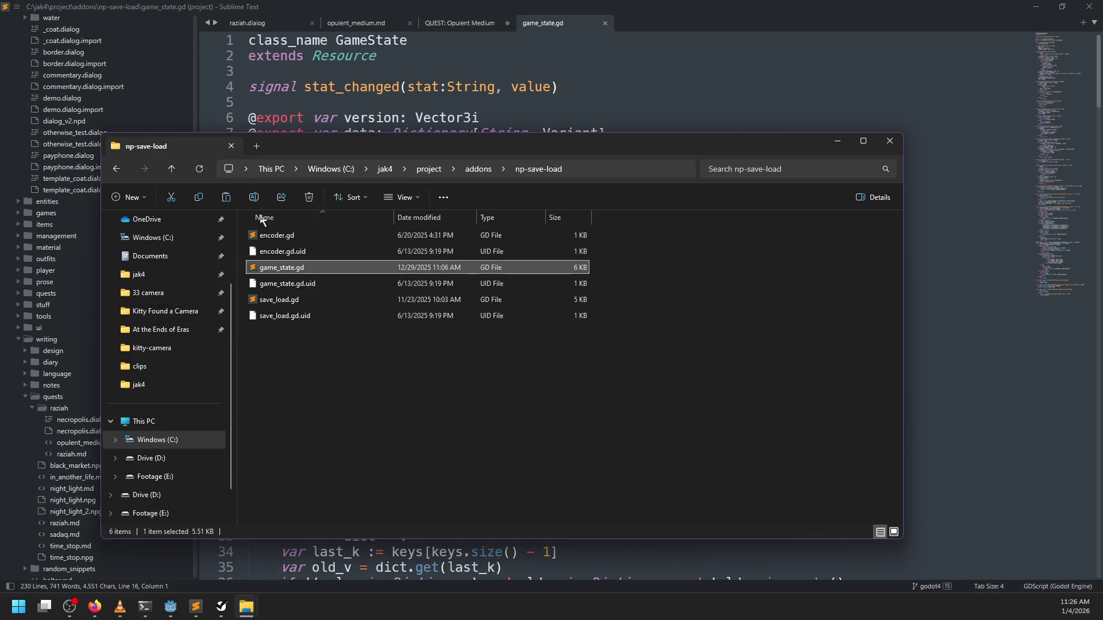
{"action": "key", "text": "alt+Tab"}
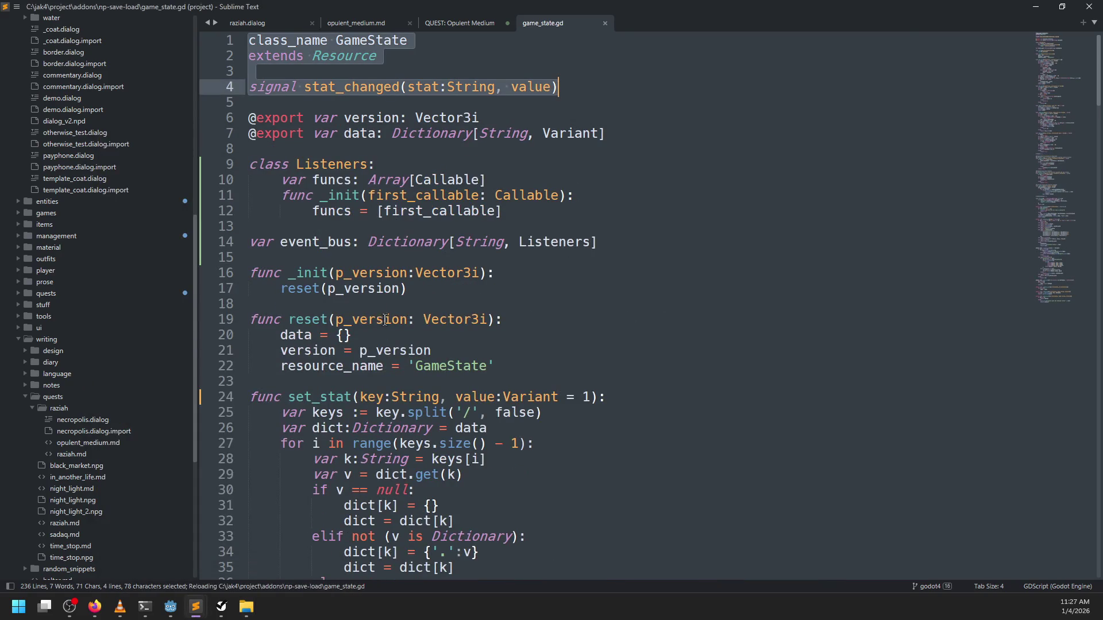
Scroll through the restored game_state.gd in Sublime Text down to its final line
{"action": "scroll", "coordinate": [404, 317], "scroll_direction": "down", "scroll_amount": 11}
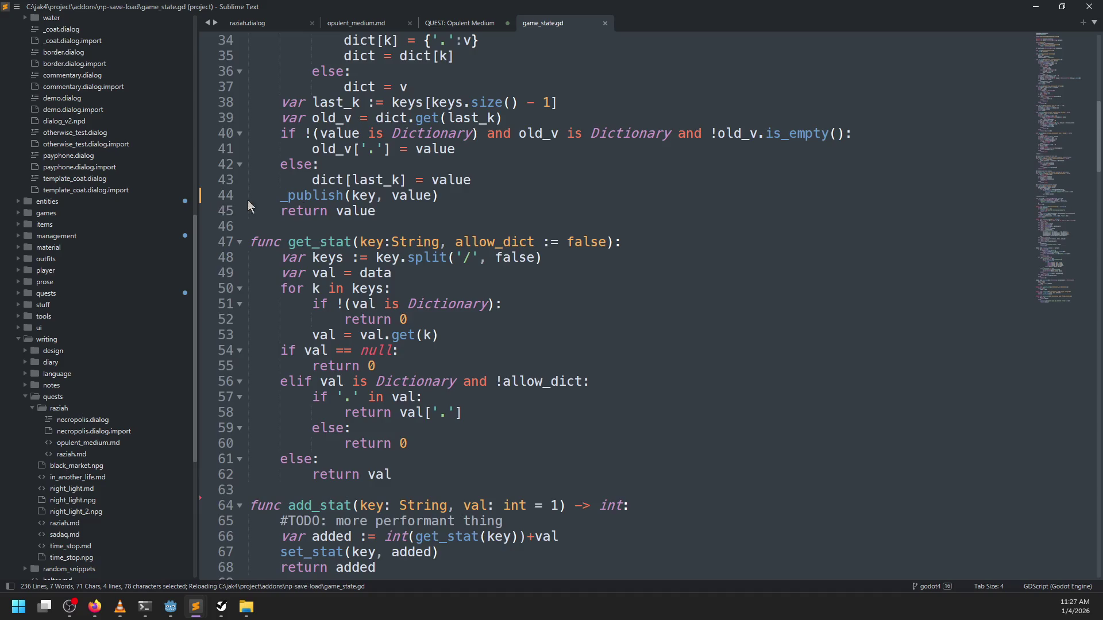
{"action": "scroll", "coordinate": [247, 200], "scroll_direction": "down", "scroll_amount": 20}
{"action": "scroll", "coordinate": [267, 380], "scroll_direction": "down", "scroll_amount": 7}
{"action": "scroll", "coordinate": [267, 381], "scroll_direction": "down", "scroll_amount": 7}
{"action": "scroll", "coordinate": [282, 368], "scroll_direction": "up", "scroll_amount": 4}
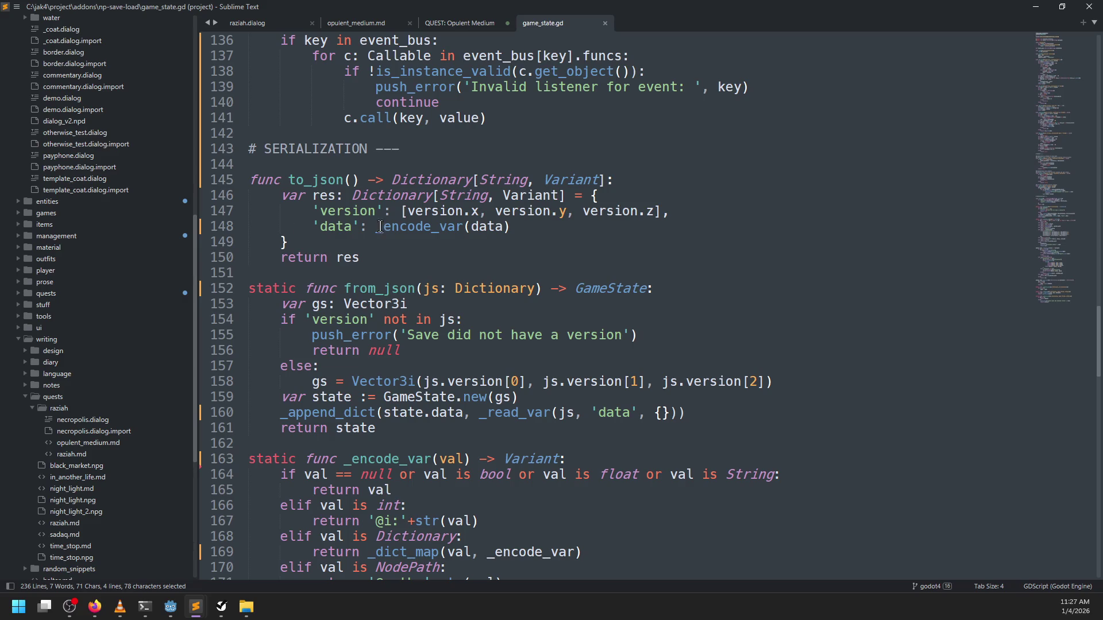
{"action": "scroll", "coordinate": [428, 224], "scroll_direction": "down", "scroll_amount": 7}
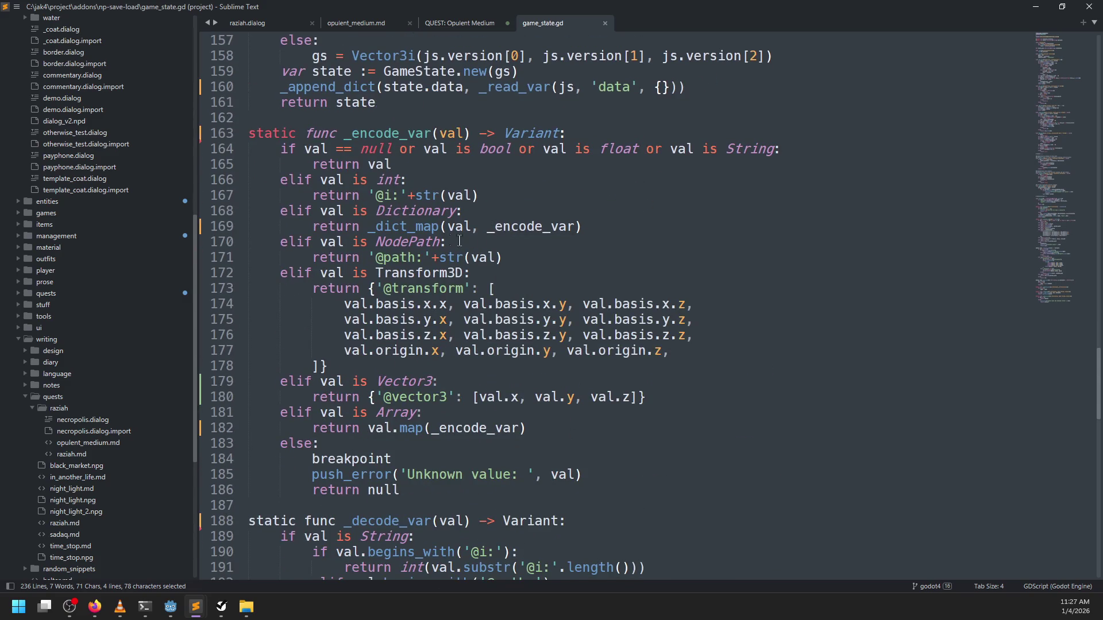
{"action": "scroll", "coordinate": [575, 204], "scroll_direction": "down", "scroll_amount": 15}
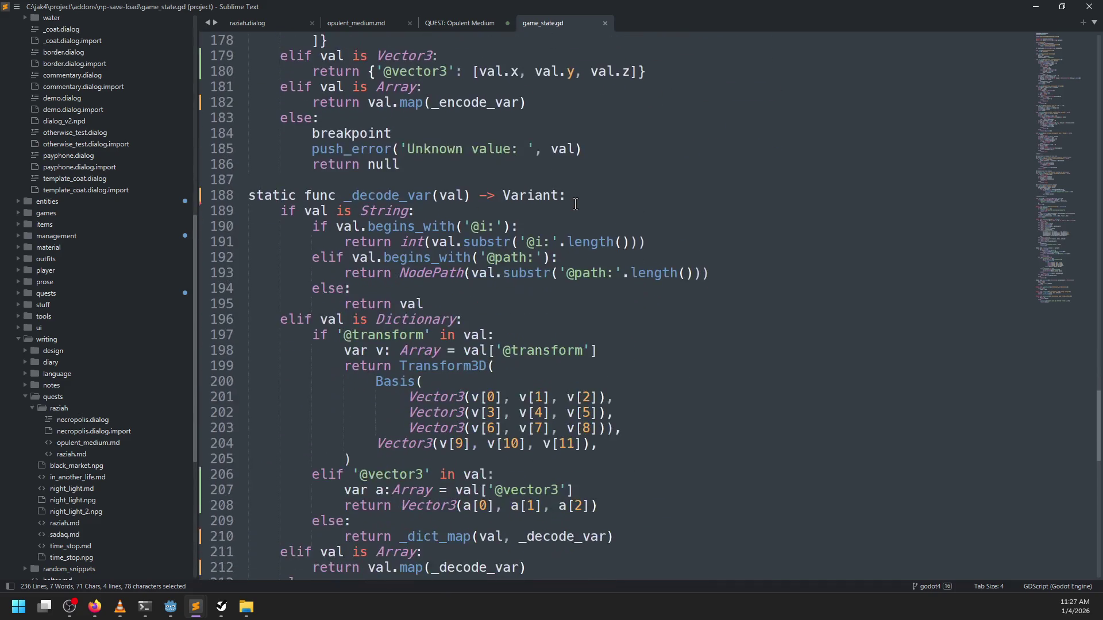
{"action": "scroll", "coordinate": [575, 205], "scroll_direction": "down", "scroll_amount": 7}
{"action": "scroll", "coordinate": [575, 205], "scroll_direction": "up", "scroll_amount": 5}
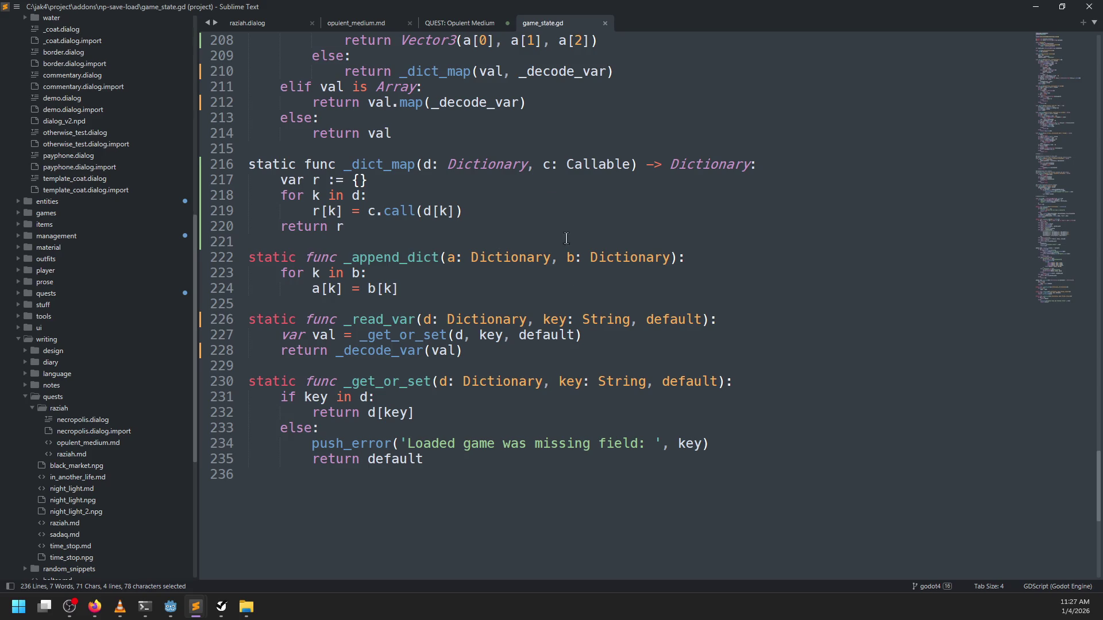
Bring File Explorer forward, then switch back to Godot
{"action": "right_click", "coordinate": [566, 236]}
{"action": "left_click", "coordinate": [543, 310]}
{"action": "double_click", "coordinate": [540, 300]}
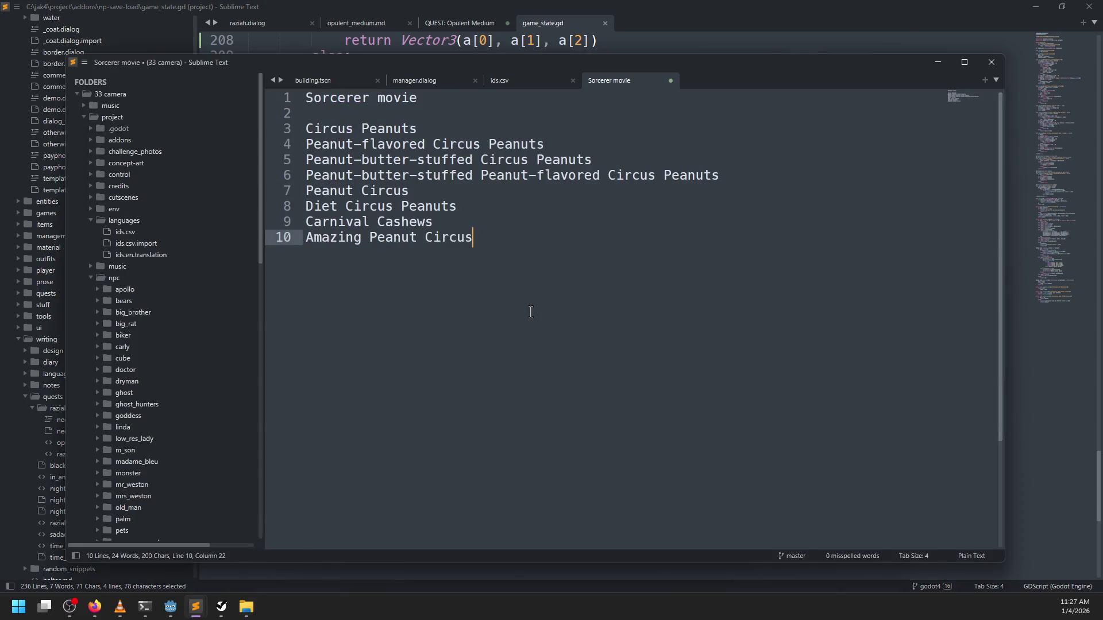
{"action": "key", "text": "alt+Tab"}
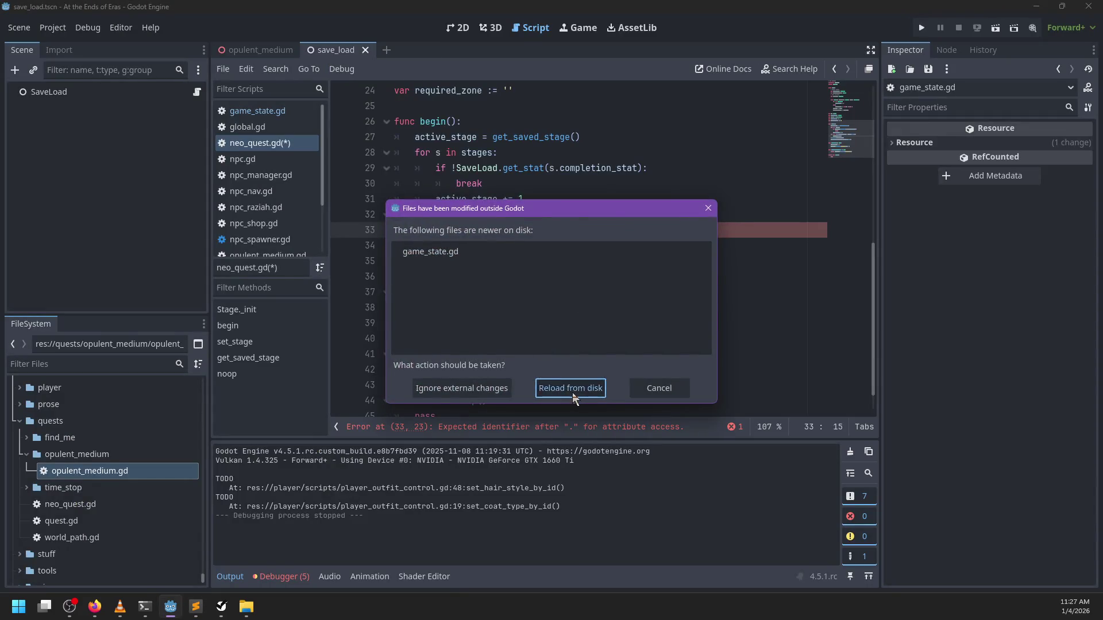
Reload game_state.gd from disk and write SaveLoad.state.subscribe(active_stage[s].completion_stat, on_stage_completed)
{"action": "left_click", "coordinate": [570, 392]}
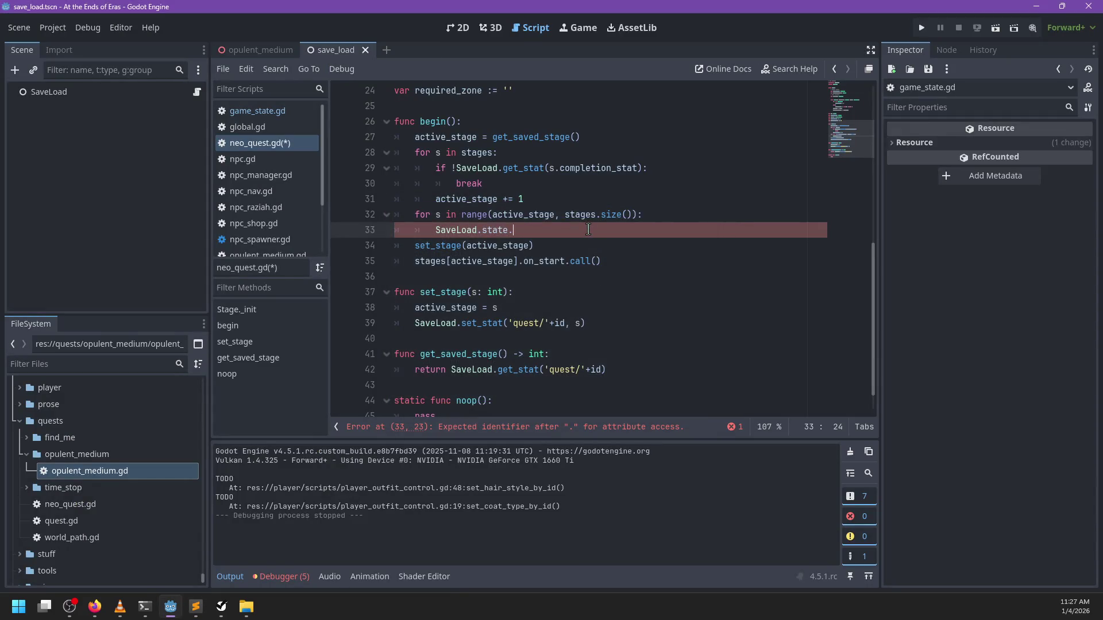
{"action": "type", "text": "sub"}
{"action": "key", "text": "Return"}
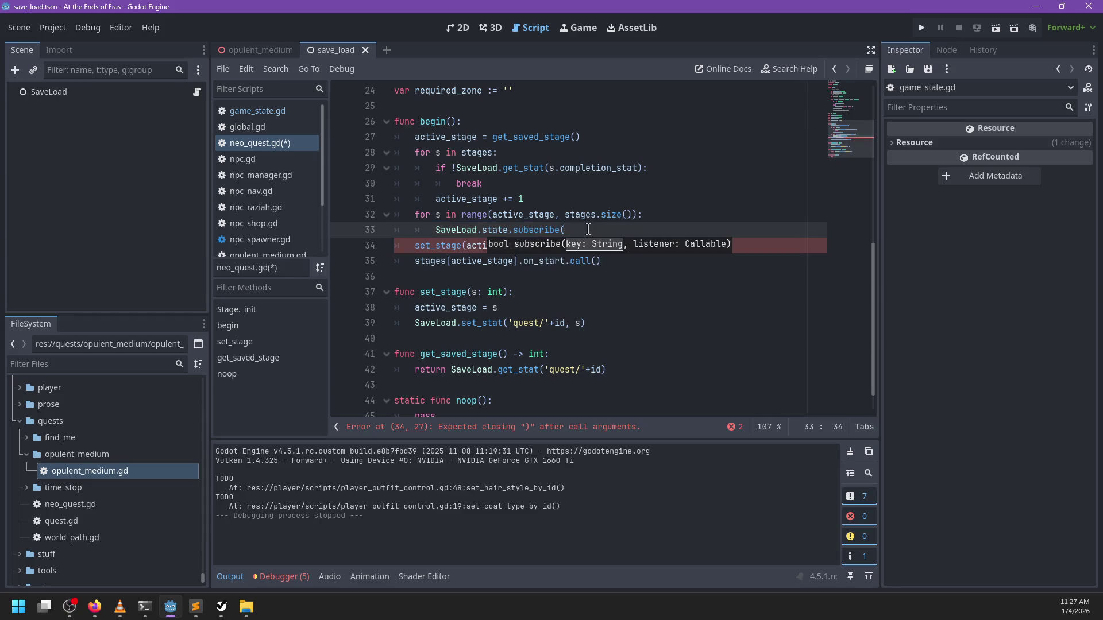
{"action": "type", "text": "ctive+"}
{"action": "type", "text": "stage[s]."}
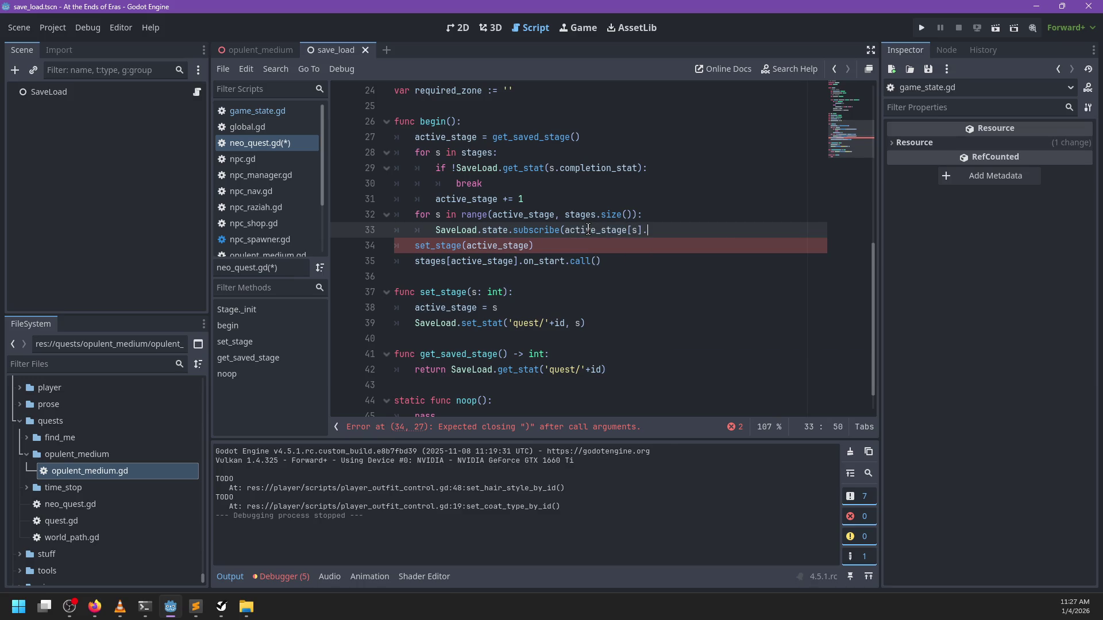
{"action": "type", "text": "completion_stat,"}
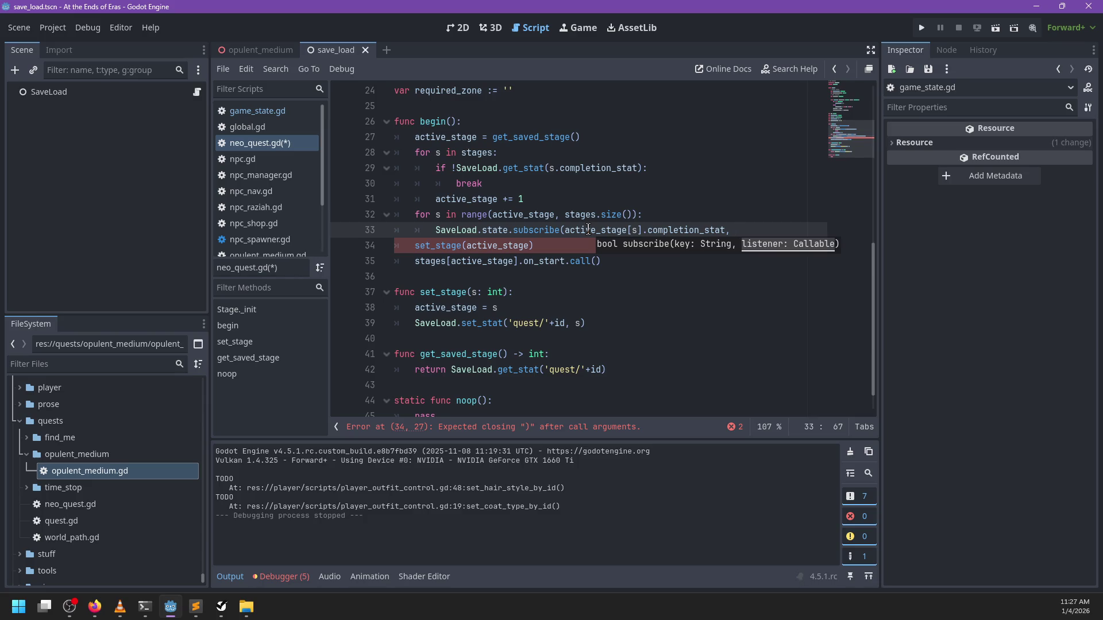
{"action": "type", "text": "stage_completed)"}
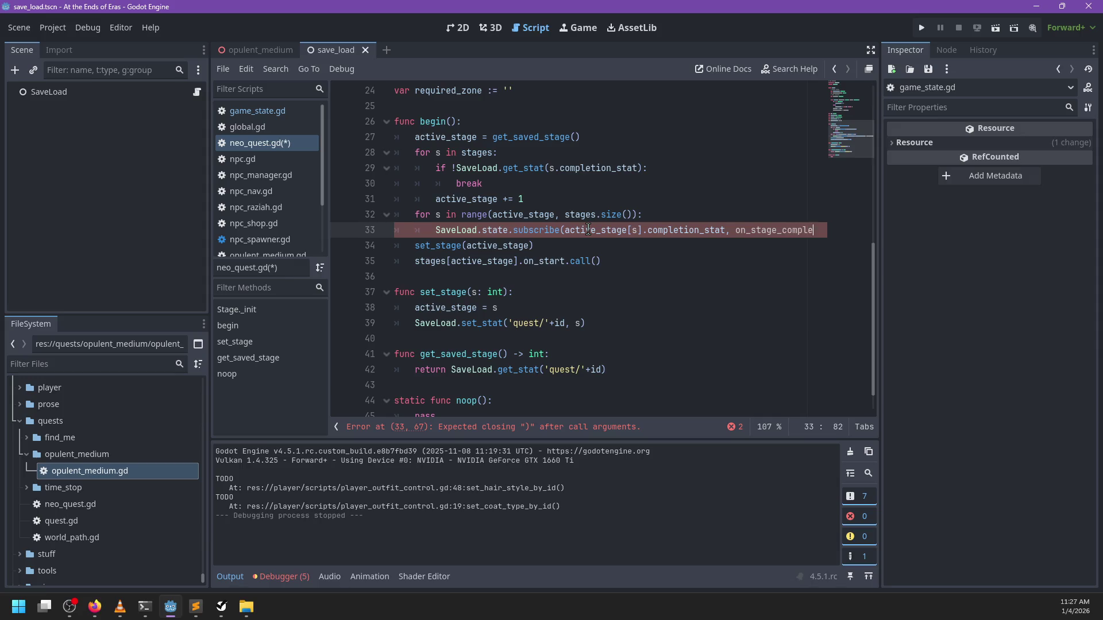
Inspect the begin function and select the for-range loop line for removal
{"action": "scroll", "coordinate": [549, 234], "scroll_direction": "left", "scroll_amount": 1}
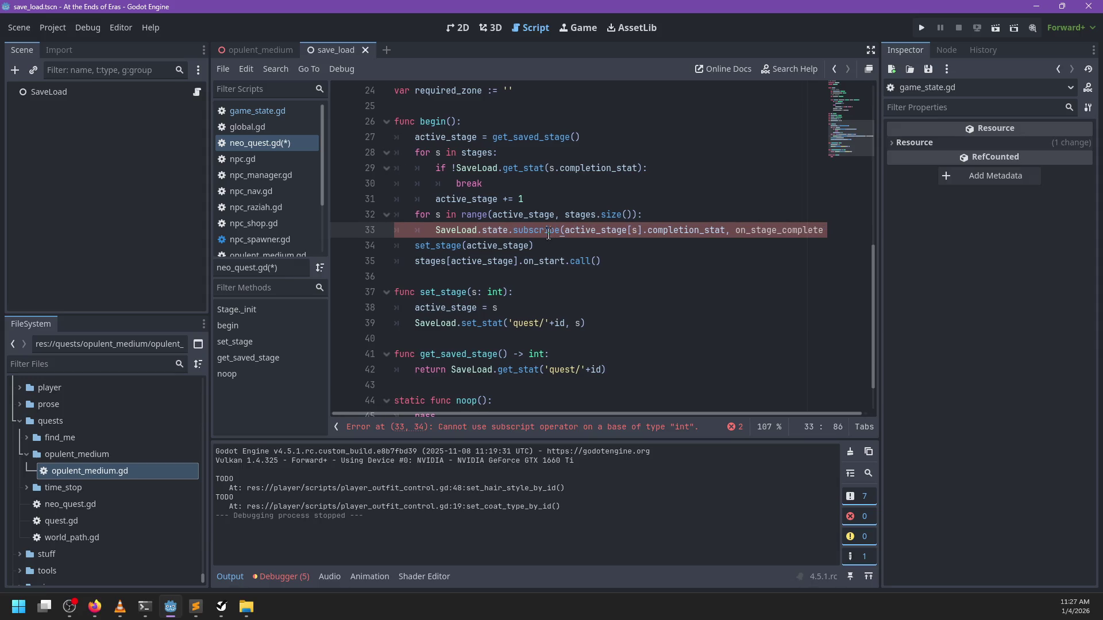
{"action": "double_click", "coordinate": [429, 121]}
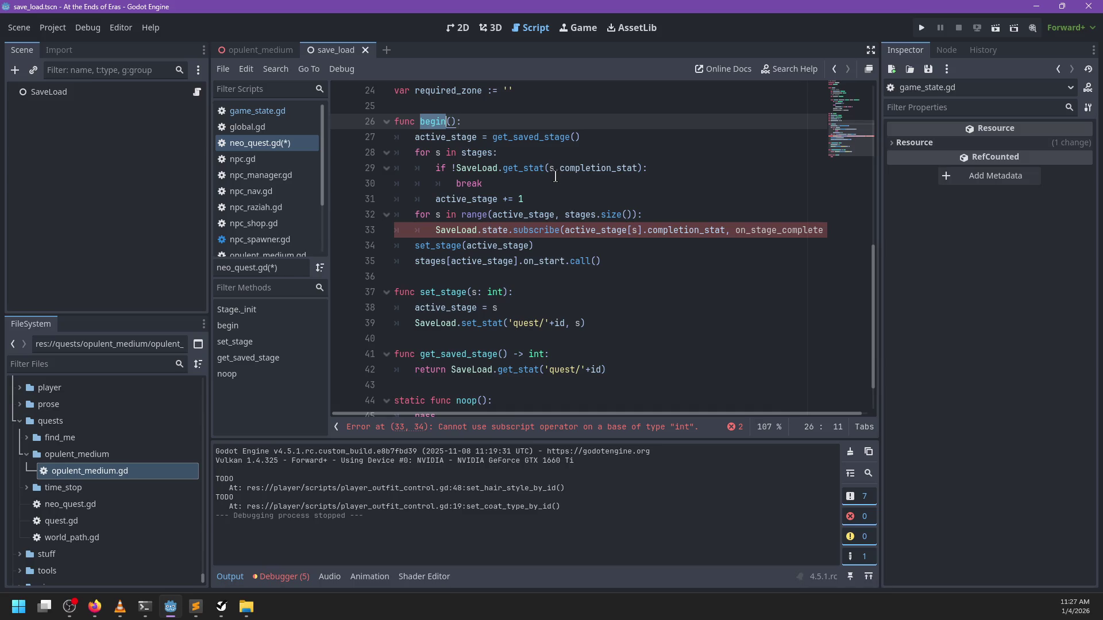
{"action": "mouse_move", "coordinate": [556, 177]}
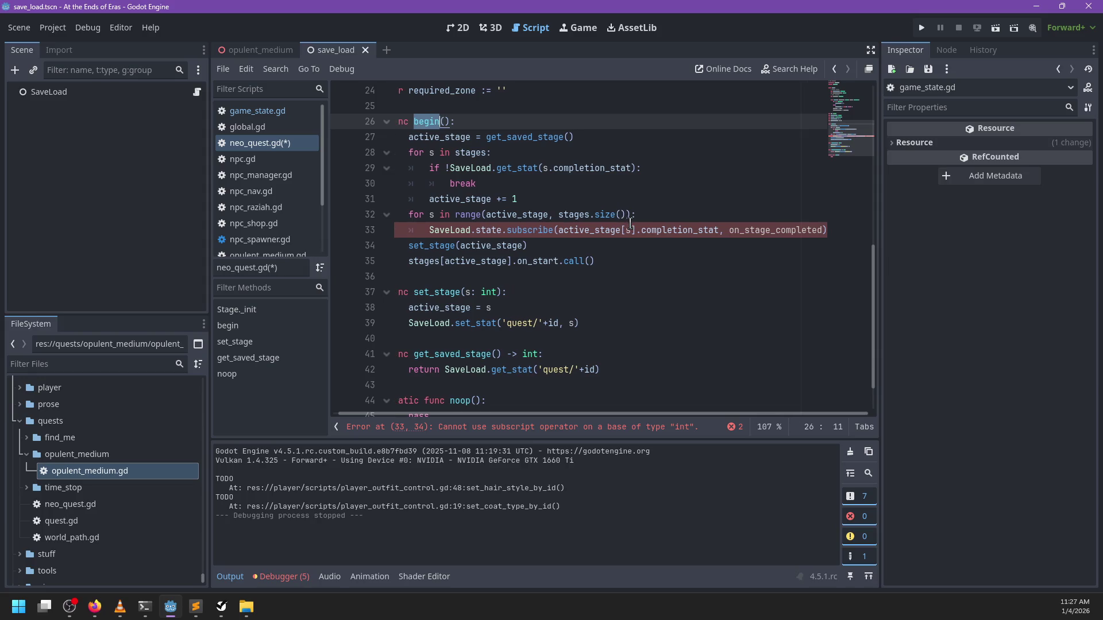
{"action": "scroll", "coordinate": [631, 225], "scroll_direction": "right", "scroll_amount": 1}
{"action": "scroll", "coordinate": [631, 225], "scroll_direction": "left", "scroll_amount": 1}
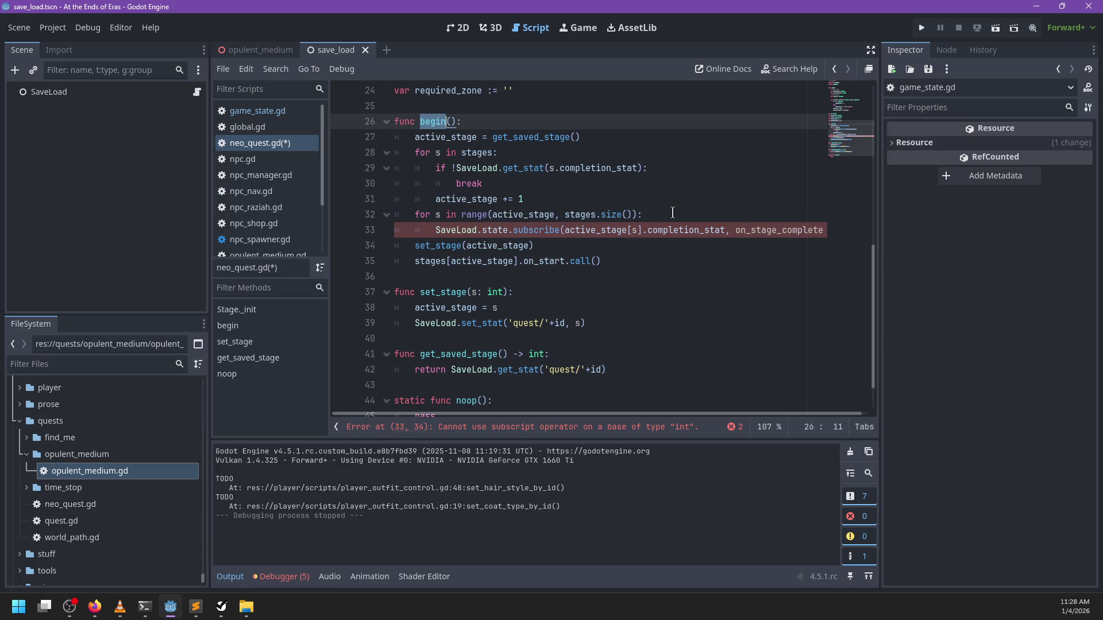
{"action": "left_click_drag", "start_coordinate": [673, 213], "coordinate": [666, 201]}
Replace the for-range loop with 'if active_stage < stages.size():' above the subscribe call
{"action": "key", "text": "BackSpace"}
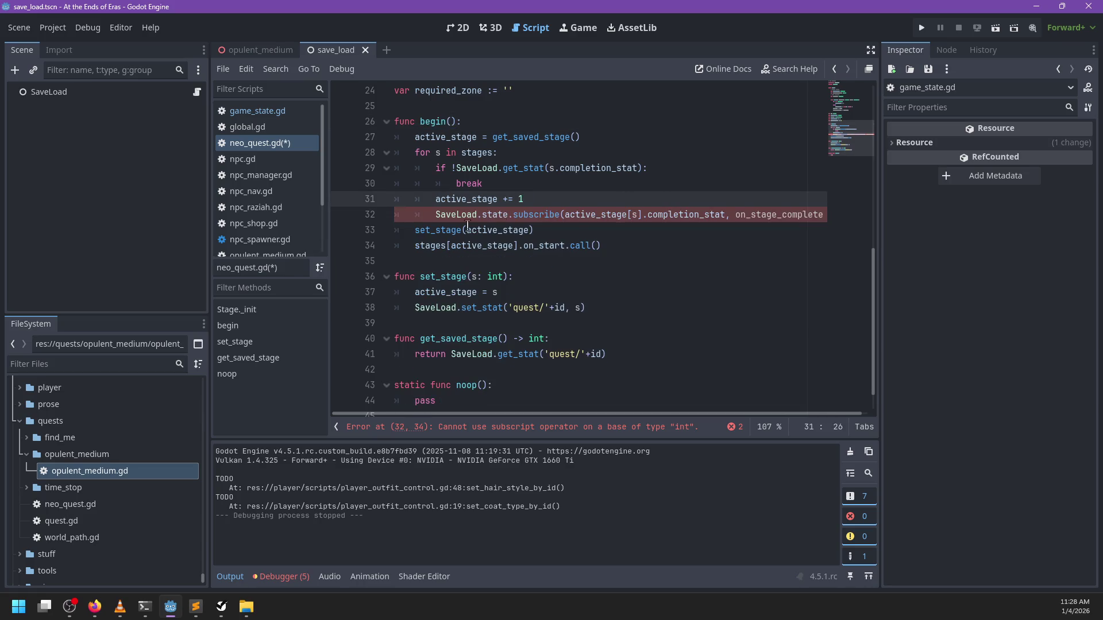
{"action": "left_click", "coordinate": [434, 216]}
{"action": "key", "text": "BackSpace"}
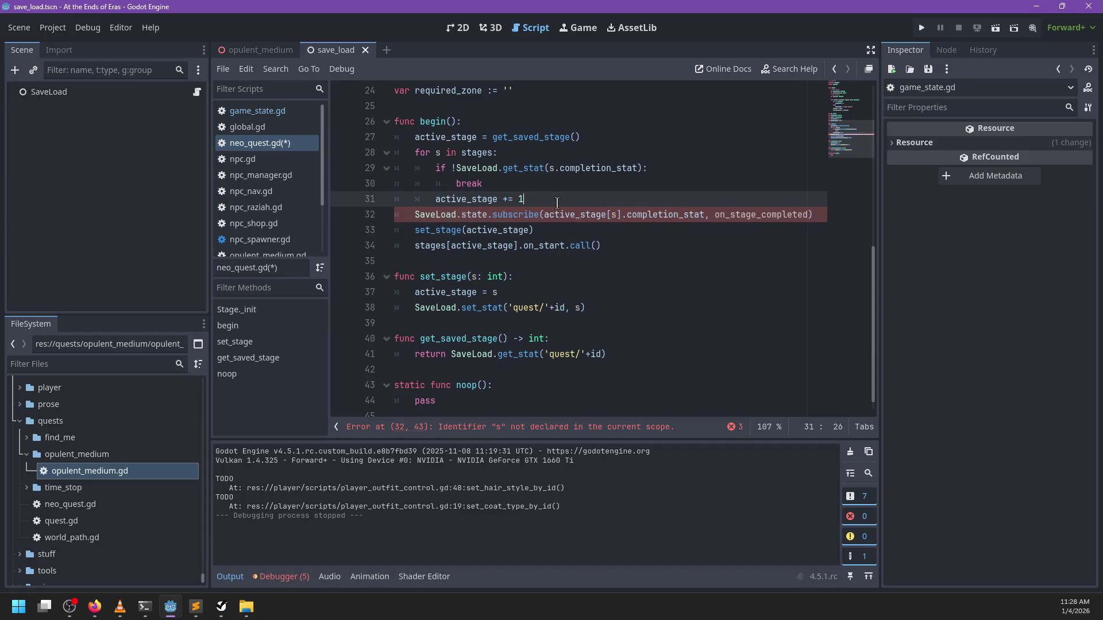
{"action": "key", "text": "Return"}
{"action": "key", "text": "Up"}
{"action": "type", "text": "f active_stage < s"}
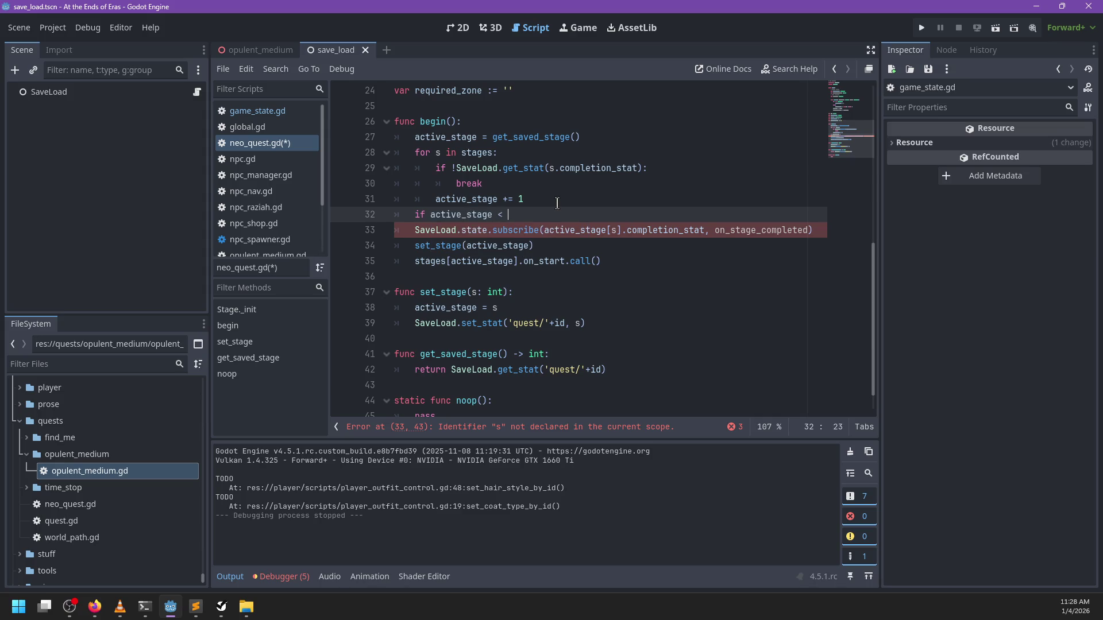
{"action": "type", "text": "tages.l"}
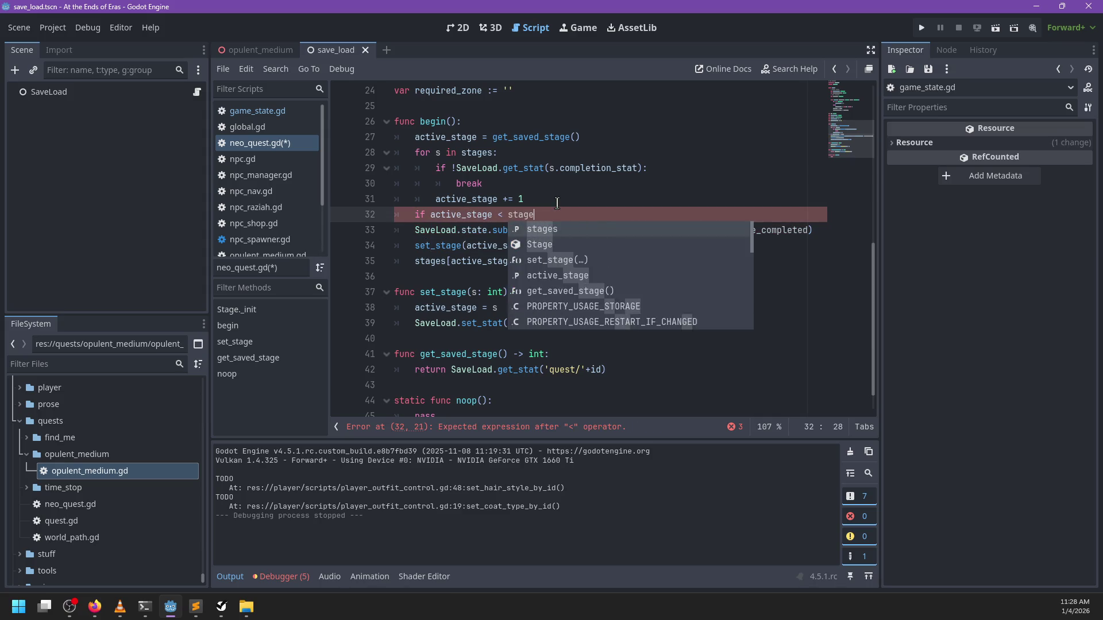
{"action": "key", "text": "BackSpace"}
{"action": "type", "text": "si"}
{"action": "key", "text": "Return"}
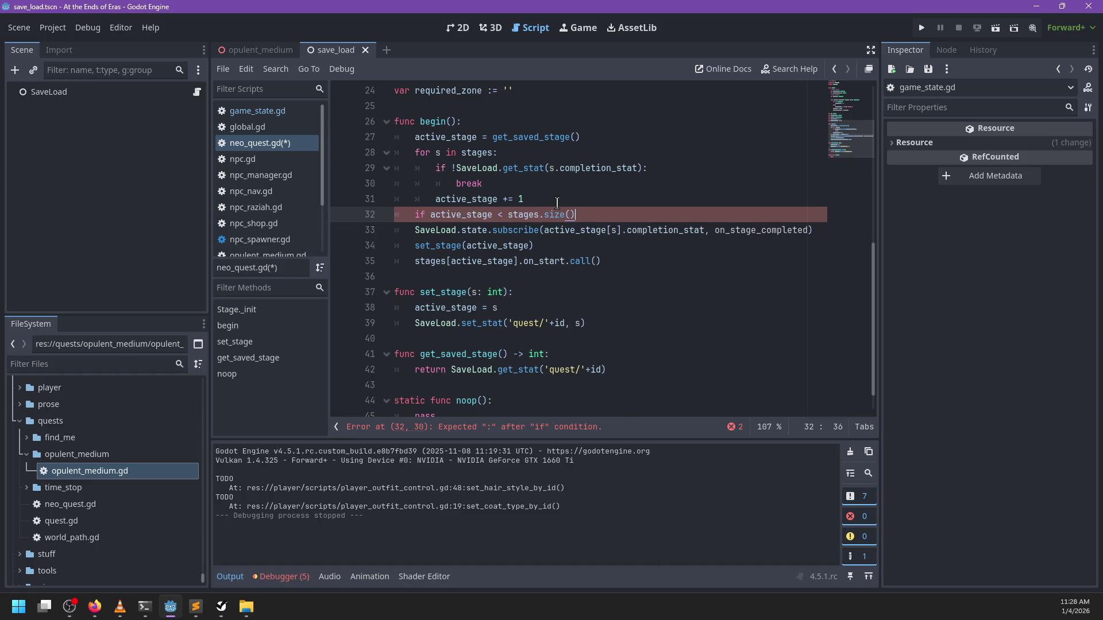
Indent the three body lines under the if and add an else branch
{"action": "mouse_move", "coordinate": [415, 230]}
{"action": "left_mouse_down"}
{"action": "mouse_move", "coordinate": [517, 249]}
{"action": "mouse_move", "coordinate": [466, 266]}
{"action": "left_mouse_up"}
{"action": "key", "text": "Tab"}
{"action": "left_click", "coordinate": [664, 266]}
{"action": "key", "text": "Return"}
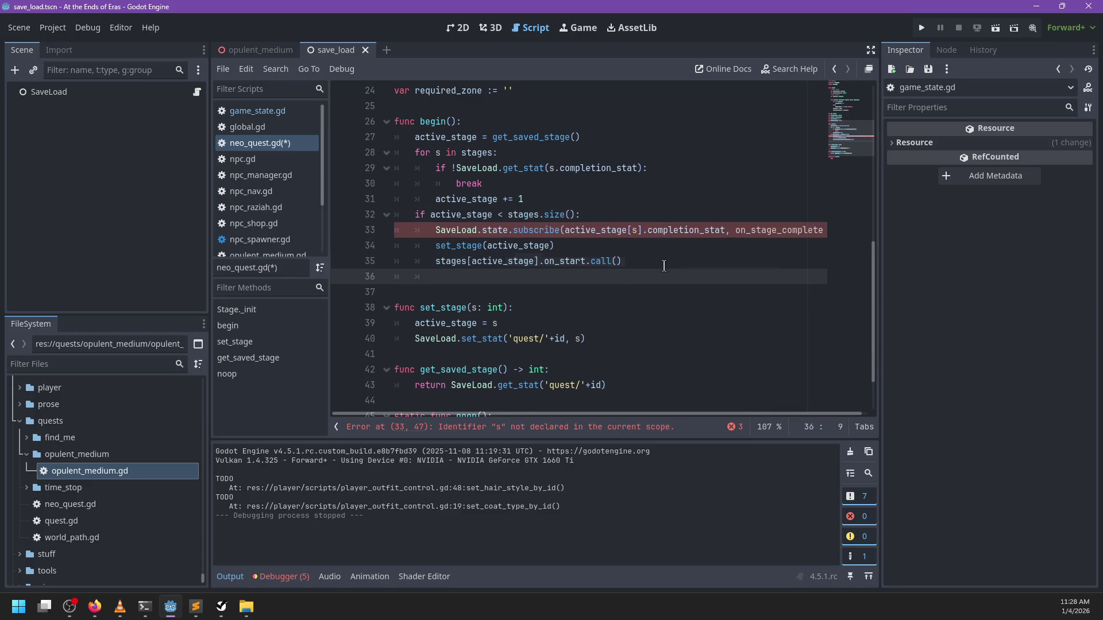
{"action": "type", "text": "el"}
{"action": "type", "text": ":"}
Declare a completed signal with a String parameter below 'extends Resource'
{"action": "scroll", "coordinate": [574, 189], "scroll_direction": "up", "scroll_amount": 8}
{"action": "left_click", "coordinate": [516, 124]}
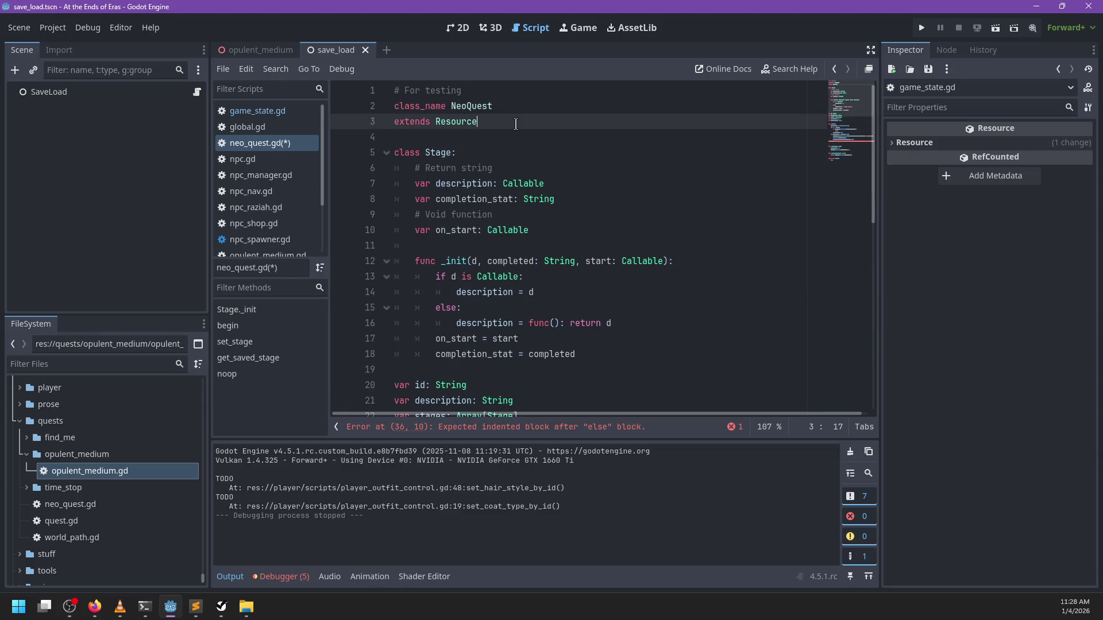
{"action": "key", "text": "Return"}
{"action": "key", "text": "Return"}
{"action": "type", "text": "completedsignal"}
{"action": "key", "text": "End"}
{"action": "type", "text": ": String"}
Make the else branch call completed.emit(id)
{"action": "scroll", "coordinate": [516, 124], "scroll_direction": "down", "scroll_amount": 9}
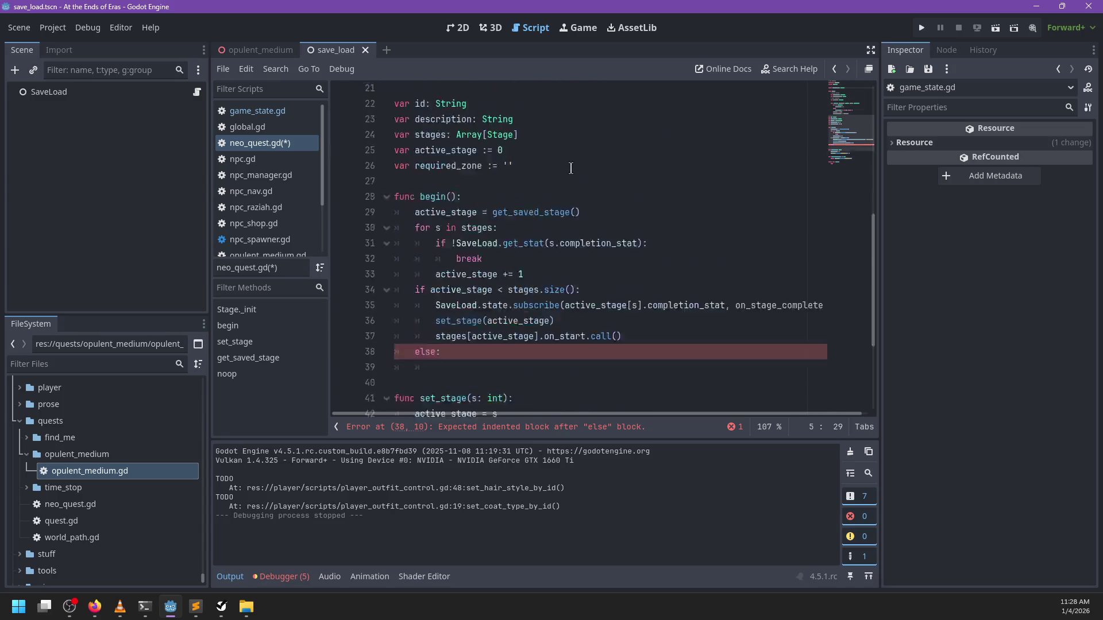
{"action": "left_click", "coordinate": [475, 259]}
{"action": "type", "text": "c"}
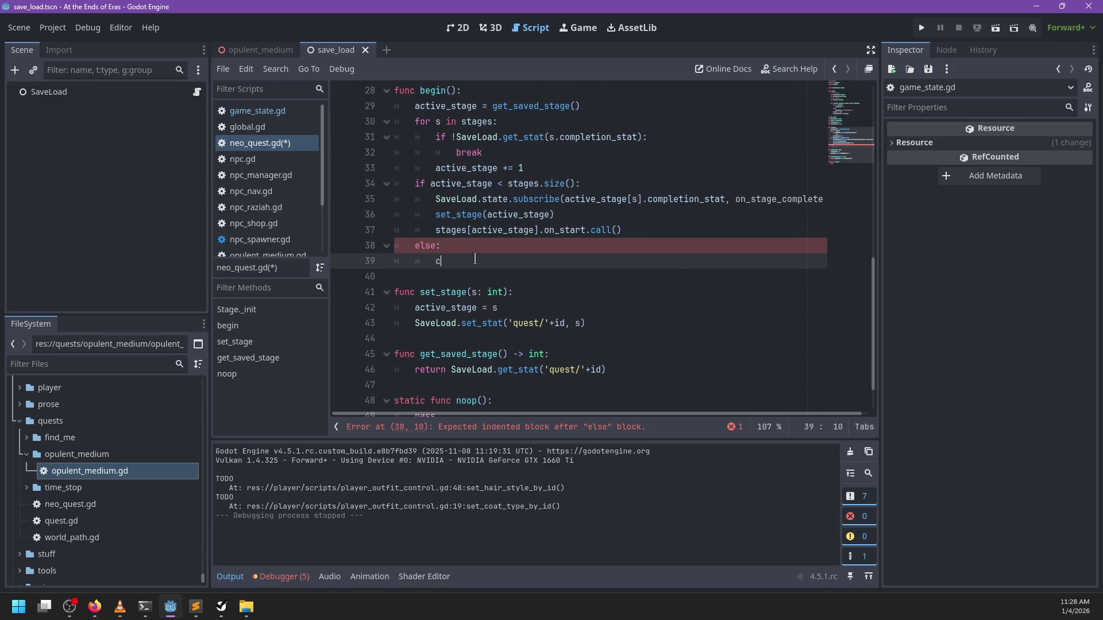
{"action": "key", "text": "Return"}
{"action": "type", "text": ".emit("}
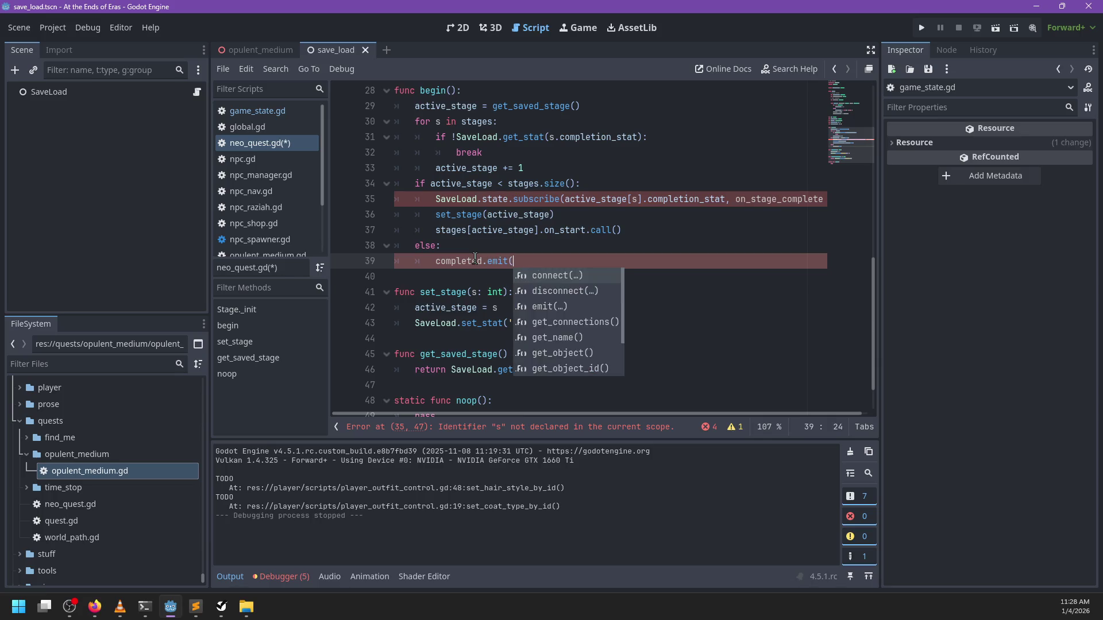
{"action": "type", "text": "id)"}
Index the subscribe call with active_stage instead of s, then select the on_stage_completed name
{"action": "scroll", "coordinate": [500, 255], "scroll_direction": "up", "scroll_amount": 1}
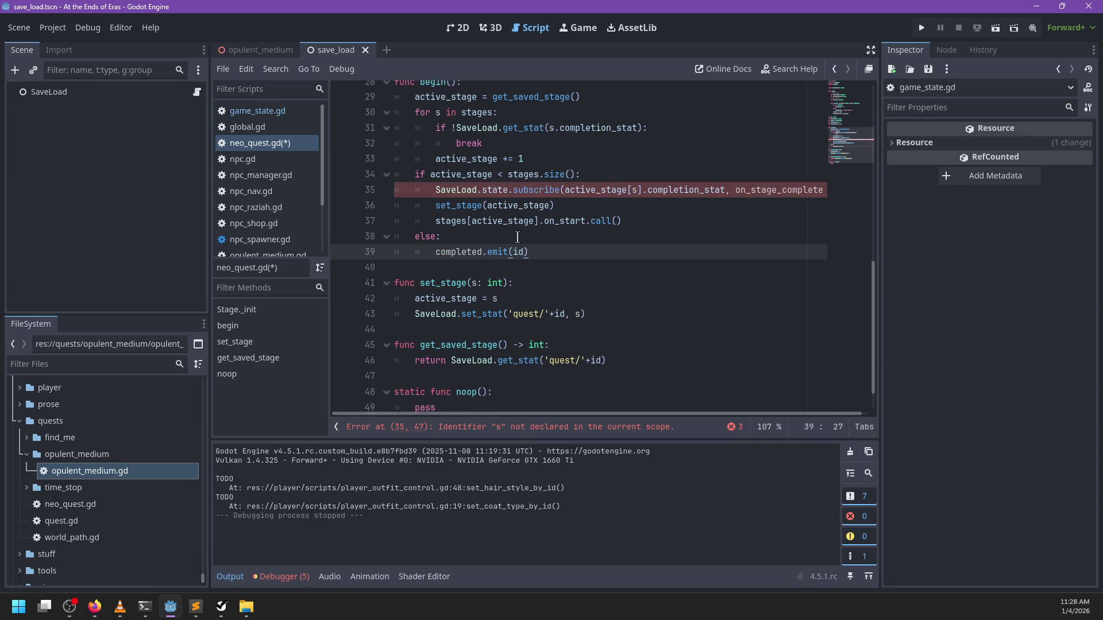
{"action": "scroll", "coordinate": [525, 251], "scroll_direction": "up", "scroll_amount": 1}
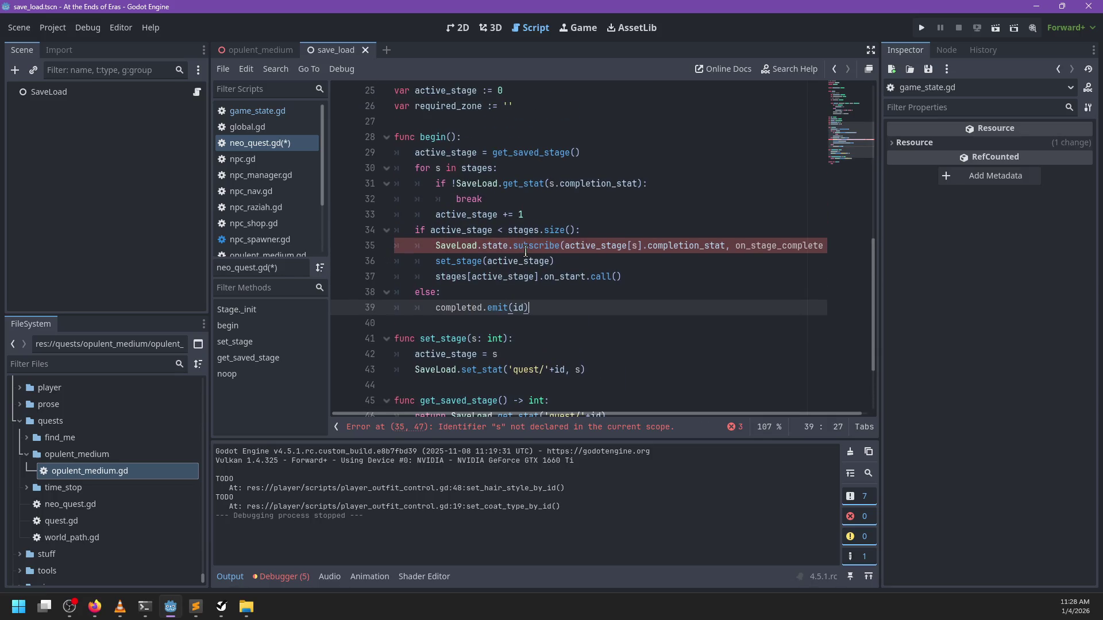
{"action": "left_click", "coordinate": [639, 246]}
{"action": "key", "text": "BackSpace"}
{"action": "type", "text": "active_sta"}
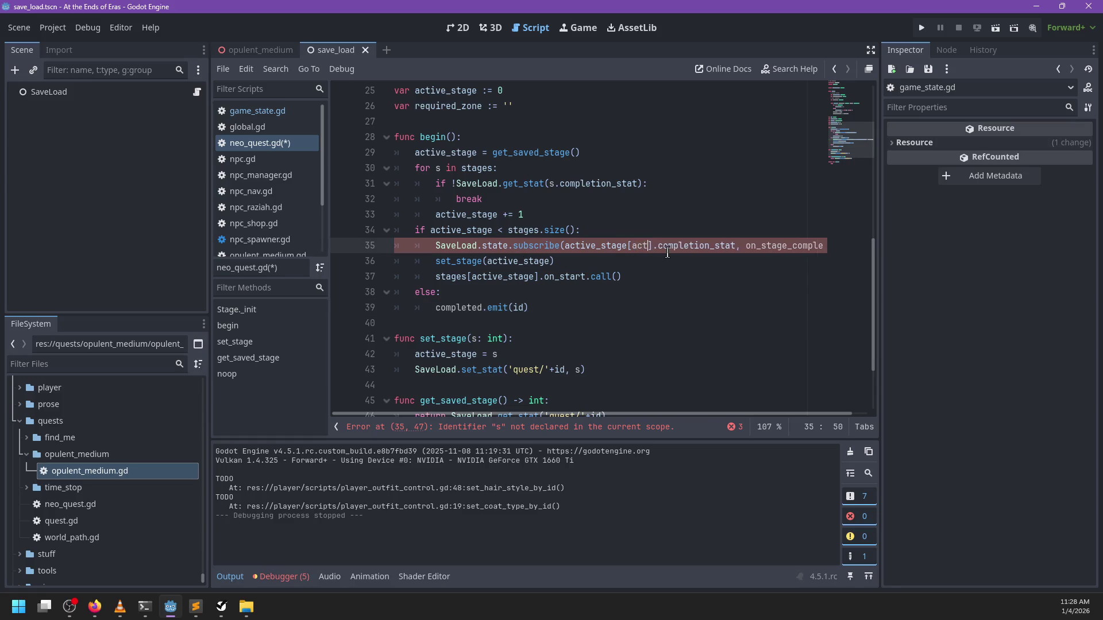
{"action": "key", "text": "Return"}
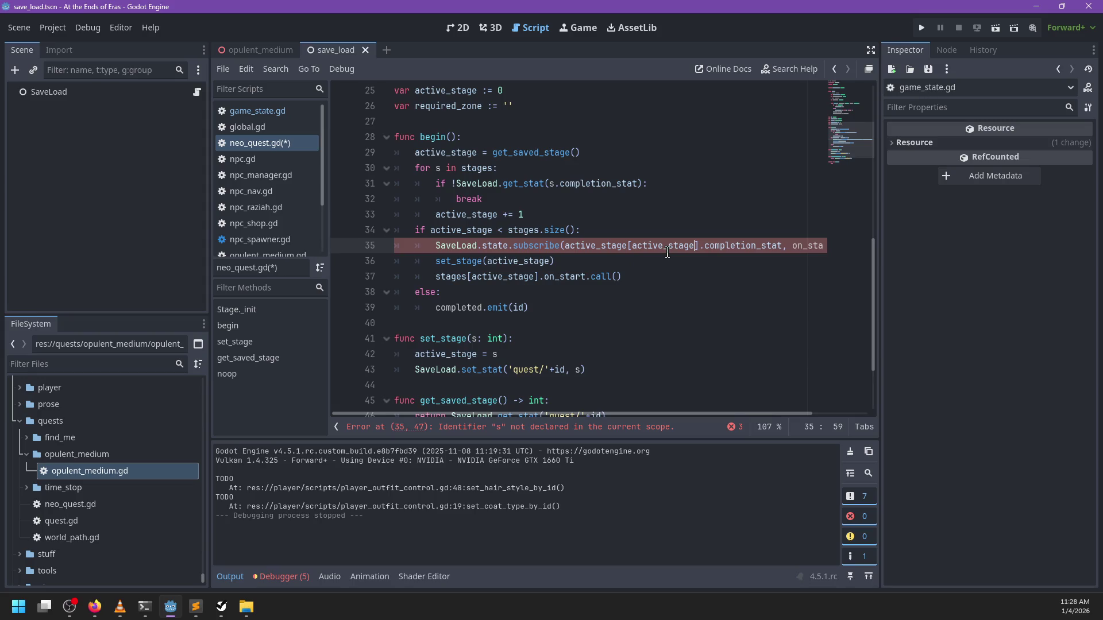
{"action": "scroll", "coordinate": [717, 264], "scroll_direction": "right", "scroll_amount": 2}
{"action": "double_click", "coordinate": [770, 246]}
{"action": "key", "text": "ctrl+c"}
{"action": "scroll", "coordinate": [626, 288], "scroll_direction": "left", "scroll_amount": 2}
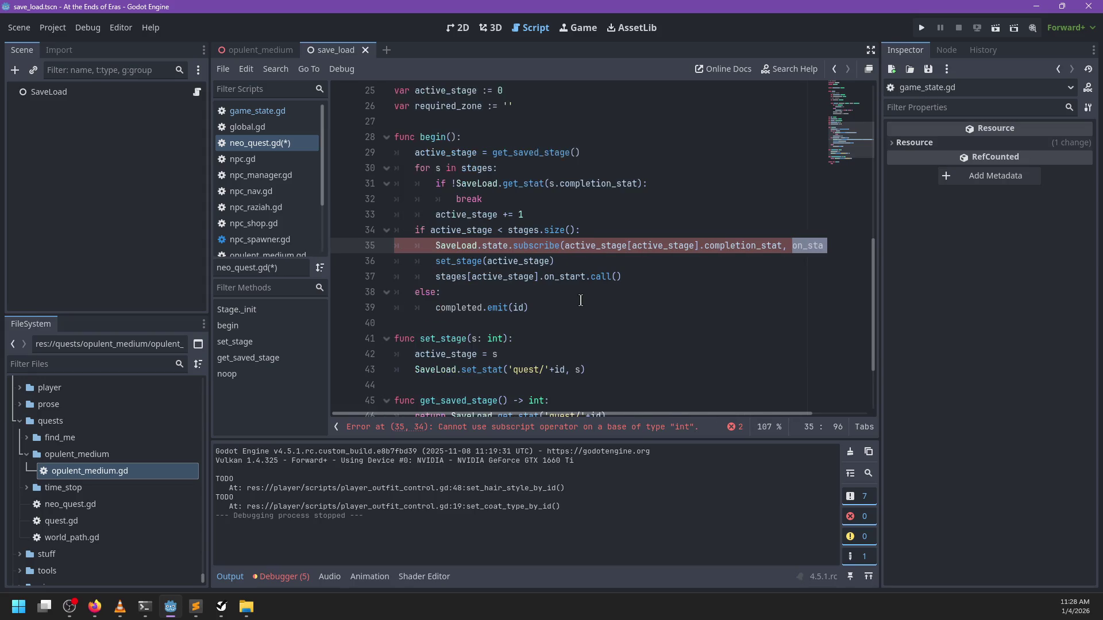
Add 'func on_stage_completed():' below begin with an empty indented body
{"action": "left_click", "coordinate": [491, 323]}
{"action": "key", "text": "Return"}
{"action": "key", "text": "Up"}
{"action": "key", "text": "Return"}
{"action": "type", "text": "func"}
{"action": "key", "text": "ctrl+v"}
{"action": "type", "text": "()"}
{"action": "key", "text": "Return"}
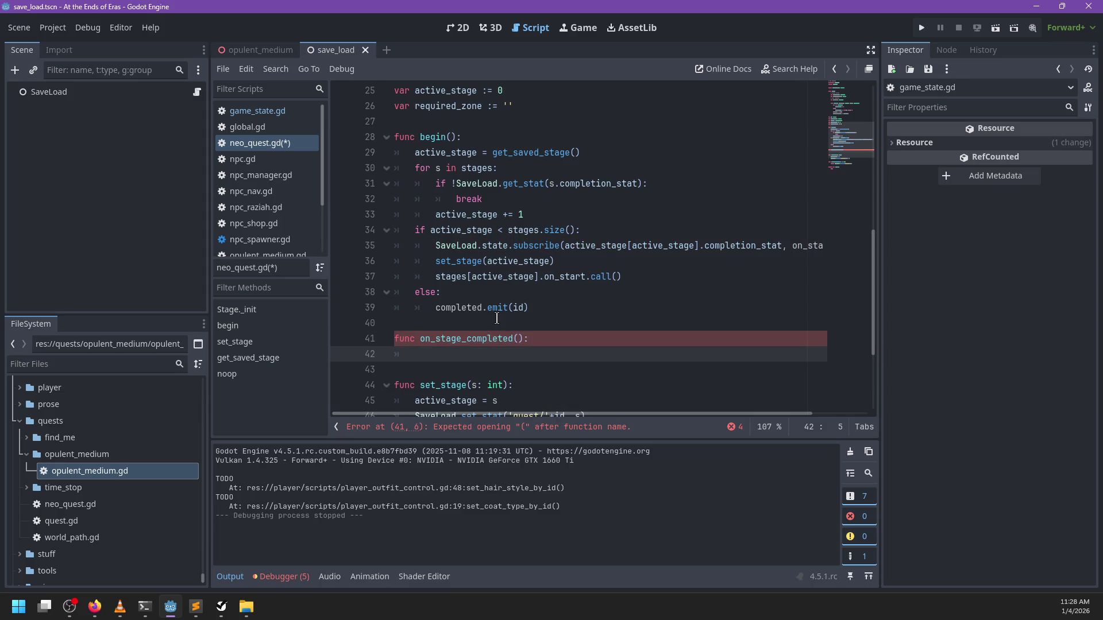
Loop over range(active_stage, stages.size) and declare var stage := stages[s] inside the loop
{"action": "scroll", "coordinate": [553, 276], "scroll_direction": "down", "scroll_amount": 1}
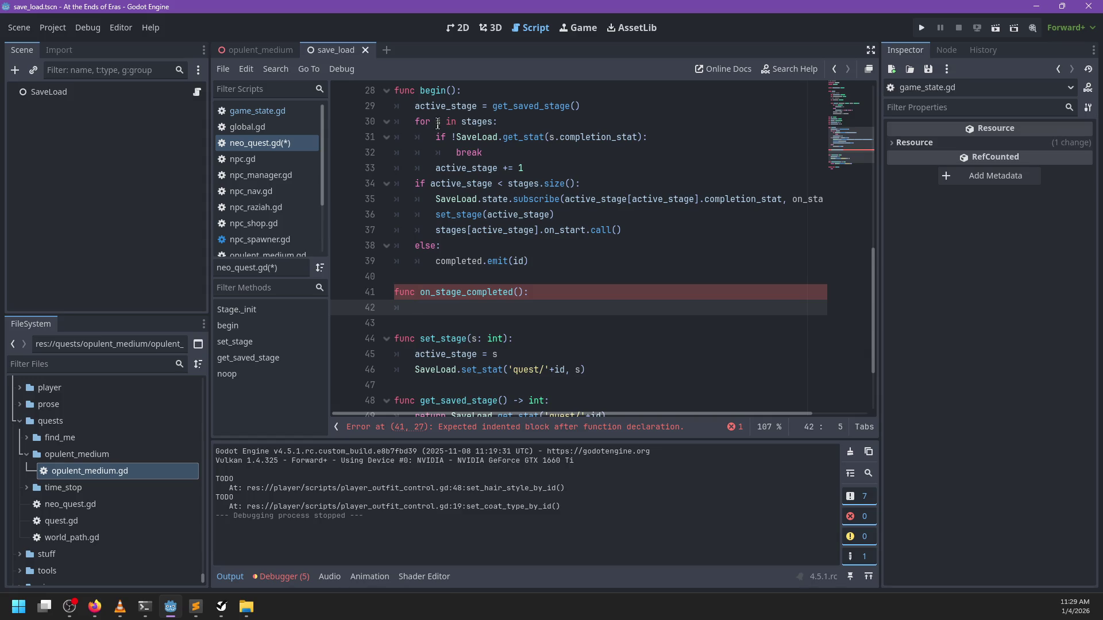
{"action": "left_click", "coordinate": [494, 121]}
{"action": "double_click", "coordinate": [483, 121]}
{"action": "type", "text": "range(active_"}
{"action": "type", "text": "stage, st"}
{"action": "type", "text": "ages."}
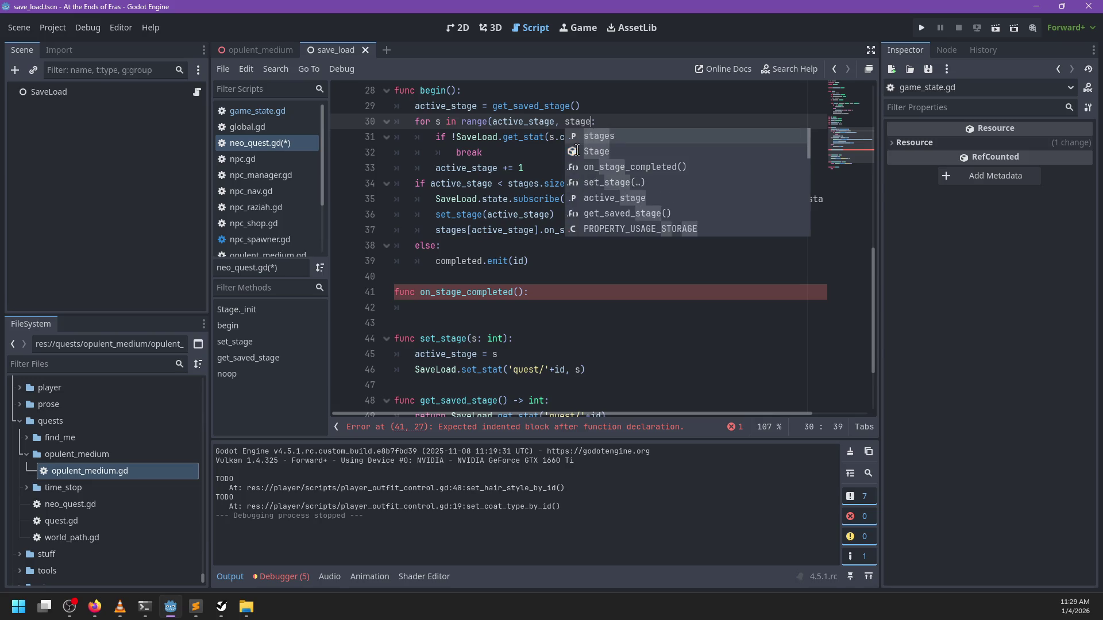
{"action": "type", "text": "size"}
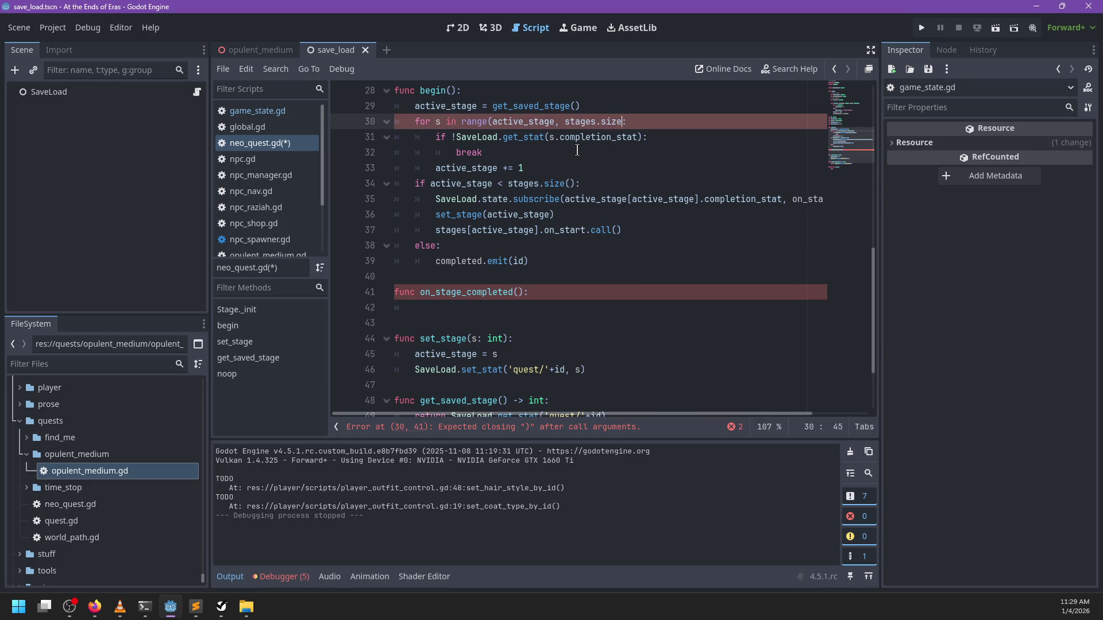
{"action": "key", "text": "End"}
{"action": "key", "text": "Return"}
{"action": "type", "text": "let"}
{"action": "key", "text": "BackSpace"}
{"action": "key", "text": "BackSpace"}
{"action": "key", "text": "BackSpace"}
{"action": "type", "text": "var stage"}
{"action": "key", "text": "BackSpace"}
{"action": "key", "text": "BackSpace"}
{"action": "type", "text": ":"}
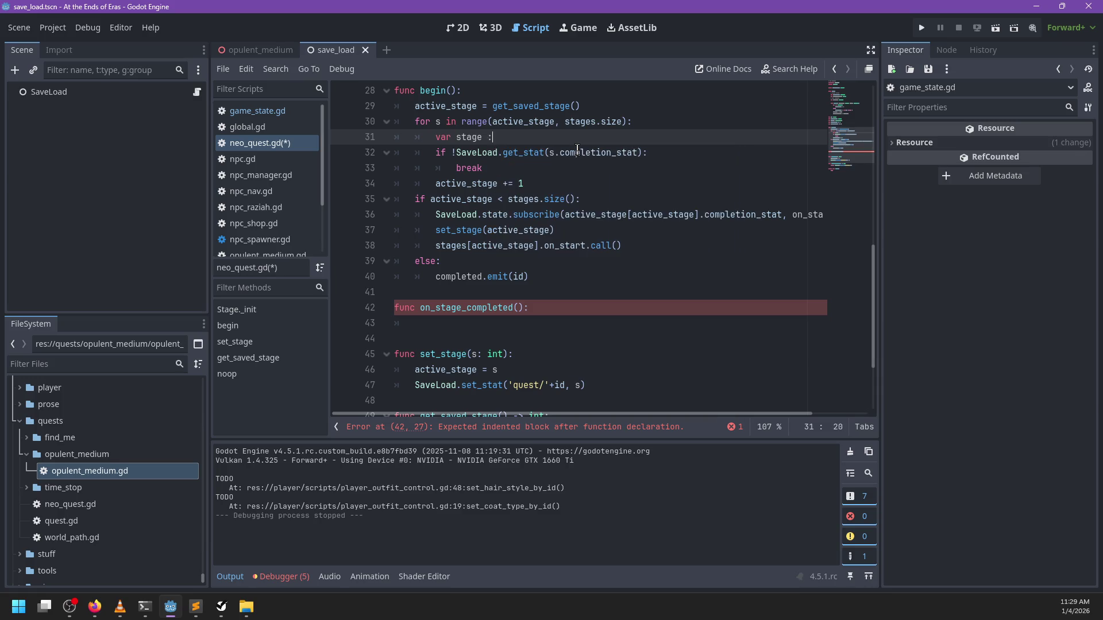
{"action": "type", "text": "= stage"}
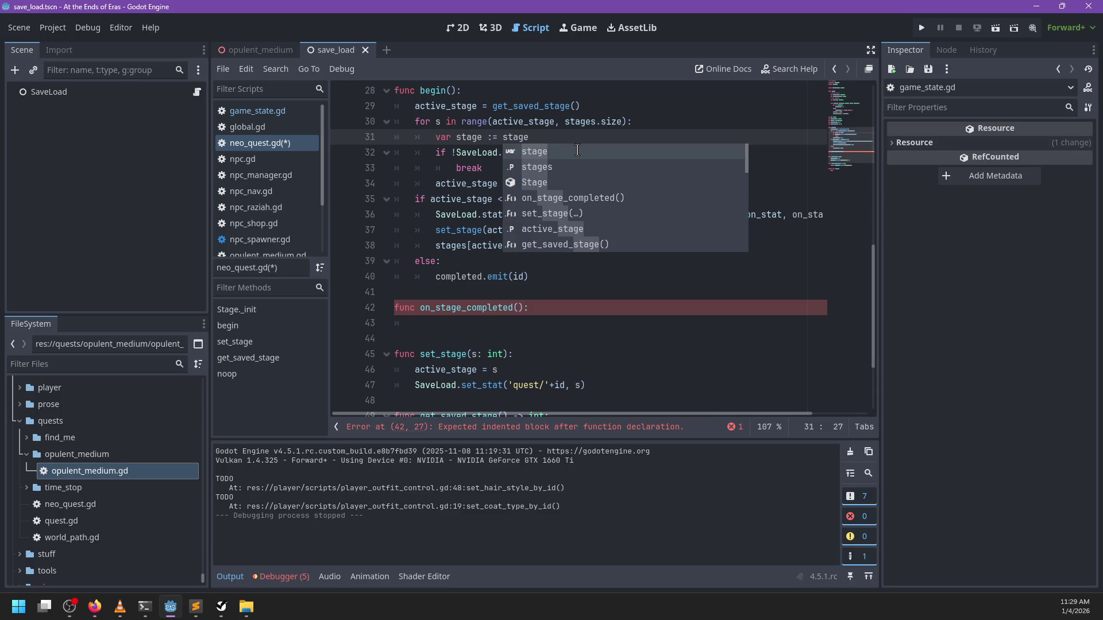
{"action": "type", "text": "s[s"}
Check stage.completion_stat in the if condition and save the script
{"action": "key", "text": "Down"}
{"action": "key", "text": "Right"}
{"action": "type", "text": "tage"}
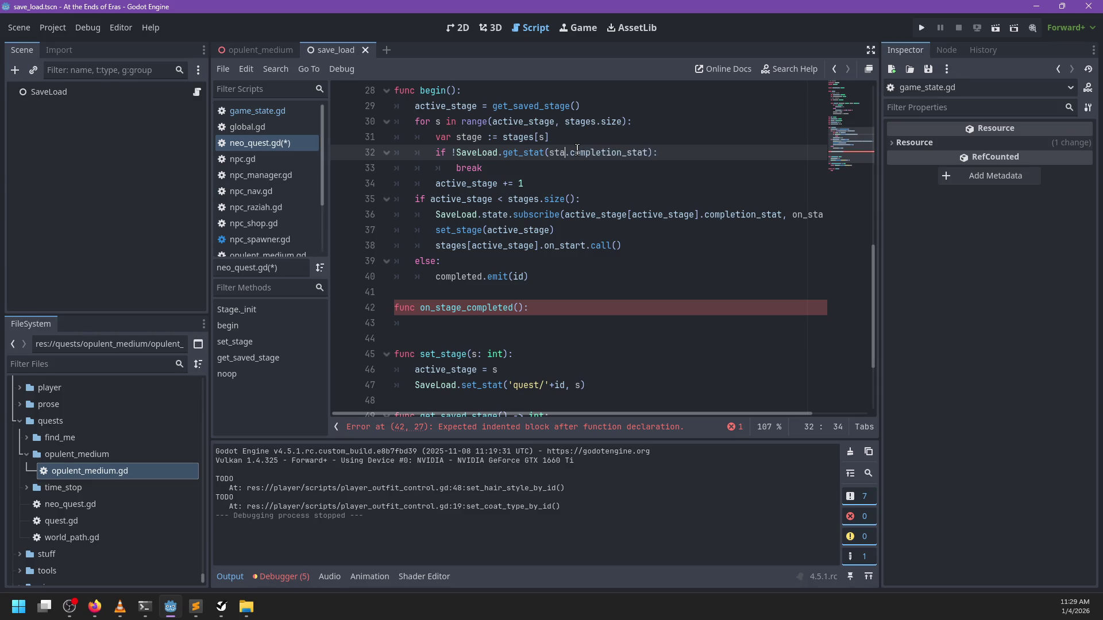
{"action": "key", "text": "Down"}
{"action": "key", "text": "Down"}
{"action": "key", "text": "ctrl+s"}
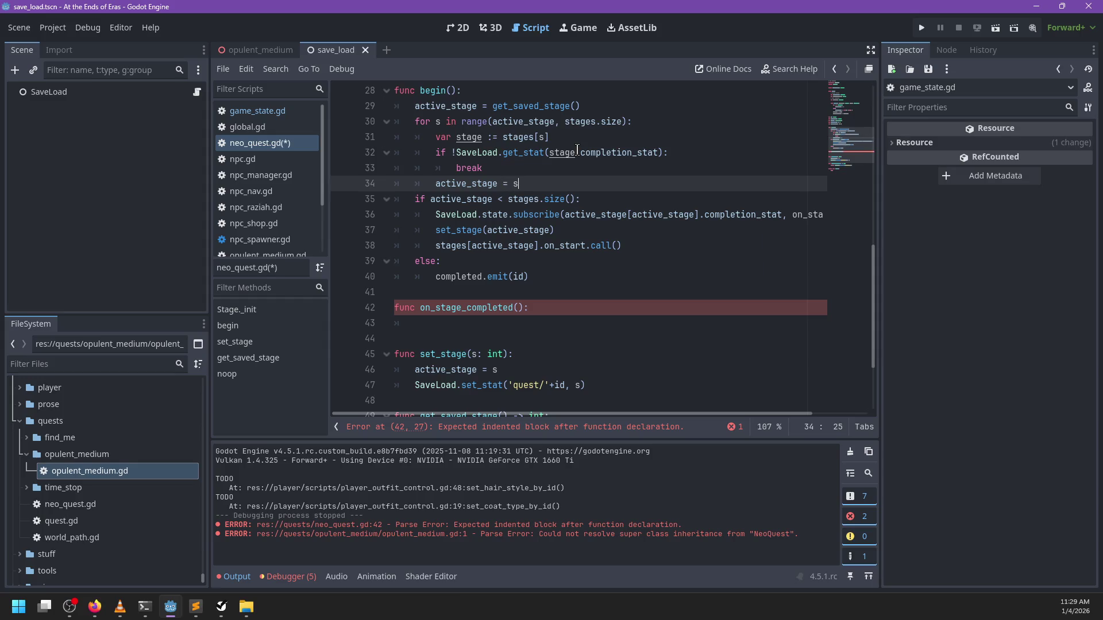
Indent the active_stage line under the if and replace it with set_stage(s)
{"action": "key", "text": "Up"}
{"action": "key", "text": "Up"}
{"action": "key", "text": "Up"}
{"action": "key", "text": "Down"}
{"action": "key", "text": "Down"}
{"action": "key", "text": "Down"}
{"action": "key", "text": "alt+Up"}
{"action": "key", "text": "alt+Up"}
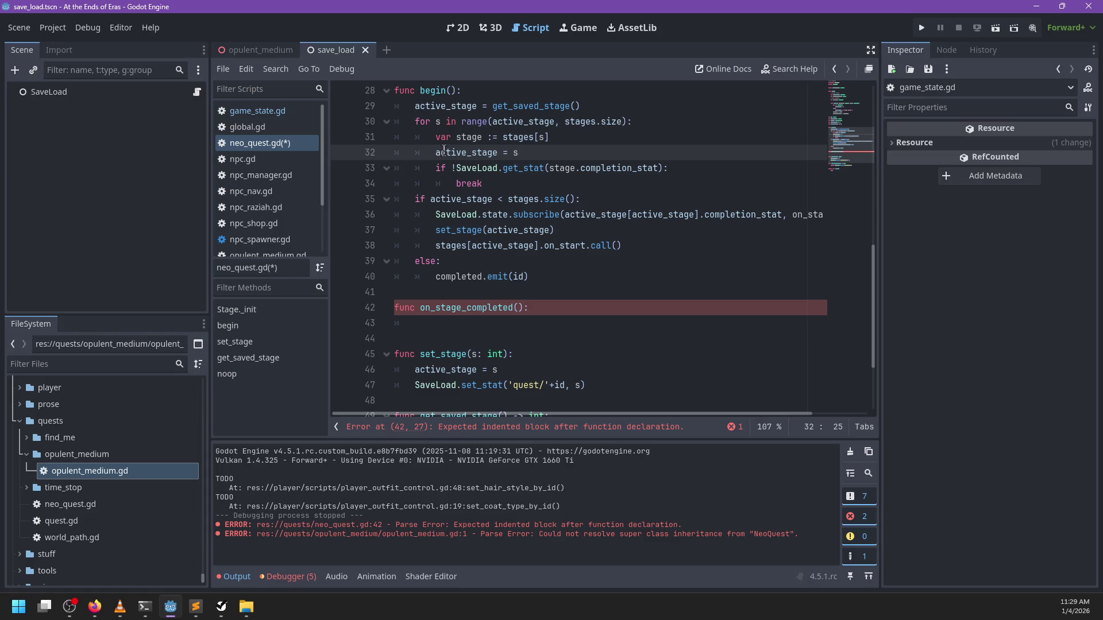
{"action": "key", "text": "alt+Up"}
{"action": "key", "text": "alt+Down"}
{"action": "key", "text": "alt+Down"}
{"action": "left_click", "coordinate": [436, 171]}
{"action": "key", "text": "Tab"}
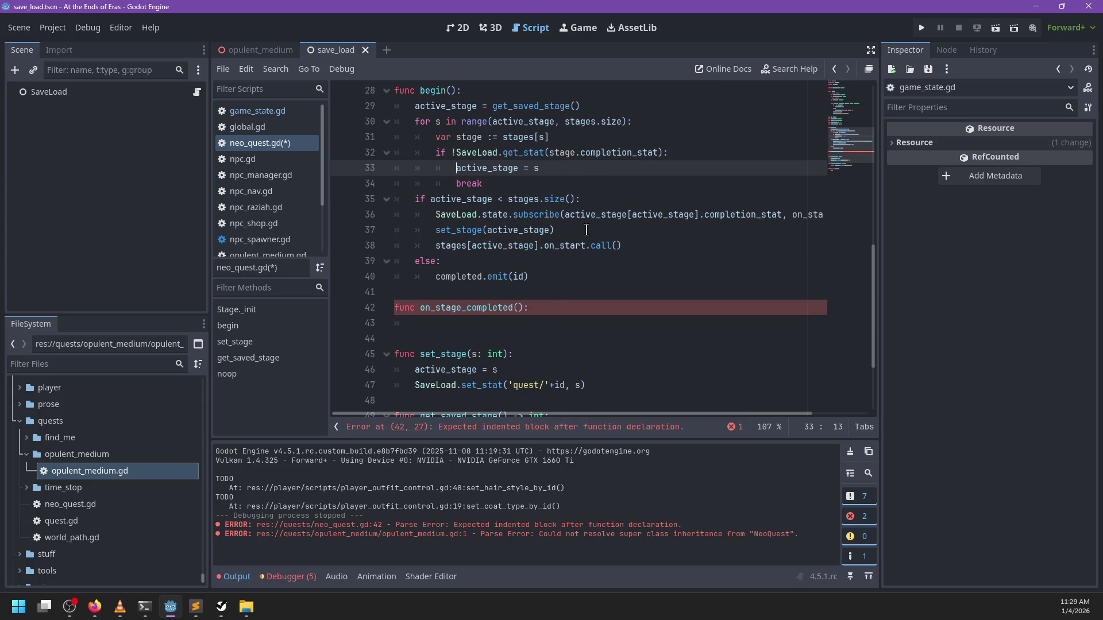
{"action": "left_click", "coordinate": [574, 169]}
{"action": "key", "text": "BackSpace"}
{"action": "key", "text": "BackSpace"}
{"action": "key", "text": "BackSpace"}
{"action": "type", "text": "tage(s)"}
Select the stage-search loop code in begin
{"action": "left_click", "coordinate": [510, 183]}
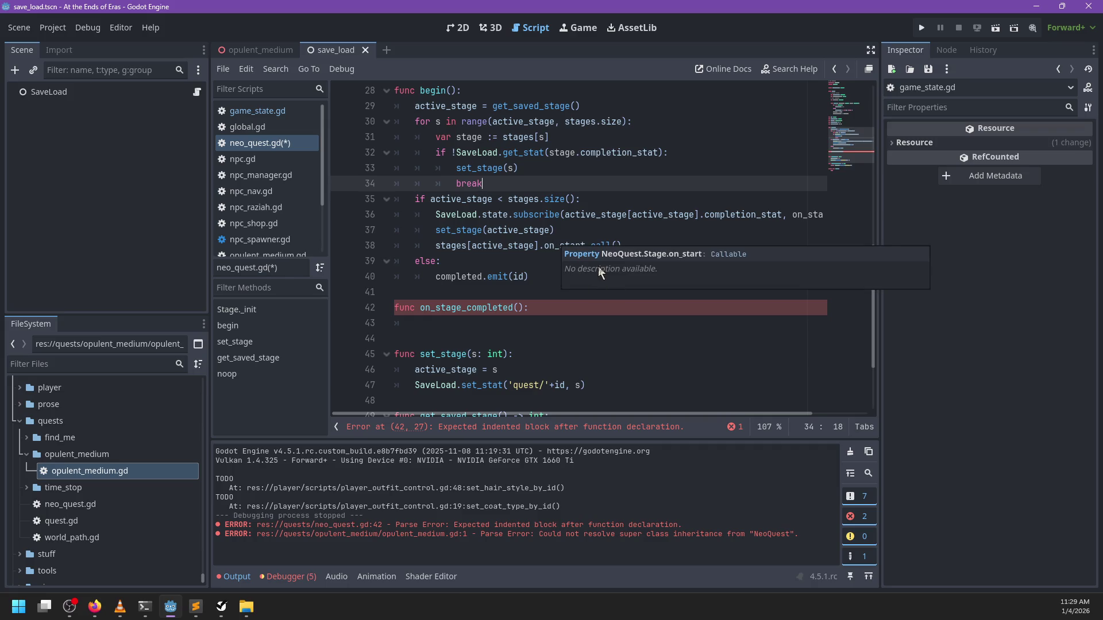
{"action": "left_click", "coordinate": [552, 297]}
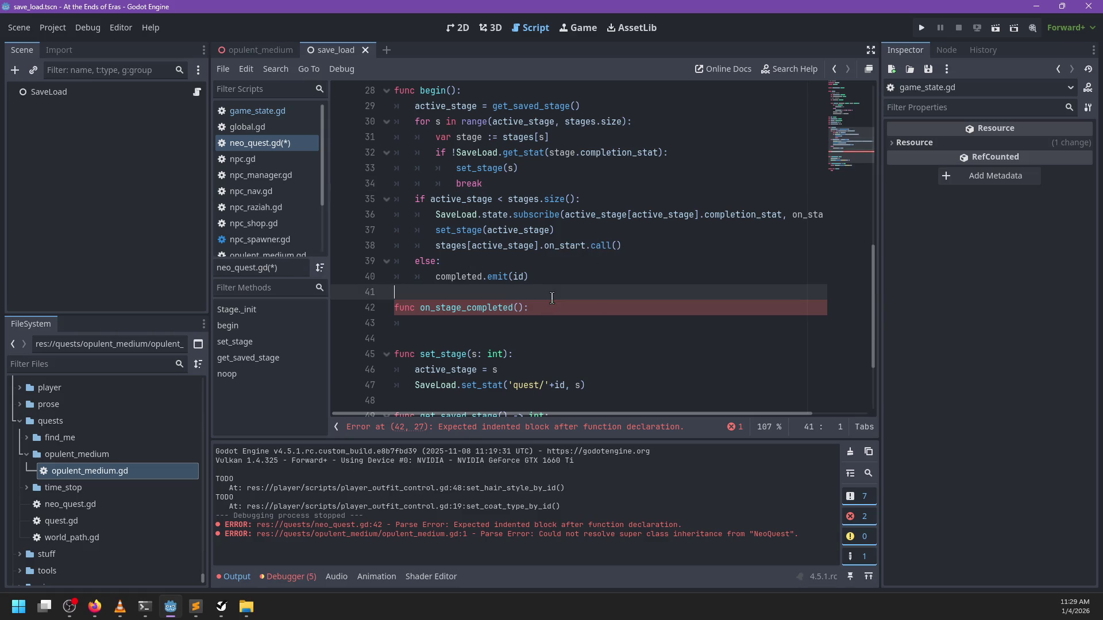
{"action": "left_click", "coordinate": [508, 323]}
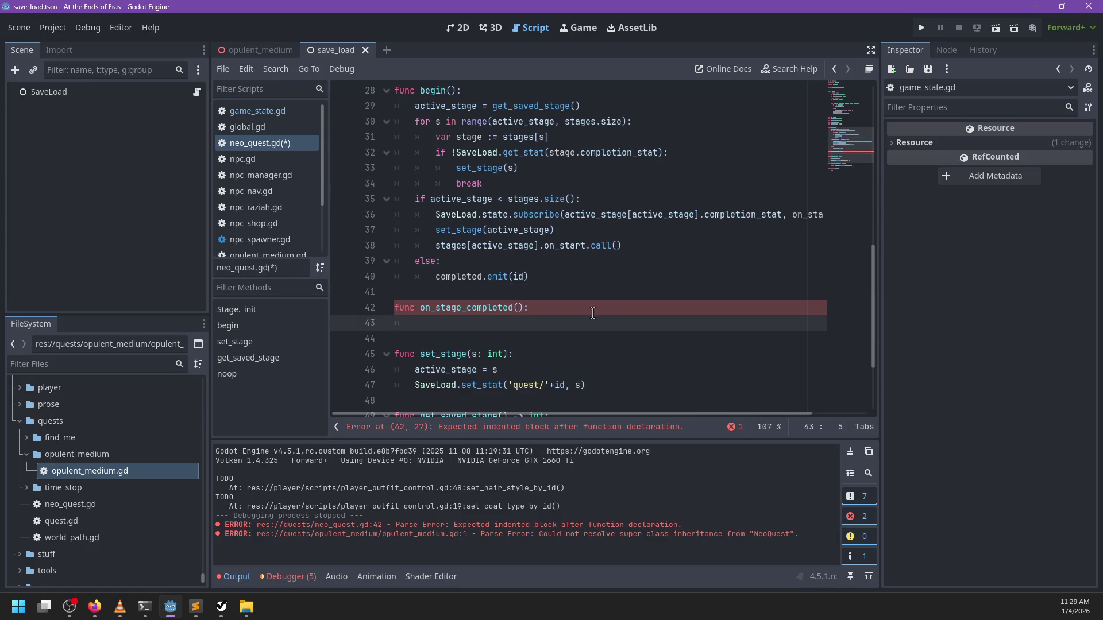
{"action": "mouse_move", "coordinate": [503, 183]}
{"action": "left_mouse_down"}
{"action": "mouse_move", "coordinate": [454, 136]}
{"action": "mouse_move", "coordinate": [491, 112]}
{"action": "mouse_move", "coordinate": [417, 119]}
{"action": "mouse_move", "coordinate": [493, 109]}
{"action": "left_mouse_up"}
{"action": "key", "text": "ctrl+c"}
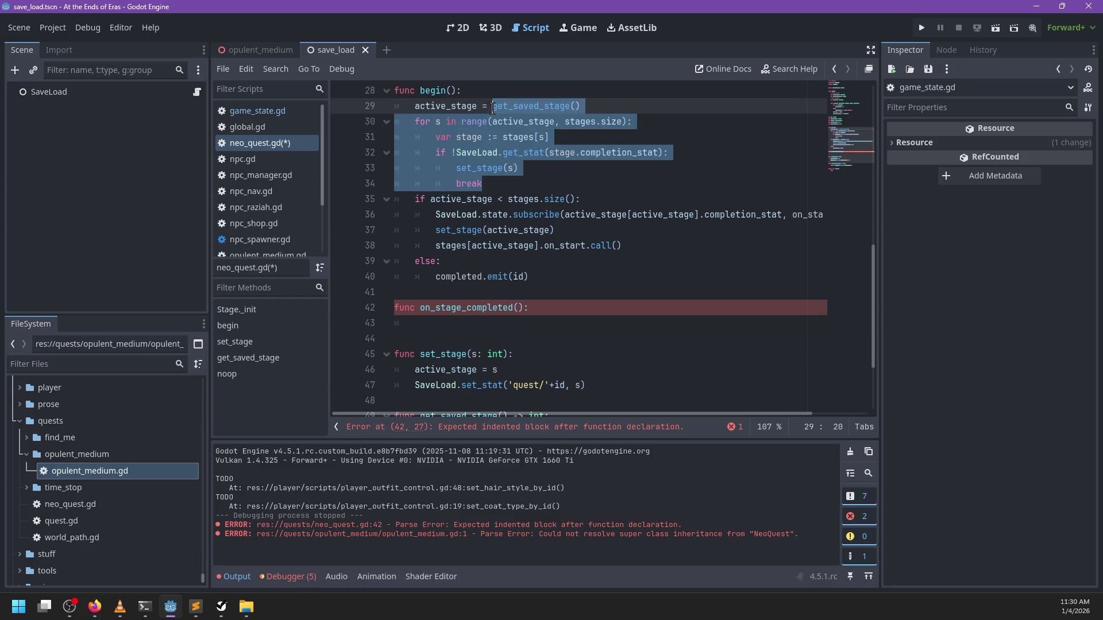
Replace the loop in begin with find_next_stage(get_saved_stage()) and add pass to on_stage_completed
{"action": "key", "text": "BackSpace"}
{"action": "type", "text": "find"}
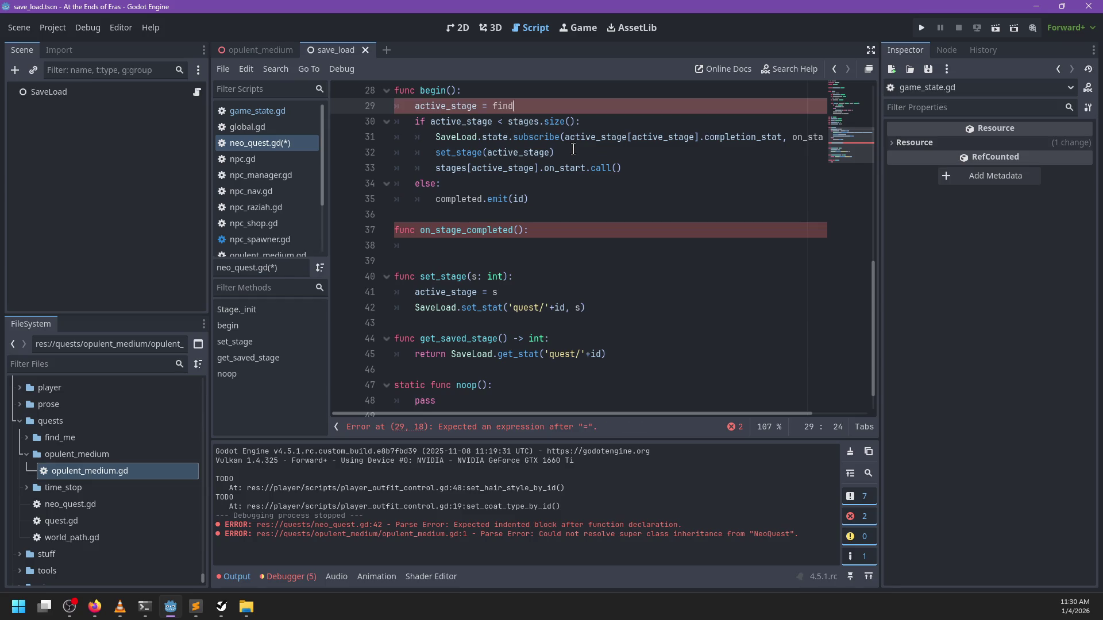
{"action": "type", "text": "_next_sta"}
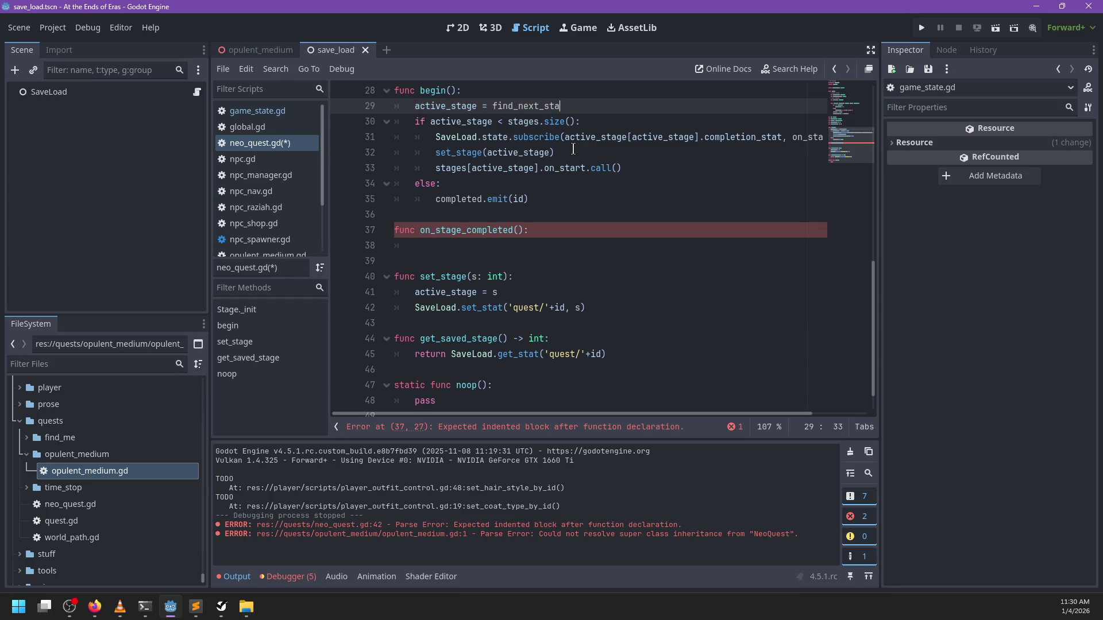
{"action": "type", "text": "ge(get_saved"}
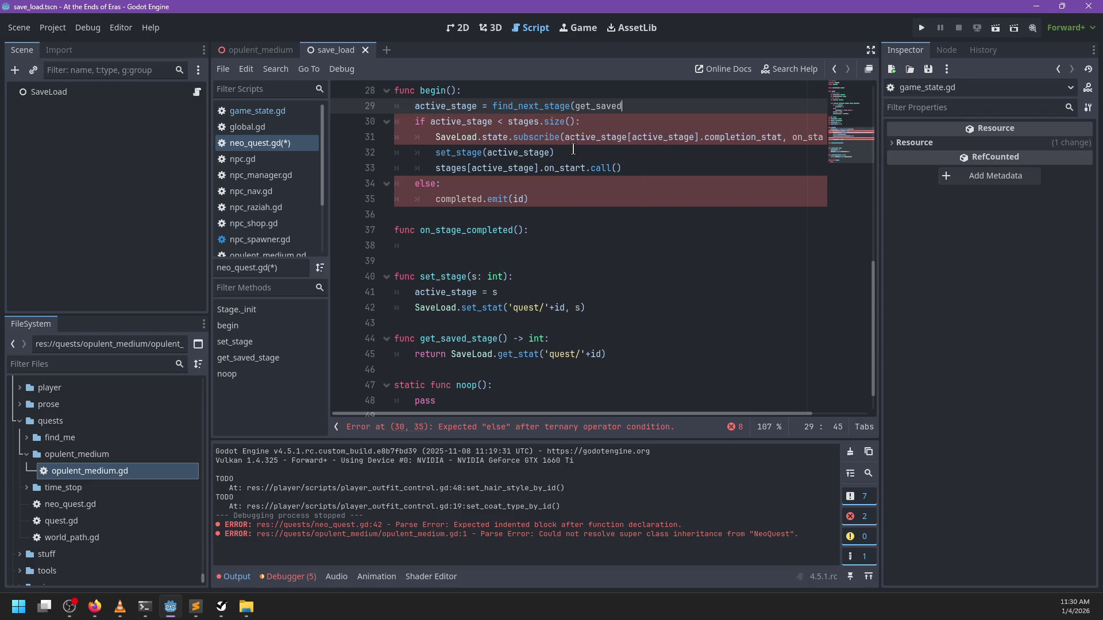
{"action": "type", "text": "_stage())"}
{"action": "left_click", "coordinate": [486, 245]}
{"action": "type", "text": "pass"}
Declare func find_next_stage(previous_stage: int) and paste the stage-search loop into it
{"action": "key", "text": "Return"}
{"action": "key", "text": "Return"}
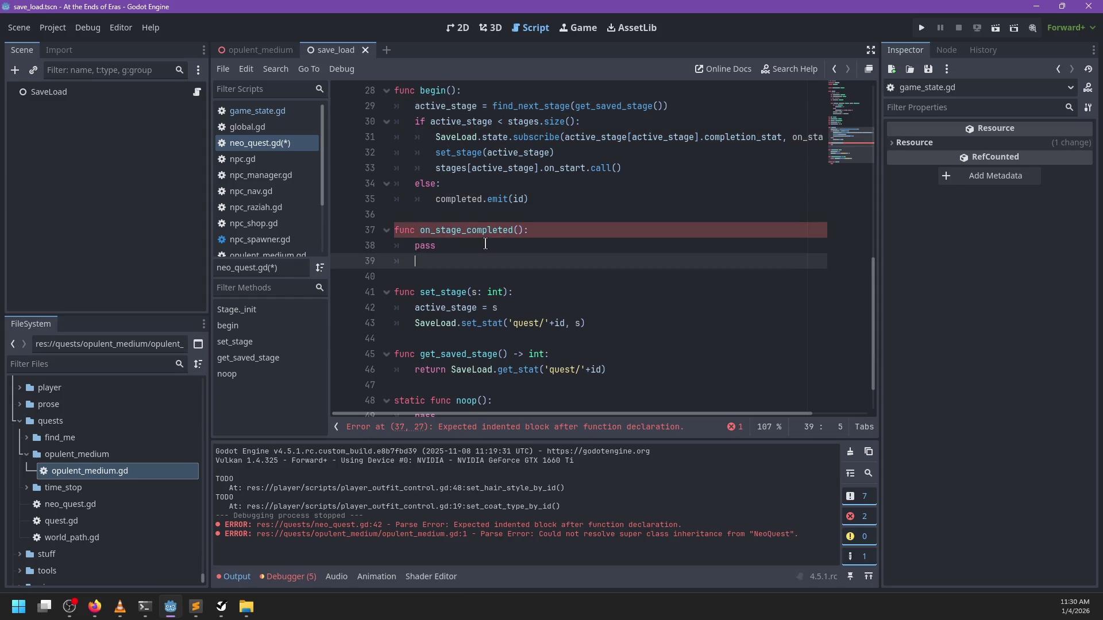
{"action": "type", "text": "find_next_"}
{"action": "key", "text": "Home"}
{"action": "type", "text": "func"}
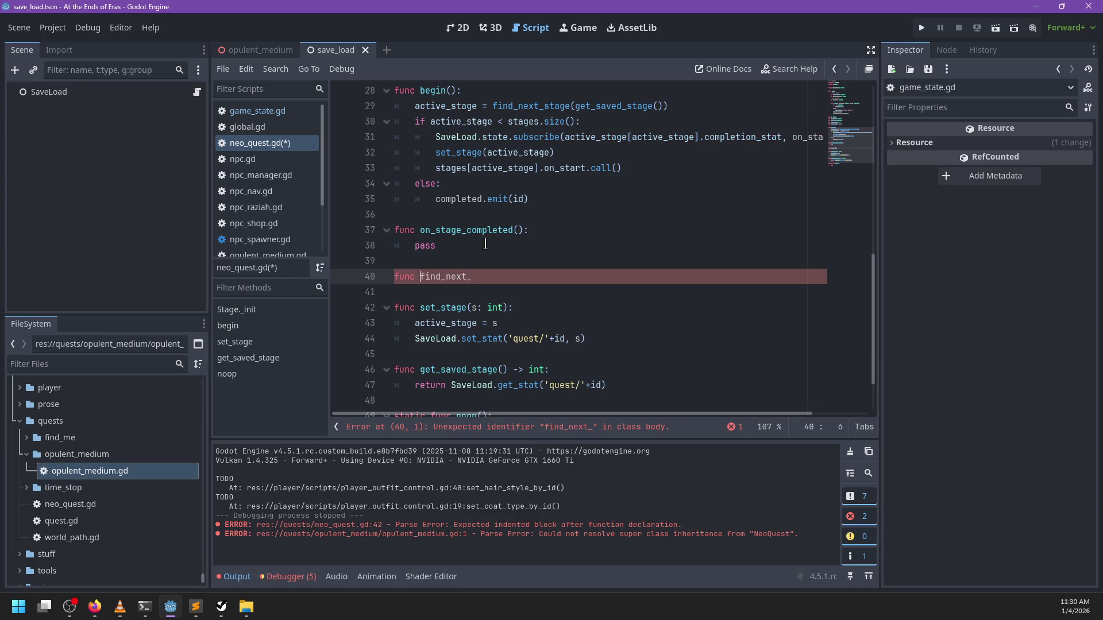
{"action": "key", "text": "End"}
{"action": "type", "text": "stage("}
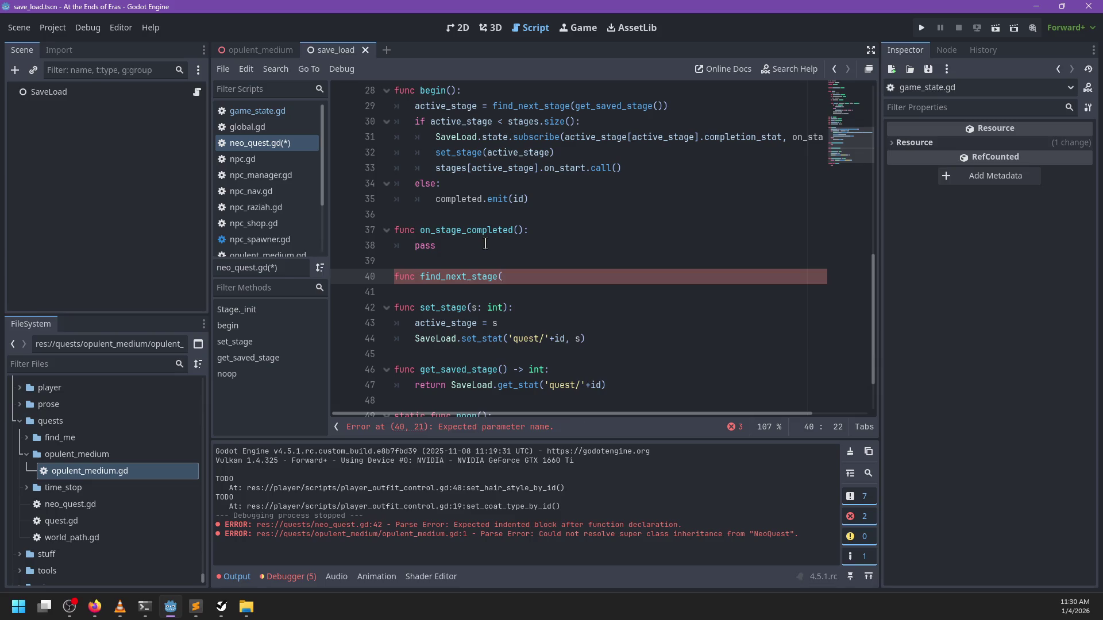
{"action": "type", "text": "previous_stag"}
{"action": "key", "text": "BackSpace"}
{"action": "type", "text": "int):"}
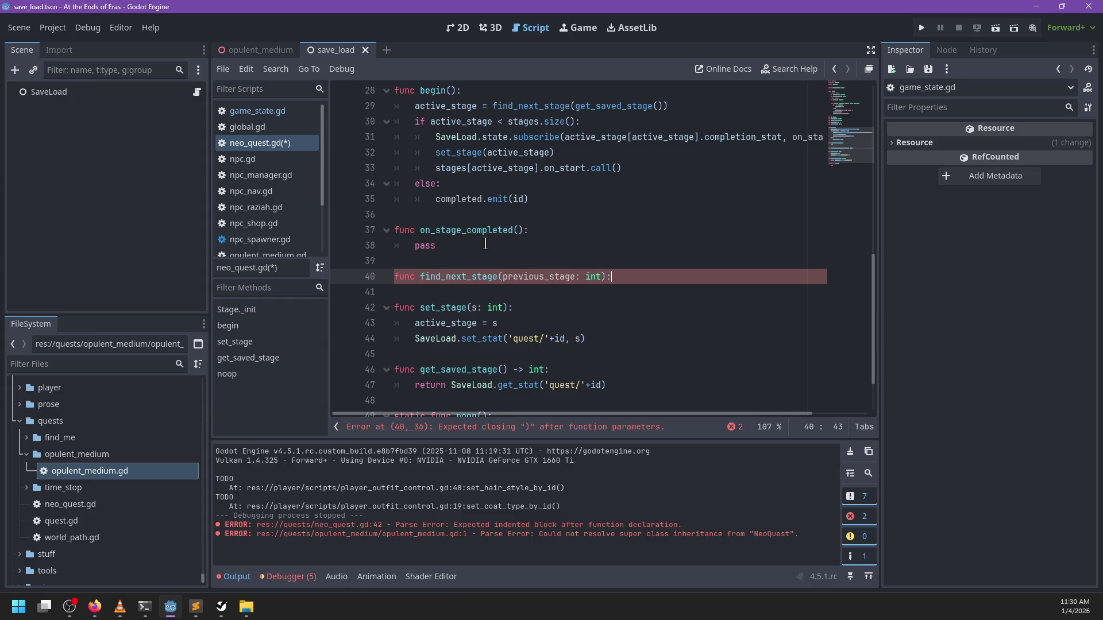
{"action": "key", "text": "Return"}
{"action": "key", "text": "ctrl+v"}
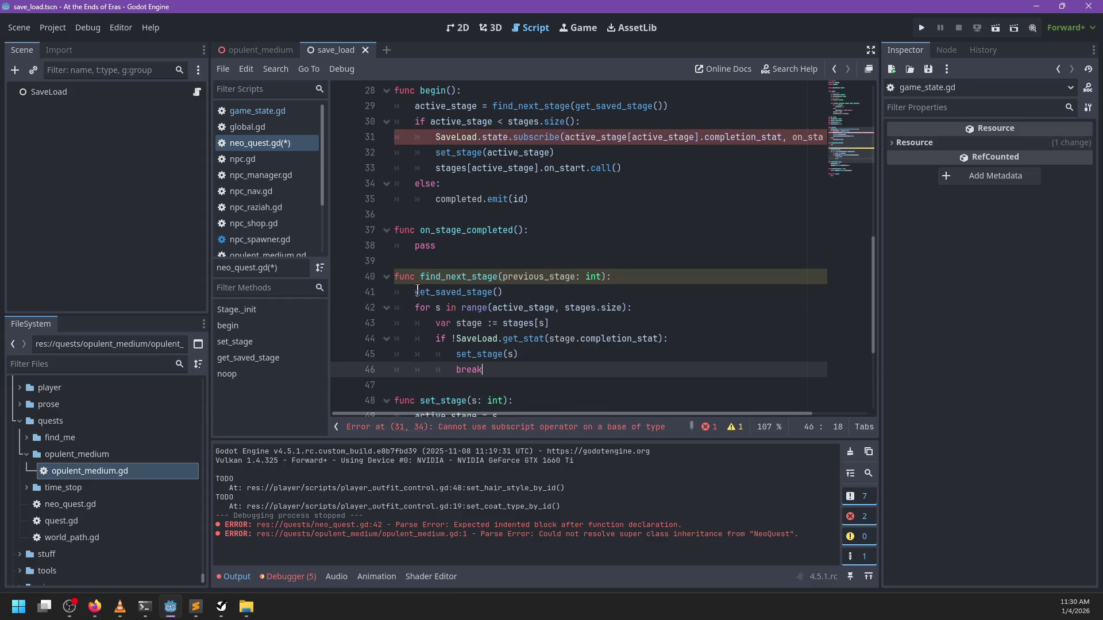
Delete the leftover get_saved_stage() line and use previous_stage in the range call
{"action": "left_click_drag", "start_coordinate": [415, 292], "coordinate": [591, 288]}
{"action": "key", "text": "BackSpace"}
{"action": "key", "text": "BackSpace"}
{"action": "key", "text": "BackSpace"}
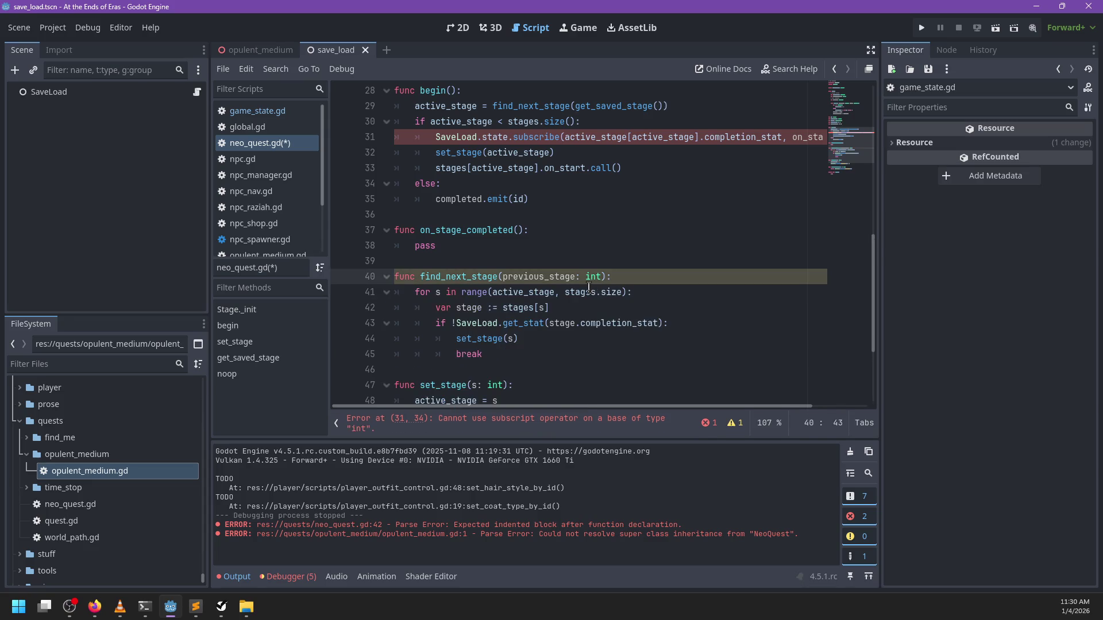
{"action": "double_click", "coordinate": [536, 277]}
{"action": "key", "text": "ctrl+c"}
{"action": "double_click", "coordinate": [520, 292]}
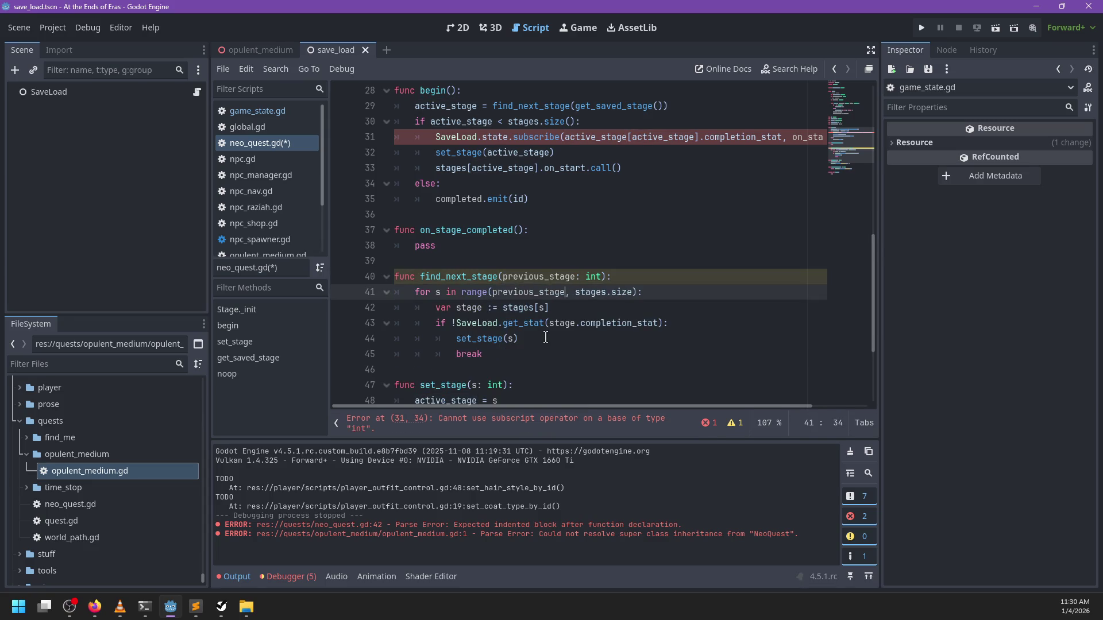
{"action": "key", "text": "ctrl+v"}
Replace the break and set_stage(s) call with return s
{"action": "left_click", "coordinate": [533, 355]}
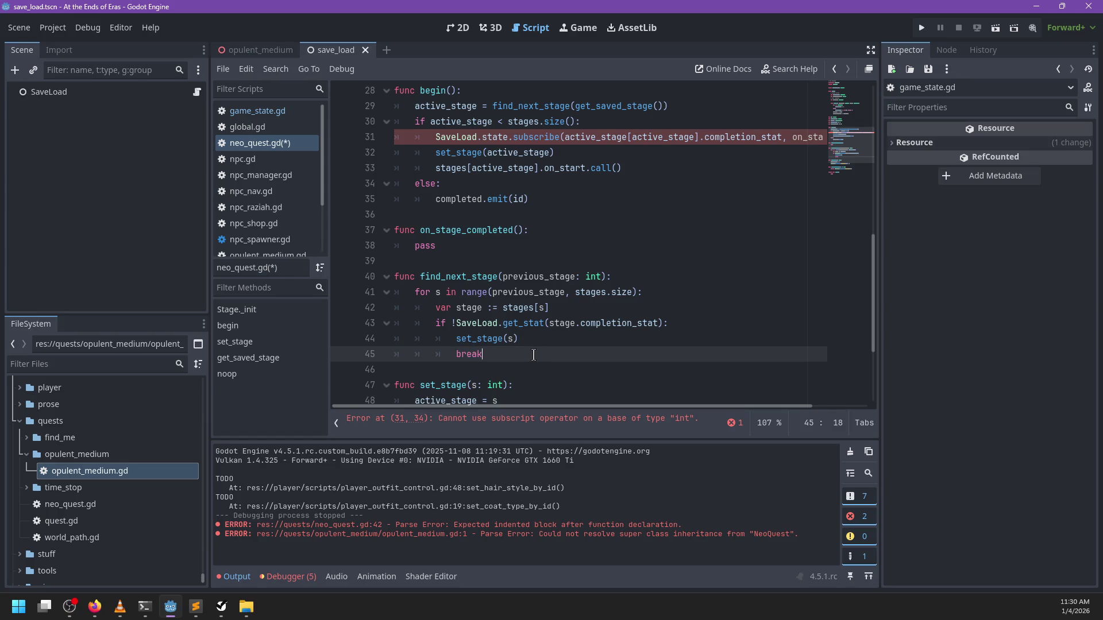
{"action": "key", "text": "ctrl+BackSpace"}
{"action": "key", "text": "Up"}
{"action": "key", "text": "ctrl+shift+Right"}
{"action": "key", "text": "ctrl+shift+Right"}
{"action": "type", "text": "retr"}
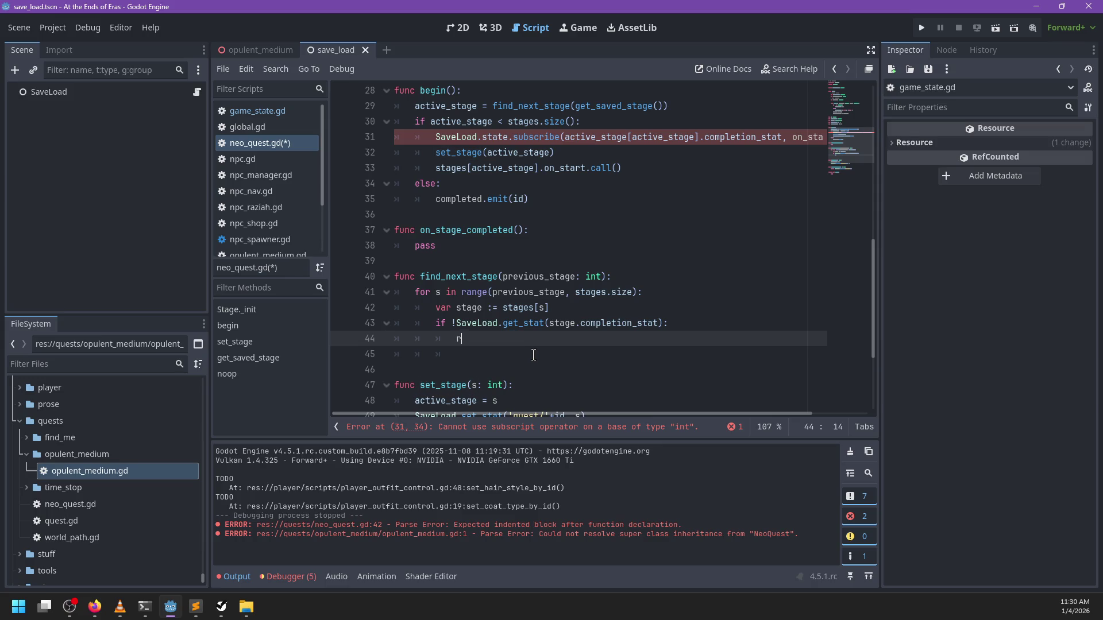
{"action": "key", "text": "BackSpace"}
{"action": "key", "text": "BackSpace"}
{"action": "key", "text": "BackSpace"}
{"action": "type", "text": "urn"}
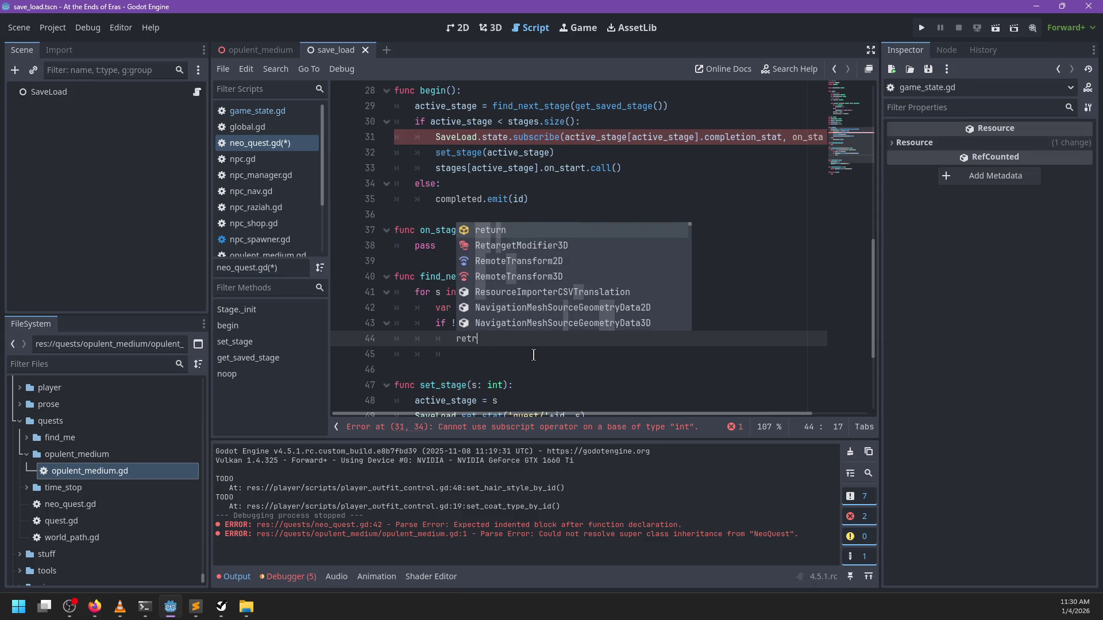
{"action": "type", "text": " s"}
{"action": "key", "text": "Escape"}
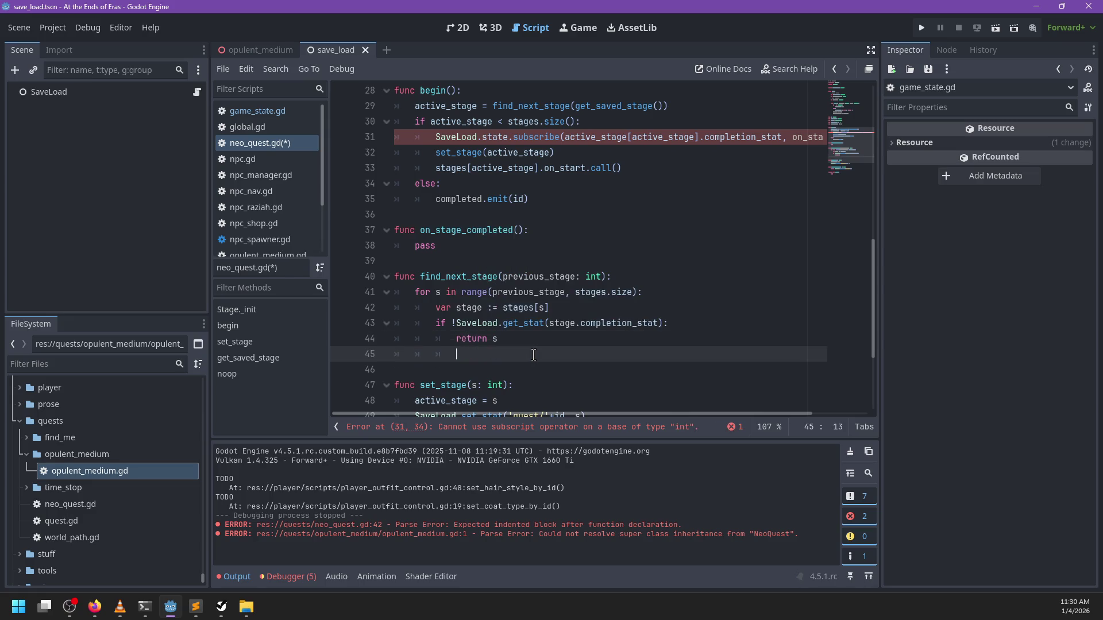
{"action": "key", "text": "Delete"}
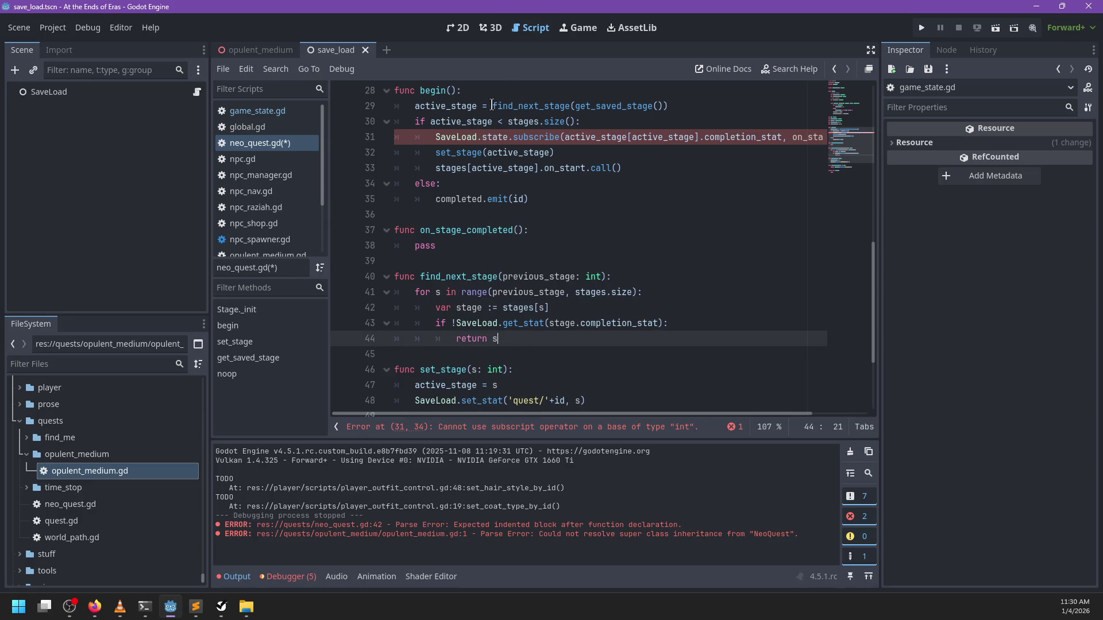
Make begin open with set_stage(find_next_stage(get_saved_stage()))
{"action": "left_click", "coordinate": [491, 106]}
{"action": "key", "text": "shift+Home"}
{"action": "type", "text": "set"}
{"action": "type", "text": "_stage("}
{"action": "key", "text": "End"}
{"action": "type", "text": ")"}
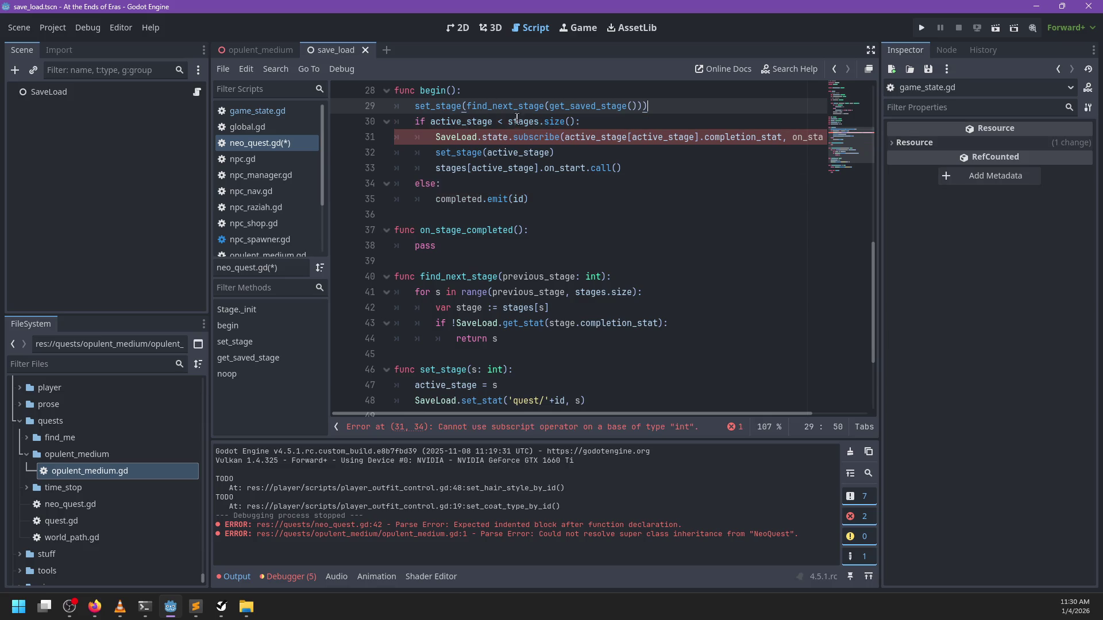
Change the subscribe call on line 31 to use stages[active_stage].completion_stat
{"action": "left_click_drag", "start_coordinate": [466, 107], "coordinate": [642, 110]}
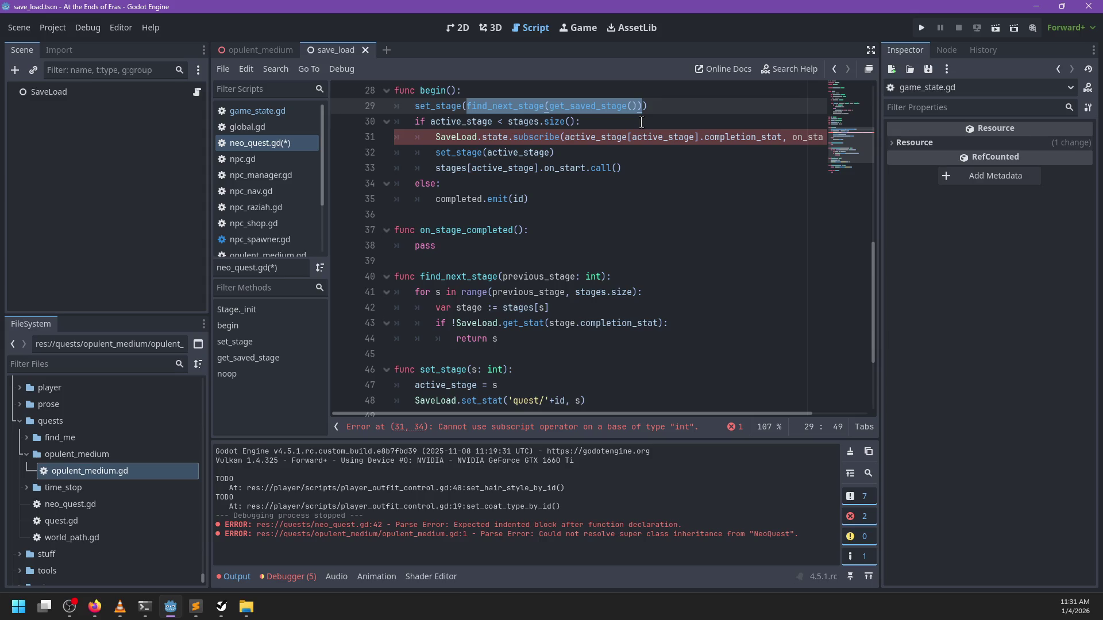
{"action": "double_click", "coordinate": [655, 136]}
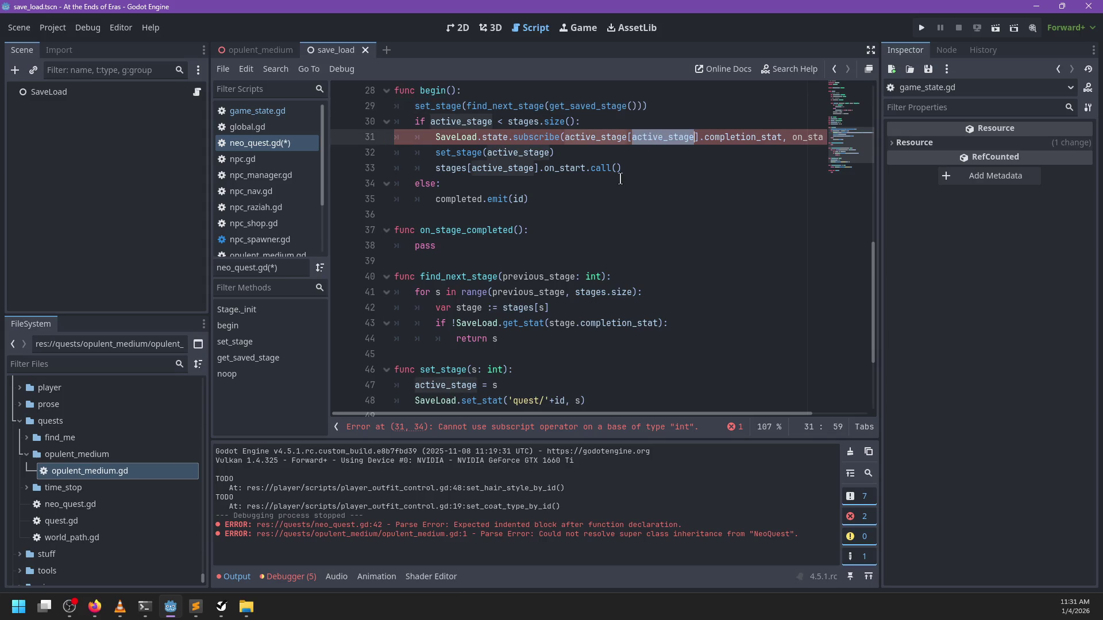
{"action": "scroll", "coordinate": [616, 181], "scroll_direction": "right", "scroll_amount": 2}
{"action": "scroll", "coordinate": [616, 181], "scroll_direction": "left", "scroll_amount": 2}
{"action": "double_click", "coordinate": [611, 137]}
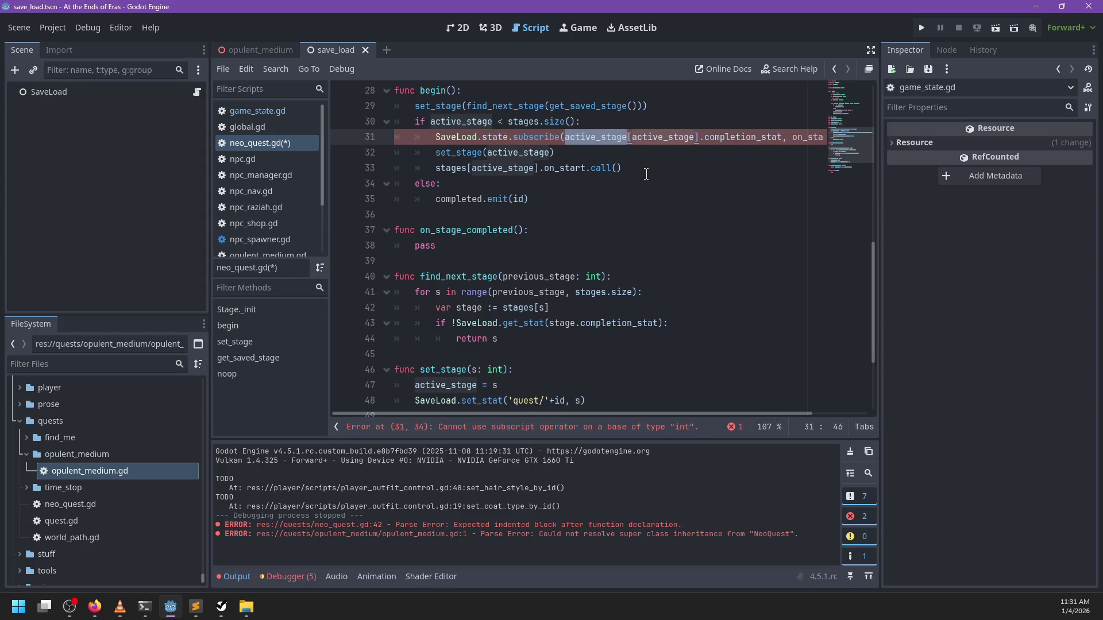
{"action": "type", "text": "stages"}
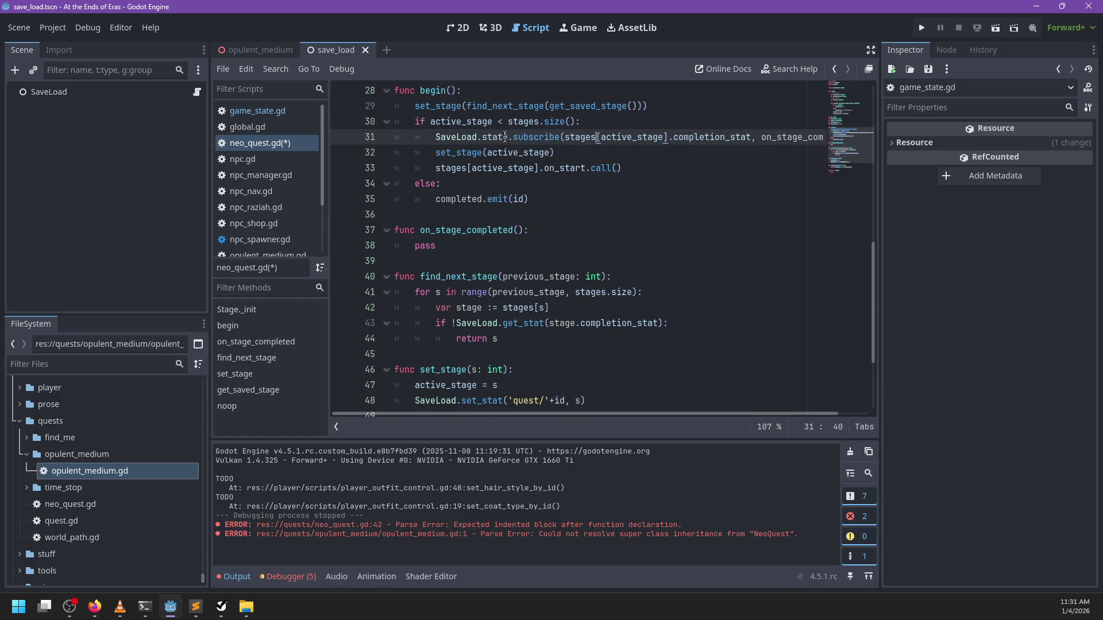
{"action": "type", "text": "e"}
Copy the subscribe statement over pass in on_stage_completed and change it to unsubscribe
{"action": "double_click", "coordinate": [530, 136]}
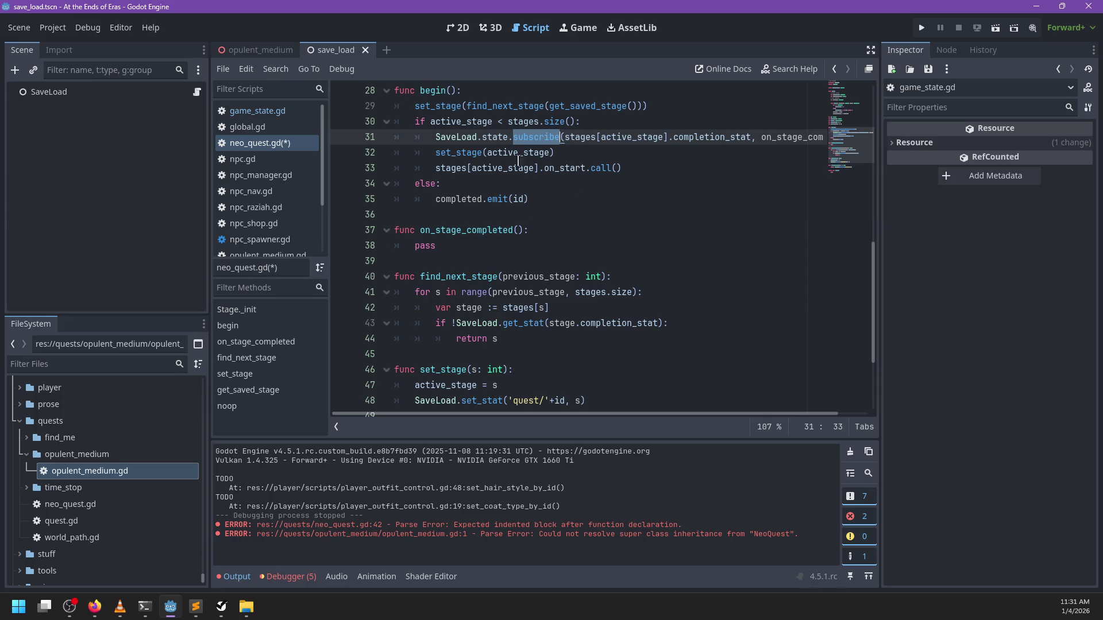
{"action": "mouse_move", "coordinate": [427, 137]}
{"action": "left_mouse_down"}
{"action": "mouse_move", "coordinate": [838, 131]}
{"action": "mouse_move", "coordinate": [826, 141]}
{"action": "left_mouse_up"}
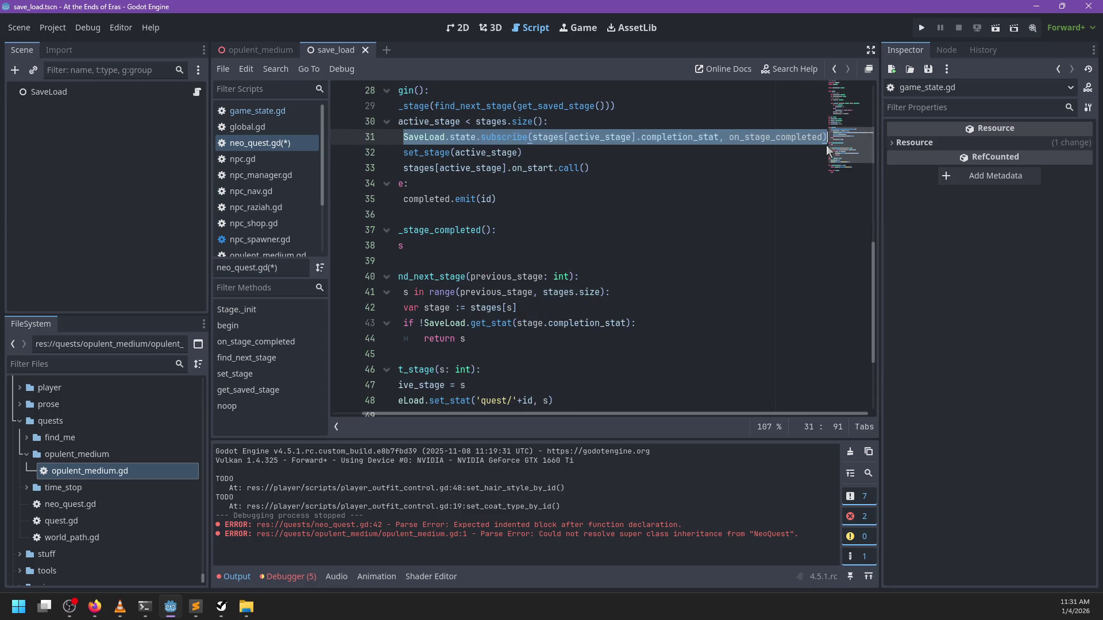
{"action": "key", "text": "ctrl+c"}
{"action": "left_click", "coordinate": [451, 249]}
{"action": "key", "text": "shift+Home"}
{"action": "key", "text": "ctrl+v"}
{"action": "type", "text": "un"}
{"action": "scroll", "coordinate": [563, 257], "scroll_direction": "left", "scroll_amount": 2}
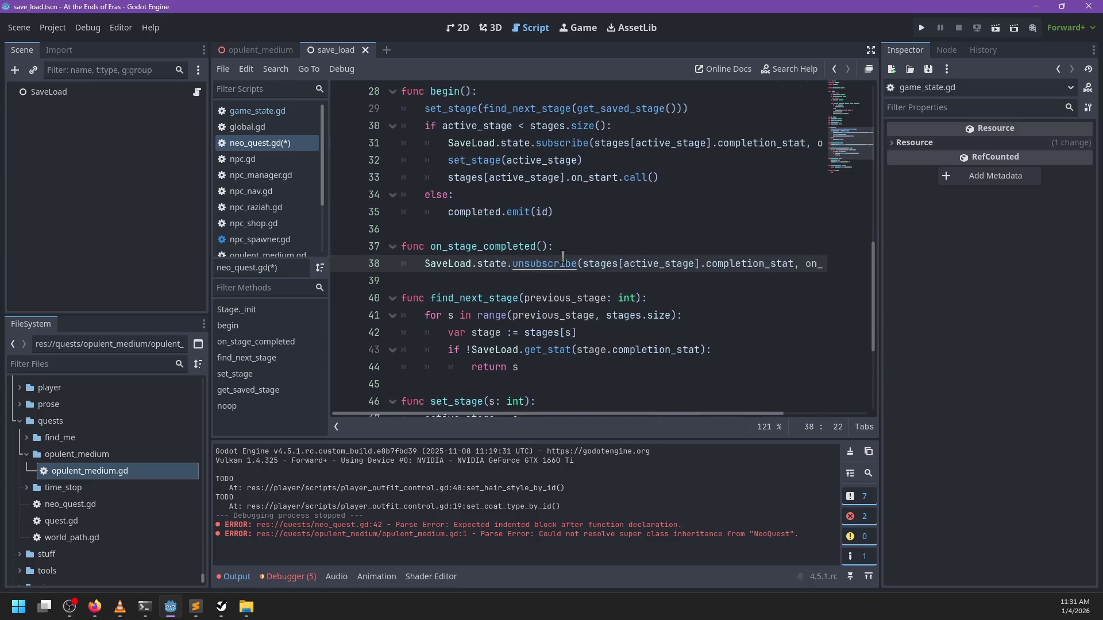
{"action": "scroll", "coordinate": [502, 230], "scroll_direction": "up", "scroll_amount": 3}
{"action": "scroll", "coordinate": [497, 238], "scroll_direction": "down", "scroll_amount": 1}
Rename the begin function to _start(prev_stage: int)
{"action": "left_click", "coordinate": [426, 183]}
{"action": "left_click", "coordinate": [471, 170]}
{"action": "key", "text": "Down"}
{"action": "key", "text": "ctrl+Right"}
{"action": "key", "text": "ctrl+shift+Right"}
{"action": "key", "text": "Delete"}
{"action": "type", "text": "_start"}
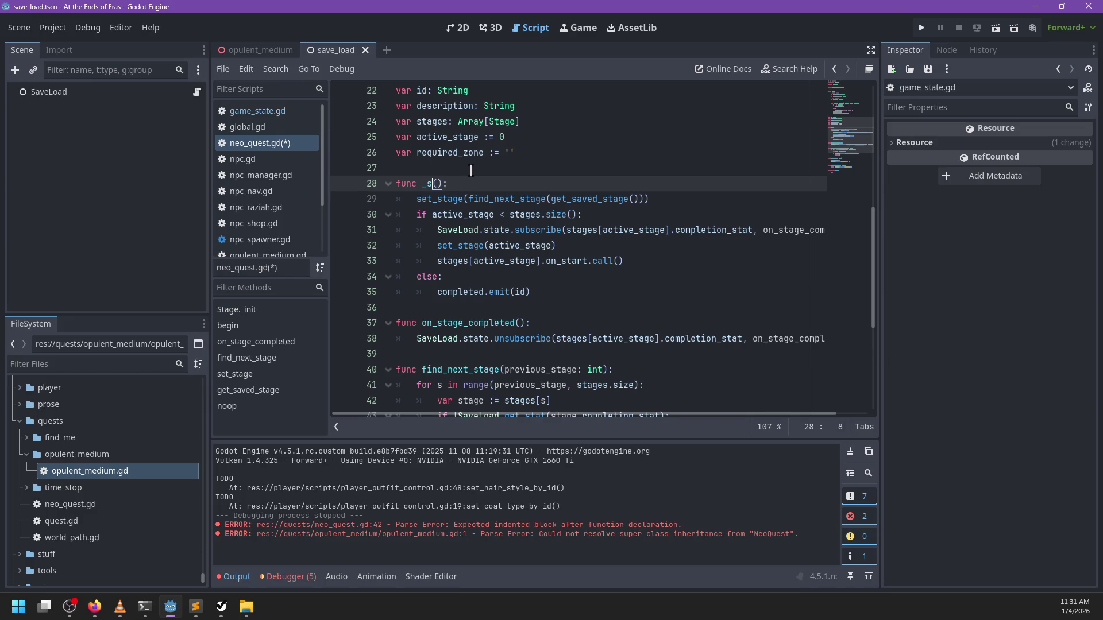
{"action": "key", "text": "Right"}
{"action": "type", "text": "prev"}
{"action": "type", "text": "_stage: "}
{"action": "type", "text": "i"}
{"action": "key", "text": "Return"}
Add a new func begin() above it that calls _start(get_saved_stage())
{"action": "key", "text": "Up"}
{"action": "key", "text": "Return"}
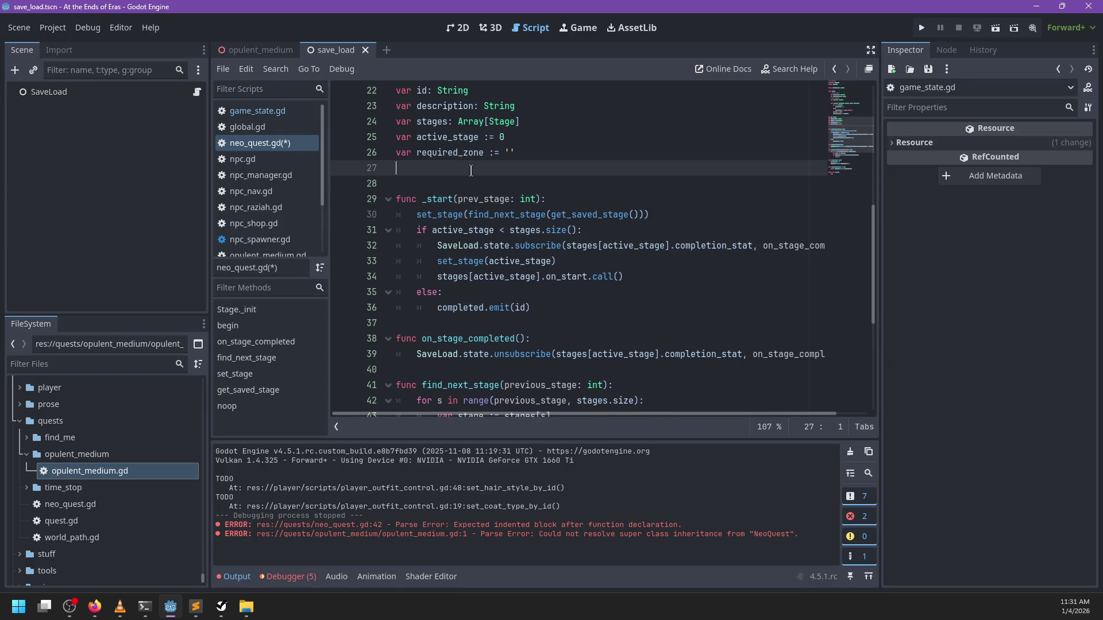
{"action": "key", "text": "Up"}
{"action": "key", "text": "Return"}
{"action": "type", "text": "func begin():"}
{"action": "key", "text": "Return"}
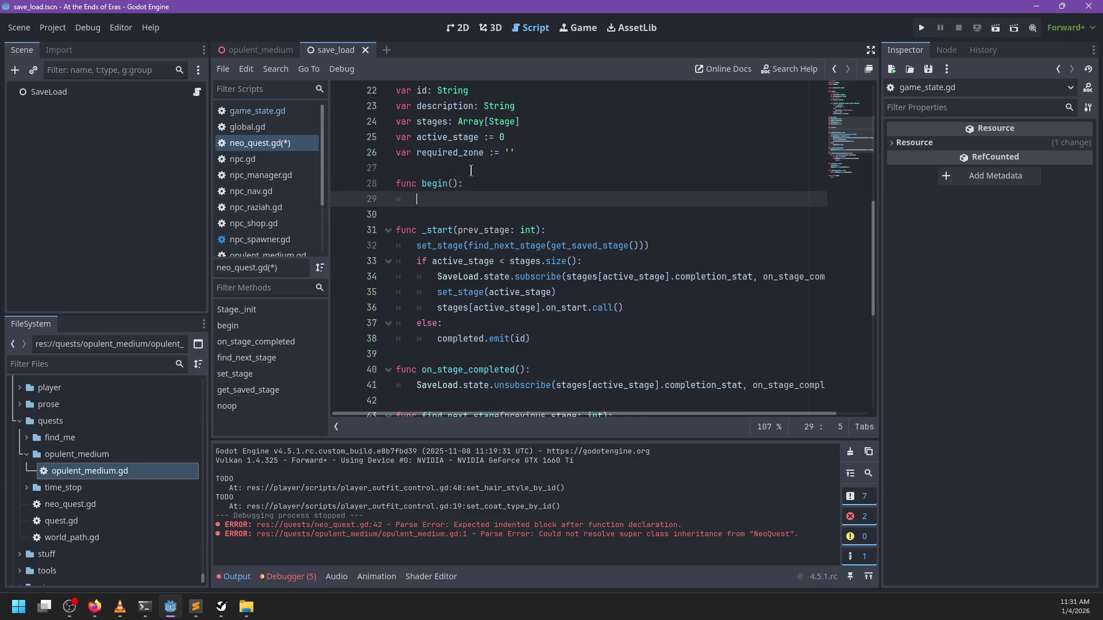
{"action": "type", "text": "start(g"}
{"action": "type", "text": "et_sav"}
{"action": "key", "text": "Return"}
Pass prev_stage instead of get_saved_stage() to find_next_stage inside _start
{"action": "left_click_drag", "start_coordinate": [549, 245], "coordinate": [638, 250]}
{"action": "type", "text": "prev_s"}
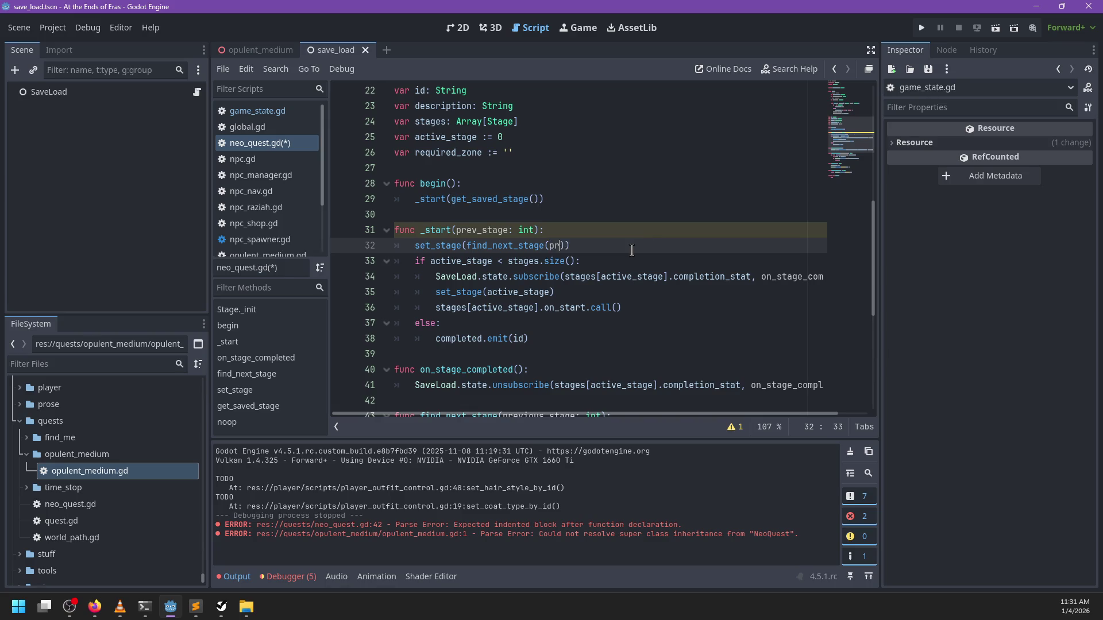
{"action": "key", "text": "Return"}
Call _start(active_stage) after the unsubscribe in on_stage_completed and save neo_quest.gd
{"action": "scroll", "coordinate": [617, 255], "scroll_direction": "down", "scroll_amount": 1}
{"action": "scroll", "coordinate": [545, 317], "scroll_direction": "down", "scroll_amount": 1}
{"action": "left_click", "coordinate": [514, 296]}
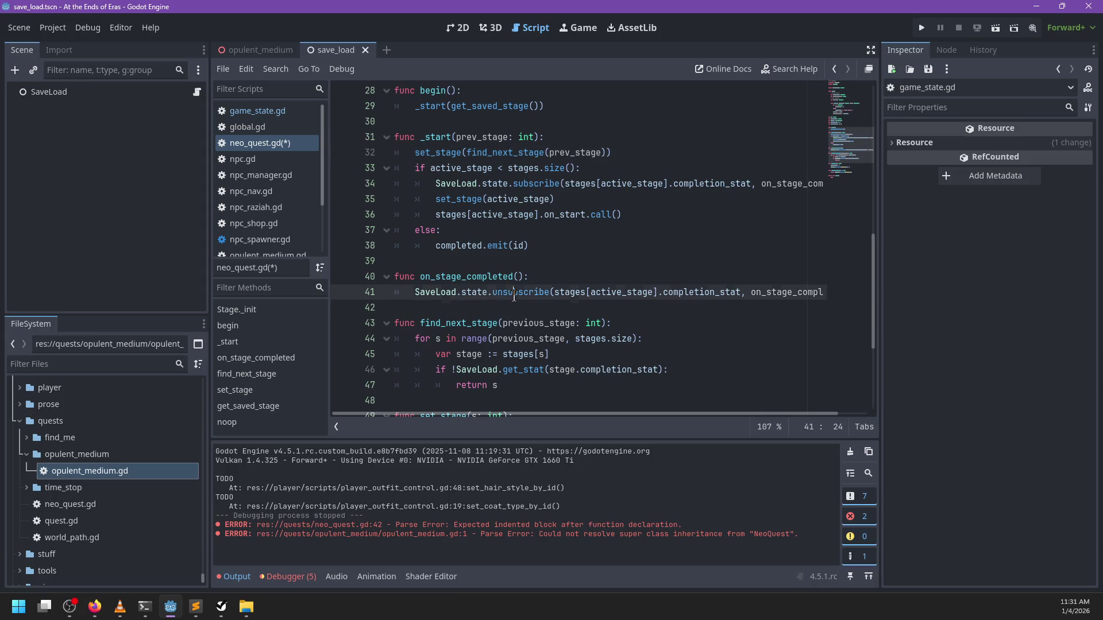
{"action": "key", "text": "ctrl+Return"}
{"action": "type", "text": "_start("}
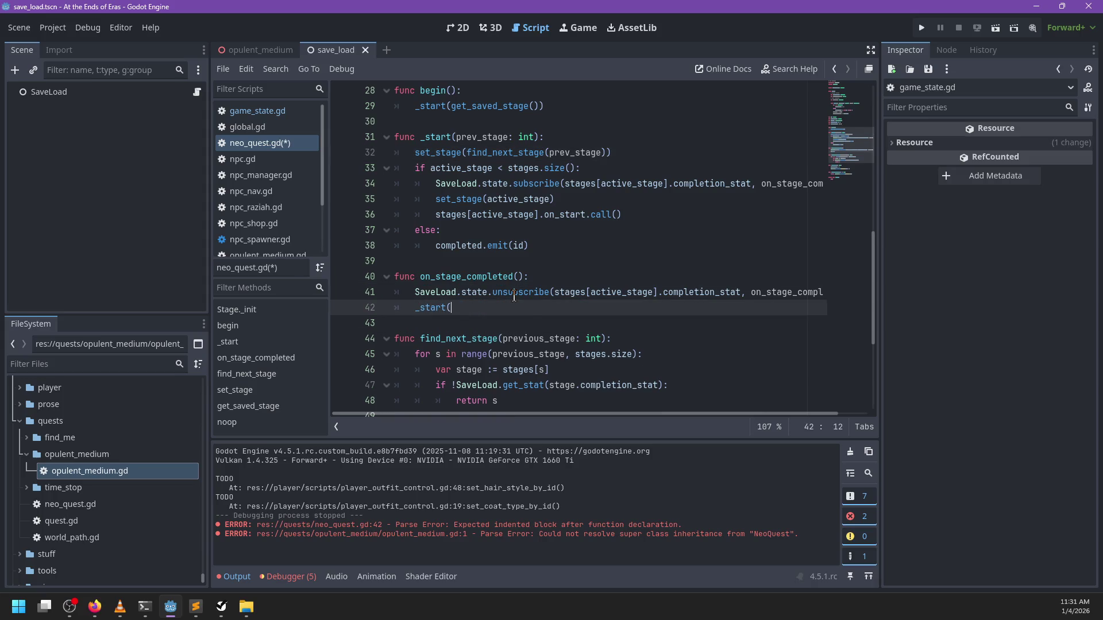
{"action": "type", "text": "active_stage)"}
{"action": "key", "text": "ctrl+s"}
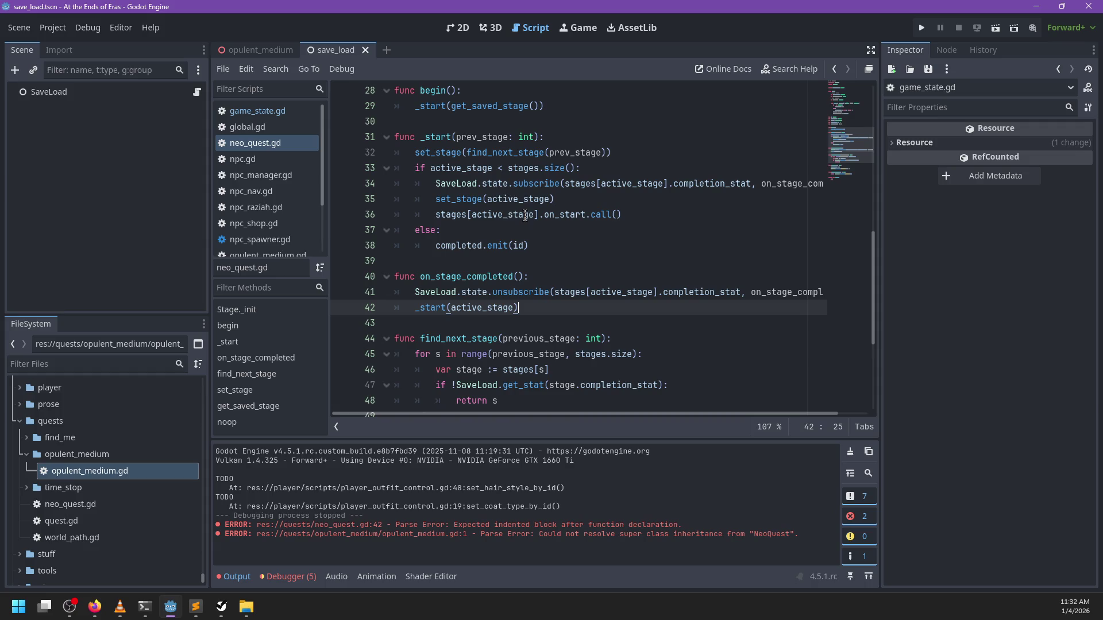
{"action": "double_click", "coordinate": [524, 183]}
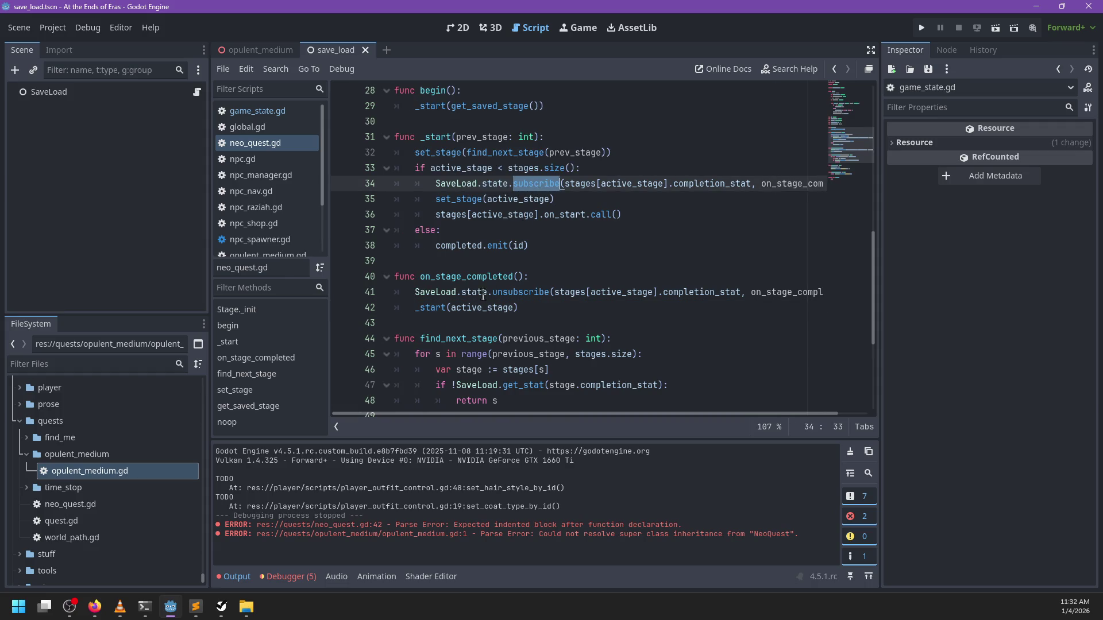
{"action": "double_click", "coordinate": [513, 293]}
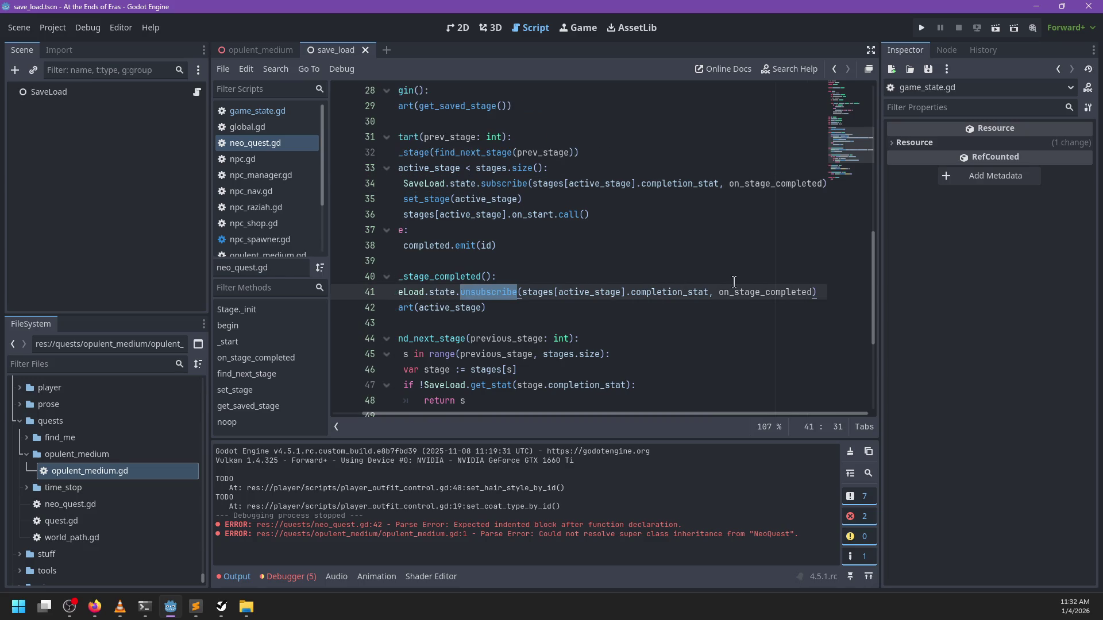
{"action": "mouse_move", "coordinate": [654, 299]}
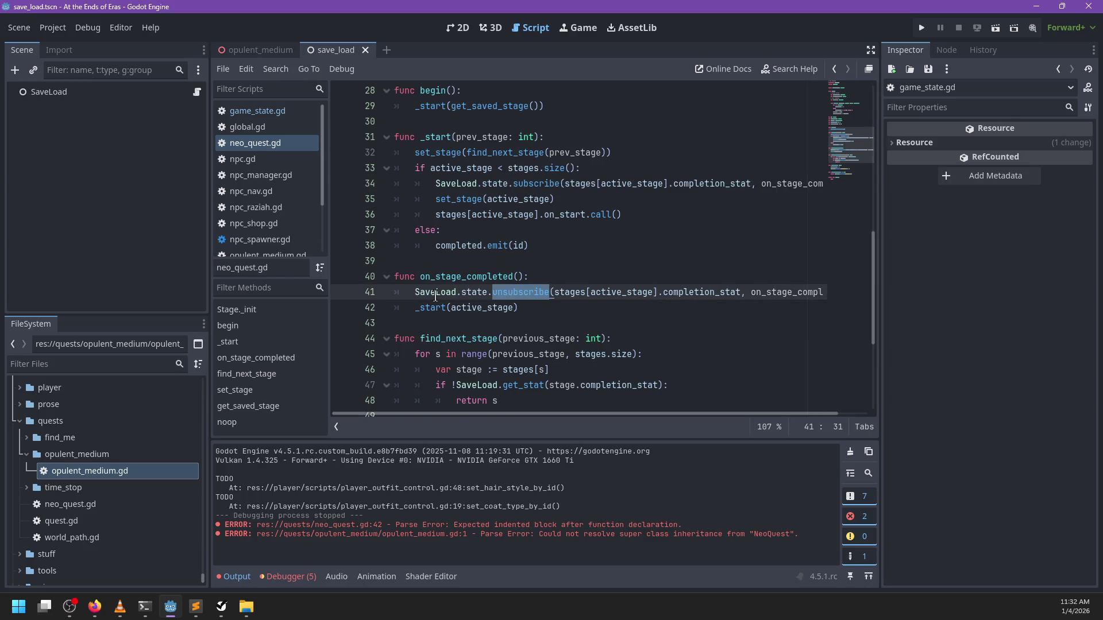
{"action": "double_click", "coordinate": [485, 309]}
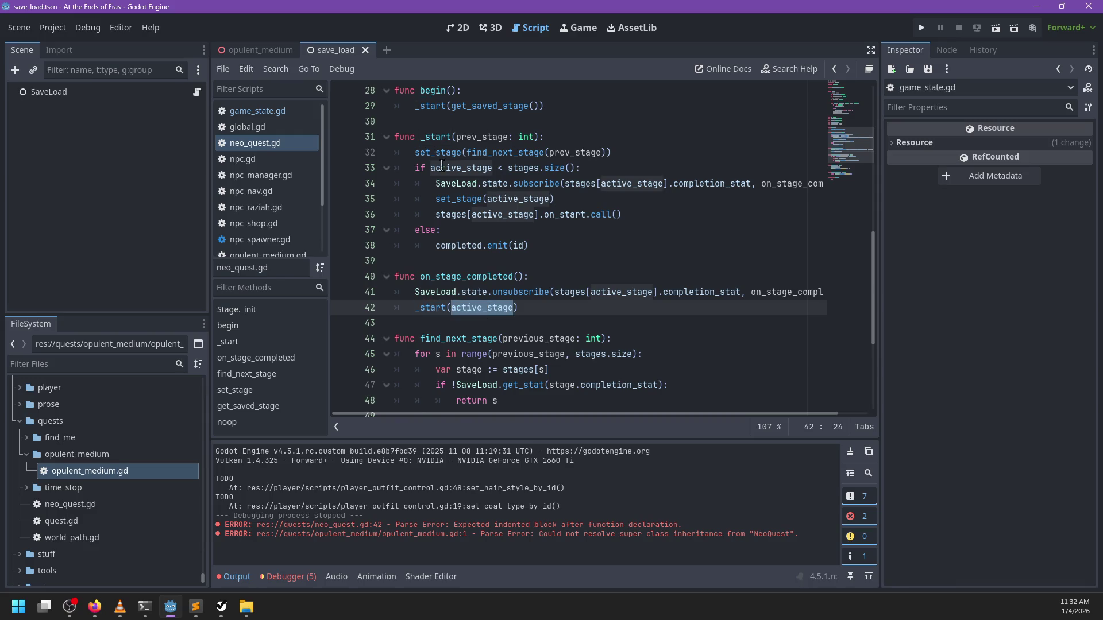
{"action": "scroll", "coordinate": [533, 268], "scroll_direction": "down", "scroll_amount": 2}
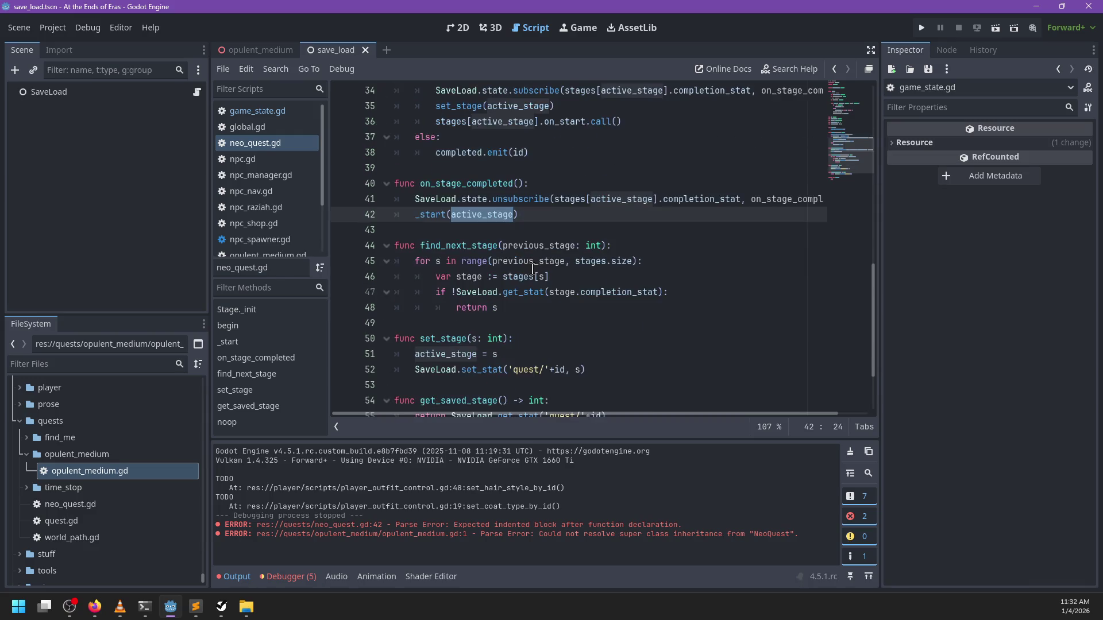
{"action": "mouse_move", "coordinate": [545, 310]}
{"action": "left_mouse_down"}
{"action": "mouse_move", "coordinate": [440, 292]}
{"action": "mouse_move", "coordinate": [417, 261]}
{"action": "left_mouse_up"}
{"action": "left_click", "coordinate": [526, 294]}
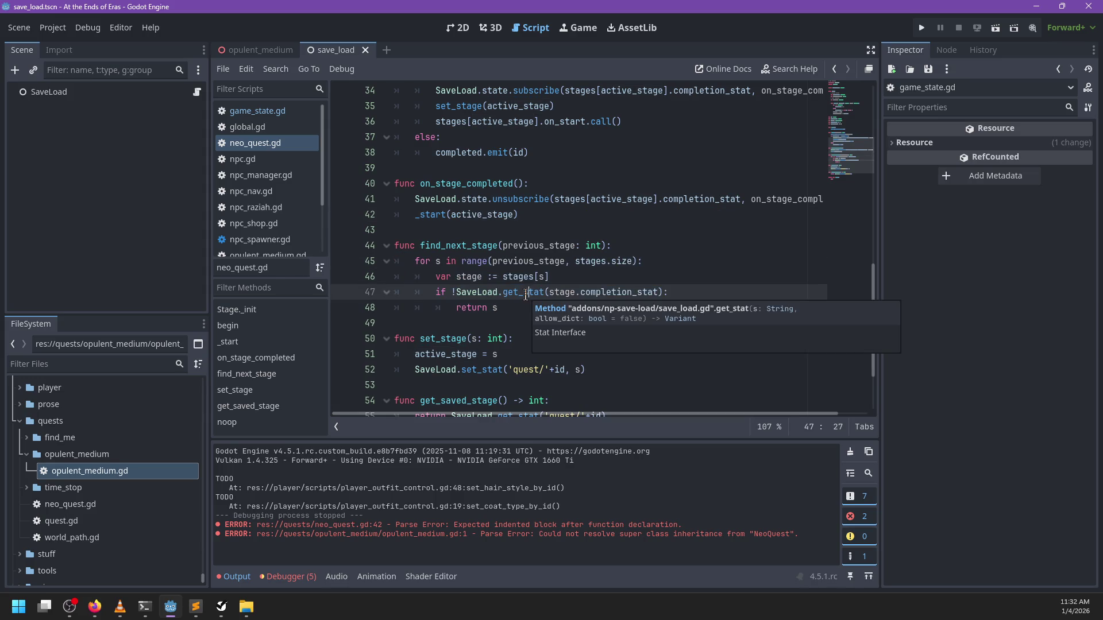
{"action": "key", "text": "Down"}
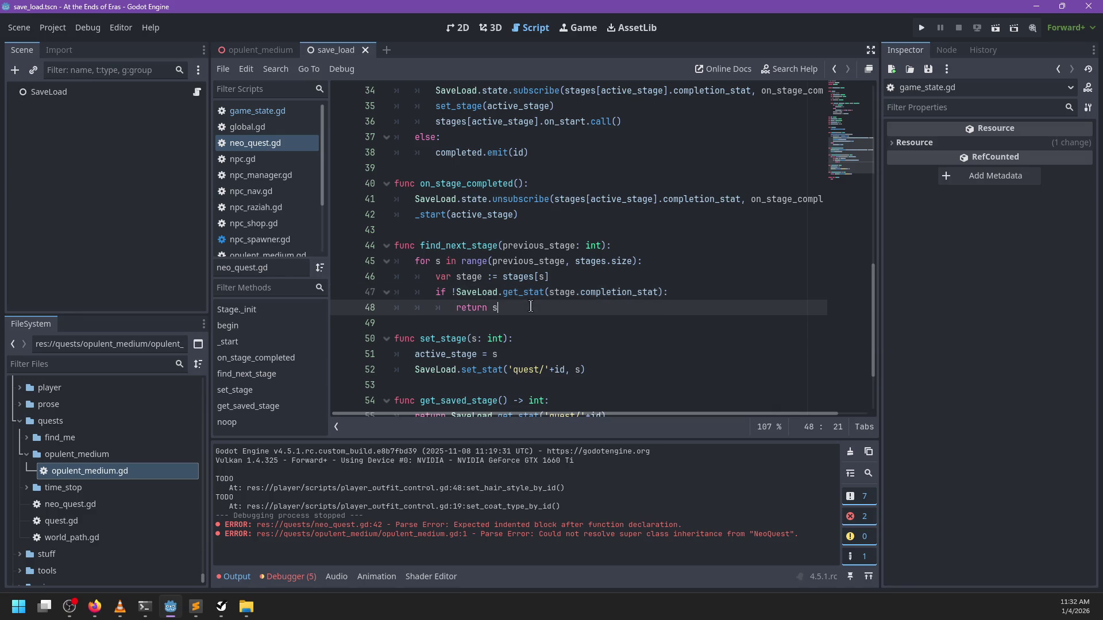
{"action": "scroll", "coordinate": [521, 325], "scroll_direction": "up", "scroll_amount": 1}
{"action": "scroll", "coordinate": [464, 163], "scroll_direction": "up", "scroll_amount": 2}
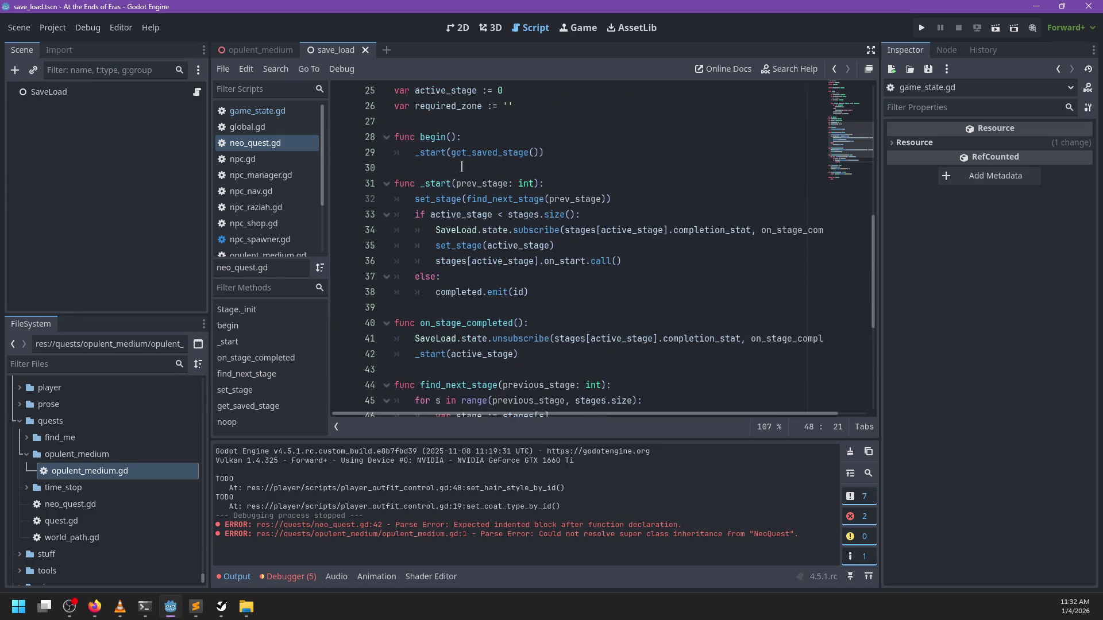
{"action": "left_click", "coordinate": [627, 259]}
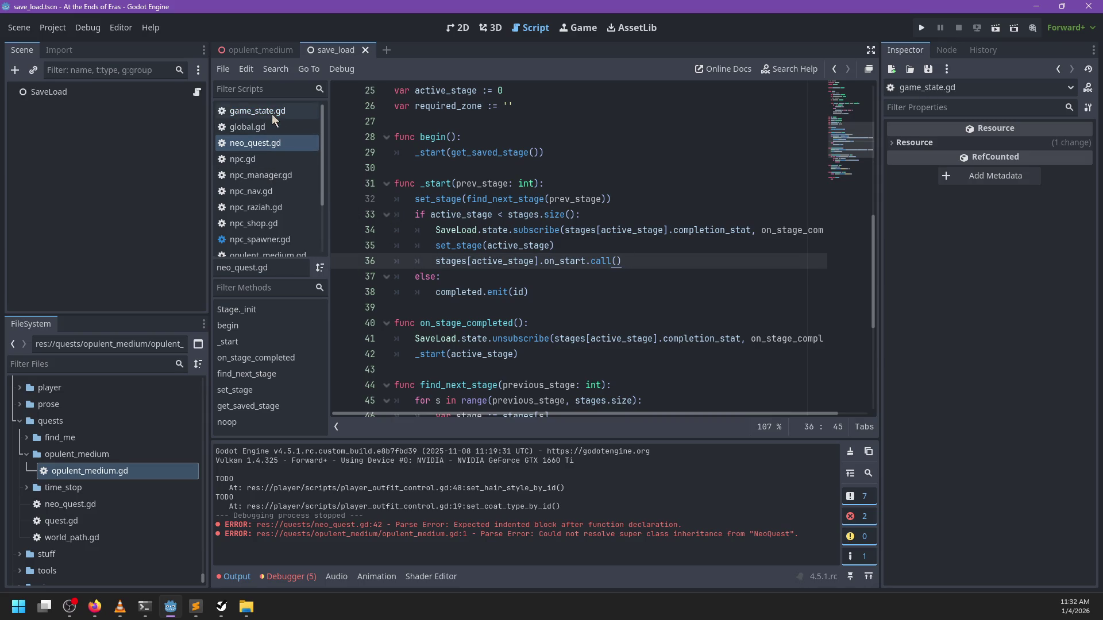
{"action": "left_click", "coordinate": [276, 207]}
{"action": "scroll", "coordinate": [598, 182], "scroll_direction": "up", "scroll_amount": 15}
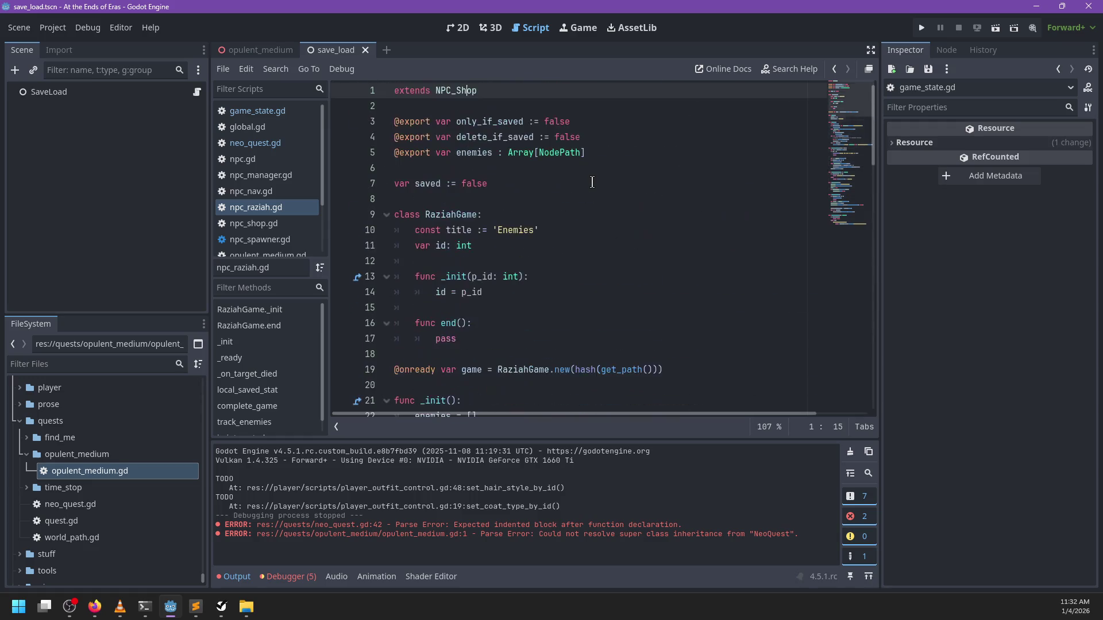
{"action": "scroll", "coordinate": [593, 182], "scroll_direction": "down", "scroll_amount": 20}
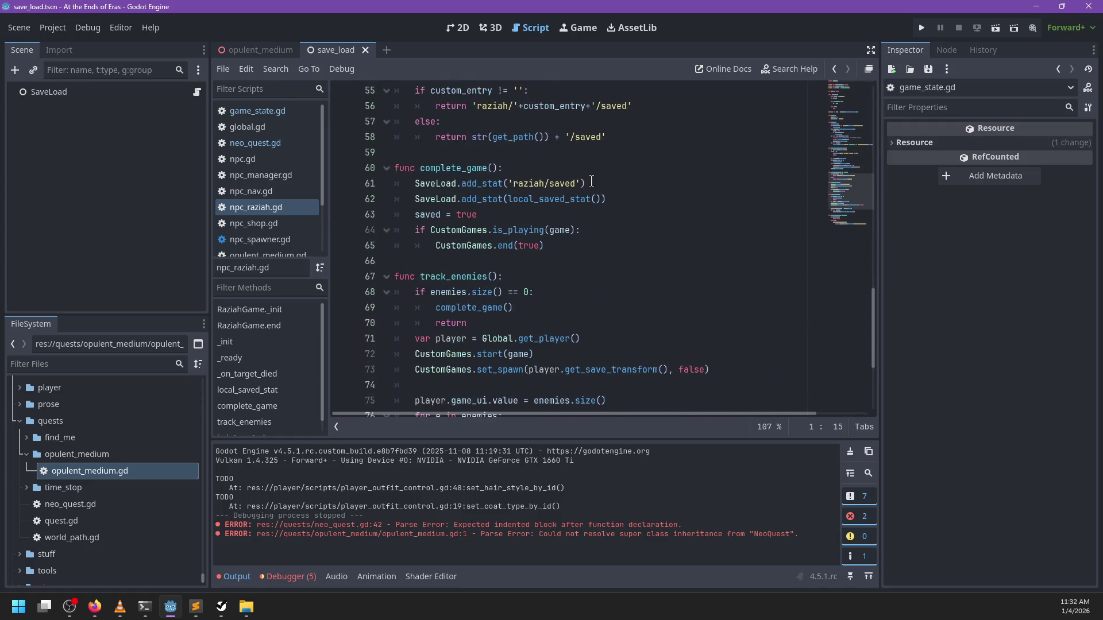
{"action": "left_click", "coordinate": [295, 142]}
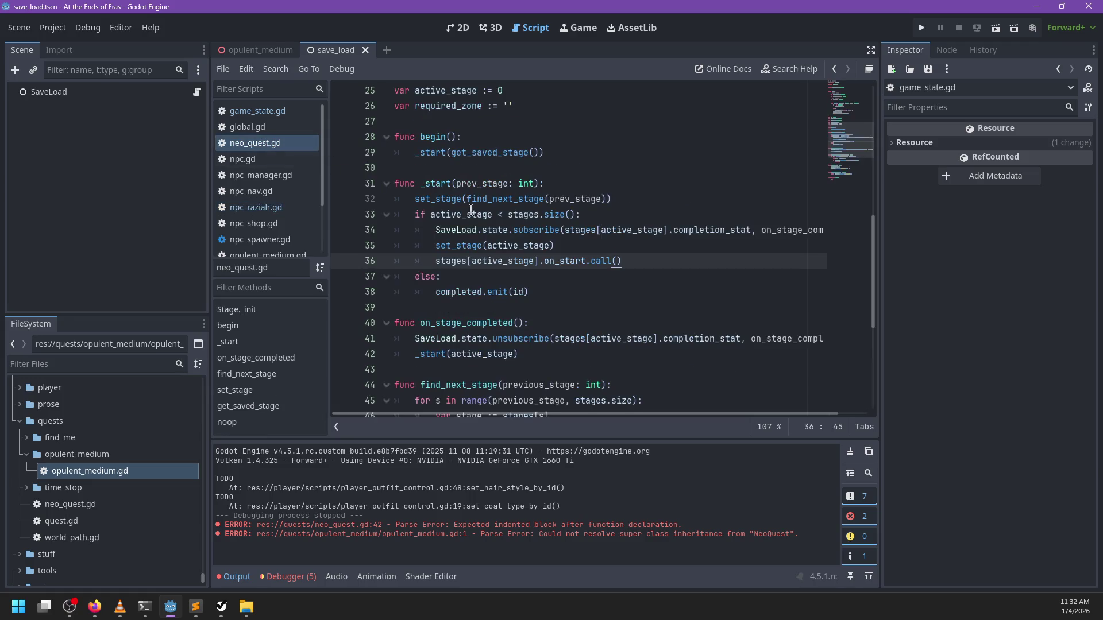
{"action": "scroll", "coordinate": [565, 229], "scroll_direction": "down", "scroll_amount": 5}
{"action": "scroll", "coordinate": [530, 221], "scroll_direction": "down", "scroll_amount": 1}
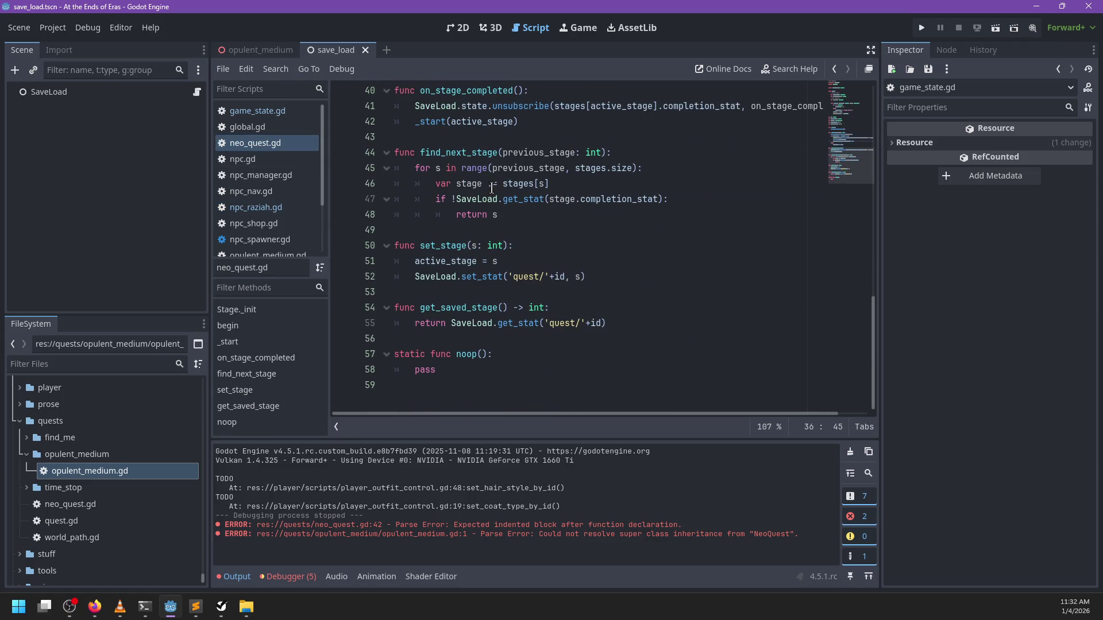
{"action": "scroll", "coordinate": [579, 236], "scroll_direction": "up", "scroll_amount": 4}
{"action": "left_click", "coordinate": [592, 199]}
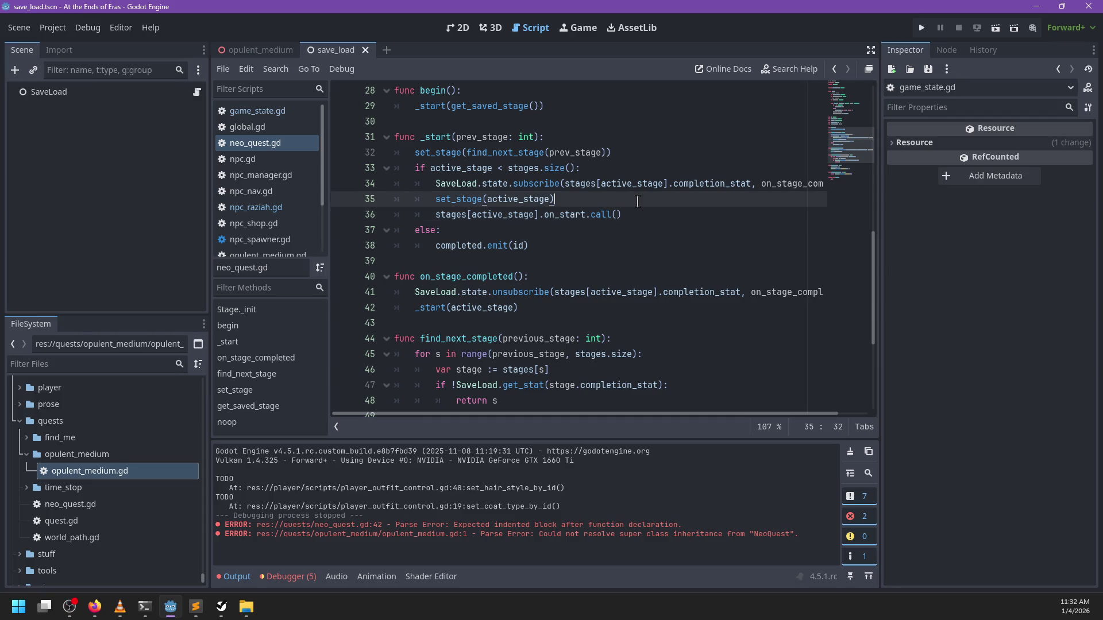
Add print_debug(stages[active_stage].description) after set_stage(active_stage) in _start and save
{"action": "key", "text": "Return"}
{"action": "type", "text": "print_debug("}
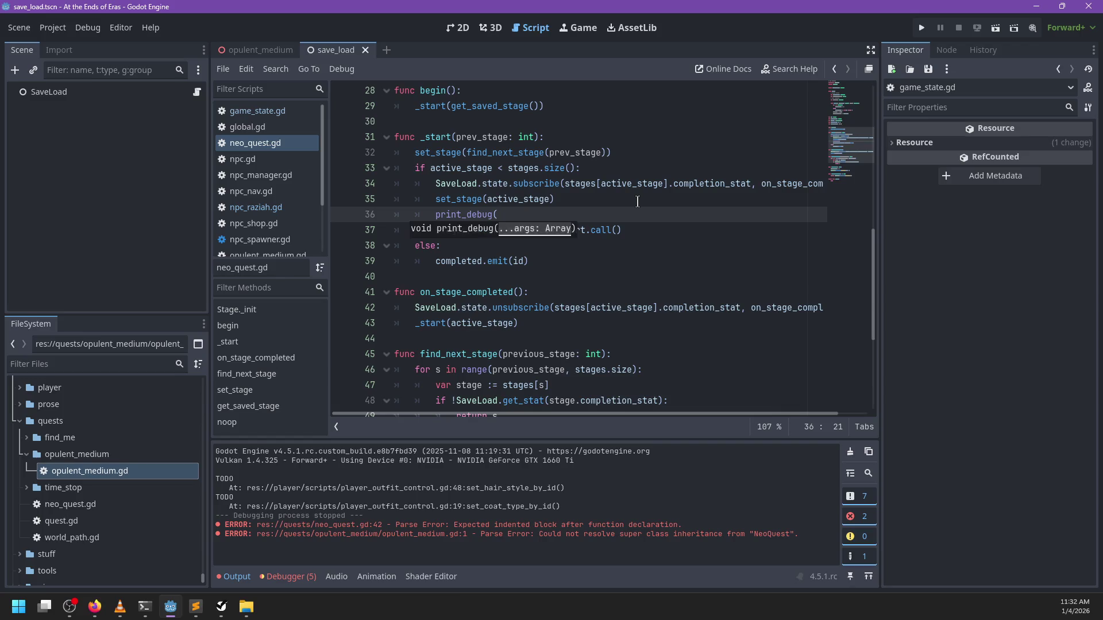
{"action": "type", "text": "ges[active_stag"}
{"action": "type", "text": "e].de"}
{"action": "key", "text": "Return"}
{"action": "key", "text": "ctrl+s"}
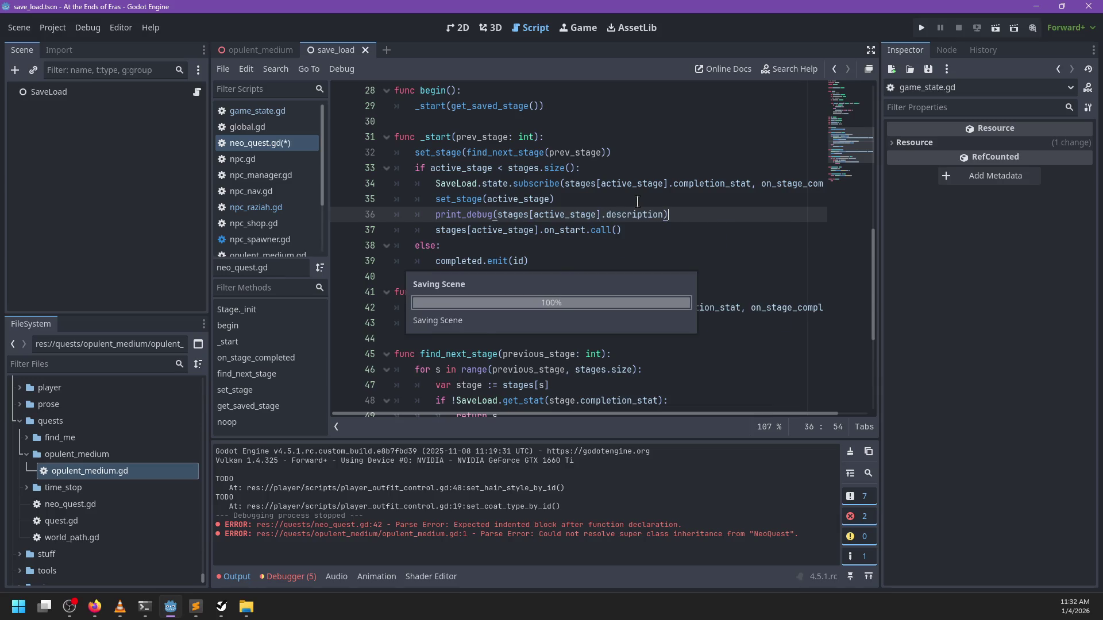
{"action": "left_click", "coordinate": [195, 607]}
Open raziah.dialog in Sublime Text and inspect the opulent_medium follower entry on line 4
{"action": "left_click", "coordinate": [234, 541]}
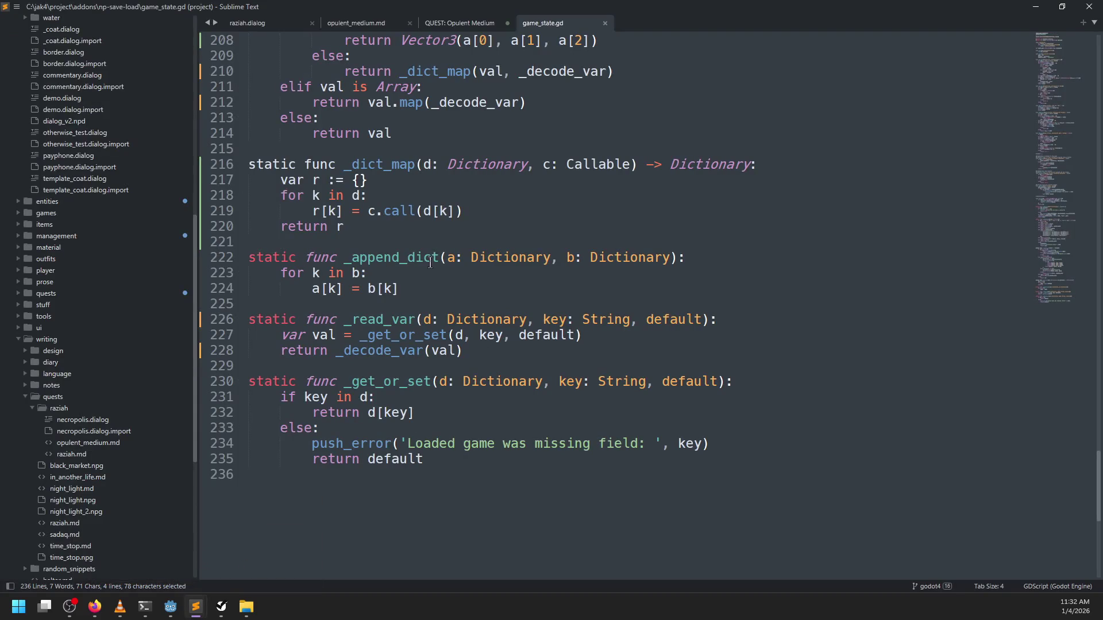
{"action": "left_click", "coordinate": [272, 23]}
{"action": "scroll", "coordinate": [488, 220], "scroll_direction": "up", "scroll_amount": 5}
{"action": "left_click", "coordinate": [488, 220]}
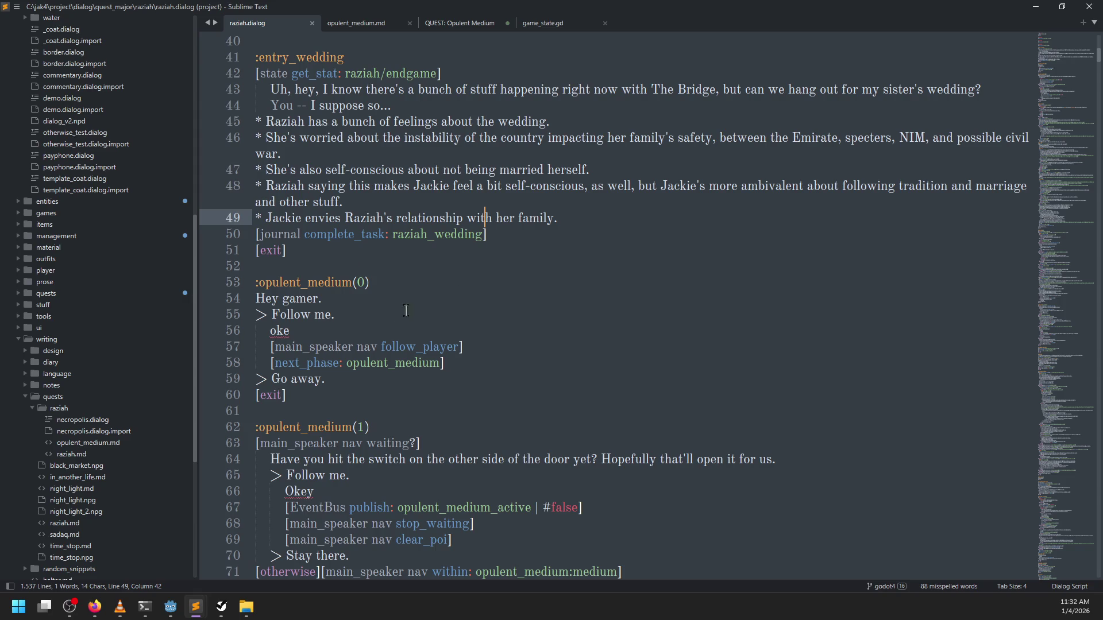
{"action": "scroll", "coordinate": [405, 316], "scroll_direction": "up", "scroll_amount": 5}
{"action": "scroll", "coordinate": [360, 383], "scroll_direction": "down", "scroll_amount": 5}
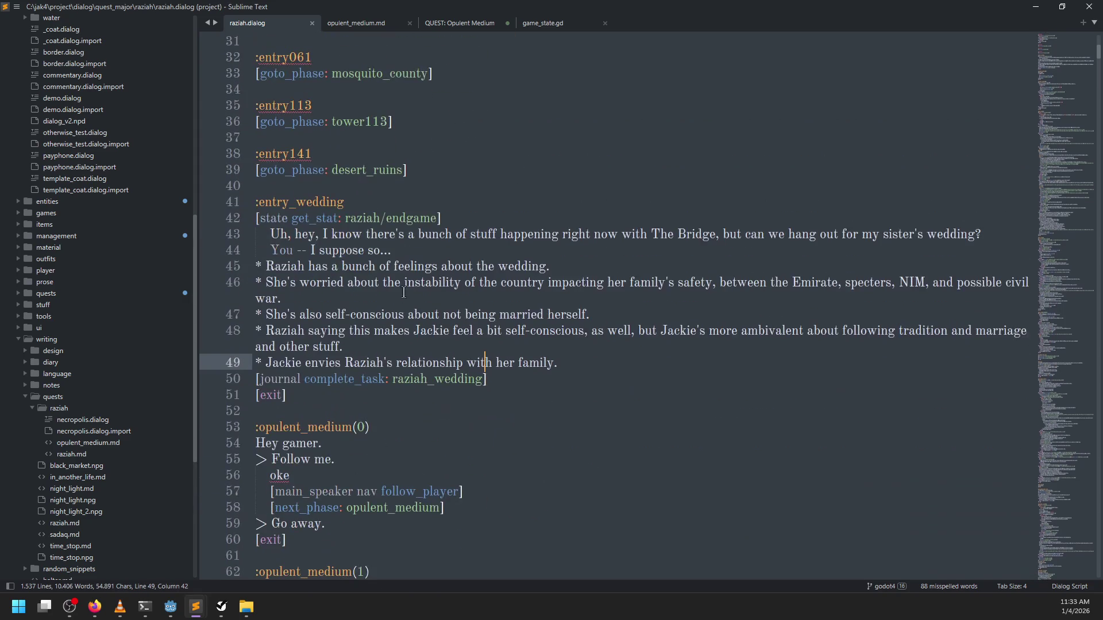
{"action": "scroll", "coordinate": [361, 384], "scroll_direction": "down", "scroll_amount": 1}
{"action": "scroll", "coordinate": [387, 304], "scroll_direction": "up", "scroll_amount": 15}
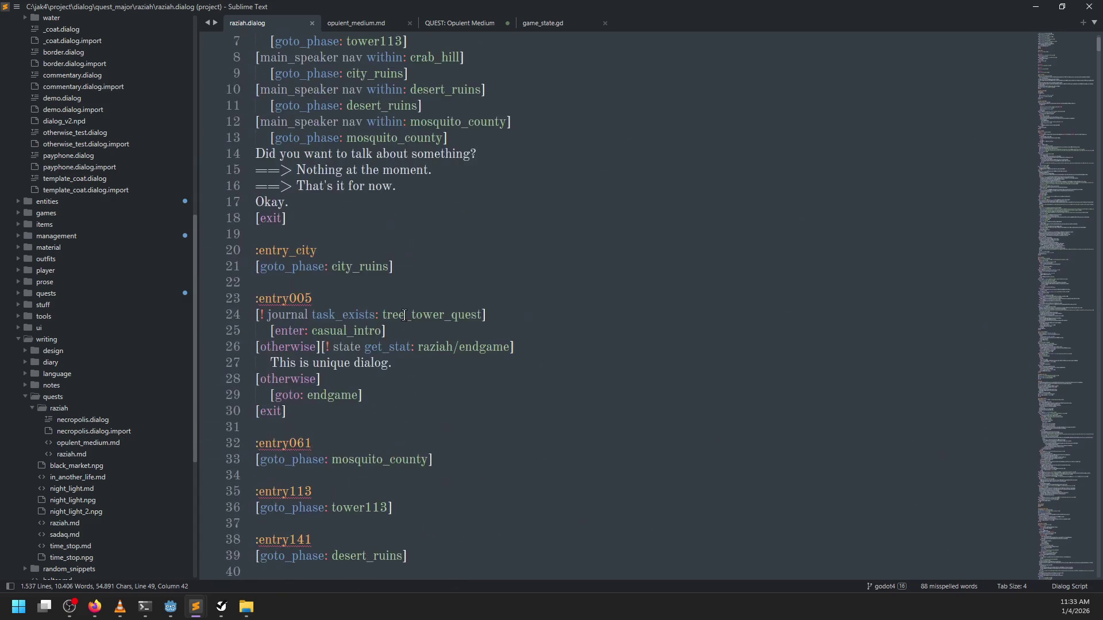
{"action": "double_click", "coordinate": [450, 90]}
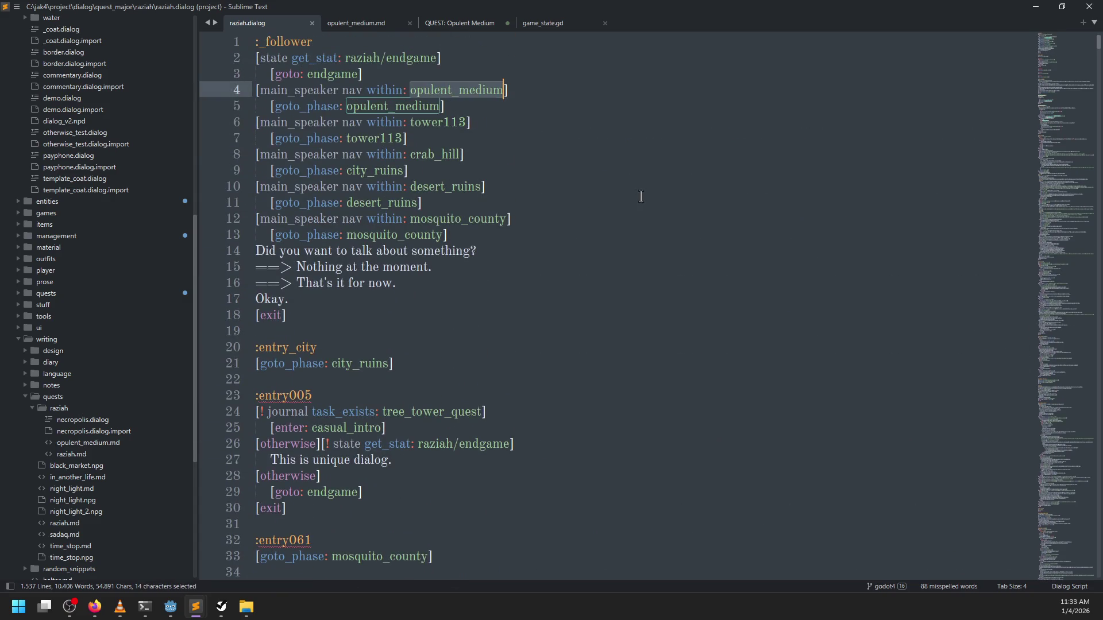
{"action": "key", "text": "alt+Tab"}
{"action": "key", "text": "alt+Tab"}
{"action": "key", "text": "alt+Tab"}
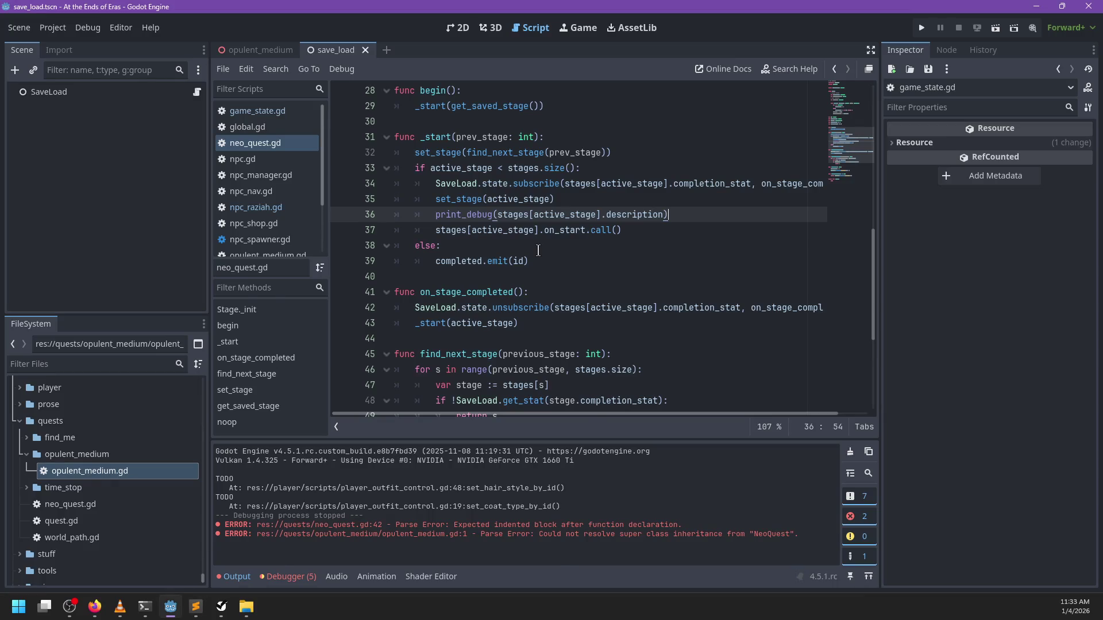
Search neo_quest.gd for opulent_medium and locate the set_stage function on line 51
{"action": "key", "text": "alt+Tab"}
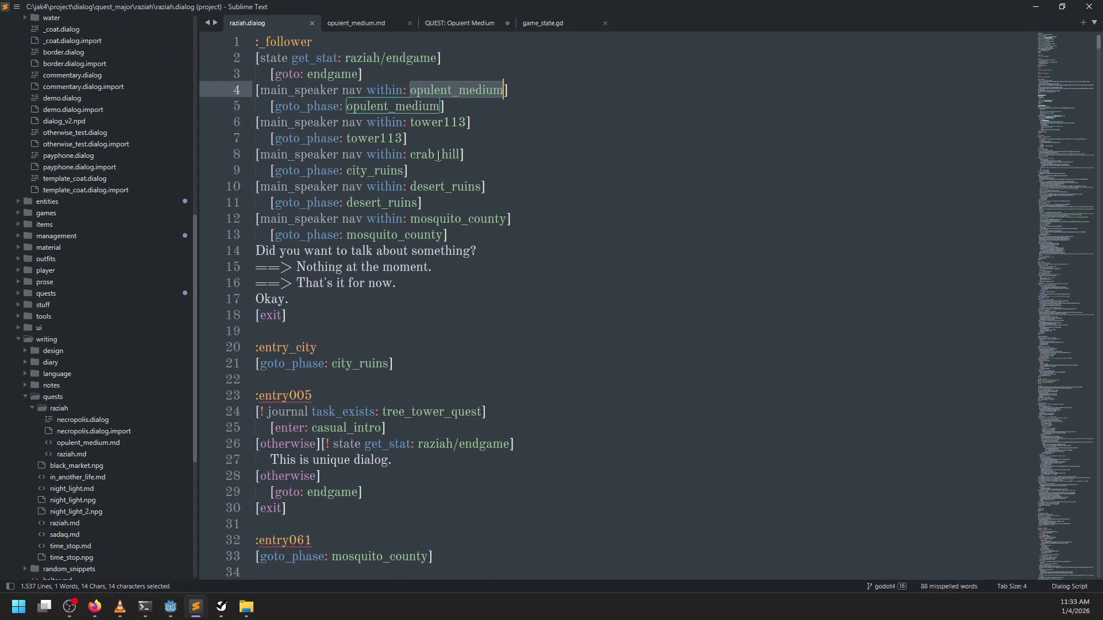
{"action": "key", "text": "alt+Tab"}
{"action": "key", "text": "ctrl+f"}
{"action": "type", "text": "opulen"}
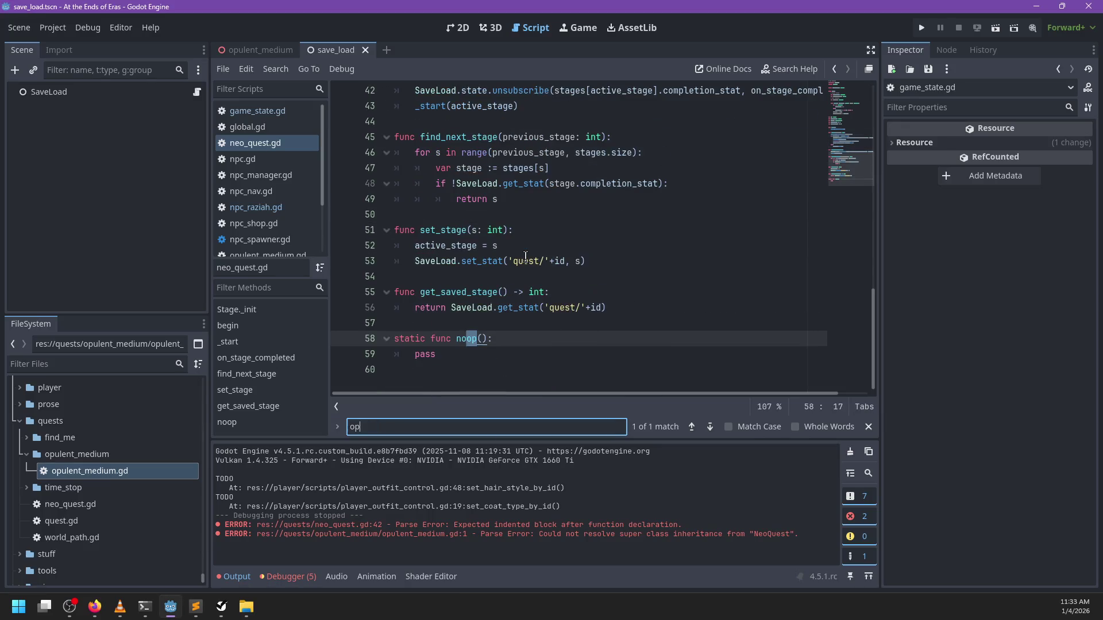
{"action": "key", "text": "Escape"}
{"action": "scroll", "coordinate": [517, 259], "scroll_direction": "up", "scroll_amount": 2}
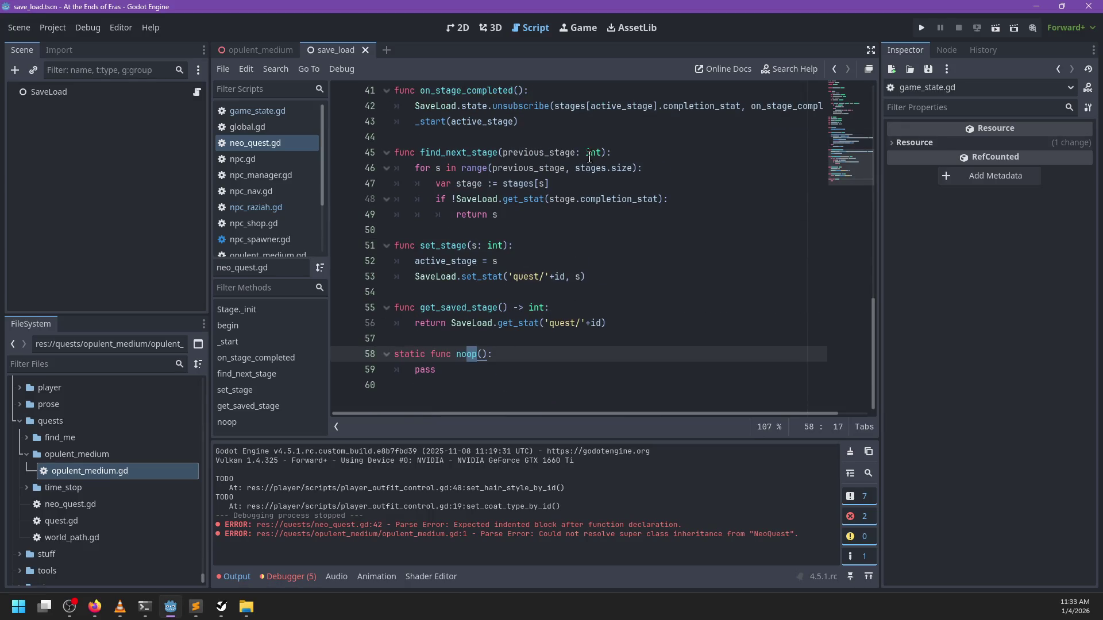
{"action": "left_click", "coordinate": [452, 290]}
{"action": "double_click", "coordinate": [452, 290]}
{"action": "scroll", "coordinate": [540, 272], "scroll_direction": "up", "scroll_amount": 7}
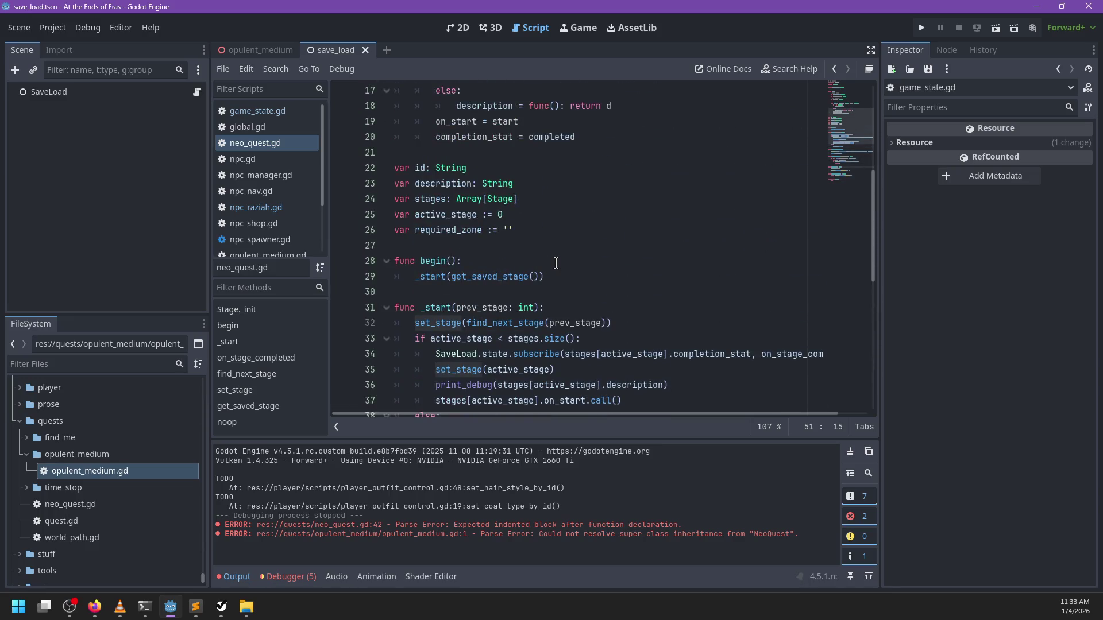
Review set_stage and find_next_stage, then drop the trailing -1 from line 56
{"action": "left_click", "coordinate": [541, 275]}
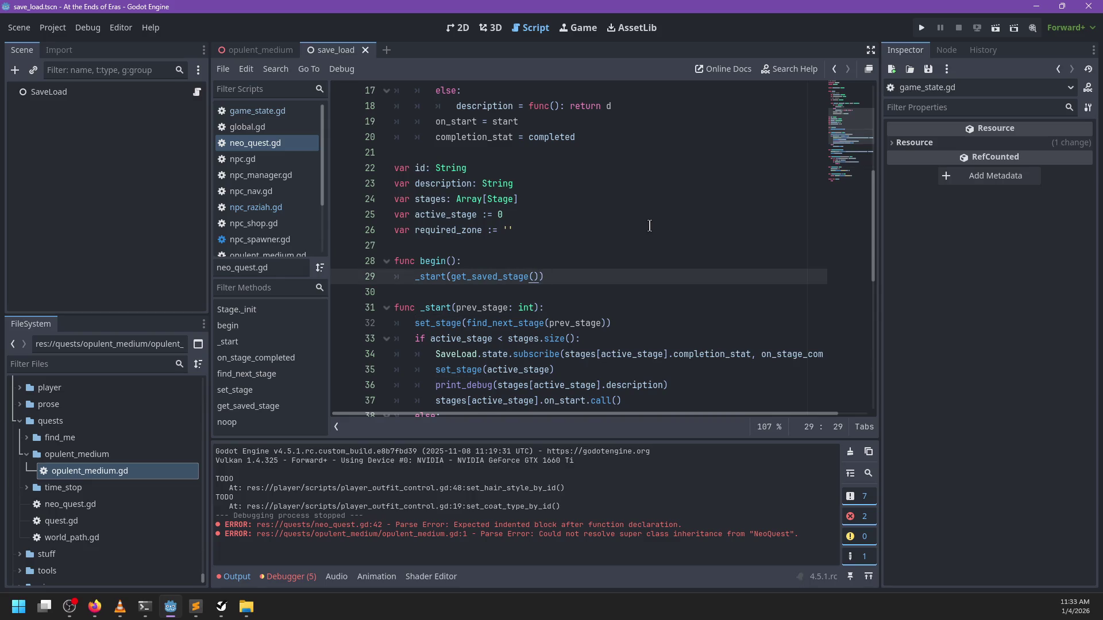
{"action": "scroll", "coordinate": [622, 197], "scroll_direction": "down", "scroll_amount": 4}
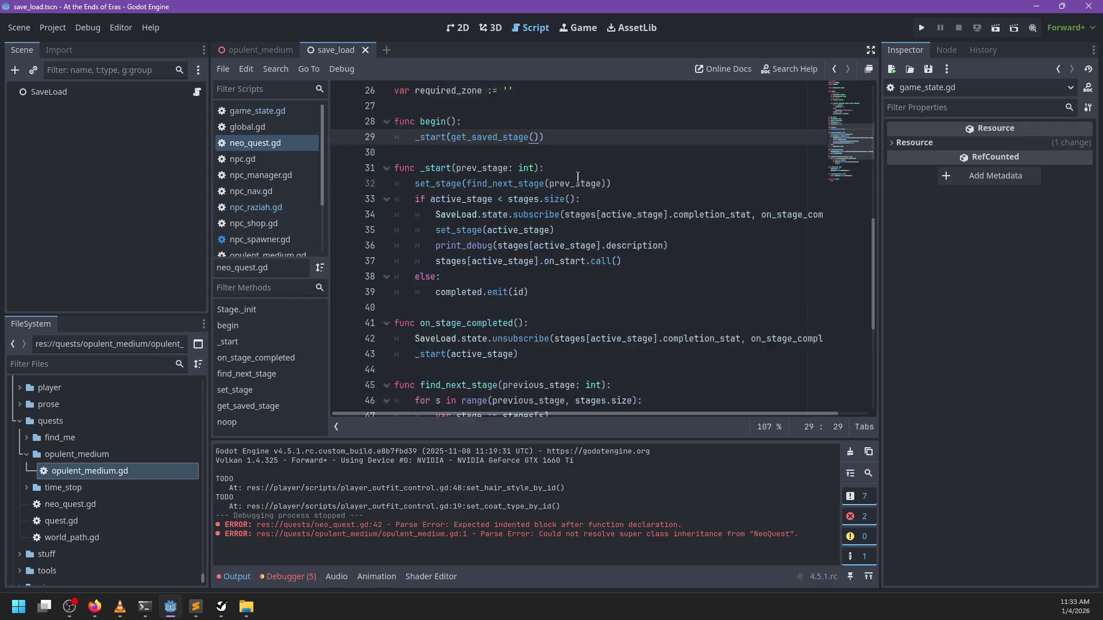
{"action": "scroll", "coordinate": [483, 136], "scroll_direction": "down", "scroll_amount": 4}
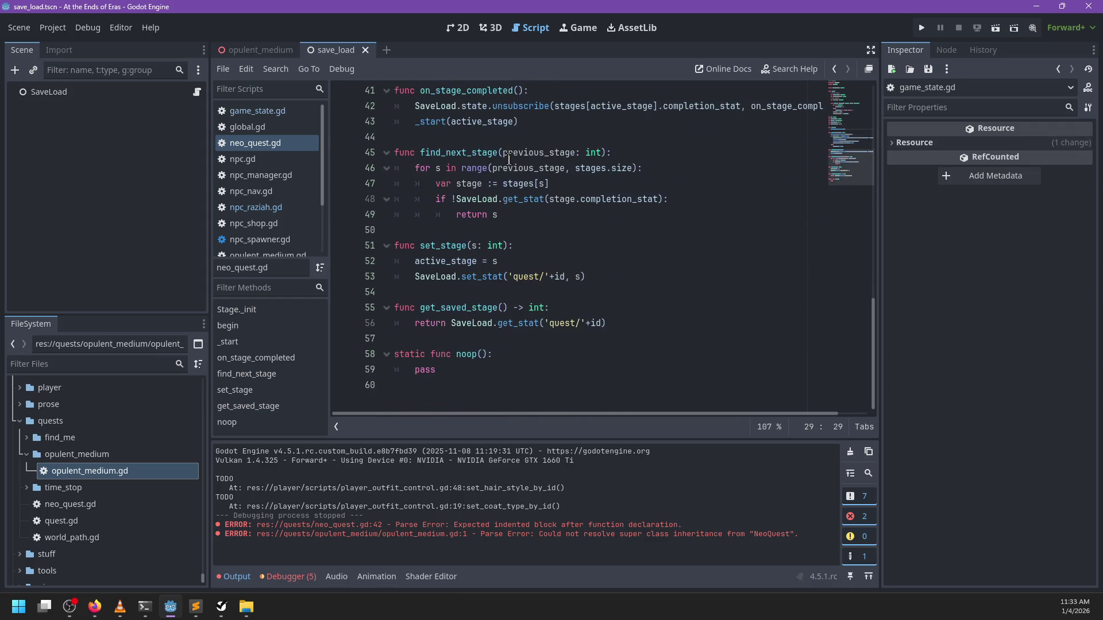
{"action": "double_click", "coordinate": [554, 153]}
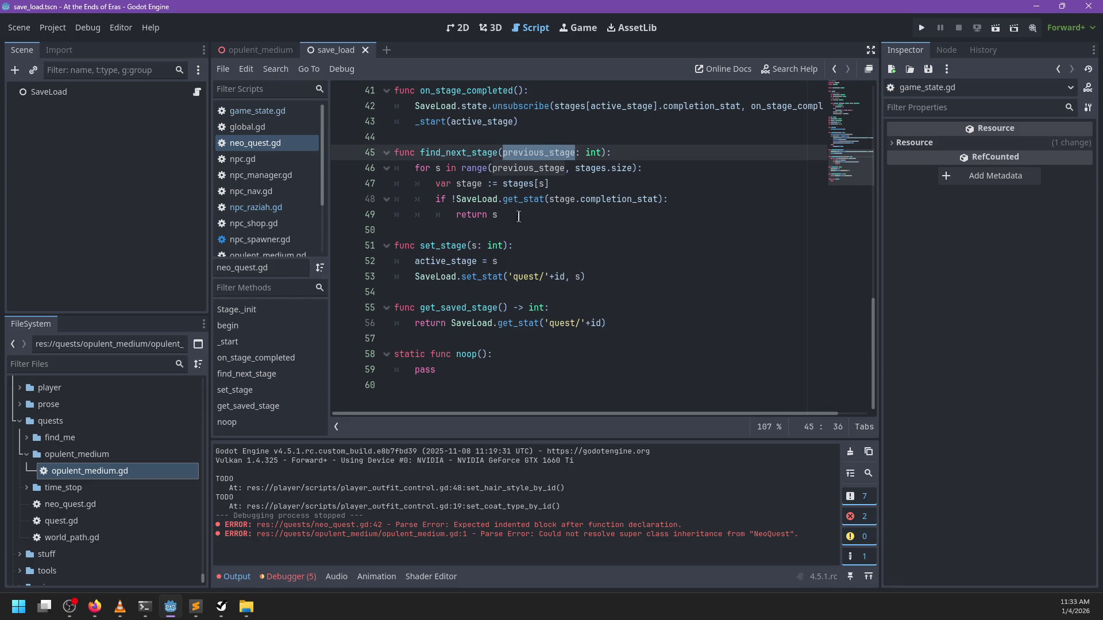
{"action": "double_click", "coordinate": [440, 246]}
{"action": "left_click", "coordinate": [578, 279]}
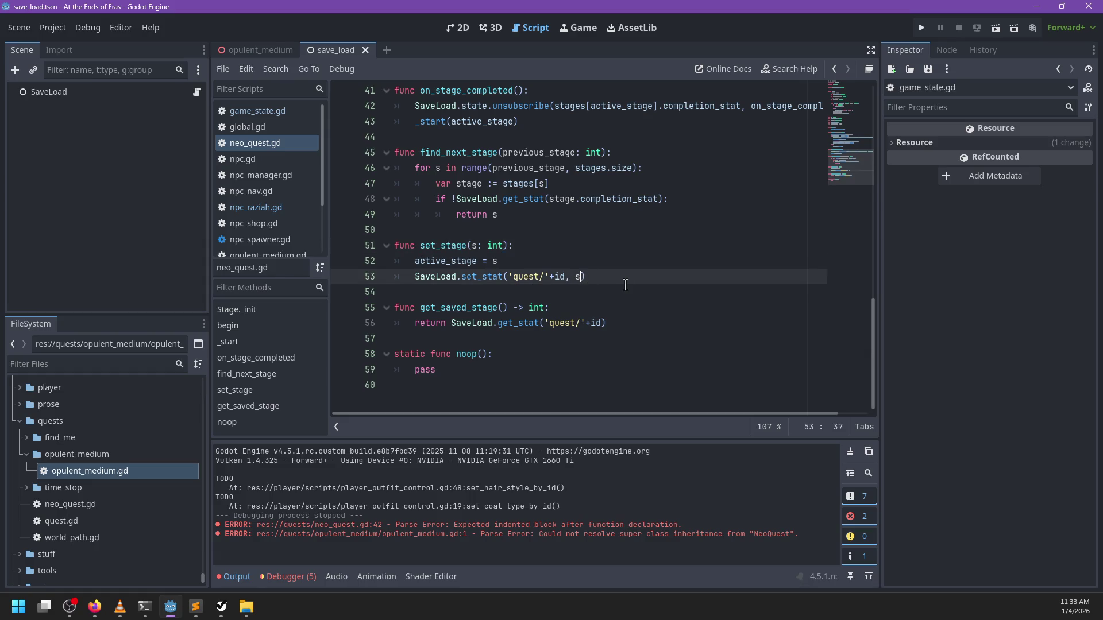
{"action": "type", "text": "+1"}
{"action": "left_click", "coordinate": [630, 317]}
{"action": "type", "text": "-1"}
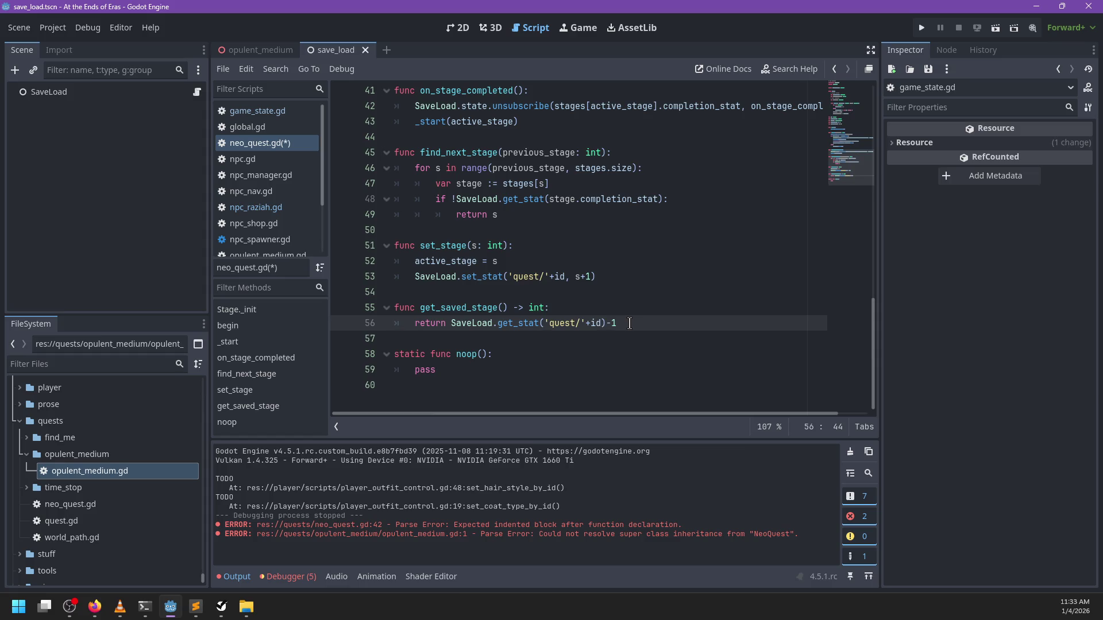
{"action": "key", "text": "BackSpace"}
{"action": "key", "text": "BackSpace"}
{"action": "scroll", "coordinate": [487, 297], "scroll_direction": "up", "scroll_amount": 6}
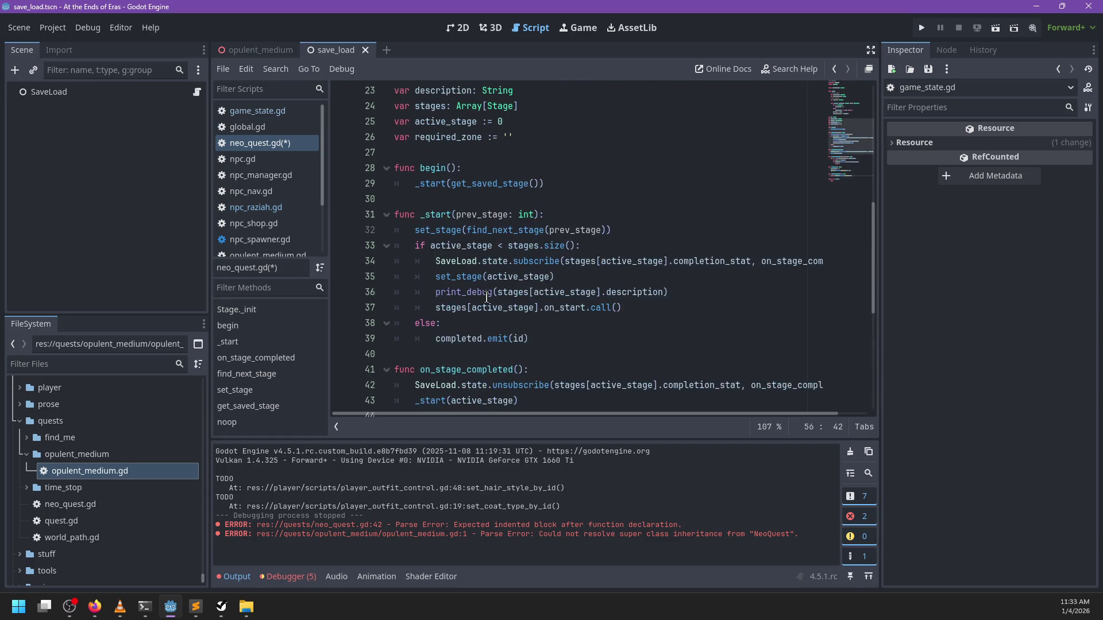
{"action": "scroll", "coordinate": [488, 297], "scroll_direction": "down", "scroll_amount": 3}
{"action": "scroll", "coordinate": [487, 297], "scroll_direction": "up", "scroll_amount": 1}
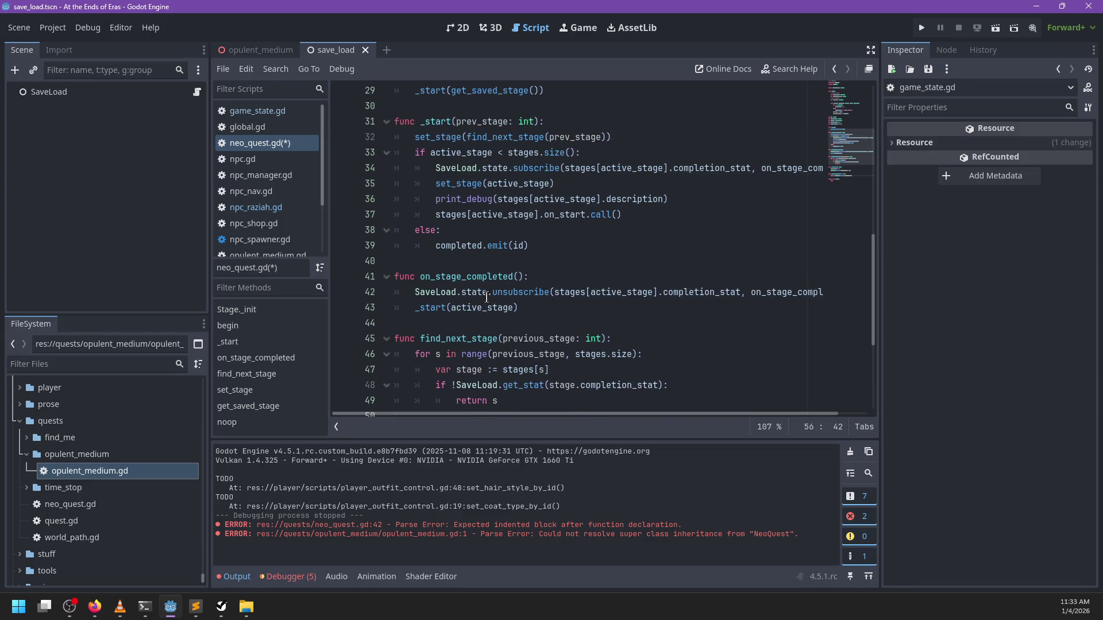
{"action": "scroll", "coordinate": [487, 297], "scroll_direction": "down", "scroll_amount": 4}
Check get_saved_stage on line 55 and its call on line 29
{"action": "double_click", "coordinate": [460, 308]}
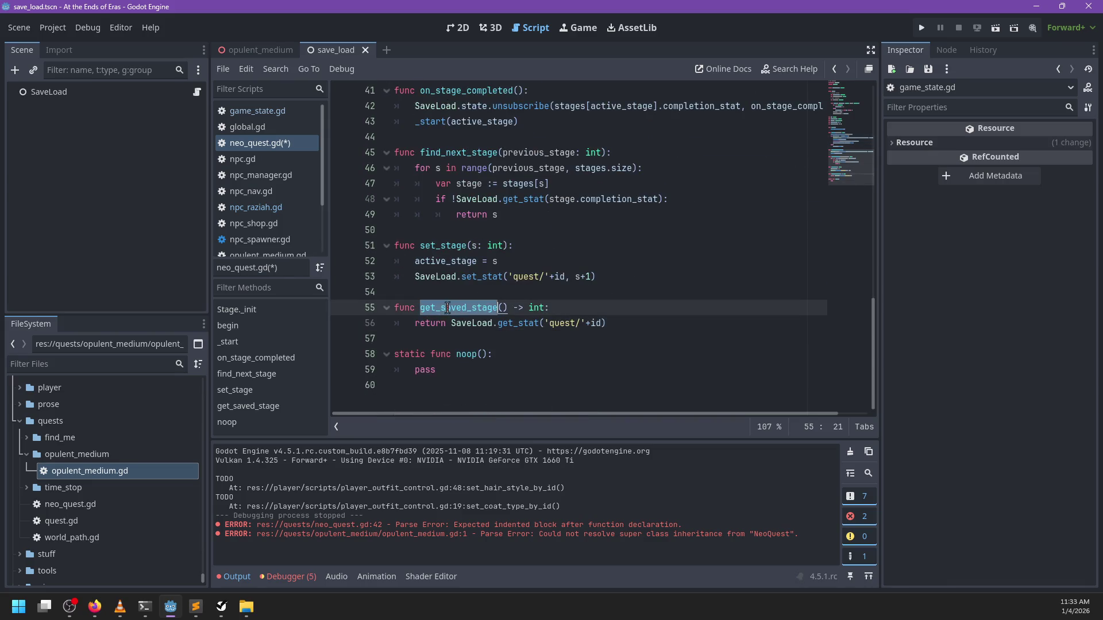
{"action": "scroll", "coordinate": [495, 298], "scroll_direction": "up", "scroll_amount": 6}
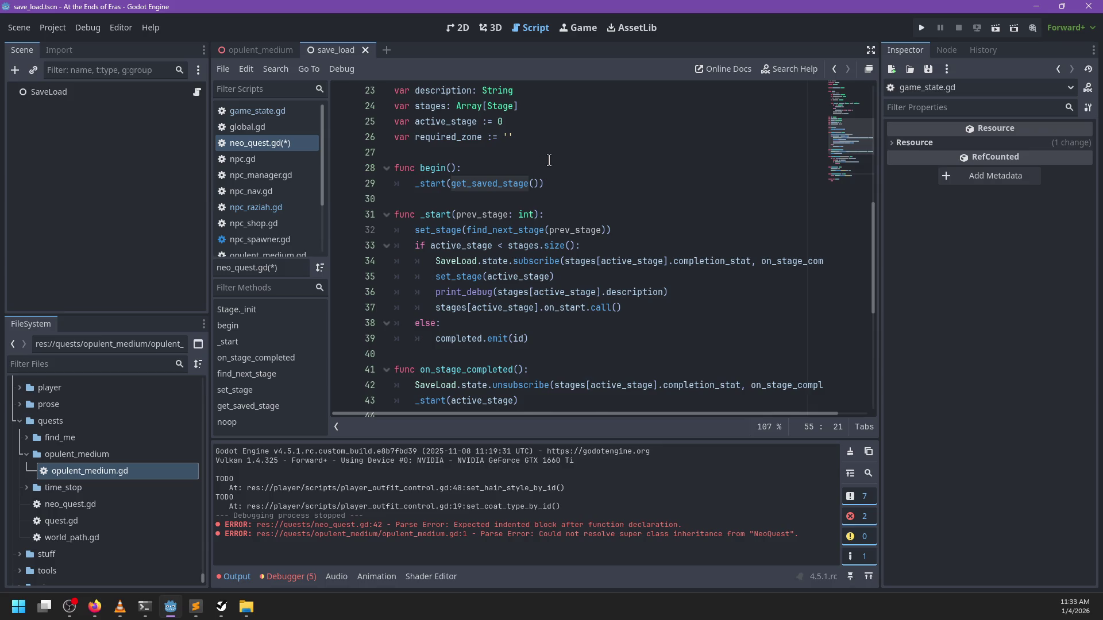
{"action": "scroll", "coordinate": [551, 163], "scroll_direction": "down", "scroll_amount": 1}
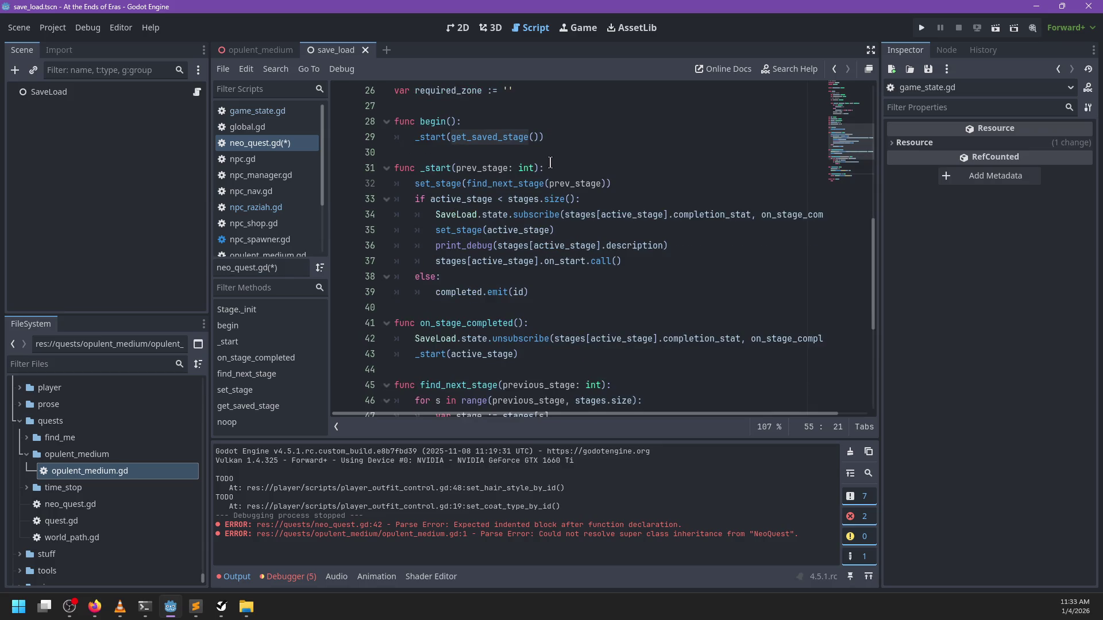
{"action": "double_click", "coordinate": [492, 137]}
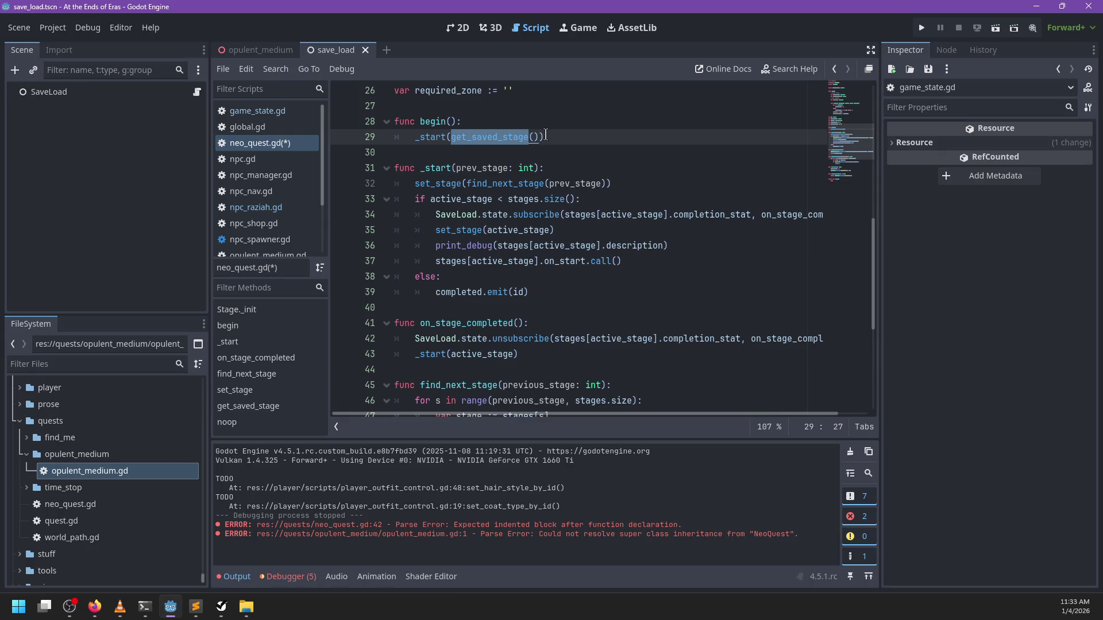
{"action": "scroll", "coordinate": [549, 167], "scroll_direction": "down", "scroll_amount": 5}
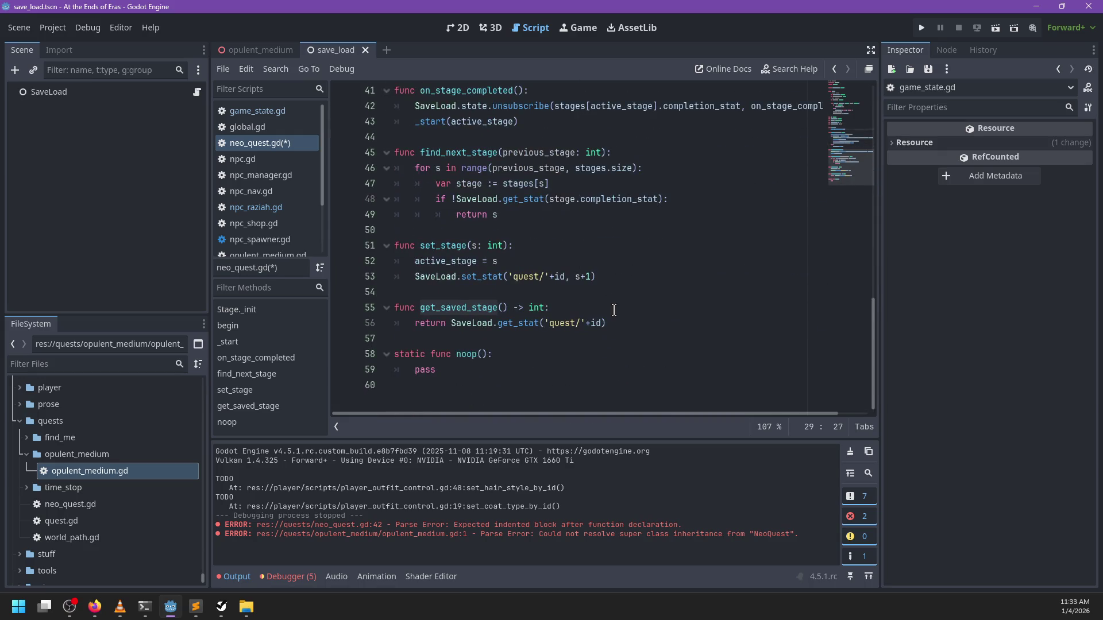
Make line 56 return max(SaveLoad.get_stat('quest/'+id)-1, 0) and save neo_quest.gd
{"action": "left_click", "coordinate": [452, 324]}
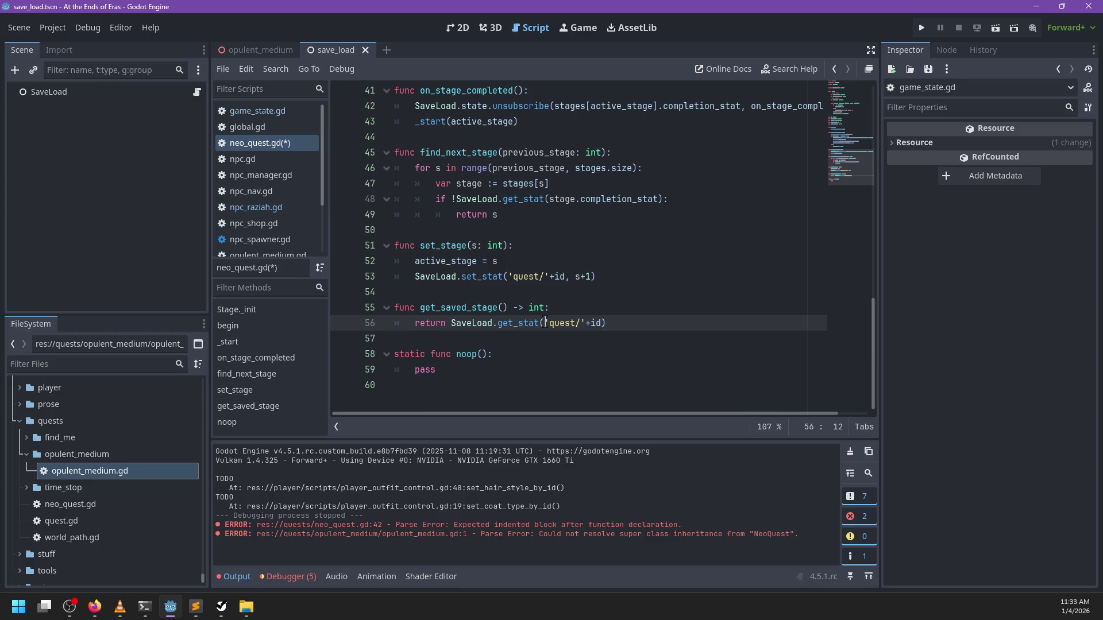
{"action": "type", "text": "maxmin("}
{"action": "key", "text": "BackSpace"}
{"action": "key", "text": "BackSpace"}
{"action": "key", "text": "BackSpace"}
{"action": "type", "text": "max)"}
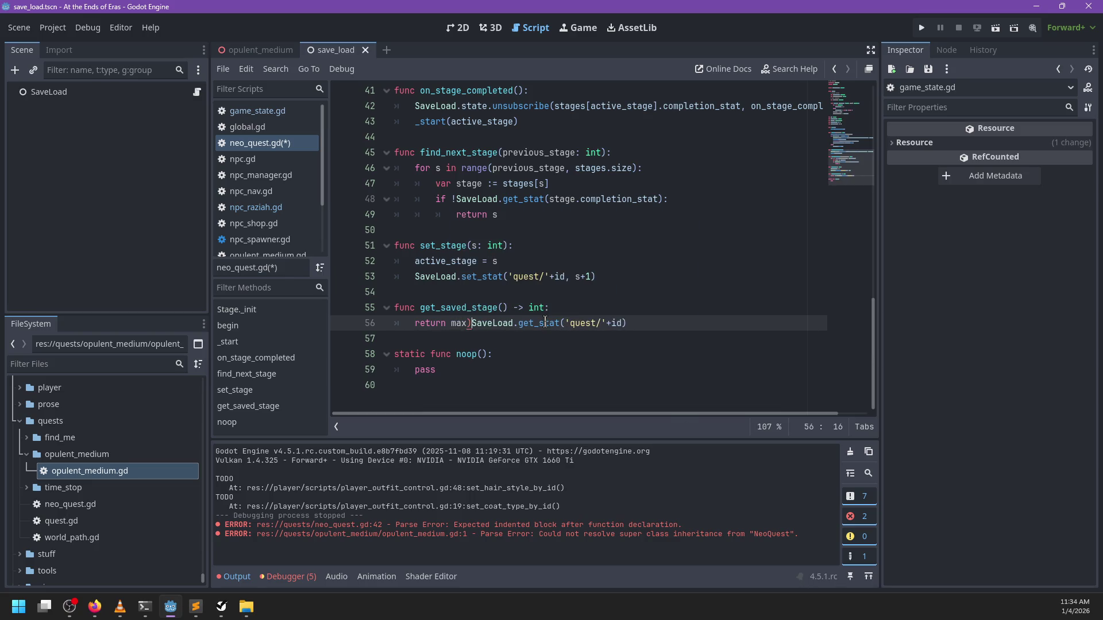
{"action": "key", "text": "ctrl+Right"}
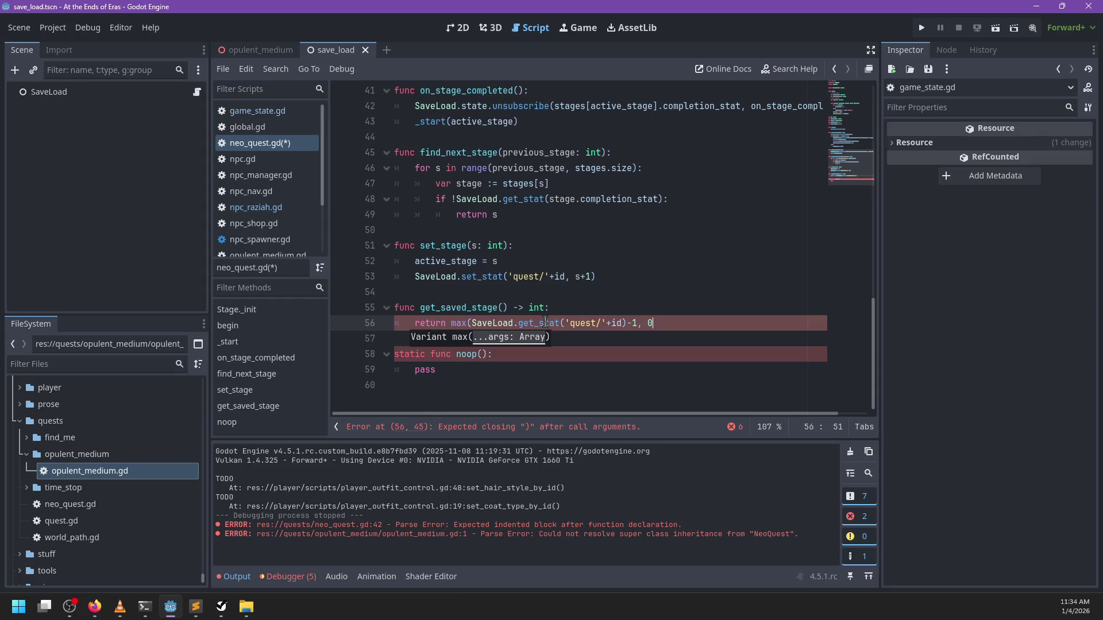
{"action": "type", "text": ")"}
{"action": "key", "text": "ctrl+s"}
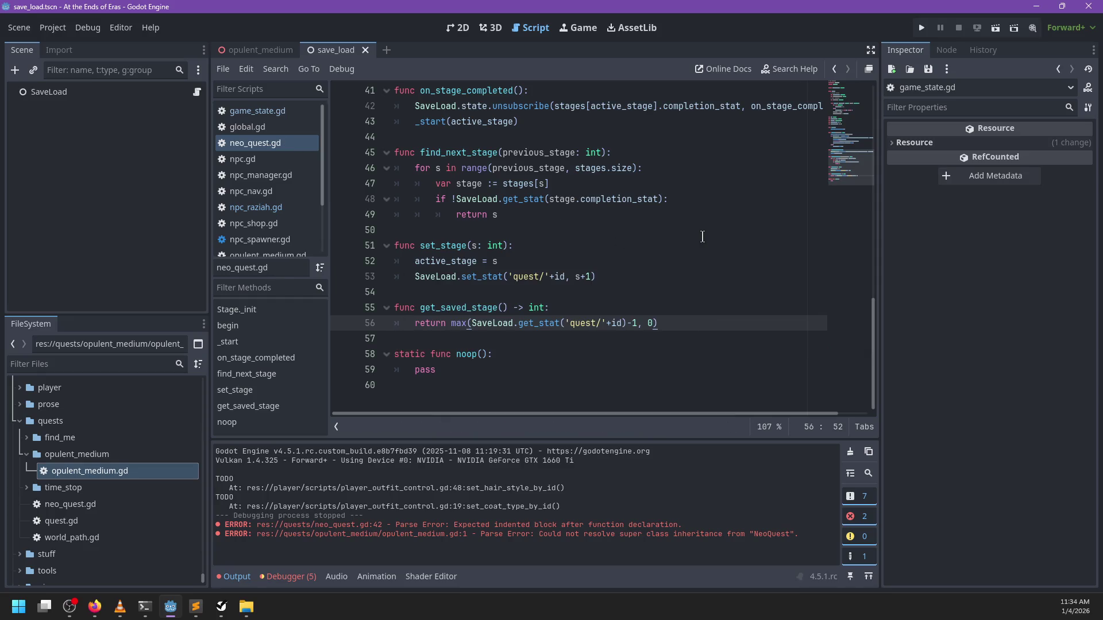
{"action": "key", "text": "alt+Tab"}
{"action": "double_click", "coordinate": [316, 108]}
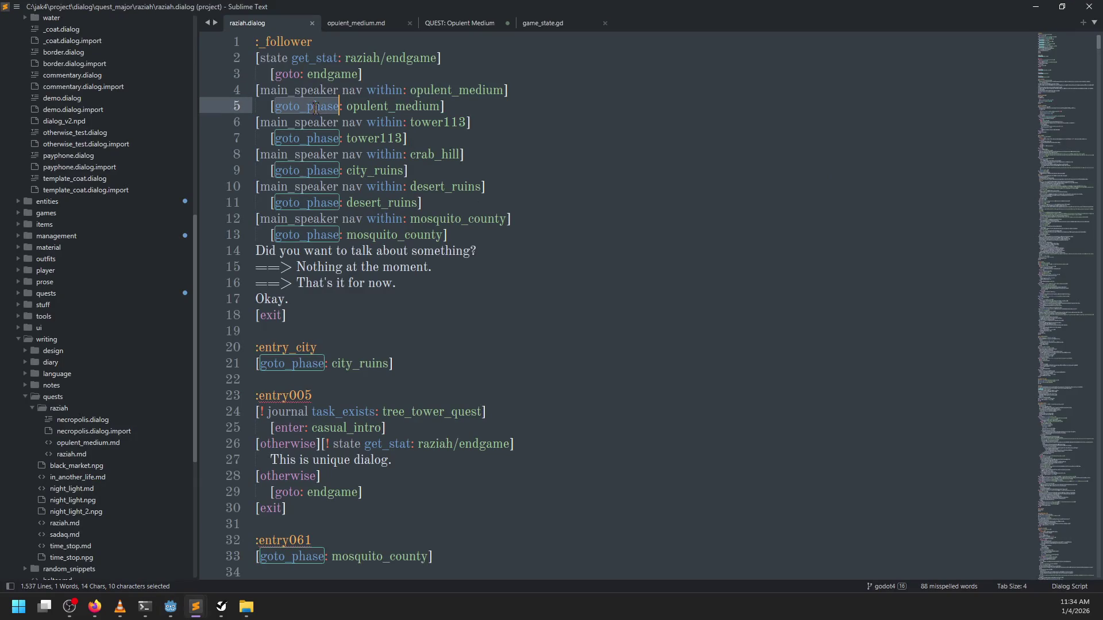
Rewrite raziah.dialog line 5 as [goto: opulent_medium | #state.get_stat('quest/opulent_medium')] and save
{"action": "type", "text": "goto"}
{"action": "key", "text": "End"}
{"action": "key", "text": "Left"}
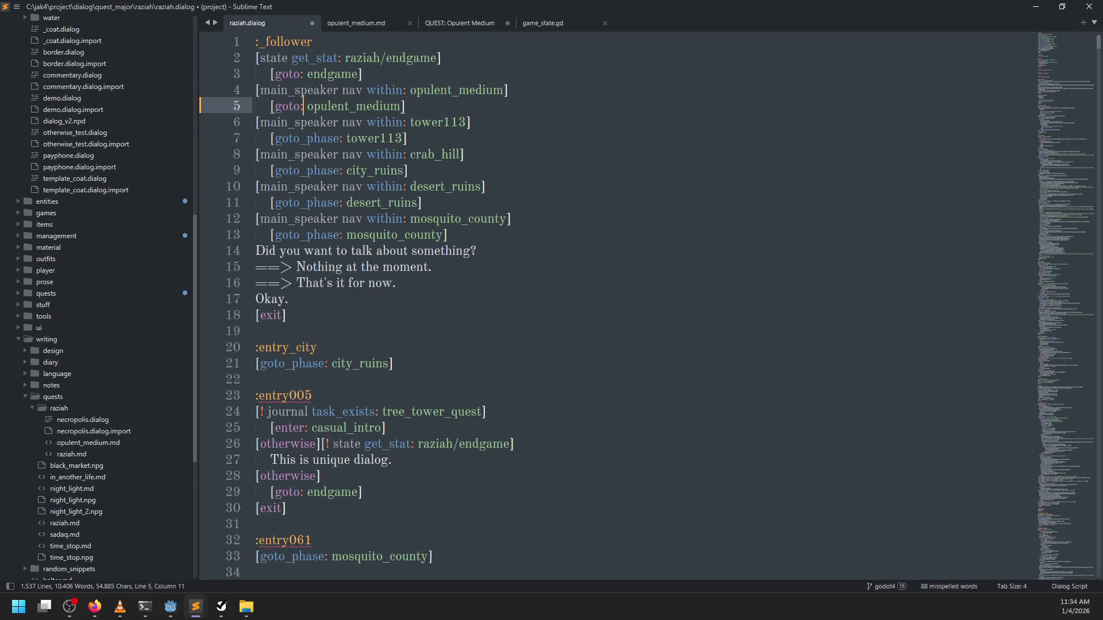
{"action": "type", "text": "| @#"}
{"action": "key", "text": "BackSpace"}
{"action": "key", "text": "BackSpace"}
{"action": "type", "text": "#Global."}
{"action": "key", "text": "ctrl+BackSpace"}
{"action": "key", "text": "ctrl+BackSpace"}
{"action": "scroll", "coordinate": [476, 271], "scroll_direction": "down", "scroll_amount": 10}
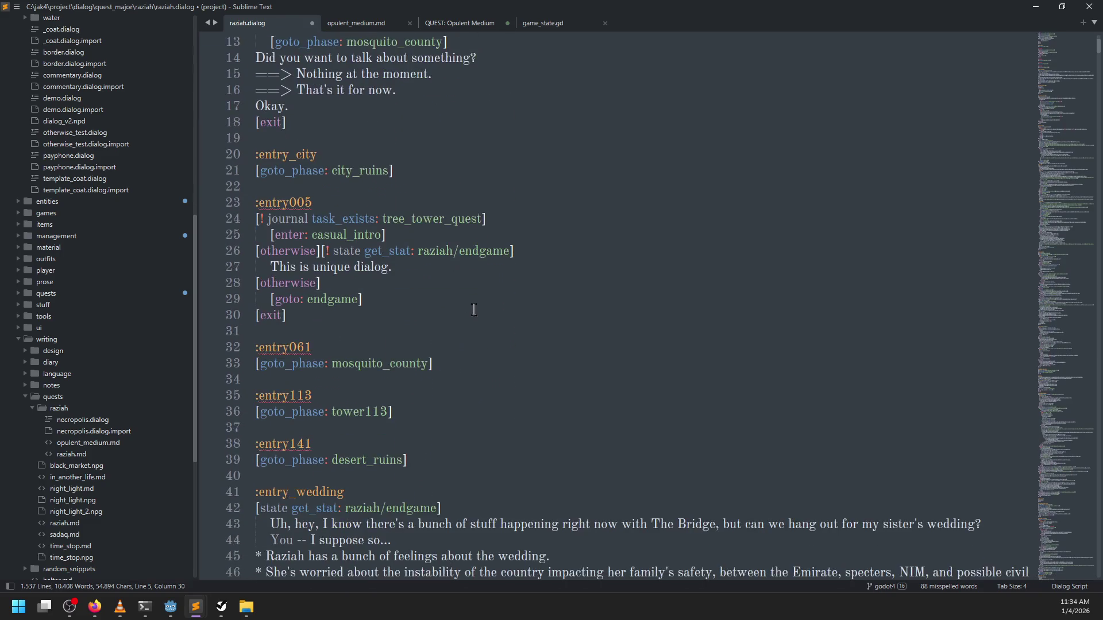
{"action": "scroll", "coordinate": [460, 299], "scroll_direction": "down", "scroll_amount": 6}
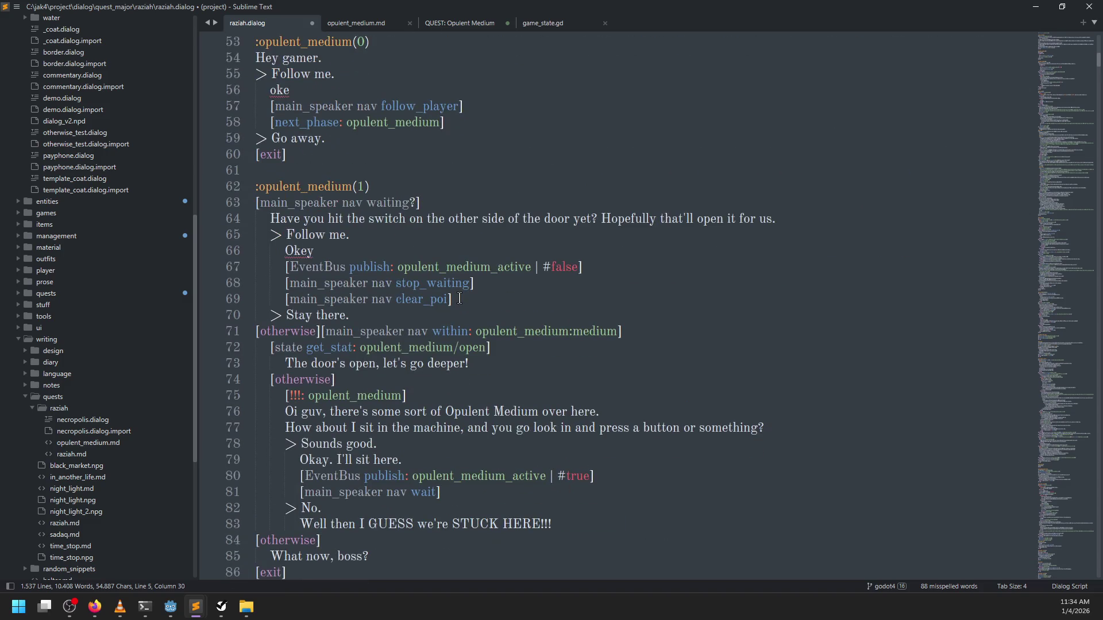
{"action": "scroll", "coordinate": [460, 299], "scroll_direction": "down", "scroll_amount": 7}
{"action": "scroll", "coordinate": [471, 293], "scroll_direction": "up", "scroll_amount": 15}
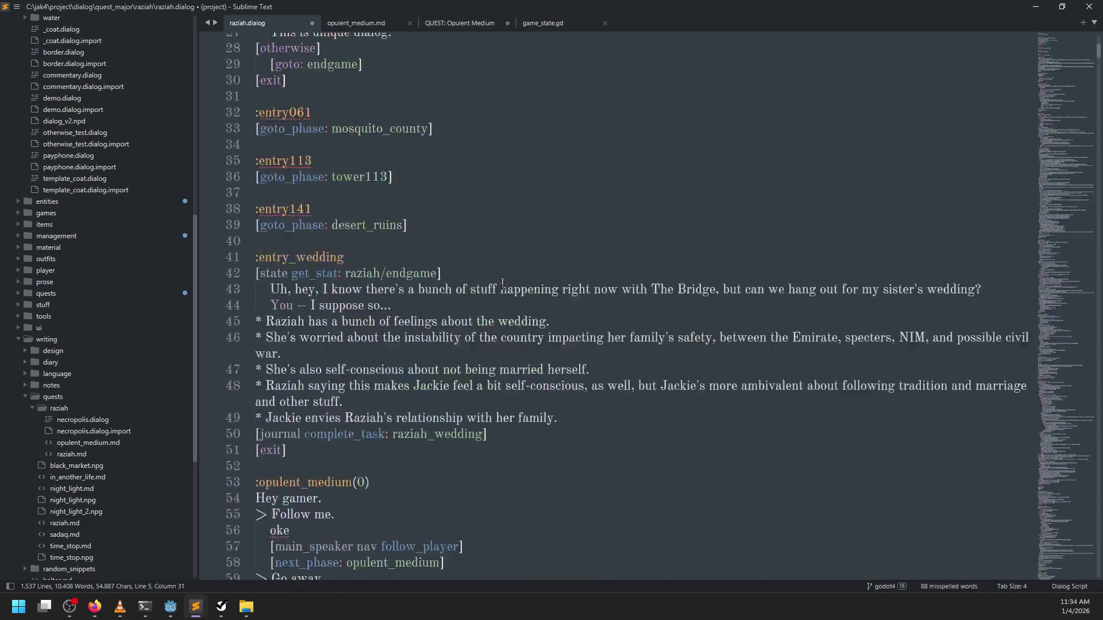
{"action": "type", "text": "tate.get_stat('quest/opulent_medium')"}
{"action": "scroll", "coordinate": [502, 283], "scroll_direction": "up", "scroll_amount": 2}
{"action": "key", "text": "ctrl+s"}
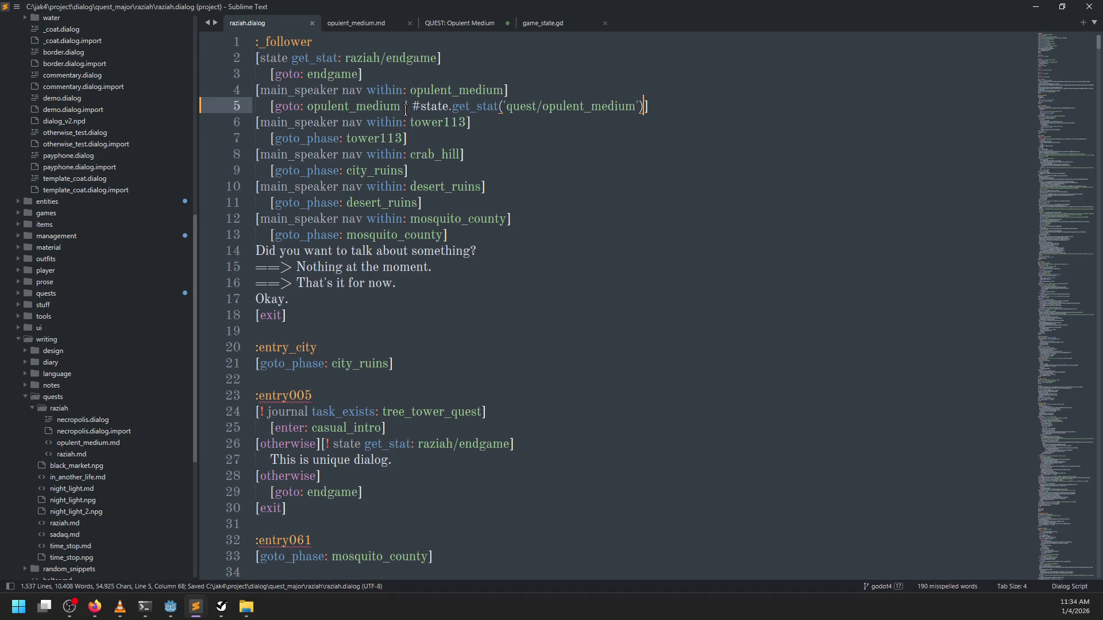
Find the opulent_medium(0) entry in raziah.dialog
{"action": "double_click", "coordinate": [290, 106]}
{"action": "scroll", "coordinate": [516, 115], "scroll_direction": "down", "scroll_amount": 6}
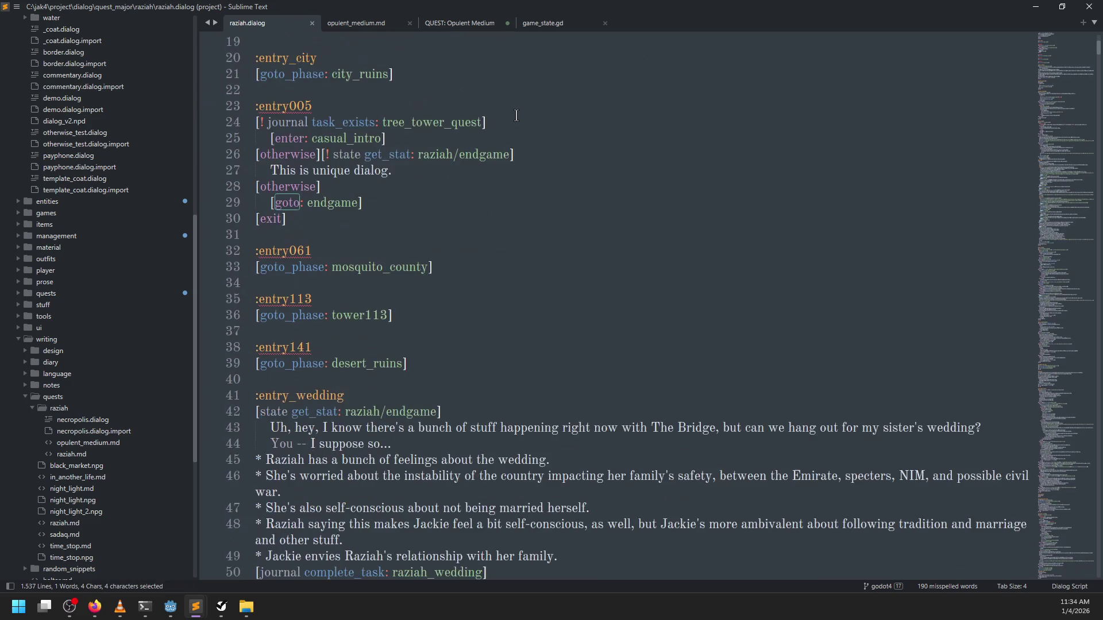
{"action": "scroll", "coordinate": [424, 252], "scroll_direction": "down", "scroll_amount": 5}
{"action": "scroll", "coordinate": [407, 253], "scroll_direction": "down", "scroll_amount": 1}
{"action": "scroll", "coordinate": [407, 254], "scroll_direction": "down", "scroll_amount": 6}
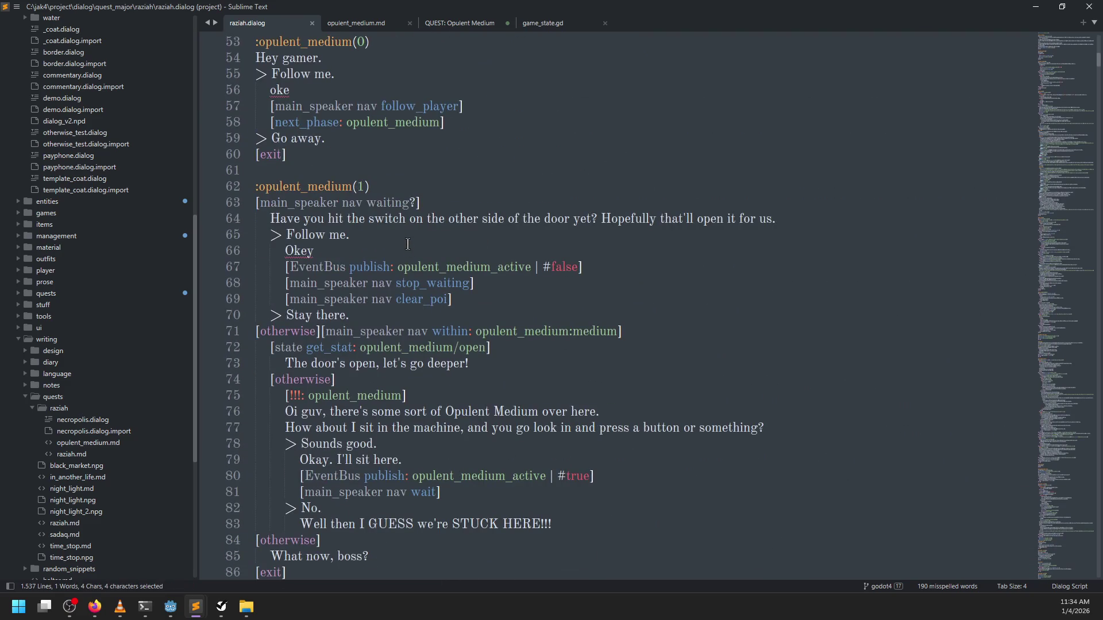
{"action": "scroll", "coordinate": [391, 151], "scroll_direction": "up", "scroll_amount": 2}
{"action": "left_click", "coordinate": [388, 148]}
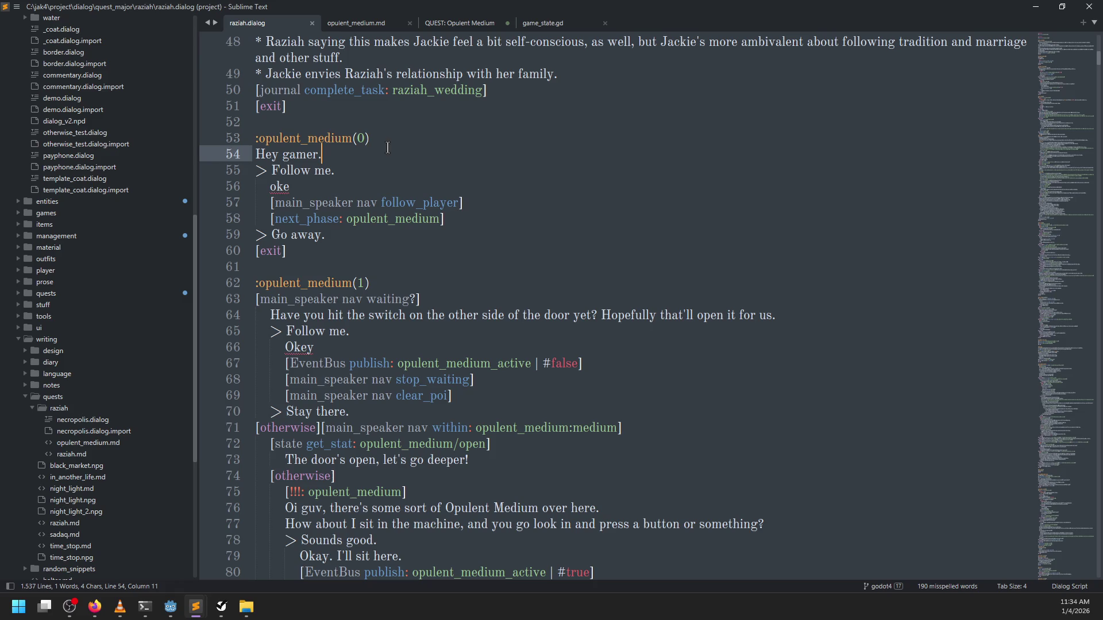
{"action": "left_click", "coordinate": [372, 138]}
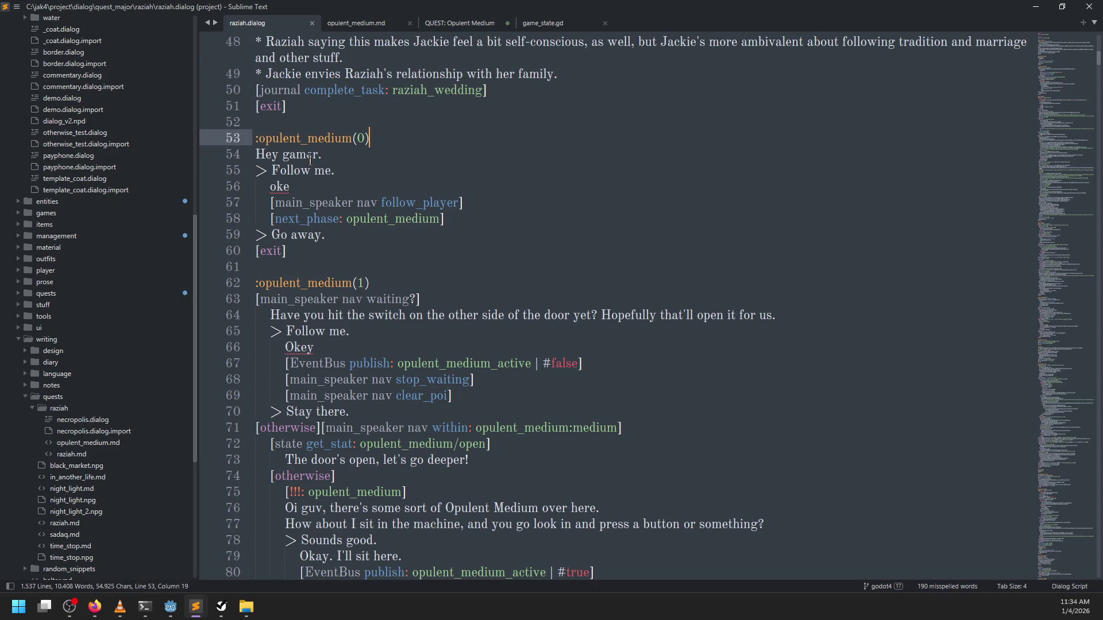
Replace the follow_player and next_phase lines under Follow me. with a new bracketed command
{"action": "left_click", "coordinate": [486, 219]}
{"action": "left_click_drag", "start_coordinate": [487, 217], "coordinate": [271, 205]}
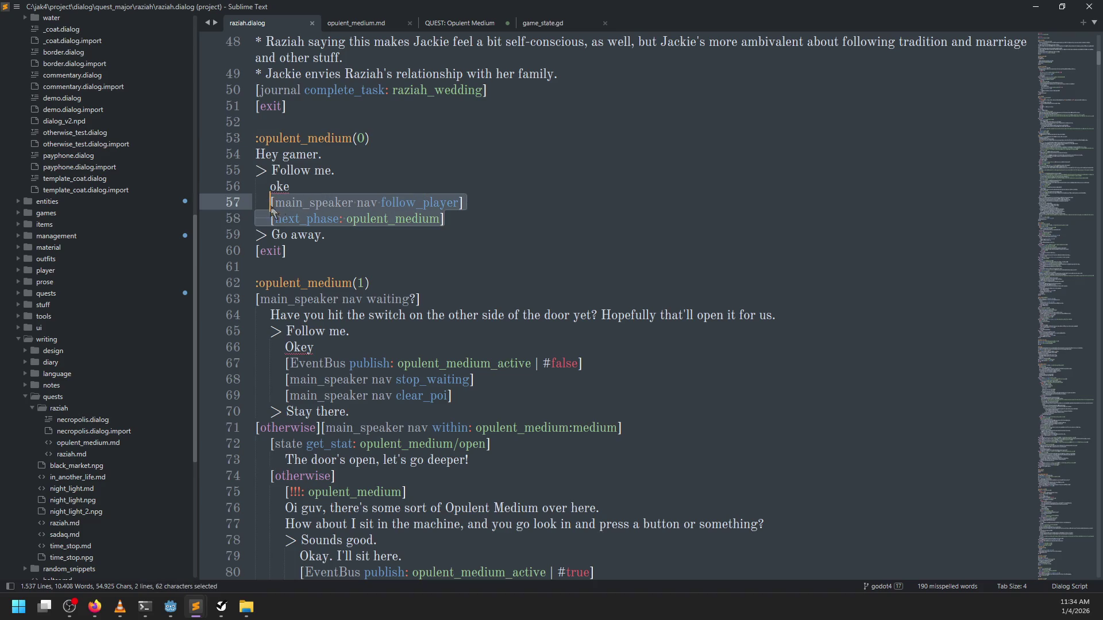
{"action": "type", "text": "[p"}
{"action": "key", "text": "BackSpace"}
{"action": "type", "text": "main_speaker fo"}
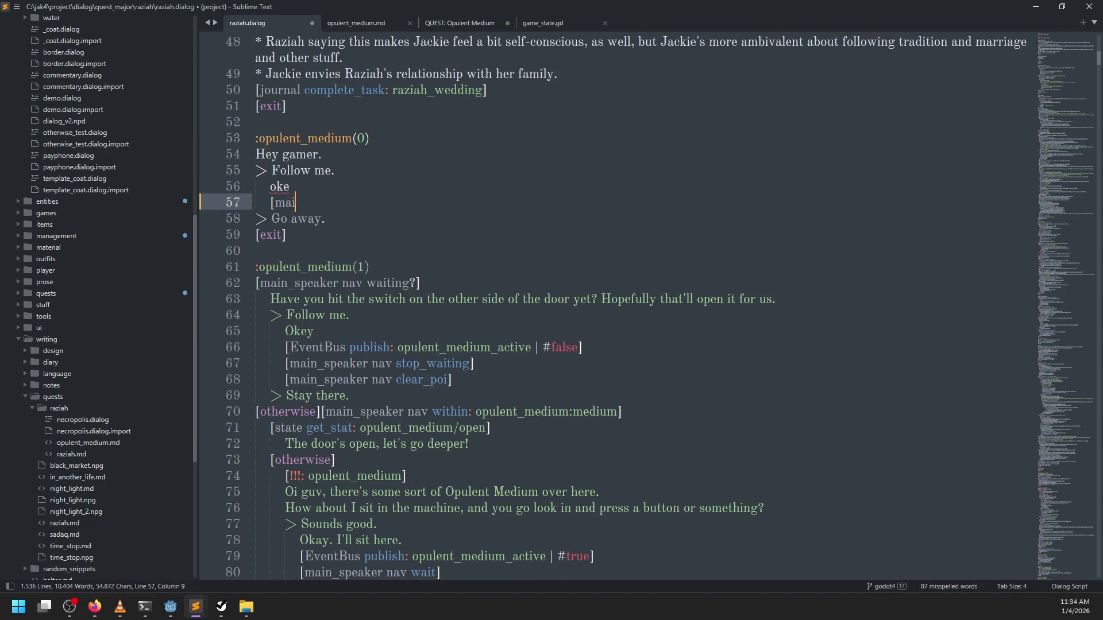
{"action": "key", "text": "ctrl+BackSpace"}
{"action": "key", "text": "ctrl+BackSpace"}
{"action": "type", "text": "exit]"}
{"action": "key", "text": "alt+Tab"}
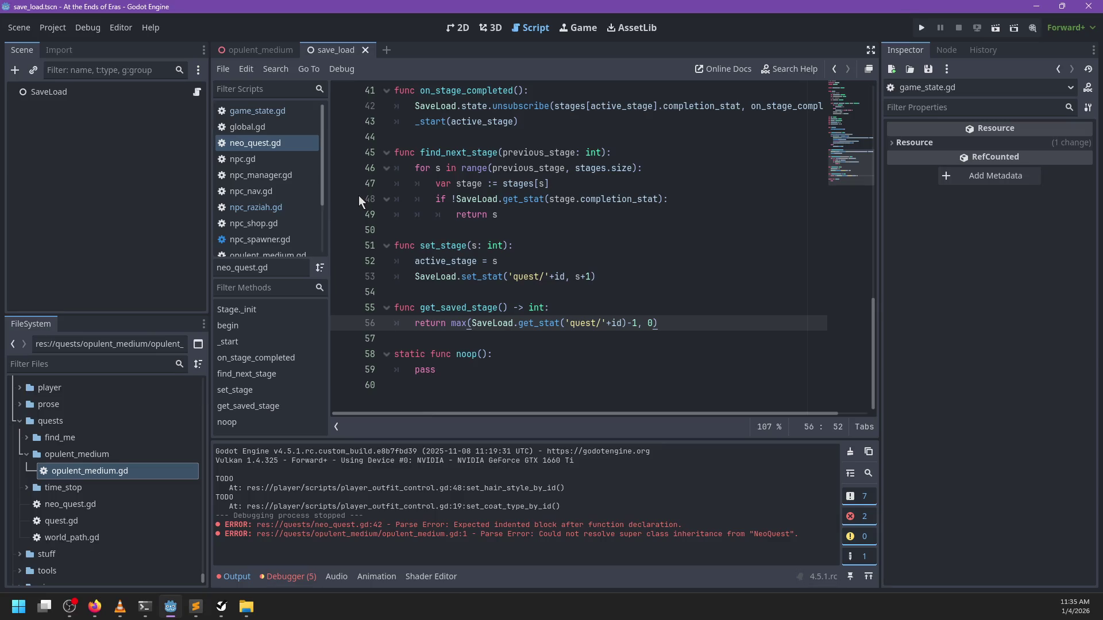
Look up how npc_raziah.gd writes its start_ call
{"action": "left_click", "coordinate": [270, 208]}
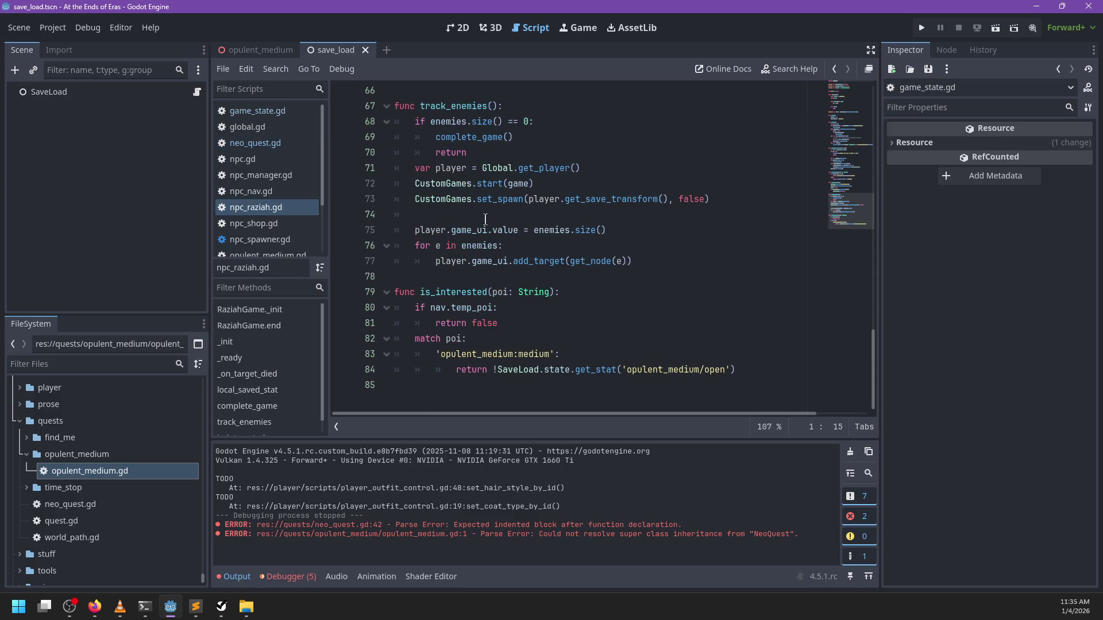
{"action": "key", "text": "ctrl+f"}
{"action": "type", "text": "start_"}
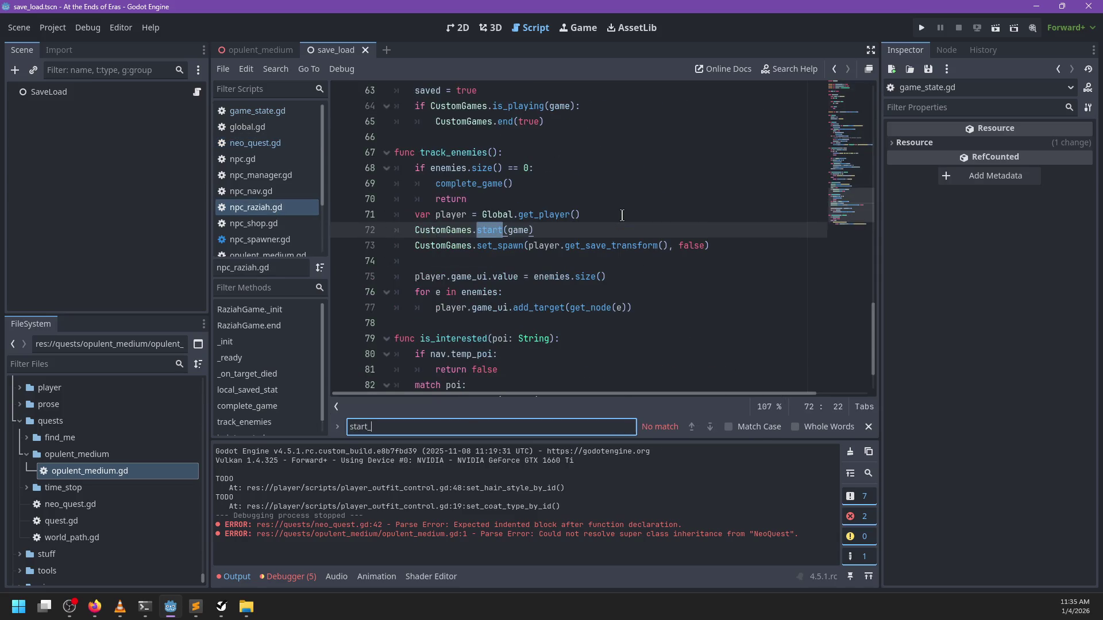
{"action": "key", "text": "Escape"}
{"action": "key", "text": "alt+Tab"}
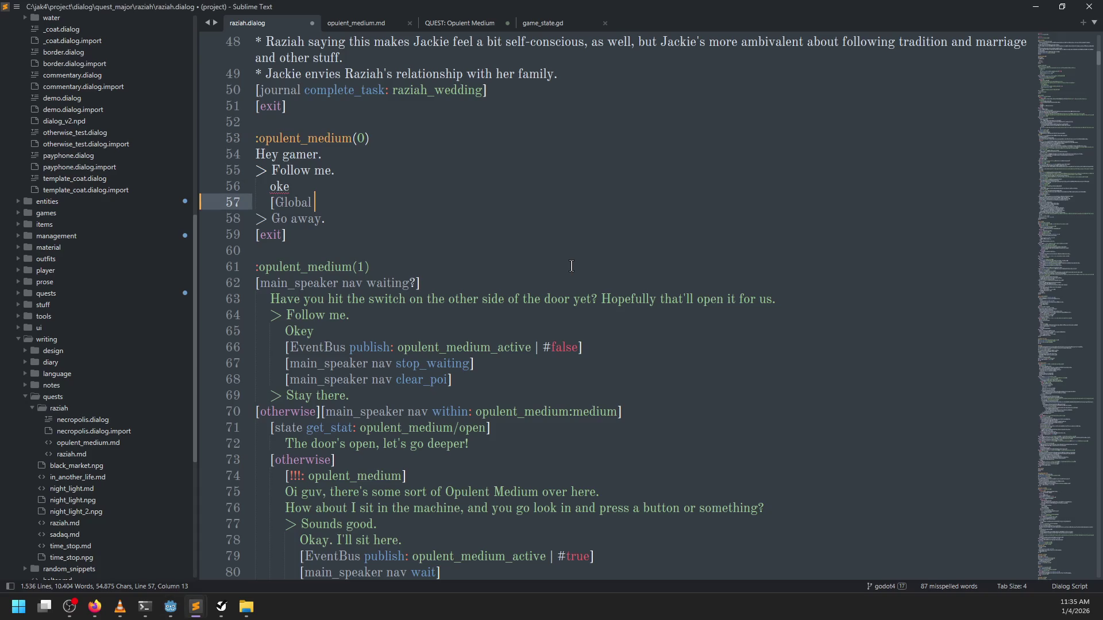
Complete line 57 as [Global quest_start: opulent_medium] and save raziah.dialog
{"action": "type", "text": "quest_Start"}
{"action": "key", "text": "BackSpace"}
{"action": "key", "text": "BackSpace"}
{"action": "key", "text": "BackSpace"}
{"action": "type", "text": "start: o"}
{"action": "type", "text": "pulent_"}
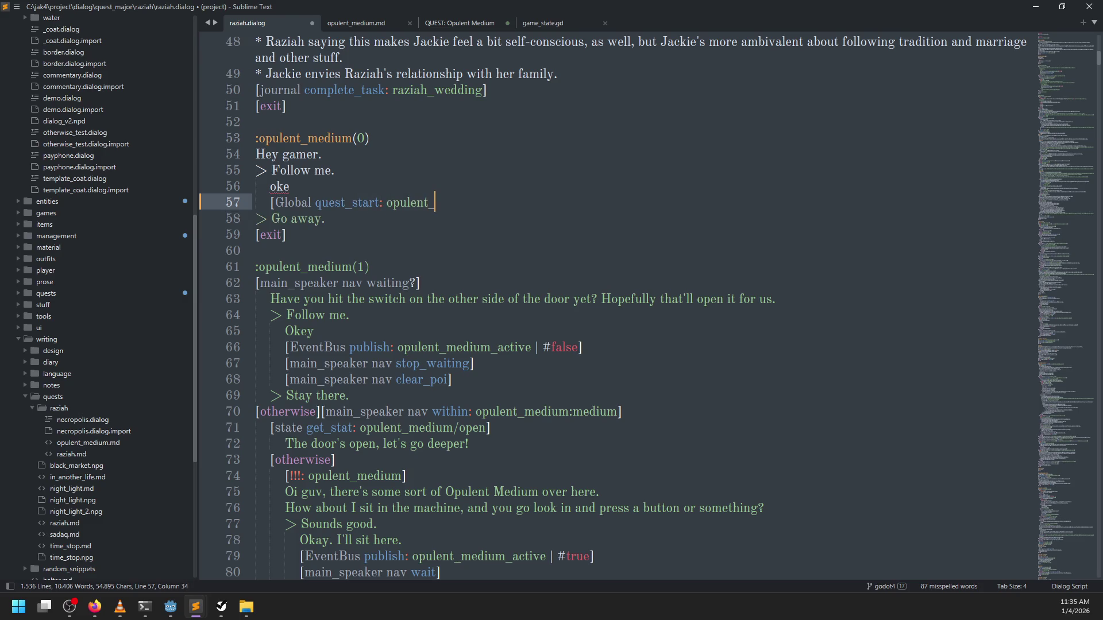
{"action": "type", "text": "medium]"}
{"action": "key", "text": "ctrl+s"}
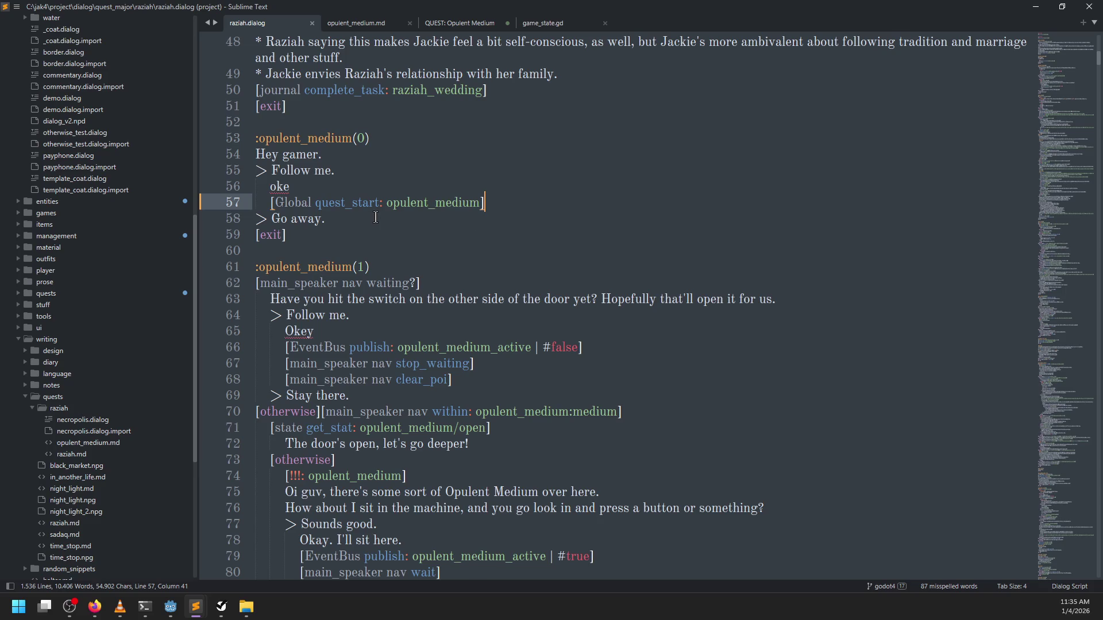
Delete the stop_waiting and clear_poi lines after Stay there. and save the dialog
{"action": "double_click", "coordinate": [410, 205]}
{"action": "left_click", "coordinate": [344, 221]}
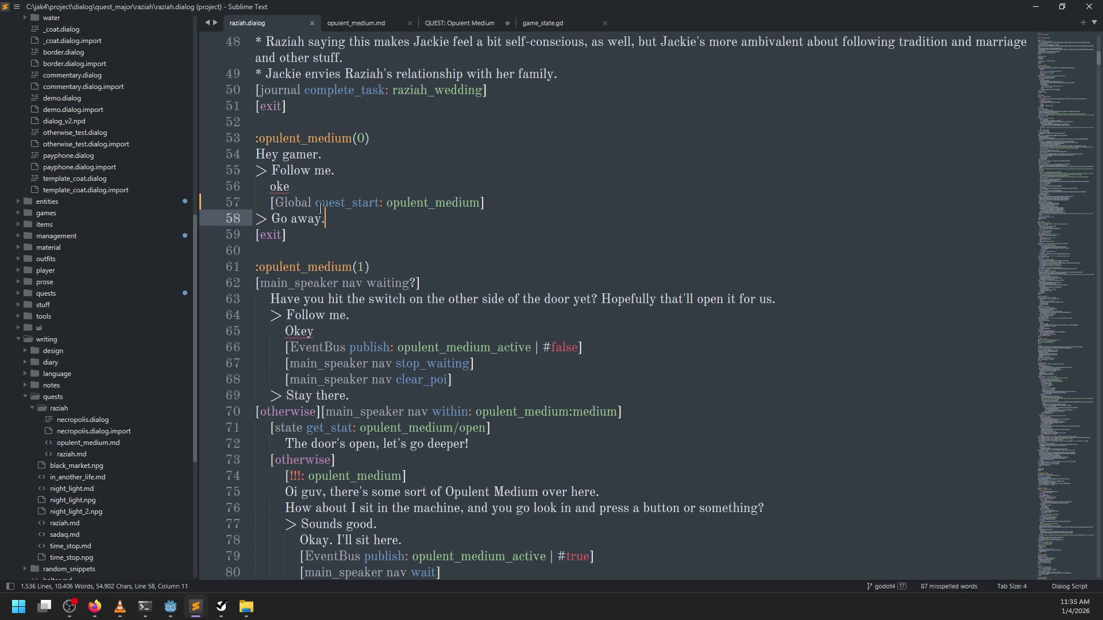
{"action": "scroll", "coordinate": [494, 357], "scroll_direction": "down", "scroll_amount": 2}
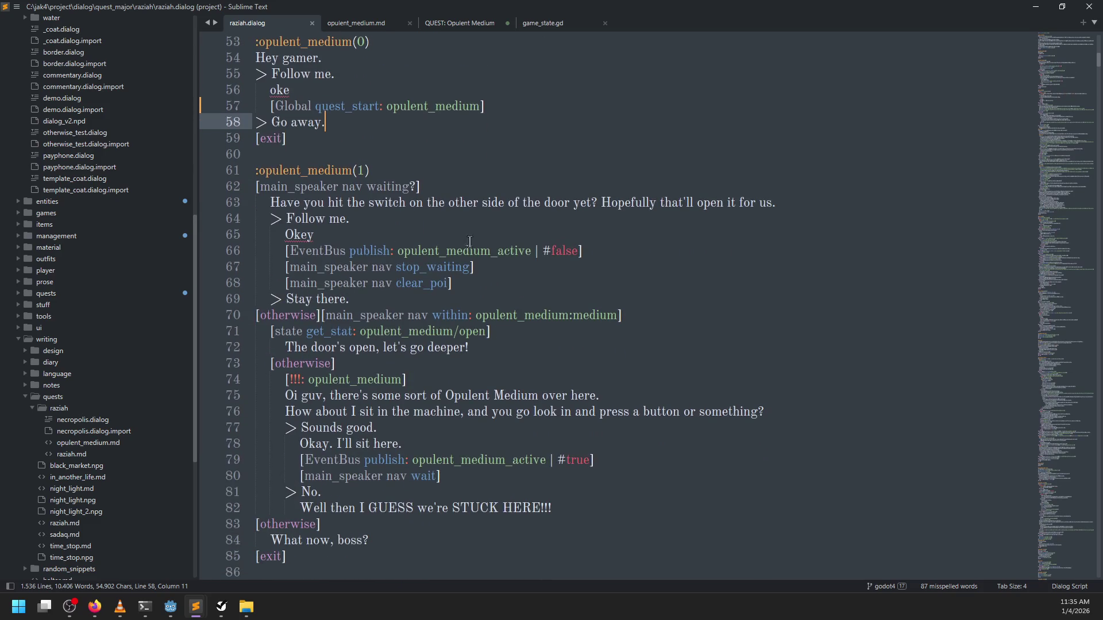
{"action": "double_click", "coordinate": [477, 251]}
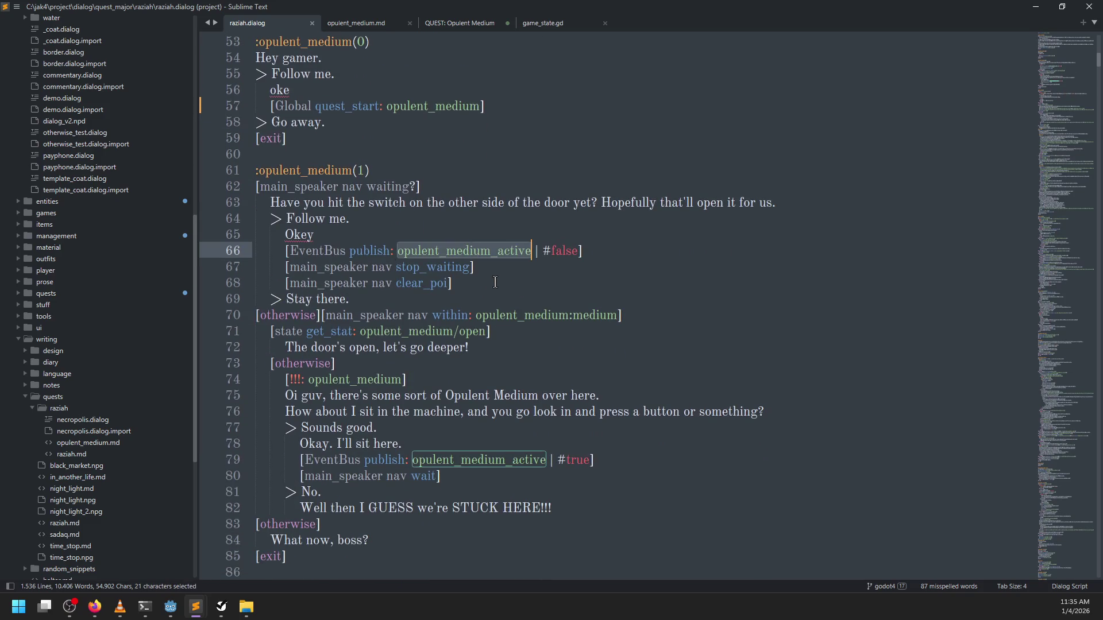
{"action": "double_click", "coordinate": [308, 269]}
{"action": "left_click_drag", "start_coordinate": [508, 282], "coordinate": [626, 253]}
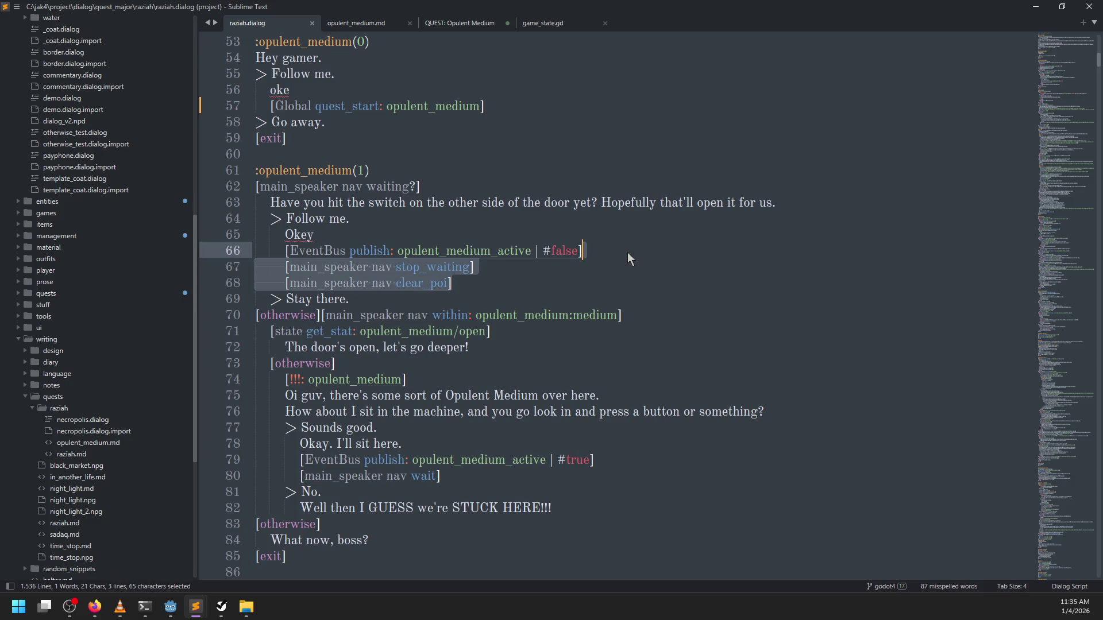
{"action": "key", "text": "BackSpace"}
{"action": "left_click", "coordinate": [378, 260]}
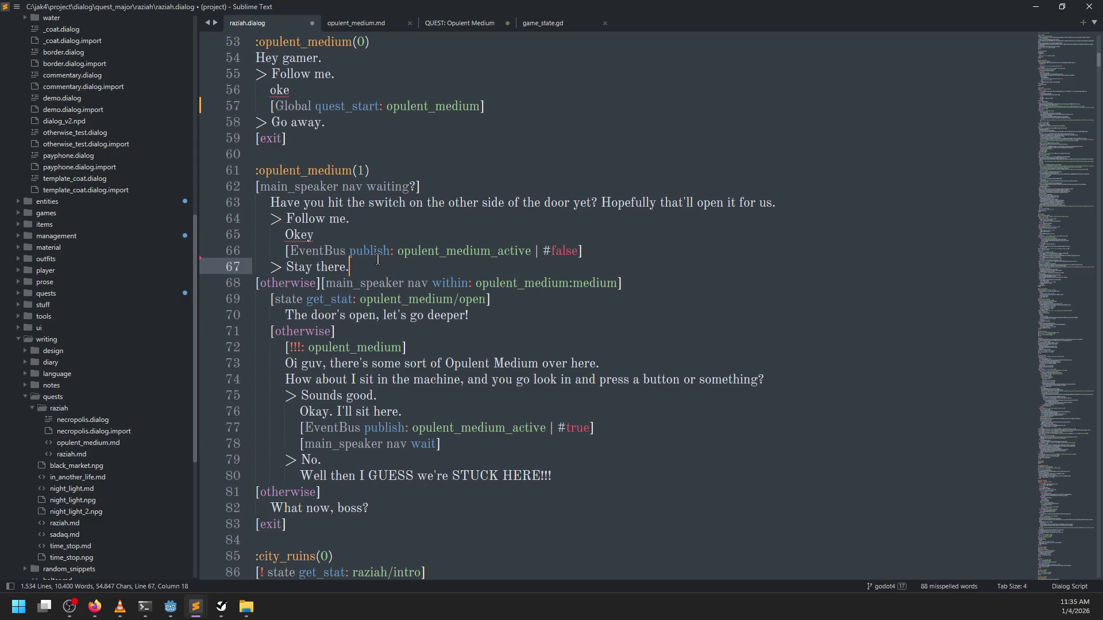
{"action": "key", "text": "ctrl+s"}
{"action": "mouse_move", "coordinate": [371, 507]}
{"action": "left_mouse_down"}
{"action": "mouse_move", "coordinate": [254, 201]}
{"action": "mouse_move", "coordinate": [262, 208]}
{"action": "left_mouse_up"}
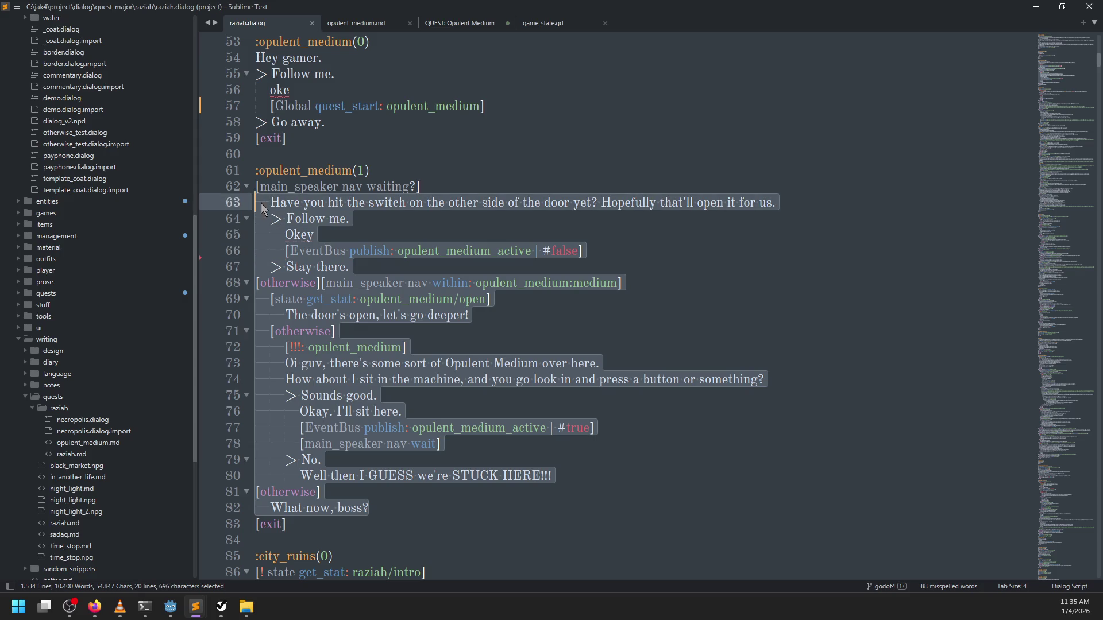
{"action": "key", "text": "alt+Tab"}
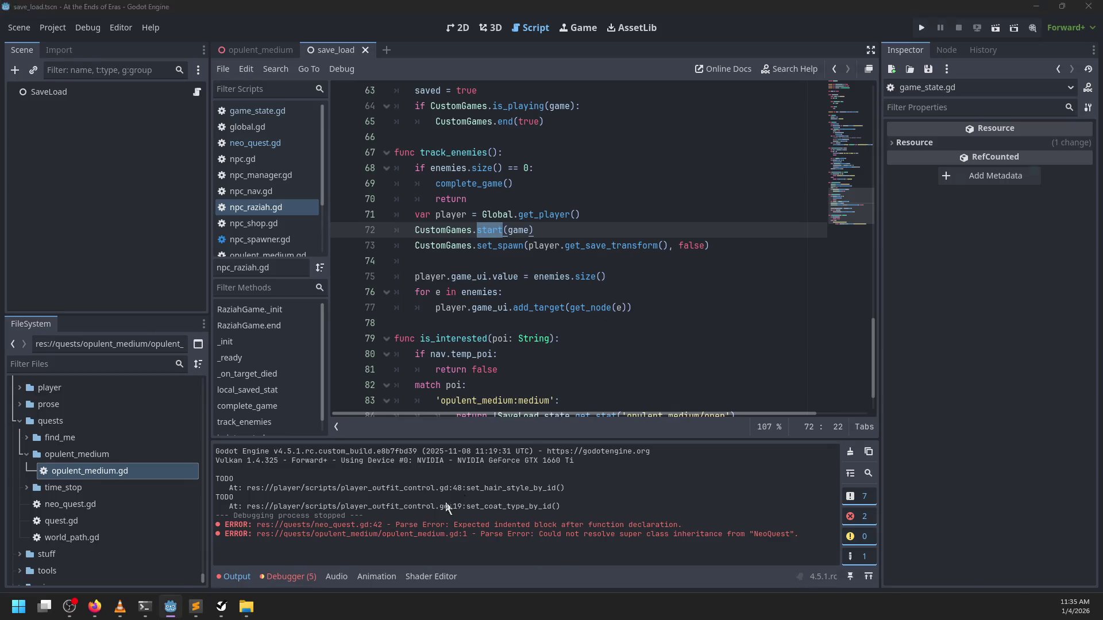
Review npc_nav.gd and neo_quest.gd in Godot's script editor
{"action": "key", "text": "alt+Tab"}
{"action": "mouse_move", "coordinate": [195, 607]}
{"action": "left_click", "coordinate": [481, 391]}
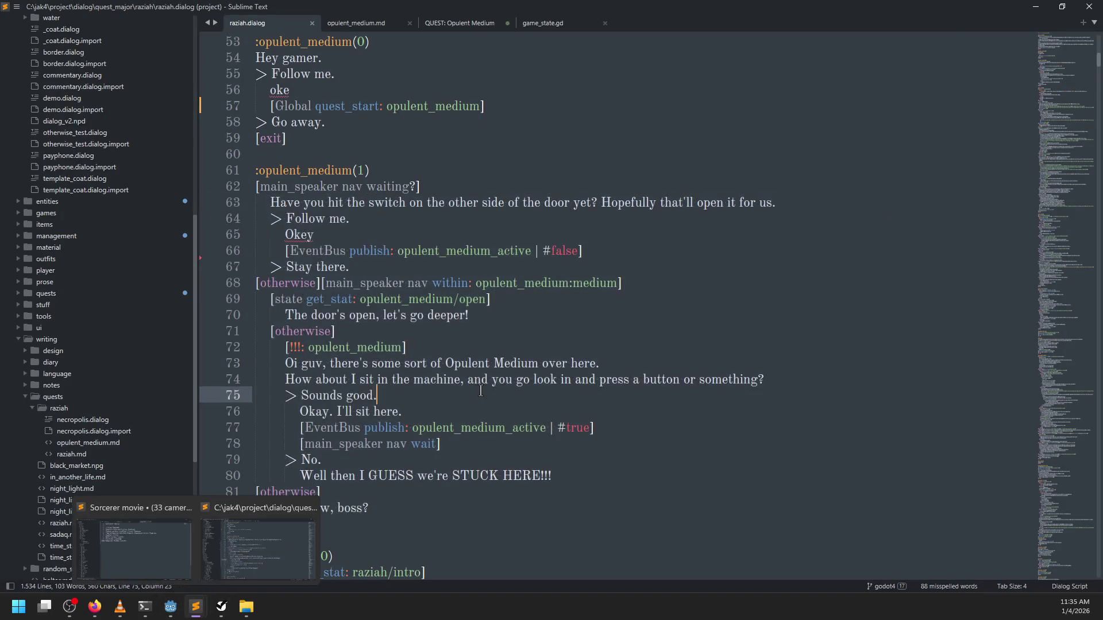
{"action": "key", "text": "alt+Tab"}
{"action": "left_click", "coordinate": [284, 196]}
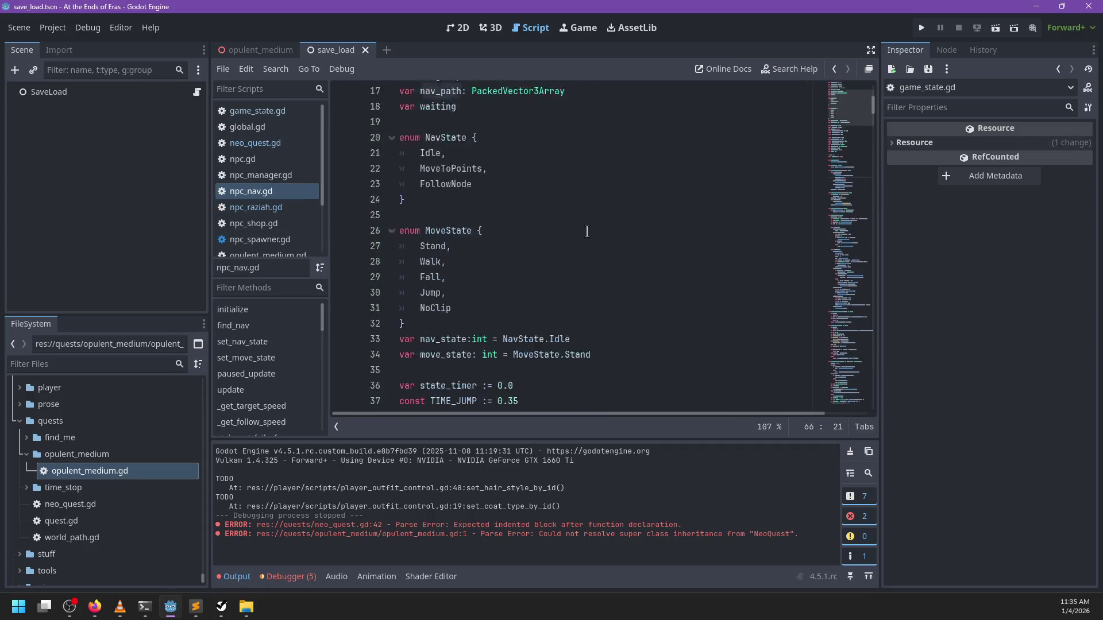
{"action": "scroll", "coordinate": [587, 232], "scroll_direction": "down", "scroll_amount": 5}
{"action": "left_click", "coordinate": [255, 143]}
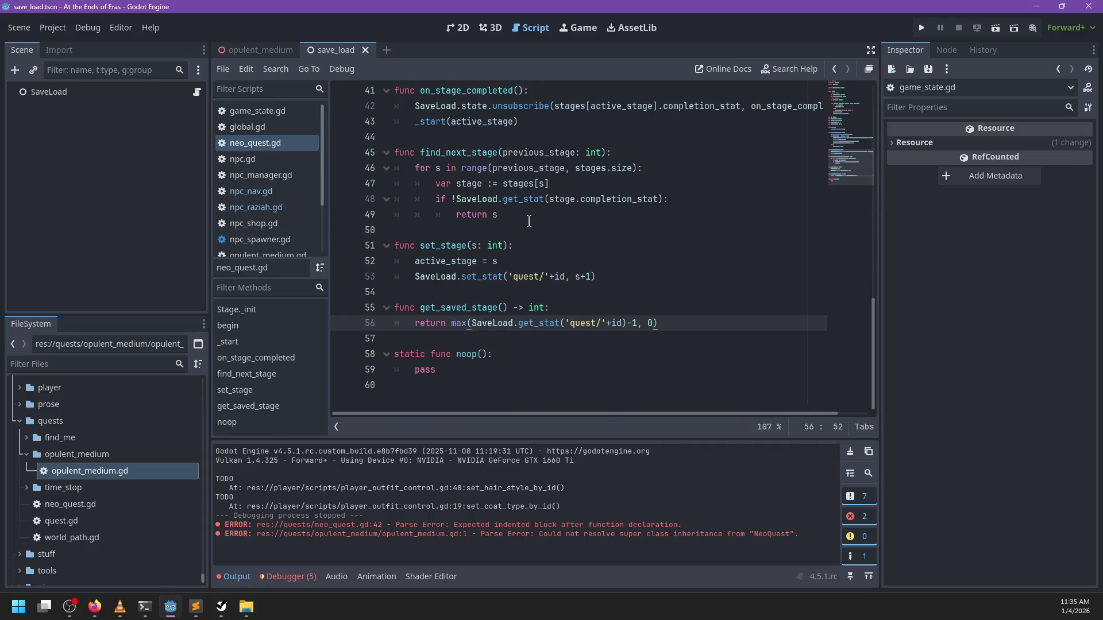
{"action": "scroll", "coordinate": [525, 219], "scroll_direction": "up", "scroll_amount": 12}
{"action": "scroll", "coordinate": [501, 212], "scroll_direction": "down", "scroll_amount": 8}
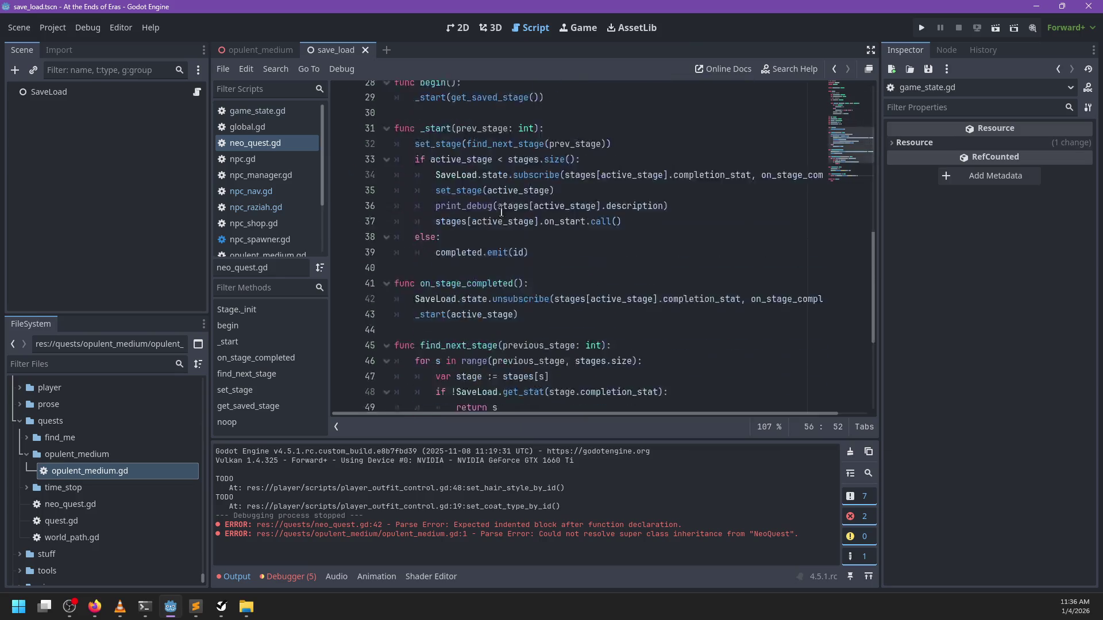
{"action": "scroll", "coordinate": [501, 211], "scroll_direction": "down", "scroll_amount": 3}
Look over npc_raziah.gd, then neo_quest.gd again
{"action": "left_click", "coordinate": [260, 207]}
{"action": "scroll", "coordinate": [501, 202], "scroll_direction": "up", "scroll_amount": 10}
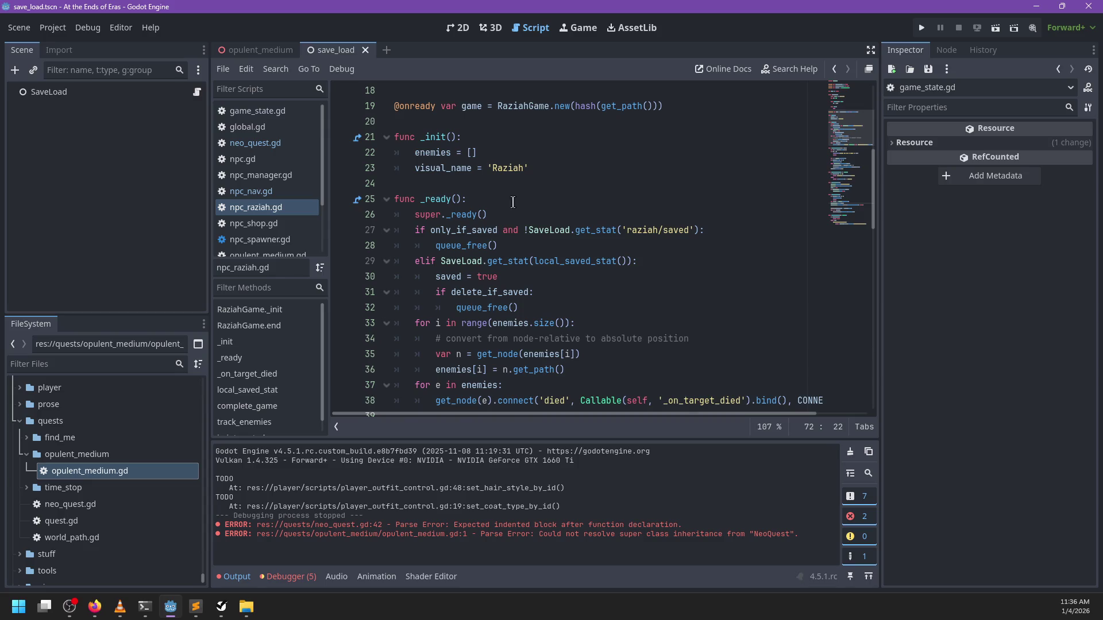
{"action": "scroll", "coordinate": [293, 195], "scroll_direction": "down", "scroll_amount": 3}
{"action": "scroll", "coordinate": [295, 200], "scroll_direction": "up", "scroll_amount": 2}
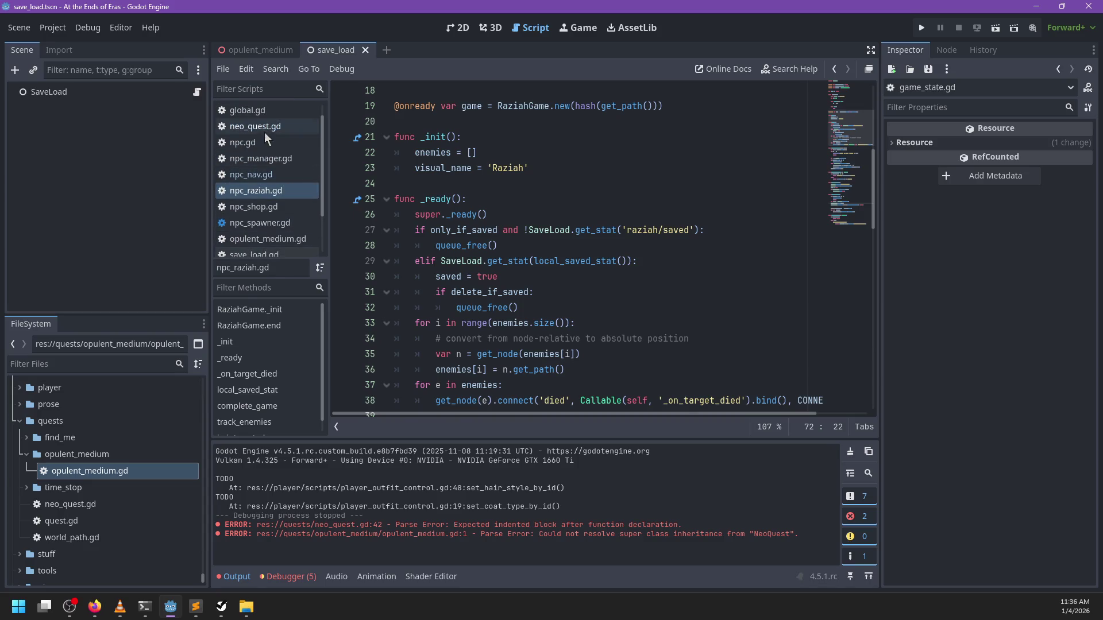
{"action": "left_click", "coordinate": [264, 131]}
{"action": "scroll", "coordinate": [270, 161], "scroll_direction": "down", "scroll_amount": 2}
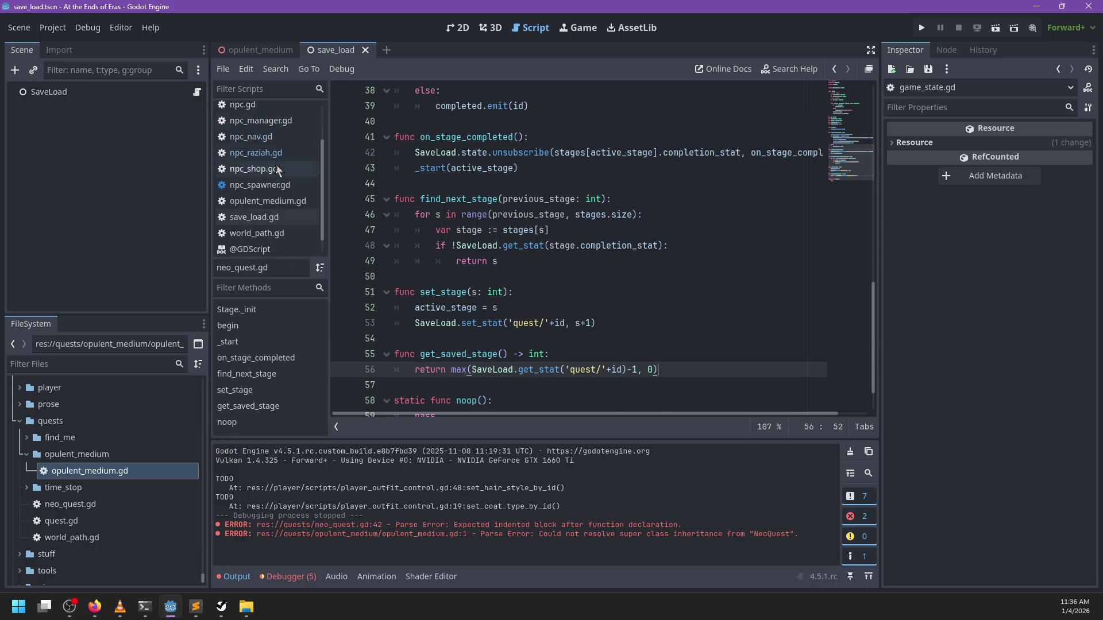
Open opulent_medium.gd and scroll to its stages array of Stage.new entries
{"action": "left_click", "coordinate": [281, 200]}
{"action": "right_click", "coordinate": [282, 199]}
{"action": "left_click", "coordinate": [571, 182], "text": "shift"}
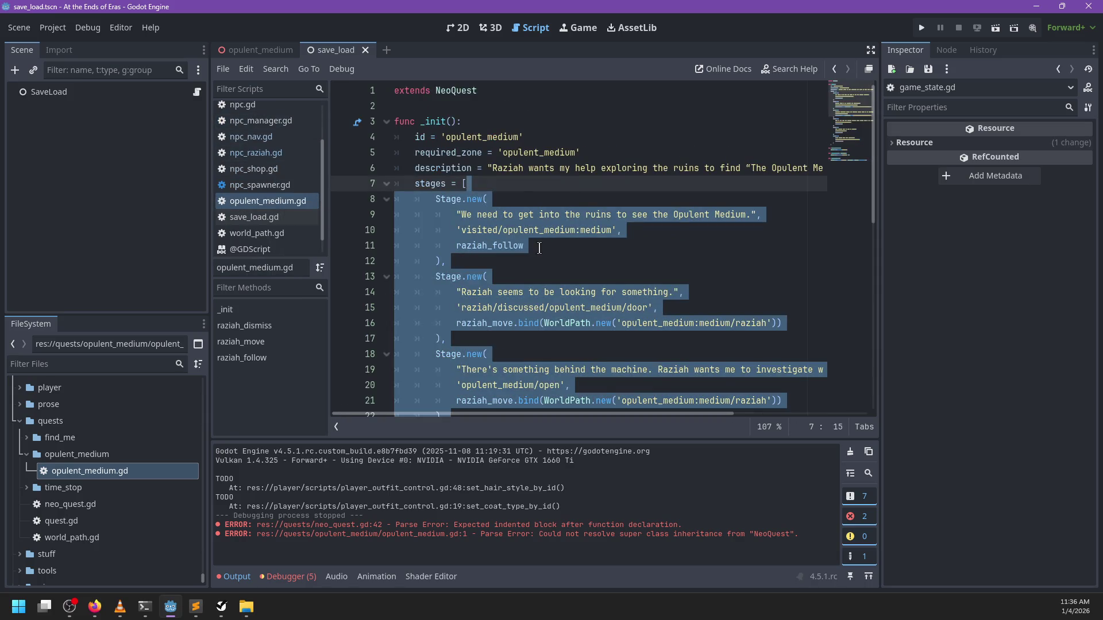
{"action": "left_click", "coordinate": [539, 249]}
{"action": "scroll", "coordinate": [537, 239], "scroll_direction": "down", "scroll_amount": 3}
{"action": "left_click", "coordinate": [511, 199]}
{"action": "scroll", "coordinate": [618, 199], "scroll_direction": "up", "scroll_amount": 1}
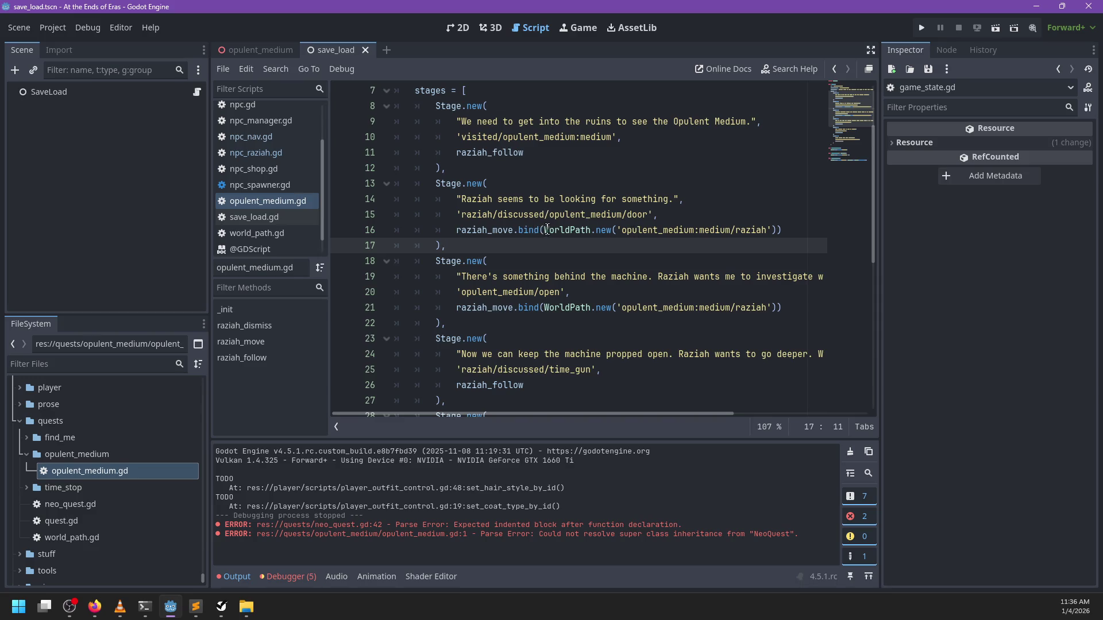
Change the colon in line 16's raziah_move world path to a slash
{"action": "double_click", "coordinate": [503, 230]}
{"action": "left_click", "coordinate": [547, 244]}
{"action": "double_click", "coordinate": [655, 231]}
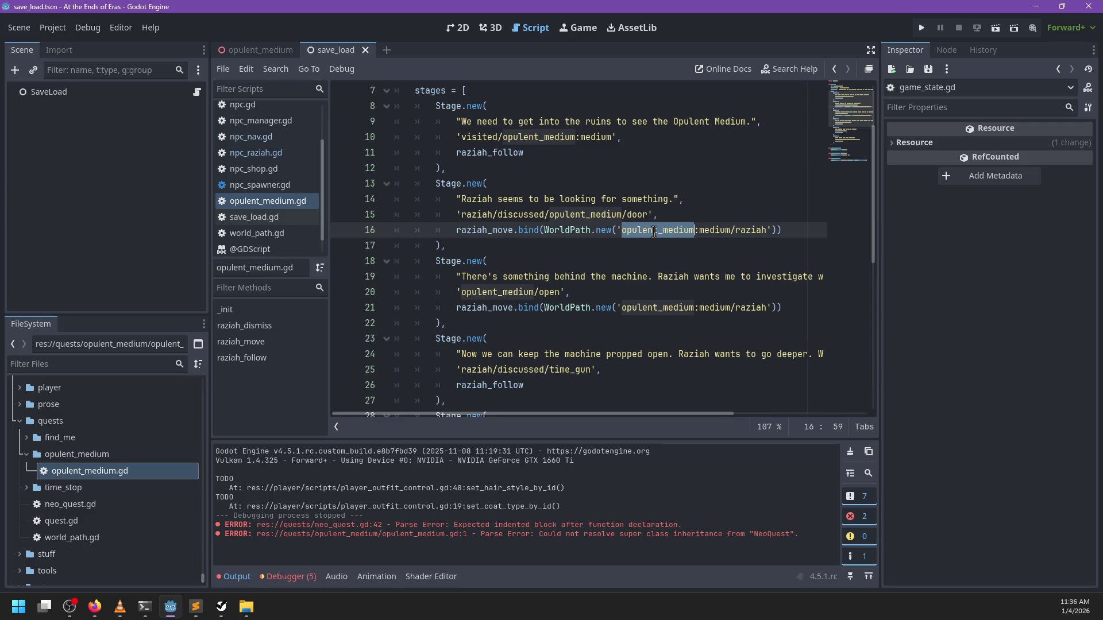
{"action": "left_click", "coordinate": [701, 231]}
{"action": "key", "text": "BackSpace"}
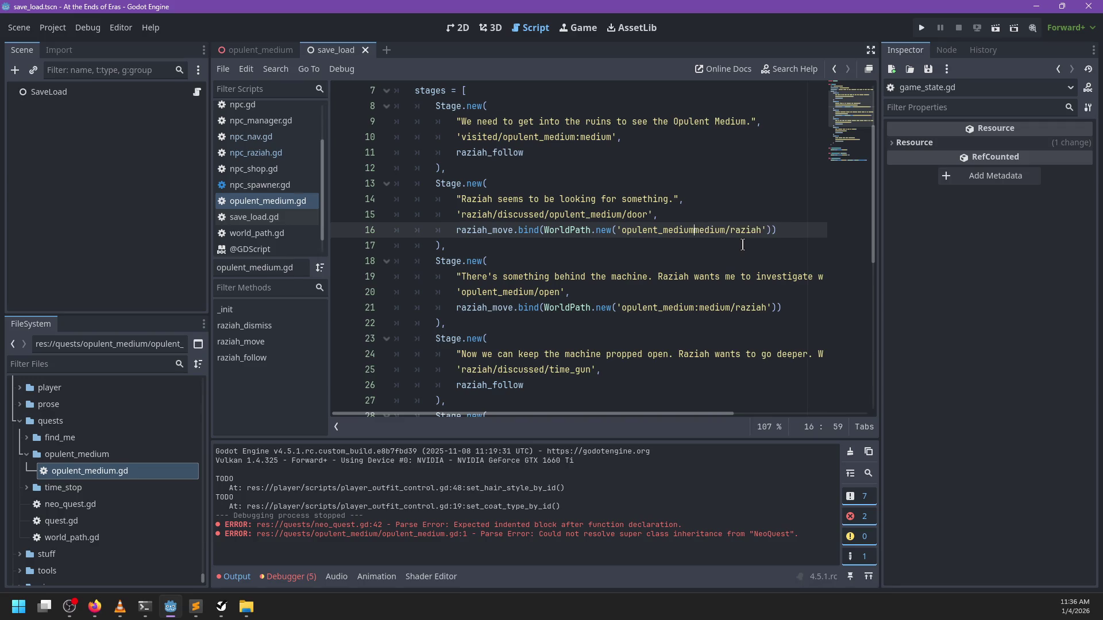
{"action": "type", "text": "/"}
{"action": "key", "text": "ctrl+shift+Left"}
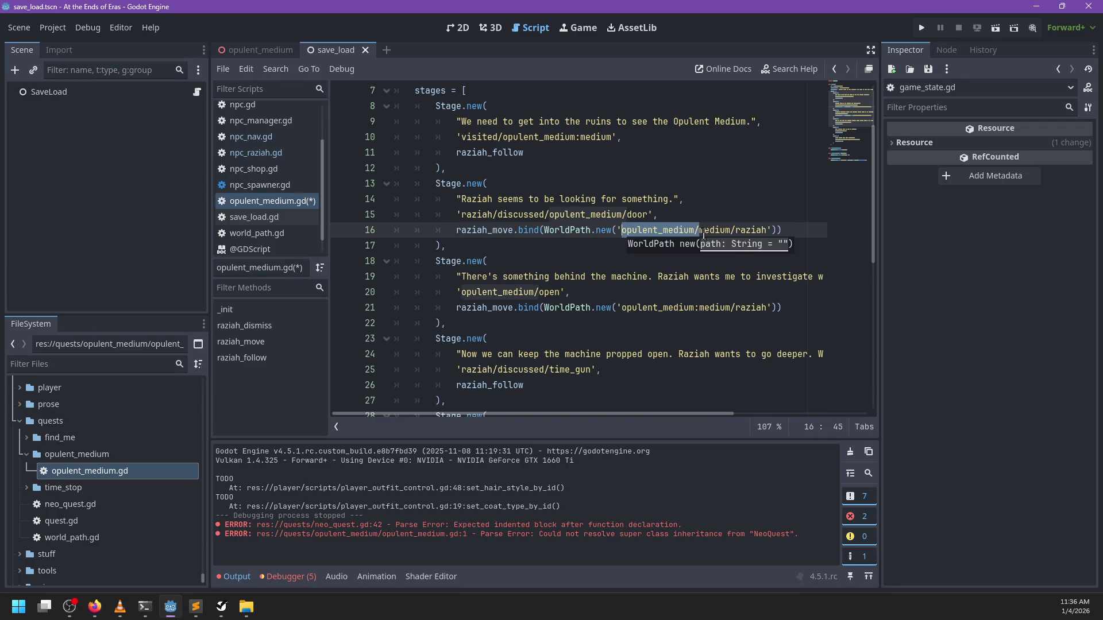
Make line 21's path opulent_medium/medium/raziah, save, and run the game with F5
{"action": "left_click", "coordinate": [699, 307]}
{"action": "key", "text": "BackSpace"}
{"action": "type", "text": "/"}
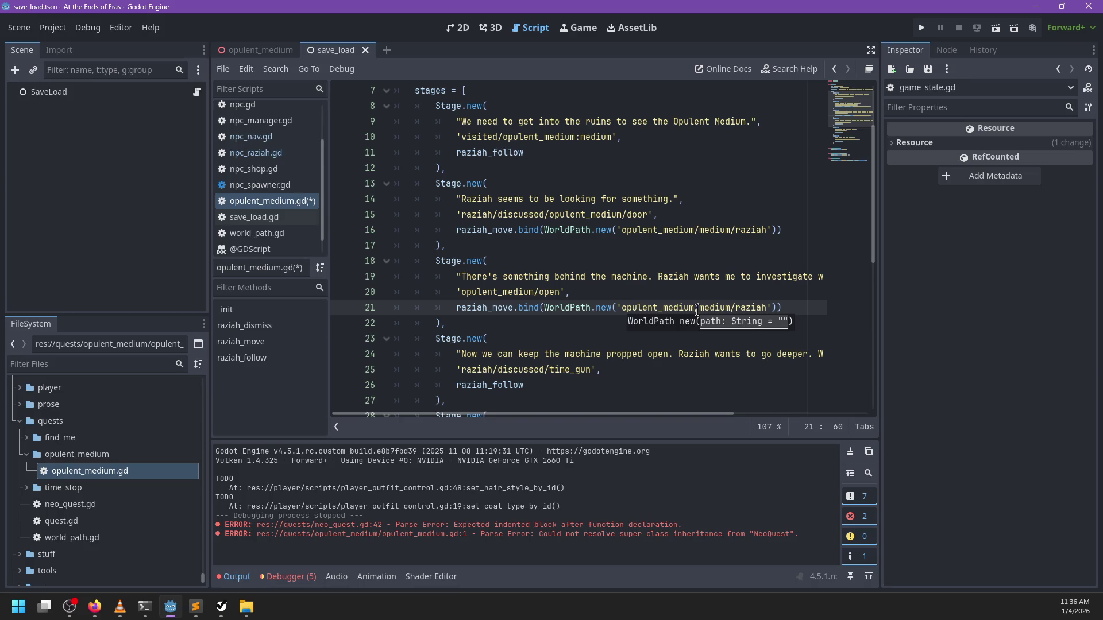
{"action": "key", "text": "ctrl+s"}
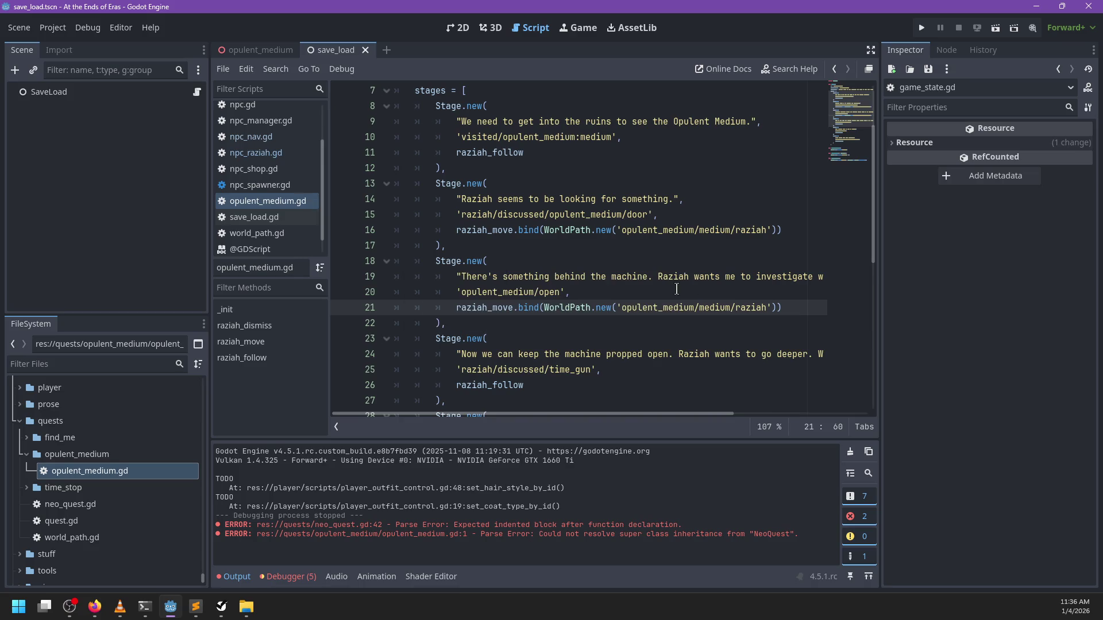
{"action": "scroll", "coordinate": [678, 288], "scroll_direction": "down", "scroll_amount": 4}
{"action": "scroll", "coordinate": [676, 290], "scroll_direction": "down", "scroll_amount": 1}
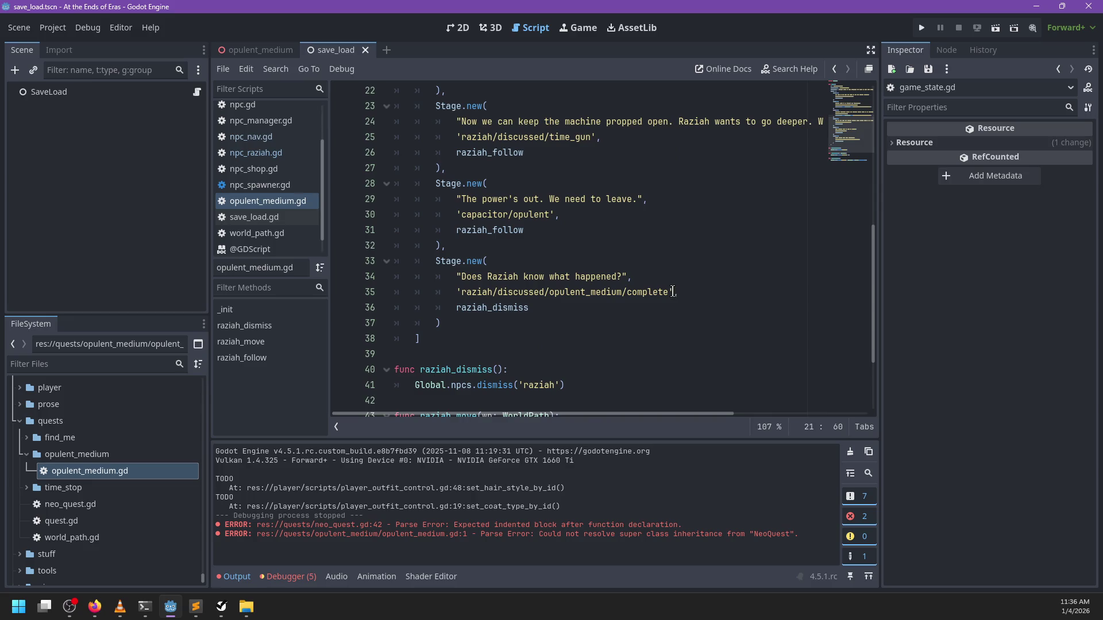
{"action": "scroll", "coordinate": [672, 292], "scroll_direction": "up", "scroll_amount": 4}
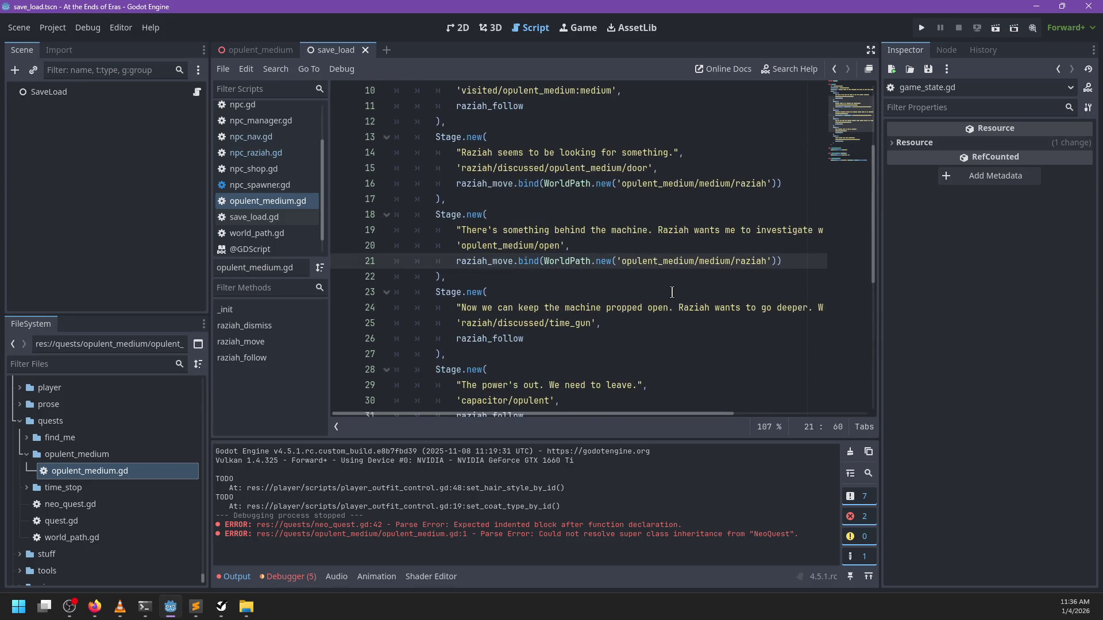
{"action": "left_click", "coordinate": [594, 251]}
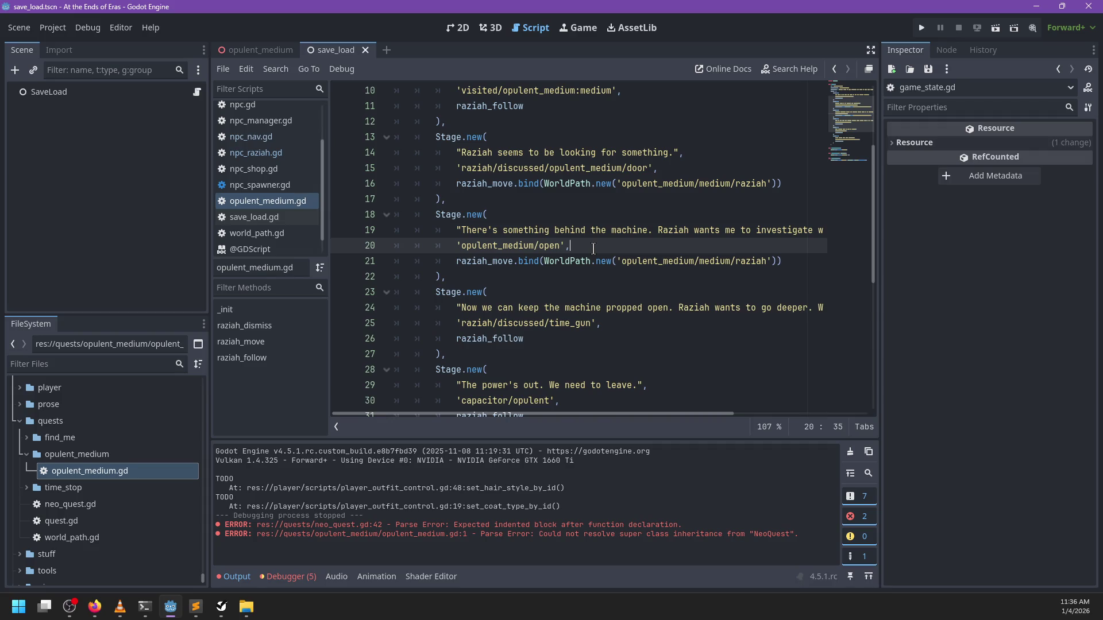
{"action": "key", "text": "F5"}
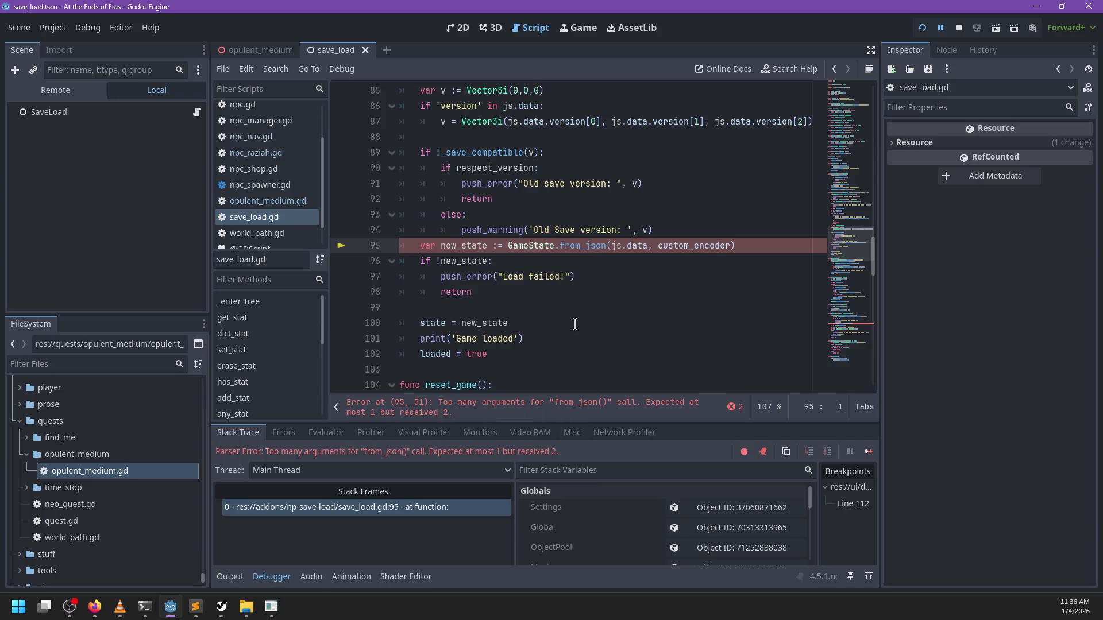
Open from_json's definition in game_state.gd from the line 95 error, then switch to Sublime Text
{"action": "double_click", "coordinate": [667, 245]}
{"action": "left_click", "coordinate": [577, 253], "text": "ctrl"}
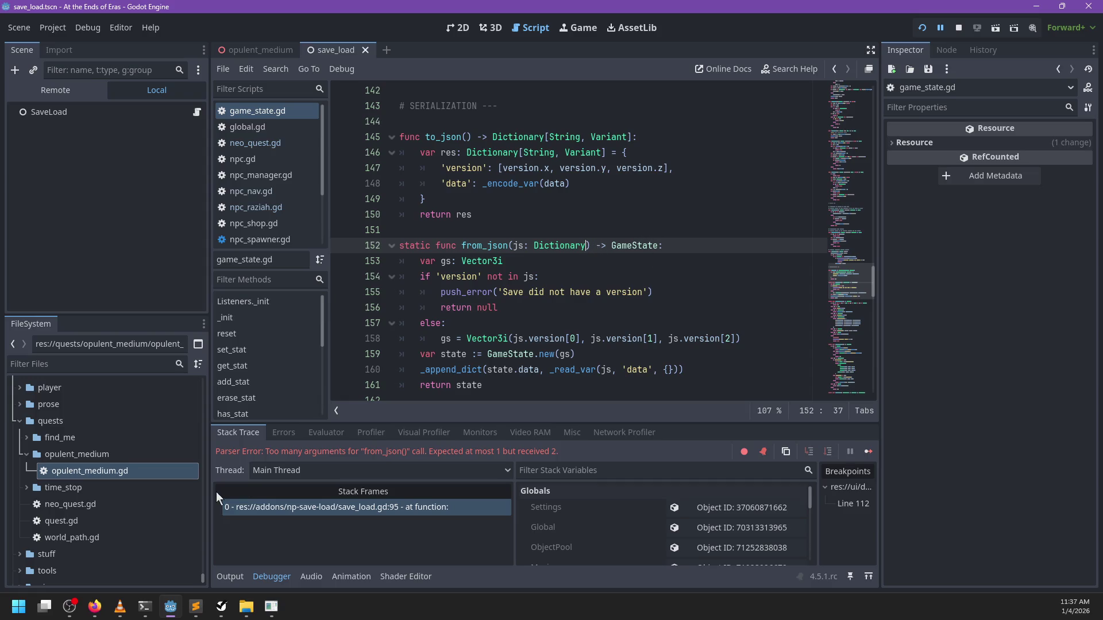
{"action": "mouse_move", "coordinate": [195, 607]}
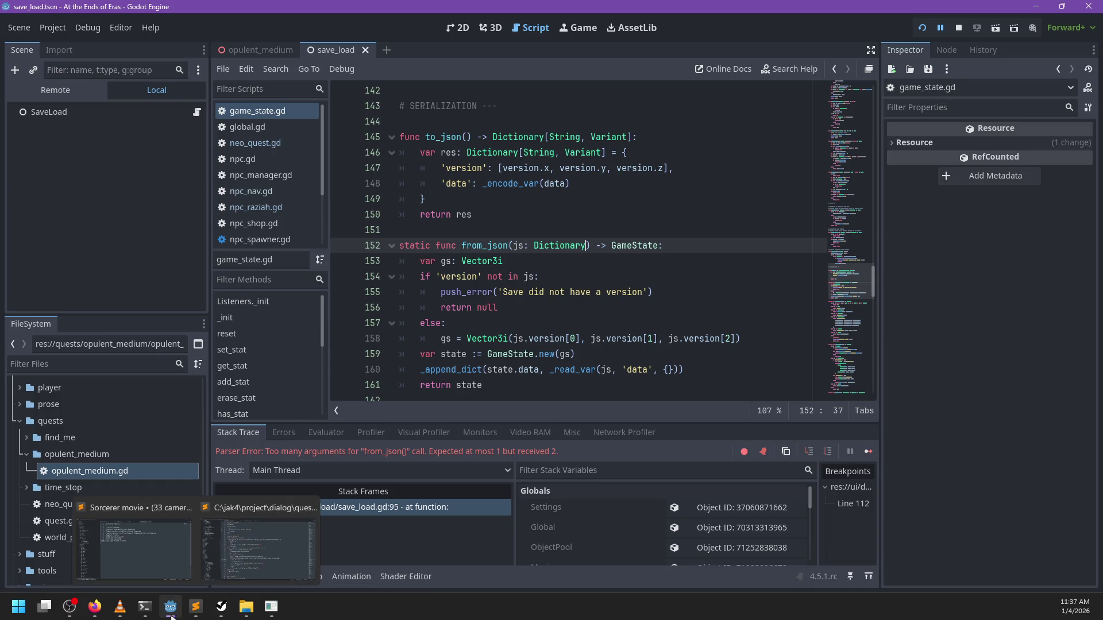
{"action": "left_click", "coordinate": [145, 606]}
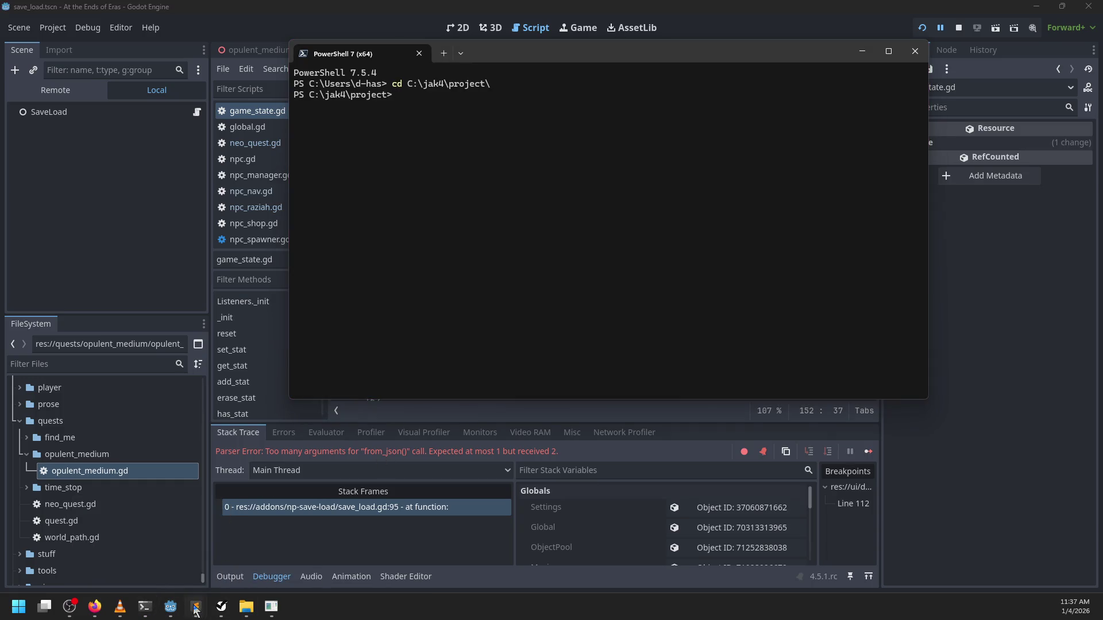
{"action": "mouse_move", "coordinate": [196, 607]}
{"action": "left_click", "coordinate": [258, 546]}
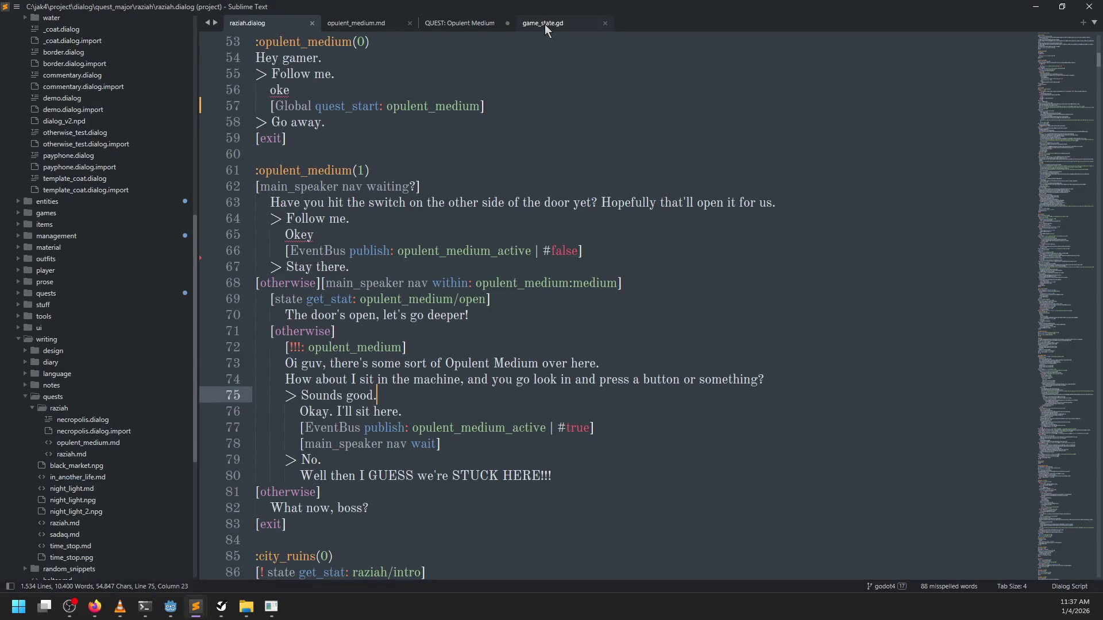
Inspect from_json's optional enc parameter in game_state.gd, then scroll back to the top
{"action": "left_click", "coordinate": [544, 24]}
{"action": "scroll", "coordinate": [550, 159], "scroll_direction": "down", "scroll_amount": 20}
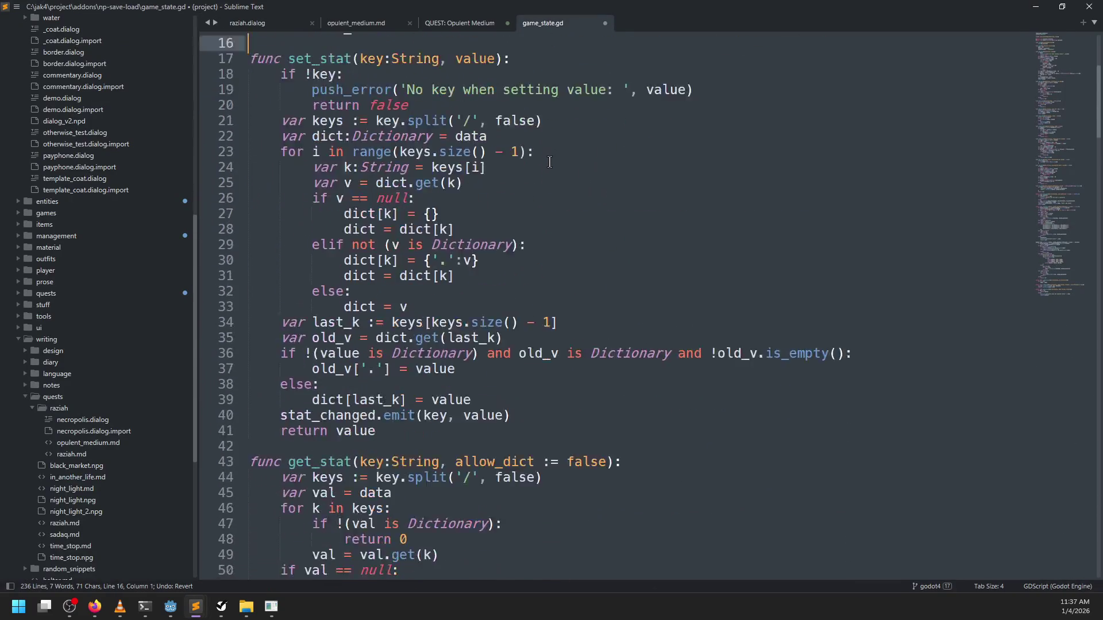
{"action": "scroll", "coordinate": [550, 163], "scroll_direction": "down", "scroll_amount": 10}
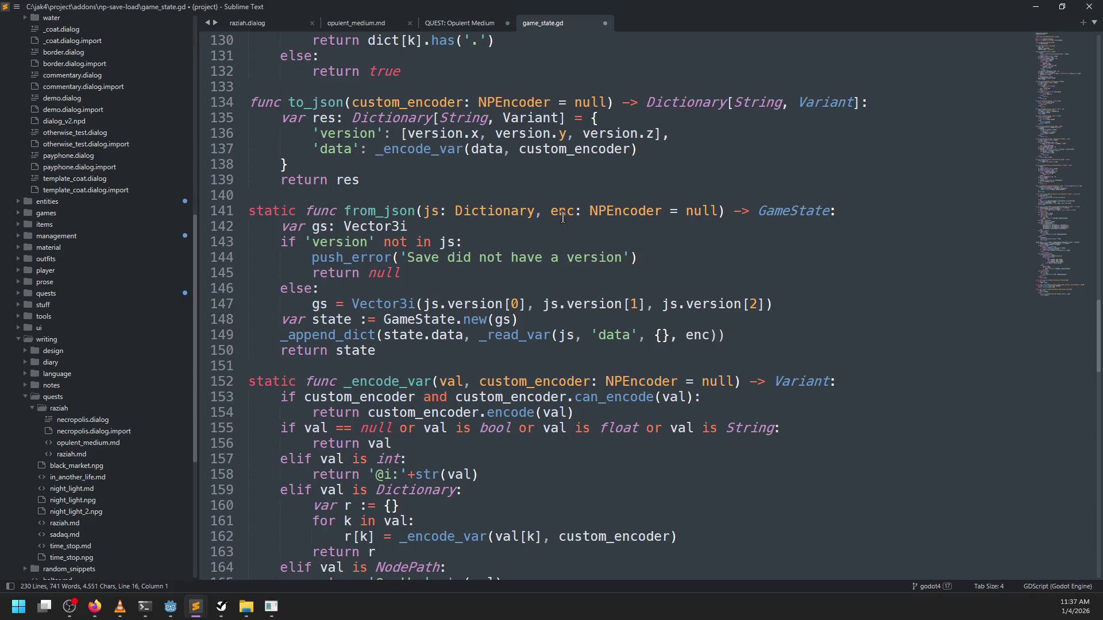
{"action": "double_click", "coordinate": [562, 213]}
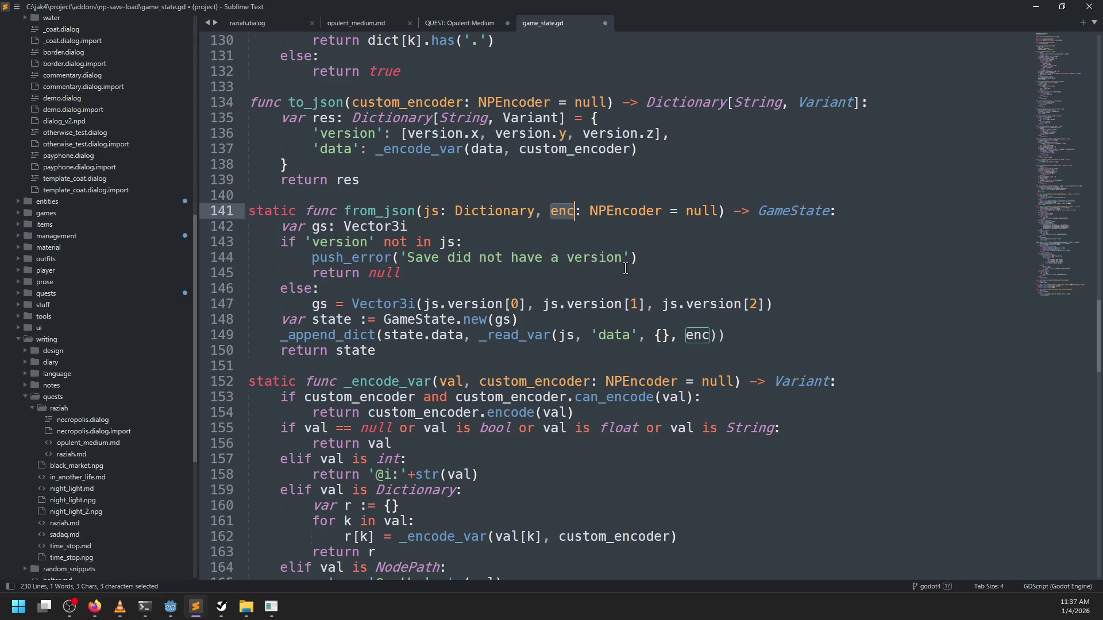
{"action": "scroll", "coordinate": [626, 268], "scroll_direction": "down", "scroll_amount": 10}
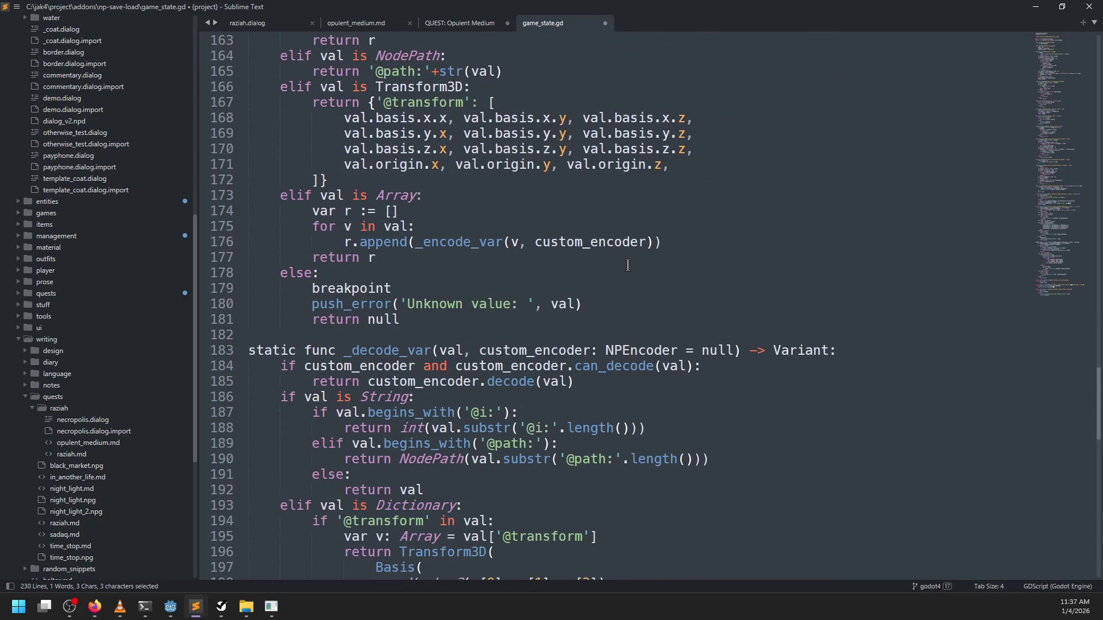
{"action": "scroll", "coordinate": [627, 265], "scroll_direction": "down", "scroll_amount": 14}
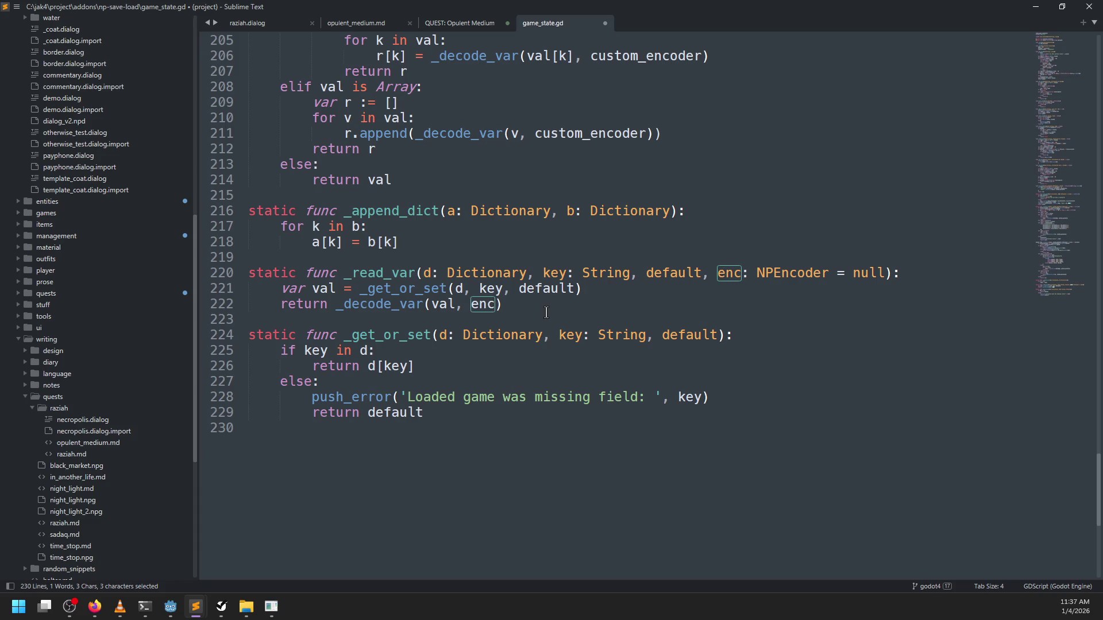
{"action": "key", "text": "ctrl+b"}
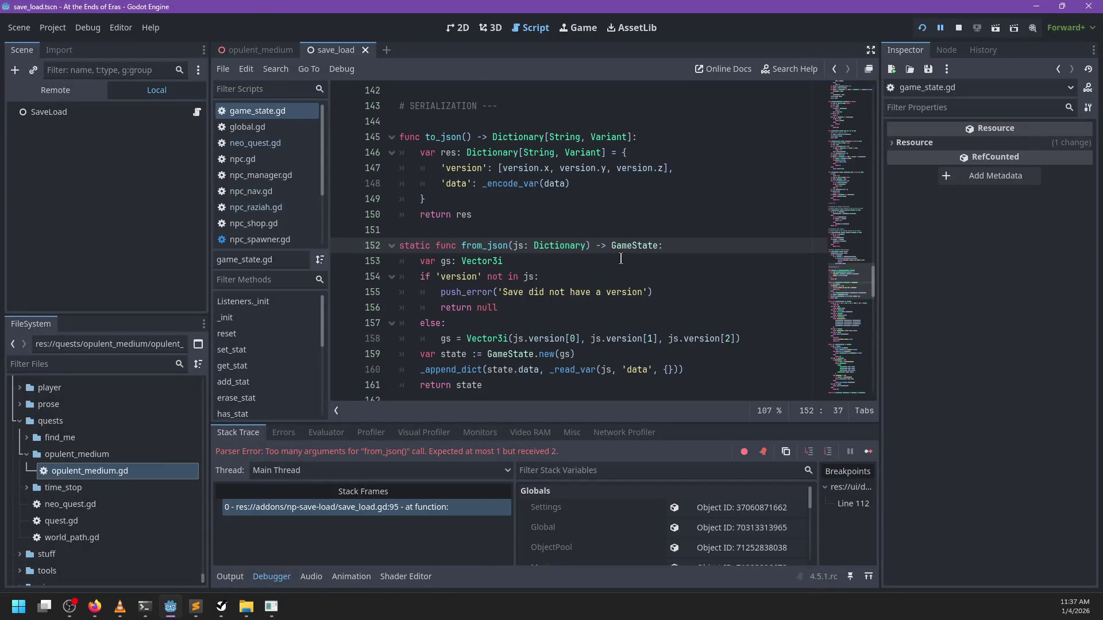
{"action": "key", "text": "alt+Tab"}
{"action": "scroll", "coordinate": [618, 259], "scroll_direction": "up", "scroll_amount": 20}
{"action": "scroll", "coordinate": [618, 260], "scroll_direction": "up", "scroll_amount": 20}
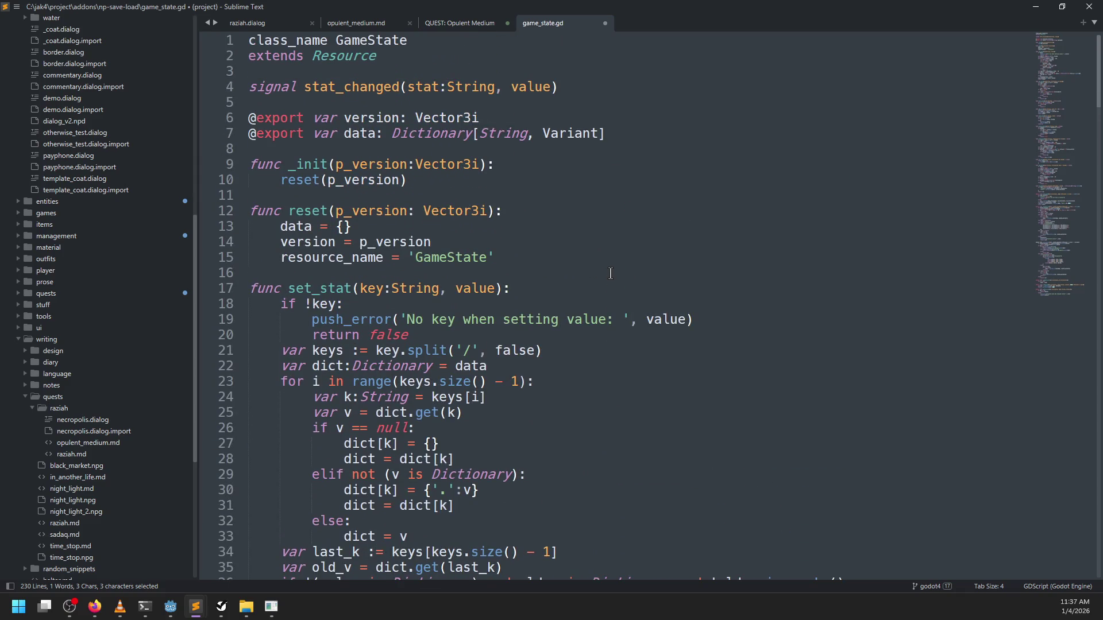
Copy the whole of game_state.gd from Sublime Text
{"action": "key", "text": "ctrl+a"}
{"action": "key", "text": "ctrl+c"}
{"action": "key", "text": "alt+Tab"}
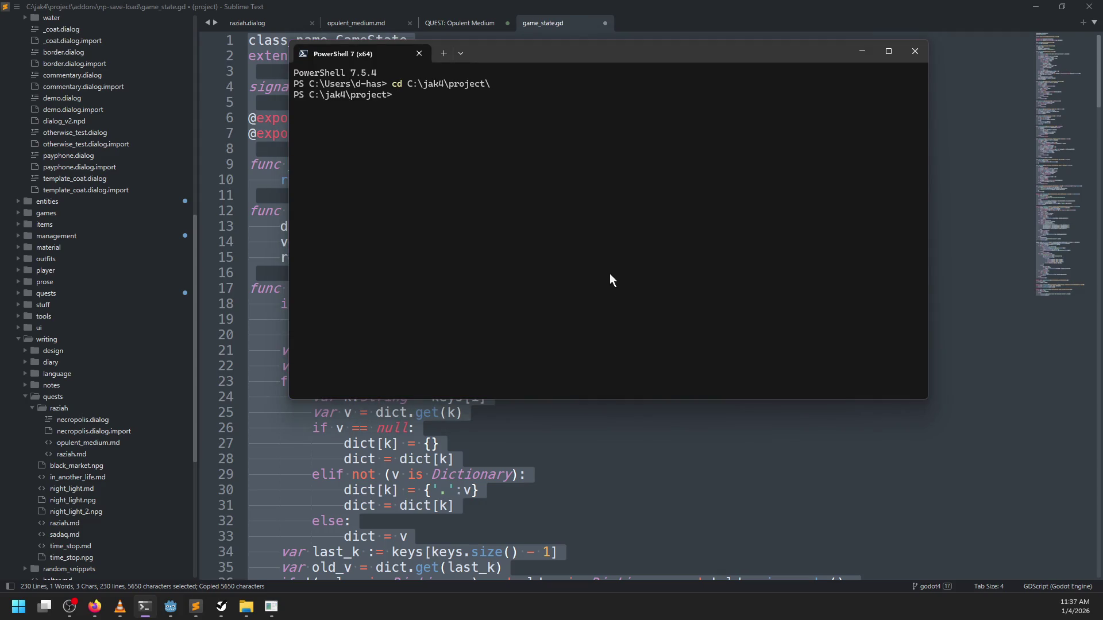
{"action": "key", "text": "alt+Tab"}
Select the EVENTS section with subscribe, unsubscribe and publish in Godot's script editor
{"action": "scroll", "coordinate": [586, 286], "scroll_direction": "up", "scroll_amount": 15}
{"action": "scroll", "coordinate": [586, 285], "scroll_direction": "down", "scroll_amount": 6}
{"action": "scroll", "coordinate": [501, 283], "scroll_direction": "down", "scroll_amount": 4}
{"action": "mouse_move", "coordinate": [537, 292]}
{"action": "left_mouse_down"}
{"action": "mouse_move", "coordinate": [558, 247]}
{"action": "mouse_move", "coordinate": [568, 264]}
{"action": "left_mouse_up"}
{"action": "scroll", "coordinate": [538, 290], "scroll_direction": "up", "scroll_amount": 3}
{"action": "scroll", "coordinate": [557, 247], "scroll_direction": "up", "scroll_amount": 1}
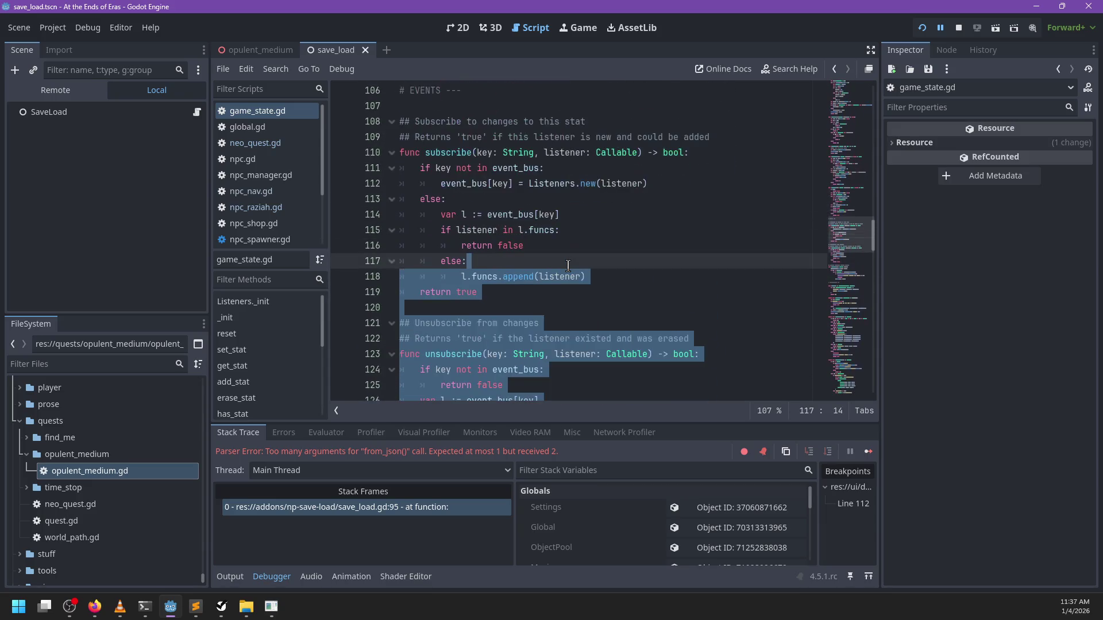
{"action": "scroll", "coordinate": [569, 265], "scroll_direction": "up", "scroll_amount": 2}
{"action": "mouse_move", "coordinate": [521, 186]}
{"action": "left_mouse_down"}
{"action": "mouse_move", "coordinate": [499, 170]}
{"action": "mouse_move", "coordinate": [582, 184]}
{"action": "left_mouse_up"}
{"action": "scroll", "coordinate": [503, 172], "scroll_direction": "down", "scroll_amount": 5}
{"action": "scroll", "coordinate": [575, 189], "scroll_direction": "down", "scroll_amount": 5}
Back in Sublime Text, save game_state.gd and go to the blank line above to_json
{"action": "key", "text": "alt+Tab"}
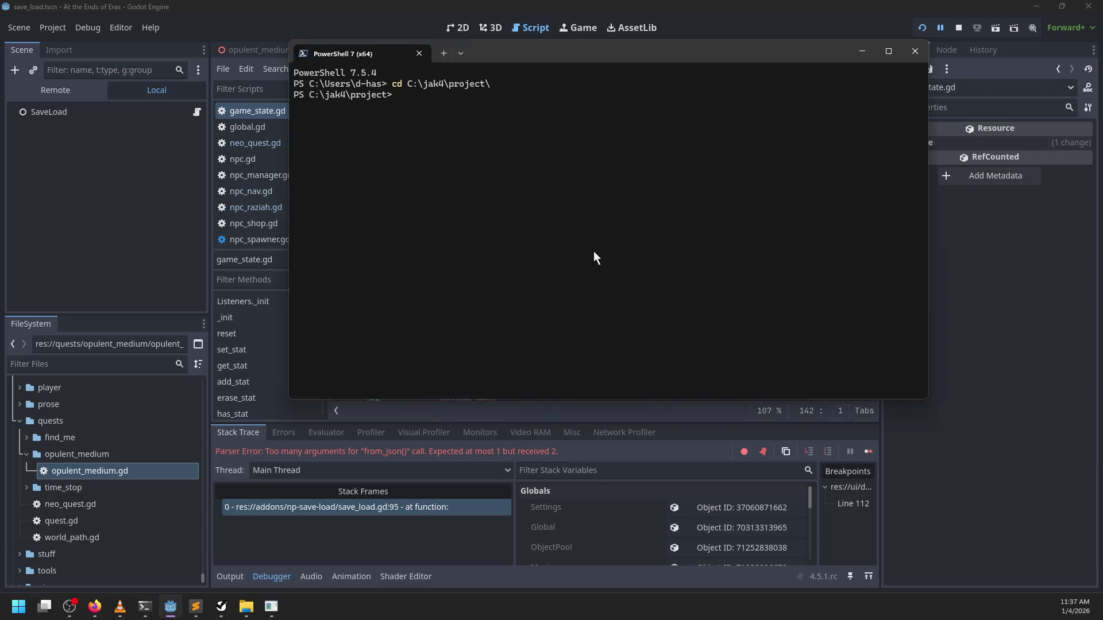
{"action": "key", "text": "alt+Tab"}
{"action": "scroll", "coordinate": [486, 294], "scroll_direction": "down", "scroll_amount": 5}
{"action": "scroll", "coordinate": [486, 295], "scroll_direction": "down", "scroll_amount": 20}
{"action": "key", "text": "ctrl+s"}
{"action": "scroll", "coordinate": [505, 293], "scroll_direction": "up", "scroll_amount": 6}
{"action": "left_click", "coordinate": [446, 227]}
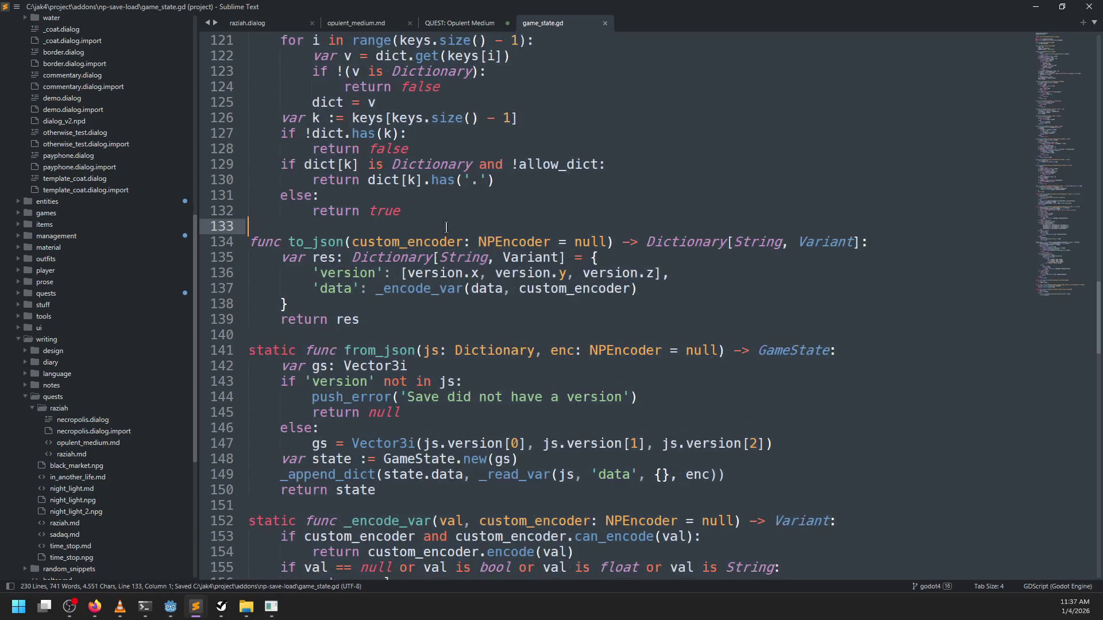
Add a '### SERIALIZATION' heading above to_json and insert the EVENTS code above it
{"action": "scroll", "coordinate": [446, 227], "scroll_direction": "up", "scroll_amount": 6}
{"action": "key", "text": "Return"}
{"action": "type", "text": "### SERIALIZATION"}
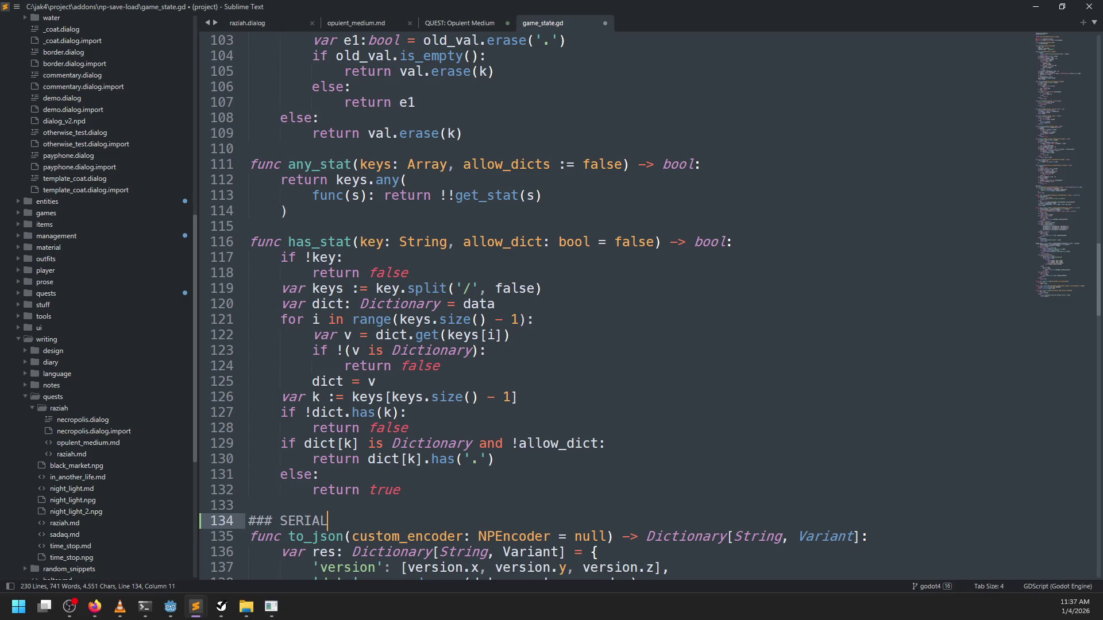
{"action": "key", "text": "Up"}
{"action": "key", "text": "Return"}
{"action": "key", "text": "Return"}
{"action": "key", "text": "Page_Down"}
Add '##' to the EVENTS heading and finish the heading as '### SERIALIZATION ---'
{"action": "scroll", "coordinate": [479, 237], "scroll_direction": "up", "scroll_amount": 4}
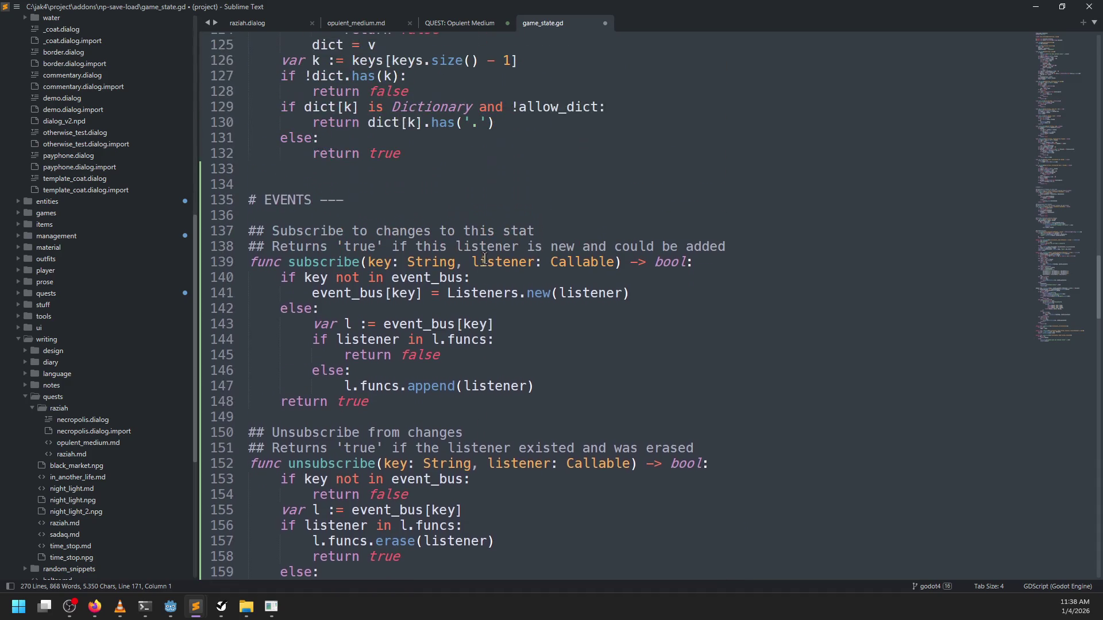
{"action": "scroll", "coordinate": [483, 261], "scroll_direction": "down", "scroll_amount": 15}
{"action": "scroll", "coordinate": [426, 265], "scroll_direction": "up", "scroll_amount": 9}
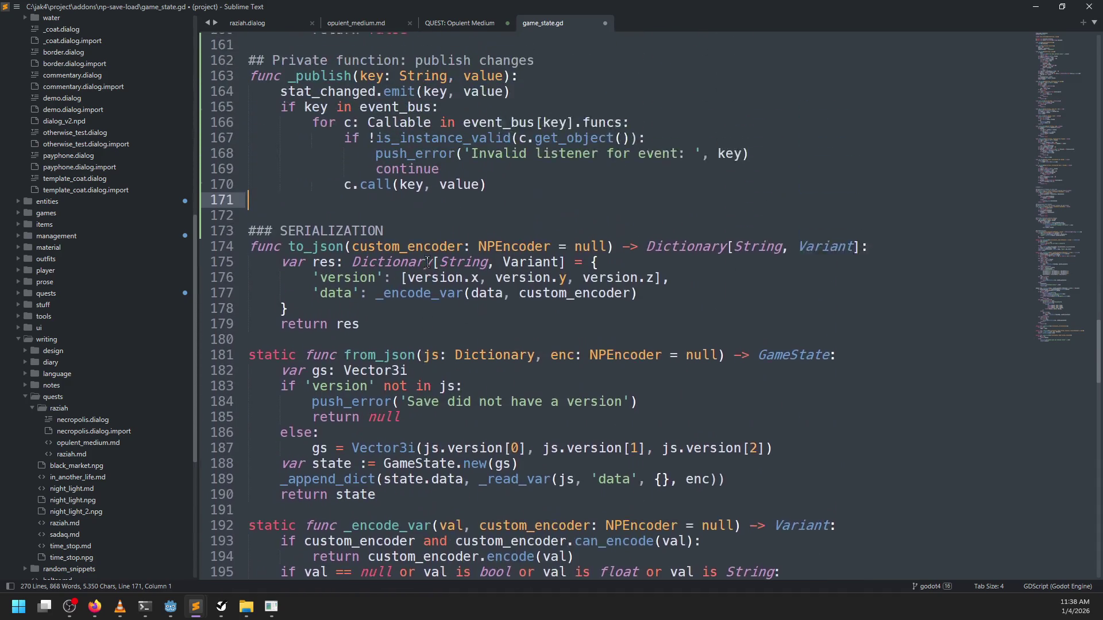
{"action": "scroll", "coordinate": [426, 267], "scroll_direction": "up", "scroll_amount": 6}
{"action": "left_click", "coordinate": [252, 193]}
{"action": "type", "text": "### EVENTS ---"}
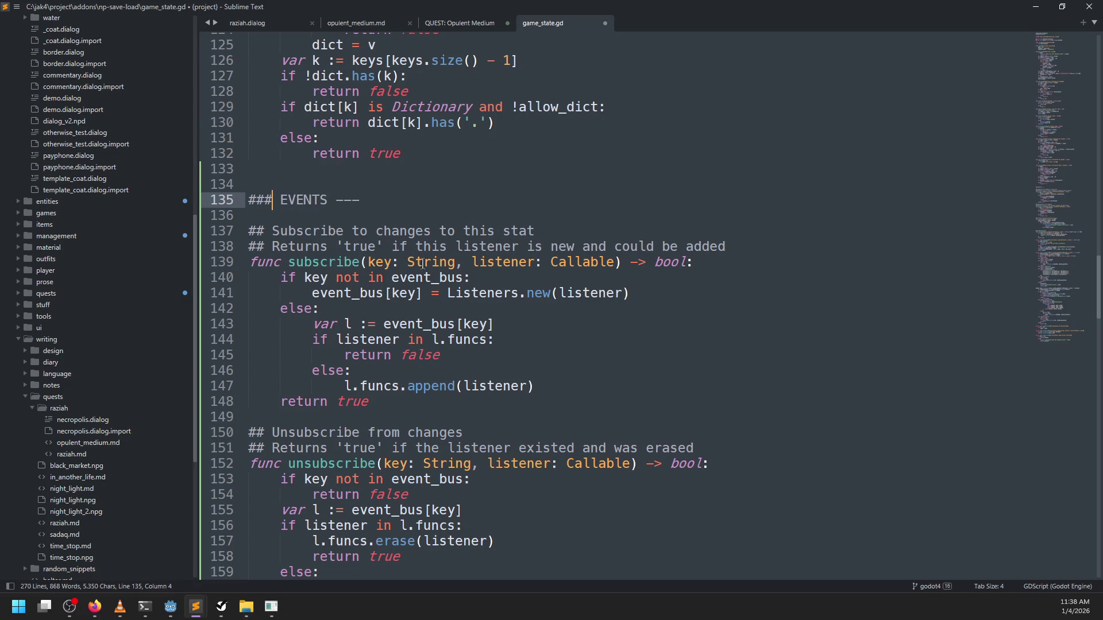
{"action": "scroll", "coordinate": [414, 278], "scroll_direction": "down", "scroll_amount": 12}
{"action": "left_click", "coordinate": [413, 230]}
{"action": "type", "text": "---"}
{"action": "key", "text": "Return"}
Save the updated game_state.gd
{"action": "scroll", "coordinate": [438, 272], "scroll_direction": "up", "scroll_amount": 15}
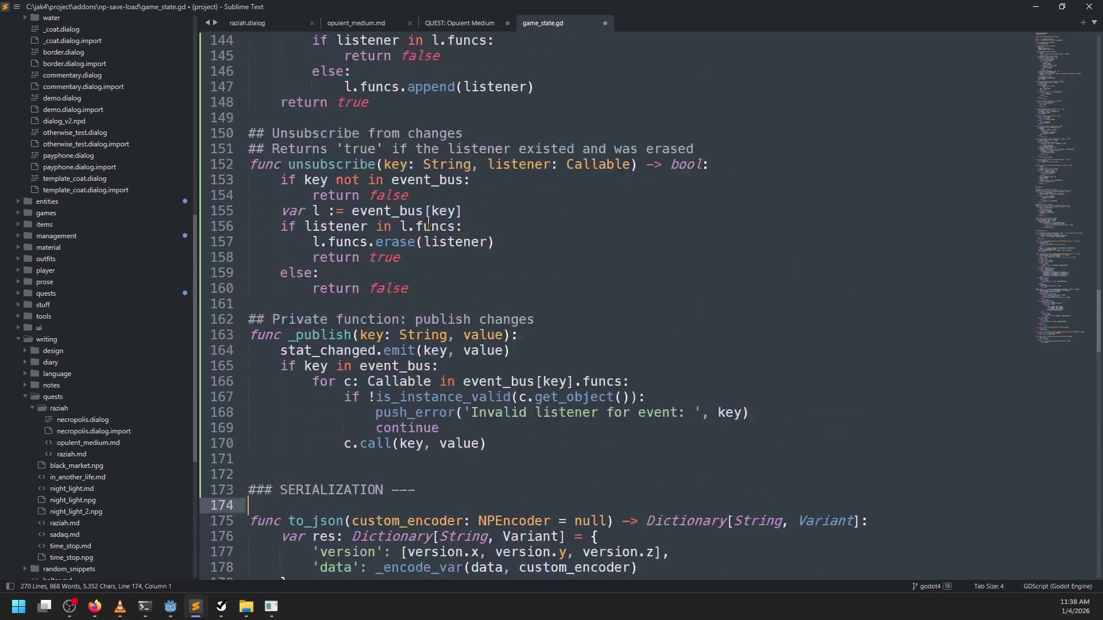
{"action": "scroll", "coordinate": [438, 271], "scroll_direction": "down", "scroll_amount": 4}
{"action": "scroll", "coordinate": [438, 271], "scroll_direction": "down", "scroll_amount": 2}
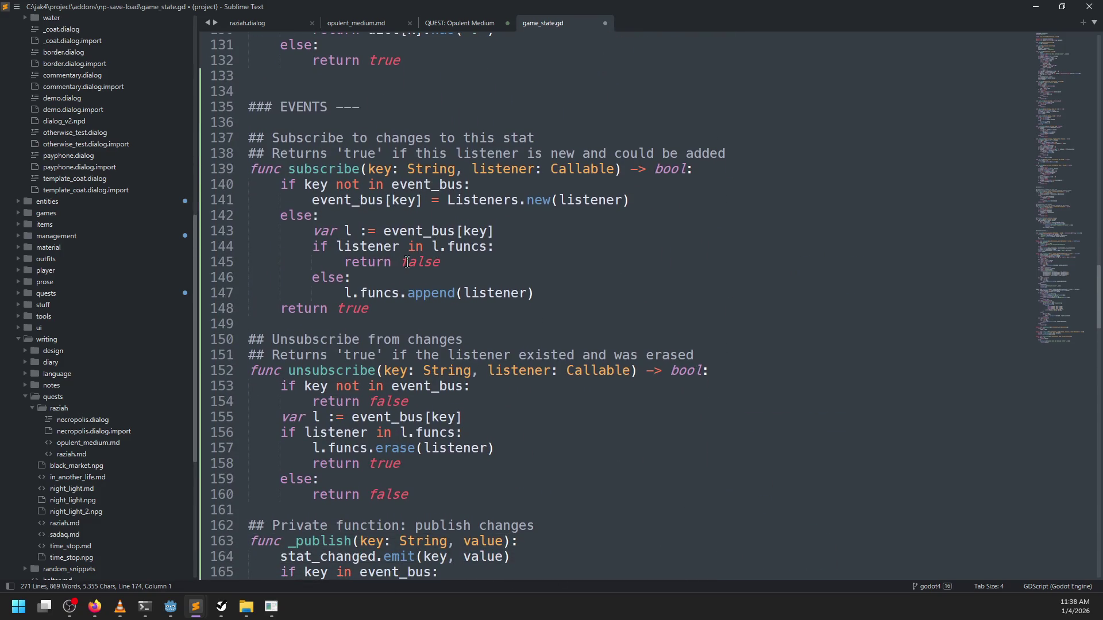
{"action": "key", "text": "ctrl+s"}
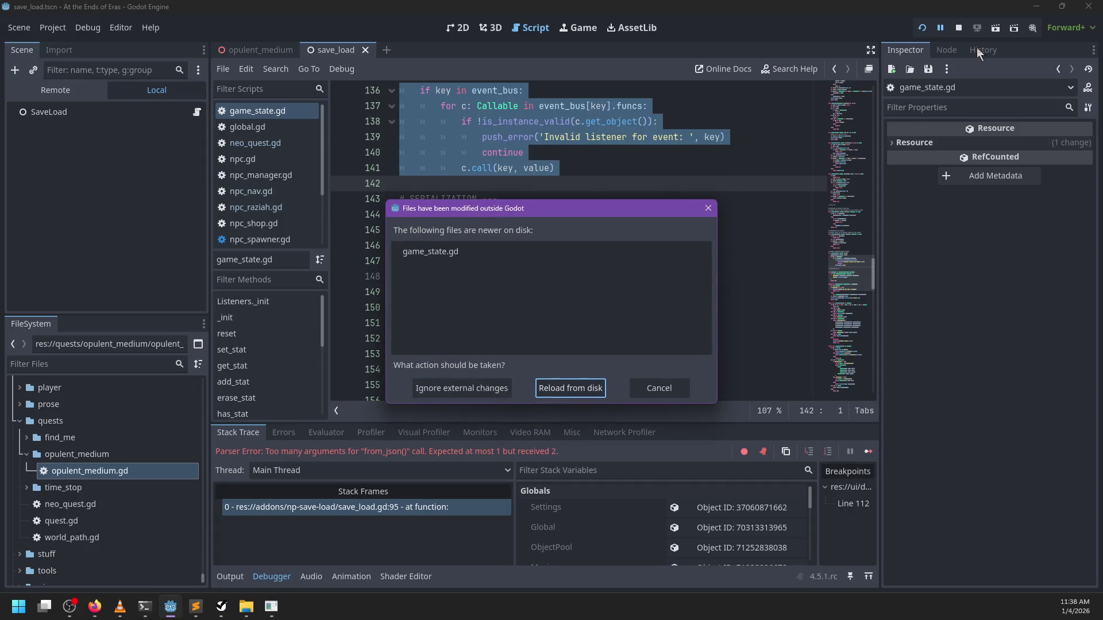
Reload game_state.gd from disk in Godot and stop the running game
{"action": "left_click", "coordinate": [594, 381]}
{"action": "left_click", "coordinate": [958, 28]}
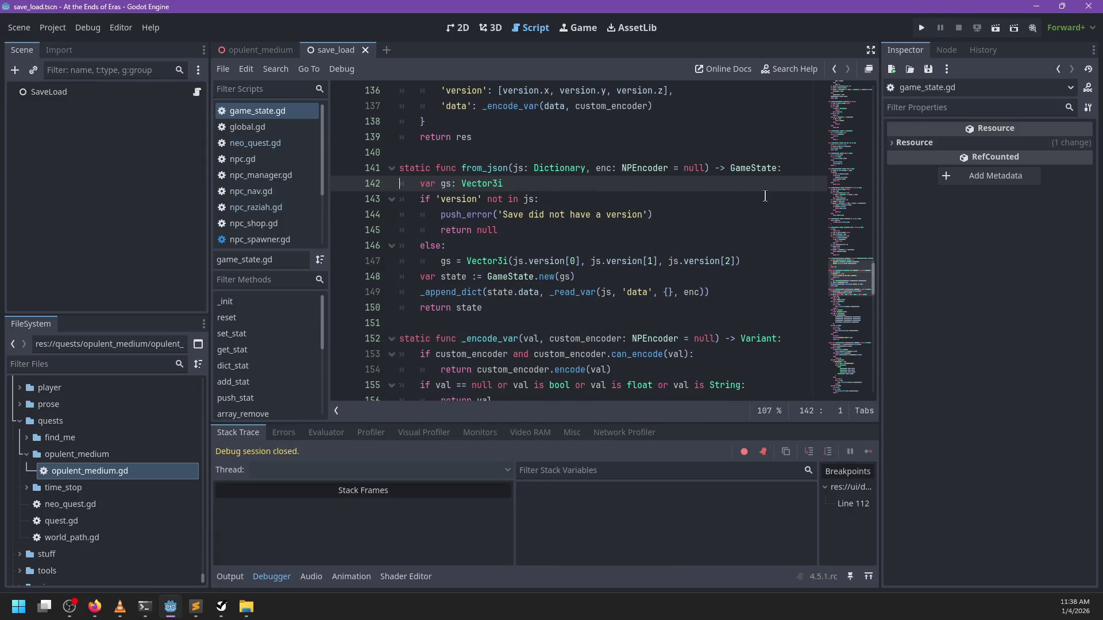
{"action": "scroll", "coordinate": [636, 264], "scroll_direction": "up", "scroll_amount": 20}
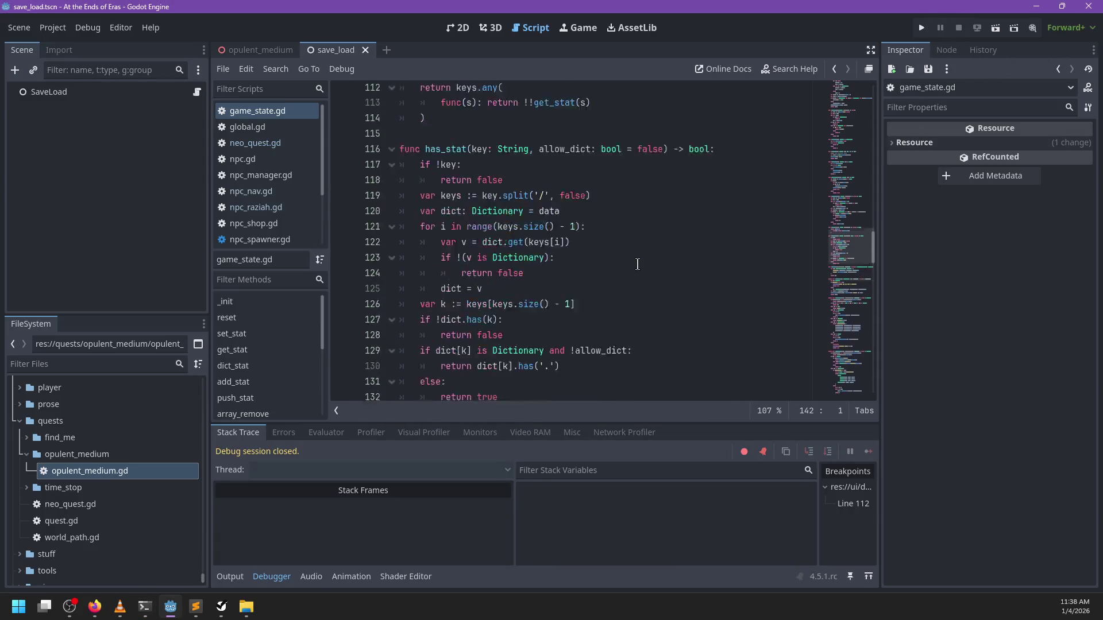
{"action": "left_click", "coordinate": [670, 266]}
{"action": "left_click", "coordinate": [262, 112]}
{"action": "scroll", "coordinate": [632, 253], "scroll_direction": "up", "scroll_amount": 10}
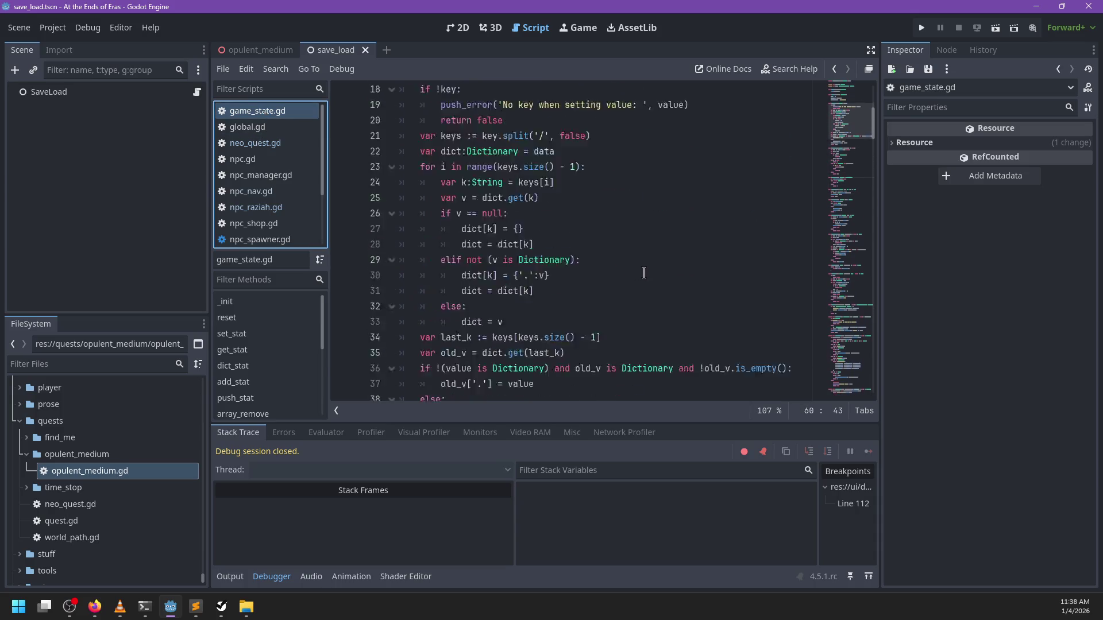
{"action": "scroll", "coordinate": [644, 273], "scroll_direction": "up", "scroll_amount": 6}
Reload game_state.gd from disk again, then bring up Sublime Text's Open file dialog
{"action": "key", "text": "alt+Tab"}
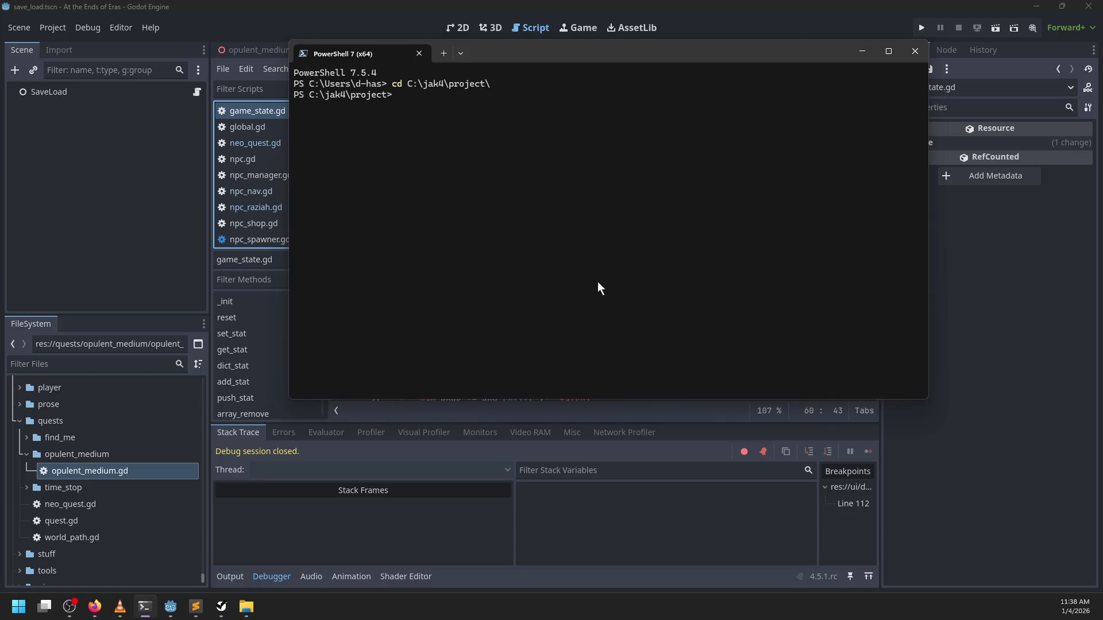
{"action": "key", "text": "alt+Tab"}
{"action": "key", "text": "Tab"}
{"action": "scroll", "coordinate": [587, 283], "scroll_direction": "up", "scroll_amount": 5}
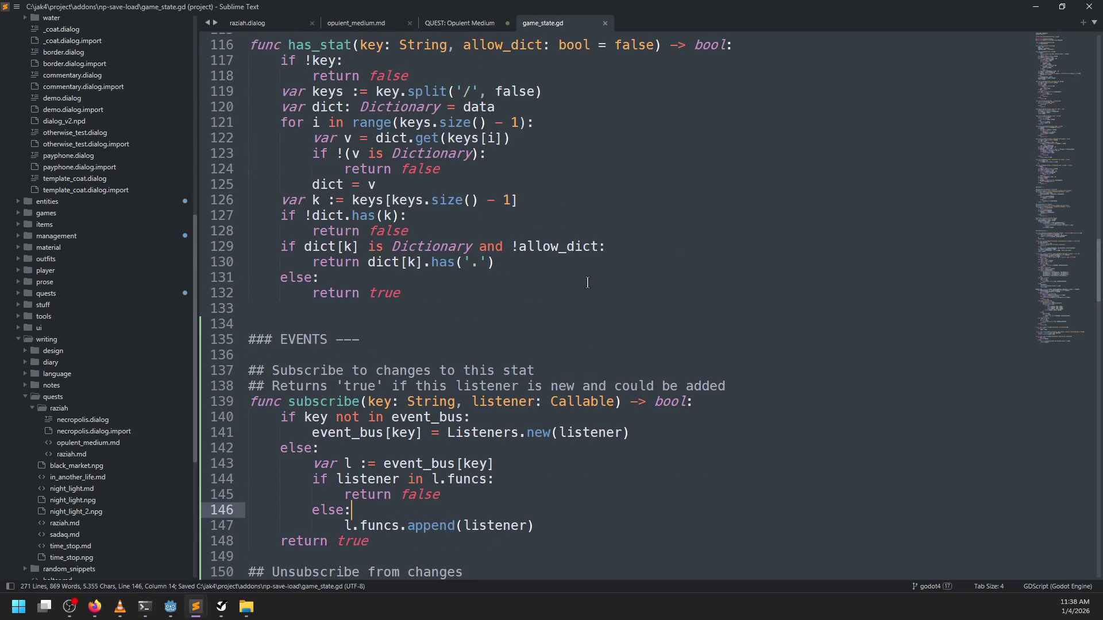
{"action": "key", "text": "alt+Tab"}
{"action": "key", "text": "alt+Tab"}
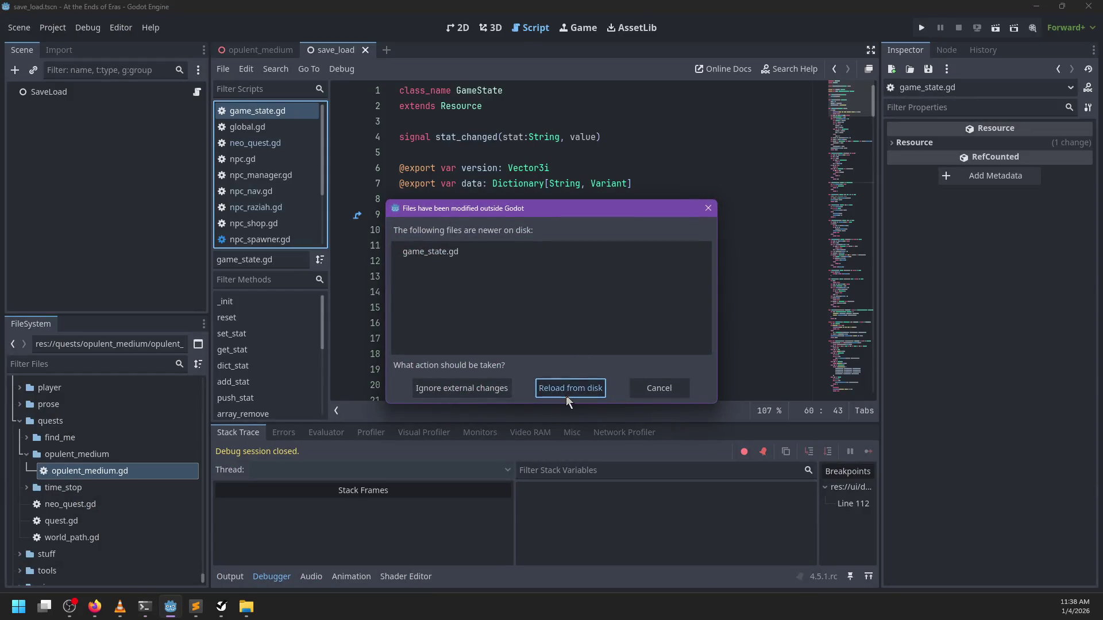
{"action": "left_click", "coordinate": [568, 391]}
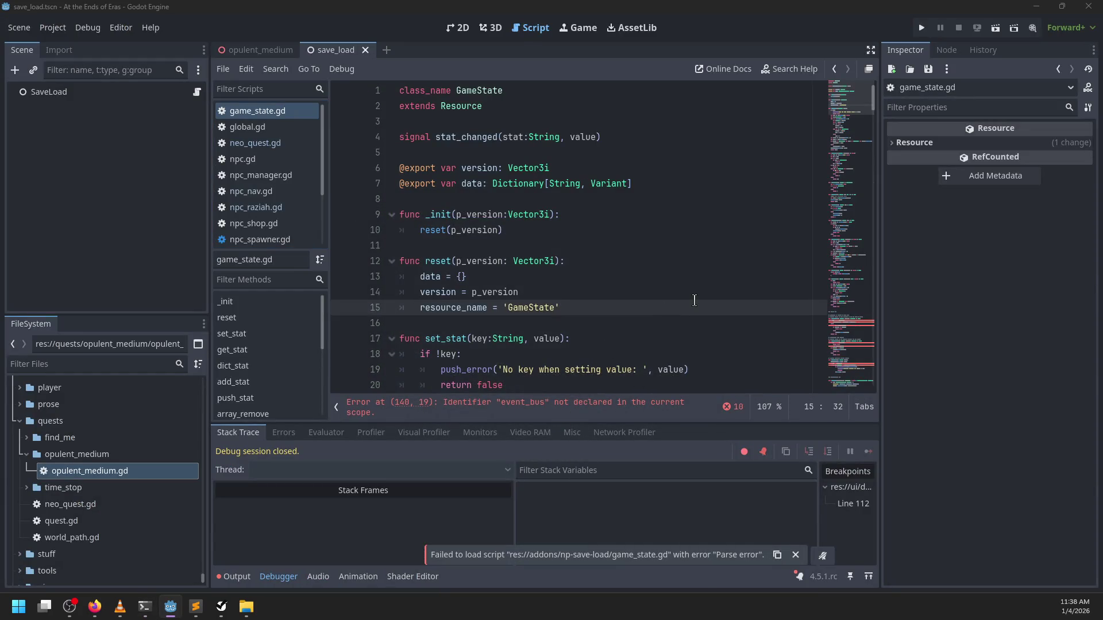
{"action": "key", "text": "alt+Tab"}
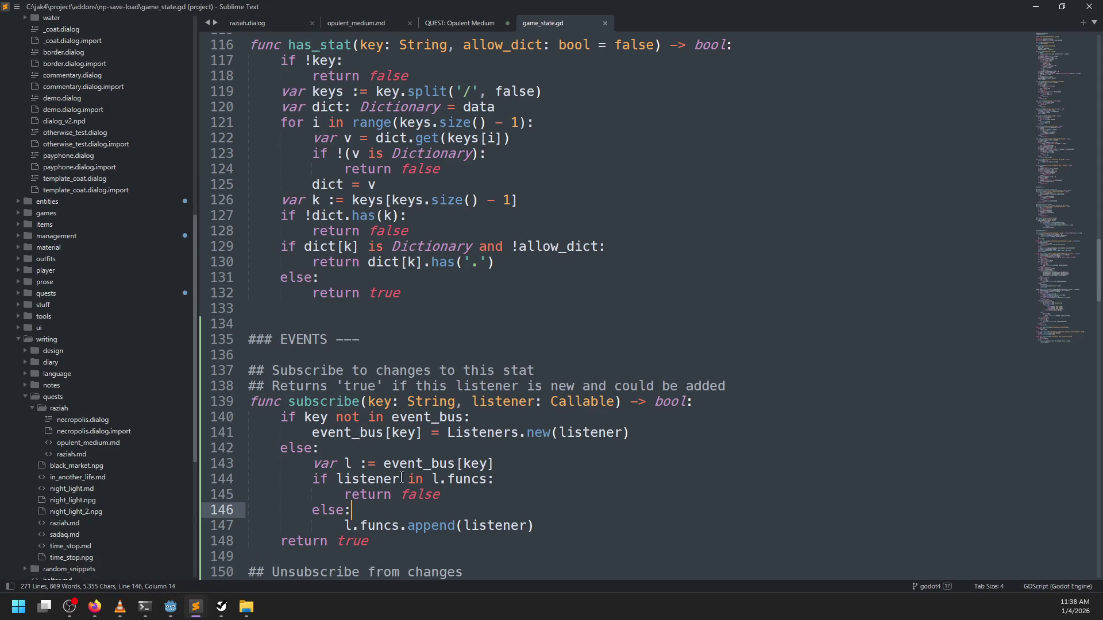
{"action": "key", "text": "ctrl+o"}
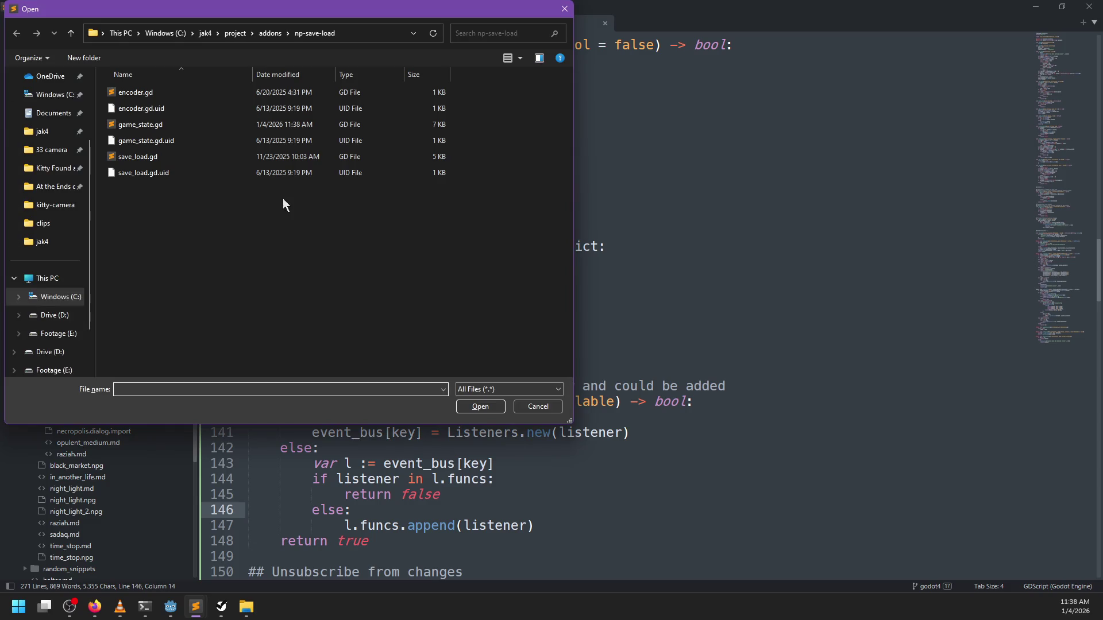
Open the older D: drive game_state.gd and copy its Listeners class and event_bus lines
{"action": "left_click", "coordinate": [43, 150]}
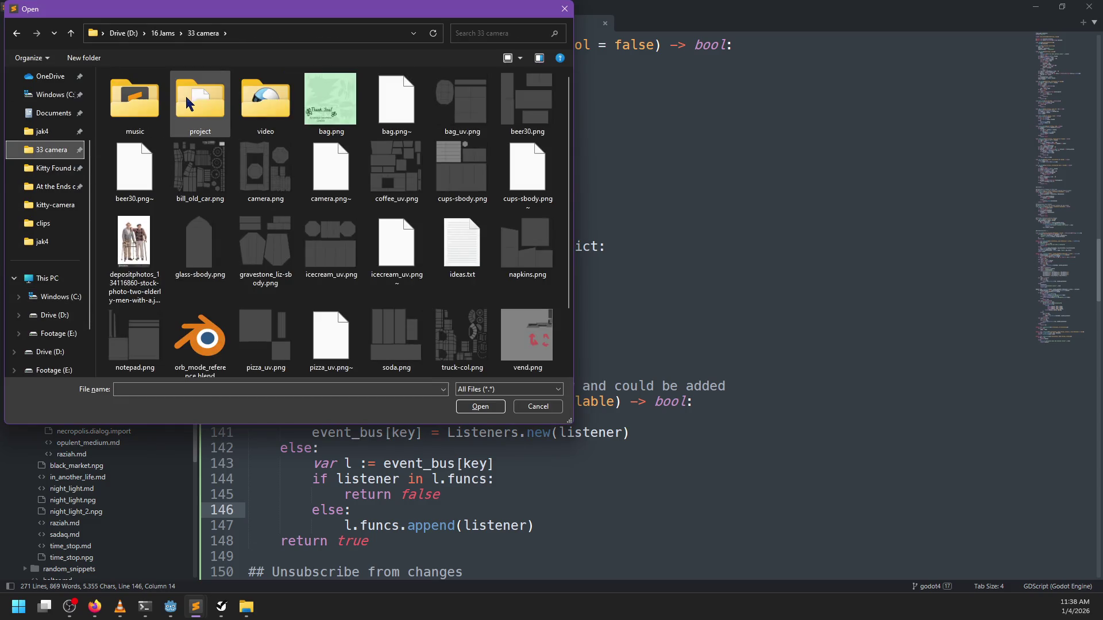
{"action": "double_click", "coordinate": [186, 99]}
{"action": "double_click", "coordinate": [141, 126]}
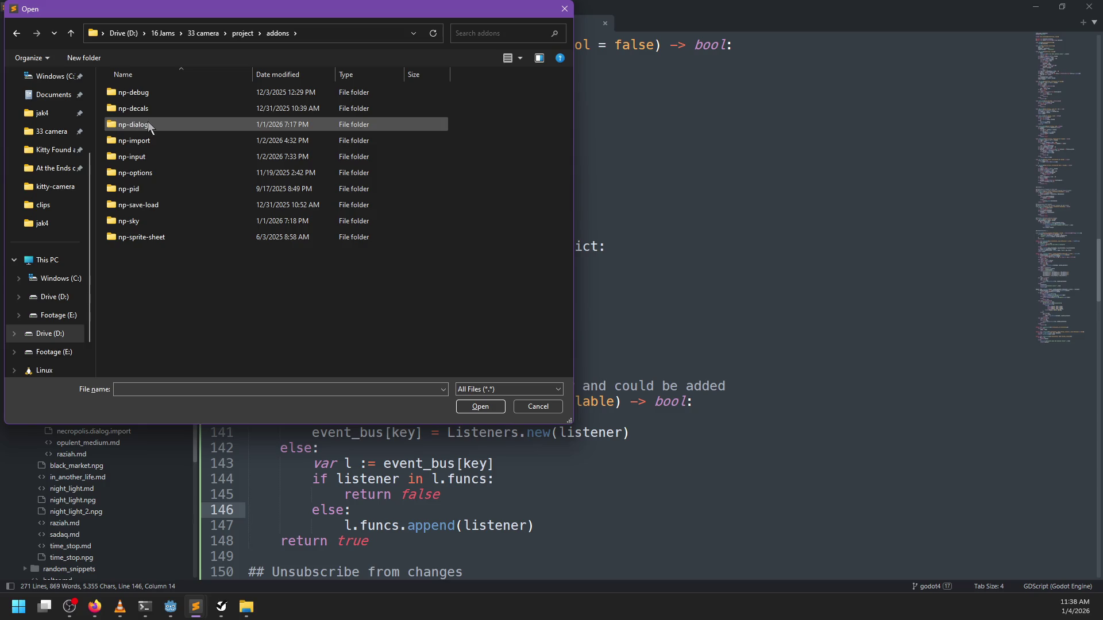
{"action": "double_click", "coordinate": [141, 206]}
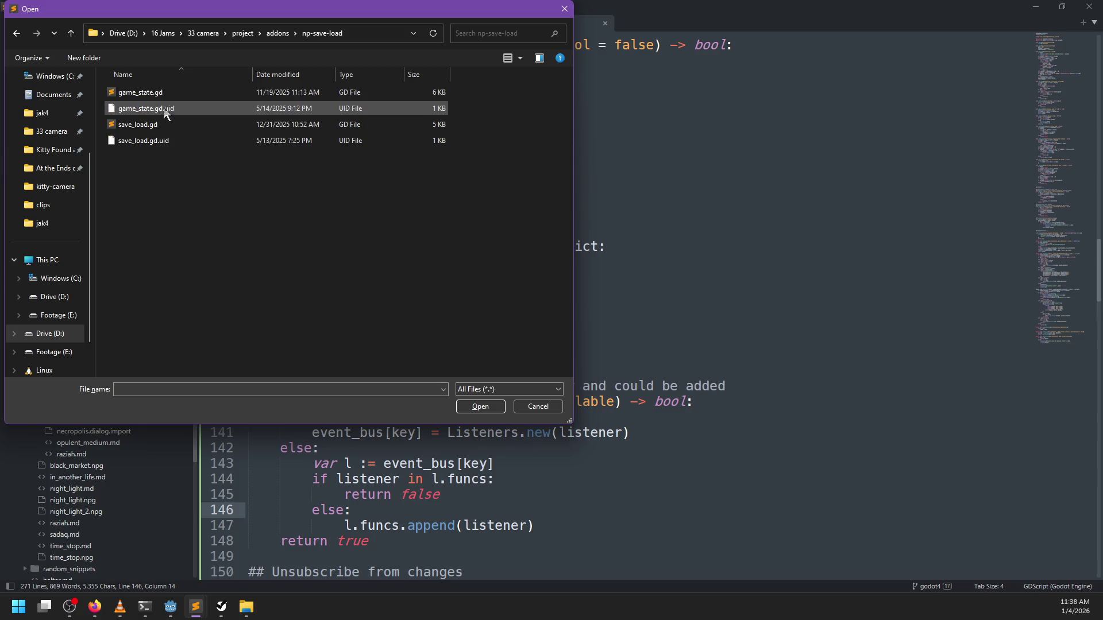
{"action": "double_click", "coordinate": [164, 97]}
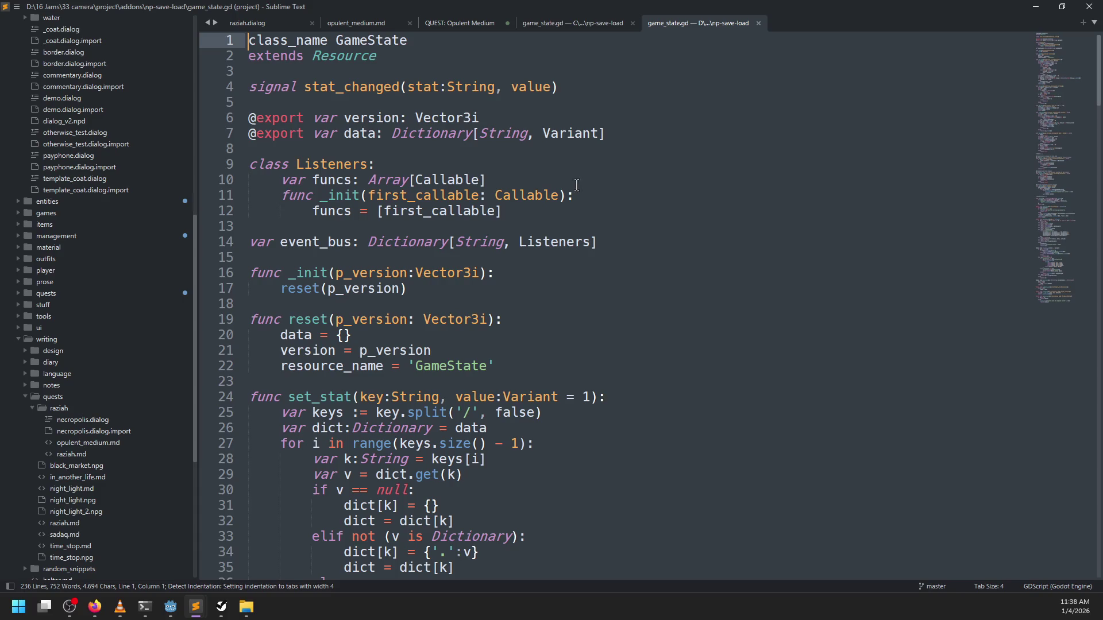
{"action": "left_click_drag", "start_coordinate": [638, 248], "coordinate": [655, 150]}
{"action": "key", "text": "ctrl+c"}
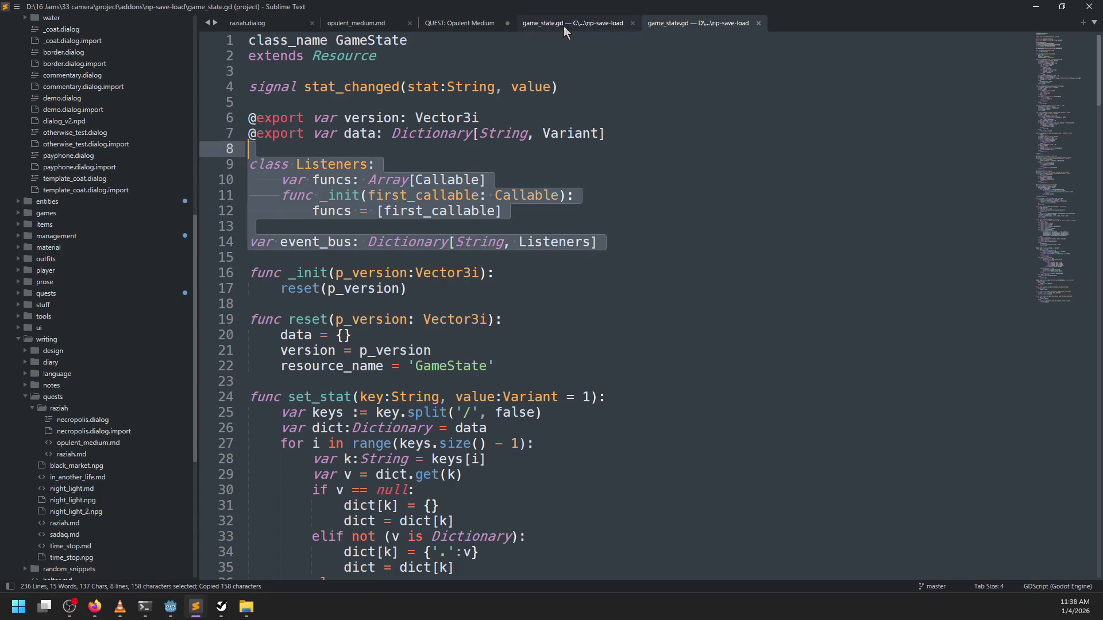
Paste the Listeners class and event_bus below the exports in the C: game_state.gd
{"action": "left_click", "coordinate": [566, 26]}
{"action": "scroll", "coordinate": [585, 226], "scroll_direction": "up", "scroll_amount": 15}
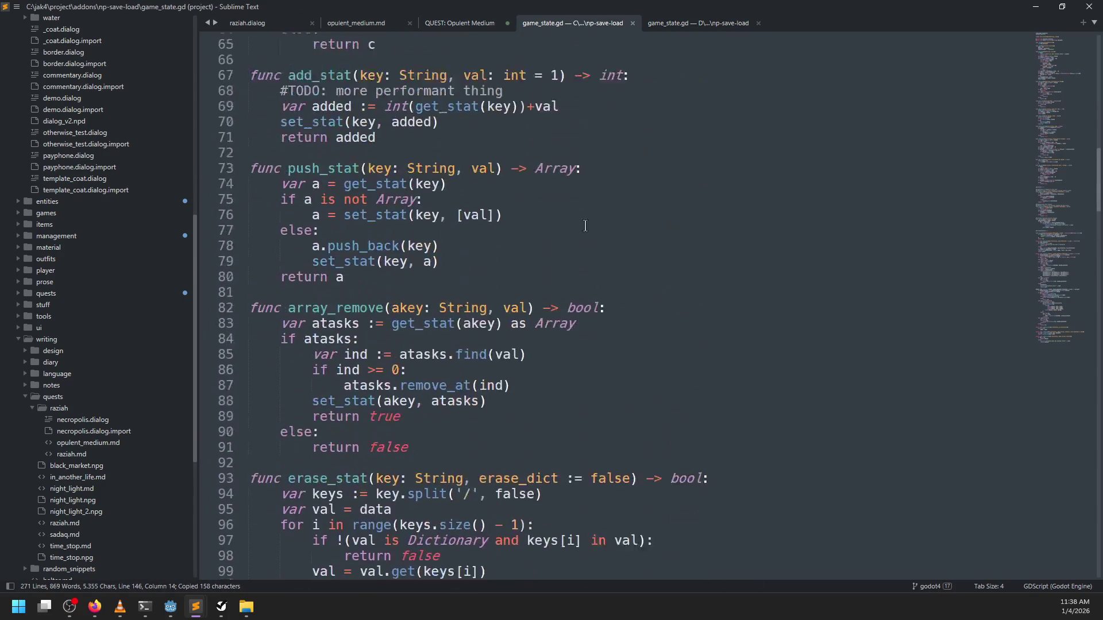
{"action": "scroll", "coordinate": [1076, 239], "scroll_direction": "up", "scroll_amount": 7}
{"action": "scroll", "coordinate": [1056, 101], "scroll_direction": "up", "scroll_amount": 6}
{"action": "scroll", "coordinate": [1062, 48], "scroll_direction": "down", "scroll_amount": 7}
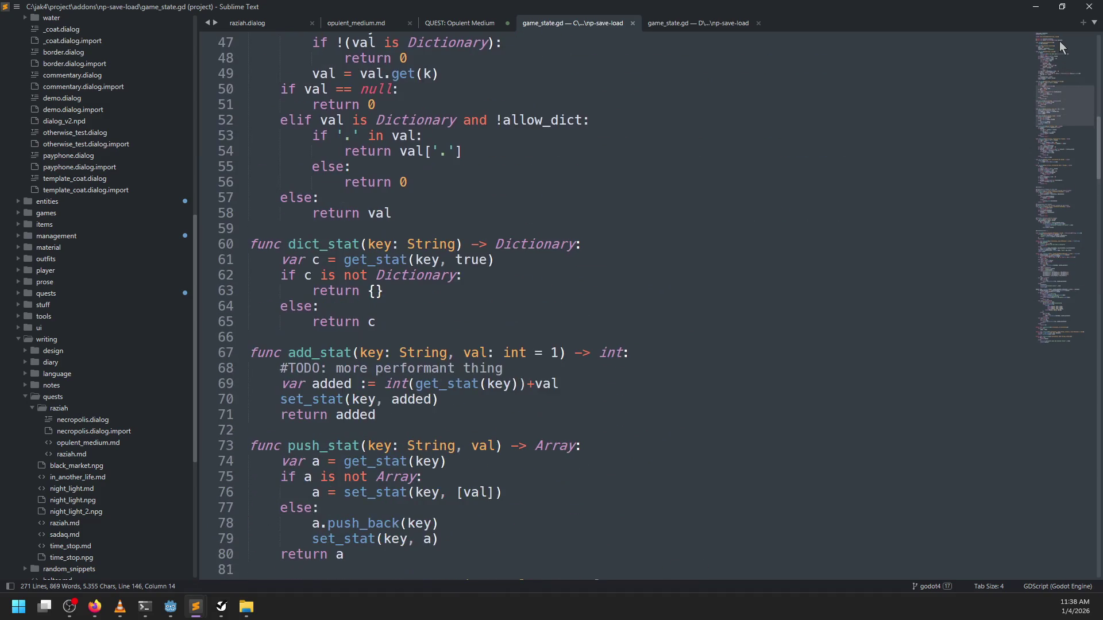
{"action": "left_click_drag", "start_coordinate": [1068, 112], "coordinate": [1069, 32]}
{"action": "left_click", "coordinate": [642, 136]}
{"action": "key", "text": "Return"}
{"action": "key", "text": "ctrl+v"}
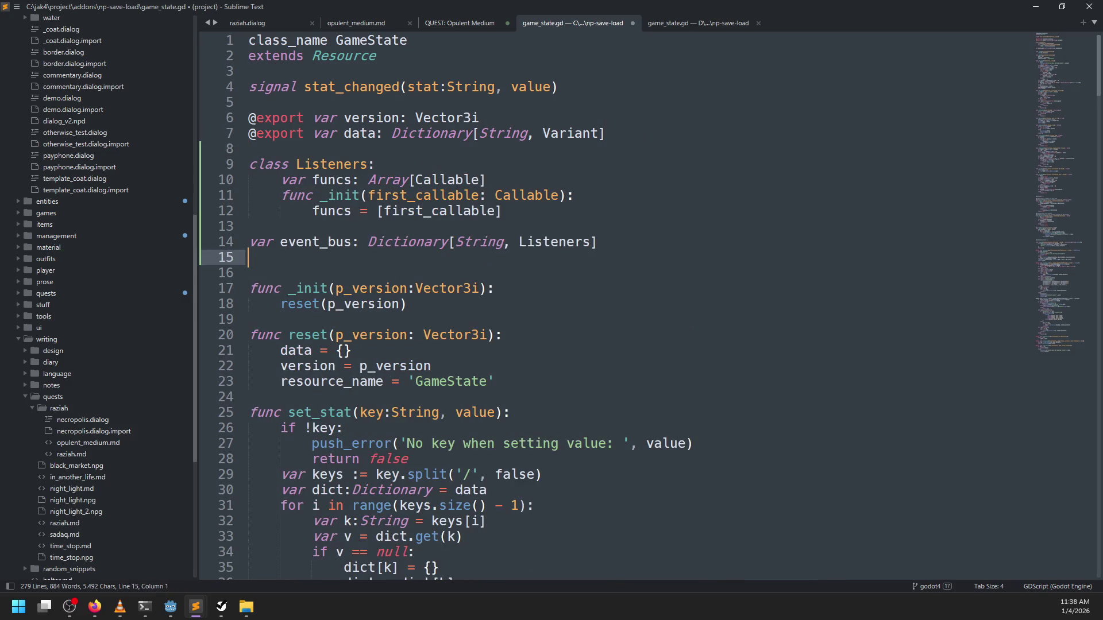
Try moving the Listeners class under the signal line, then undo it and save
{"action": "left_click_drag", "start_coordinate": [539, 212], "coordinate": [543, 149]}
{"action": "key", "text": "ctrl+x"}
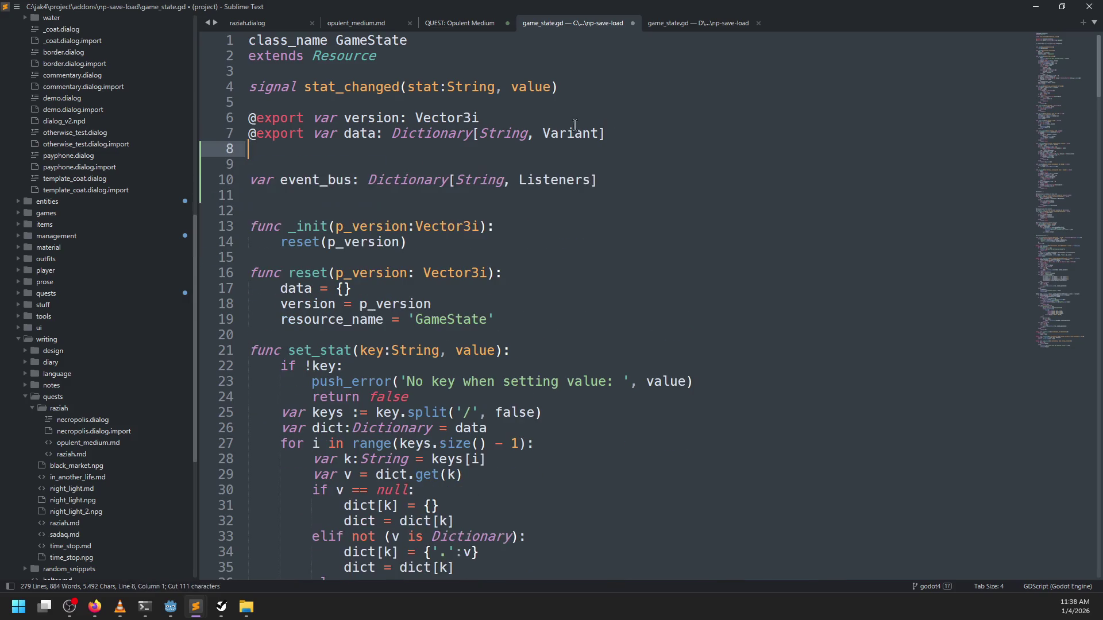
{"action": "left_click", "coordinate": [587, 98]}
{"action": "key", "text": "ctrl+v"}
{"action": "key", "text": "Return"}
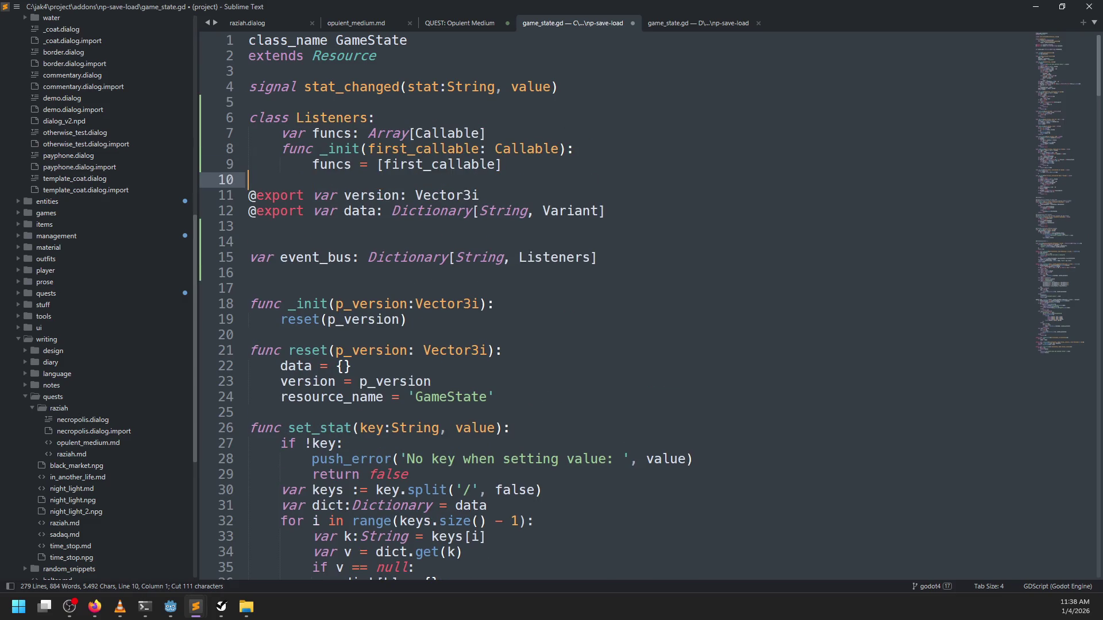
{"action": "key", "text": "ctrl+s"}
{"action": "key", "text": "ctrl+z"}
{"action": "key", "text": "ctrl+z"}
{"action": "key", "text": "ctrl+z"}
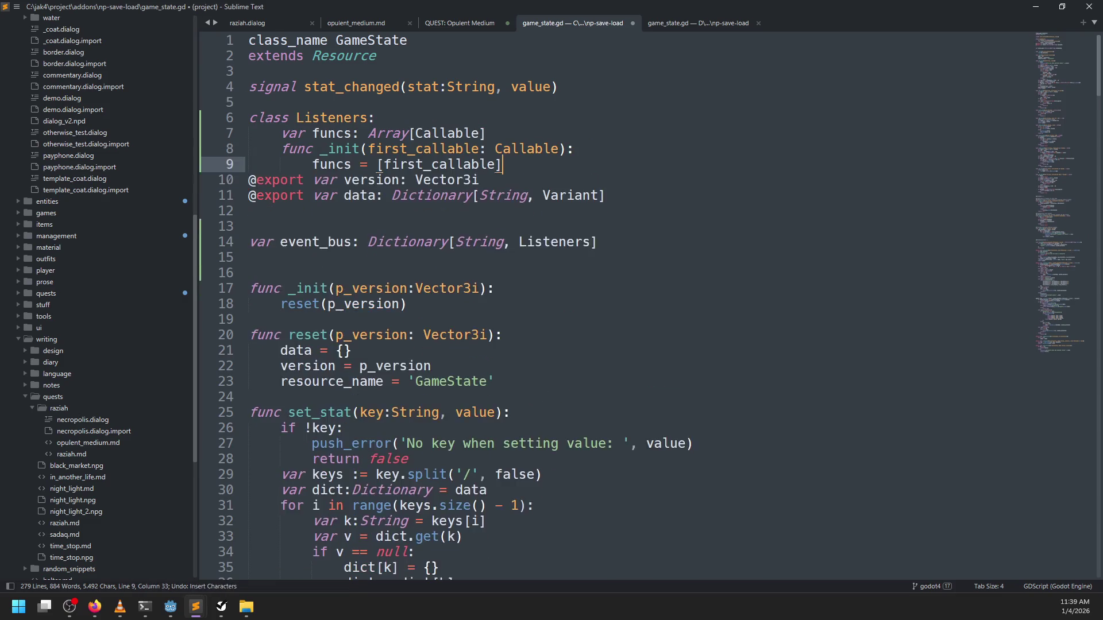
{"action": "key", "text": "ctrl+s"}
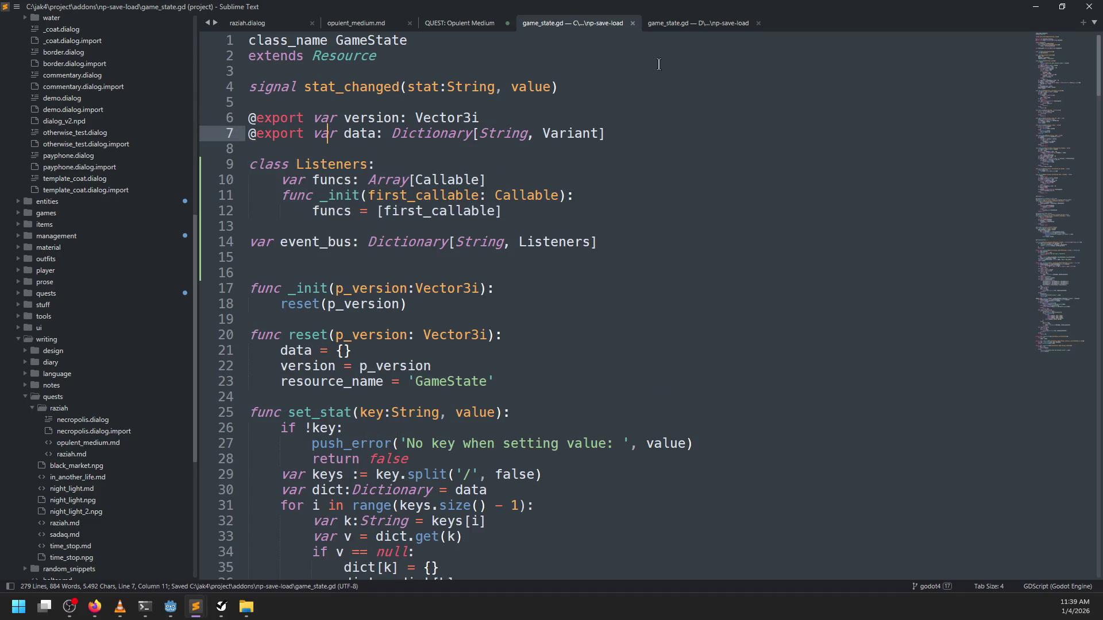
After checking the D: file, add 'event_bus = {}' inside reset() and save
{"action": "left_click", "coordinate": [673, 26]}
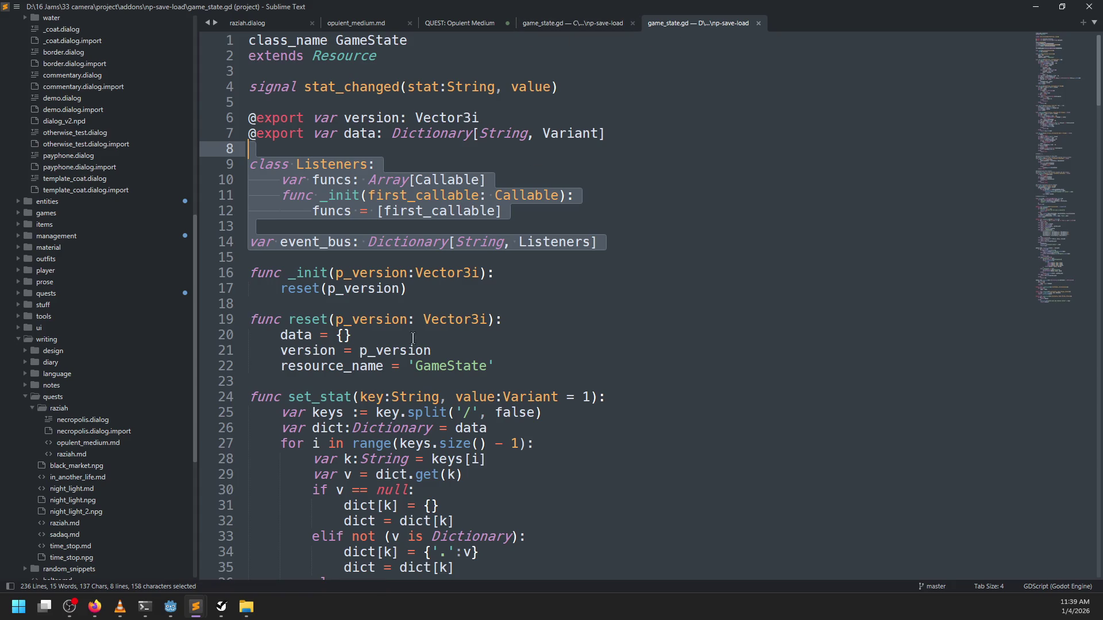
{"action": "scroll", "coordinate": [518, 326], "scroll_direction": "down", "scroll_amount": 3}
{"action": "scroll", "coordinate": [519, 325], "scroll_direction": "up", "scroll_amount": 1}
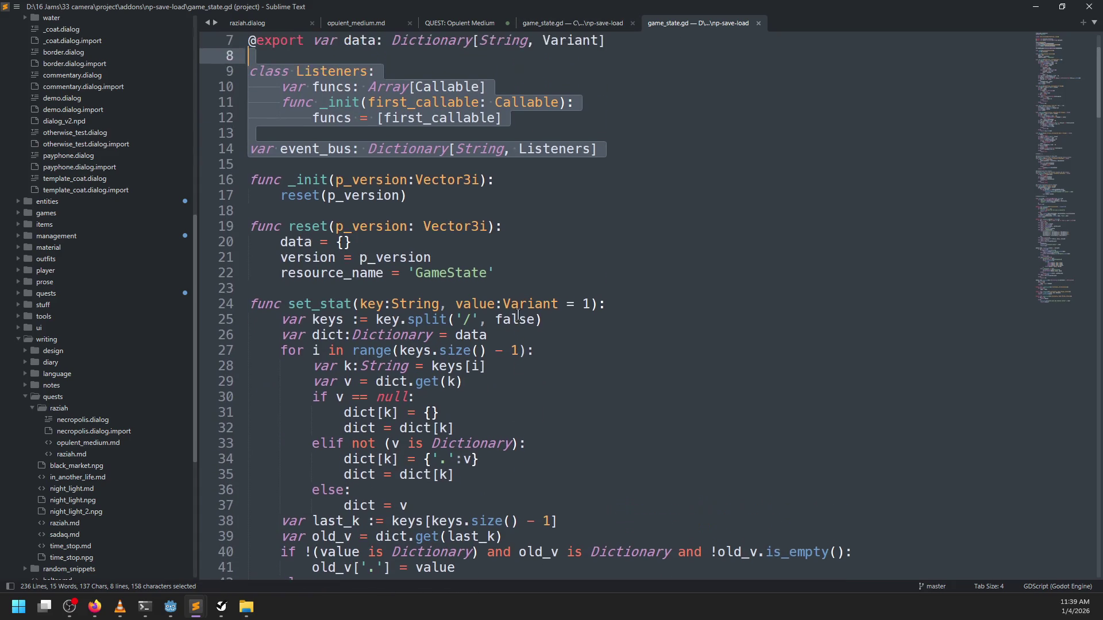
{"action": "left_click", "coordinate": [545, 25]}
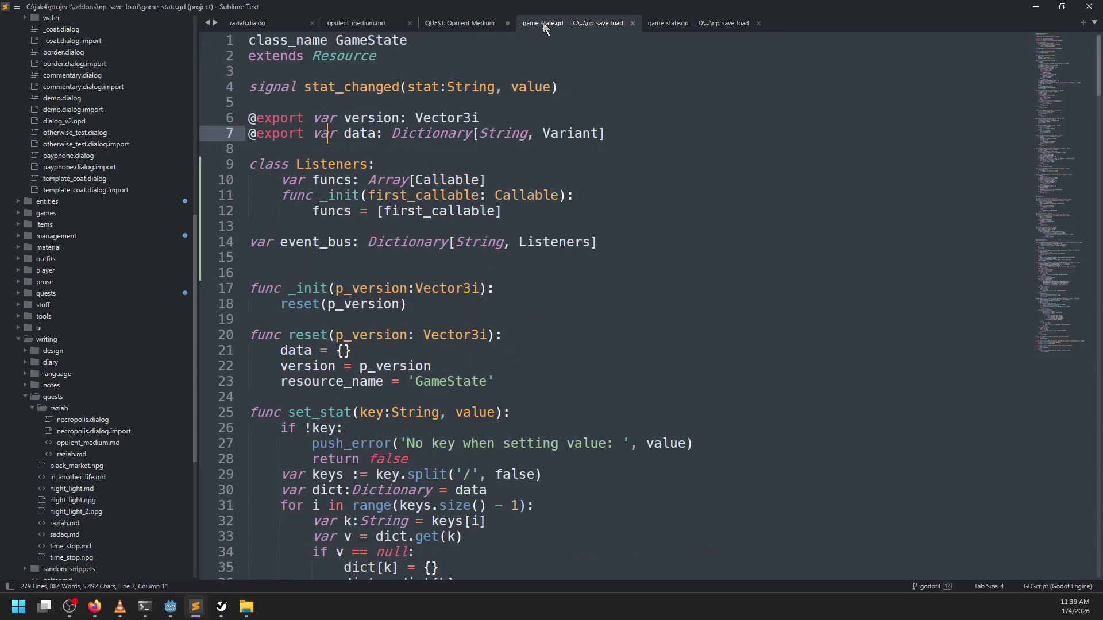
{"action": "left_click", "coordinate": [505, 381]}
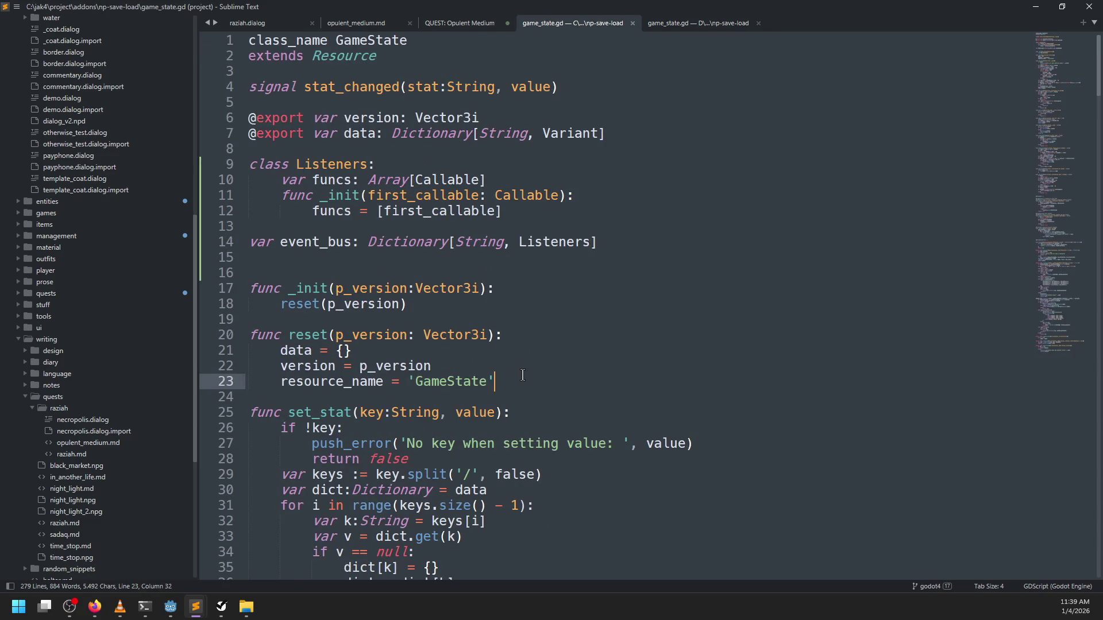
{"action": "key", "text": "Return"}
{"action": "type", "text": "event_bus = {}"}
{"action": "key", "text": "ctrl+s"}
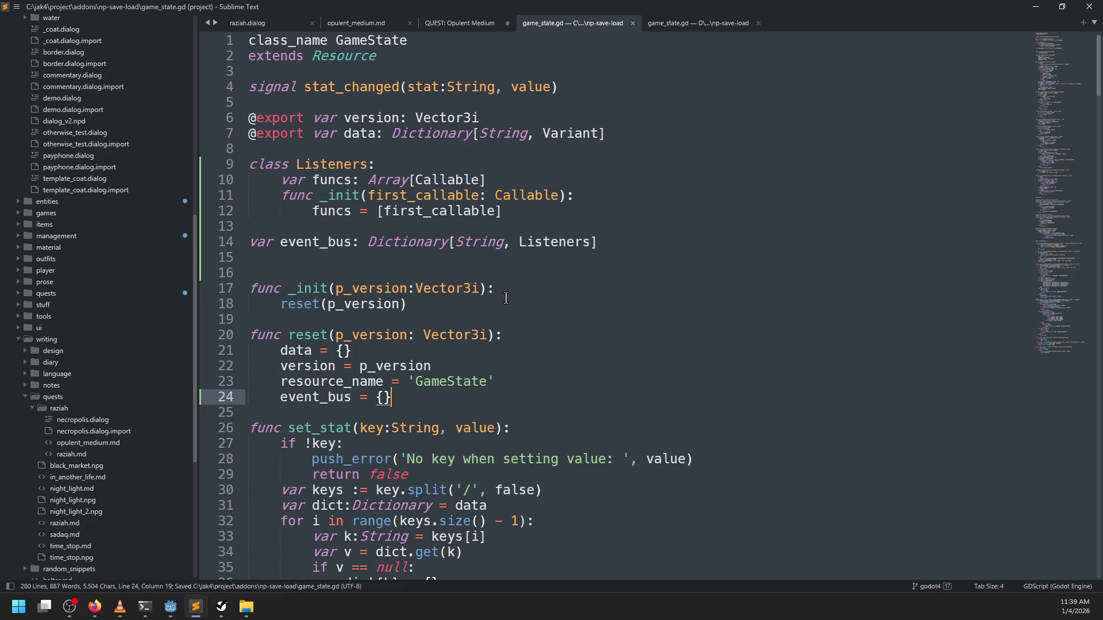
{"action": "key", "text": "alt+Tab"}
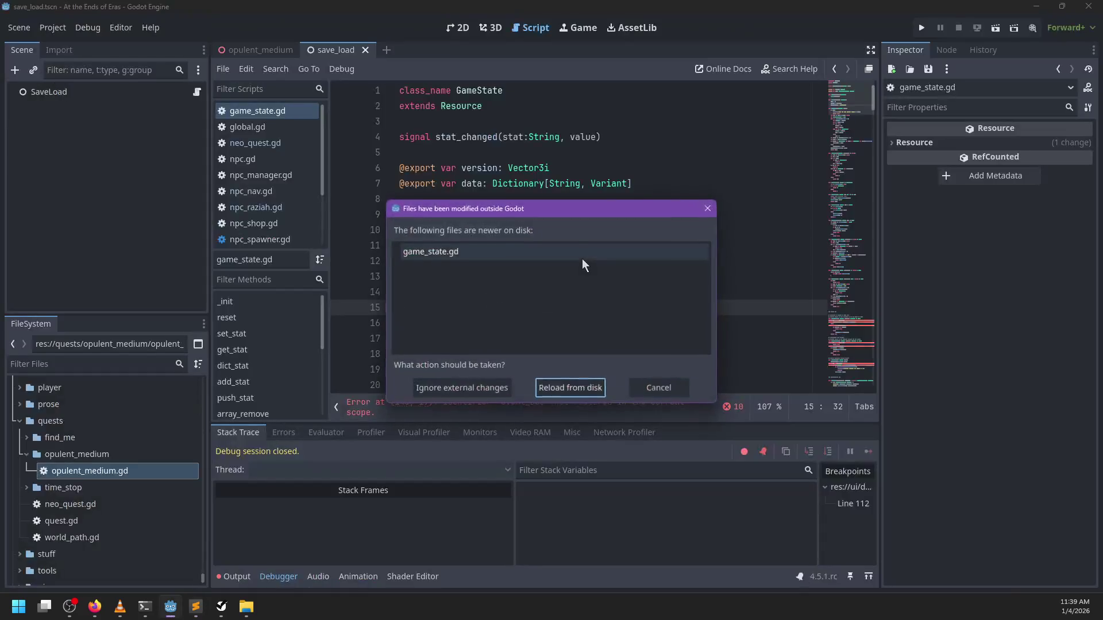
Reload the restored game_state.gd in Godot and delete the extra blank line after event_bus
{"action": "left_click", "coordinate": [560, 386]}
{"action": "scroll", "coordinate": [611, 258], "scroll_direction": "down", "scroll_amount": 1}
{"action": "scroll", "coordinate": [611, 258], "scroll_direction": "down", "scroll_amount": 5}
{"action": "scroll", "coordinate": [612, 258], "scroll_direction": "up", "scroll_amount": 5}
{"action": "key", "text": "BackSpace"}
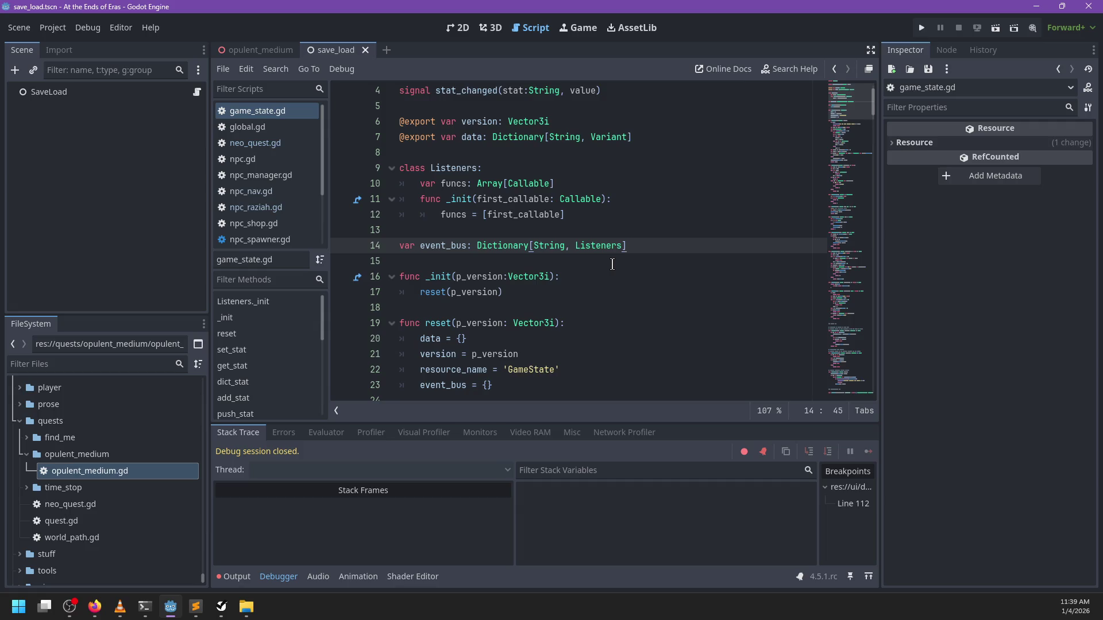
Run the game with F5, choose Play, walk to Raziah and start her dialog
{"action": "key", "text": "F5"}
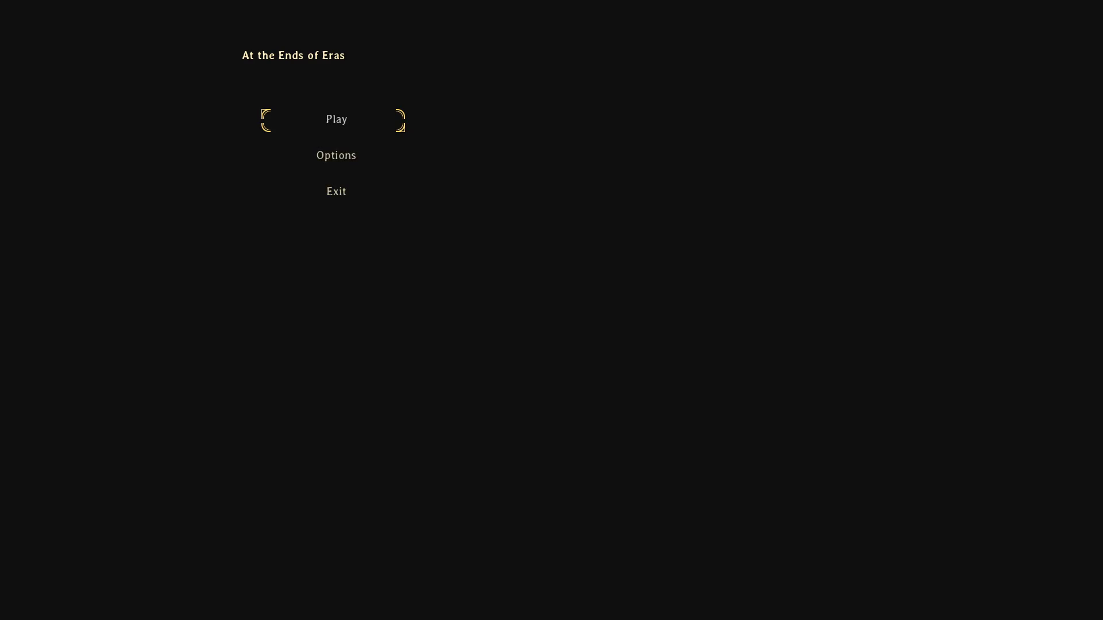
{"action": "key", "text": "Return"}
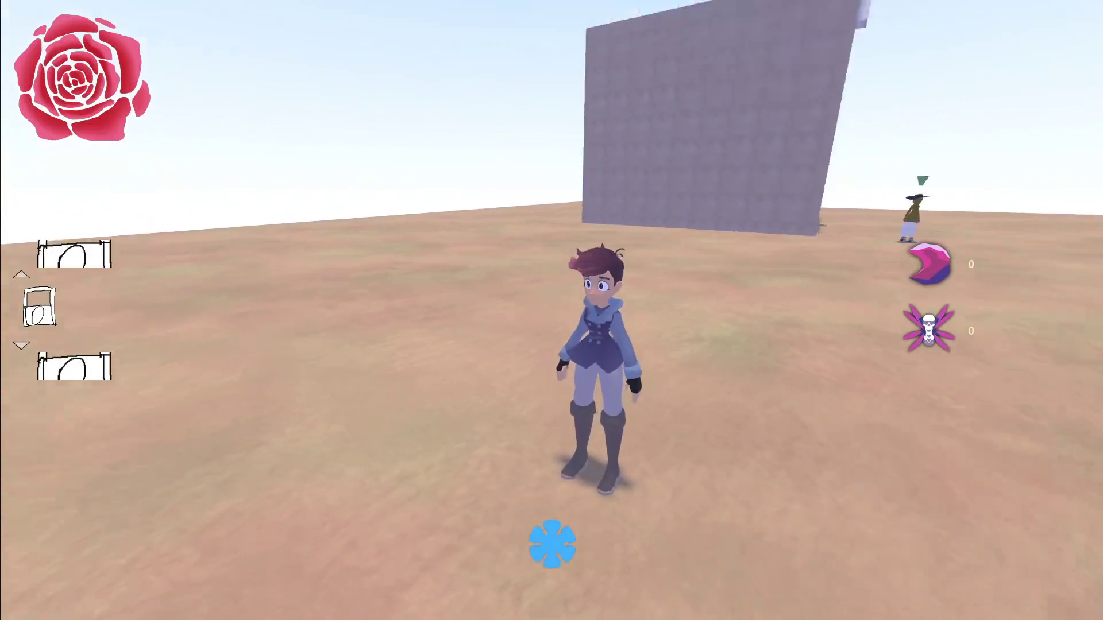
{"action": "key", "text": "w"}
{"action": "key", "text": "w"}
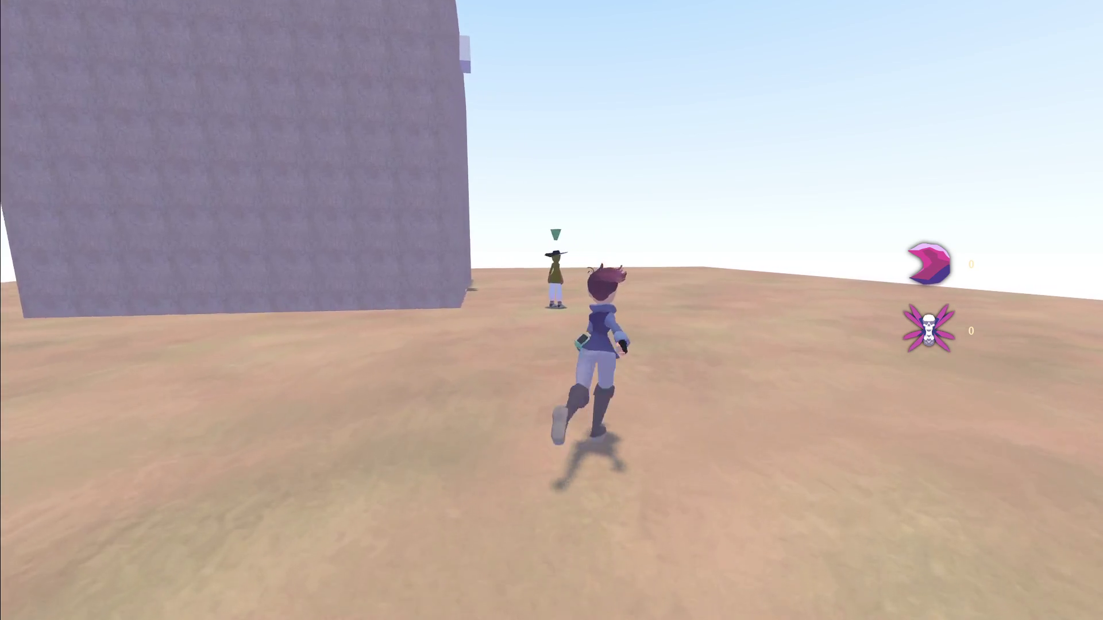
{"action": "key", "text": "e"}
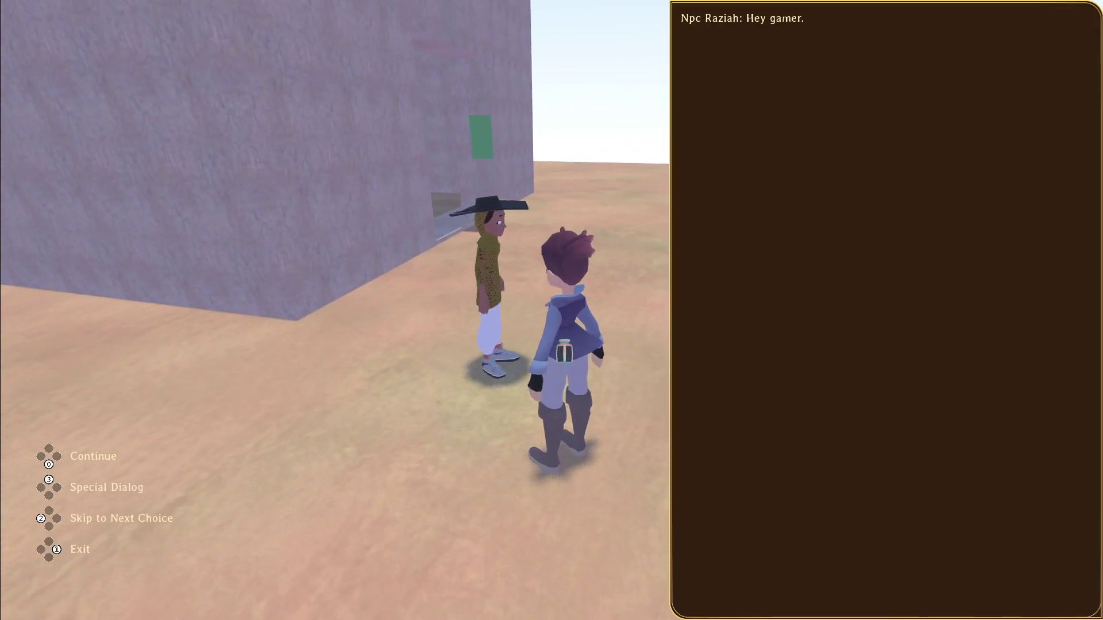
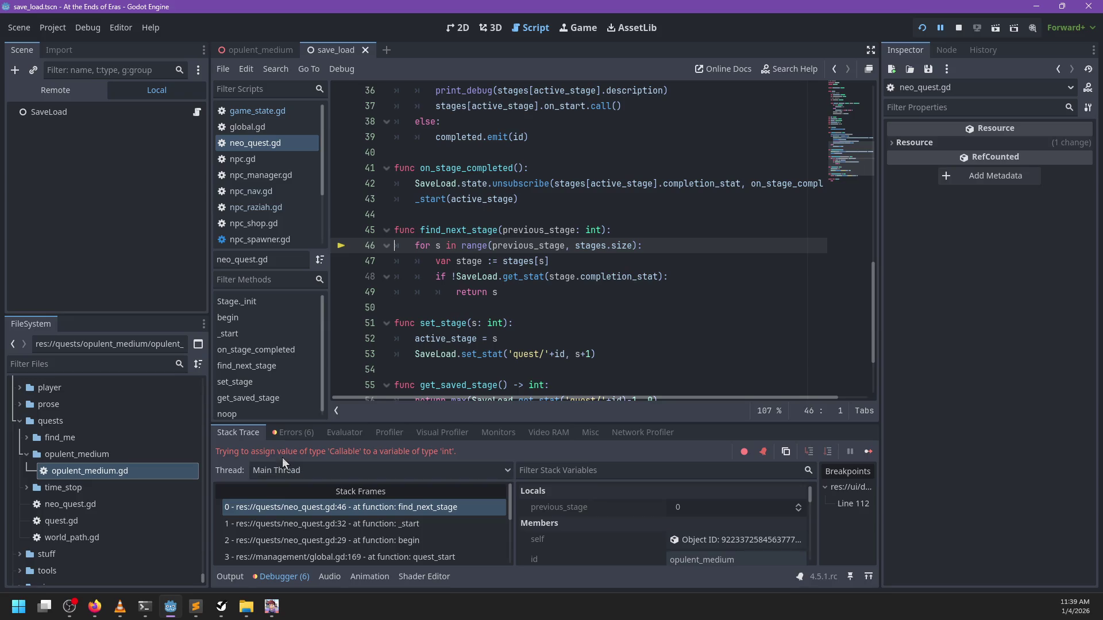
Stop the crashed debug session with F8 and relaunch the game with F5
{"action": "mouse_move", "coordinate": [513, 245]}
{"action": "key", "text": "F8"}
{"action": "key", "text": "F5"}
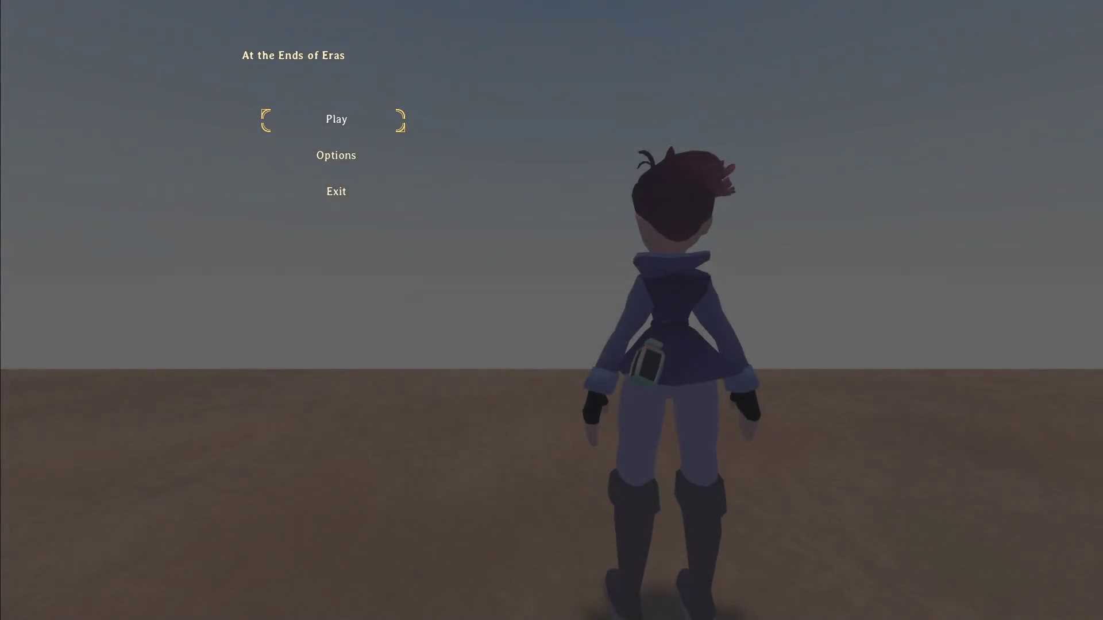
Start playing from the main menu and ask Raziah to follow via 'Follow me.'
{"action": "key", "text": "Return"}
{"action": "key", "text": "w"}
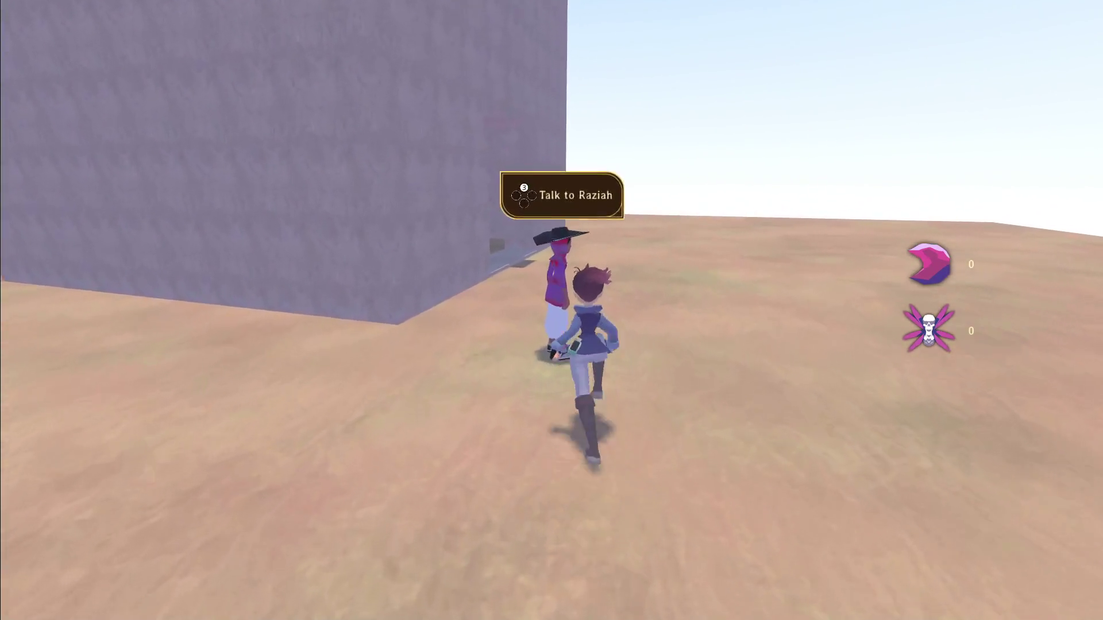
{"action": "left_click", "coordinate": [552, 310]}
{"action": "key", "text": "e"}
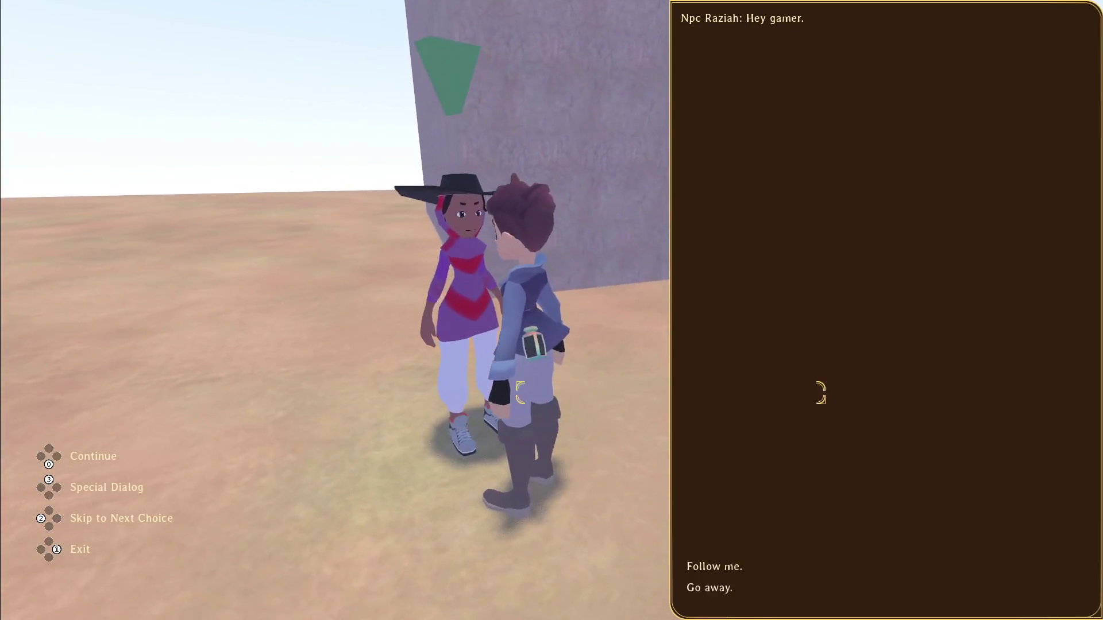
{"action": "key", "text": "Return"}
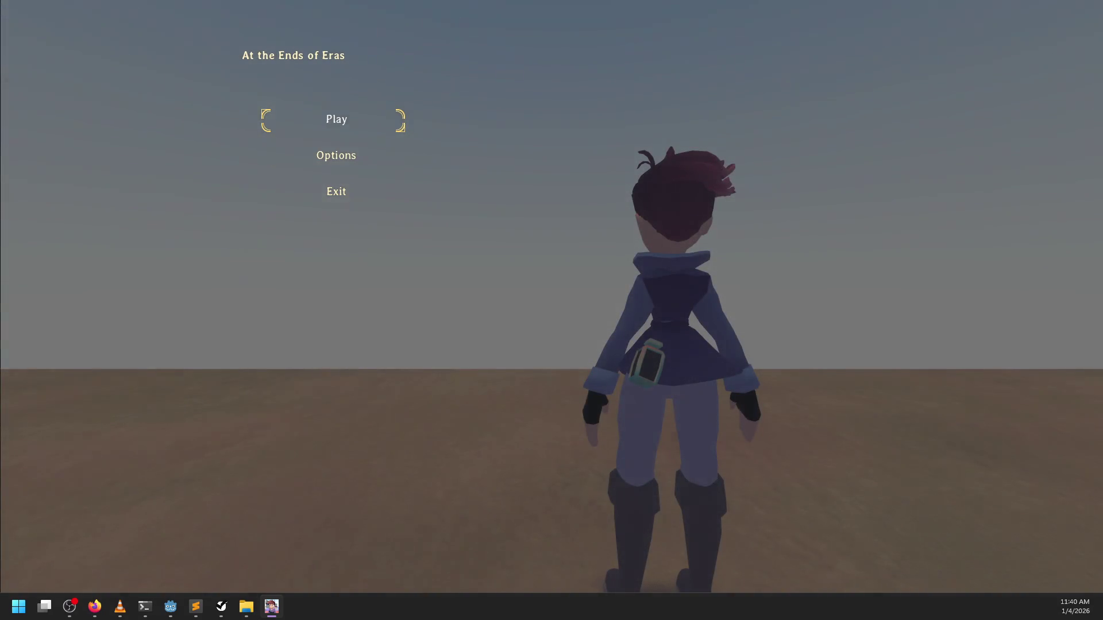
Restart play, walk to Raziah, ask her to follow again, then run away to test it
{"action": "key", "text": "Return"}
{"action": "key", "text": "w"}
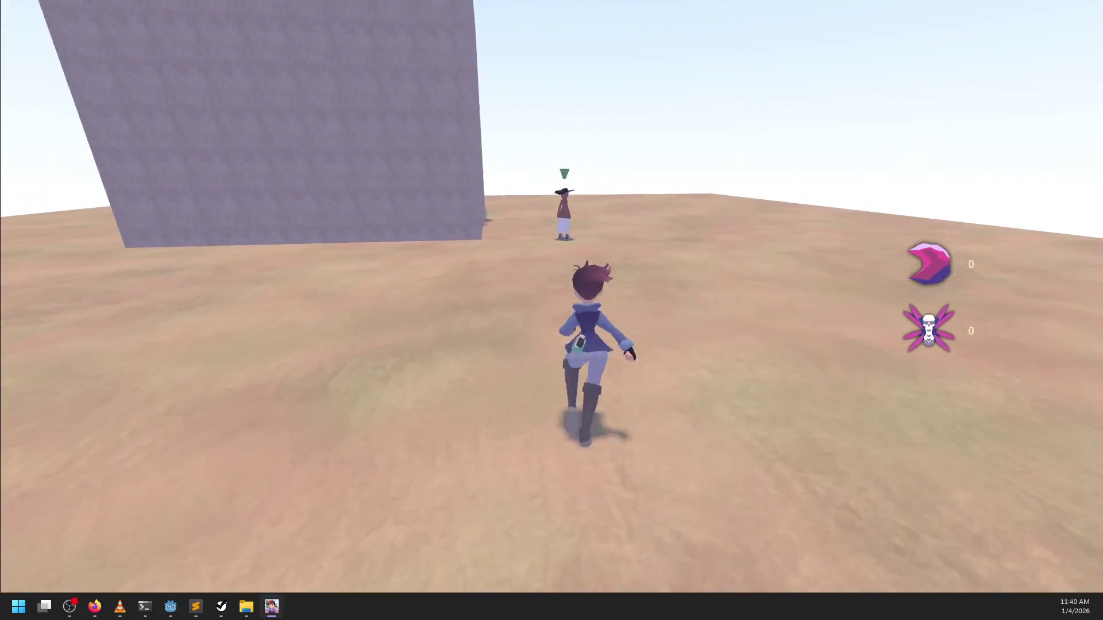
{"action": "key", "text": "d"}
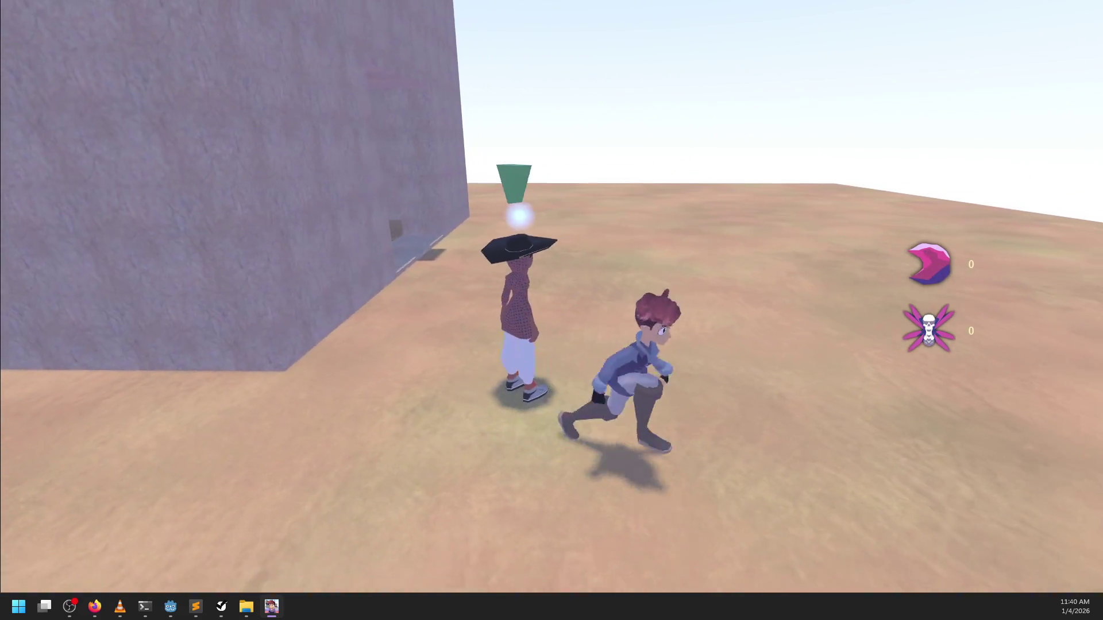
{"action": "key", "text": "a"}
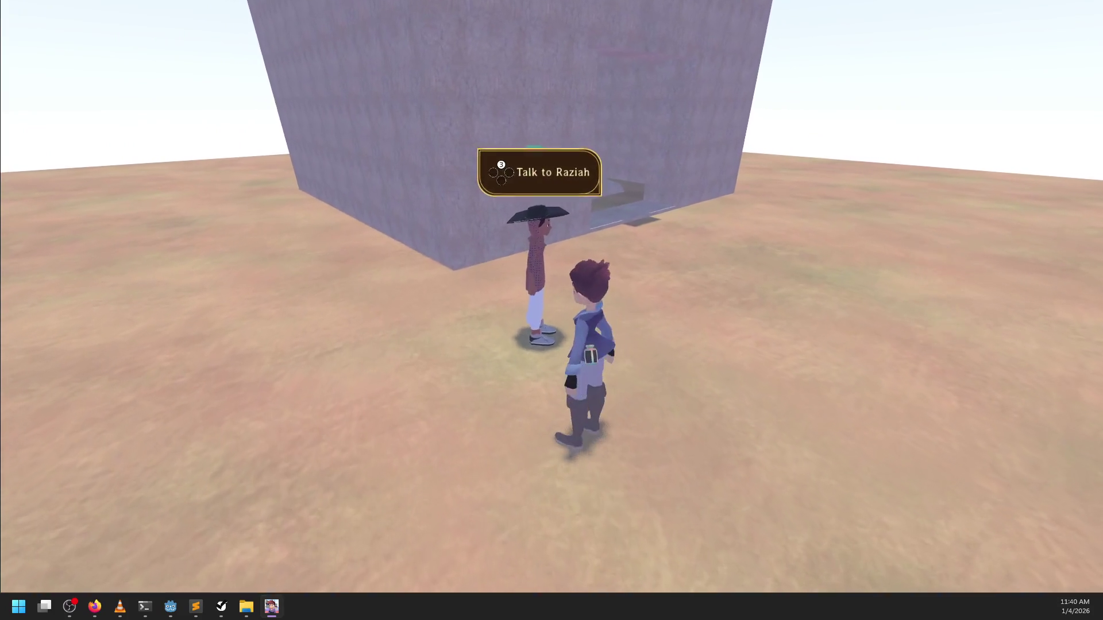
{"action": "key", "text": "d"}
{"action": "key", "text": "a"}
{"action": "key", "text": "e"}
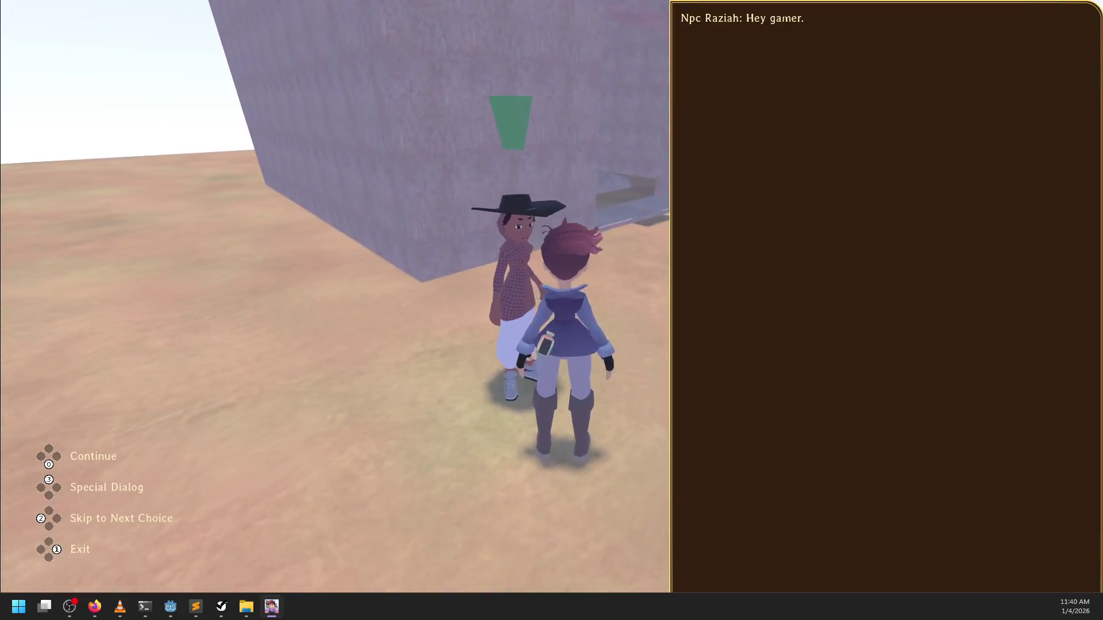
{"action": "key", "text": "Return"}
{"action": "key", "text": "Return"}
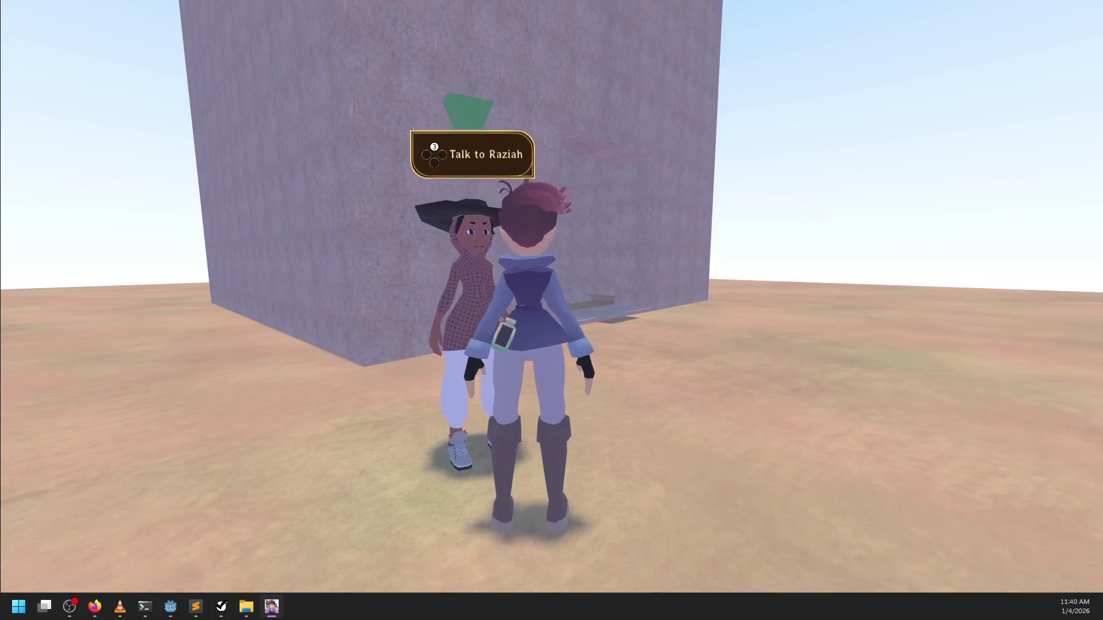
{"action": "key", "text": "s"}
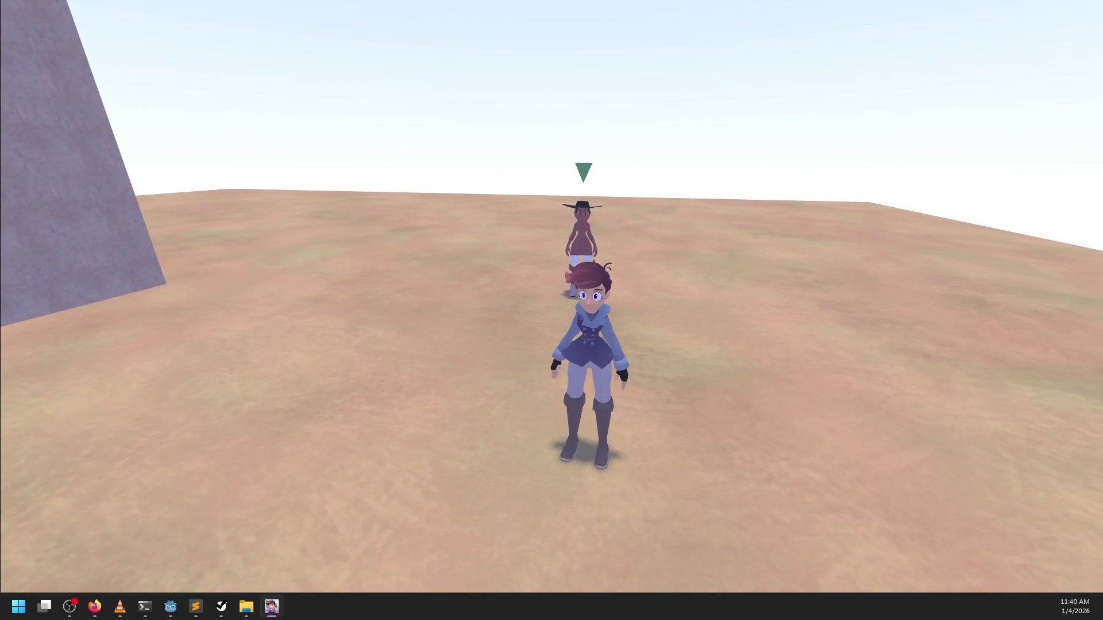
Toggle the Live Debug overlay while watching Raziah, then pause and return to the editor
{"action": "key", "text": "F1"}
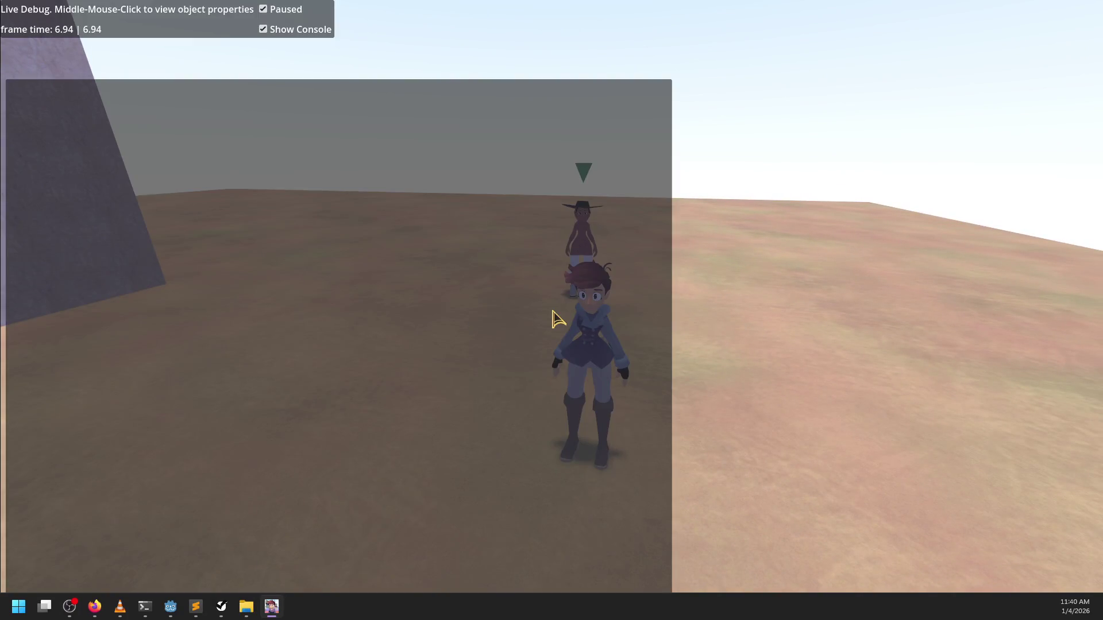
{"action": "key", "text": "a"}
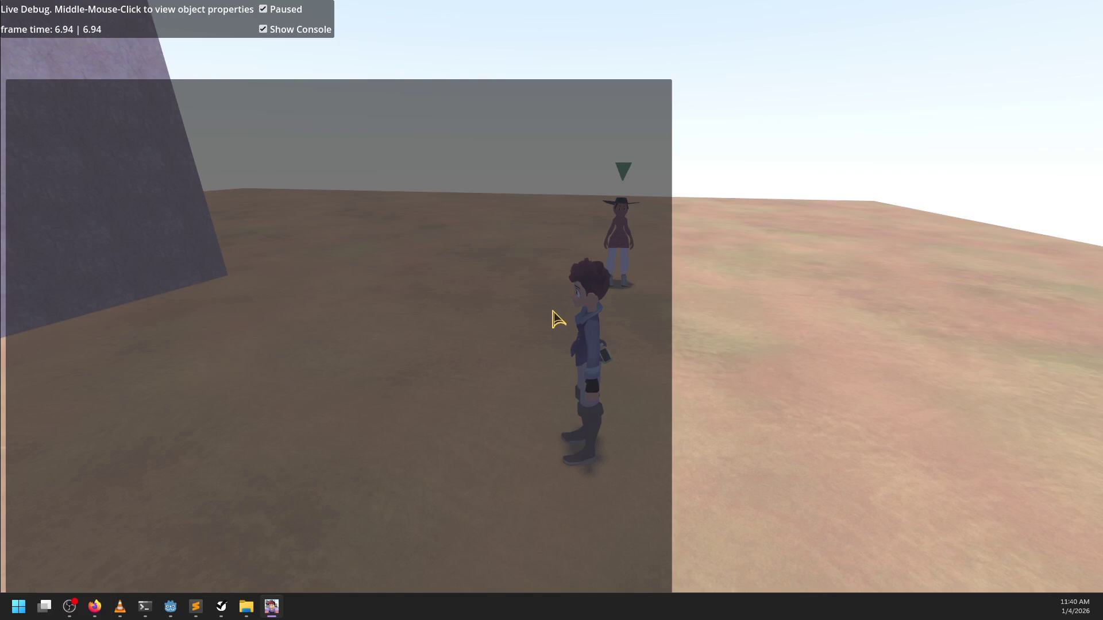
{"action": "key", "text": "d"}
{"action": "key", "text": "Escape"}
{"action": "key", "text": "Escape"}
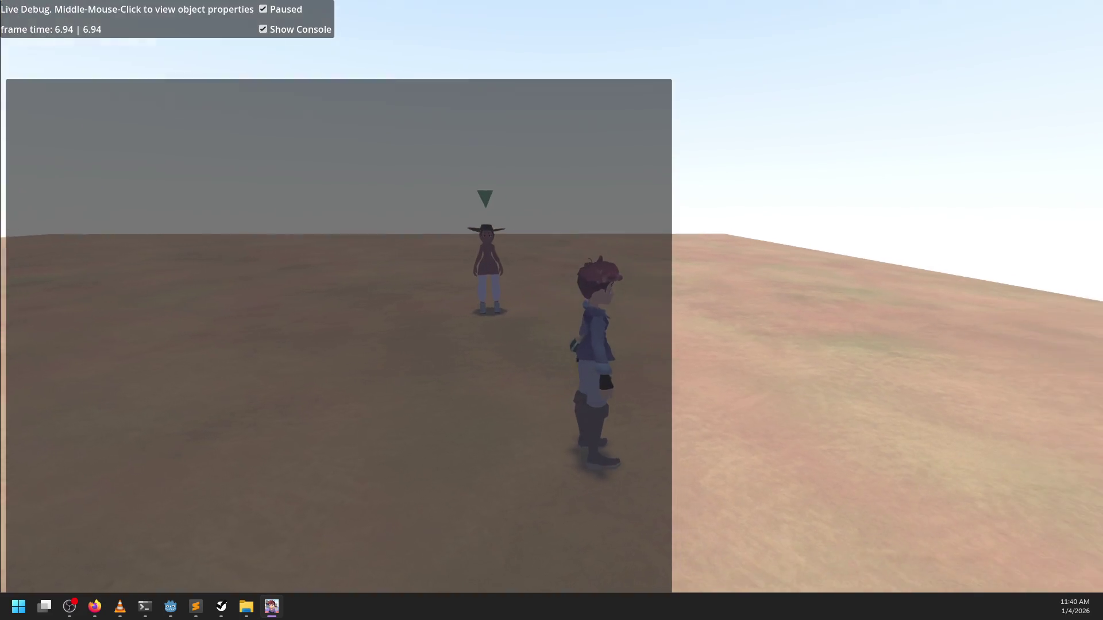
{"action": "key", "text": "F1"}
{"action": "mouse_move", "coordinate": [556, 319]}
{"action": "left_mouse_down"}
{"action": "mouse_move", "coordinate": [646, 331]}
{"action": "mouse_move", "coordinate": [667, 291]}
{"action": "mouse_move", "coordinate": [577, 366]}
{"action": "mouse_move", "coordinate": [643, 373]}
{"action": "mouse_move", "coordinate": [635, 259]}
{"action": "left_mouse_up"}
{"action": "key", "text": "Escape"}
{"action": "key", "text": "alt+Tab"}
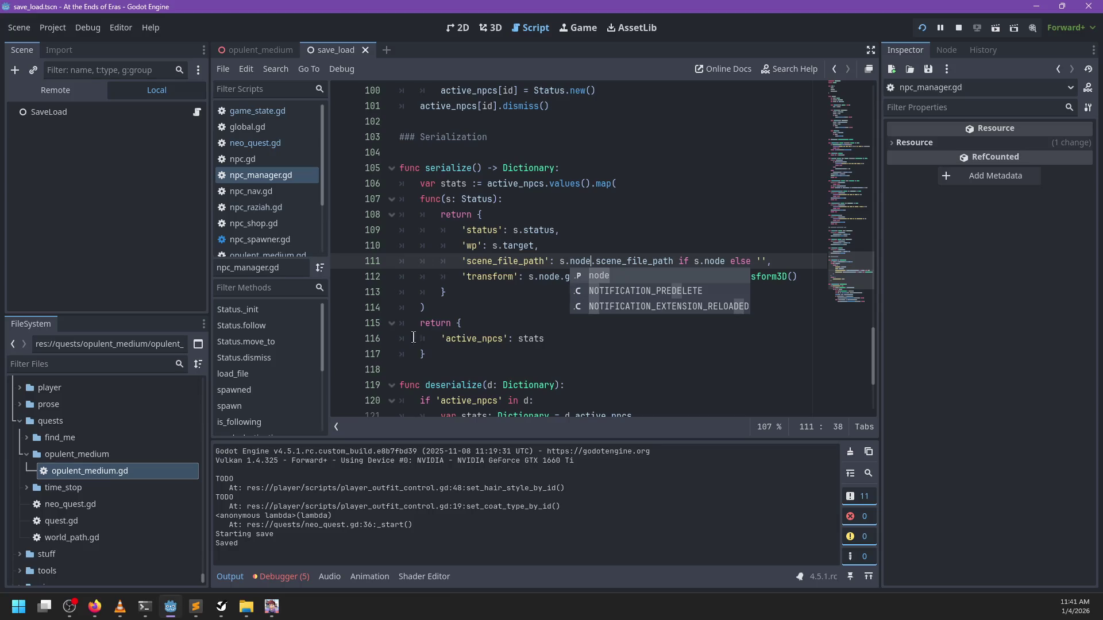
Open npc.gd and search it for 'liveDebug'
{"action": "left_click", "coordinate": [498, 230]}
{"action": "scroll", "coordinate": [278, 176], "scroll_direction": "down", "scroll_amount": 2}
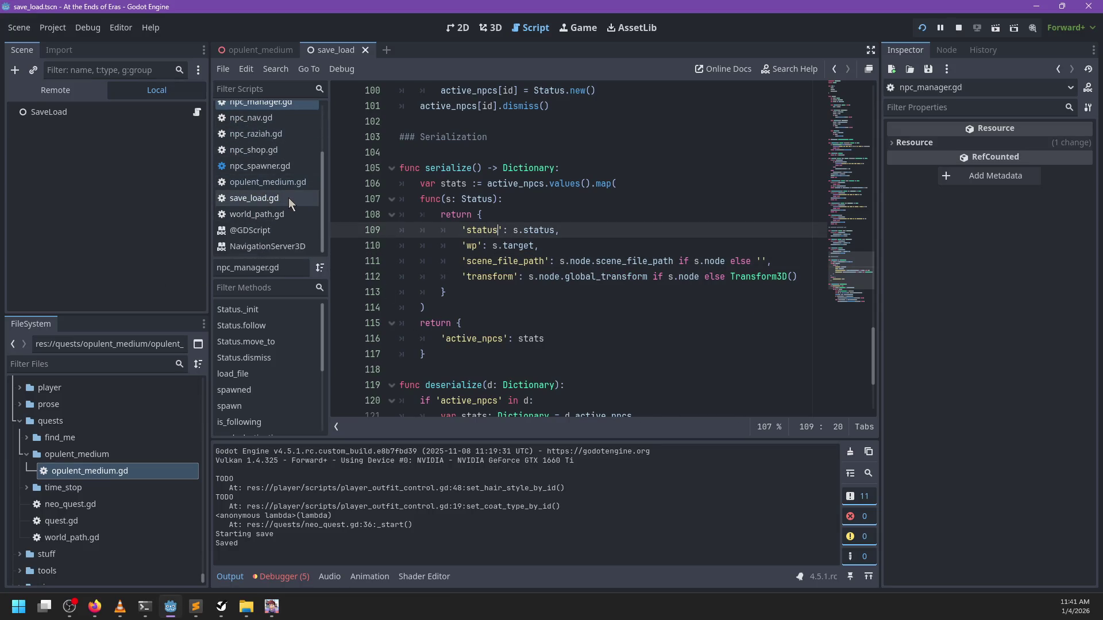
{"action": "scroll", "coordinate": [288, 197], "scroll_direction": "up", "scroll_amount": 2}
{"action": "scroll", "coordinate": [251, 161], "scroll_direction": "down", "scroll_amount": 2}
{"action": "left_click", "coordinate": [68, 363]}
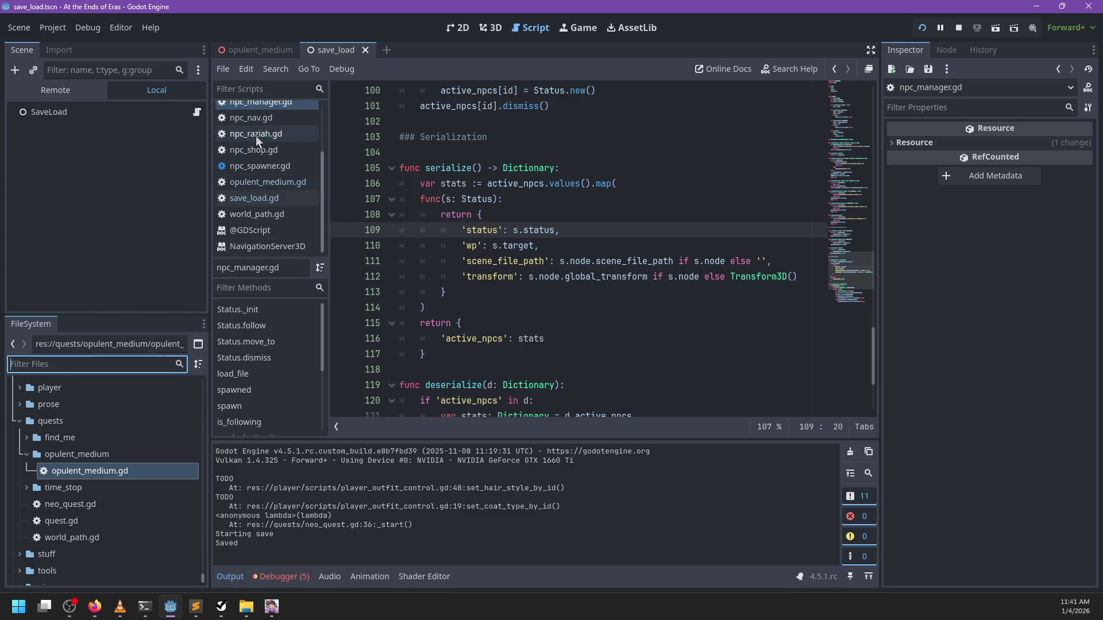
{"action": "scroll", "coordinate": [259, 141], "scroll_direction": "up", "scroll_amount": 2}
{"action": "left_click", "coordinate": [256, 158]}
{"action": "left_click", "coordinate": [602, 185]}
{"action": "key", "text": "ctrl+f"}
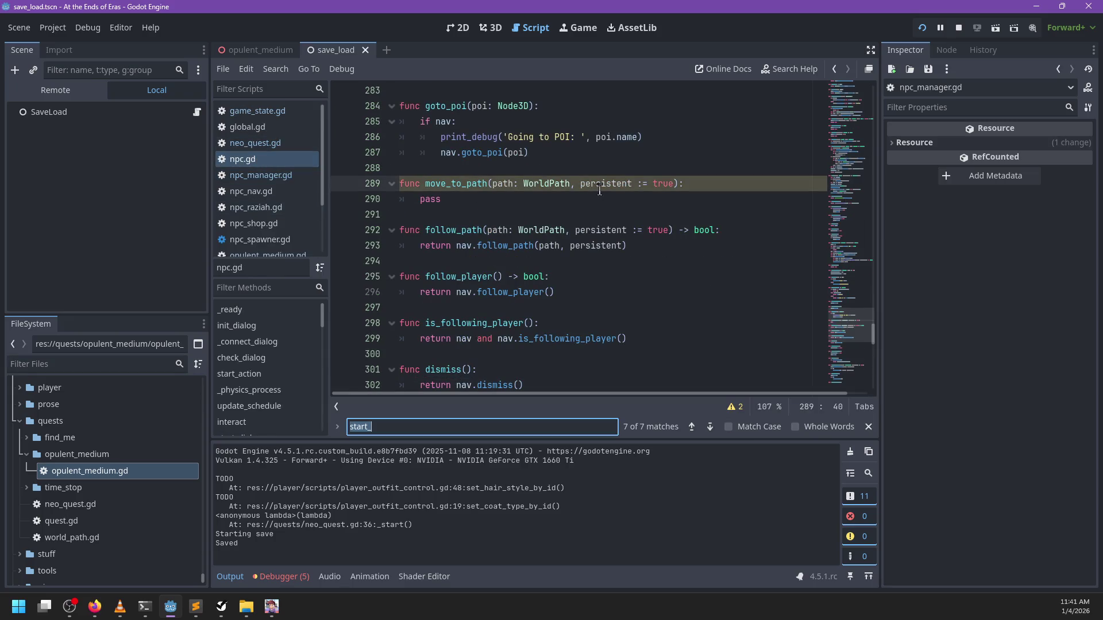
{"action": "type", "text": "liveDebug"}
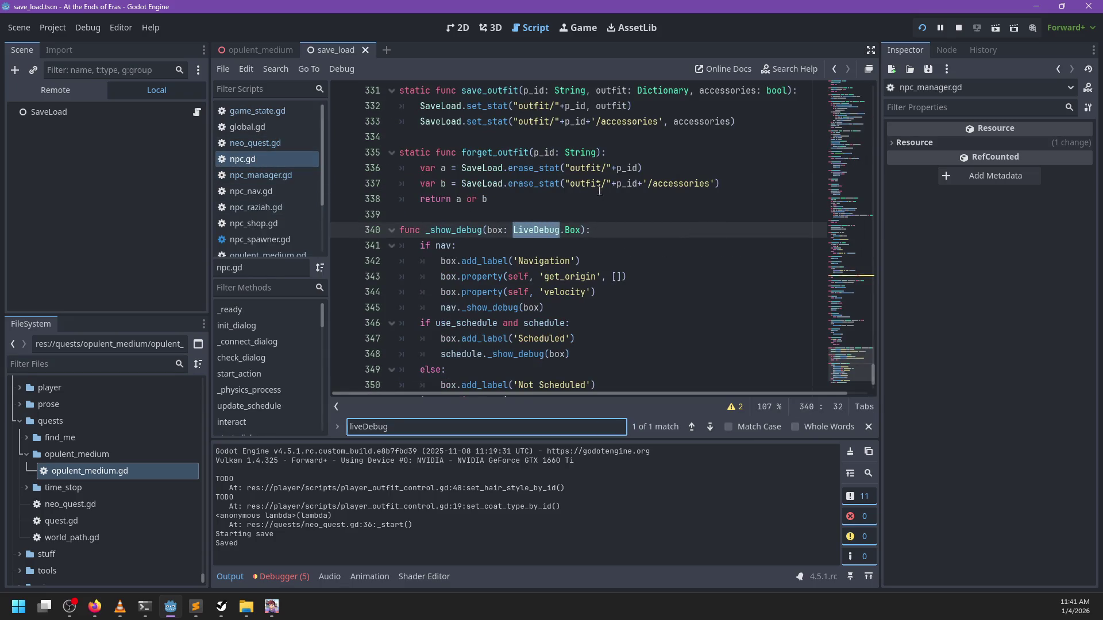
{"action": "key", "text": "Escape"}
Filter the FileSystem for 'live_debug' and open live_debug.gd to read it
{"action": "left_click", "coordinate": [130, 370]}
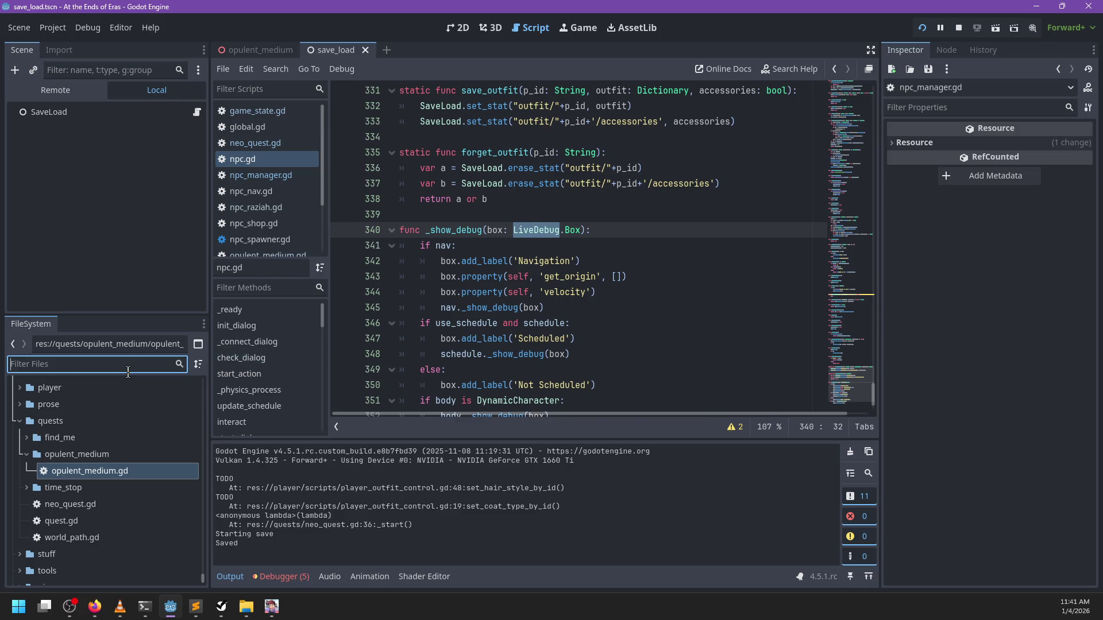
{"action": "type", "text": "live_debug"}
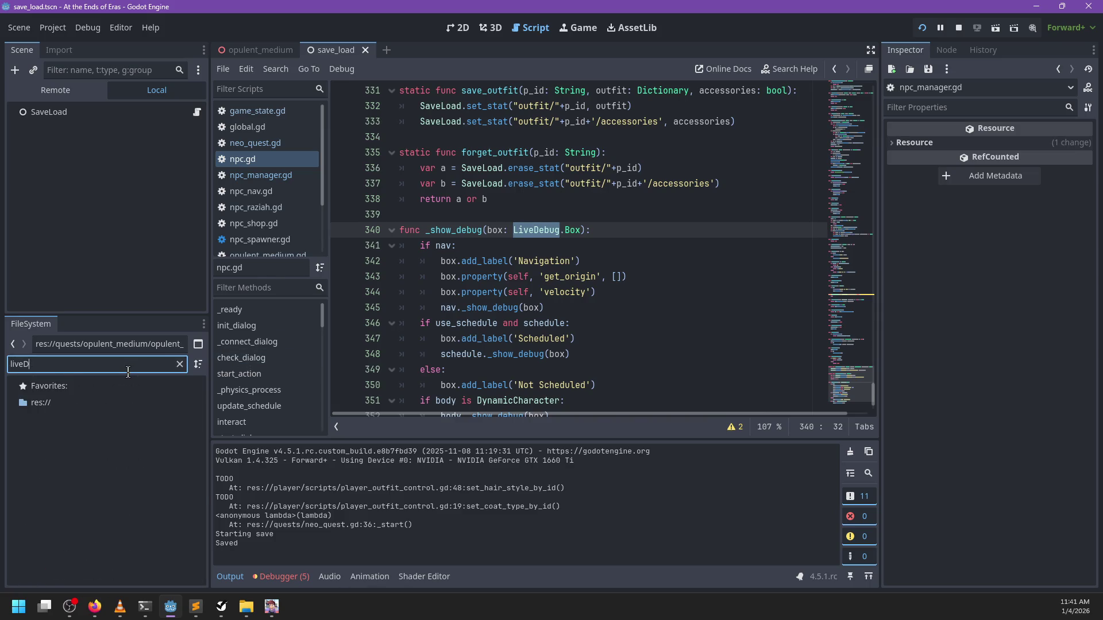
{"action": "double_click", "coordinate": [69, 453]}
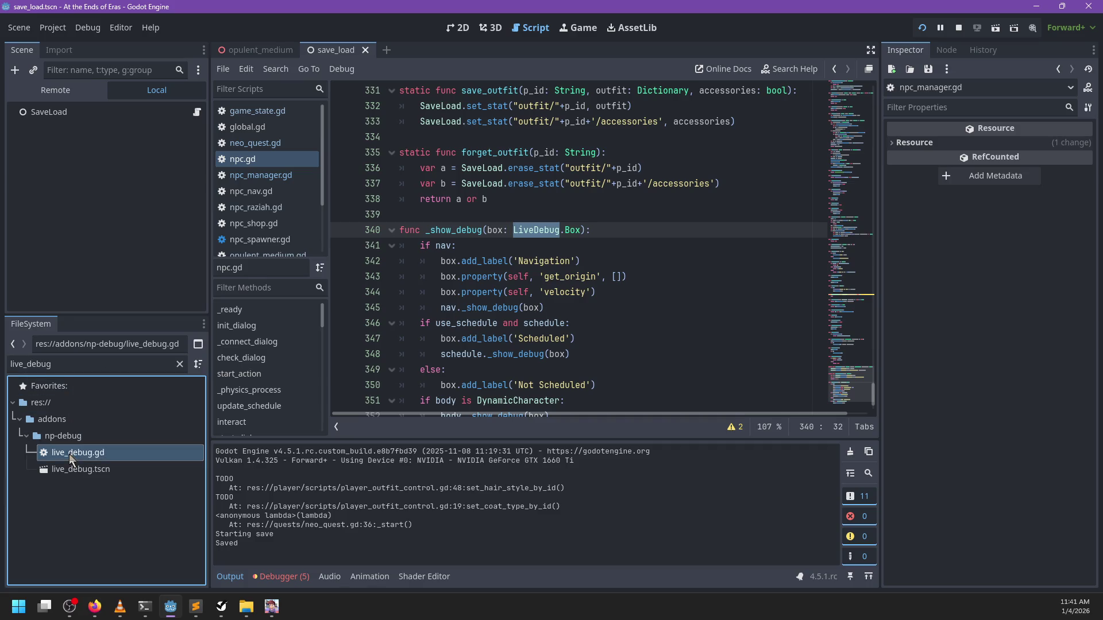
{"action": "scroll", "coordinate": [613, 207], "scroll_direction": "up", "scroll_amount": 10}
{"action": "scroll", "coordinate": [613, 207], "scroll_direction": "down", "scroll_amount": 5}
{"action": "scroll", "coordinate": [613, 207], "scroll_direction": "up", "scroll_amount": 20}
{"action": "scroll", "coordinate": [613, 207], "scroll_direction": "up", "scroll_amount": 11}
{"action": "scroll", "coordinate": [613, 207], "scroll_direction": "down", "scroll_amount": 15}
{"action": "scroll", "coordinate": [613, 207], "scroll_direction": "down", "scroll_amount": 6}
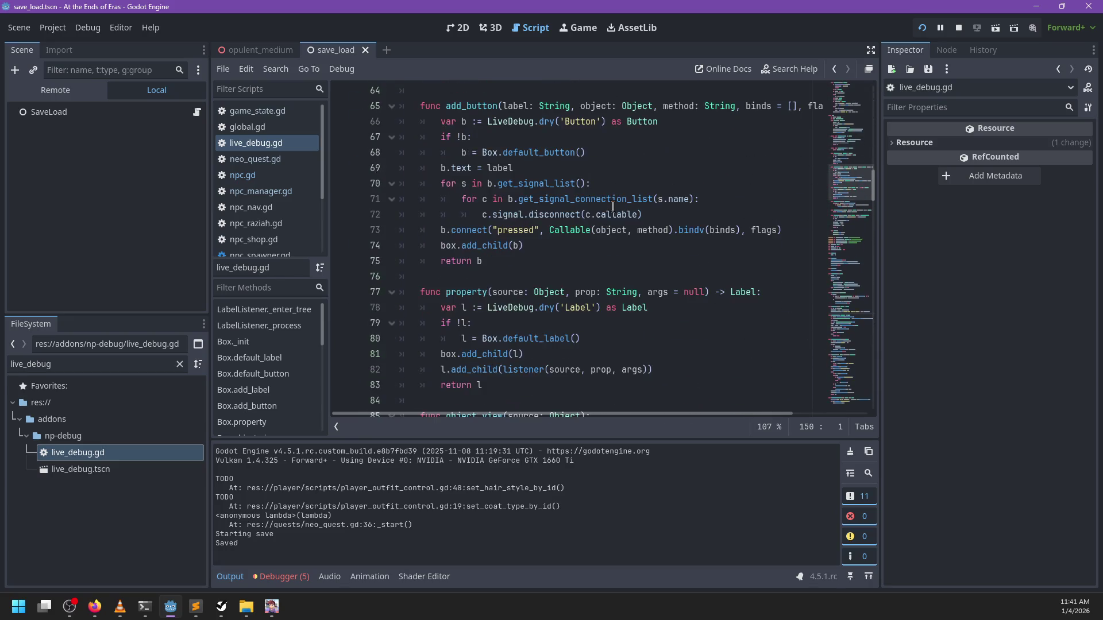
{"action": "scroll", "coordinate": [226, 192], "scroll_direction": "down", "scroll_amount": 2}
Change the file filter to 'ui' and open ui.gd
{"action": "double_click", "coordinate": [100, 360]}
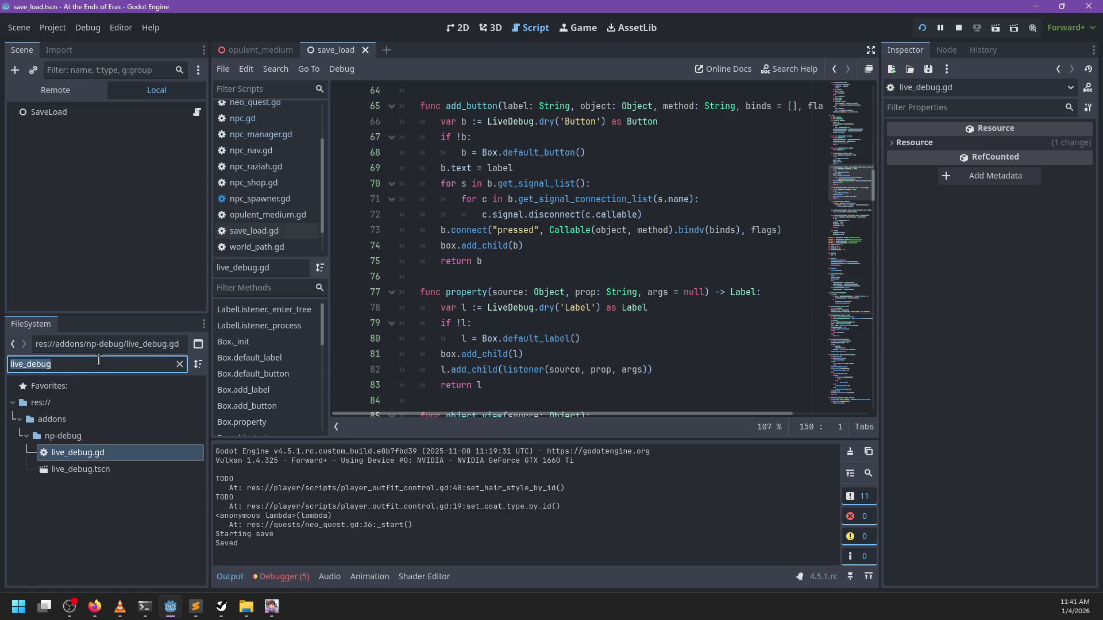
{"action": "type", "text": "ui"}
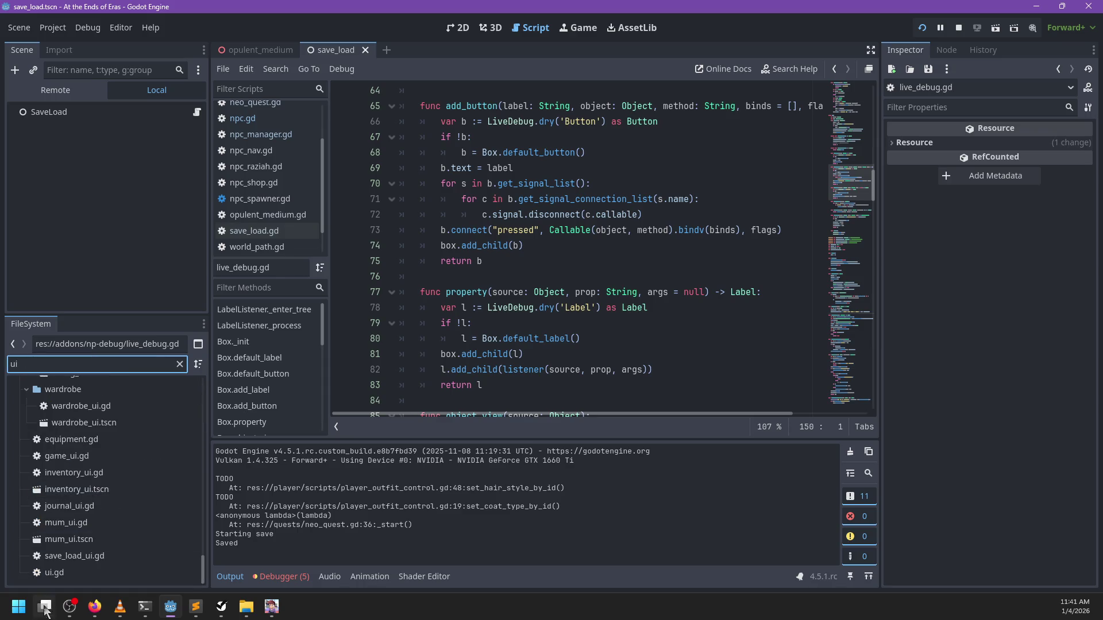
{"action": "double_click", "coordinate": [55, 573]}
Search ui.gd for the 'LiveDebug' line
{"action": "left_click", "coordinate": [539, 261]}
{"action": "key", "text": "ctrl+f"}
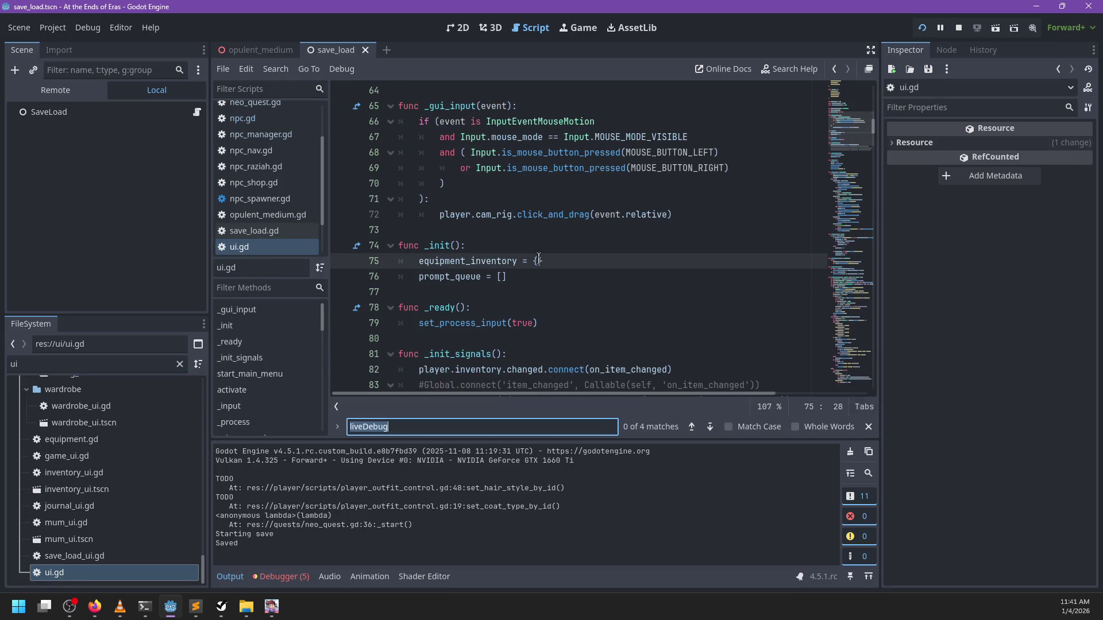
{"action": "type", "text": "Libe"}
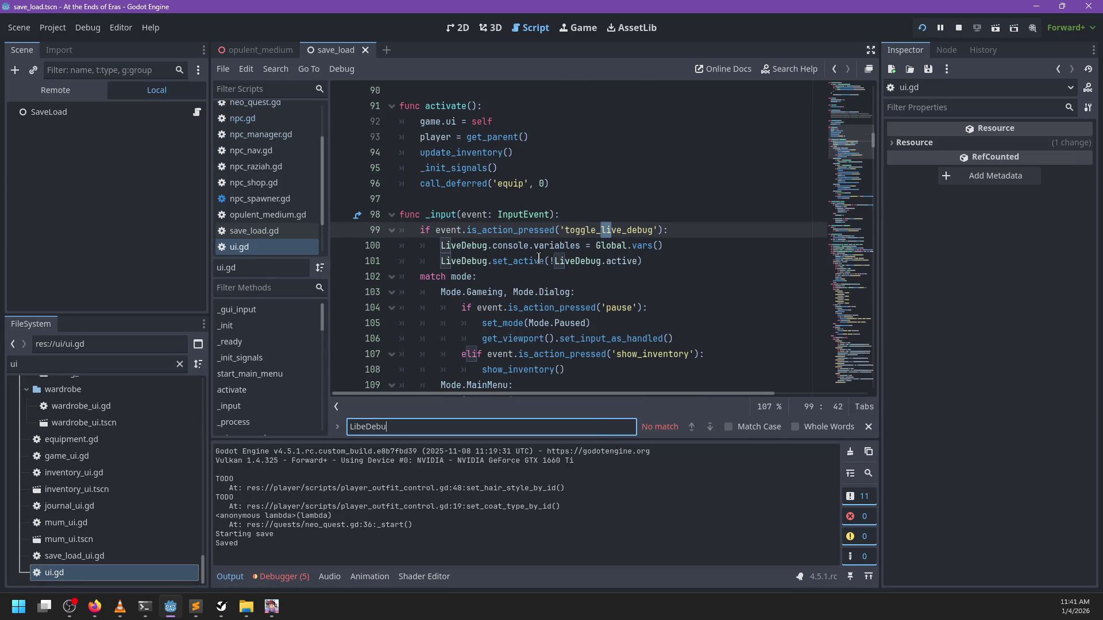
{"action": "key", "text": "BackSpace"}
{"action": "key", "text": "BackSpace"}
{"action": "key", "text": "BackSpace"}
{"action": "type", "text": "veDebug"}
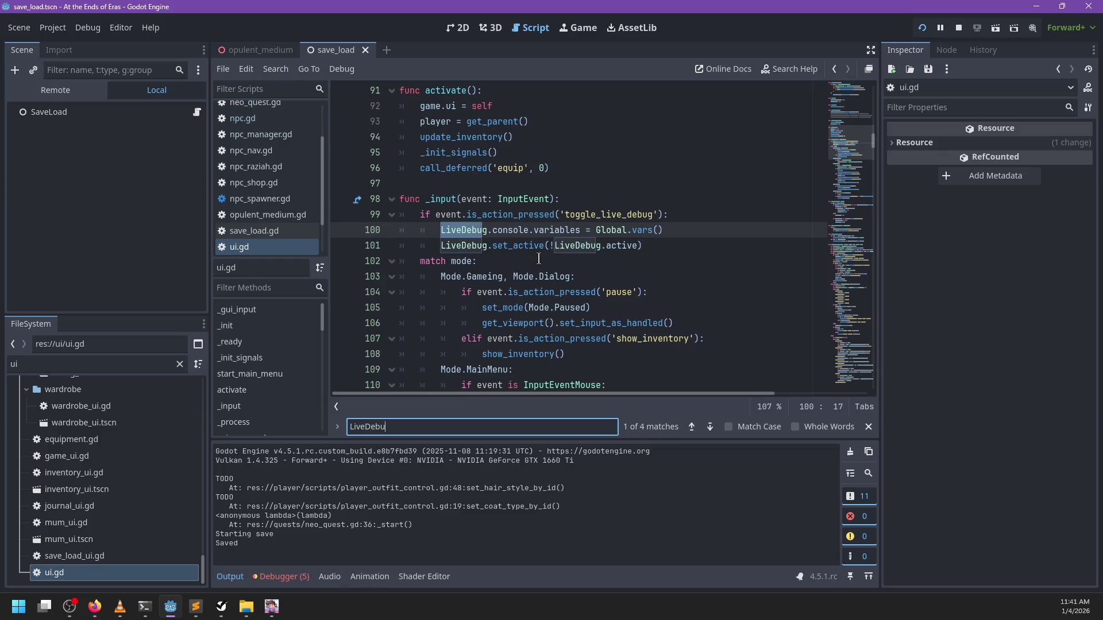
{"action": "key", "text": "Escape"}
Insert a line above LiveDebug toggling '!TimeManagement.paused'
{"action": "key", "text": "ctrl+shift+Return"}
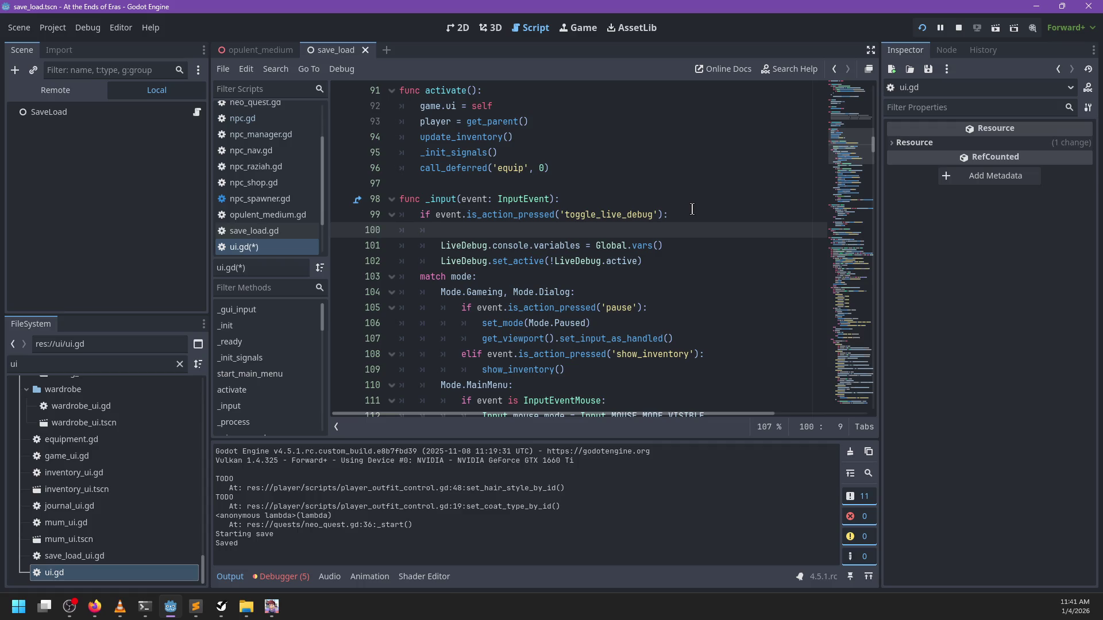
{"action": "type", "text": "TimeManagement.pa"}
{"action": "key", "text": "Return"}
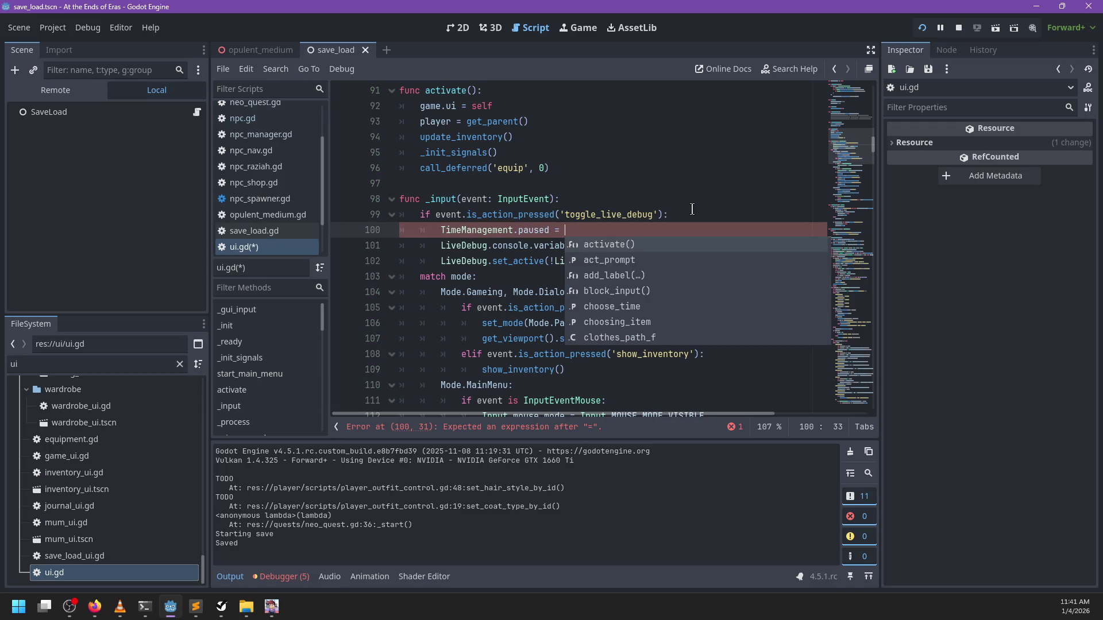
{"action": "key", "text": "Escape"}
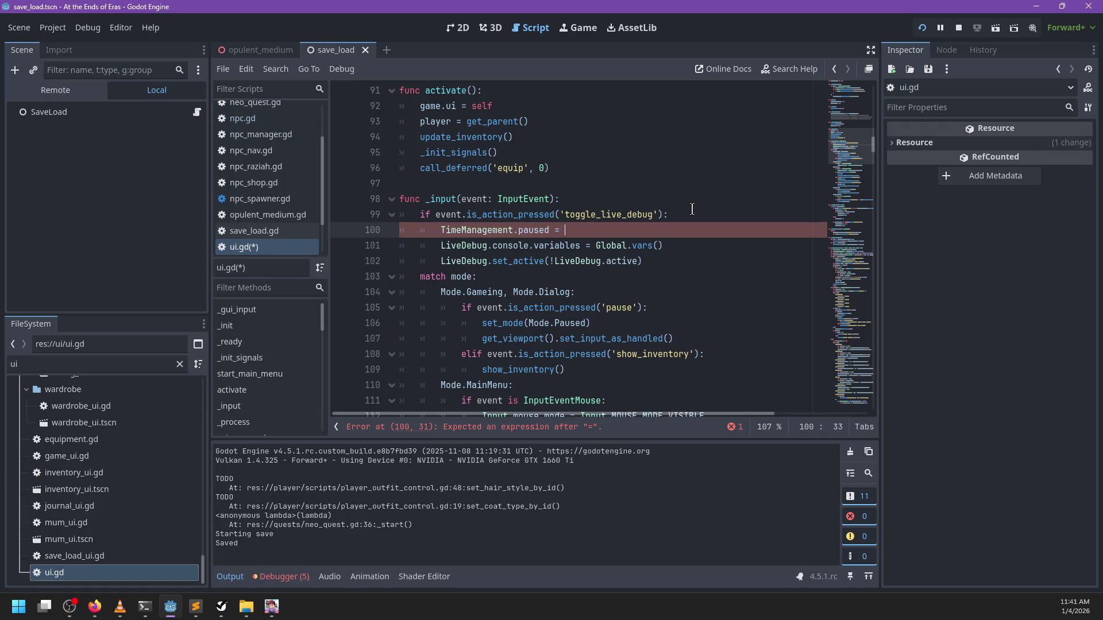
{"action": "type", "text": "Live"}
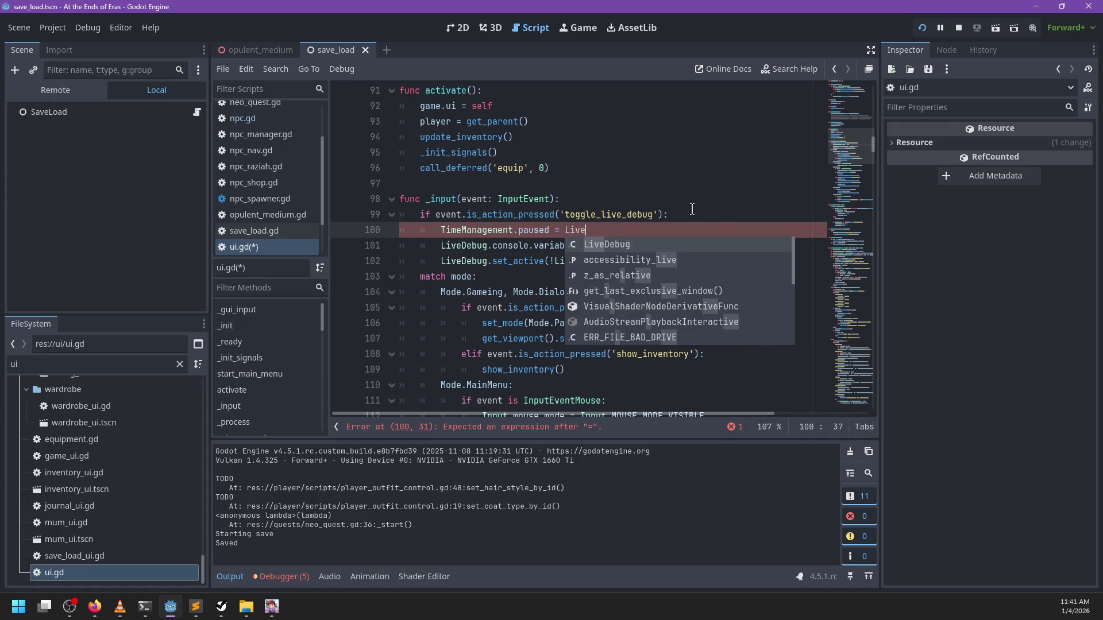
{"action": "key", "text": "BackSpace"}
{"action": "key", "text": "BackSpace"}
{"action": "key", "text": "BackSpace"}
{"action": "key", "text": "Escape"}
{"action": "type", "text": "!Ti"}
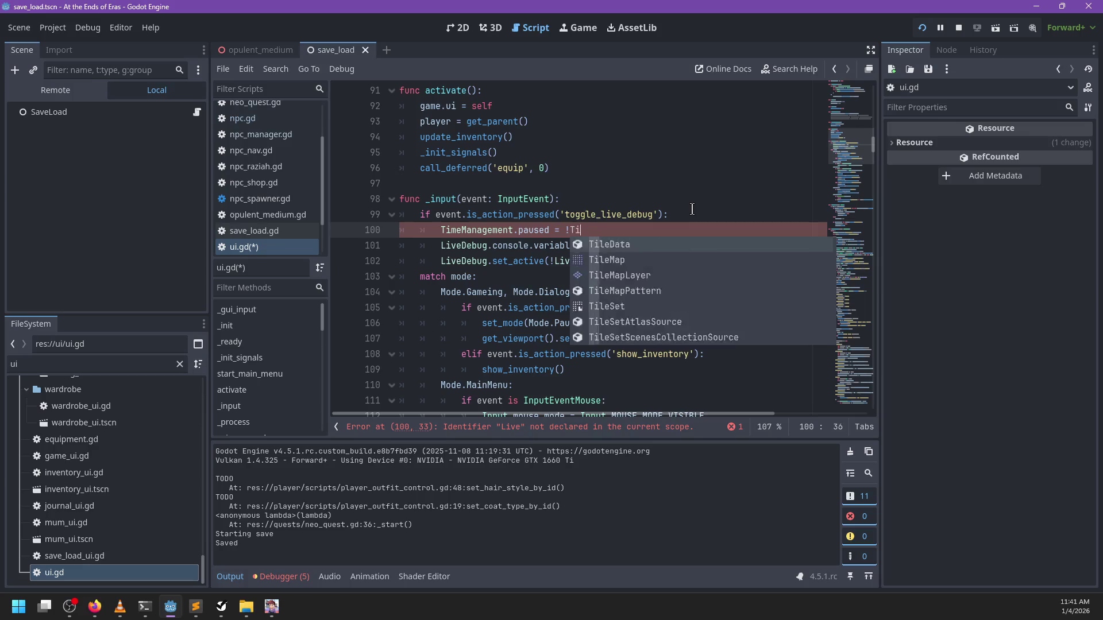
{"action": "type", "text": "meManagement.paused"}
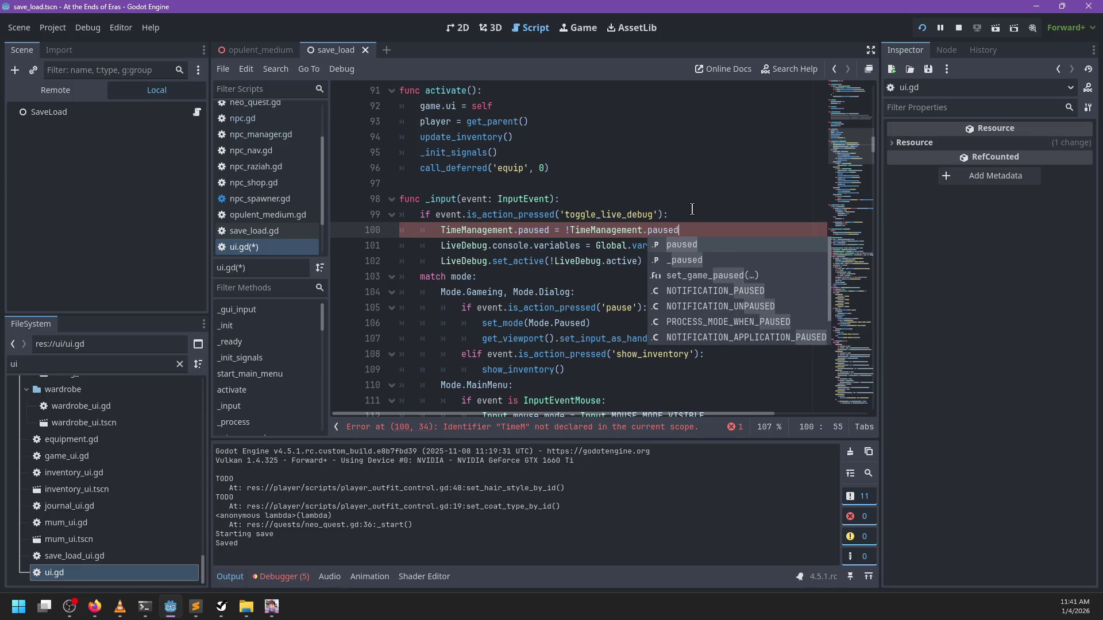
{"action": "key", "text": "Return"}
Save the scripts and jump to set_game_paused in time_management.gd
{"action": "left_click", "coordinate": [533, 231], "text": "ctrl"}
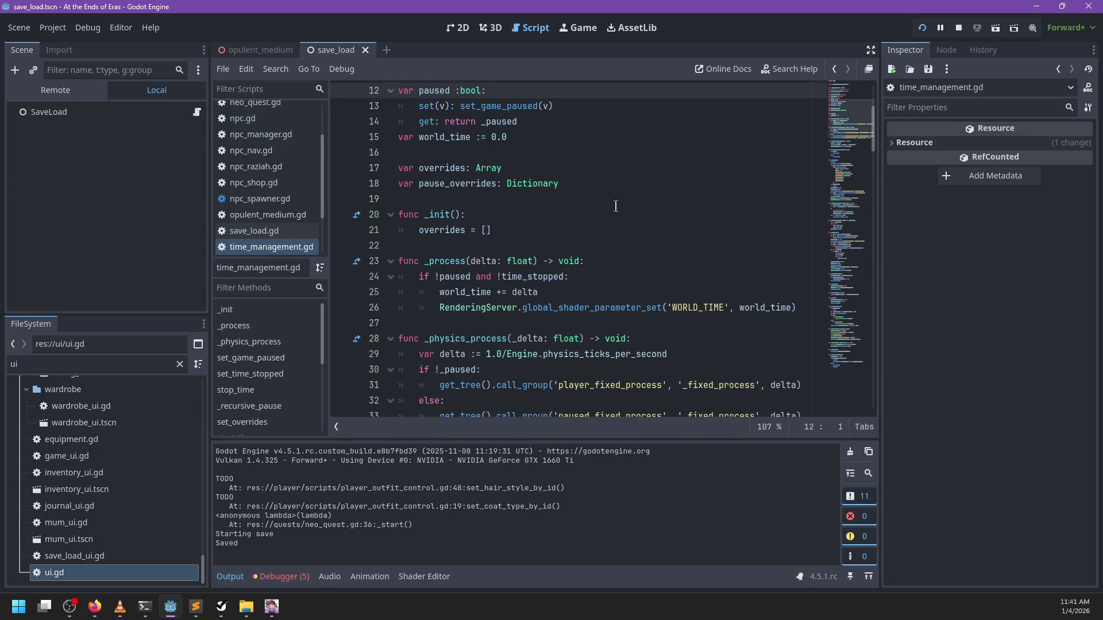
{"action": "scroll", "coordinate": [543, 157], "scroll_direction": "up", "scroll_amount": 1}
{"action": "key", "text": "ctrl+s"}
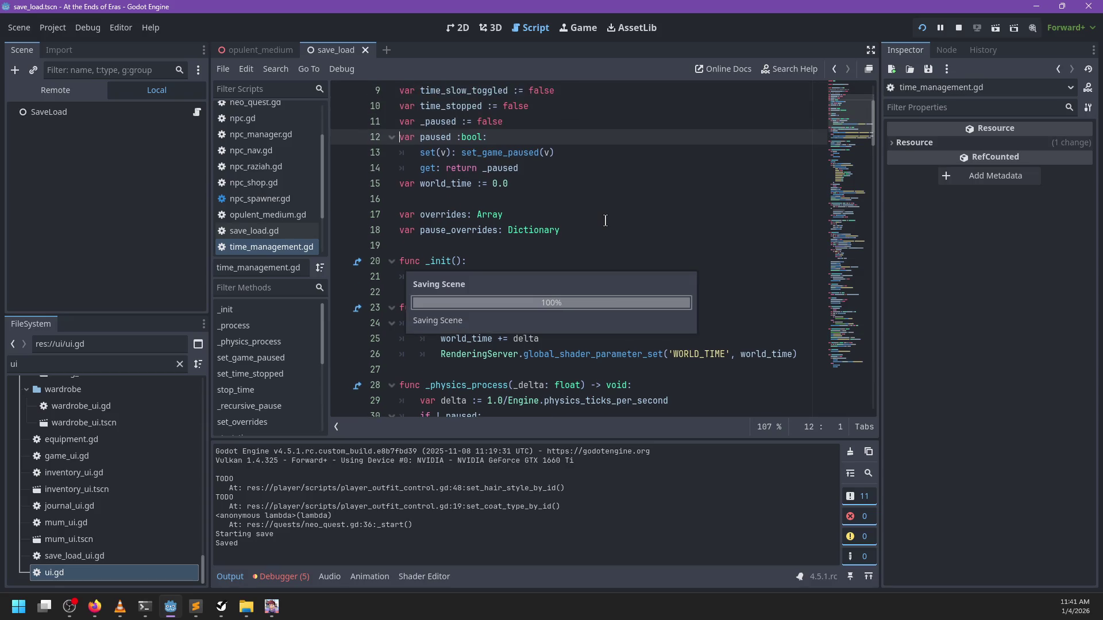
{"action": "left_click", "coordinate": [544, 154], "text": "ctrl"}
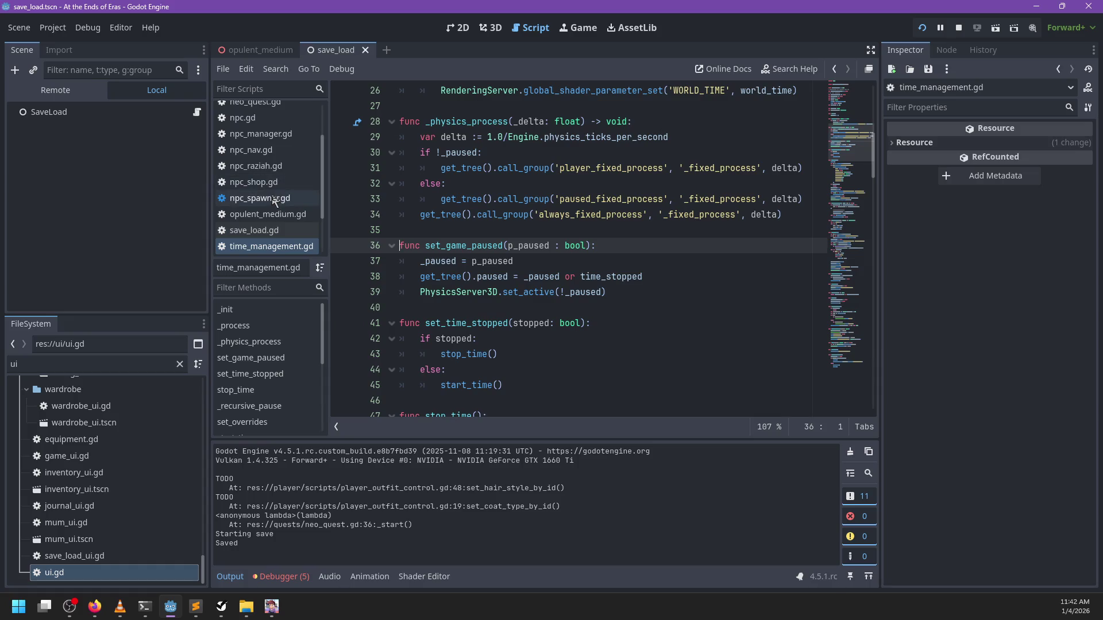
{"action": "left_click", "coordinate": [512, 233]}
Rerun the game and inspect the d dictionary and active_npcs array in debugger Locals
{"action": "key", "text": "F5"}
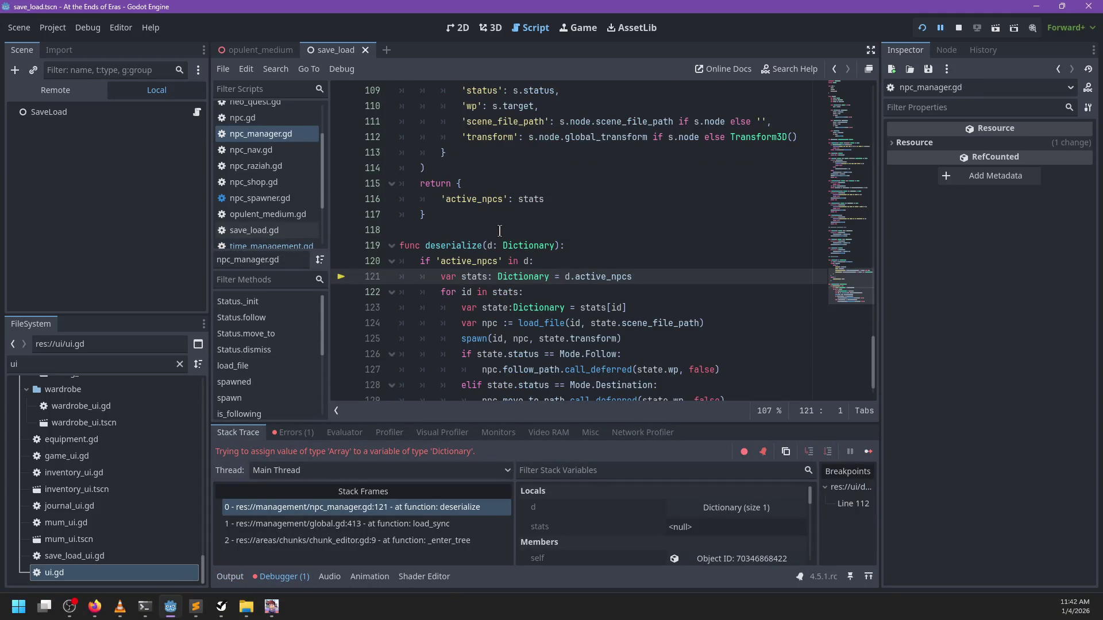
{"action": "mouse_move", "coordinate": [600, 280]}
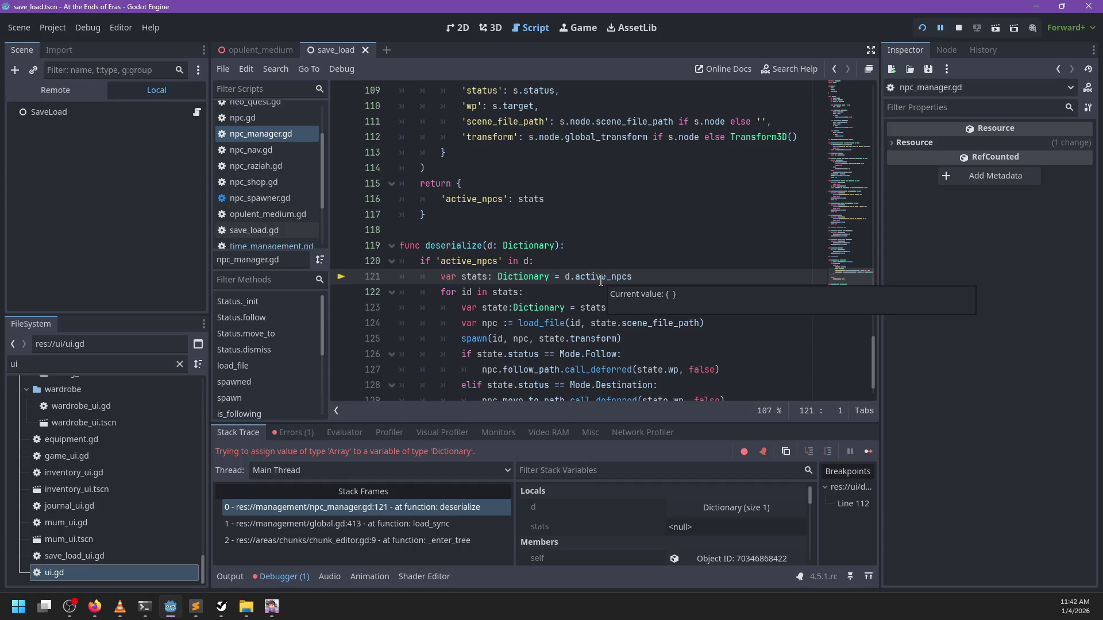
{"action": "scroll", "coordinate": [644, 225], "scroll_direction": "down", "scroll_amount": 2}
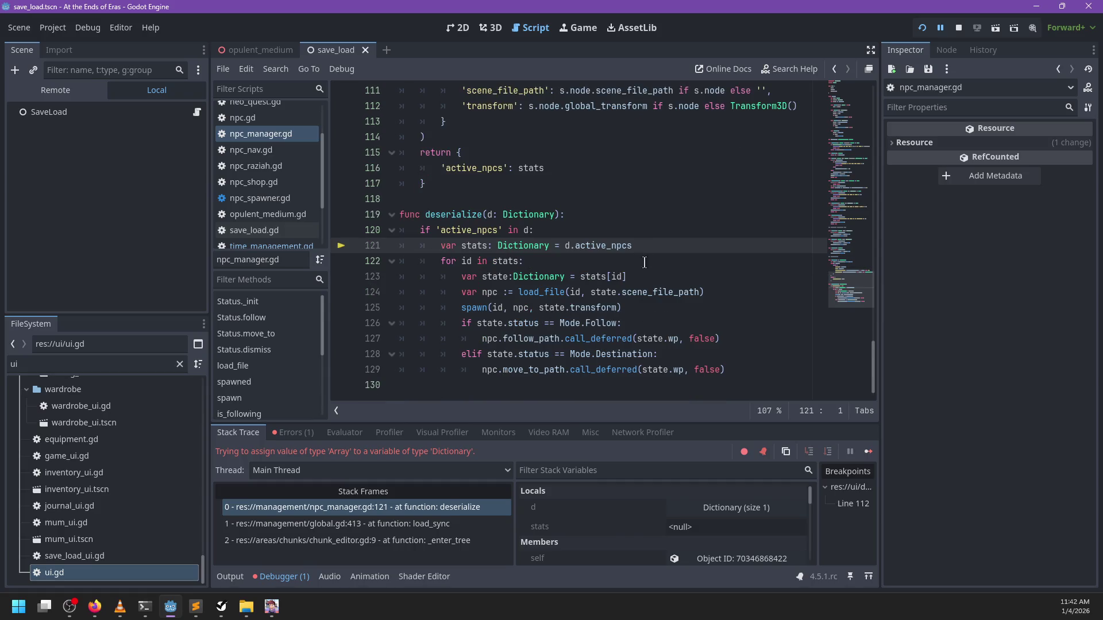
{"action": "left_click", "coordinate": [706, 508]}
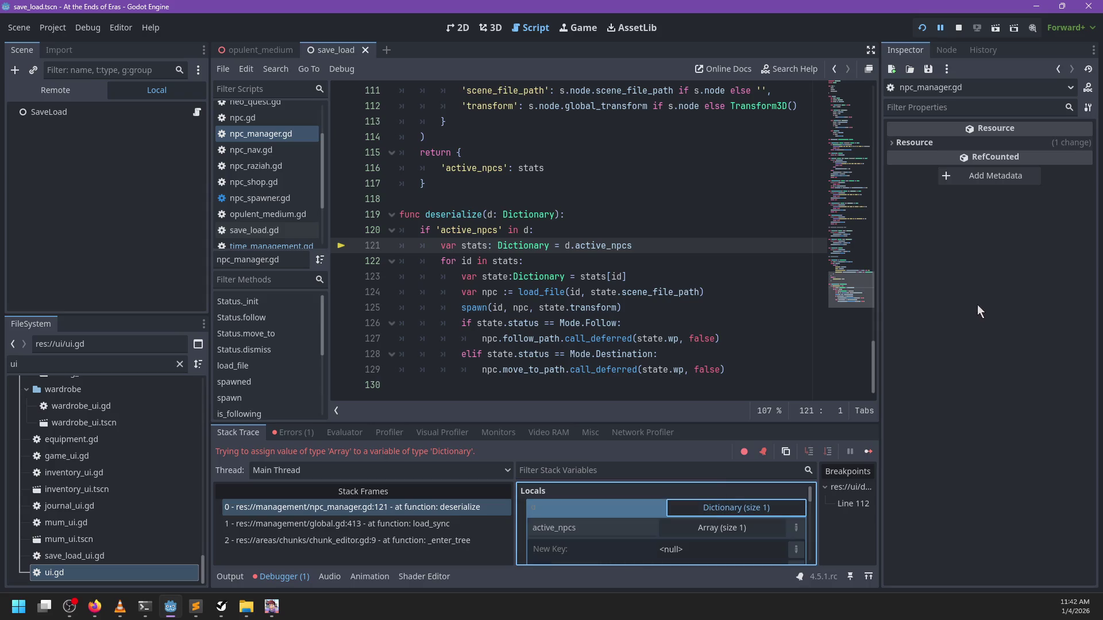
{"action": "left_click", "coordinate": [714, 534]}
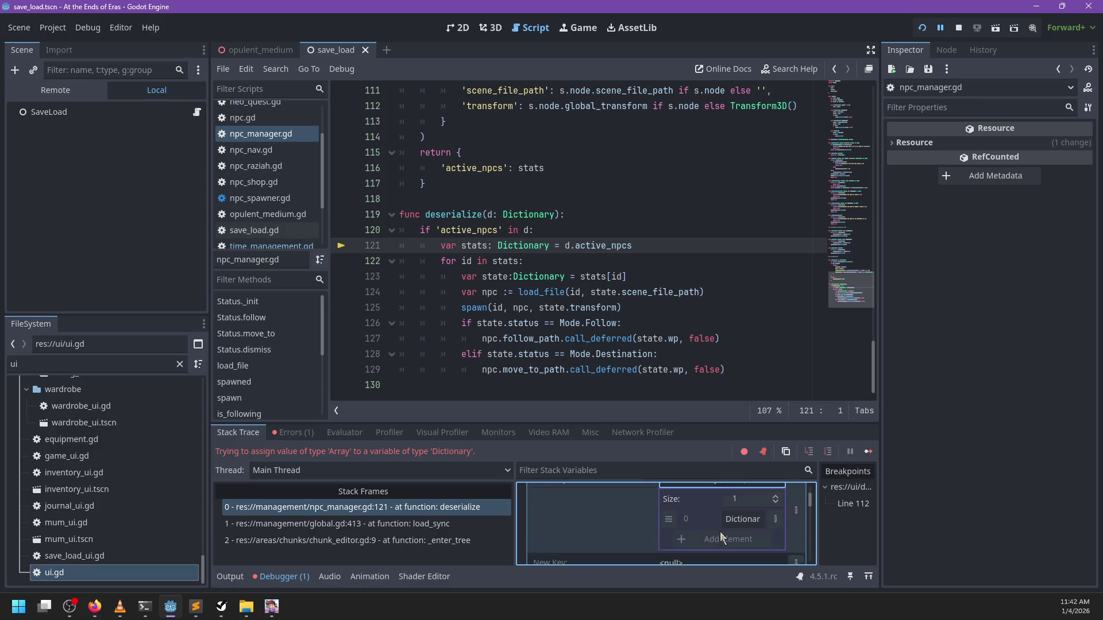
{"action": "left_click", "coordinate": [721, 524]}
{"action": "left_click", "coordinate": [714, 497]}
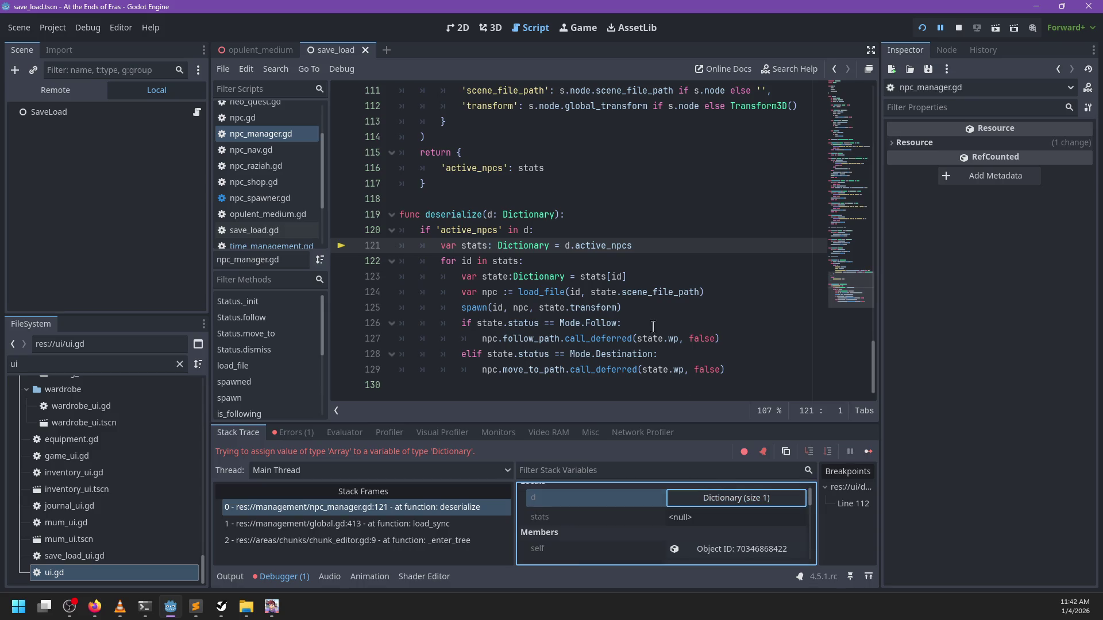
Trial-edit line 121 to Array and 'status', undo, save npc_manager.gd, then open npc_spawner.gd
{"action": "double_click", "coordinate": [523, 245]}
{"action": "type", "text": "Array"}
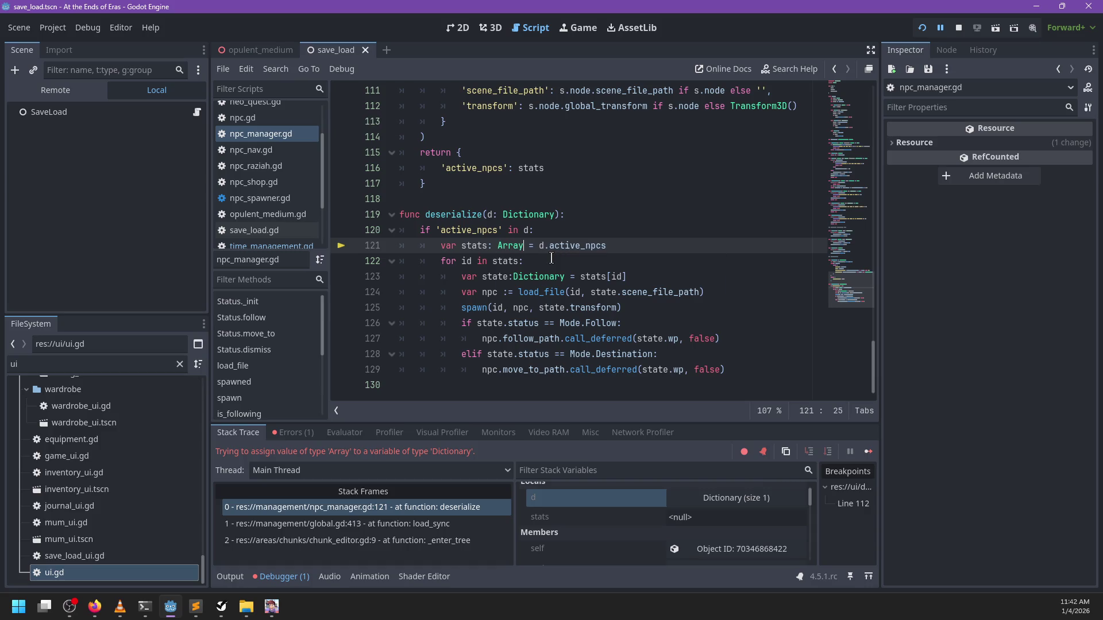
{"action": "double_click", "coordinate": [466, 262]}
{"action": "type", "text": "statys"}
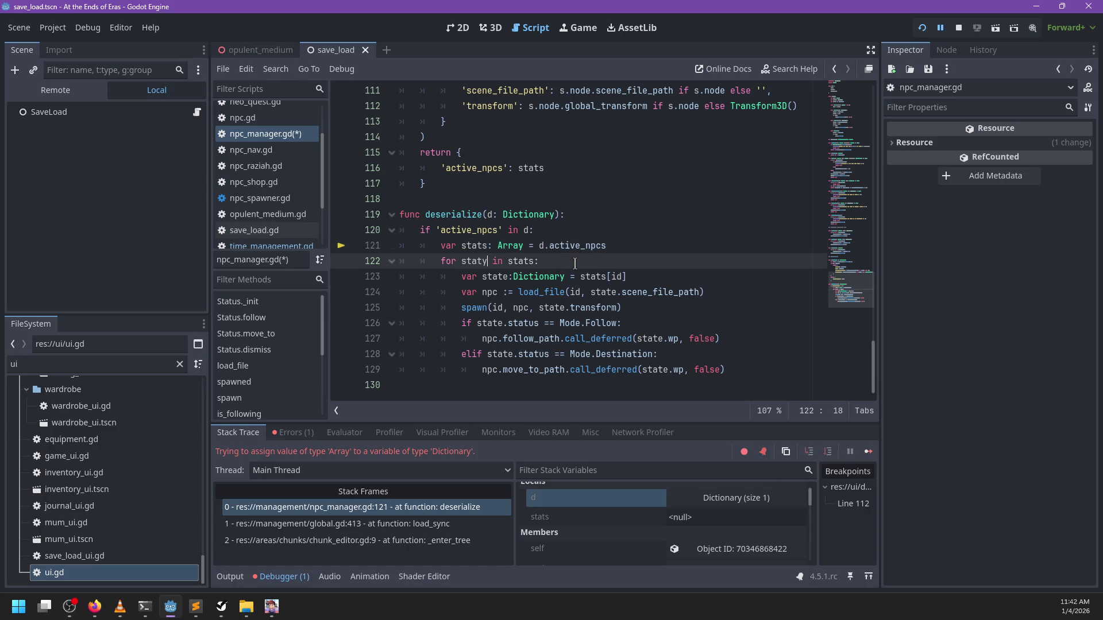
{"action": "key", "text": "BackSpace"}
{"action": "key", "text": "BackSpace"}
{"action": "type", "text": "us"}
{"action": "key", "text": "ctrl+z"}
{"action": "key", "text": "ctrl+z"}
{"action": "key", "text": "ctrl+z"}
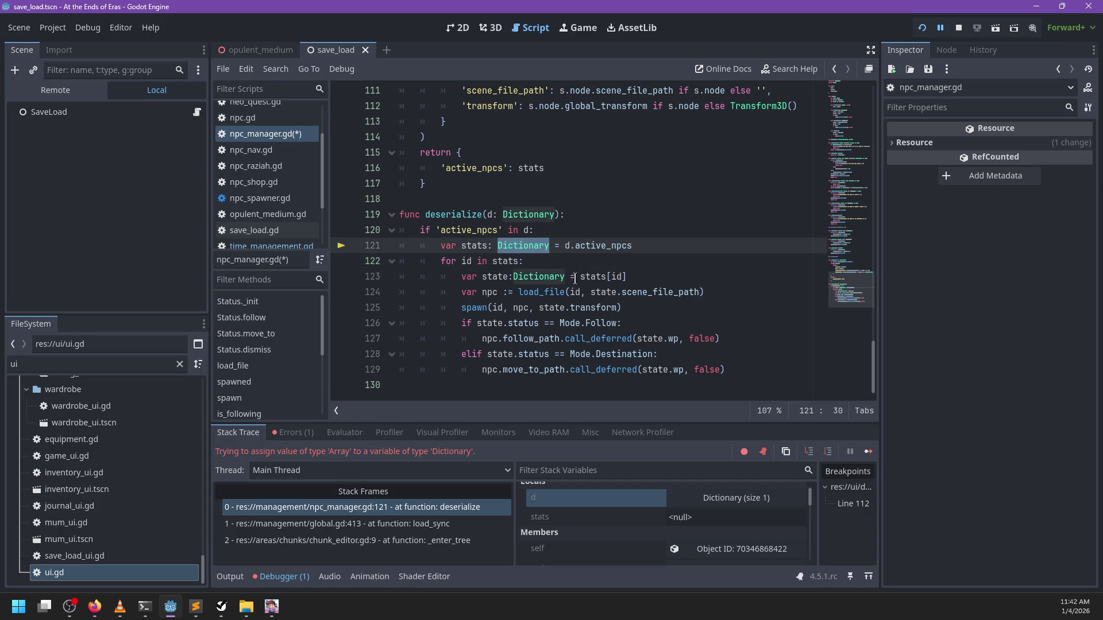
{"action": "key", "text": "ctrl+s"}
{"action": "scroll", "coordinate": [219, 185], "scroll_direction": "down", "scroll_amount": 2}
{"action": "left_click", "coordinate": [285, 165]}
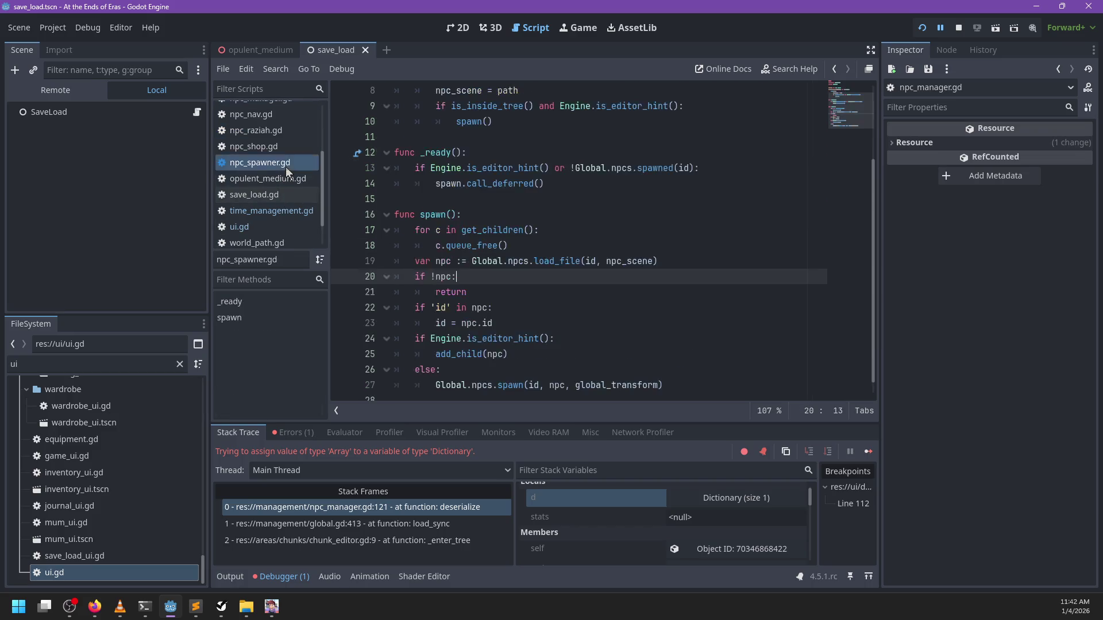
Stop the running game from the editor toolbar
{"action": "scroll", "coordinate": [285, 166], "scroll_direction": "up", "scroll_amount": 4}
{"action": "scroll", "coordinate": [286, 169], "scroll_direction": "up", "scroll_amount": 1}
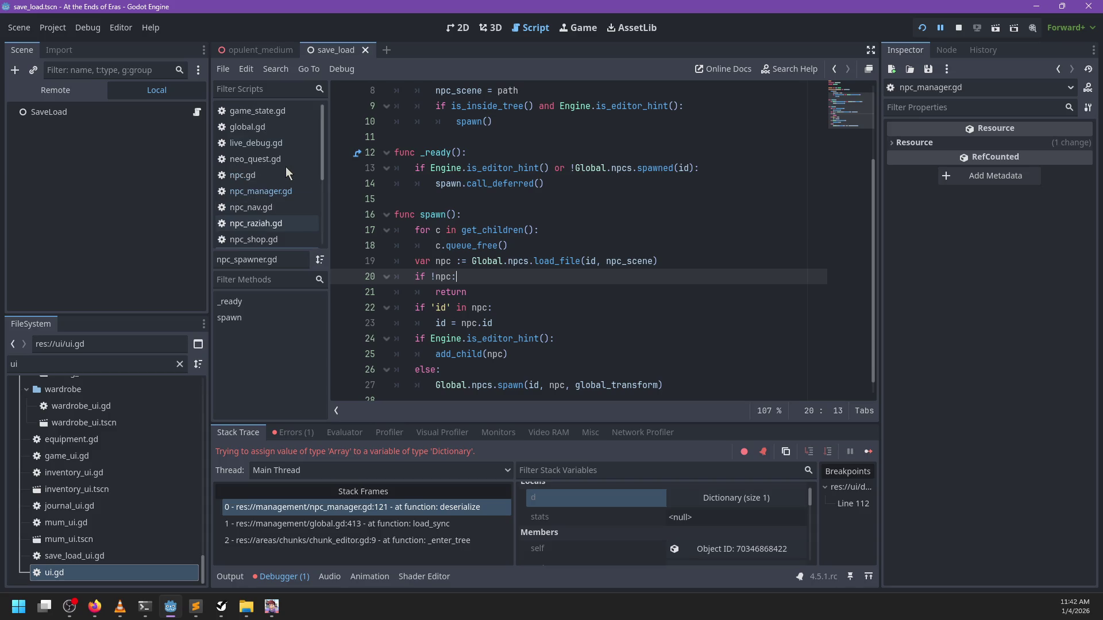
{"action": "left_click", "coordinate": [965, 26]}
Check the Game version under Project Settings advanced options, close it, and reopen npc_manager.gd
{"action": "left_click", "coordinate": [52, 28]}
{"action": "left_click", "coordinate": [66, 44]}
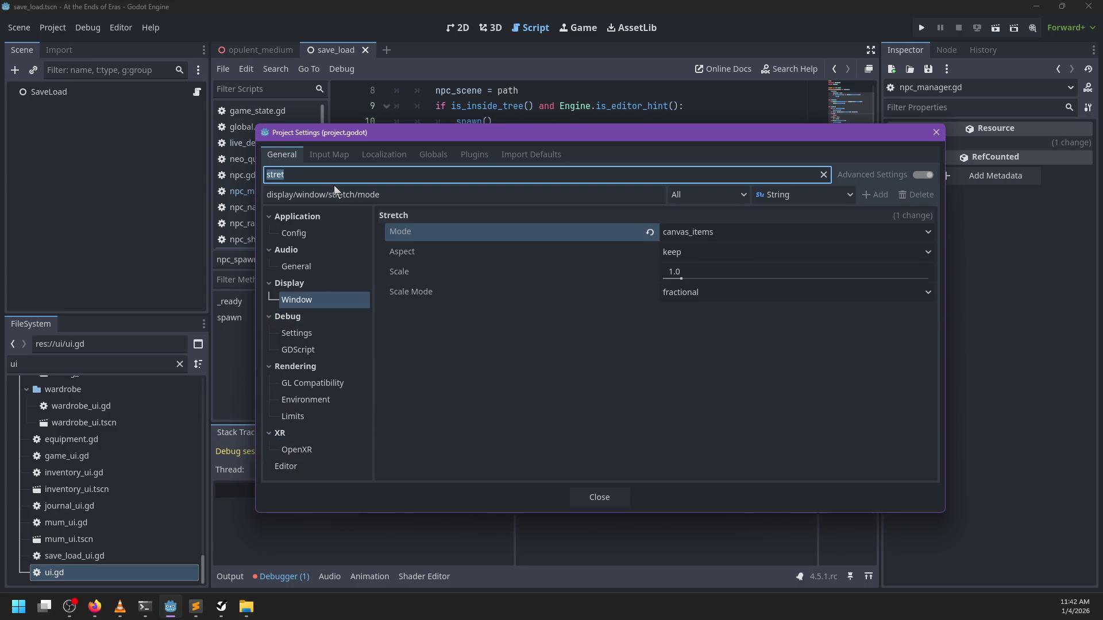
{"action": "key", "text": "BackSpace"}
{"action": "scroll", "coordinate": [322, 402], "scroll_direction": "down", "scroll_amount": 15}
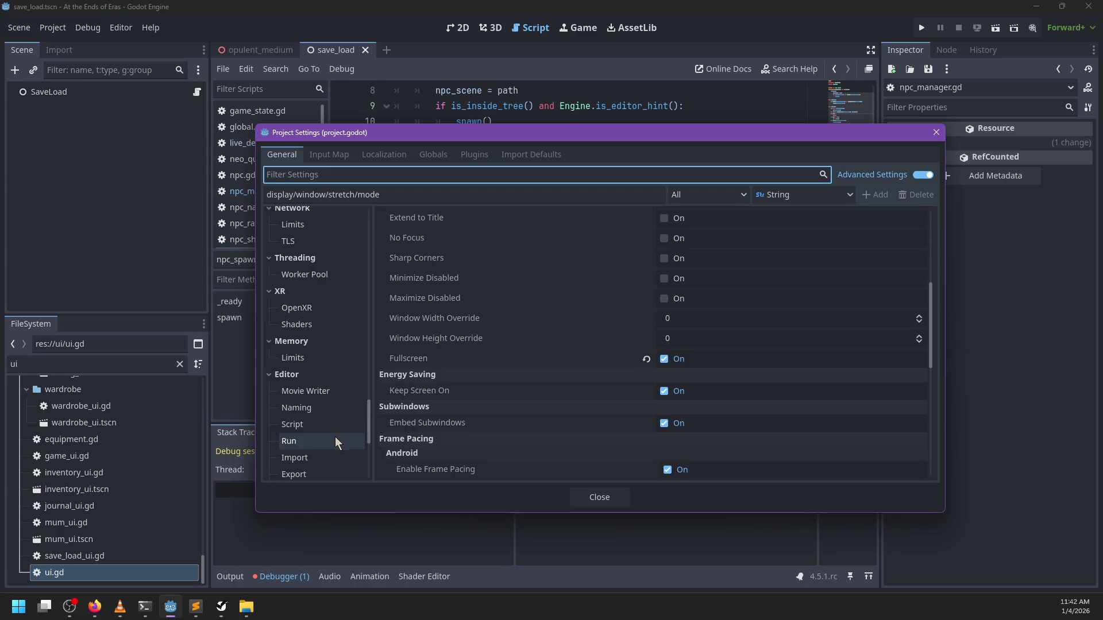
{"action": "left_click", "coordinate": [325, 444]}
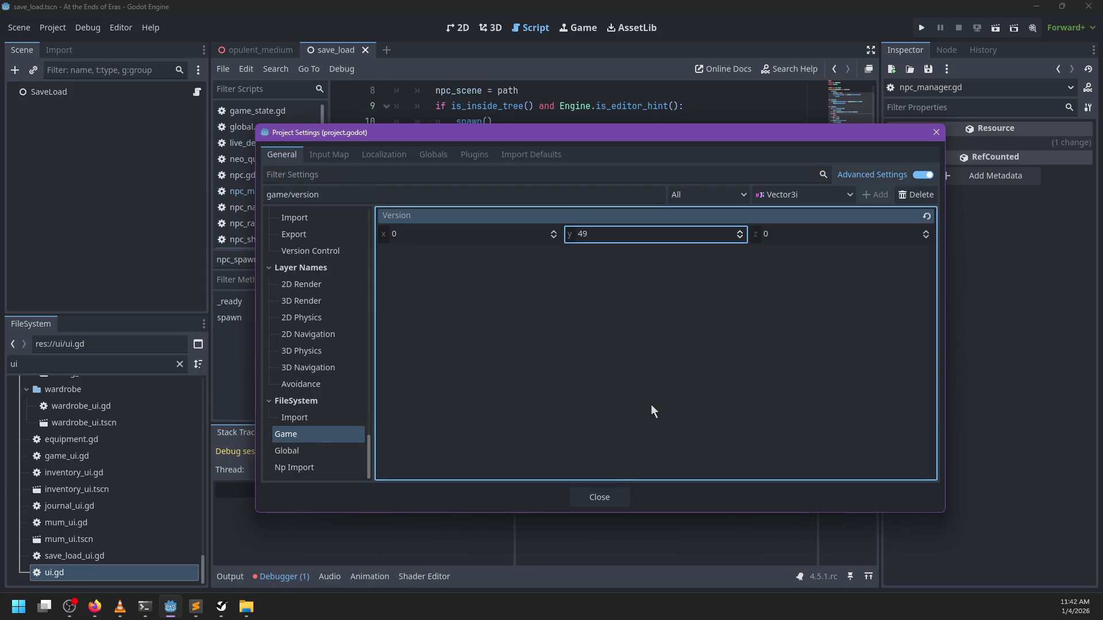
{"action": "left_click", "coordinate": [599, 497]}
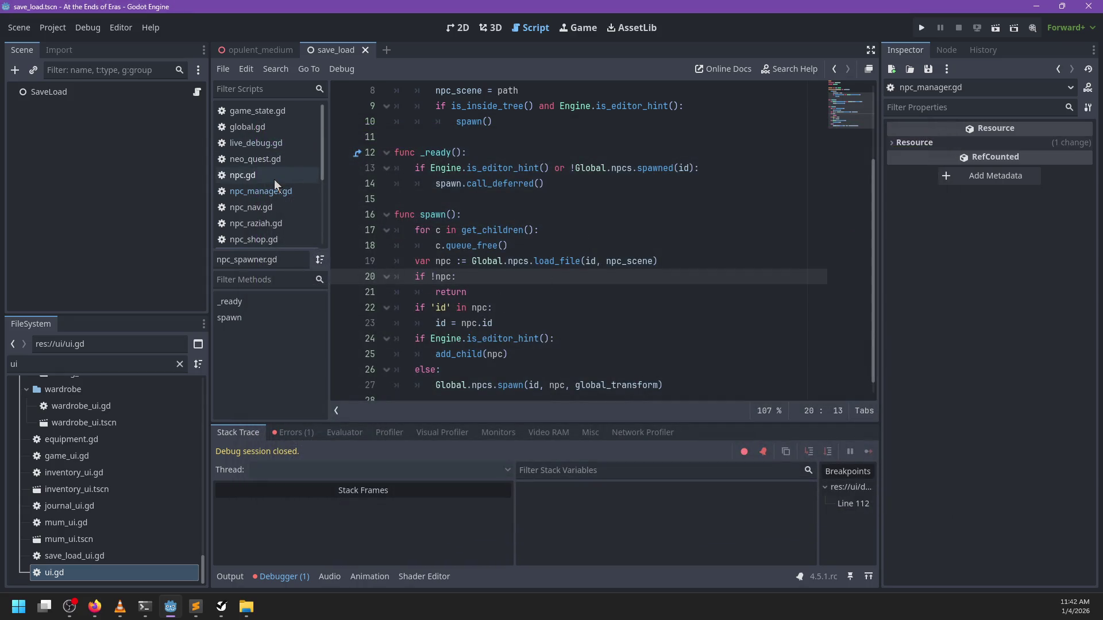
{"action": "left_click", "coordinate": [274, 197]}
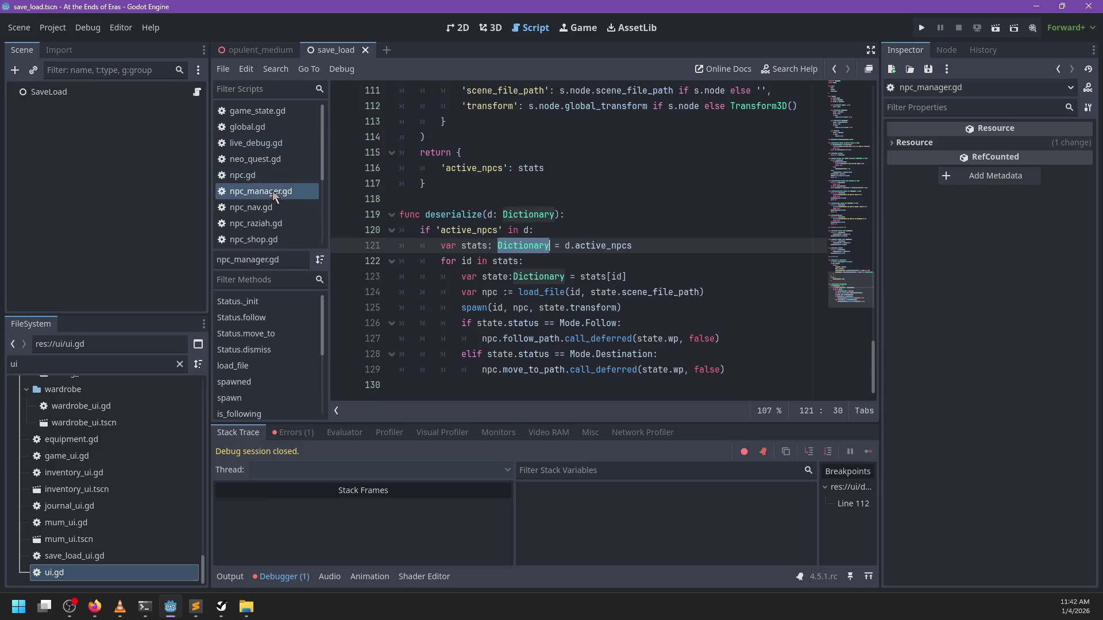
Replace line 106's 'active_npcs.values().map' with 'Util.dmap(active_npcs,', add '_id: String,' parameter, and save
{"action": "left_click", "coordinate": [538, 248]}
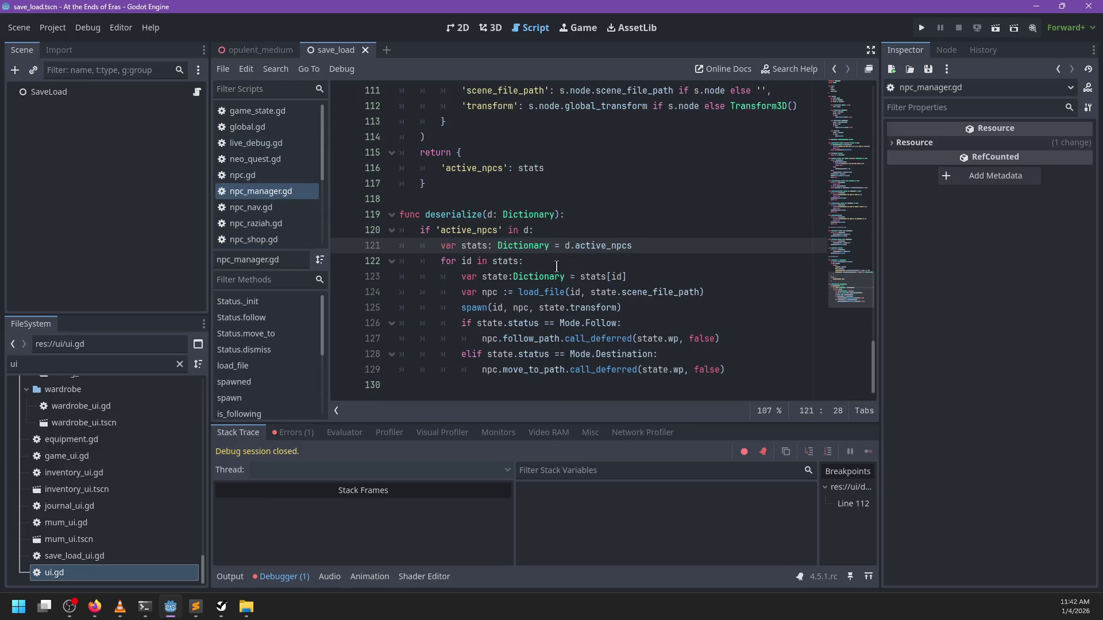
{"action": "scroll", "coordinate": [502, 229], "scroll_direction": "up", "scroll_amount": 5}
{"action": "scroll", "coordinate": [517, 241], "scroll_direction": "down", "scroll_amount": 5}
{"action": "scroll", "coordinate": [578, 220], "scroll_direction": "up", "scroll_amount": 1}
{"action": "scroll", "coordinate": [577, 219], "scroll_direction": "up", "scroll_amount": 2}
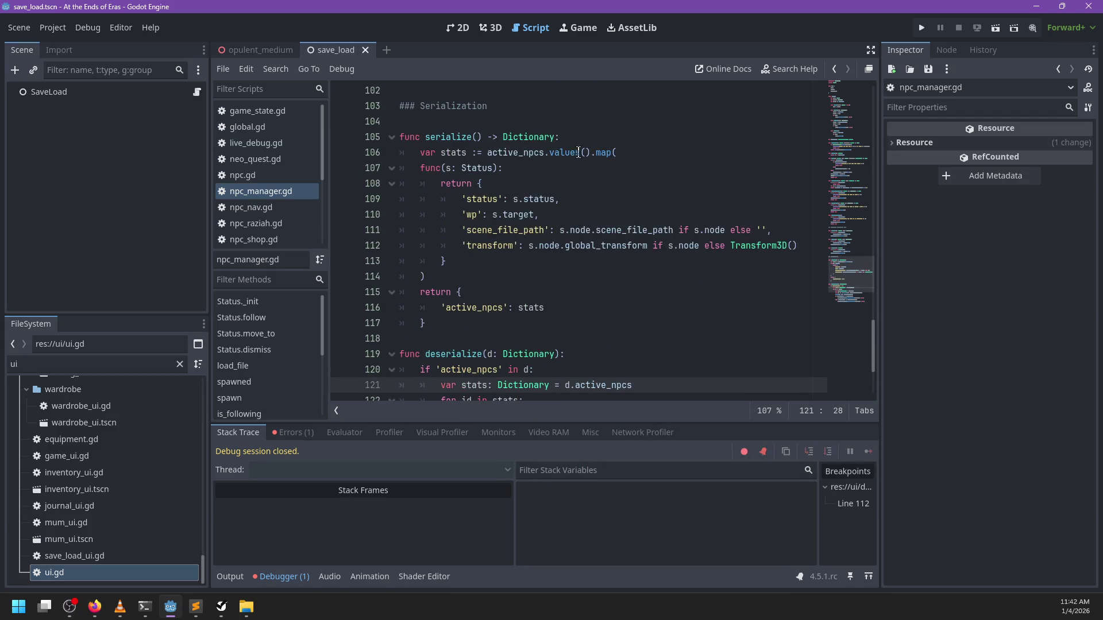
{"action": "left_click_drag", "start_coordinate": [610, 154], "coordinate": [487, 155]}
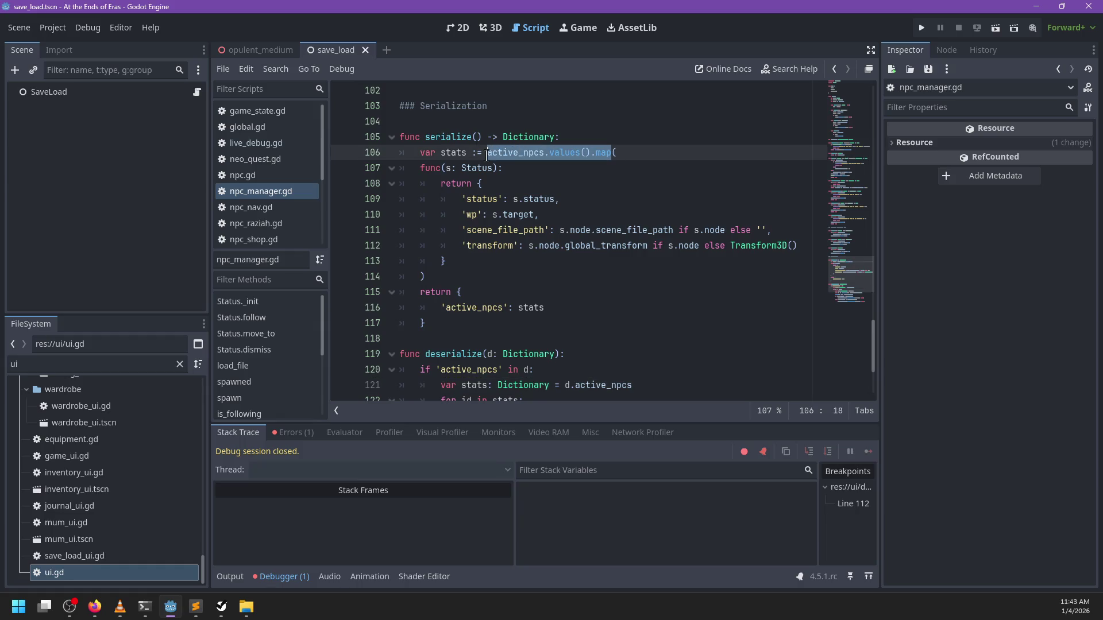
{"action": "type", "text": "Ut"}
{"action": "type", "text": ".("}
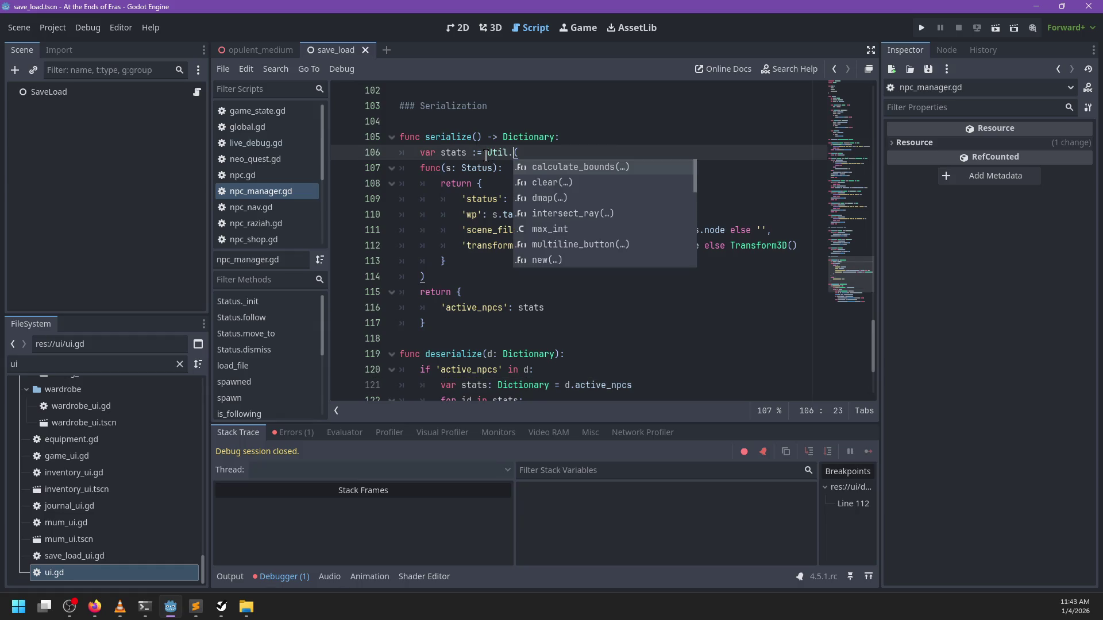
{"action": "type", "text": "di"}
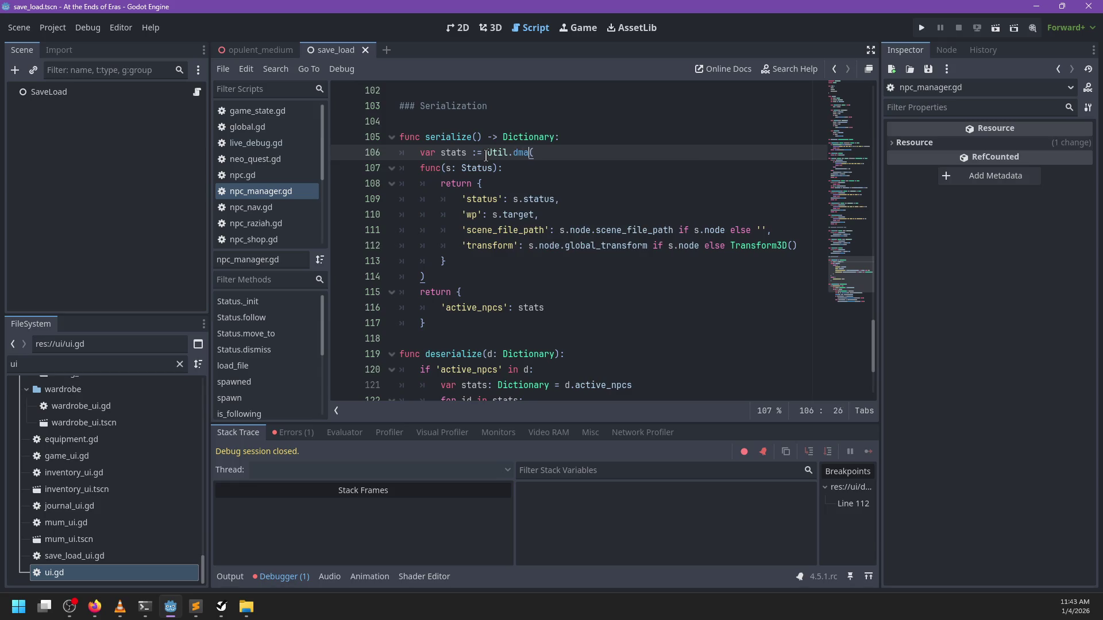
{"action": "type", "text": "p"}
{"action": "key", "text": "Right"}
{"action": "type", "text": "active_n"}
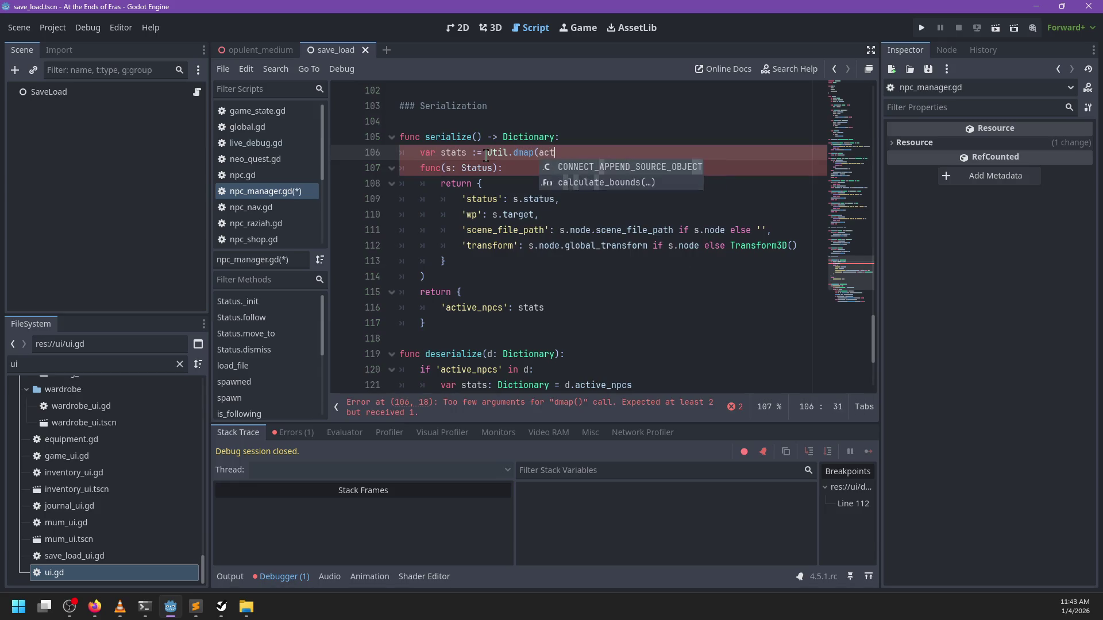
{"action": "type", "text": ","}
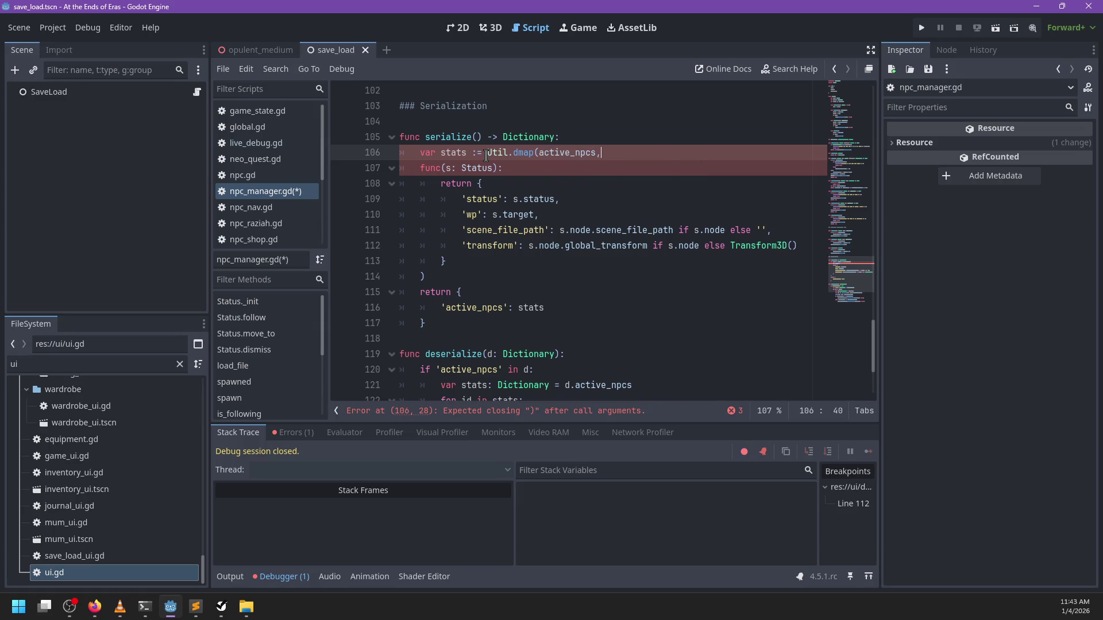
{"action": "key", "text": "Down"}
{"action": "key", "text": "Down"}
{"action": "key", "text": "Up"}
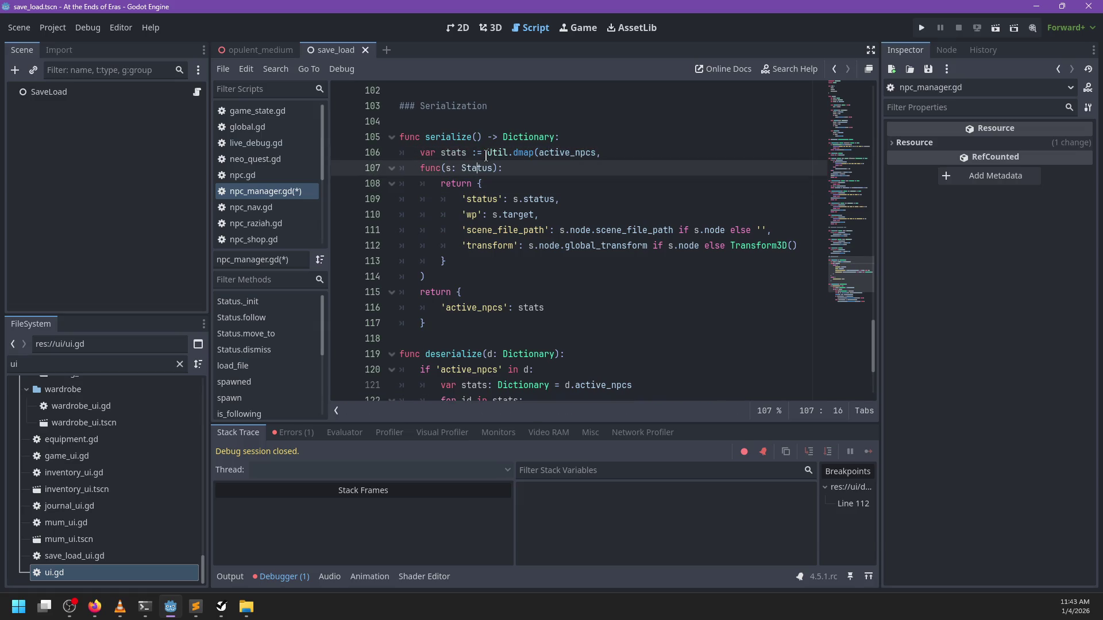
{"action": "type", "text": "_id: "}
{"action": "type", "text": "String,"}
{"action": "key", "text": "ctrl+s"}
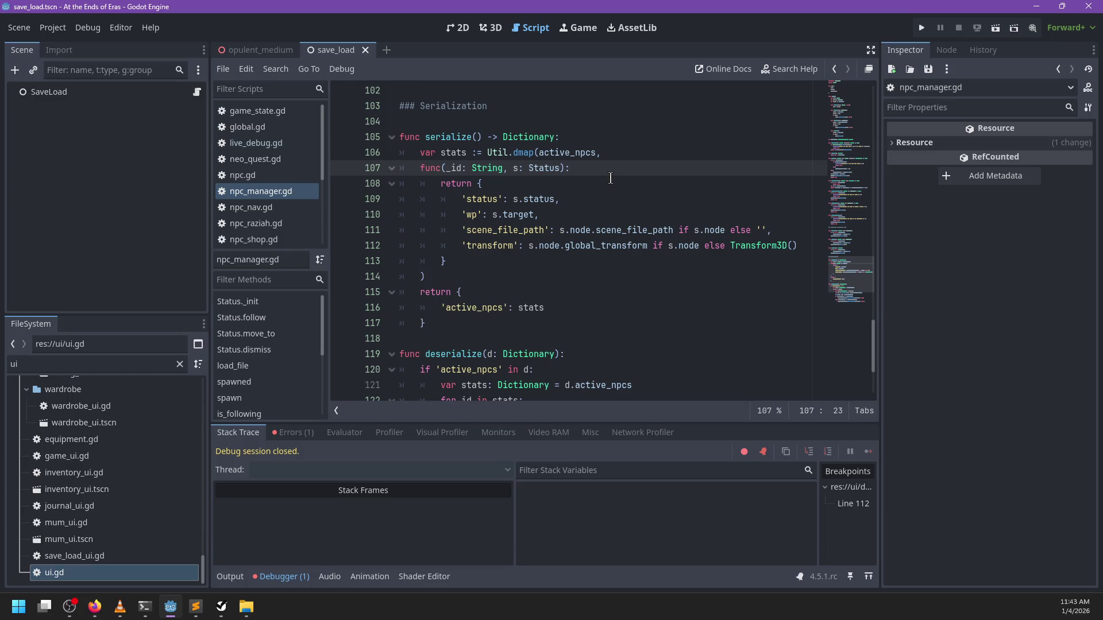
Review the serialize return type and returned stats, then run the game
{"action": "left_click", "coordinate": [598, 172]}
{"action": "double_click", "coordinate": [523, 136]}
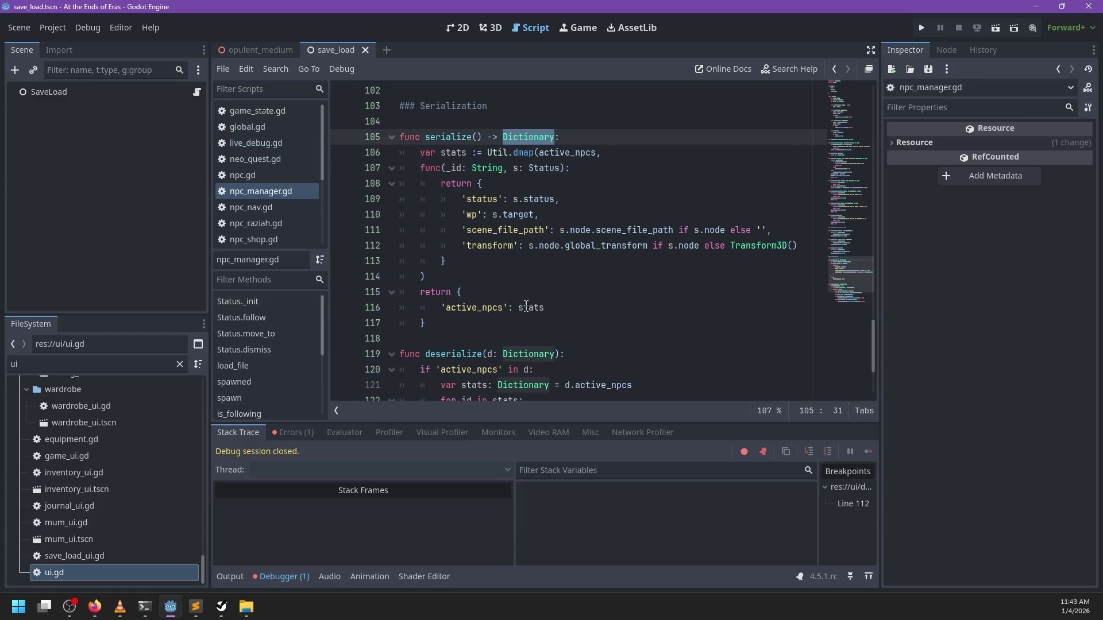
{"action": "left_click", "coordinate": [526, 306]}
{"action": "left_click", "coordinate": [520, 284]}
{"action": "key", "text": "F5"}
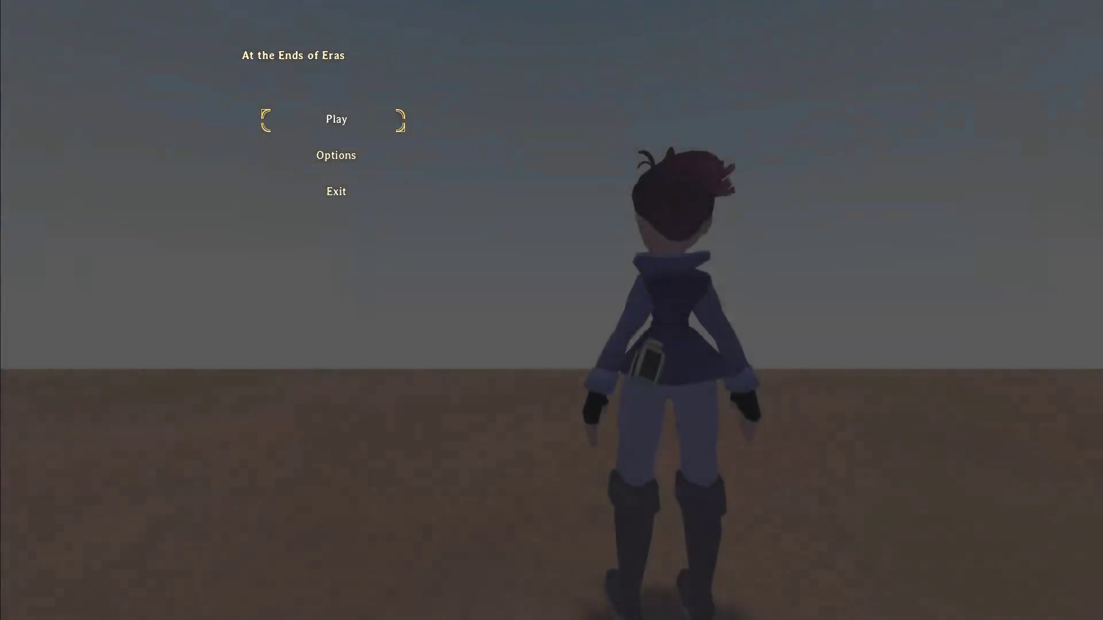
Start playing, have Raziah agree via 'Follow me.', and open the pause menu
{"action": "key", "text": "Return"}
{"action": "key", "text": "w"}
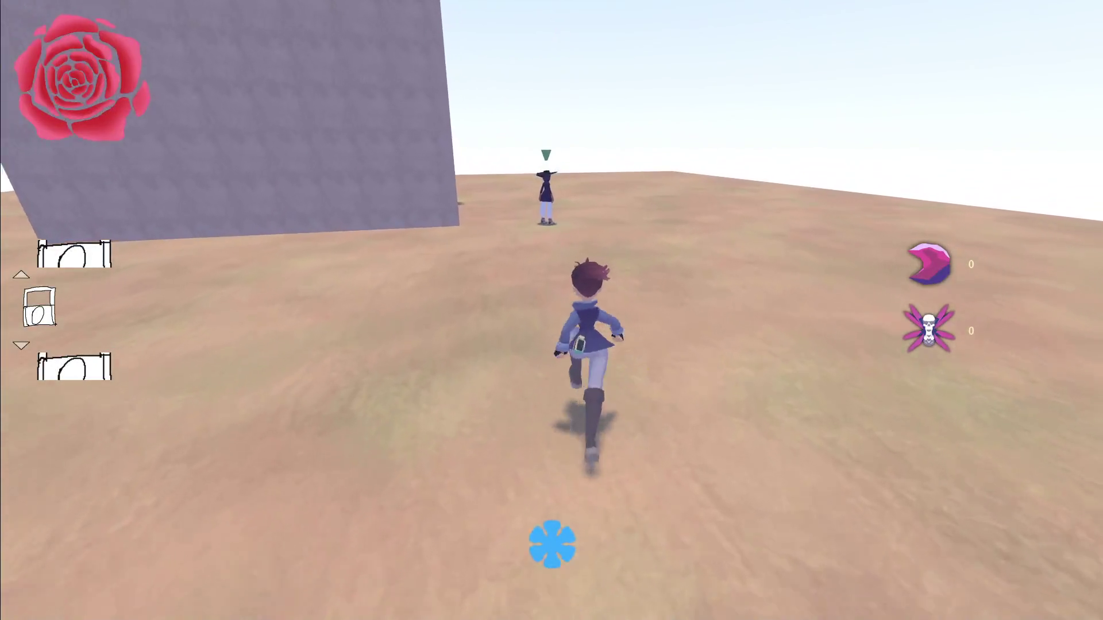
{"action": "key", "text": "e"}
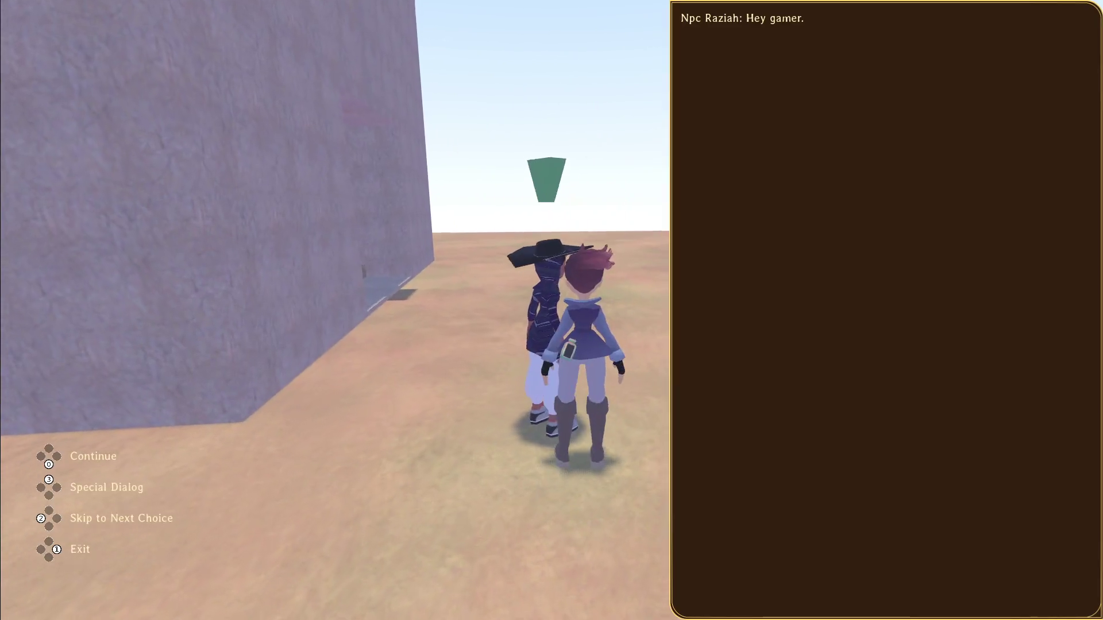
{"action": "key", "text": "Return"}
{"action": "key", "text": "Return"}
{"action": "key", "text": "s"}
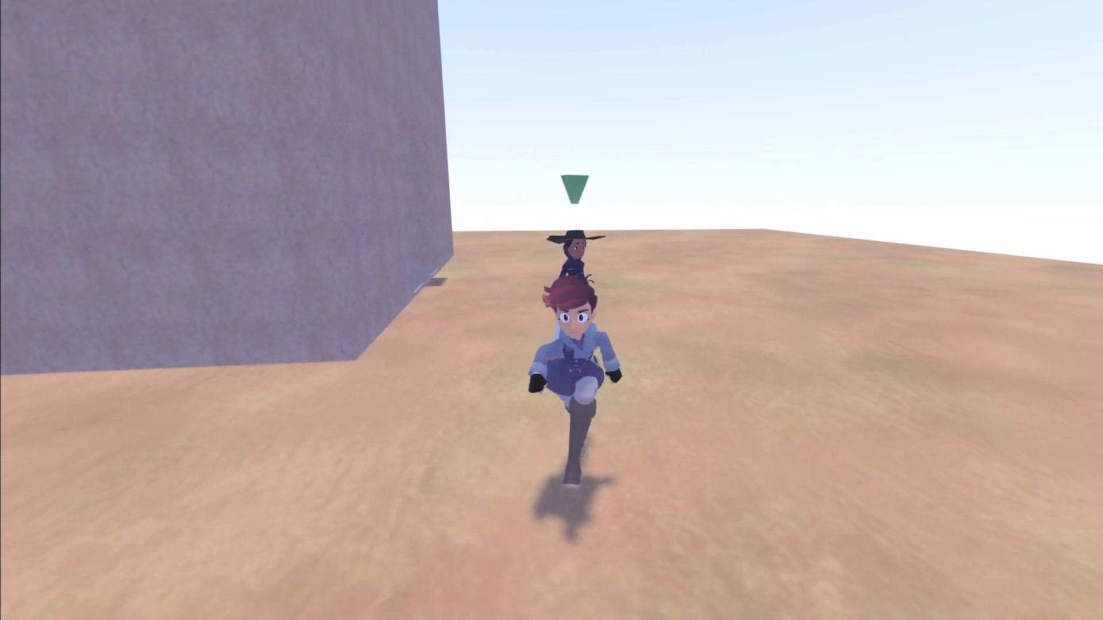
{"action": "key", "text": "Escape"}
{"action": "key", "text": "Down"}
{"action": "key", "text": "Down"}
{"action": "key", "text": "Down"}
{"action": "key", "text": "Return"}
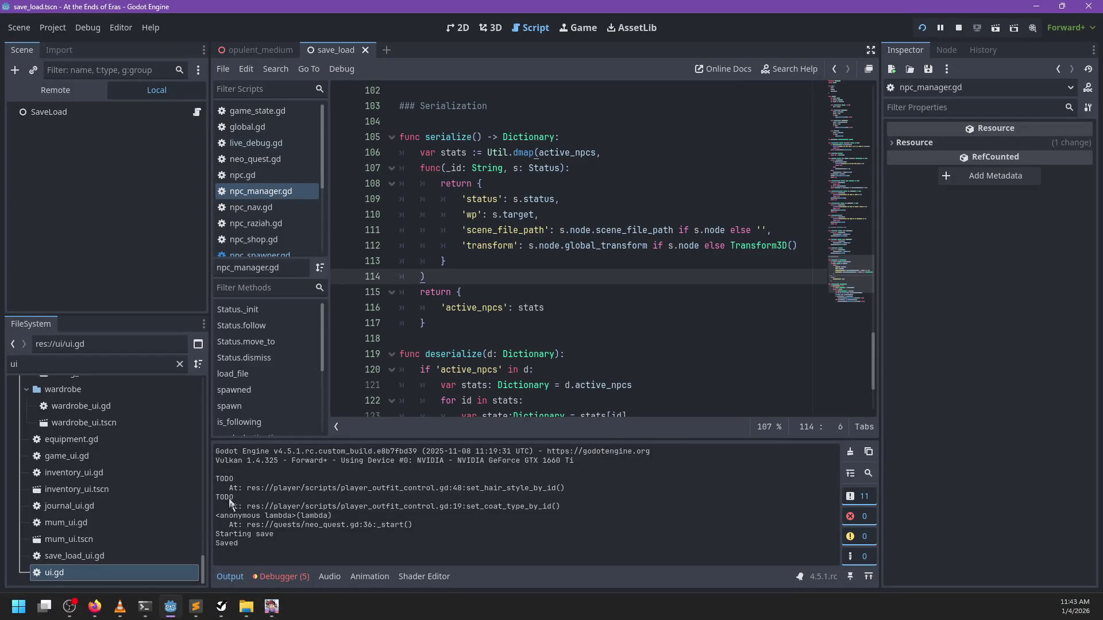
Check the Debugger's Errors list, then return to the Output log
{"action": "left_click", "coordinate": [272, 578]}
{"action": "left_click", "coordinate": [299, 454]}
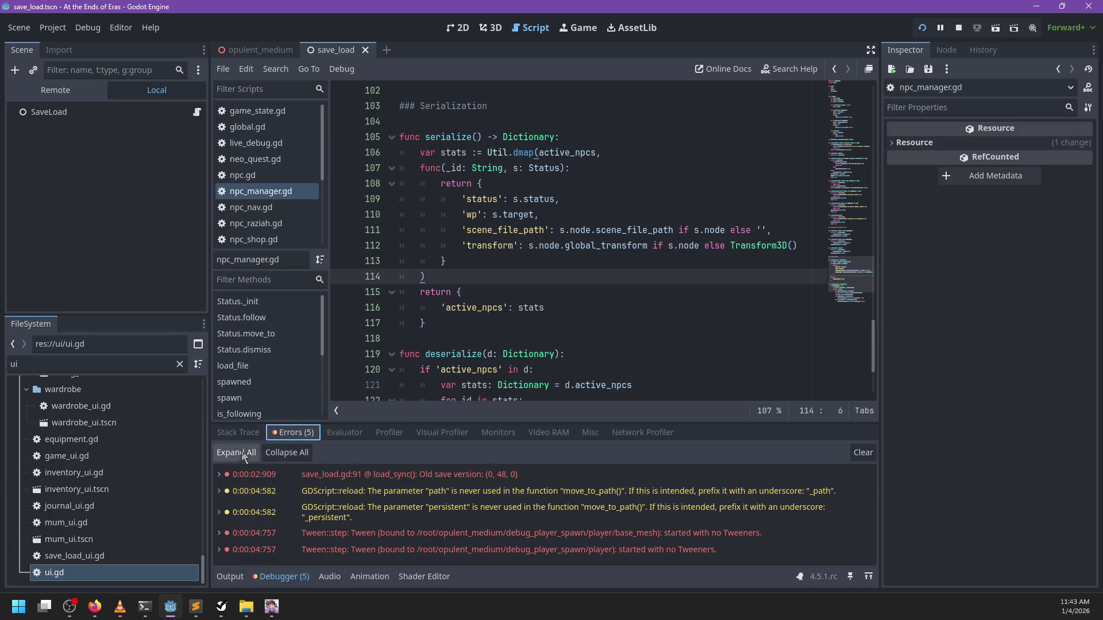
{"action": "left_click", "coordinate": [231, 577]}
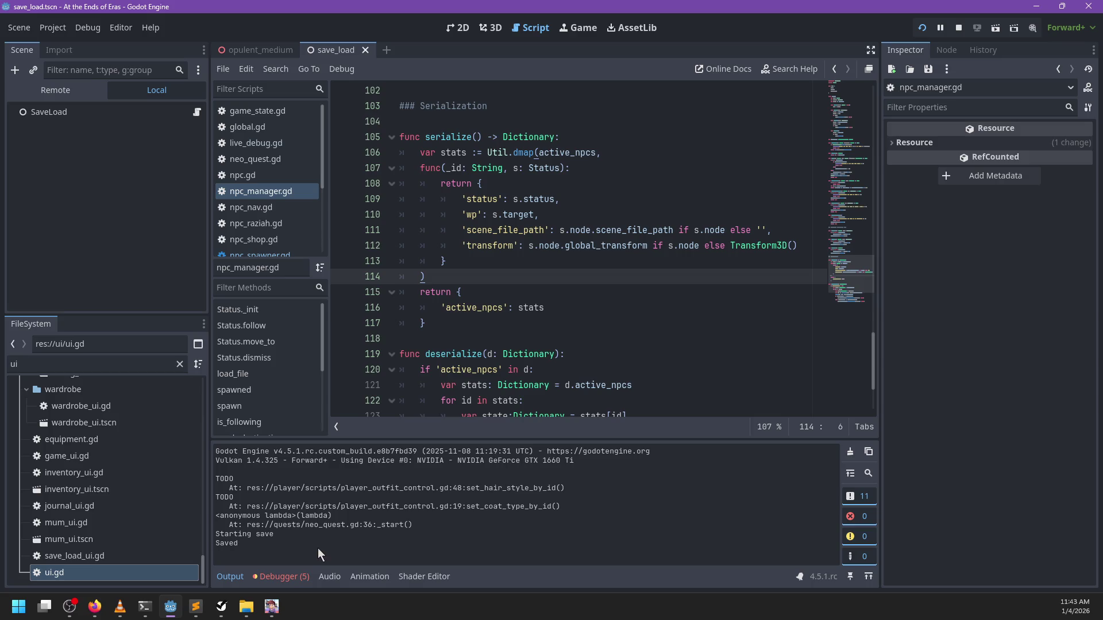
Back in the game, choose Save and Quit, then Exit from the Demo Picker
{"action": "key", "text": "alt+Tab"}
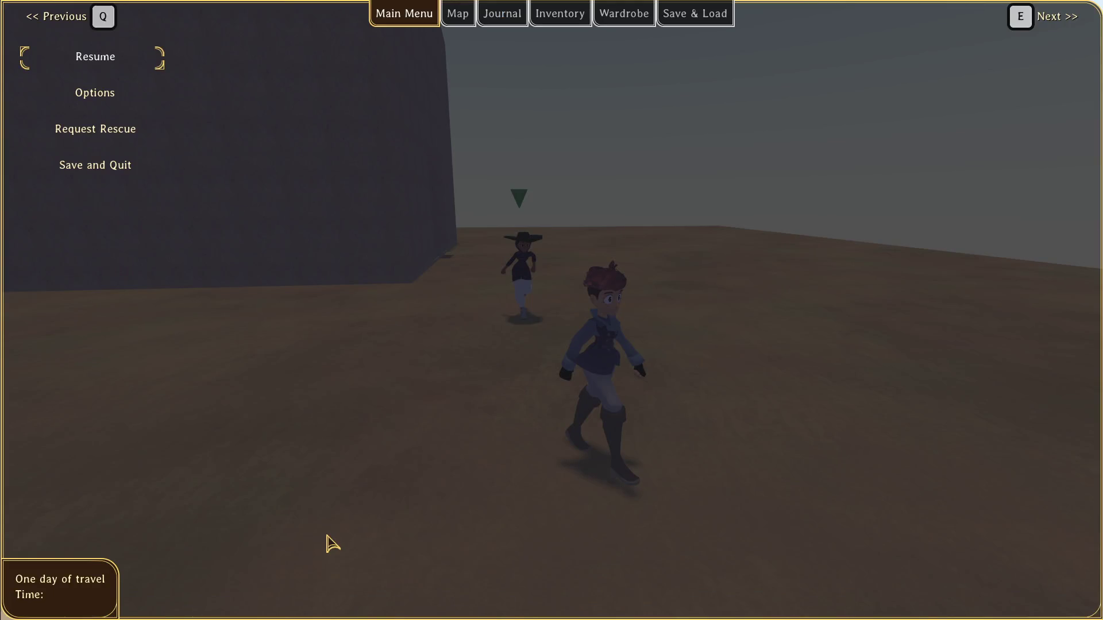
{"action": "key", "text": "Escape"}
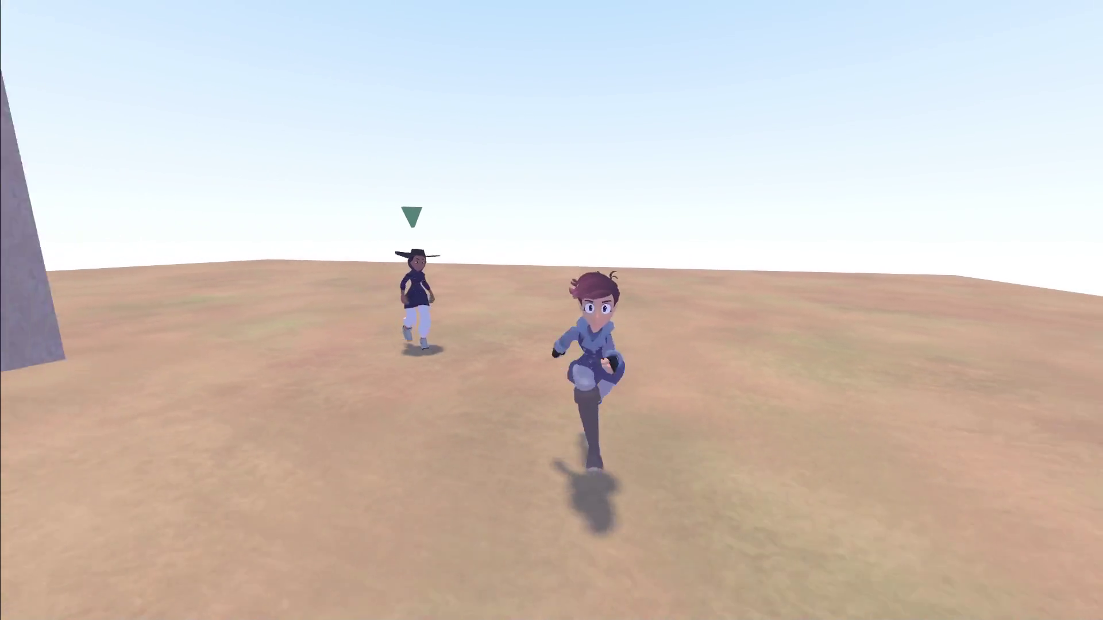
{"action": "key", "text": "Escape"}
{"action": "key", "text": "Down"}
{"action": "key", "text": "Down"}
{"action": "key", "text": "Down"}
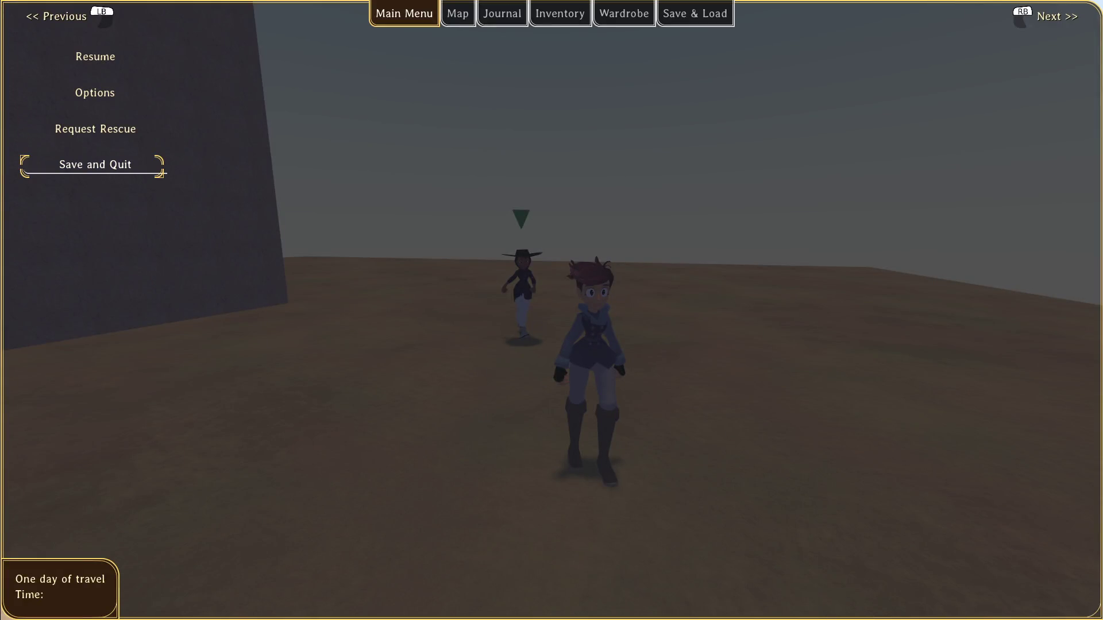
{"action": "key", "text": "Return"}
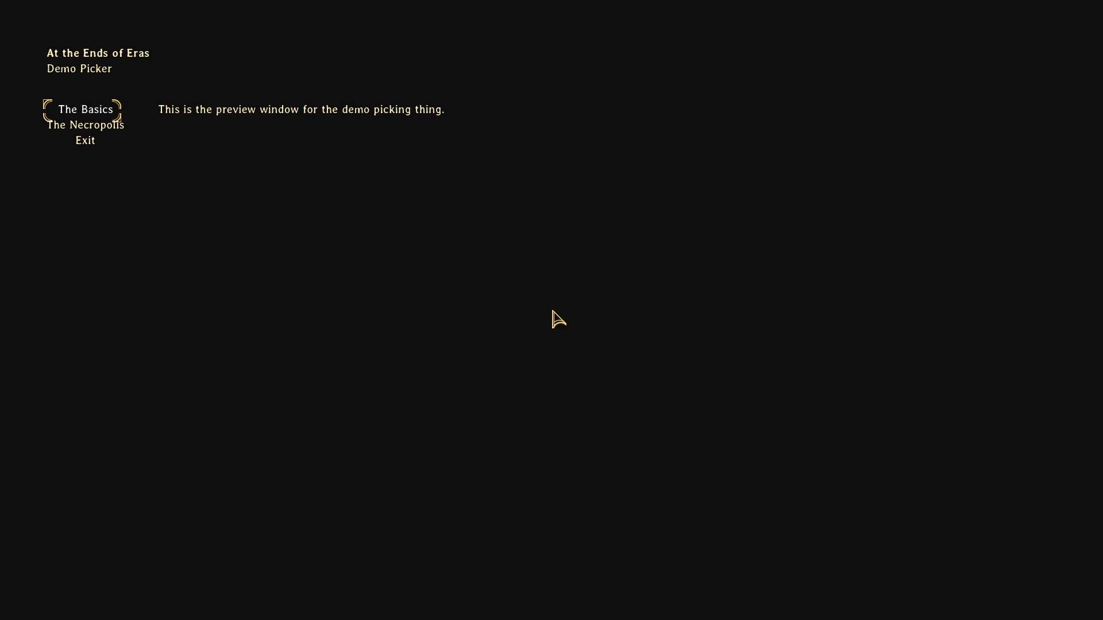
{"action": "key", "text": "Down"}
{"action": "key", "text": "Down"}
{"action": "key", "text": "Return"}
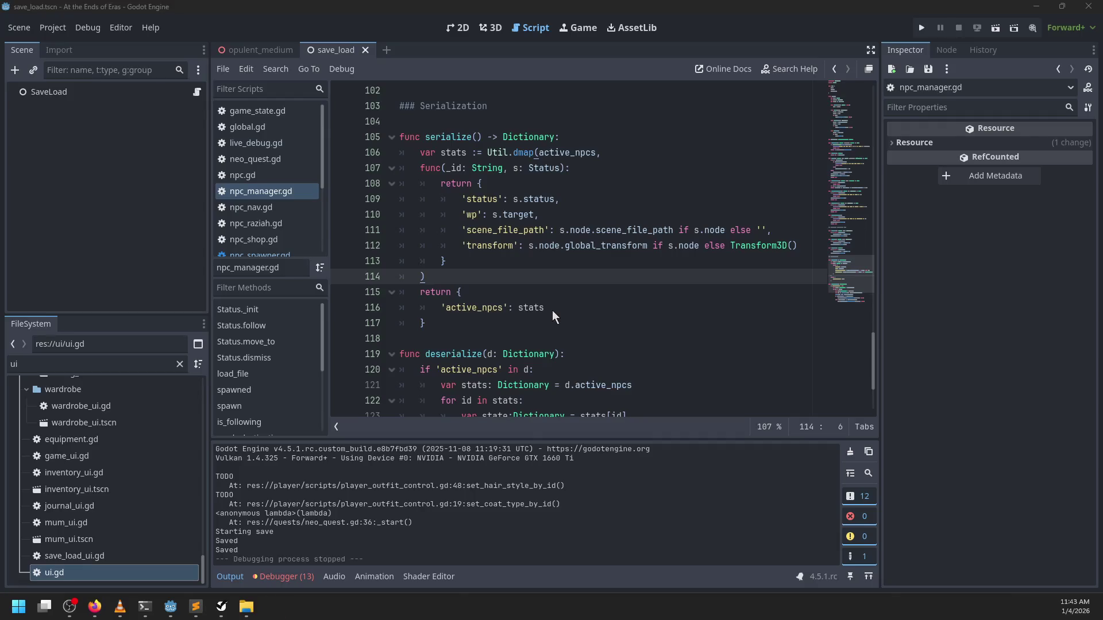
Run the project, load into play, walk toward Raziah, then pause and return to the editor
{"action": "left_click", "coordinate": [546, 293]}
{"action": "key", "text": "F5"}
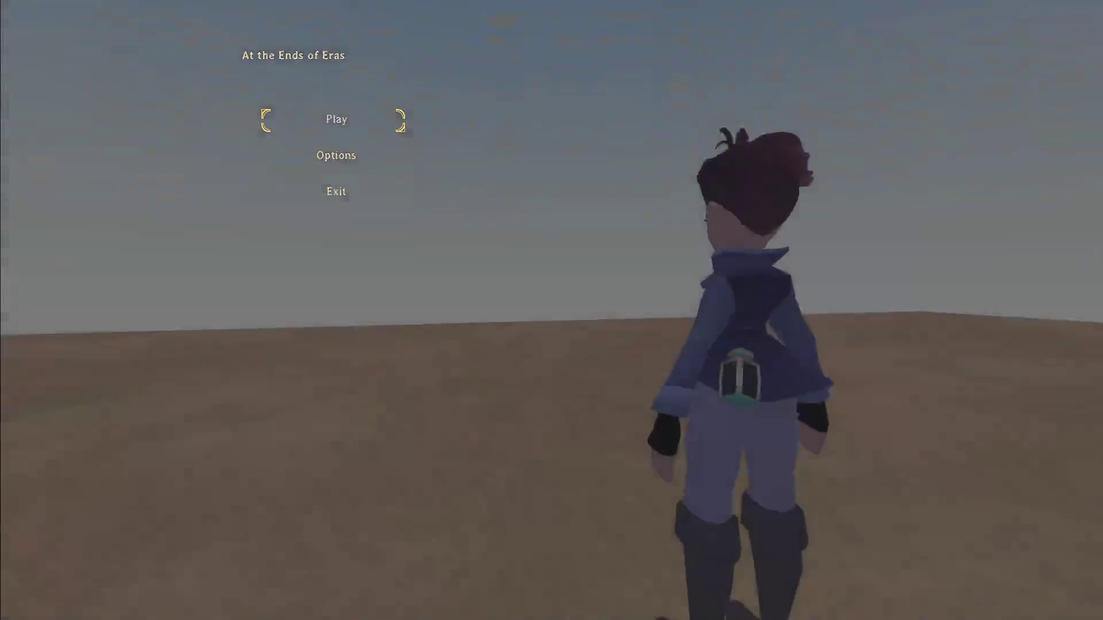
{"action": "key", "text": "Return"}
{"action": "key", "text": "s"}
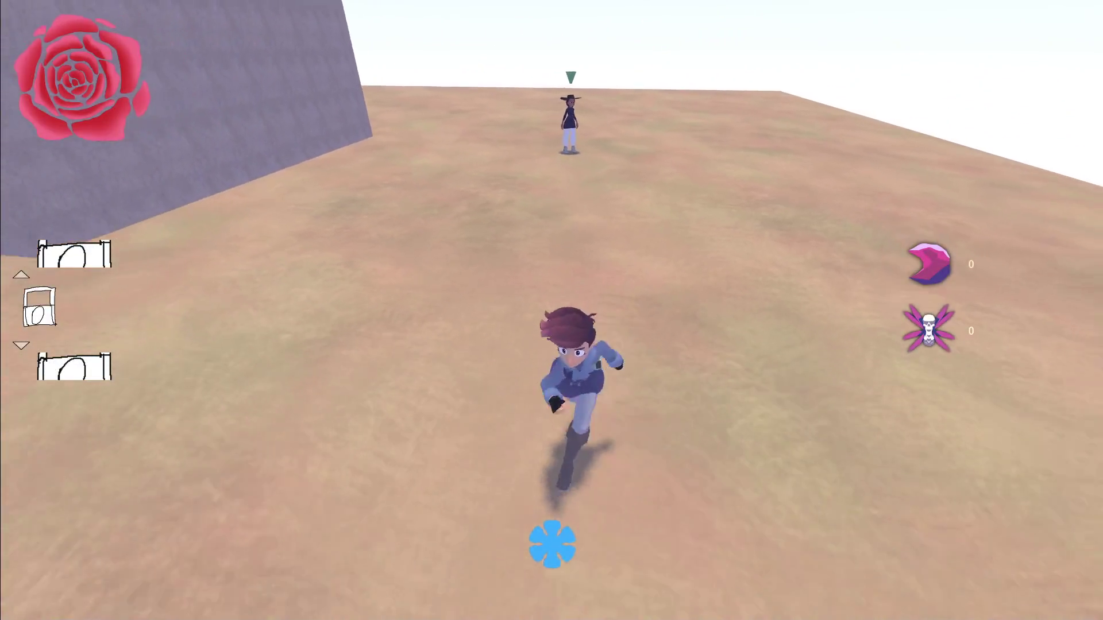
{"action": "key", "text": "w"}
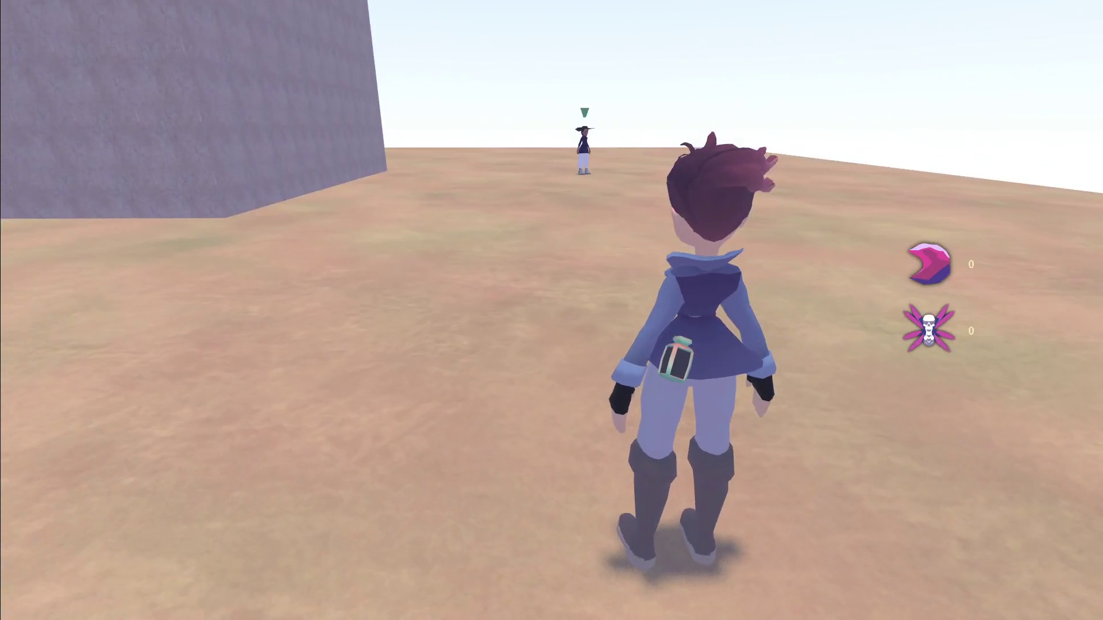
{"action": "key", "text": "Escape"}
{"action": "key", "text": "alt+Tab"}
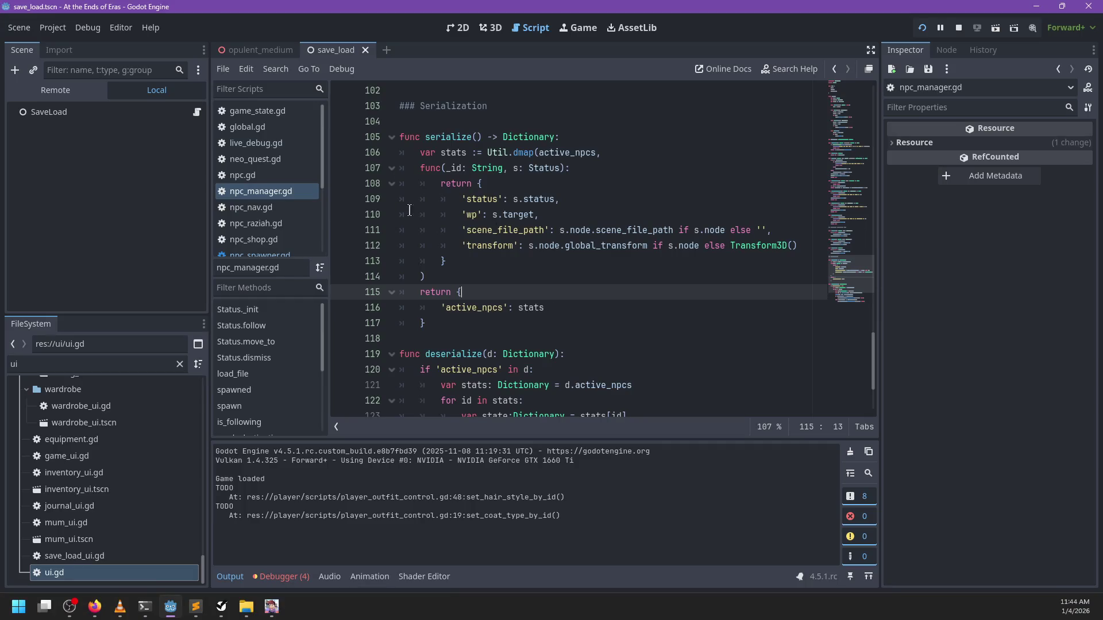
Add an 'if npc:' check on a new line after the load_file call in deserialize
{"action": "scroll", "coordinate": [410, 210], "scroll_direction": "down", "scroll_amount": 3}
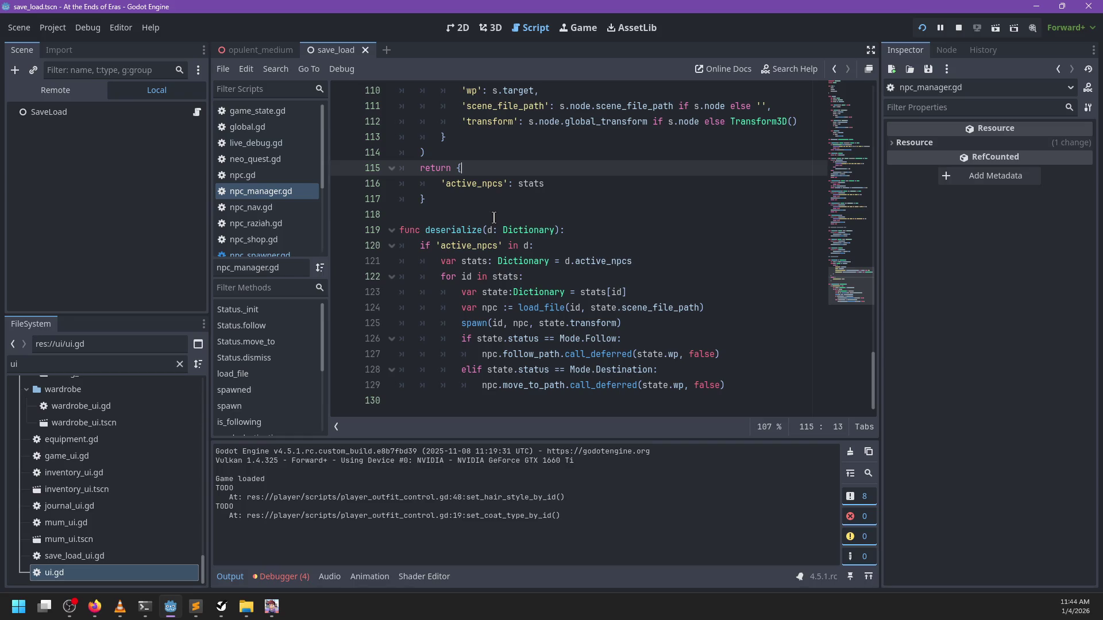
{"action": "double_click", "coordinate": [455, 230]}
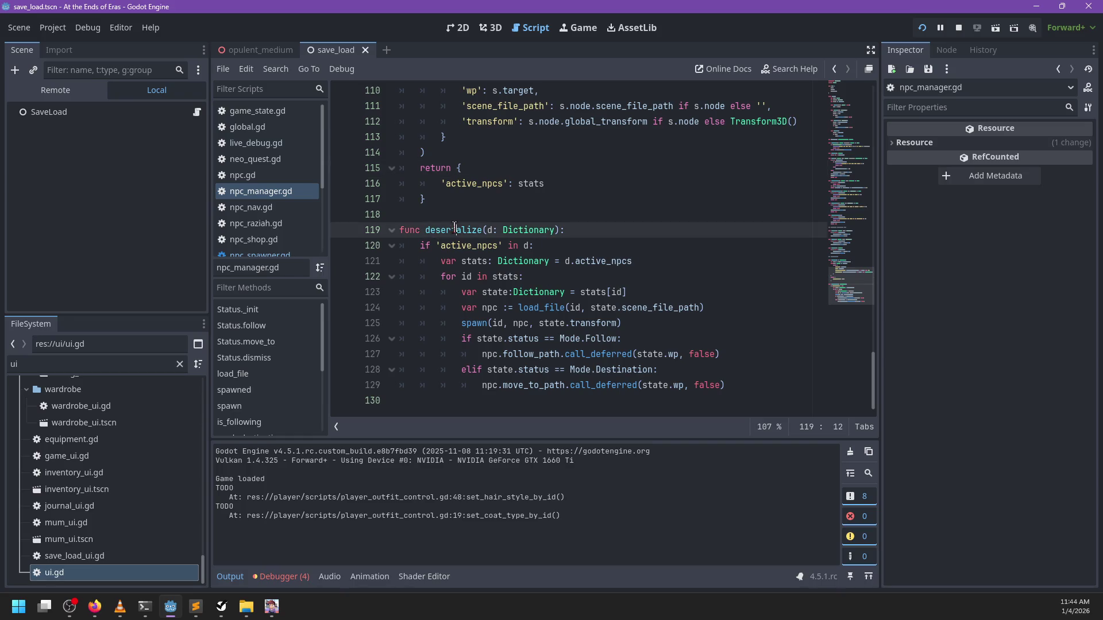
{"action": "left_click", "coordinate": [529, 354]}
{"action": "double_click", "coordinate": [488, 354]}
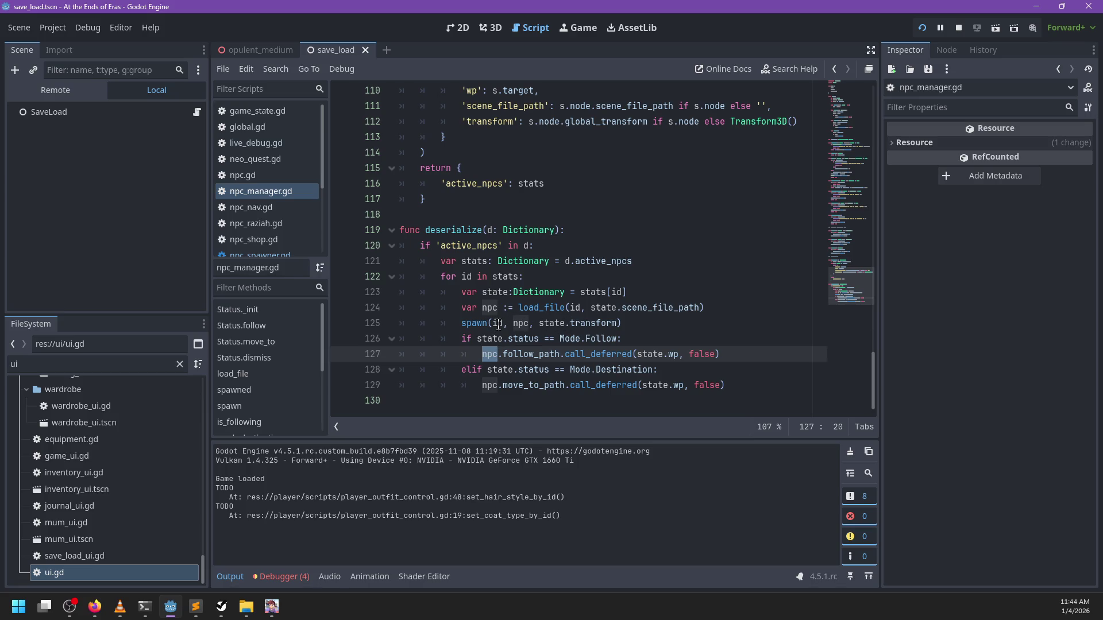
{"action": "double_click", "coordinate": [522, 323]}
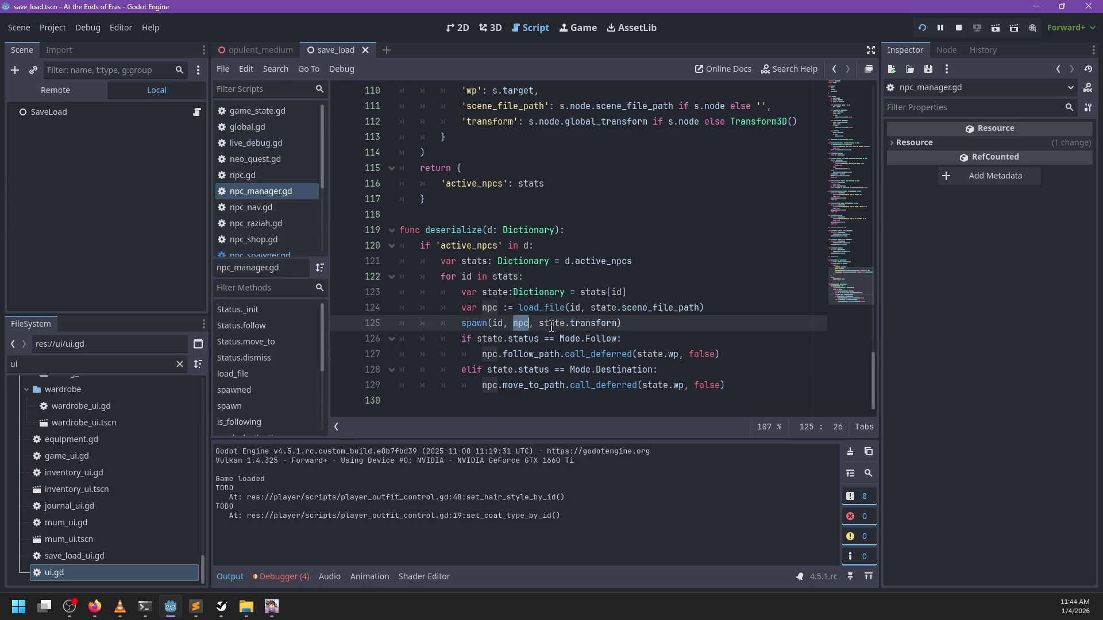
{"action": "left_click", "coordinate": [736, 309]}
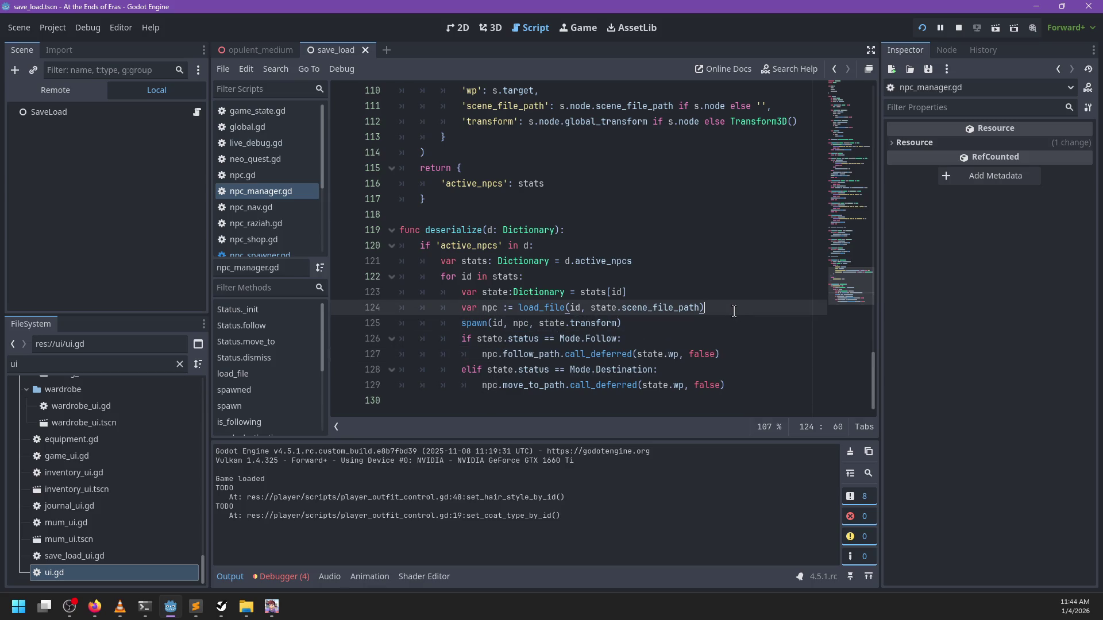
{"action": "key", "text": "Return"}
{"action": "type", "text": "if npc:"}
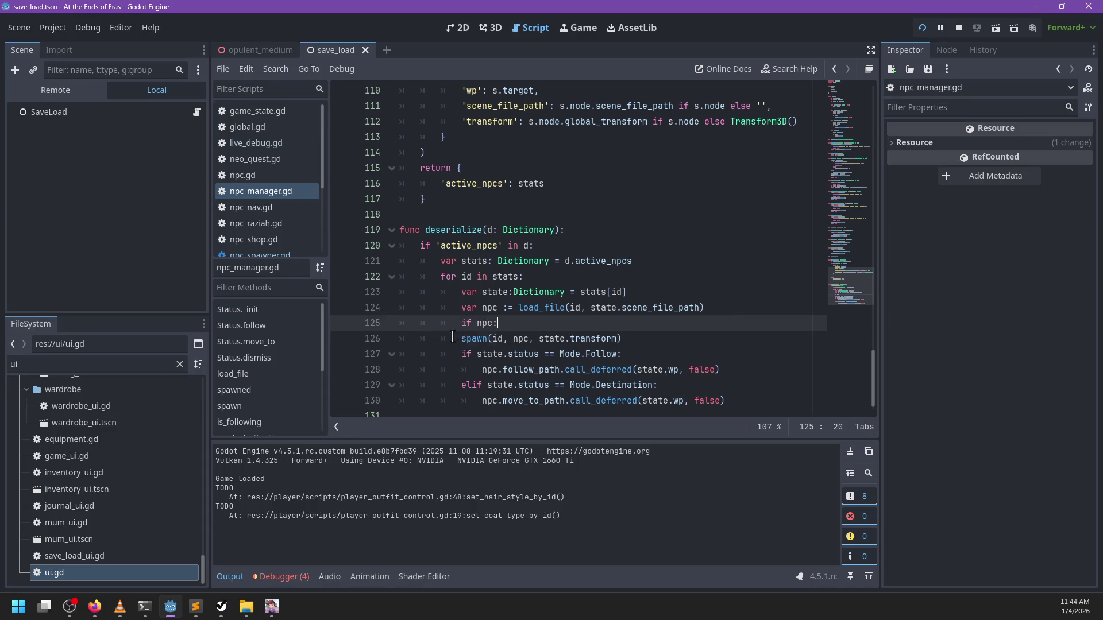
Indent the spawn and status lines under 'if npc:' and save the script
{"action": "left_click_drag", "start_coordinate": [452, 336], "coordinate": [531, 401]}
{"action": "key", "text": "Tab"}
{"action": "left_click", "coordinate": [528, 324]}
{"action": "scroll", "coordinate": [528, 327], "scroll_direction": "down", "scroll_amount": 1}
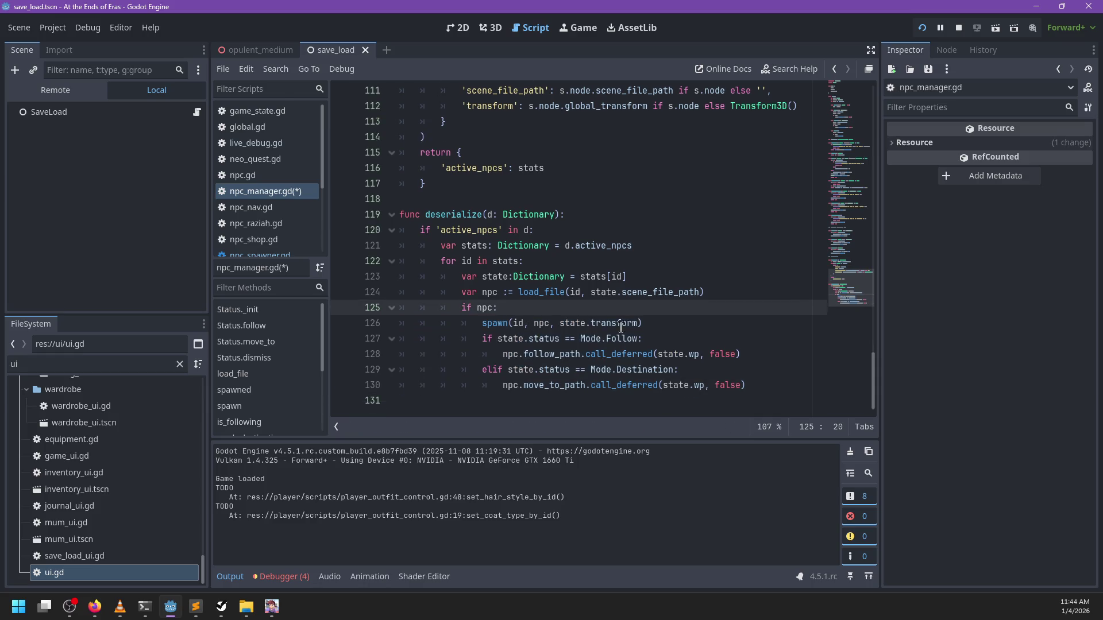
{"action": "left_click", "coordinate": [585, 385]}
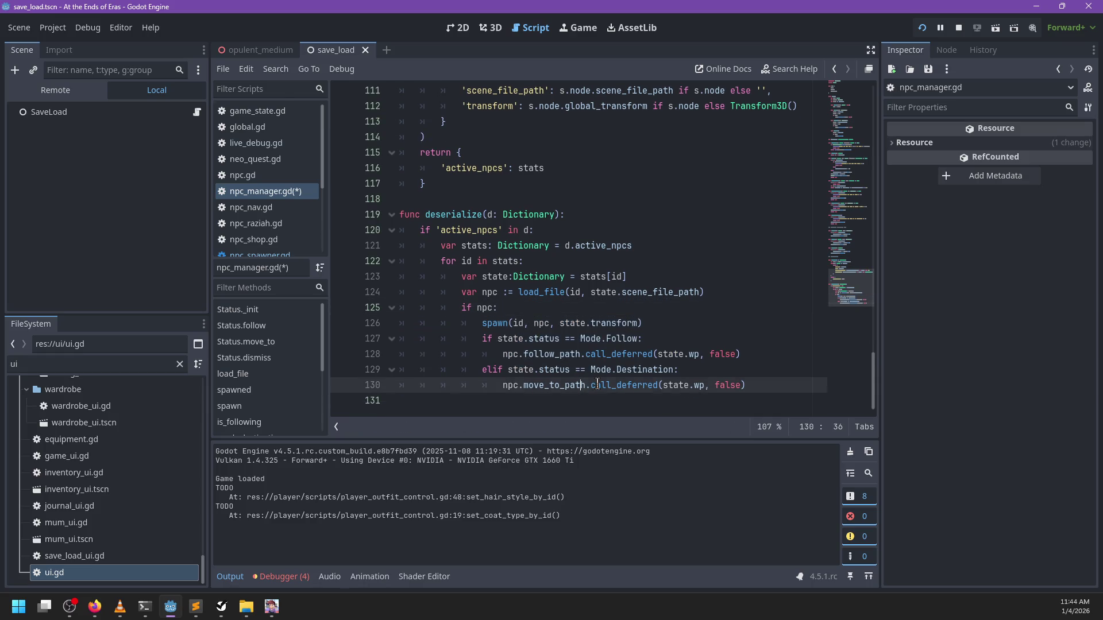
{"action": "key", "text": "ctrl+s"}
Change the false arguments on lines 128 and 130 to true, checking spawn's definition
{"action": "double_click", "coordinate": [718, 354]}
{"action": "key", "text": "ctrl+d"}
{"action": "type", "text": "tru"}
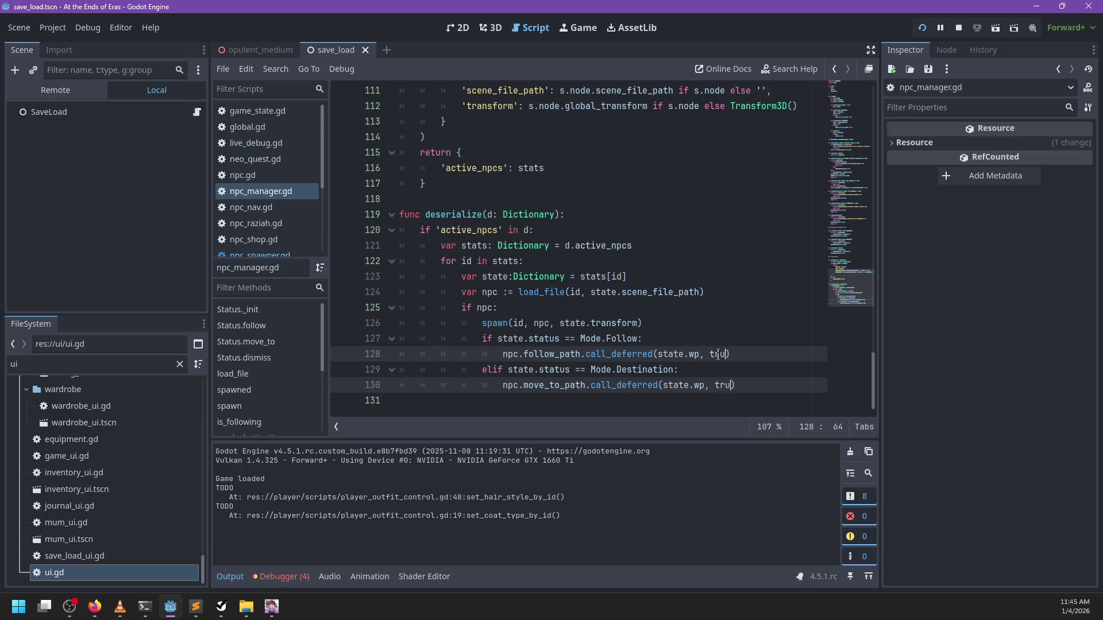
{"action": "type", "text": "e"}
{"action": "key", "text": "Escape"}
{"action": "key", "text": "Escape"}
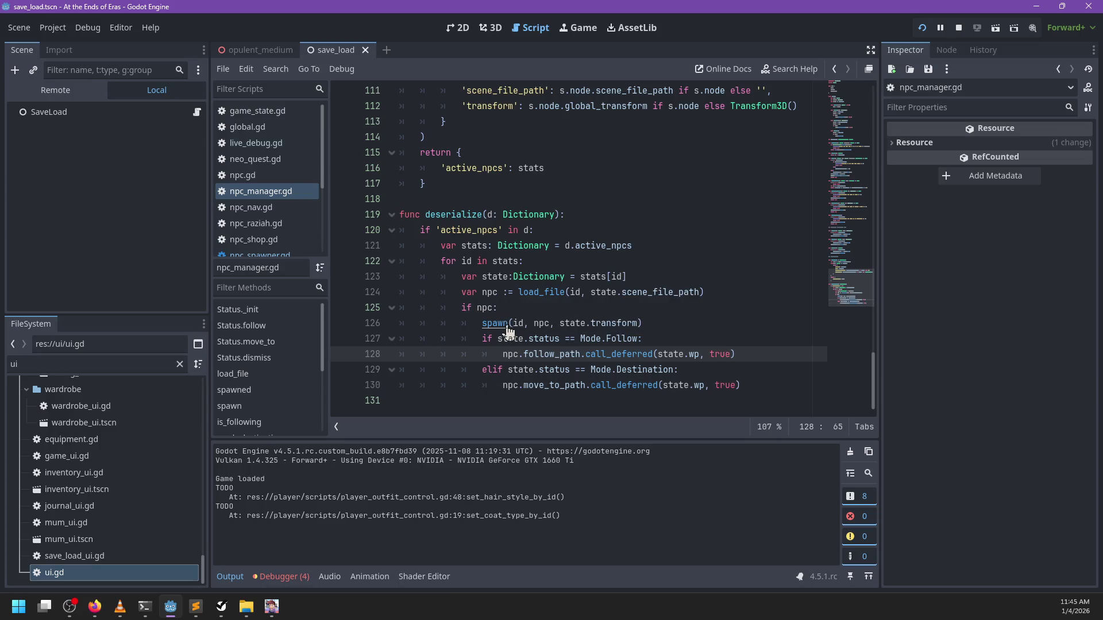
{"action": "left_click", "coordinate": [508, 328], "text": "ctrl"}
{"action": "scroll", "coordinate": [574, 258], "scroll_direction": "down", "scroll_amount": 4}
{"action": "scroll", "coordinate": [621, 265], "scroll_direction": "up", "scroll_amount": 2}
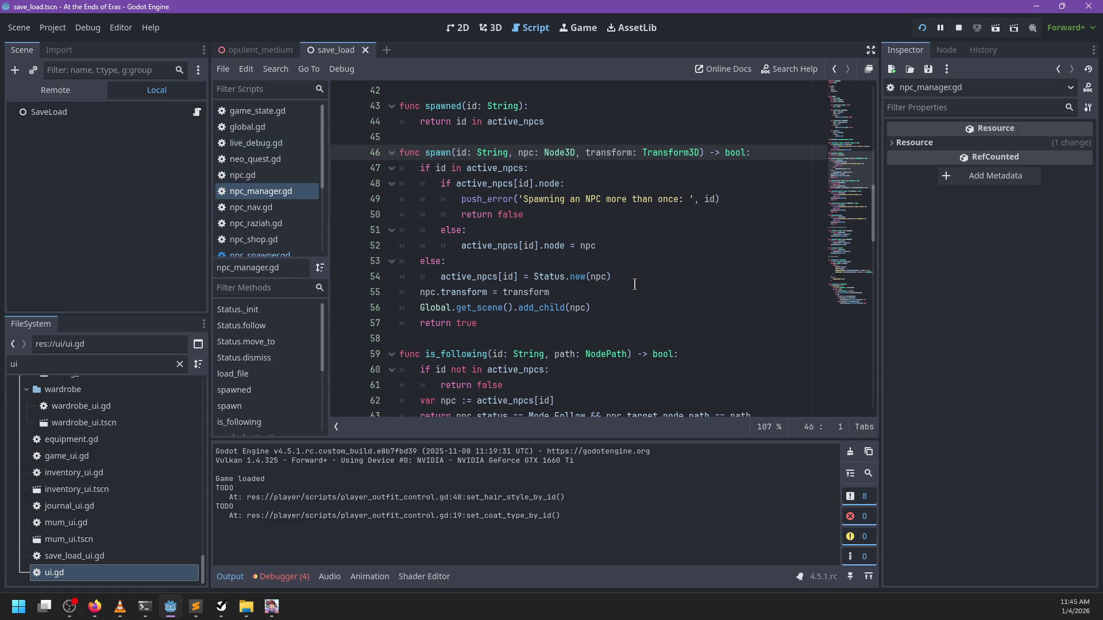
{"action": "scroll", "coordinate": [653, 288], "scroll_direction": "down", "scroll_amount": 20}
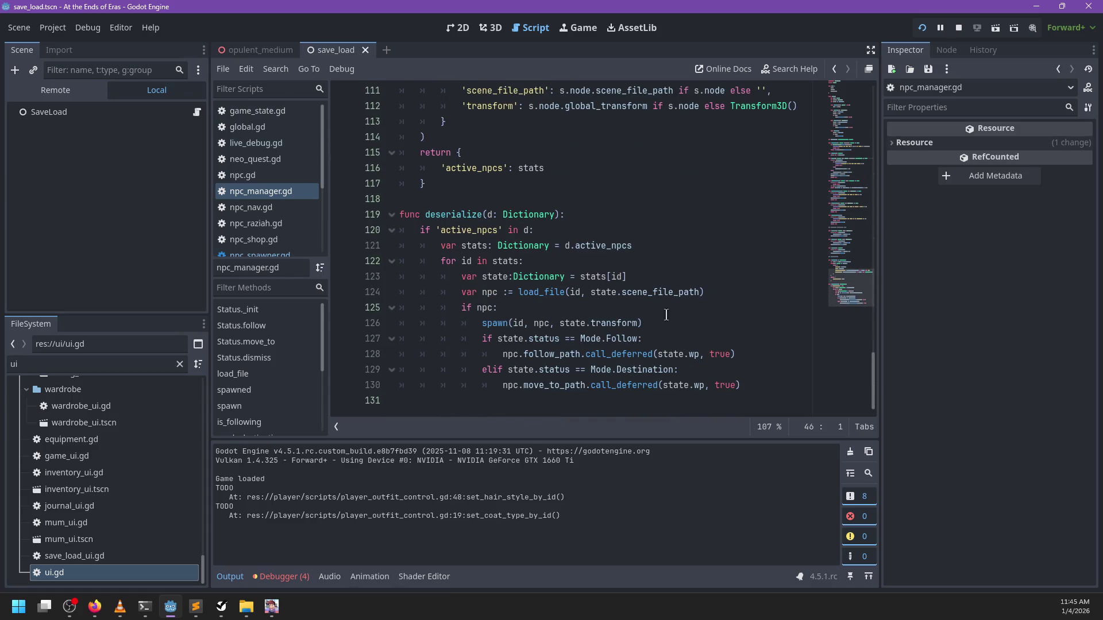
{"action": "left_click", "coordinate": [721, 354]}
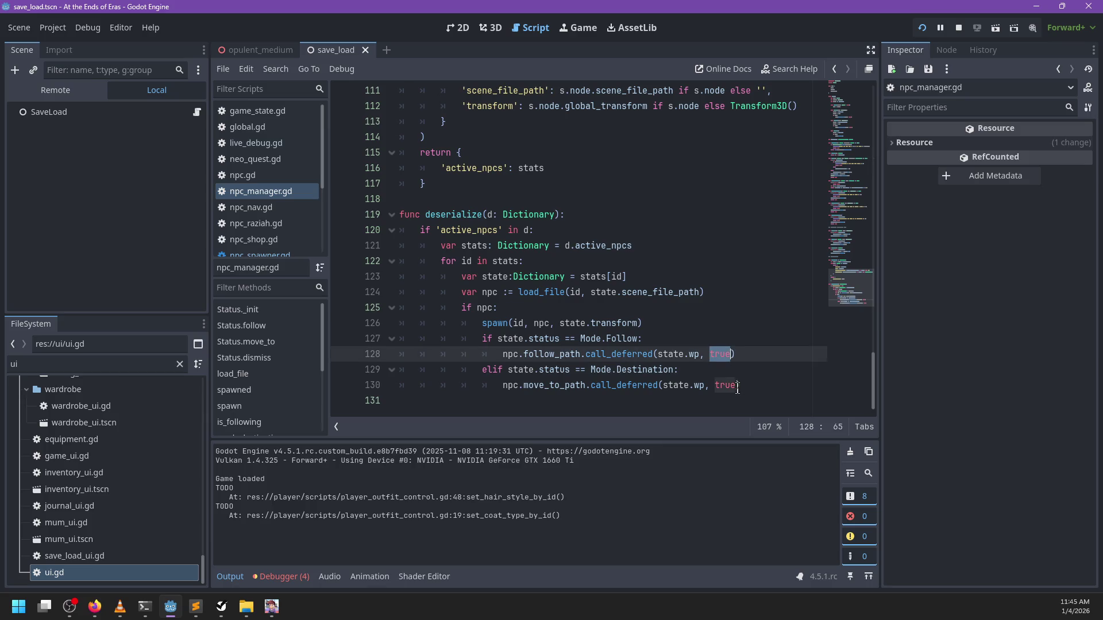
{"action": "left_click", "coordinate": [727, 385]}
{"action": "left_click", "coordinate": [754, 351]}
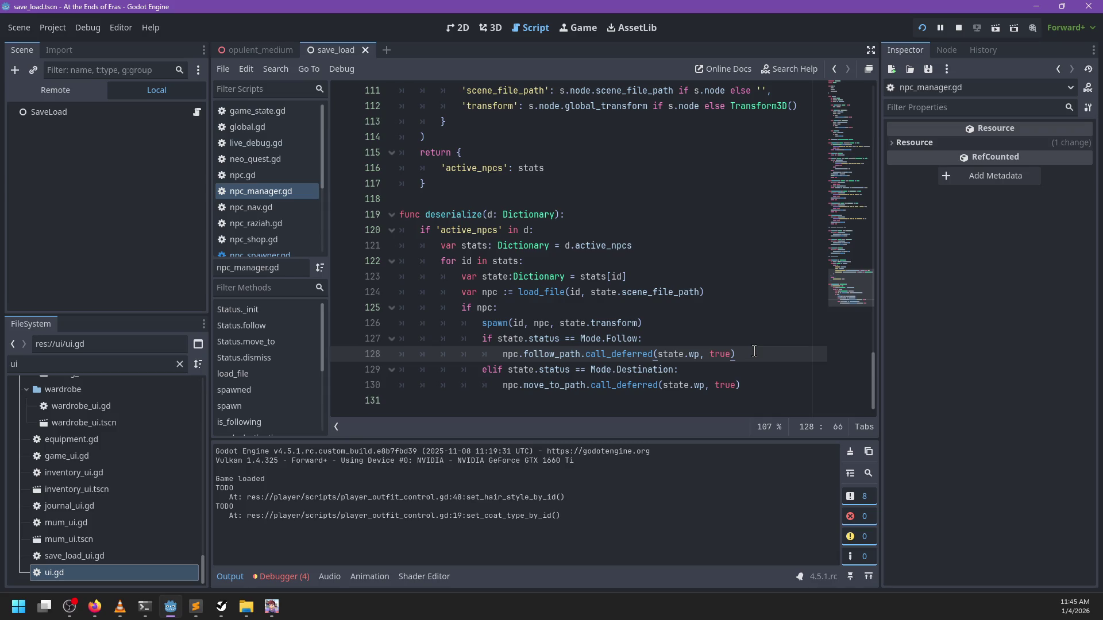
{"action": "double_click", "coordinate": [556, 353]}
In npc.gd, breakpoint follow_path's return line 293 and relaunch the game with F5
{"action": "left_click", "coordinate": [277, 580]}
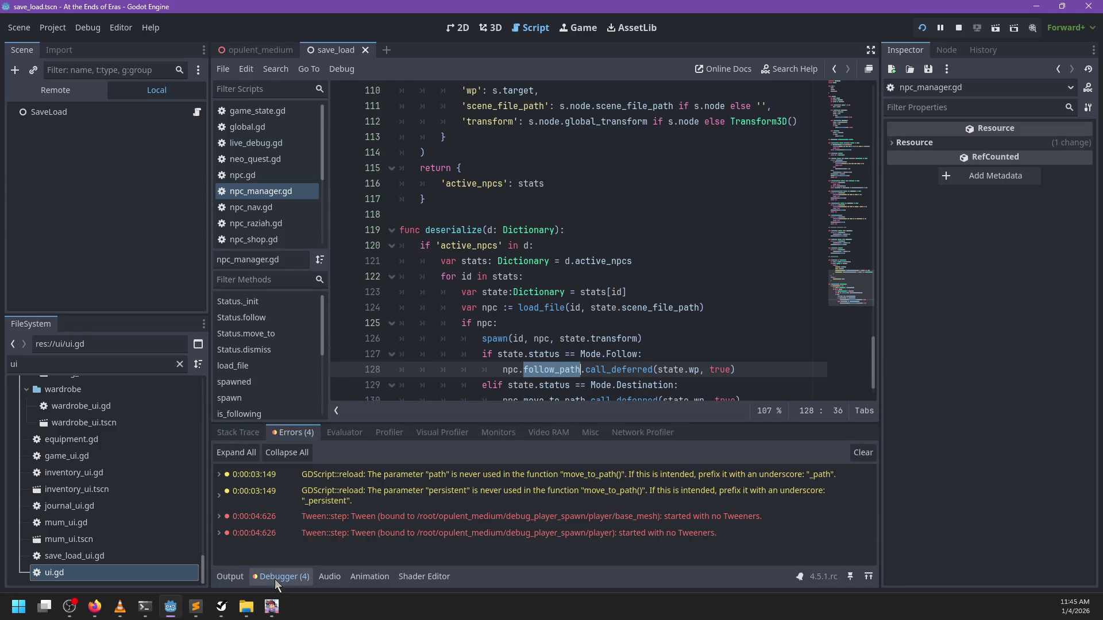
{"action": "left_click", "coordinate": [233, 577]}
{"action": "left_click", "coordinate": [272, 179]}
{"action": "scroll", "coordinate": [595, 227], "scroll_direction": "down", "scroll_amount": 1}
{"action": "scroll", "coordinate": [595, 227], "scroll_direction": "up", "scroll_amount": 4}
{"action": "key", "text": "ctrl+f"}
{"action": "type", "text": "follow_path"}
{"action": "key", "text": "Escape"}
{"action": "left_click", "coordinate": [342, 246]}
{"action": "left_click", "coordinate": [651, 256]}
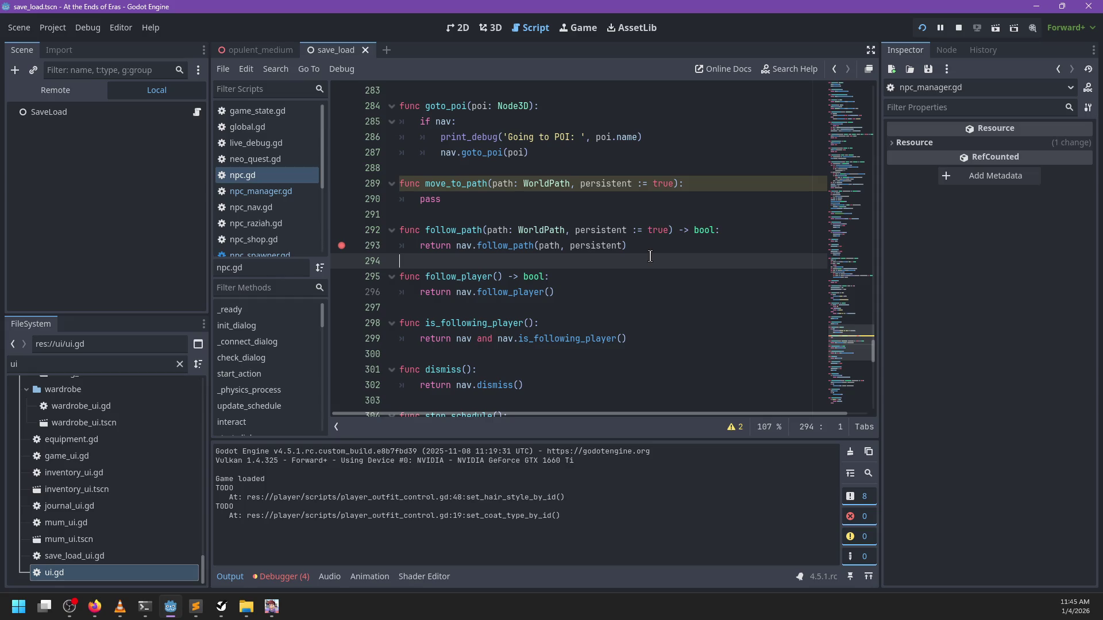
{"action": "key", "text": "F5"}
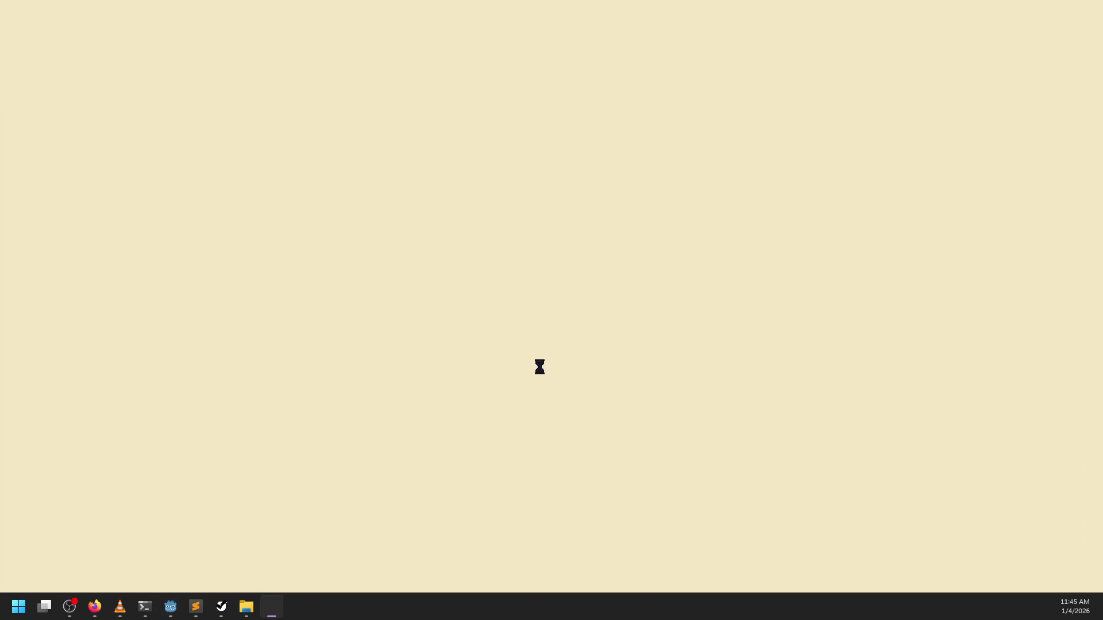
Open info.json from the game's app_userdata autosave folder in Sublime Text
{"action": "mouse_move", "coordinate": [195, 607]}
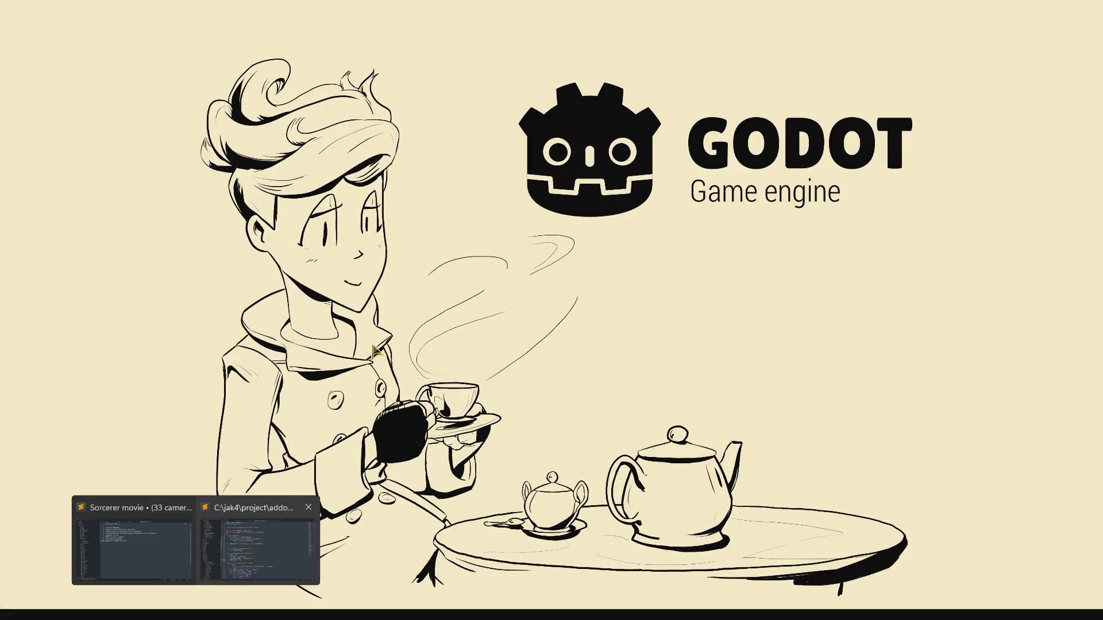
{"action": "left_click", "coordinate": [224, 564]}
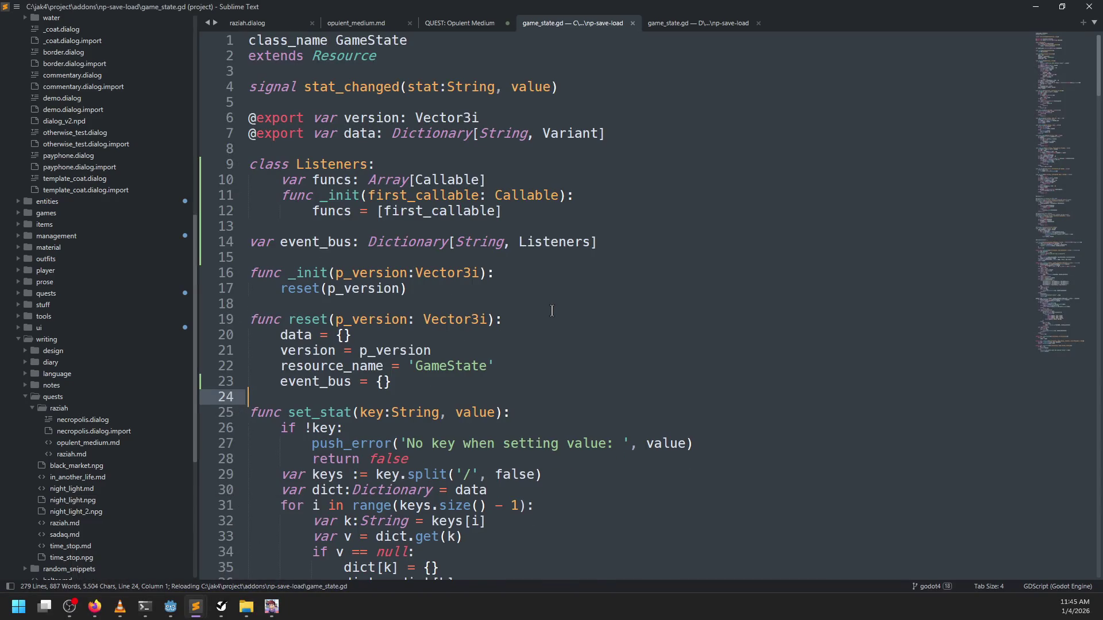
{"action": "key", "text": "ctrl+o"}
{"action": "left_click", "coordinate": [50, 187]}
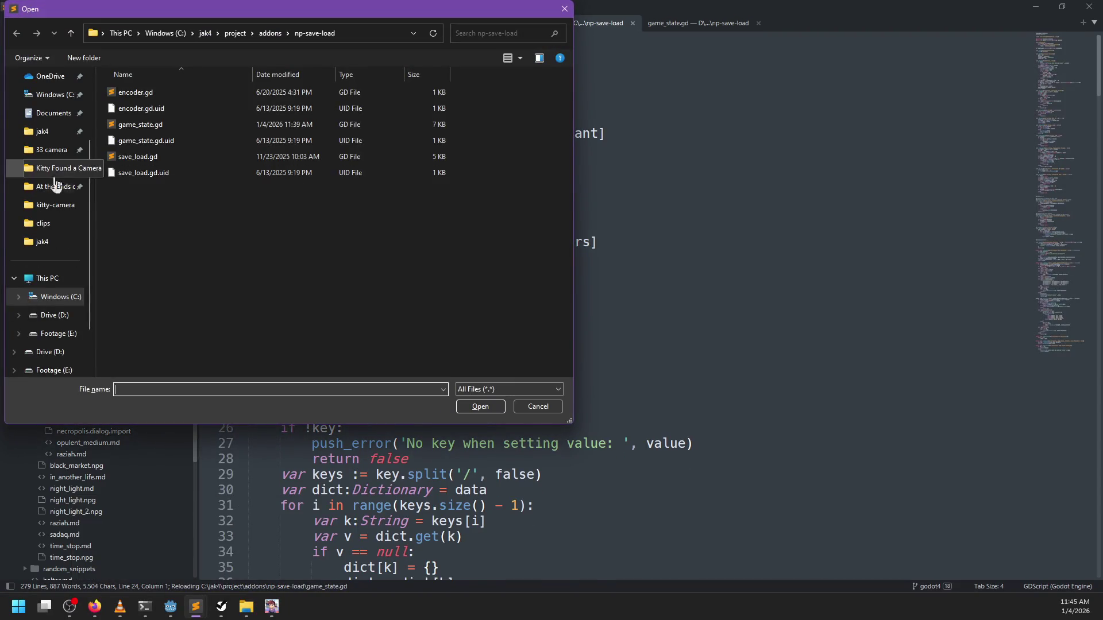
{"action": "double_click", "coordinate": [138, 95]}
{"action": "double_click", "coordinate": [148, 95]}
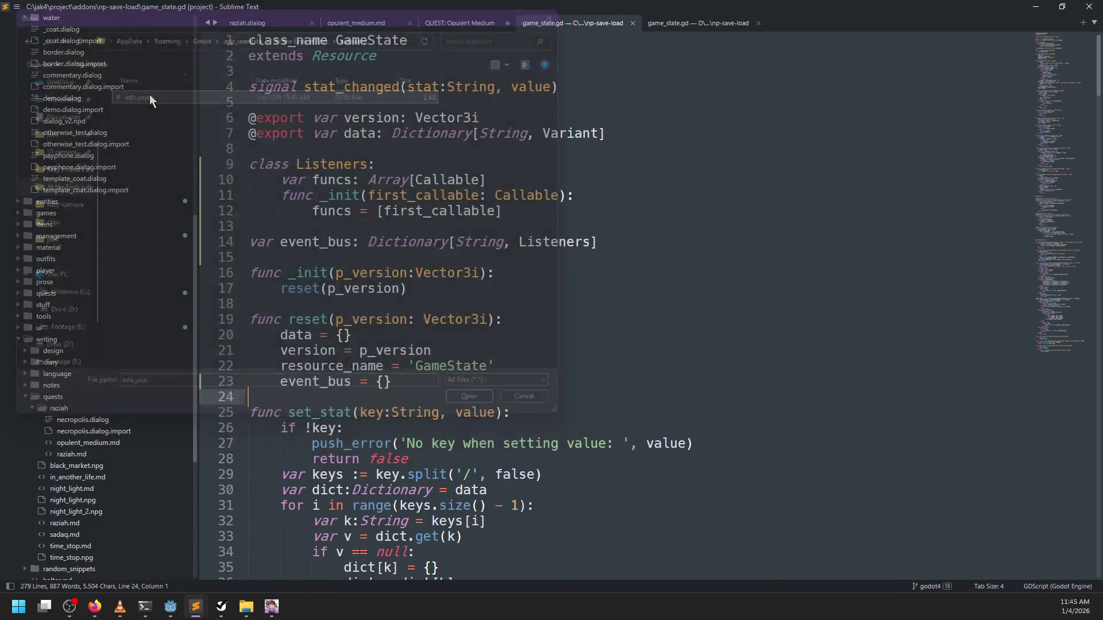
Reformat the one-line JSON into indented form with JSON Reindent
{"action": "key", "text": "ctrl+a"}
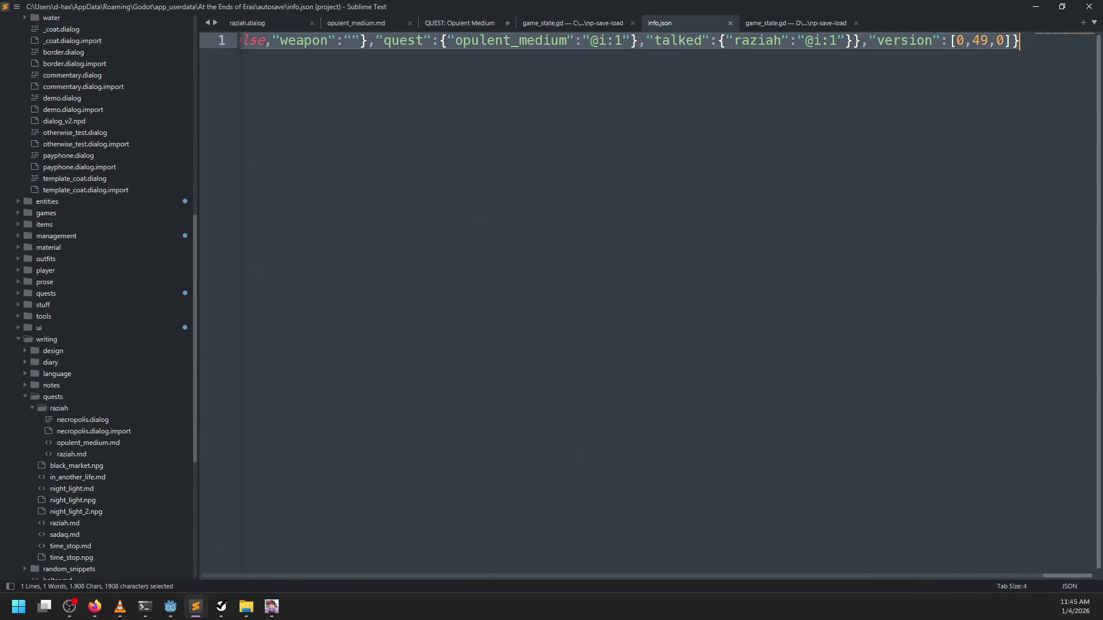
{"action": "key", "text": "ctrl+shift+p"}
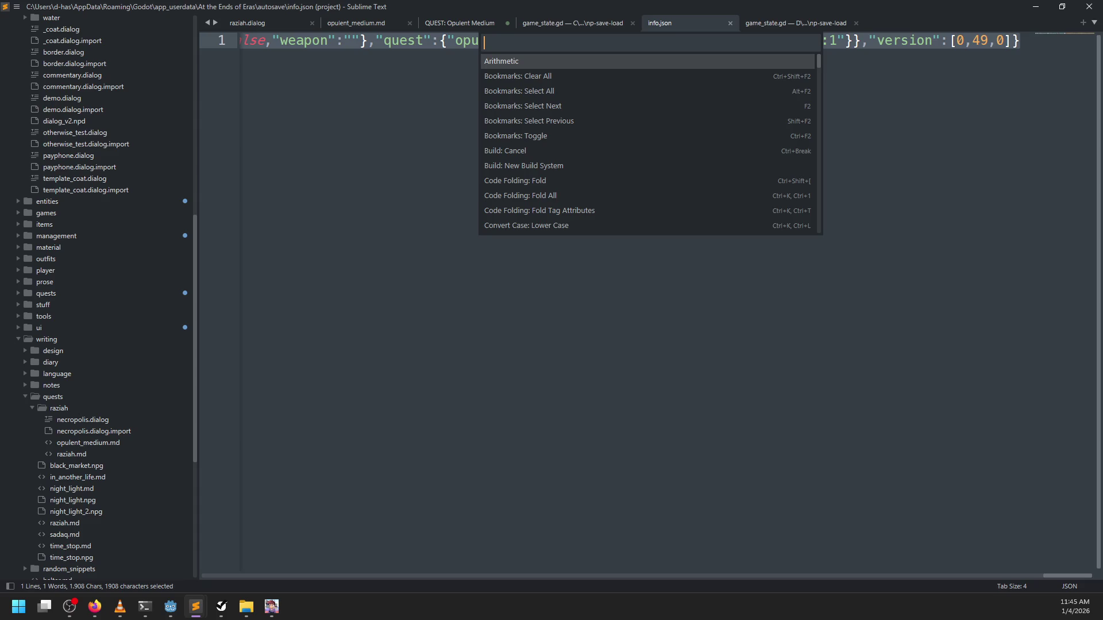
{"action": "type", "text": "json"}
{"action": "key", "text": "Return"}
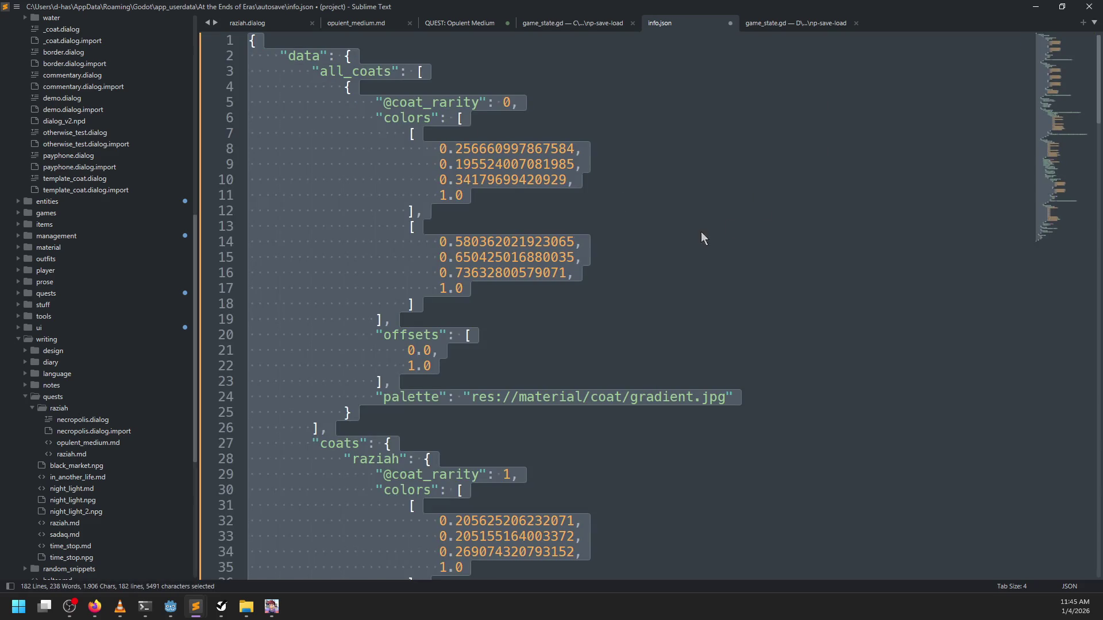
{"action": "left_click", "coordinate": [702, 239]}
Inspect the saved quest data: opulent_medium's @i:1 value and the version numbers
{"action": "scroll", "coordinate": [566, 270], "scroll_direction": "down", "scroll_amount": 6}
{"action": "scroll", "coordinate": [566, 270], "scroll_direction": "down", "scroll_amount": 6}
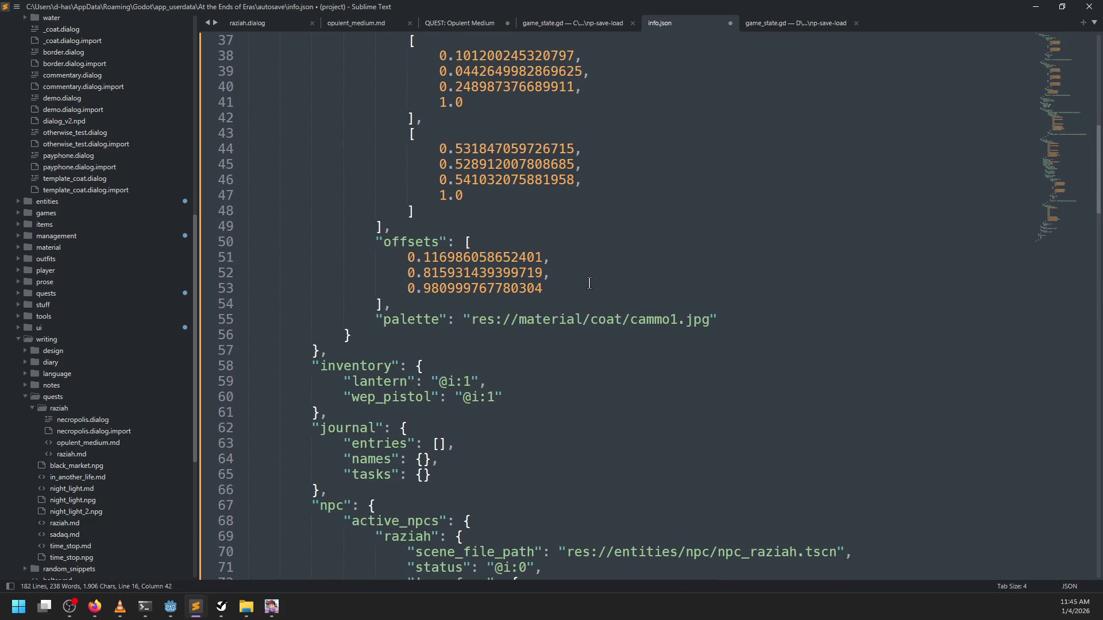
{"action": "scroll", "coordinate": [589, 283], "scroll_direction": "down", "scroll_amount": 6}
{"action": "scroll", "coordinate": [589, 283], "scroll_direction": "down", "scroll_amount": 5}
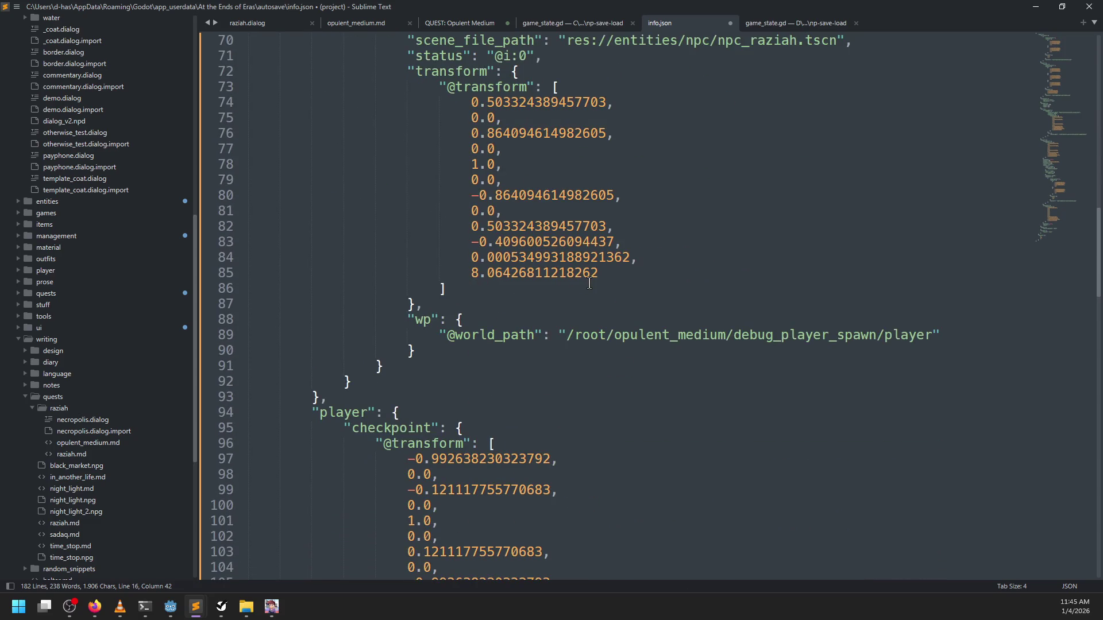
{"action": "scroll", "coordinate": [588, 284], "scroll_direction": "up", "scroll_amount": 5}
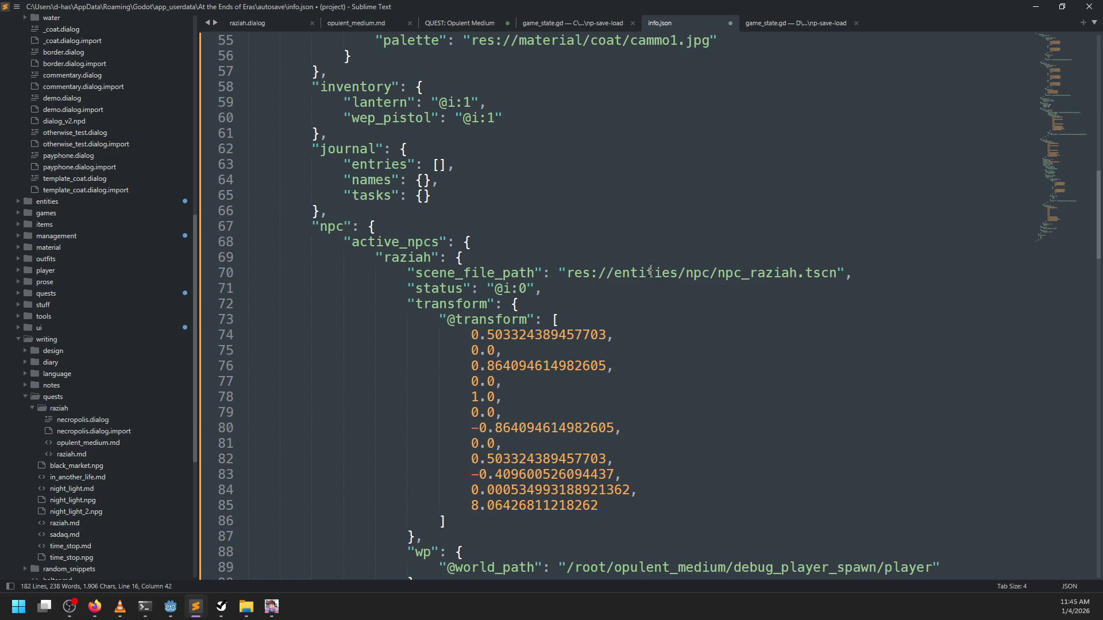
{"action": "scroll", "coordinate": [651, 271], "scroll_direction": "down", "scroll_amount": 19}
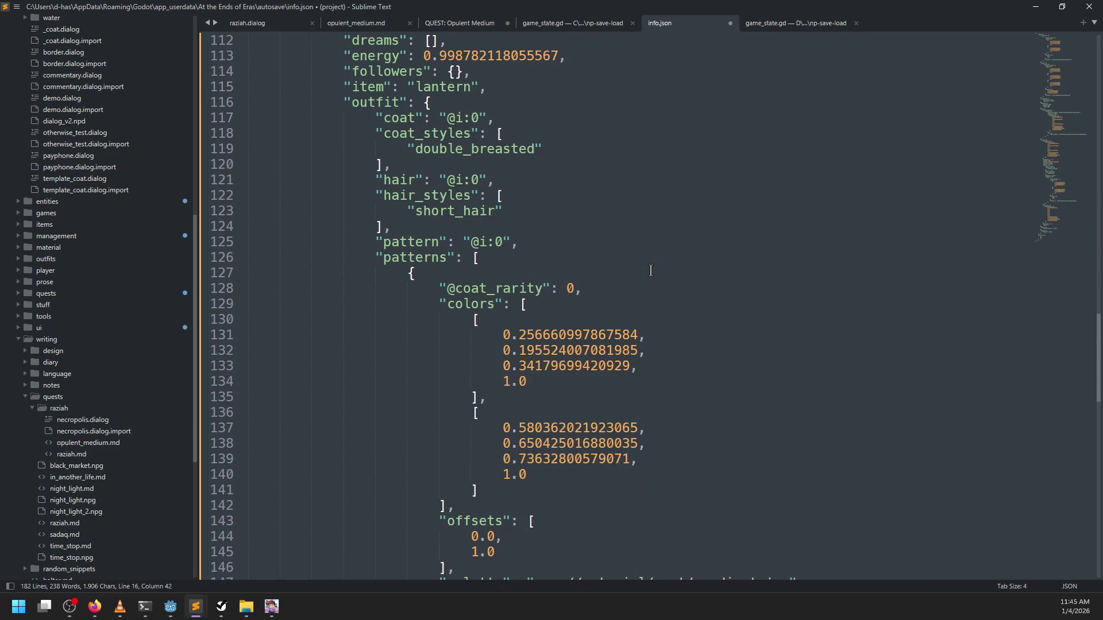
{"action": "scroll", "coordinate": [651, 271], "scroll_direction": "down", "scroll_amount": 13}
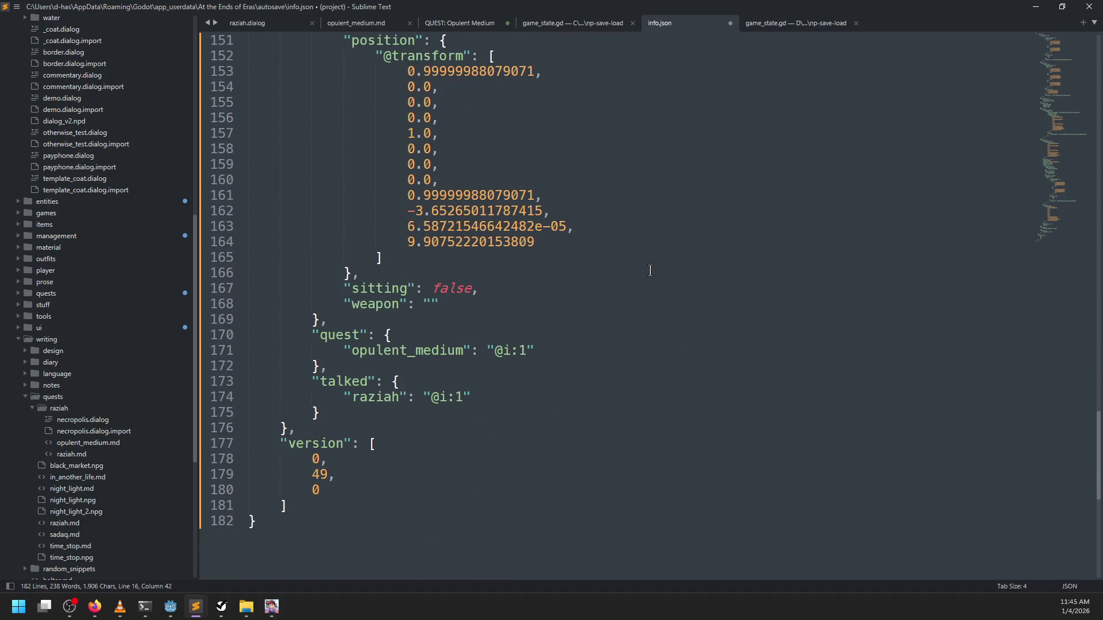
{"action": "scroll", "coordinate": [651, 271], "scroll_direction": "up", "scroll_amount": 5}
{"action": "scroll", "coordinate": [650, 271], "scroll_direction": "down", "scroll_amount": 8}
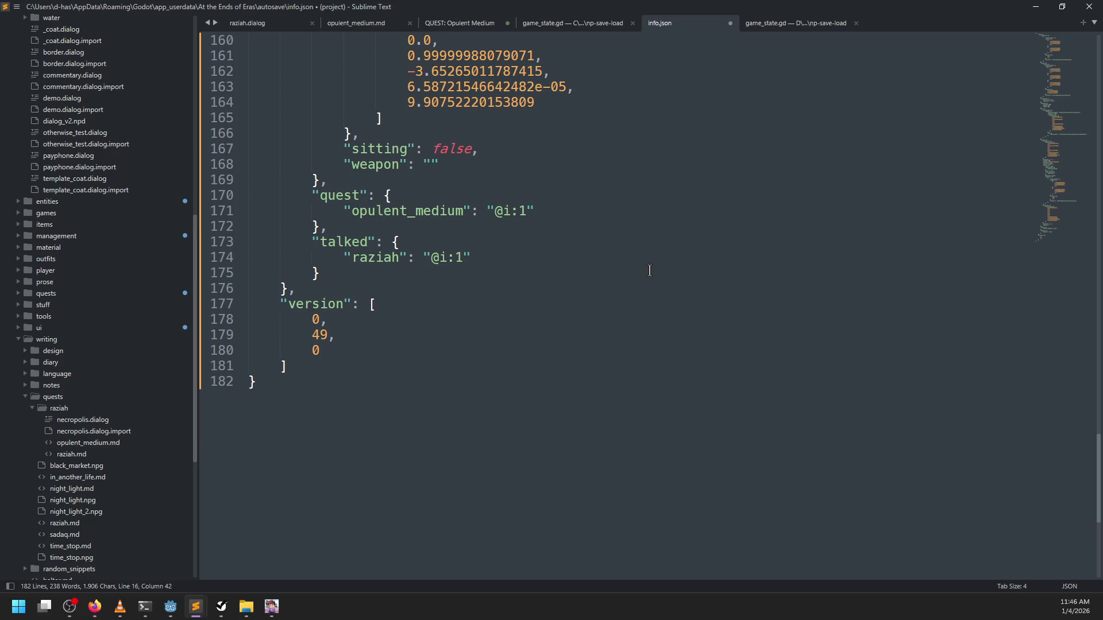
{"action": "double_click", "coordinate": [423, 213]}
{"action": "left_click", "coordinate": [495, 210]}
{"action": "left_click_drag", "start_coordinate": [495, 210], "coordinate": [534, 211]}
{"action": "left_click", "coordinate": [400, 322]}
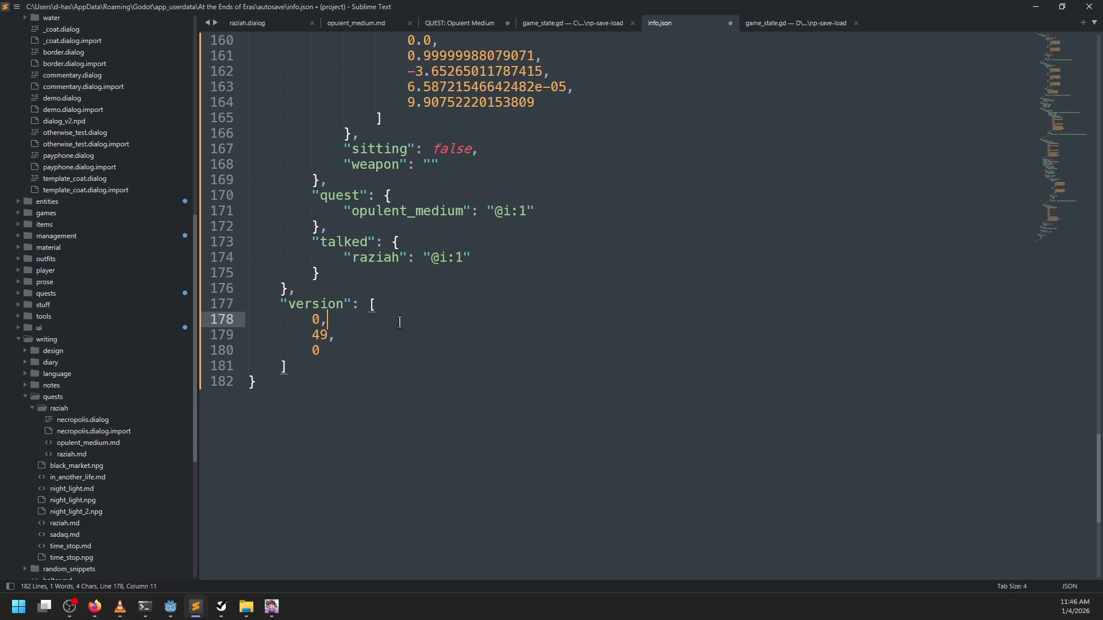
{"action": "scroll", "coordinate": [400, 322], "scroll_direction": "up", "scroll_amount": 12}
{"action": "scroll", "coordinate": [529, 301], "scroll_direction": "up", "scroll_amount": 19}
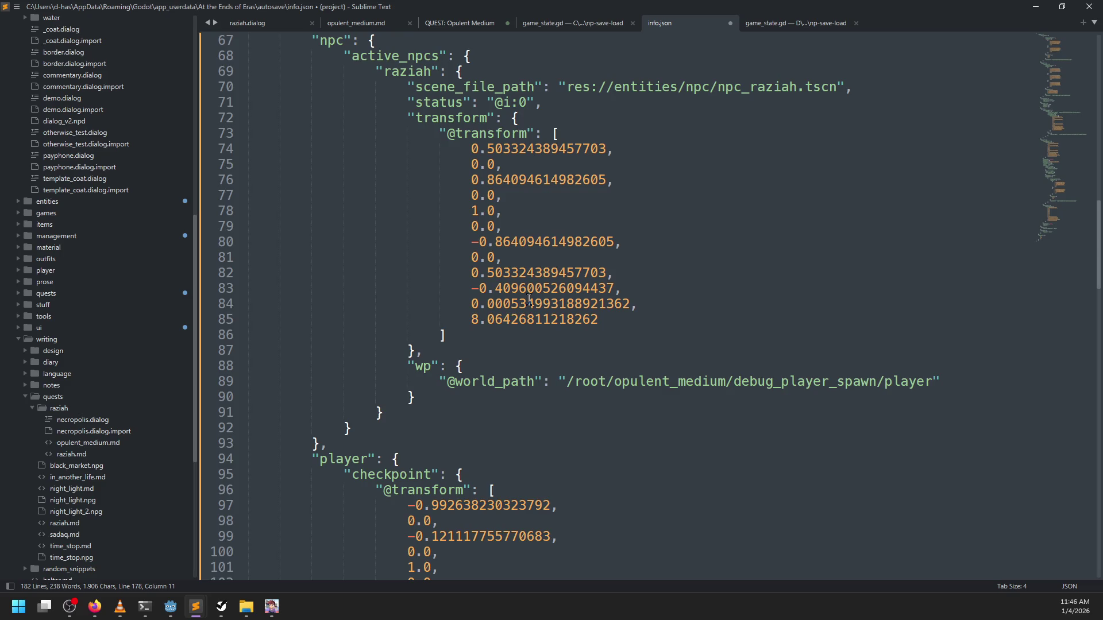
{"action": "scroll", "coordinate": [529, 301], "scroll_direction": "up", "scroll_amount": 20}
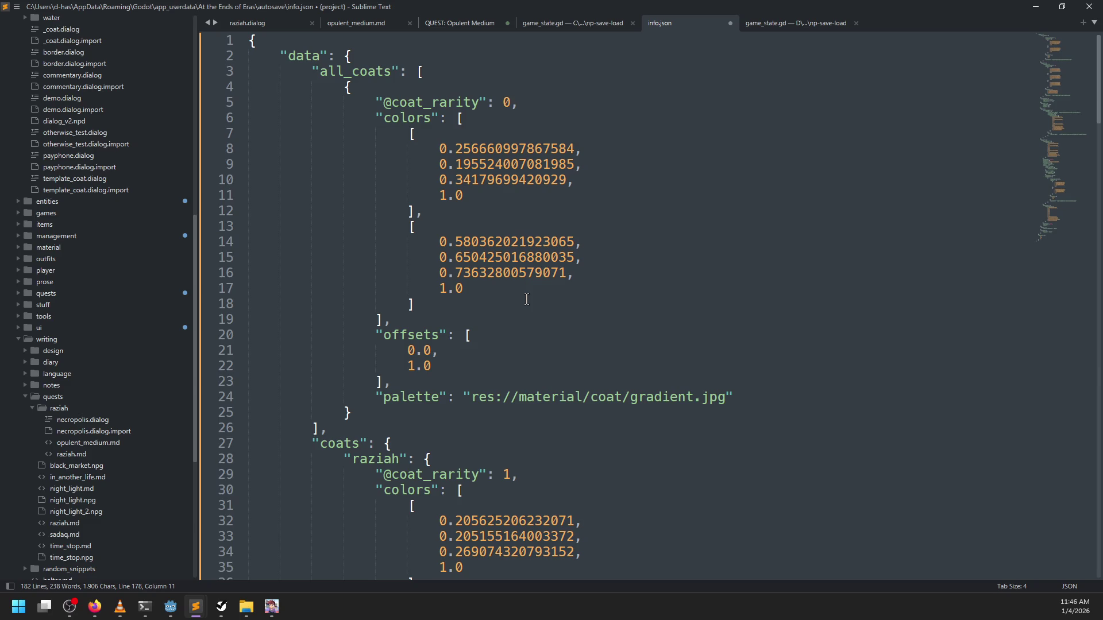
{"action": "scroll", "coordinate": [527, 299], "scroll_direction": "down", "scroll_amount": 7}
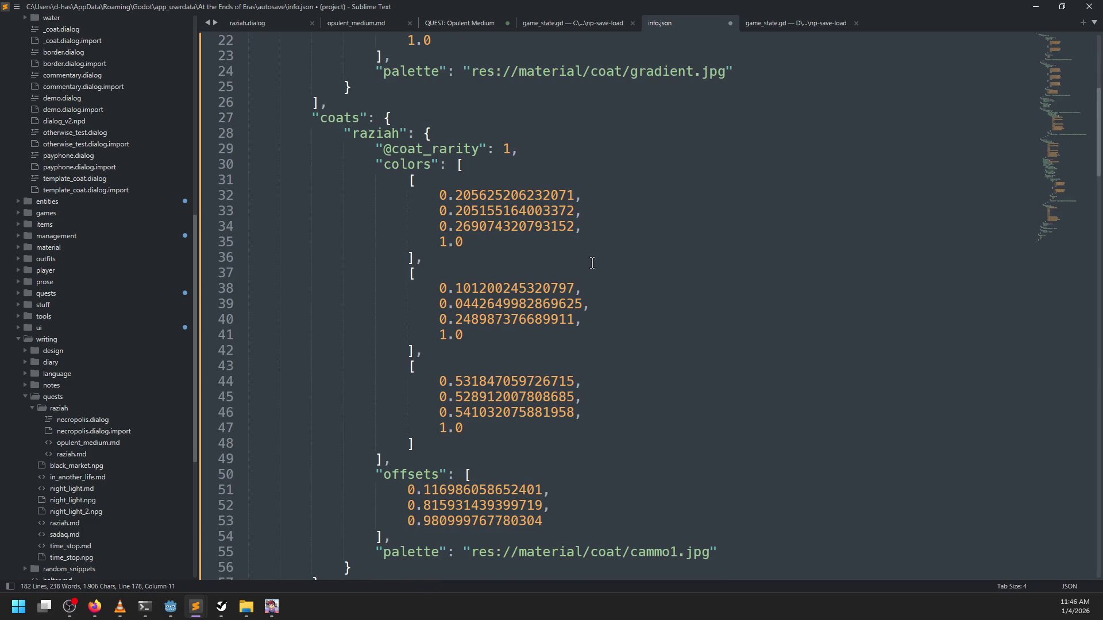
{"action": "scroll", "coordinate": [611, 260], "scroll_direction": "down", "scroll_amount": 7}
{"action": "scroll", "coordinate": [581, 260], "scroll_direction": "down", "scroll_amount": 4}
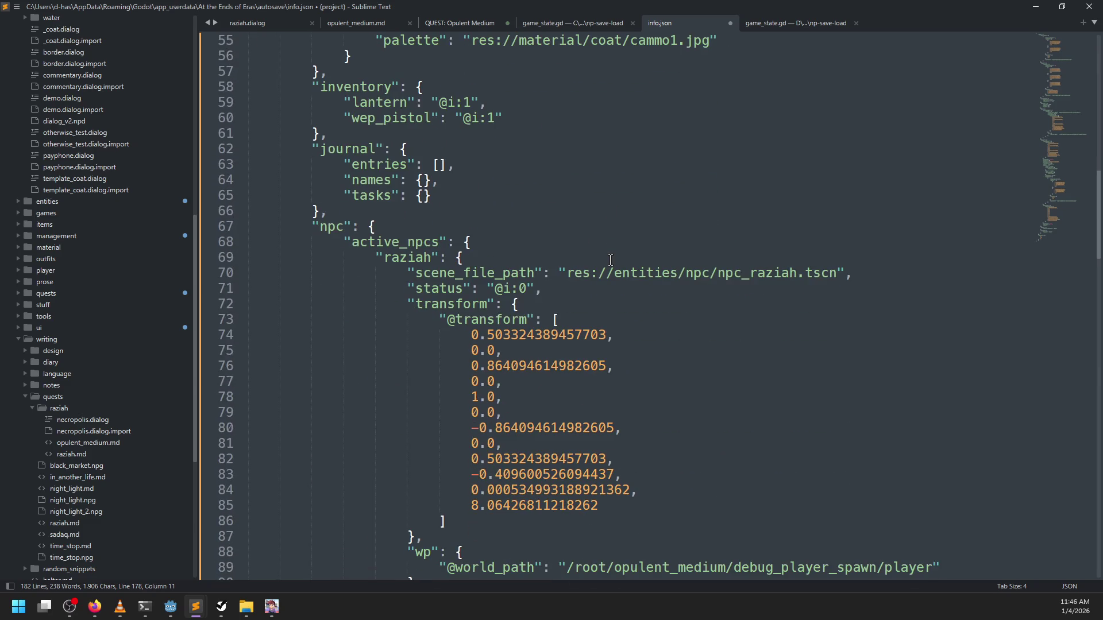
Review Raziah under active_npcs: scene_file_path, status, transform and saved wp world path
{"action": "double_click", "coordinate": [405, 242]}
{"action": "scroll", "coordinate": [419, 257], "scroll_direction": "down", "scroll_amount": 2}
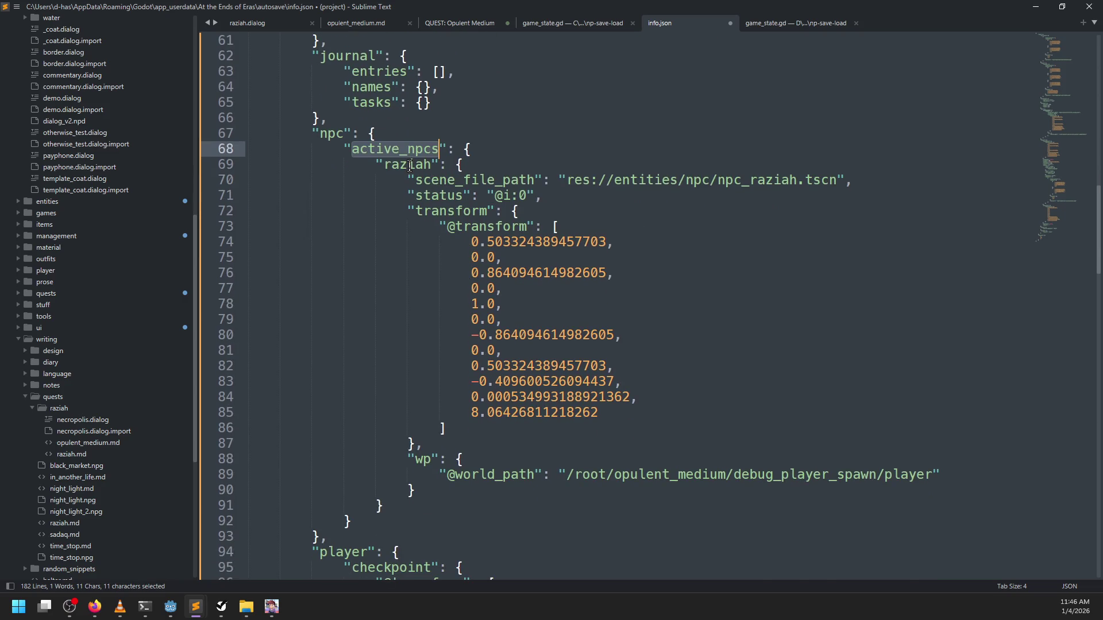
{"action": "double_click", "coordinate": [424, 179]}
{"action": "double_click", "coordinate": [435, 196]}
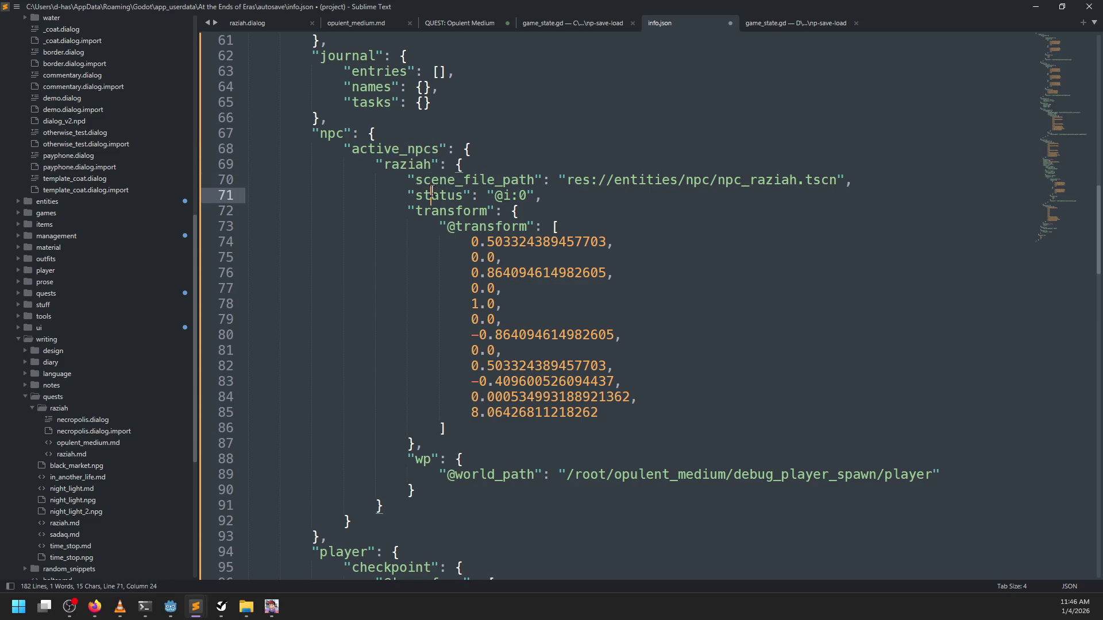
{"action": "double_click", "coordinate": [454, 179]}
{"action": "double_click", "coordinate": [439, 195]}
{"action": "double_click", "coordinate": [454, 211]}
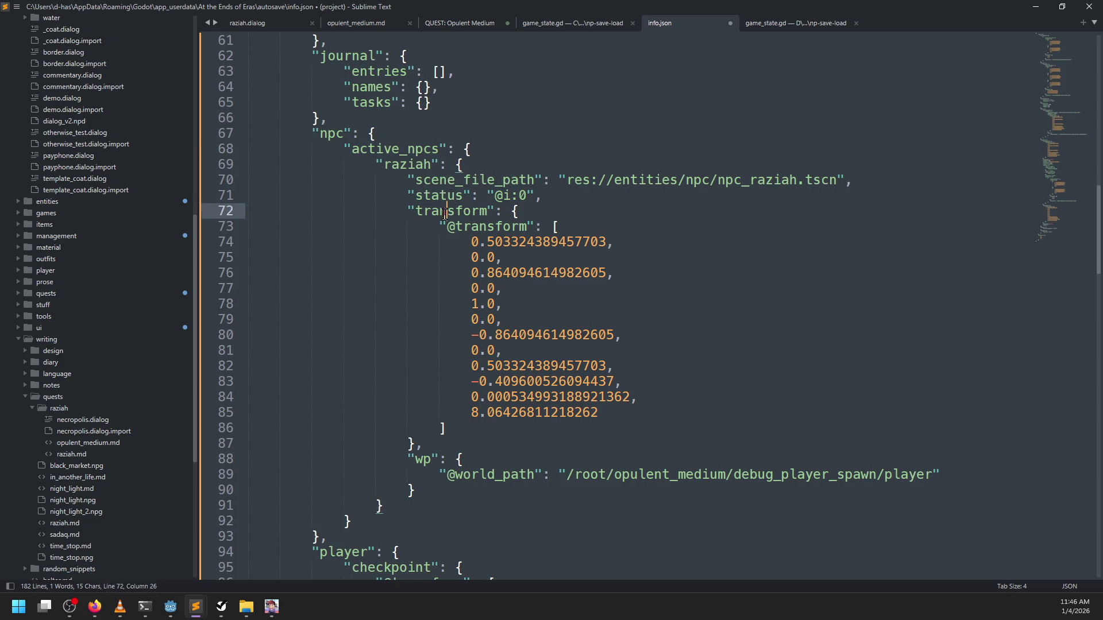
{"action": "double_click", "coordinate": [483, 228]}
{"action": "double_click", "coordinate": [423, 459]}
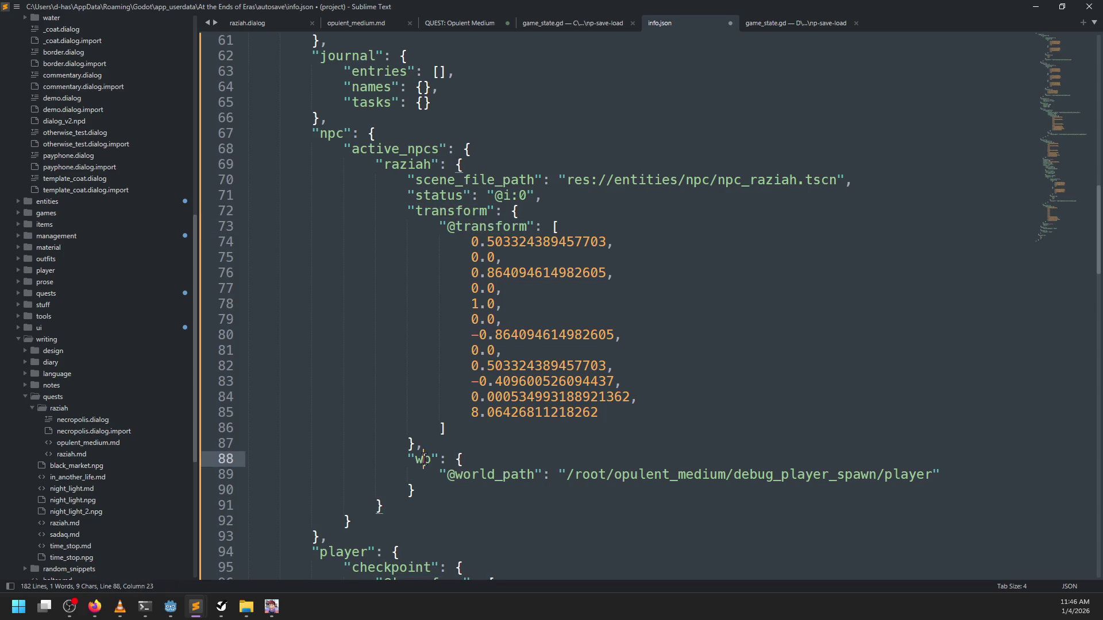
{"action": "scroll", "coordinate": [489, 345], "scroll_direction": "down", "scroll_amount": 3}
{"action": "scroll", "coordinate": [528, 237], "scroll_direction": "up", "scroll_amount": 3}
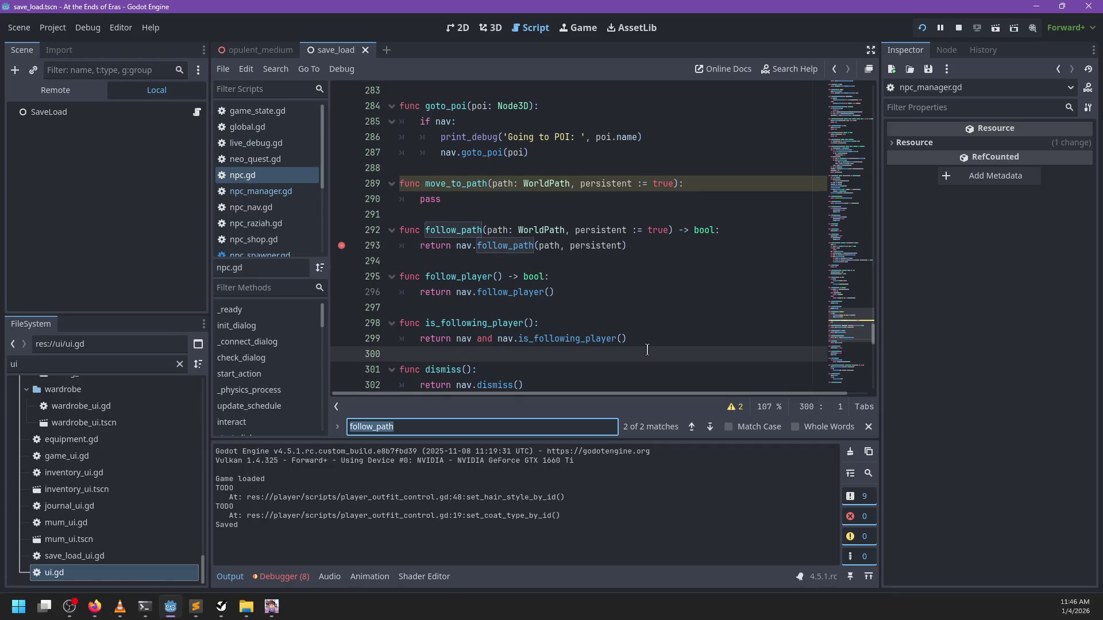
Find save_outfit in the script, then open npc_manager.gd and review its Mode enum
{"action": "type", "text": "save_outfit"}
{"action": "key", "text": "Escape"}
{"action": "scroll", "coordinate": [657, 346], "scroll_direction": "up", "scroll_amount": 7}
{"action": "left_click_drag", "start_coordinate": [853, 368], "coordinate": [856, 81]}
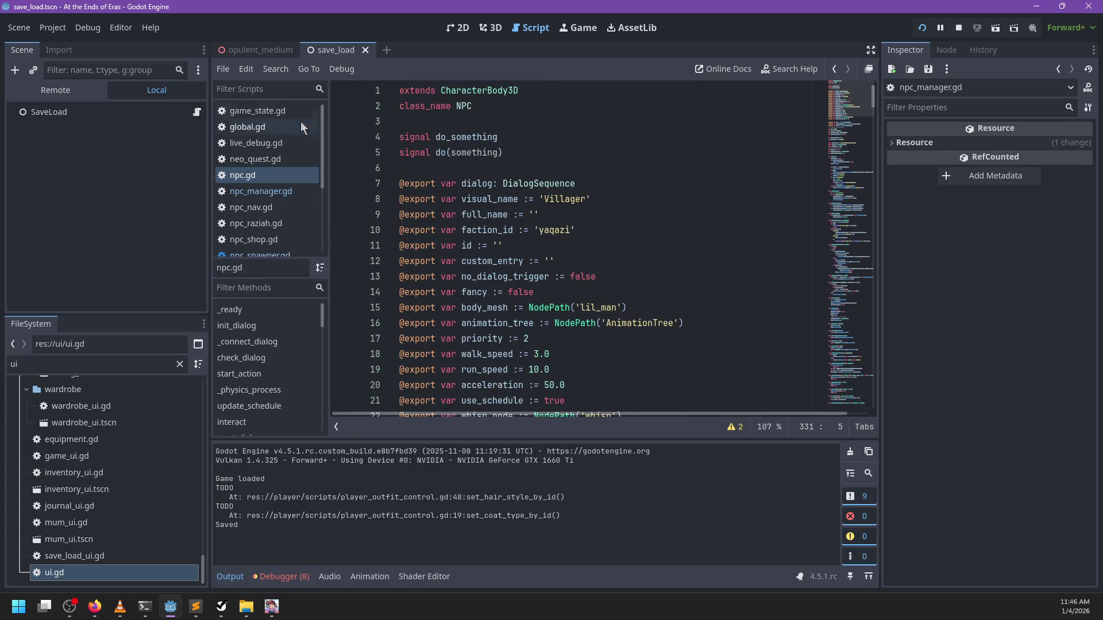
{"action": "left_click", "coordinate": [262, 191]}
{"action": "left_click", "coordinate": [854, 91]}
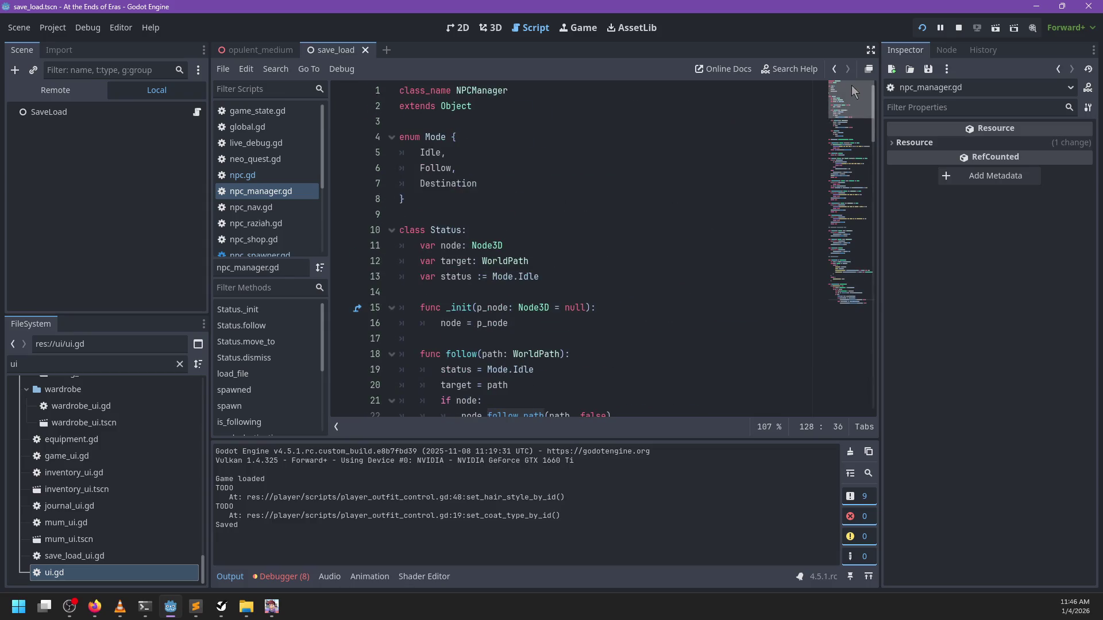
{"action": "left_click", "coordinate": [438, 152]}
{"action": "left_click", "coordinate": [511, 191]}
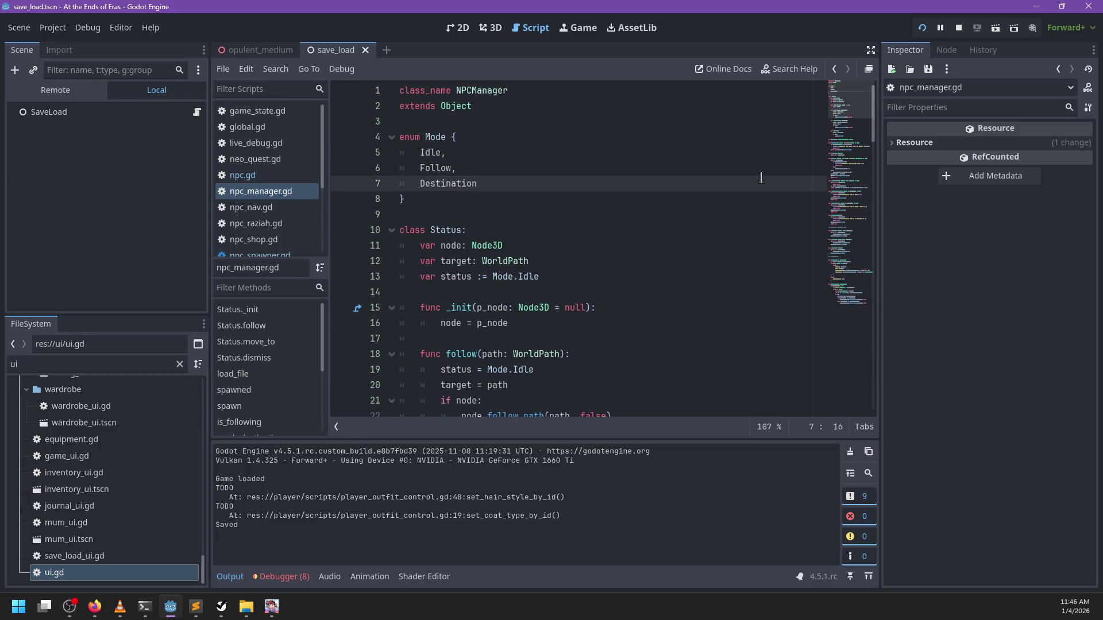
{"action": "left_click", "coordinate": [847, 307]}
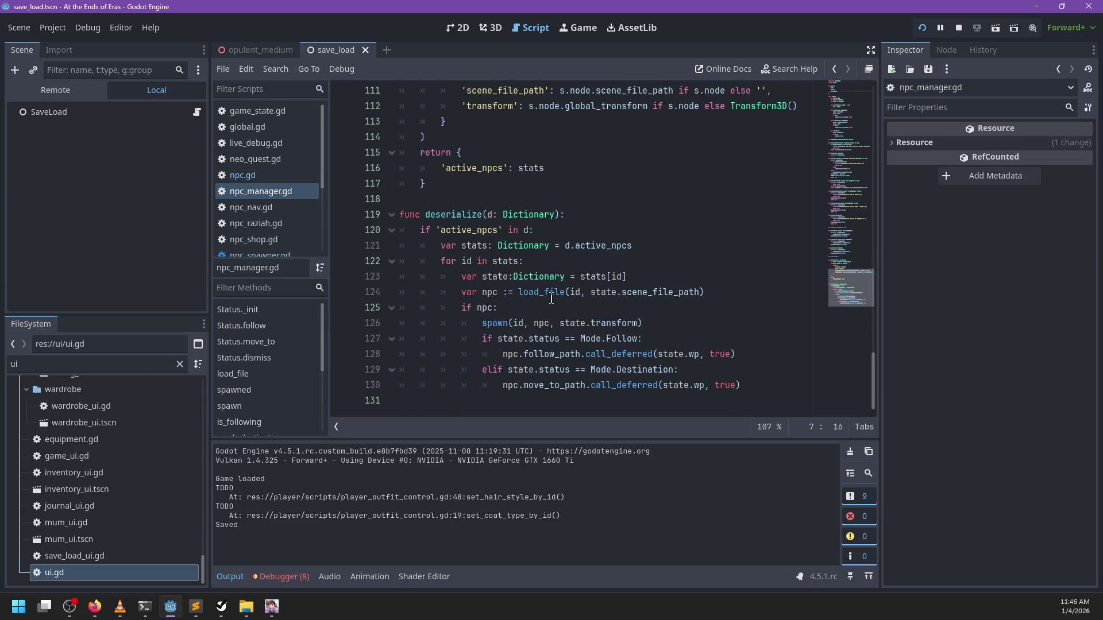
Inspect npc_manager.gd's saved status, the follow call on line 96, active_npcs and mark_follow
{"action": "scroll", "coordinate": [619, 325], "scroll_direction": "up", "scroll_amount": 4}
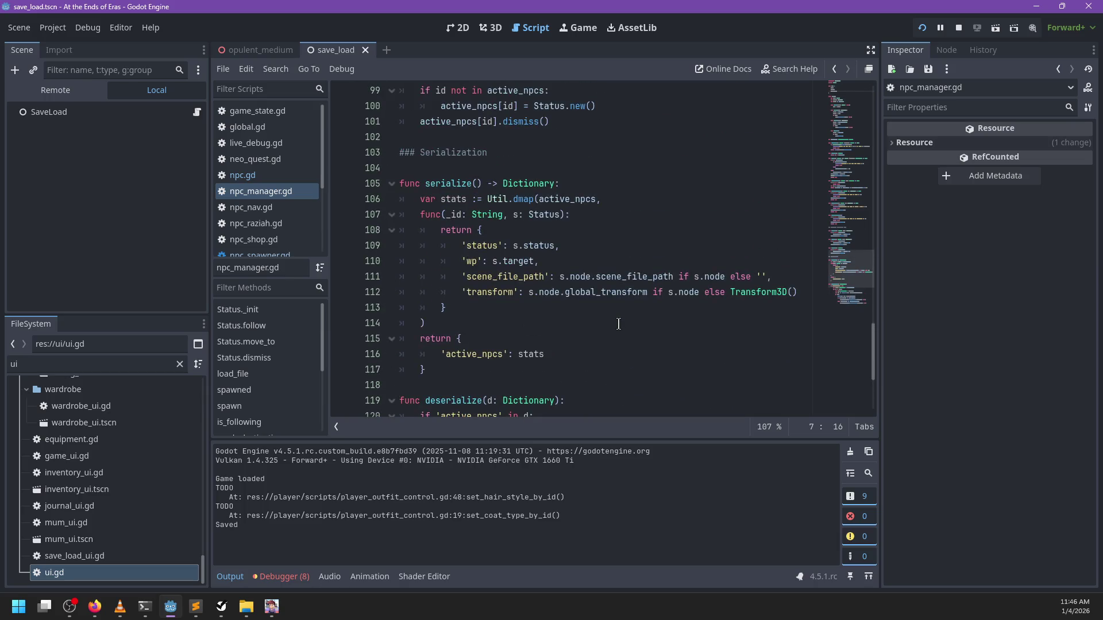
{"action": "scroll", "coordinate": [618, 324], "scroll_direction": "up", "scroll_amount": 5}
{"action": "scroll", "coordinate": [644, 287], "scroll_direction": "down", "scroll_amount": 4}
{"action": "double_click", "coordinate": [537, 292]}
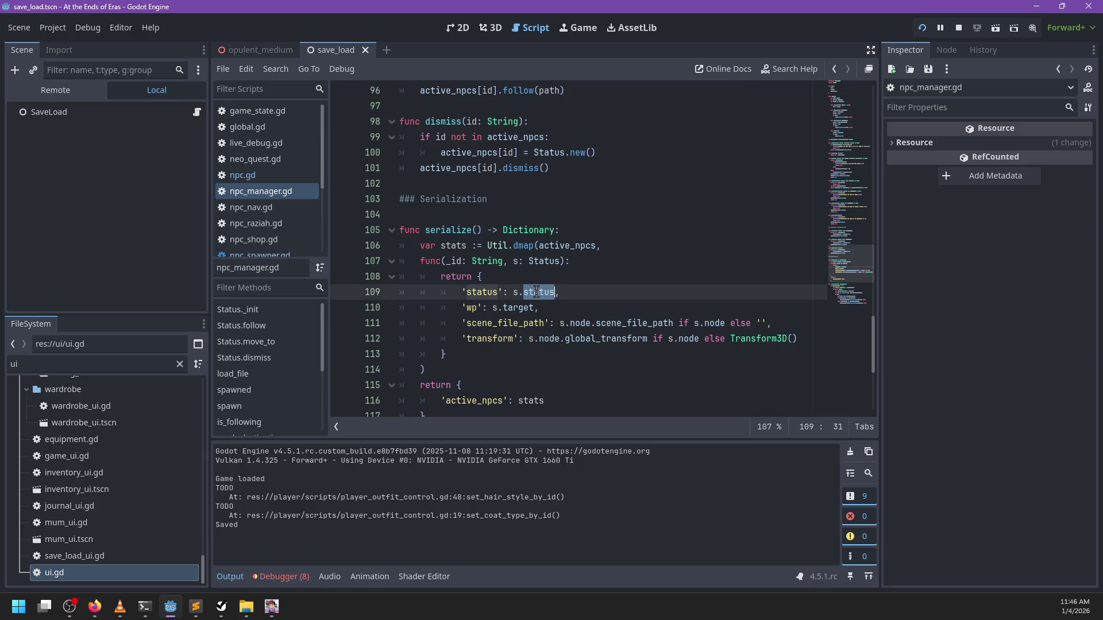
{"action": "scroll", "coordinate": [679, 281], "scroll_direction": "up", "scroll_amount": 6}
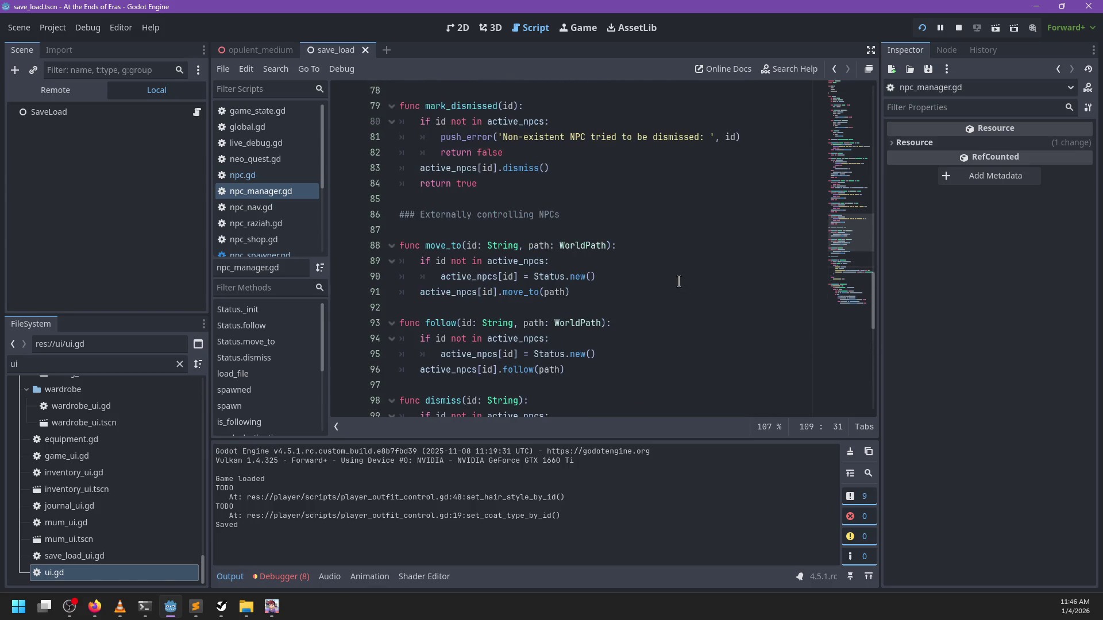
{"action": "scroll", "coordinate": [645, 288], "scroll_direction": "down", "scroll_amount": 3}
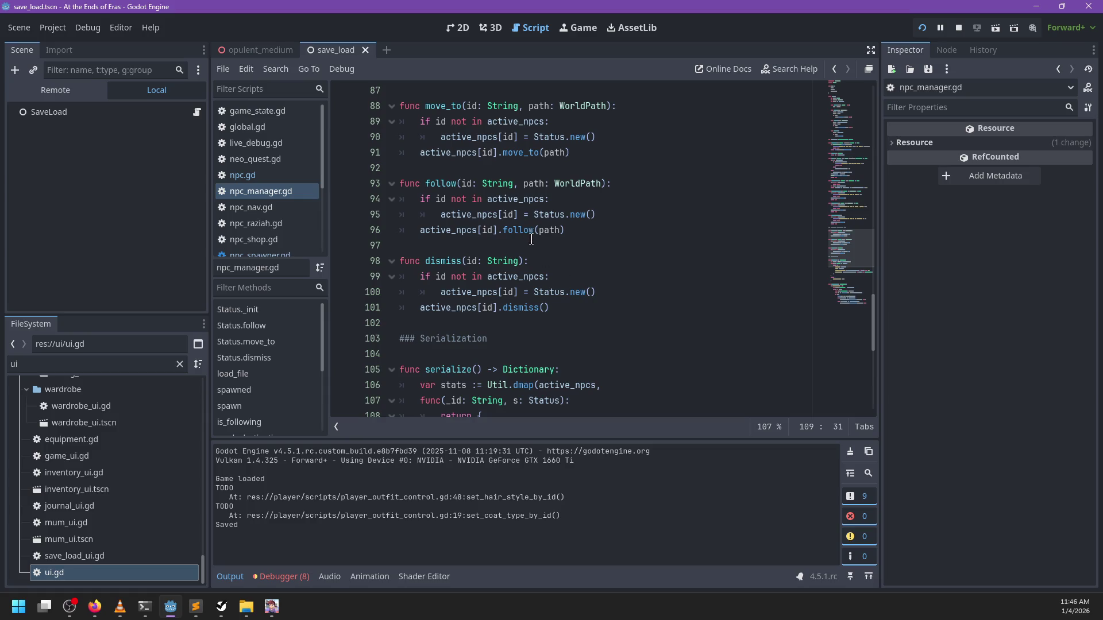
{"action": "double_click", "coordinate": [513, 233]}
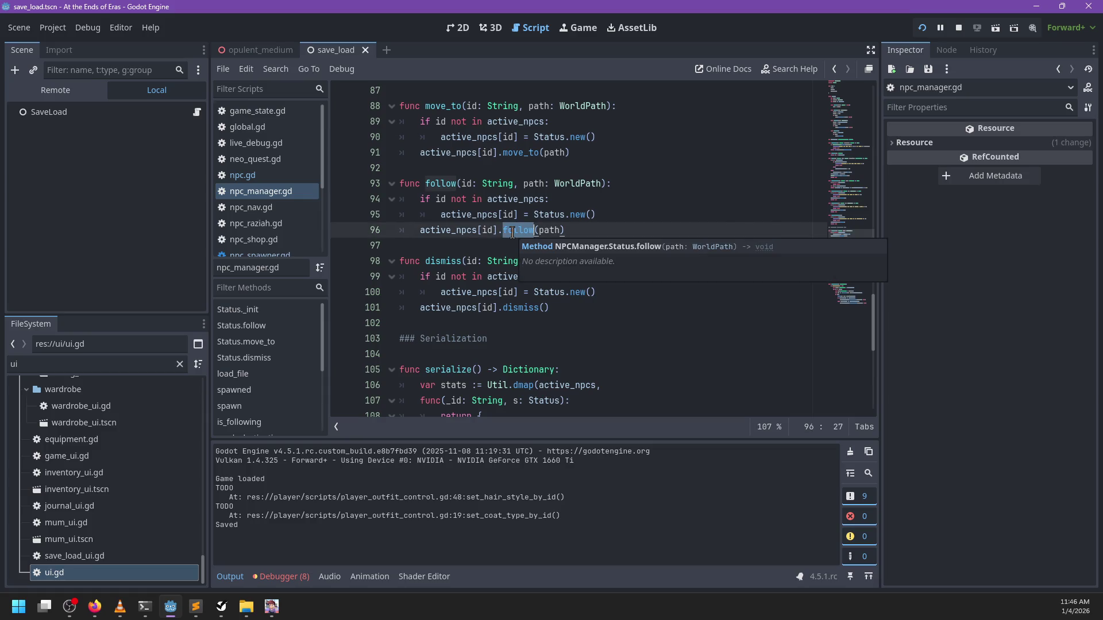
{"action": "double_click", "coordinate": [464, 231]}
{"action": "scroll", "coordinate": [645, 227], "scroll_direction": "up", "scroll_amount": 5}
{"action": "scroll", "coordinate": [646, 227], "scroll_direction": "up", "scroll_amount": 1}
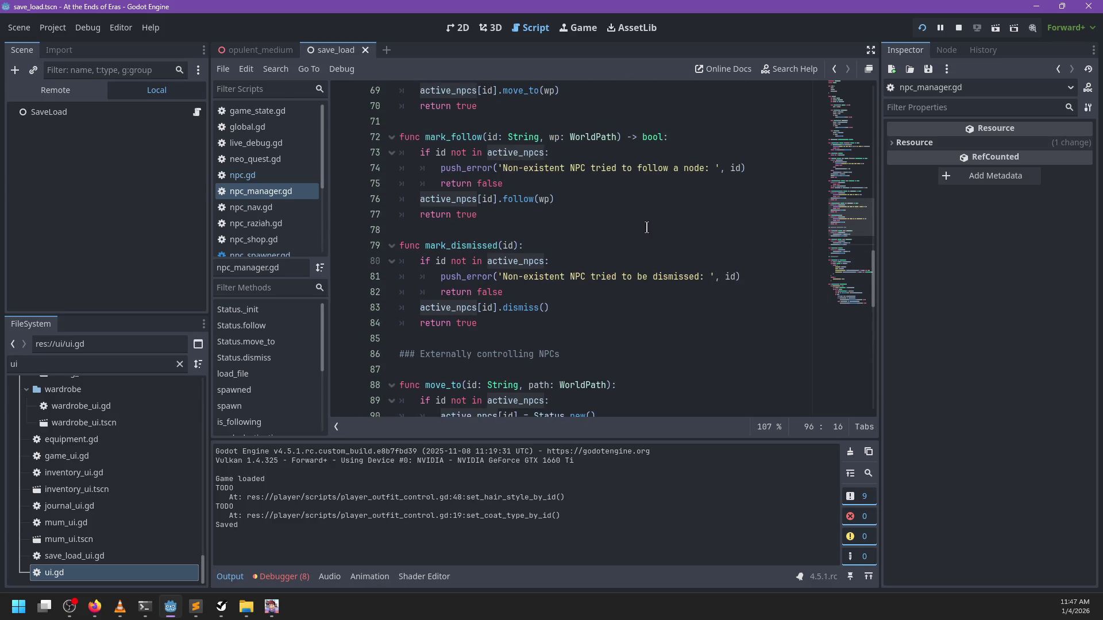
{"action": "double_click", "coordinate": [536, 197]}
{"action": "scroll", "coordinate": [536, 198], "scroll_direction": "up", "scroll_amount": 6}
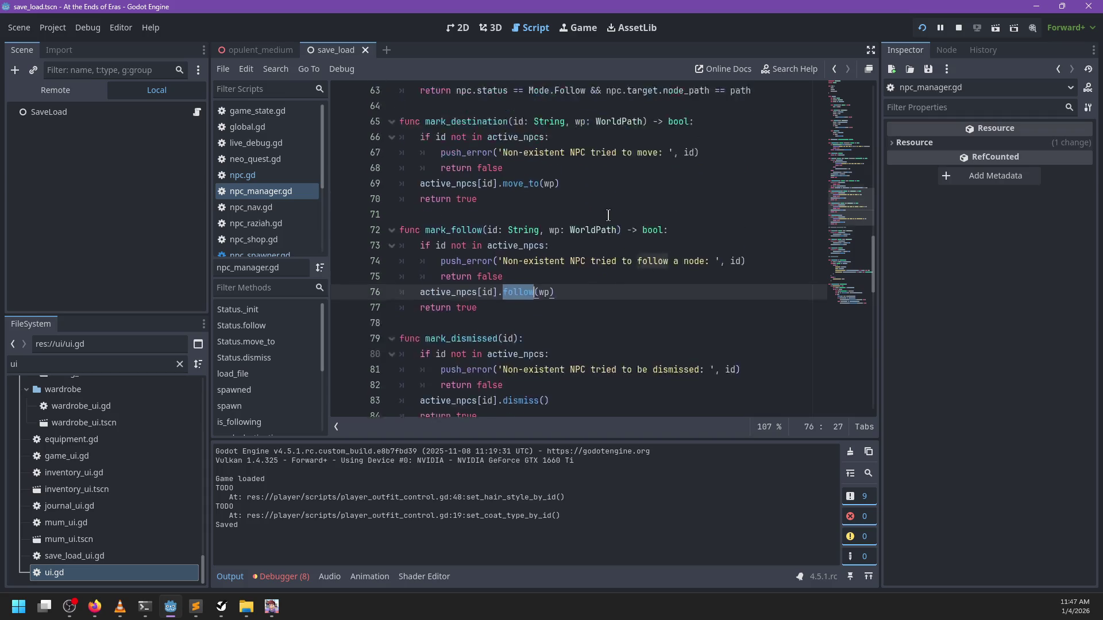
{"action": "scroll", "coordinate": [616, 220], "scroll_direction": "up", "scroll_amount": 7}
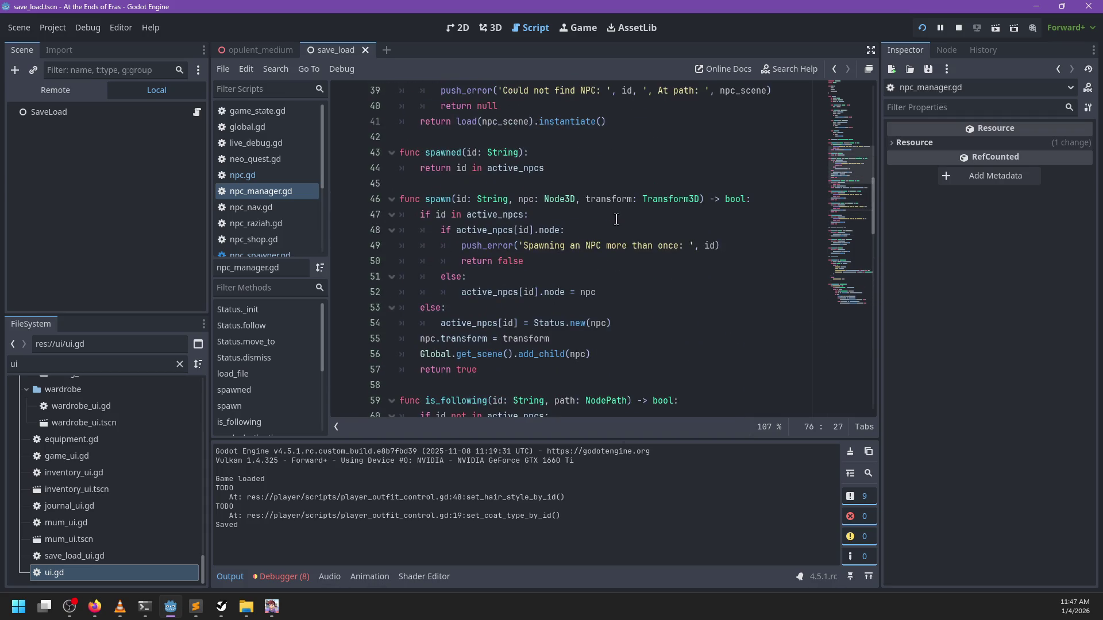
Search npc.gd for 'mark' and npc_nav.gd for 'mark_follow'
{"action": "left_click", "coordinate": [262, 179]}
{"action": "left_click", "coordinate": [585, 219]}
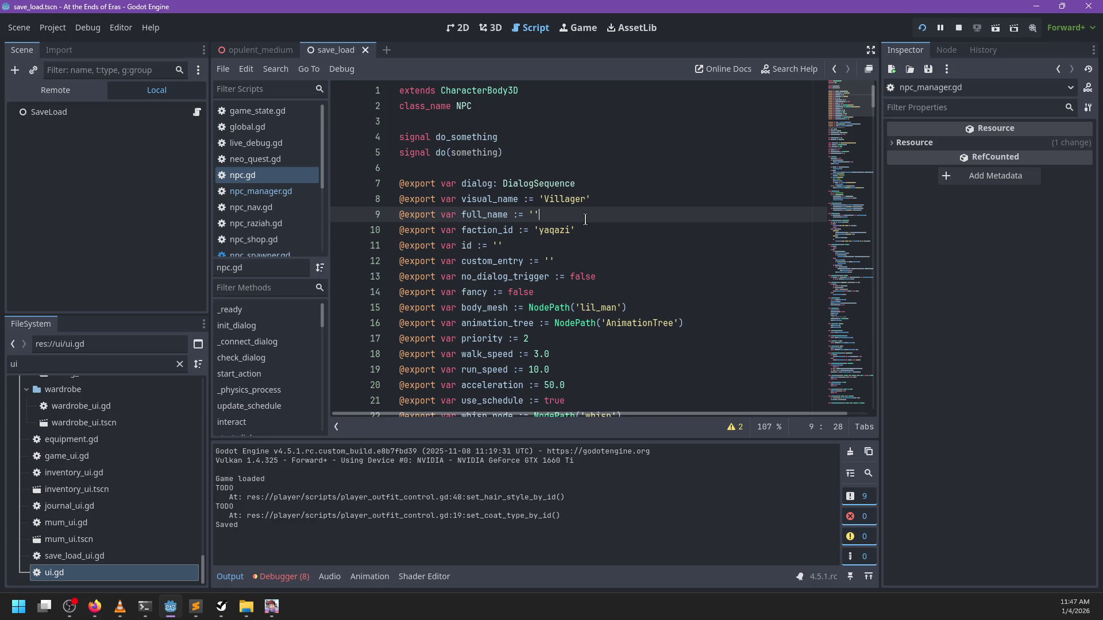
{"action": "key", "text": "ctrl+f"}
{"action": "type", "text": "mark_fo"}
{"action": "key", "text": "Escape"}
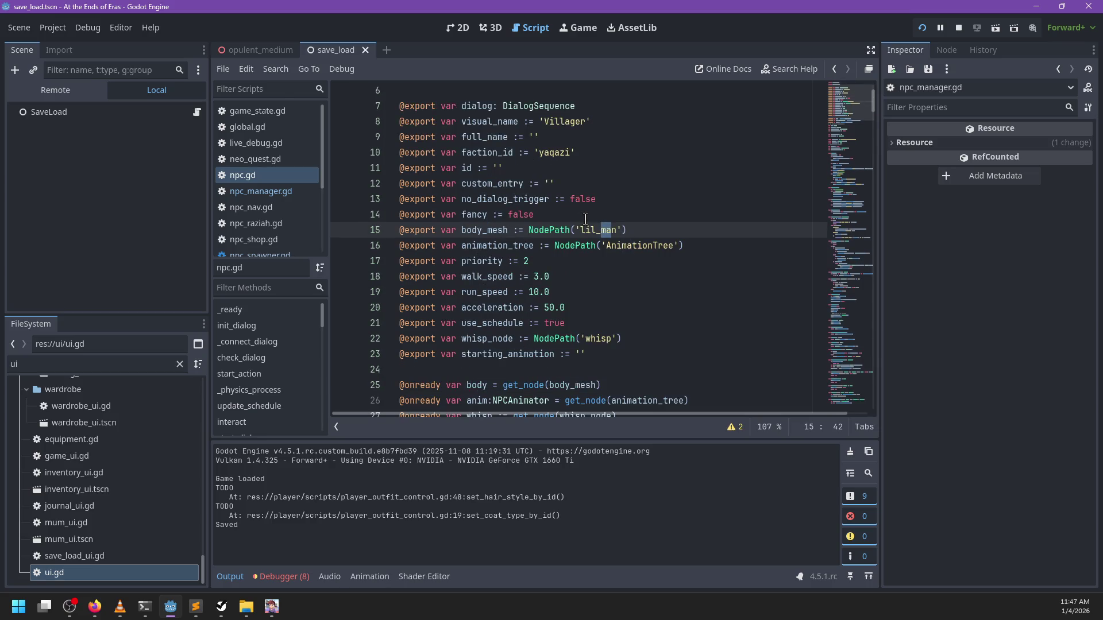
{"action": "scroll", "coordinate": [286, 156], "scroll_direction": "down", "scroll_amount": 2}
{"action": "left_click", "coordinate": [267, 135]}
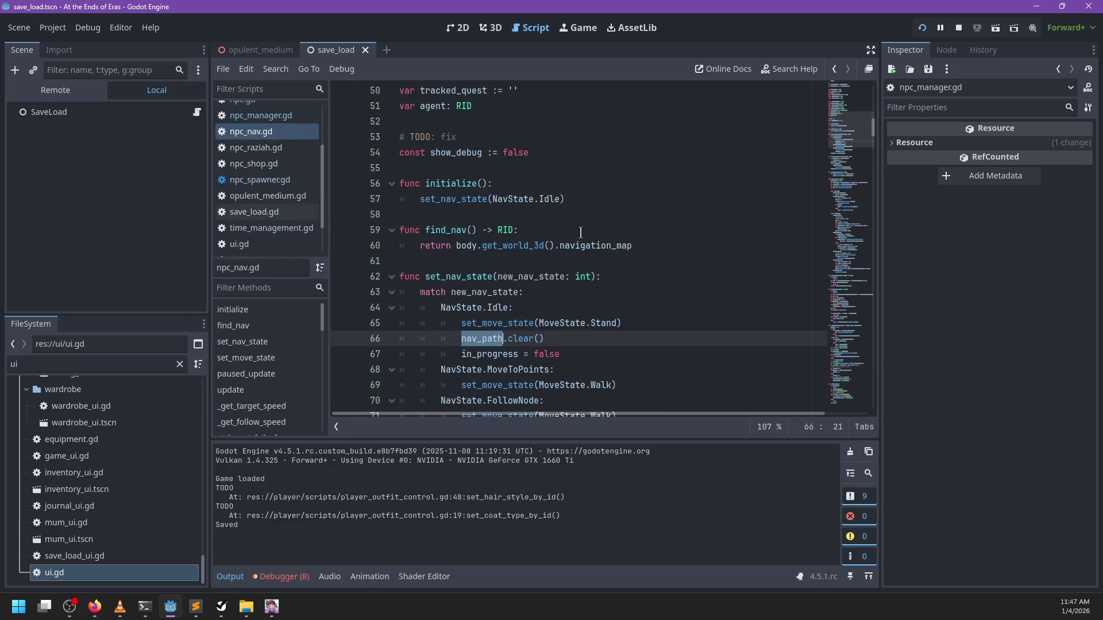
{"action": "key", "text": "ctrl+f"}
{"action": "type", "text": "mark_follow"}
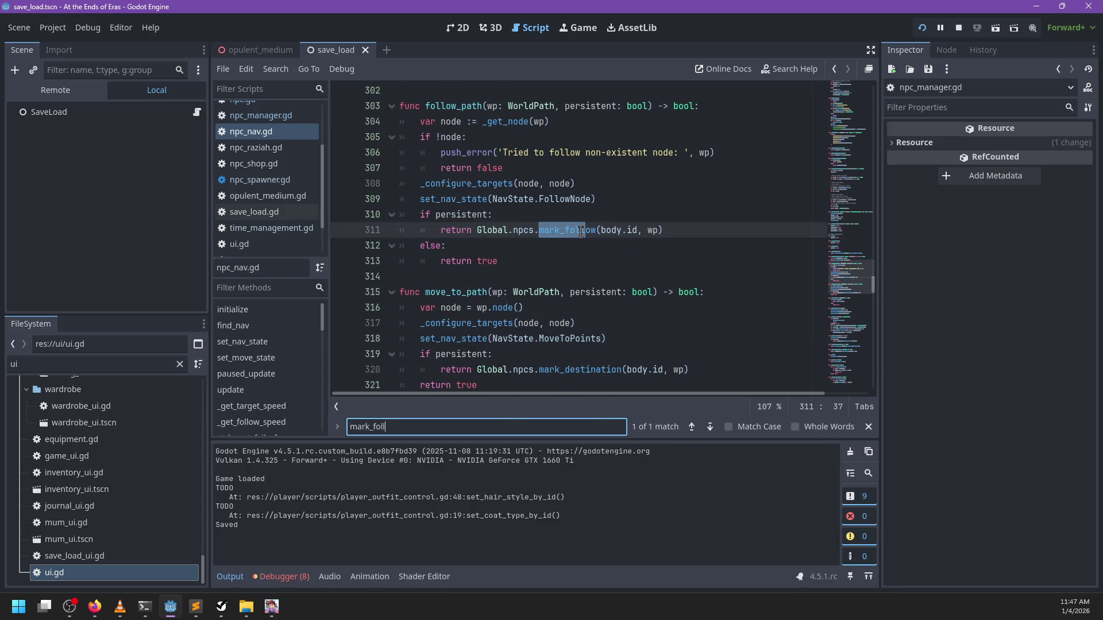
{"action": "key", "text": "Escape"}
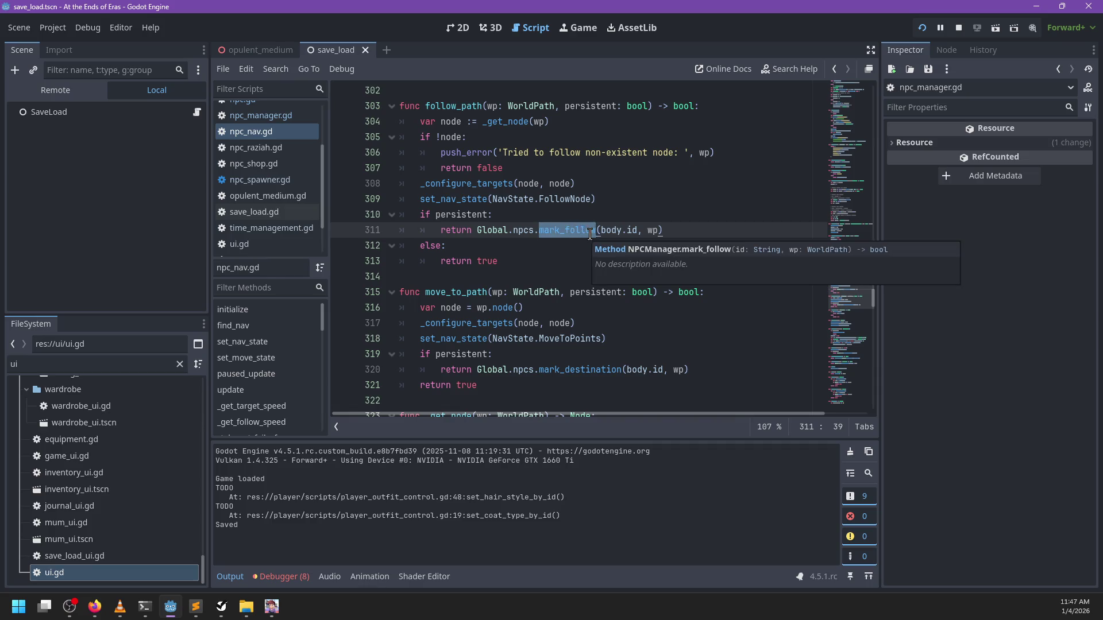
{"action": "left_click", "coordinate": [532, 216]}
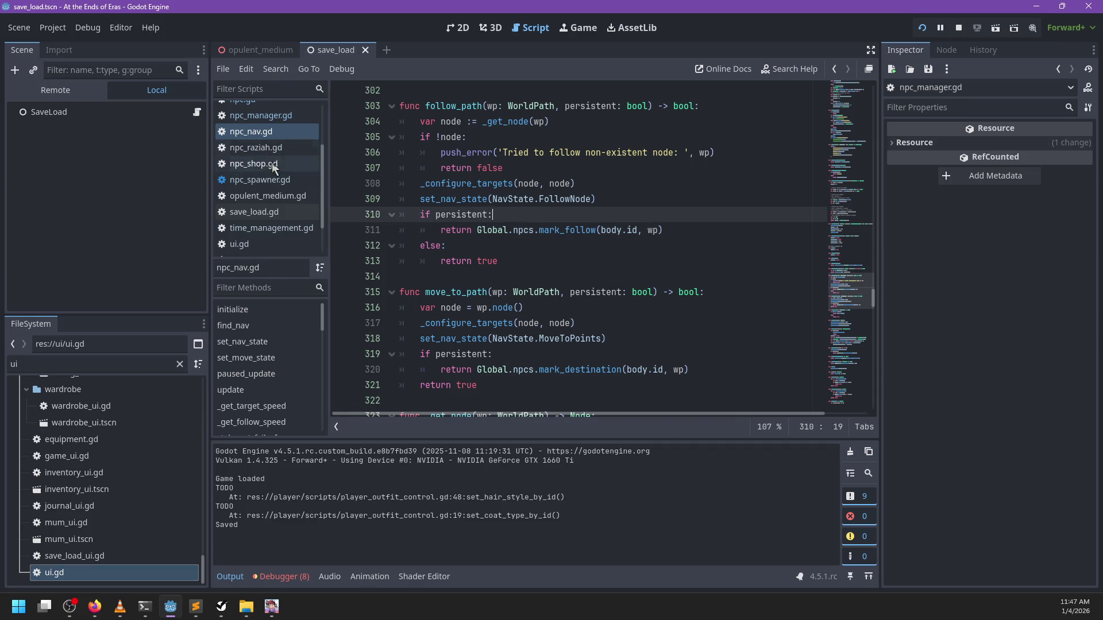
Search npc_manager.gd for 'func follow' to reach the follow function
{"action": "left_click", "coordinate": [277, 117]}
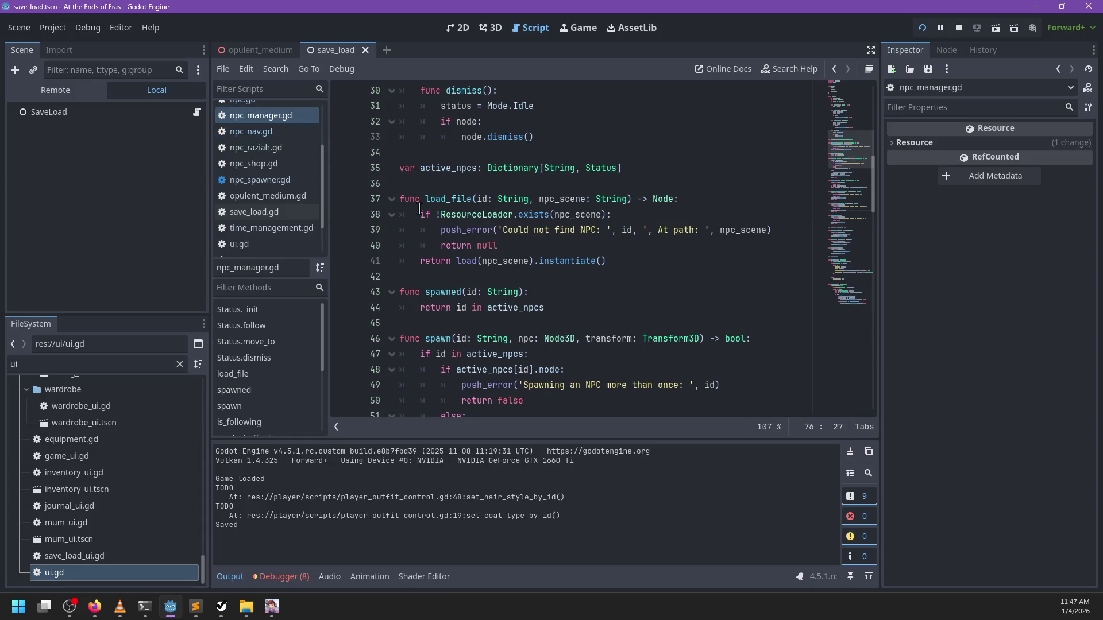
{"action": "scroll", "coordinate": [614, 224], "scroll_direction": "down", "scroll_amount": 1}
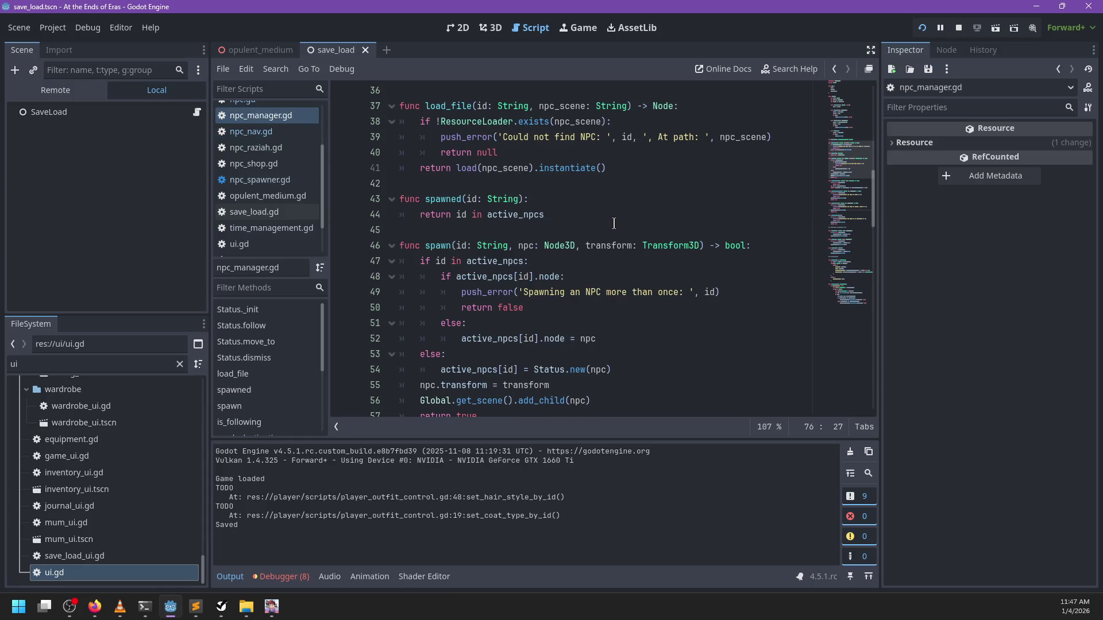
{"action": "left_click", "coordinate": [614, 224]}
{"action": "key", "text": "ctrl+f"}
{"action": "type", "text": "foll"}
{"action": "key", "text": "BackSpace"}
{"action": "key", "text": "BackSpace"}
{"action": "key", "text": "BackSpace"}
{"action": "type", "text": "fu"}
{"action": "key", "text": "BackSpace"}
{"action": "key", "text": "BackSpace"}
{"action": "type", "text": "func foll"}
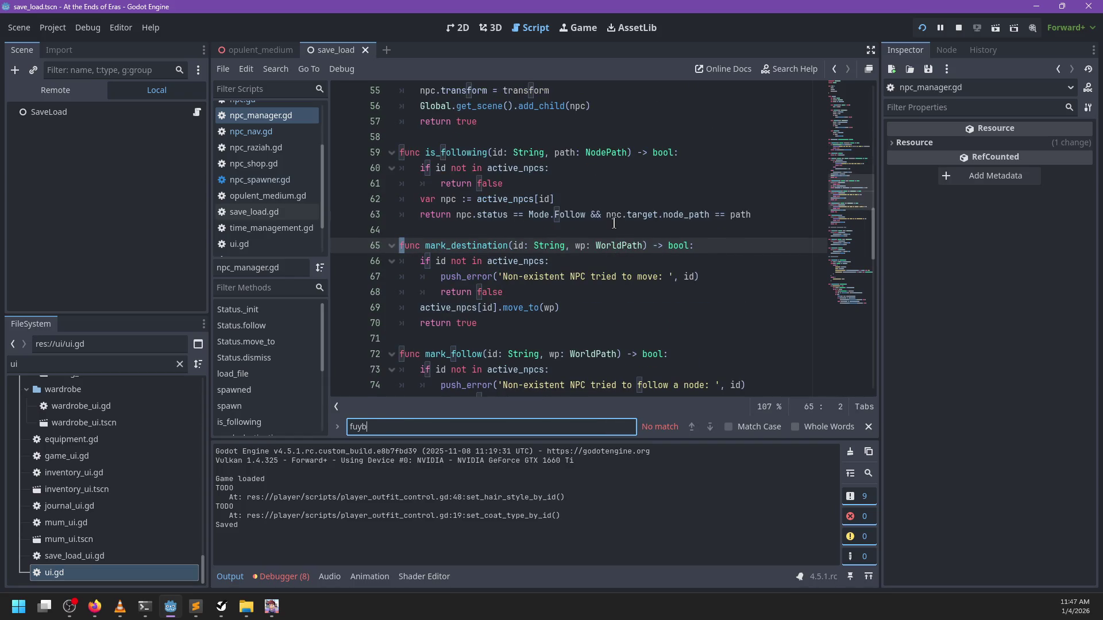
{"action": "type", "text": "ow"}
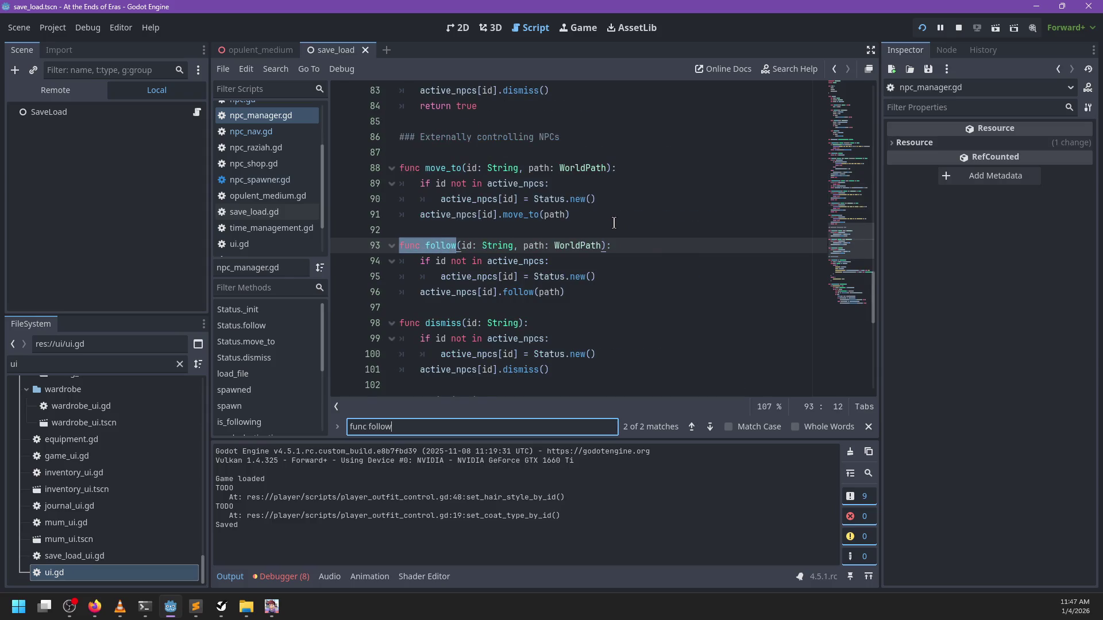
{"action": "key", "text": "Escape"}
Set a breakpoint on line 94 at the start of follow and select its body
{"action": "left_click", "coordinate": [345, 261]}
{"action": "left_click", "coordinate": [671, 285]}
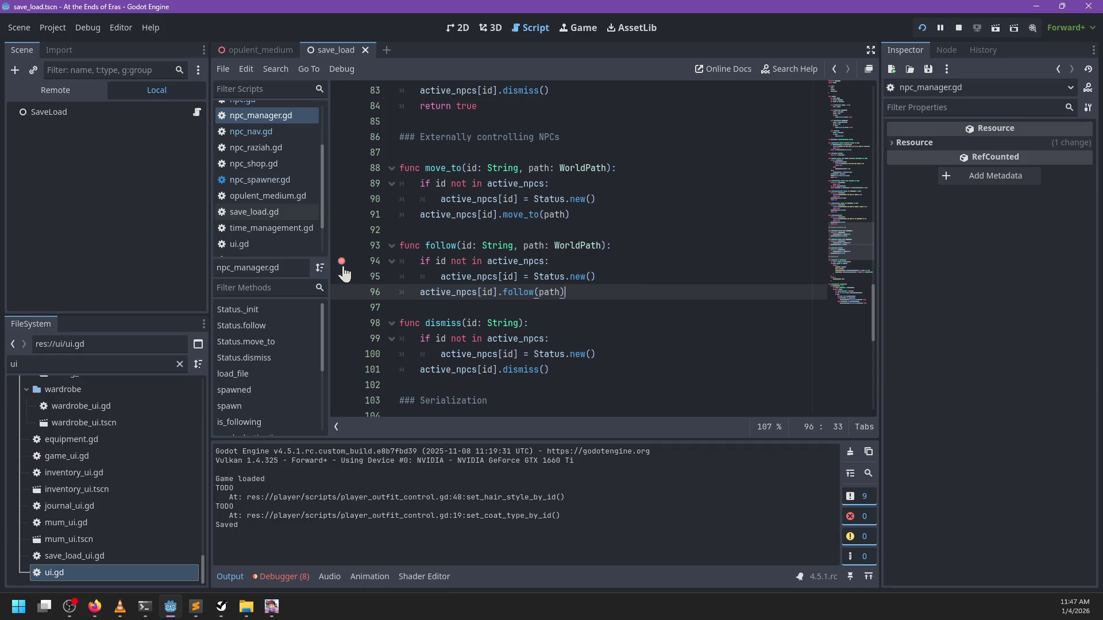
{"action": "key", "text": "shift+Up"}
{"action": "key", "text": "shift+Up"}
{"action": "key", "text": "shift+Home"}
{"action": "key", "text": "shift+Home"}
Run the game, talk to Raziah, and use the pause menu to save near her
{"action": "key", "text": "F5"}
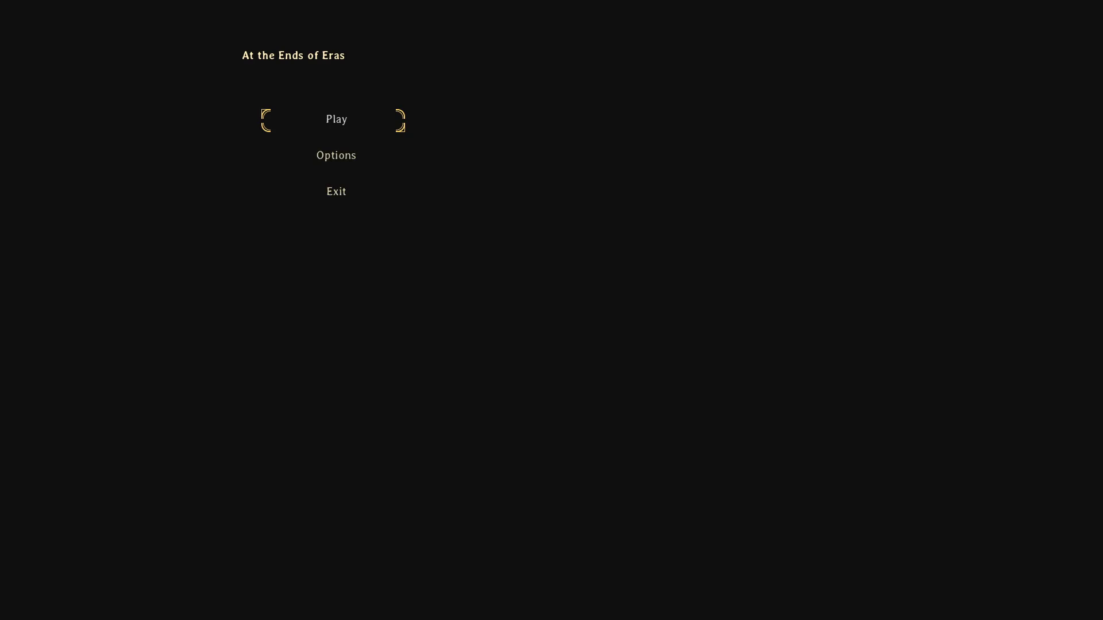
{"action": "key", "text": "Return"}
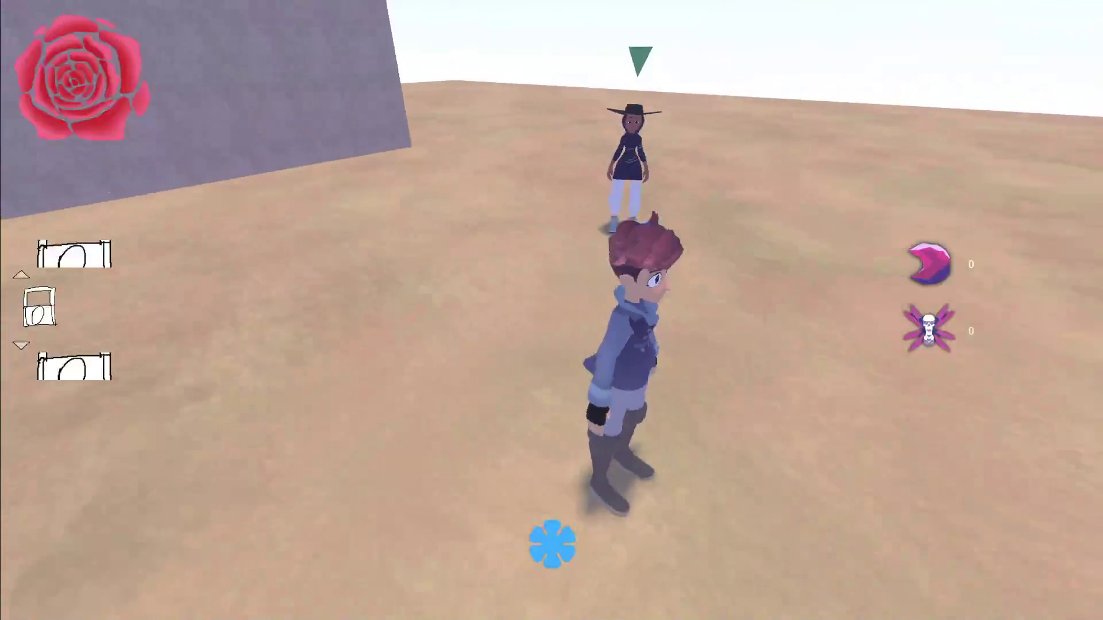
{"action": "key", "text": "w"}
{"action": "key", "text": "e"}
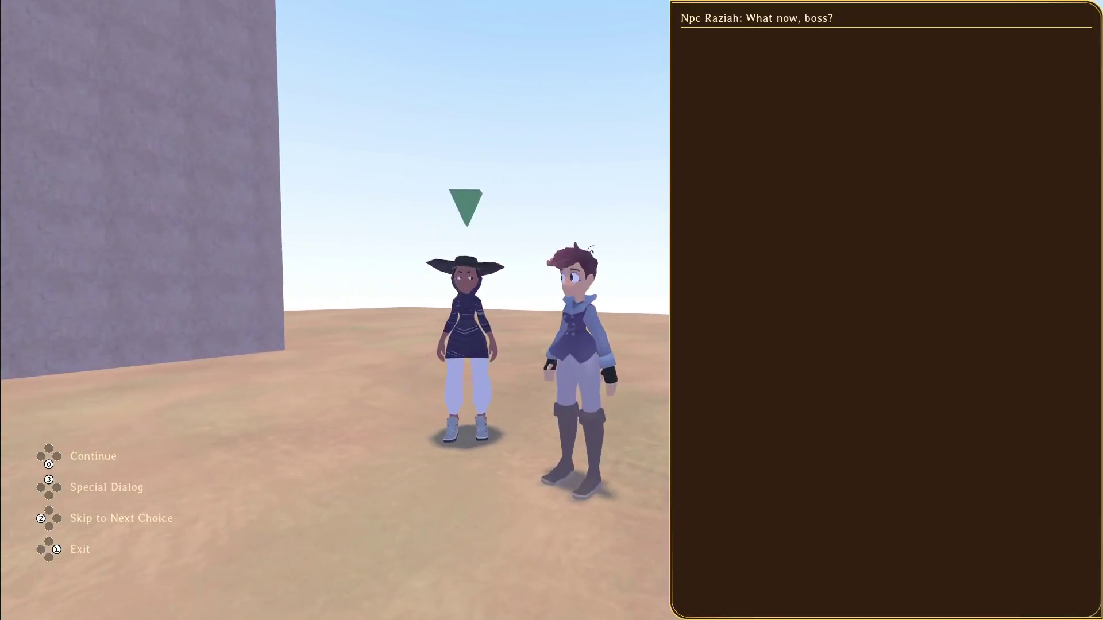
{"action": "key", "text": "Escape"}
{"action": "key", "text": "s"}
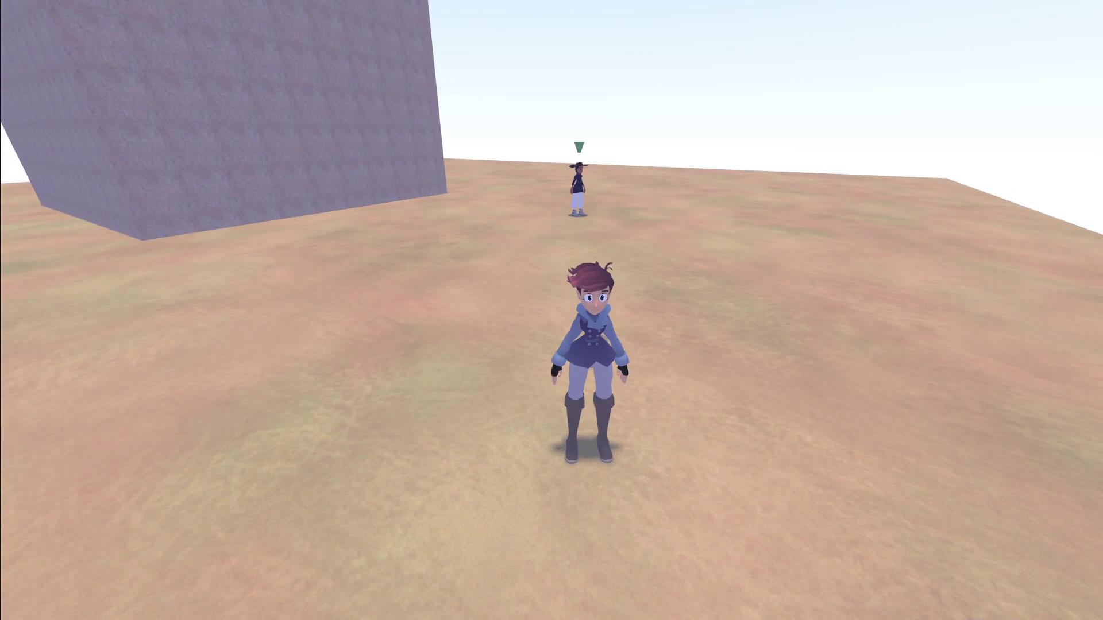
{"action": "key", "text": "w"}
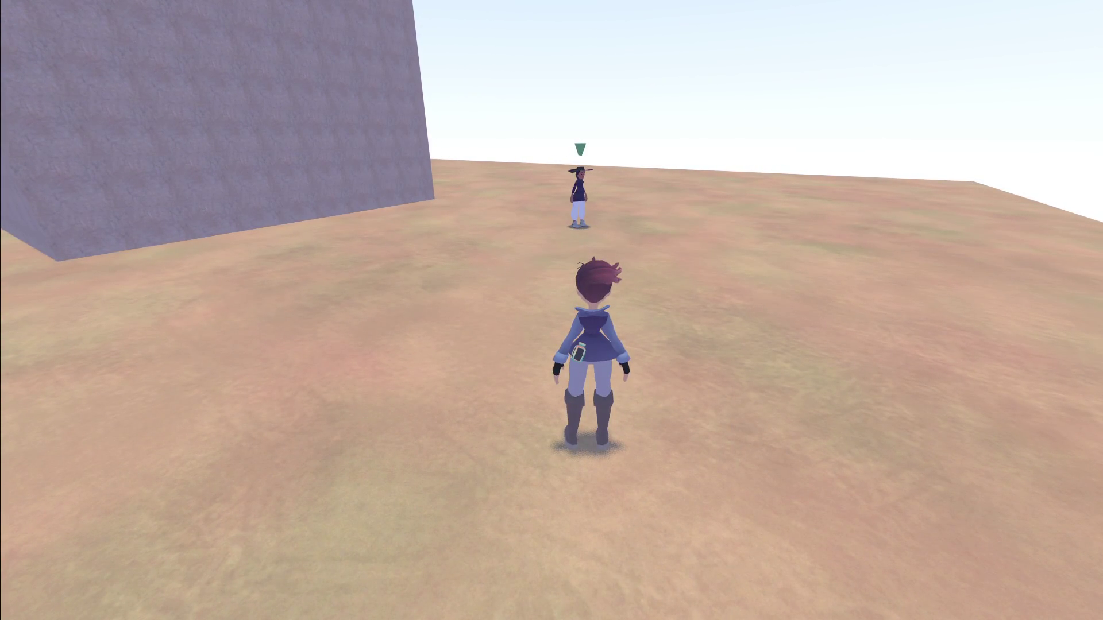
{"action": "key", "text": "Escape"}
{"action": "key", "text": "Escape"}
{"action": "key", "text": "w"}
{"action": "key", "text": "s"}
{"action": "key", "text": "Escape"}
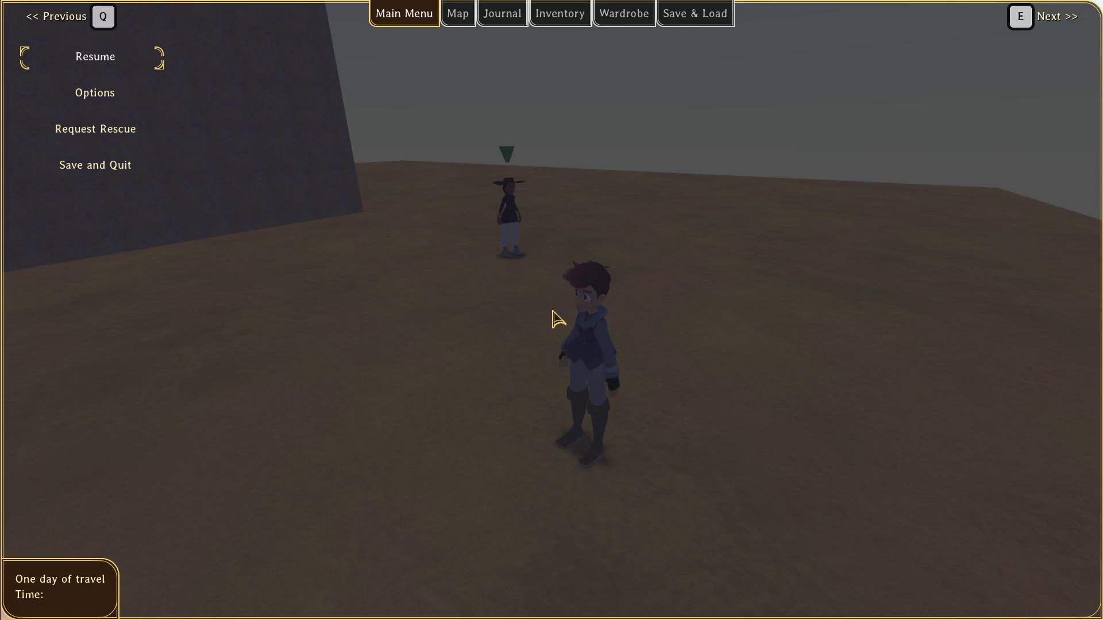
Reload the saved info.json in Sublime Text and reindent it as readable JSON
{"action": "key", "text": "alt+Tab"}
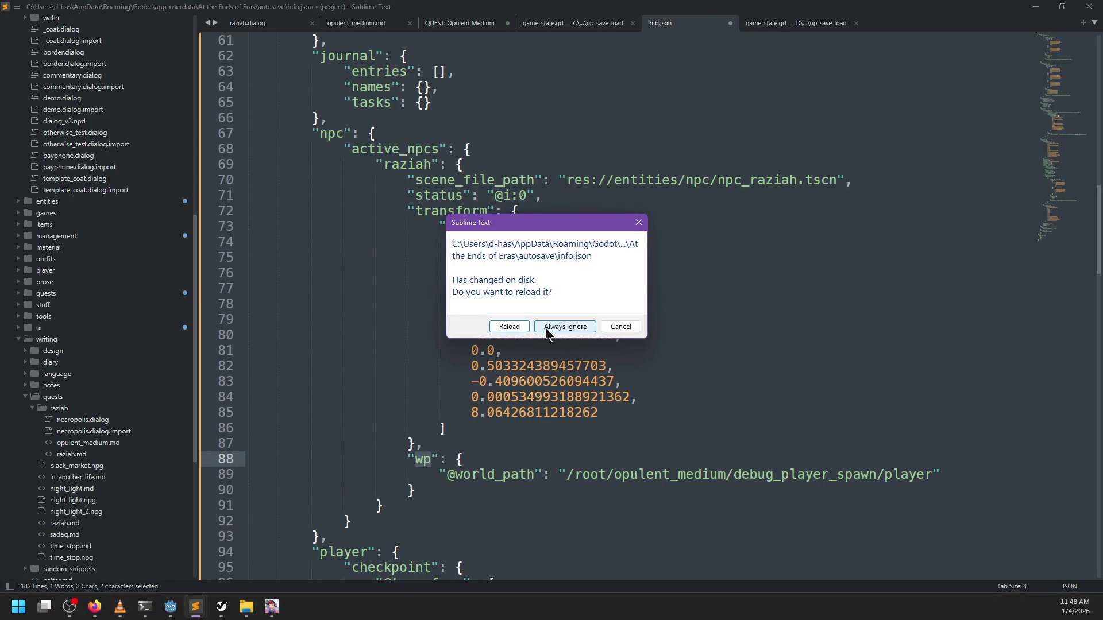
{"action": "key", "text": "Return"}
{"action": "key", "text": "ctrl+a"}
{"action": "key", "text": "ctrl+shift+p"}
{"action": "type", "text": "pr"}
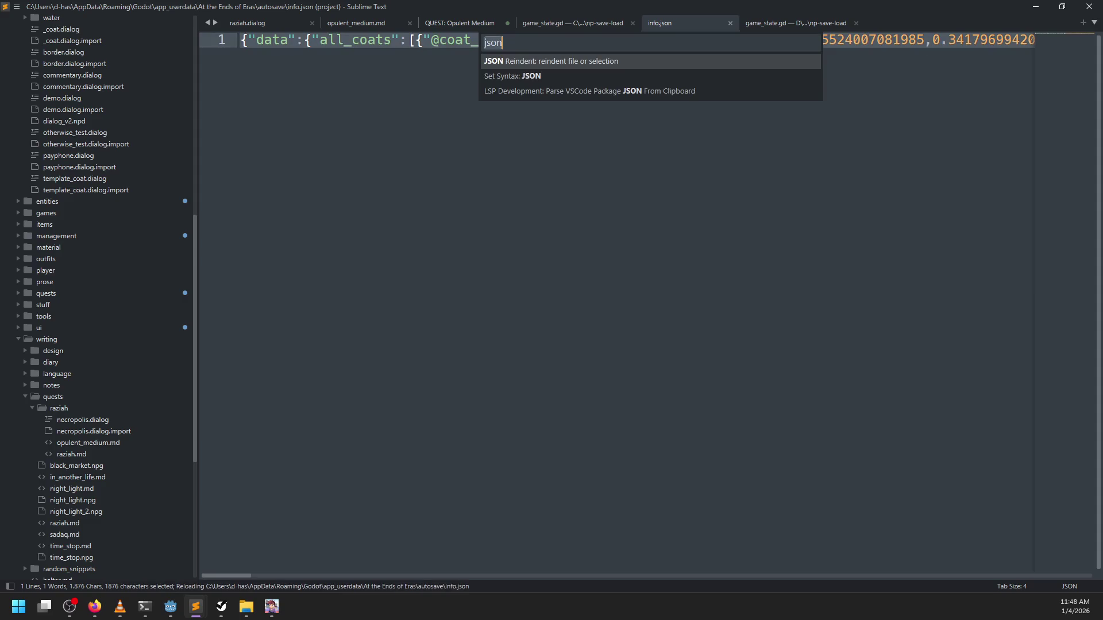
{"action": "key", "text": "Return"}
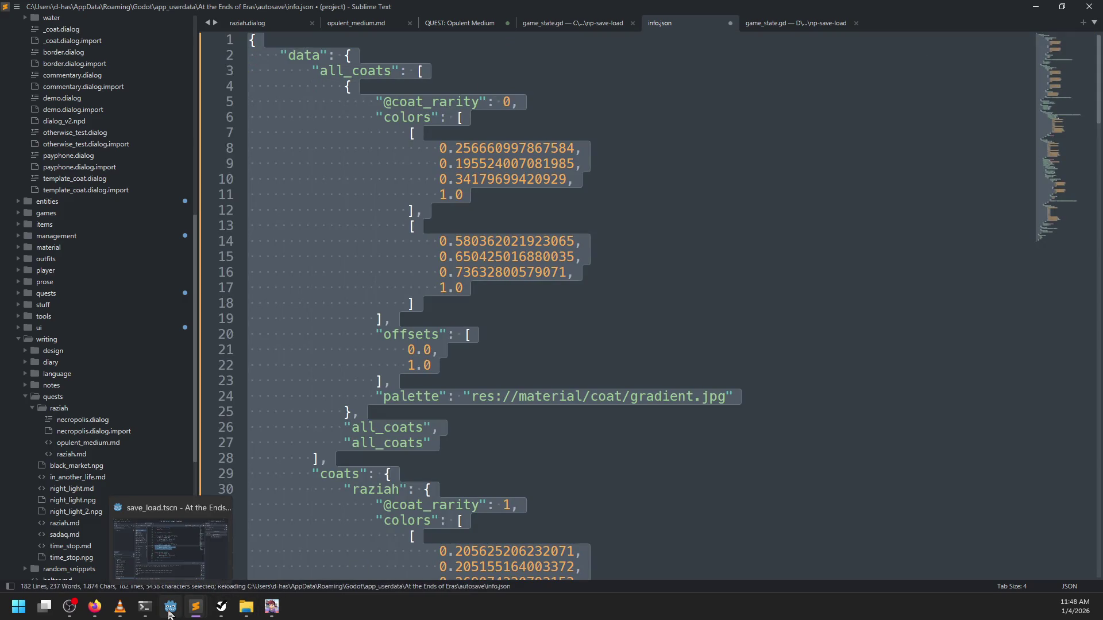
{"action": "left_click", "coordinate": [171, 606]}
Open npc_raziah.gd and opulent_medium.gd and inspect the quest's Stage.new entries
{"action": "left_click", "coordinate": [256, 147]}
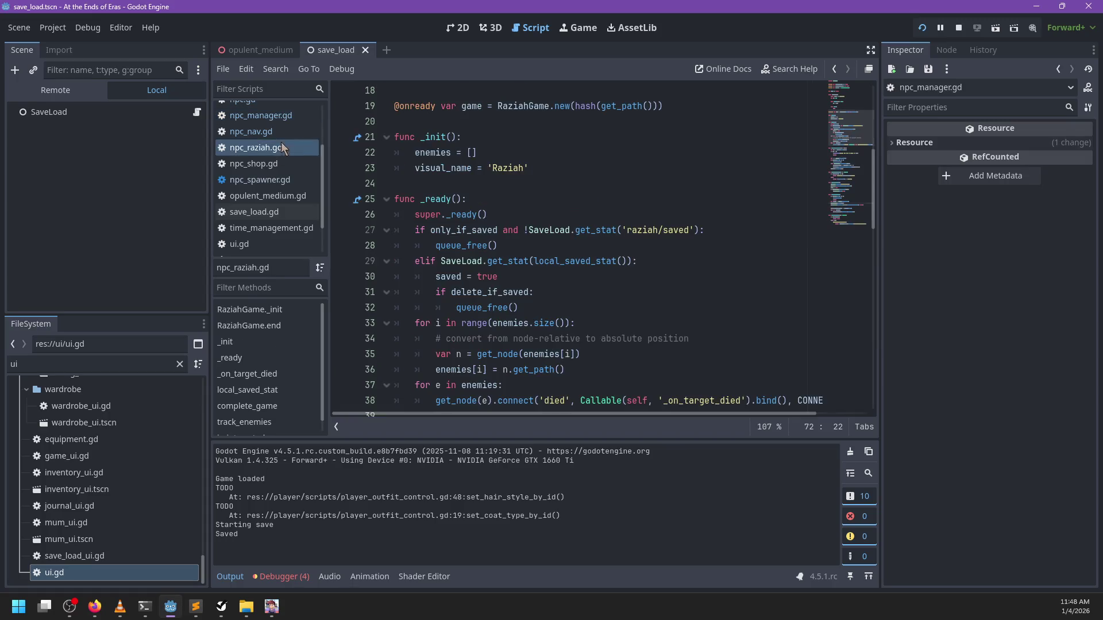
{"action": "scroll", "coordinate": [270, 226], "scroll_direction": "down", "scroll_amount": 2}
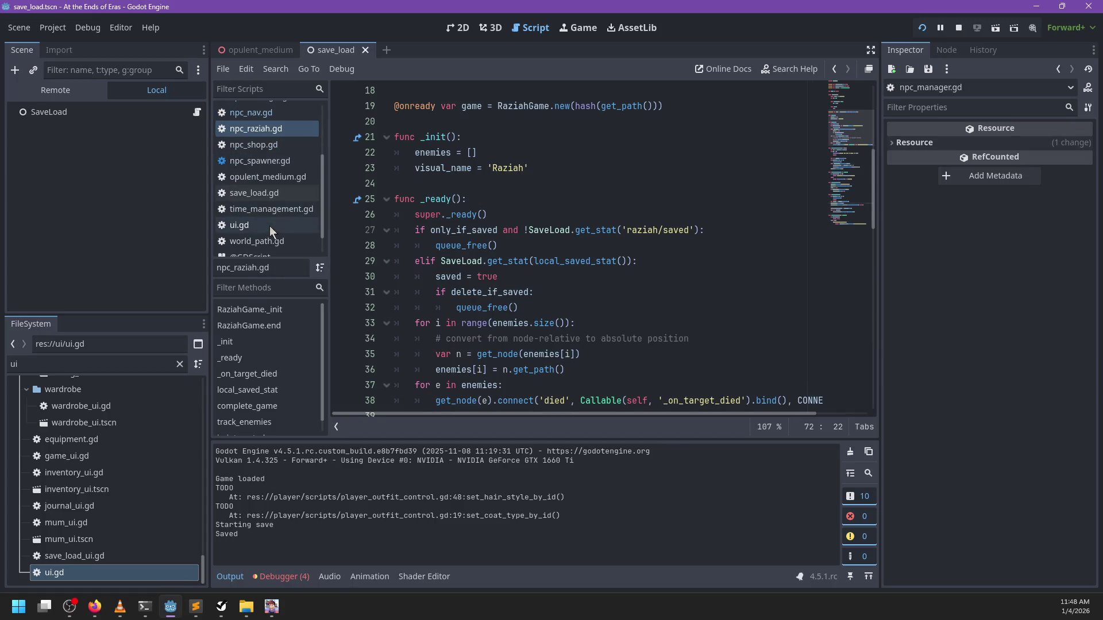
{"action": "left_click", "coordinate": [267, 150]}
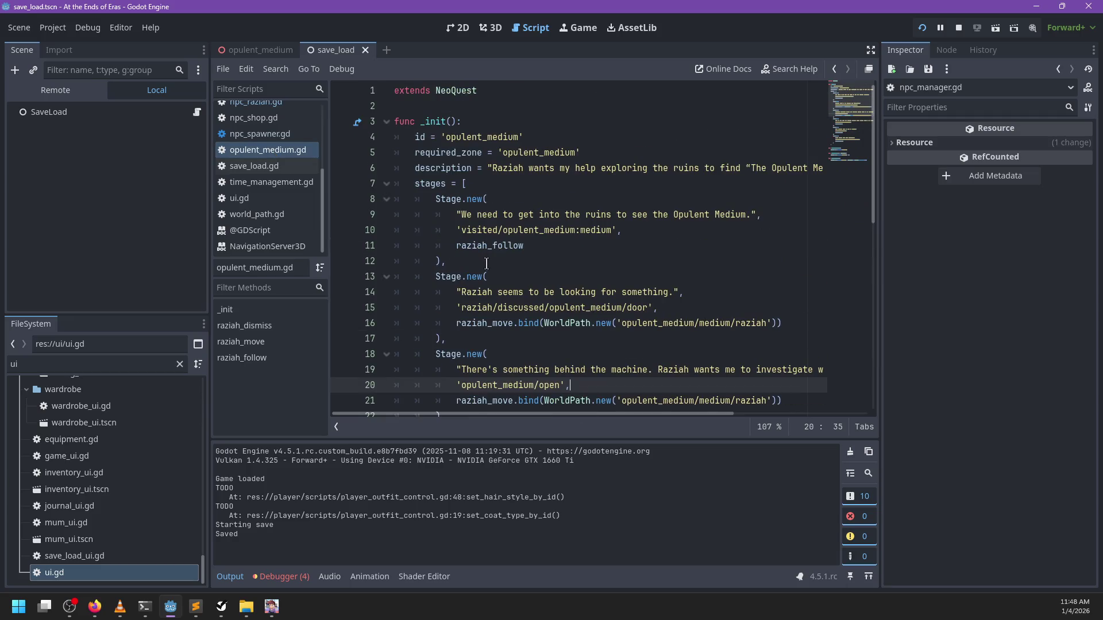
{"action": "left_click", "coordinate": [546, 248]}
{"action": "double_click", "coordinate": [479, 324]}
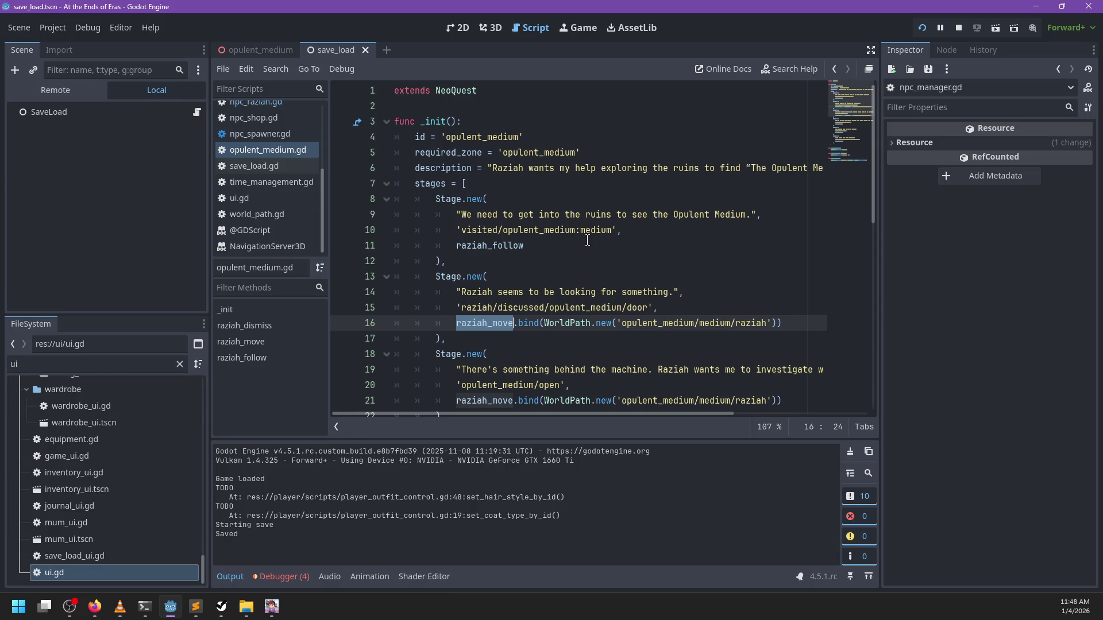
{"action": "left_click_drag", "start_coordinate": [437, 199], "coordinate": [517, 267]}
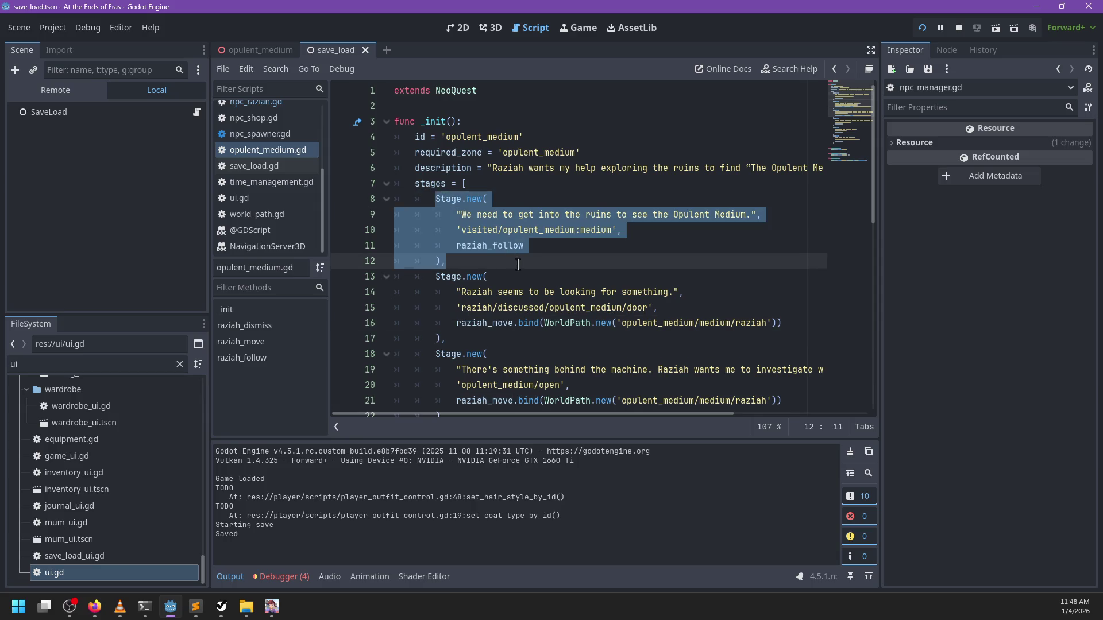
{"action": "scroll", "coordinate": [521, 264], "scroll_direction": "down", "scroll_amount": 1}
{"action": "left_click_drag", "start_coordinate": [436, 230], "coordinate": [510, 296]}
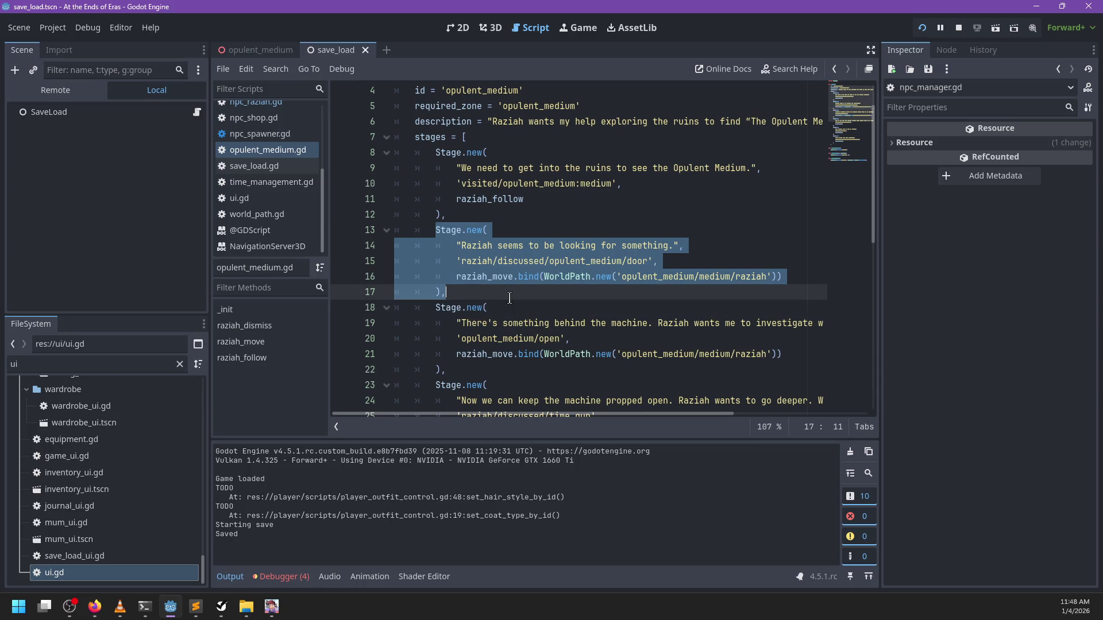
{"action": "left_click", "coordinate": [452, 211]}
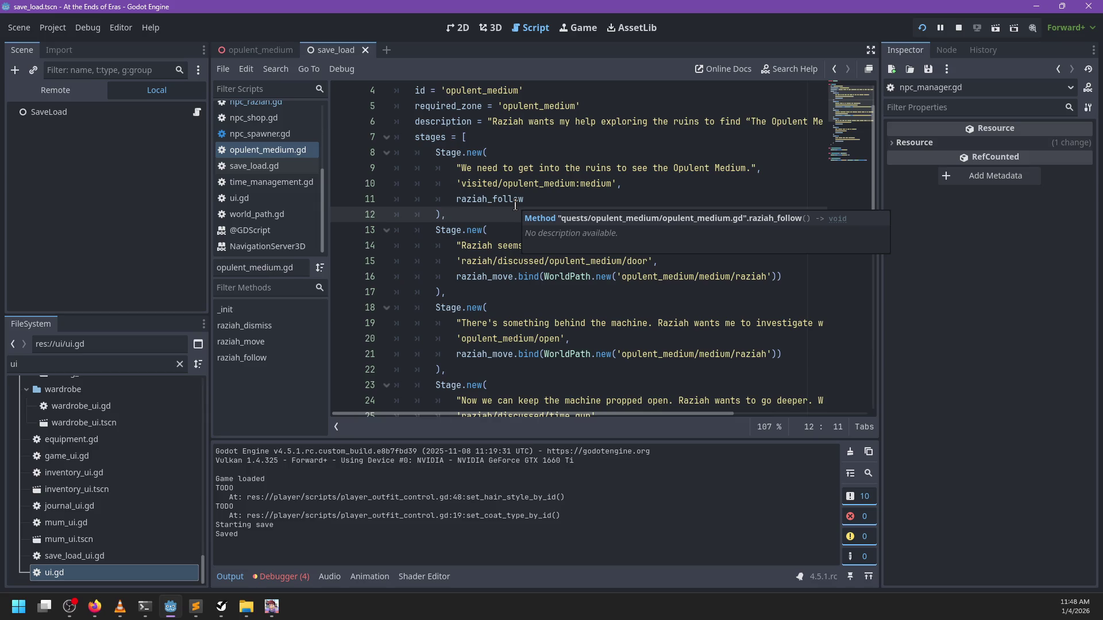
Find raziah_follow and set a breakpoint on line 47
{"action": "double_click", "coordinate": [512, 199]}
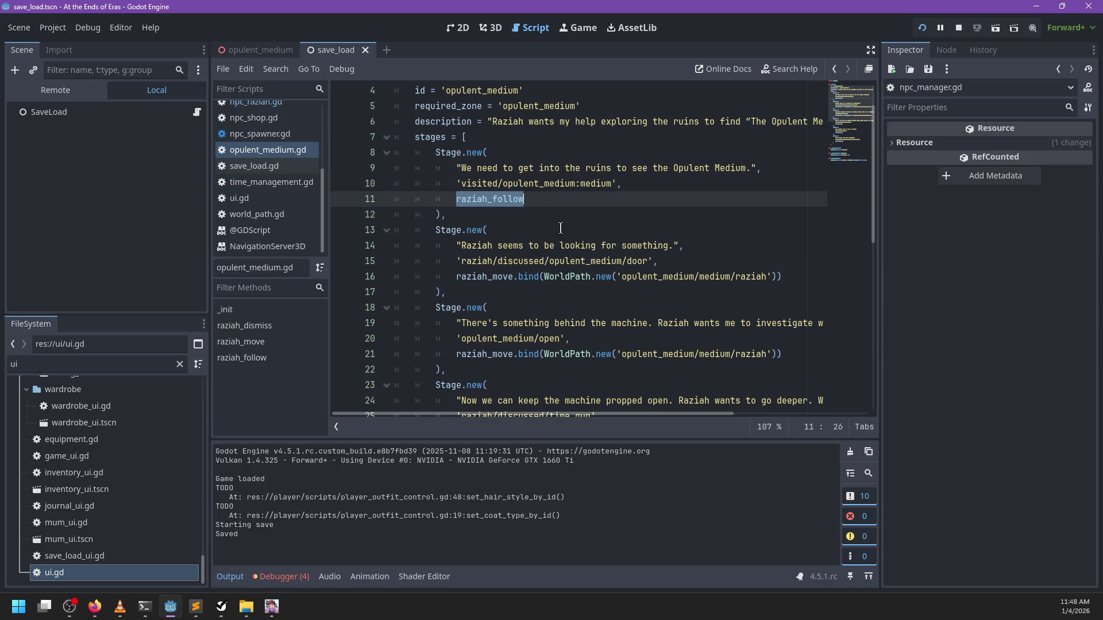
{"action": "scroll", "coordinate": [552, 241], "scroll_direction": "down", "scroll_amount": 8}
{"action": "left_click", "coordinate": [350, 372]}
{"action": "key", "text": "ctrl+a"}
Relaunch the game, start playing from the main menu, and return to the editor
{"action": "left_click", "coordinate": [575, 323]}
{"action": "key", "text": "F5"}
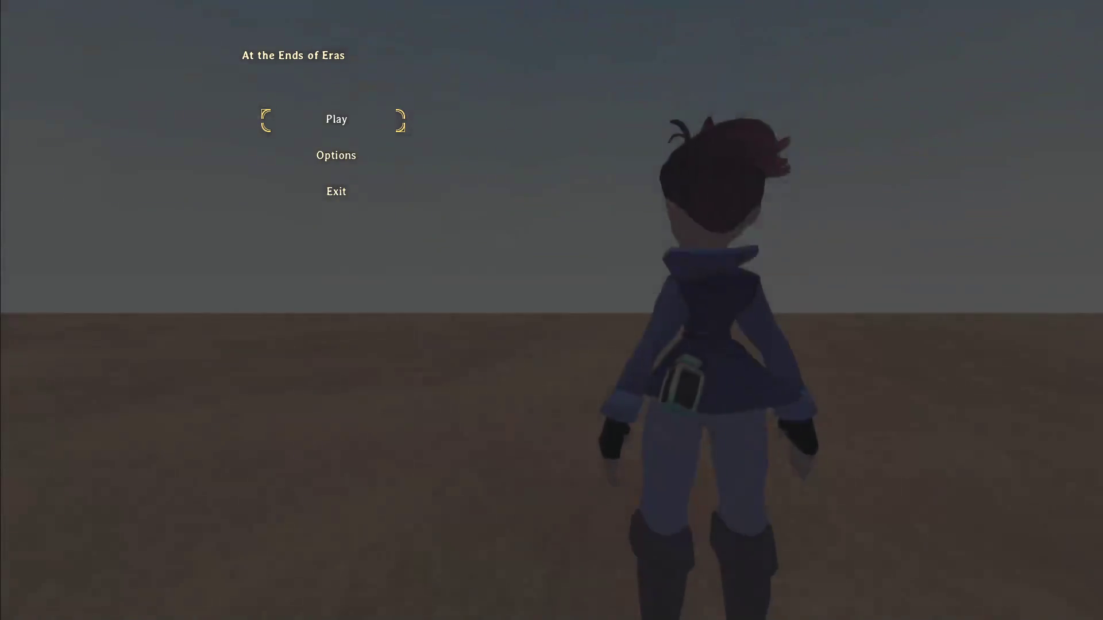
{"action": "key", "text": "Return"}
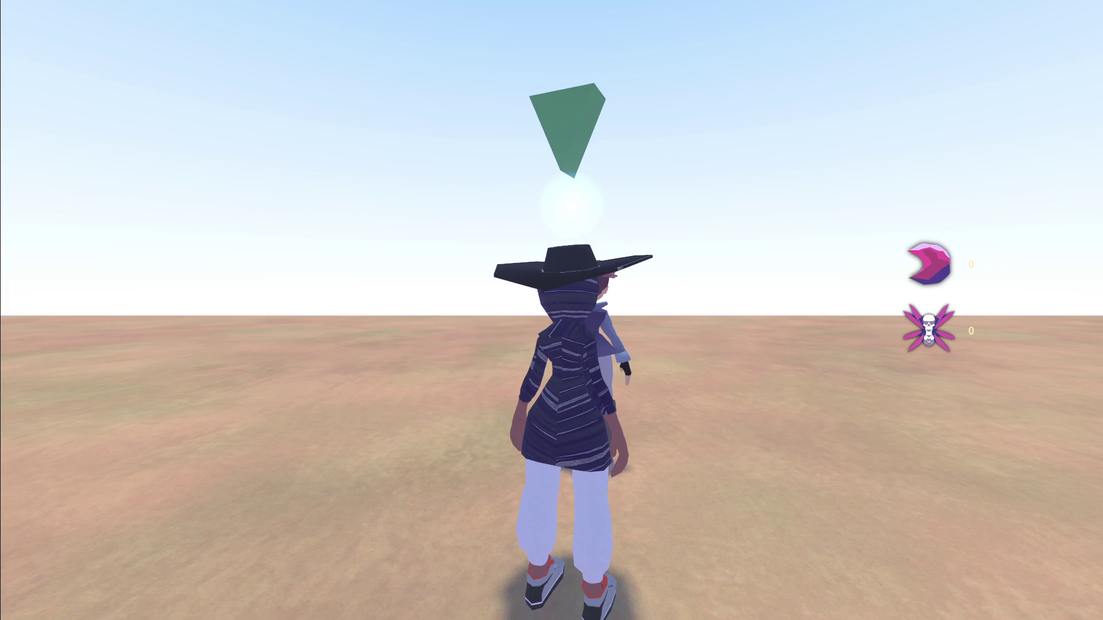
{"action": "key", "text": "alt+Tab"}
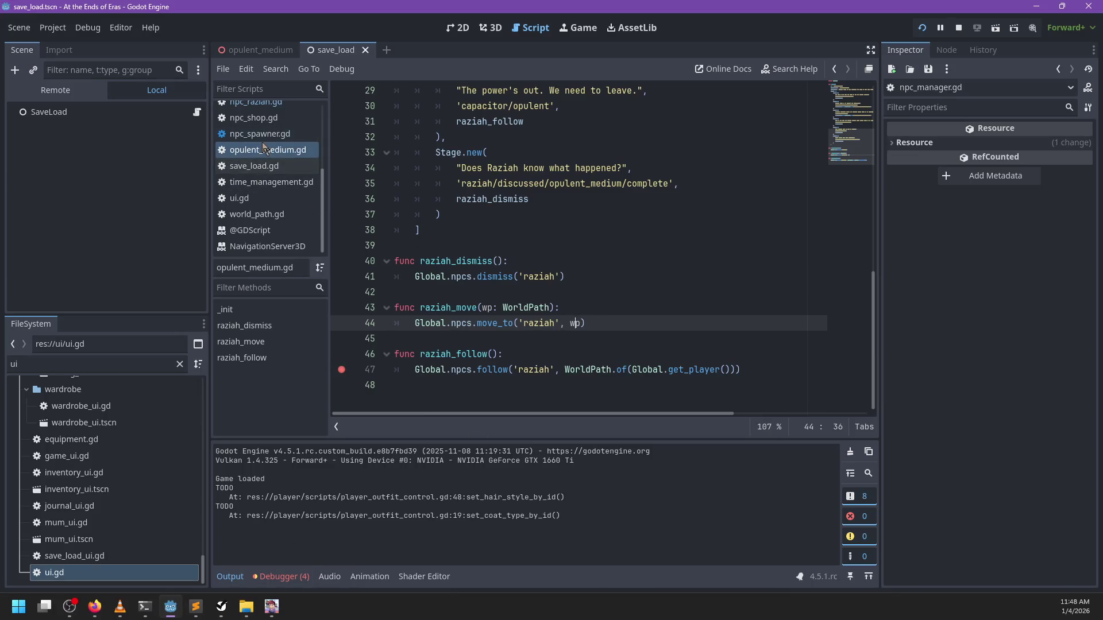
Review opulent_medium.gd and stop the running game
{"action": "scroll", "coordinate": [653, 226], "scroll_direction": "up", "scroll_amount": 10}
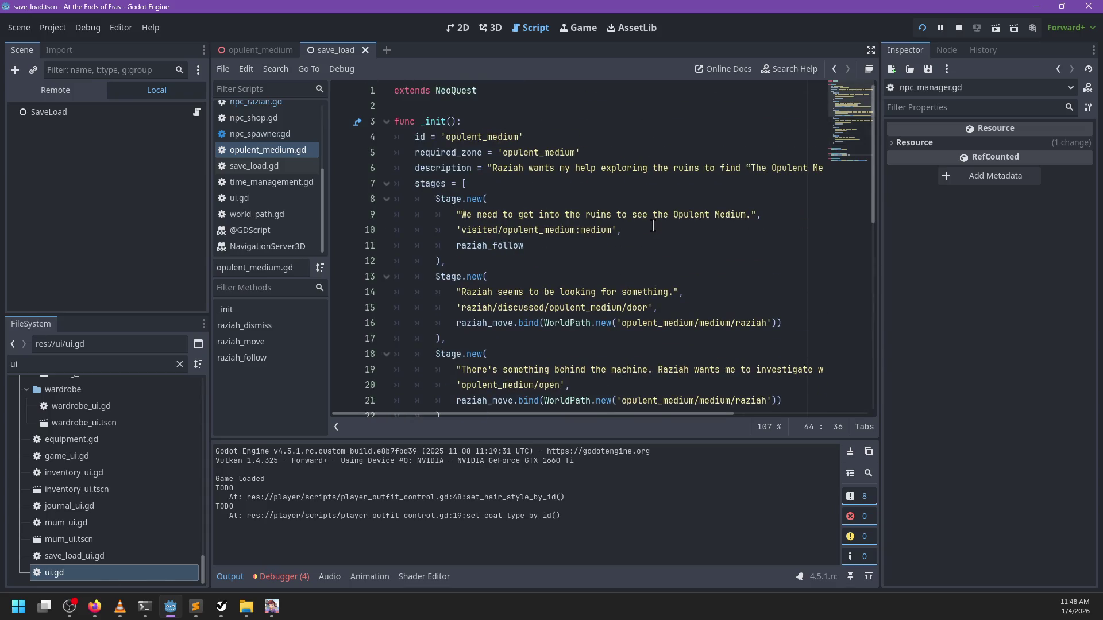
{"action": "scroll", "coordinate": [653, 226], "scroll_direction": "down", "scroll_amount": 5}
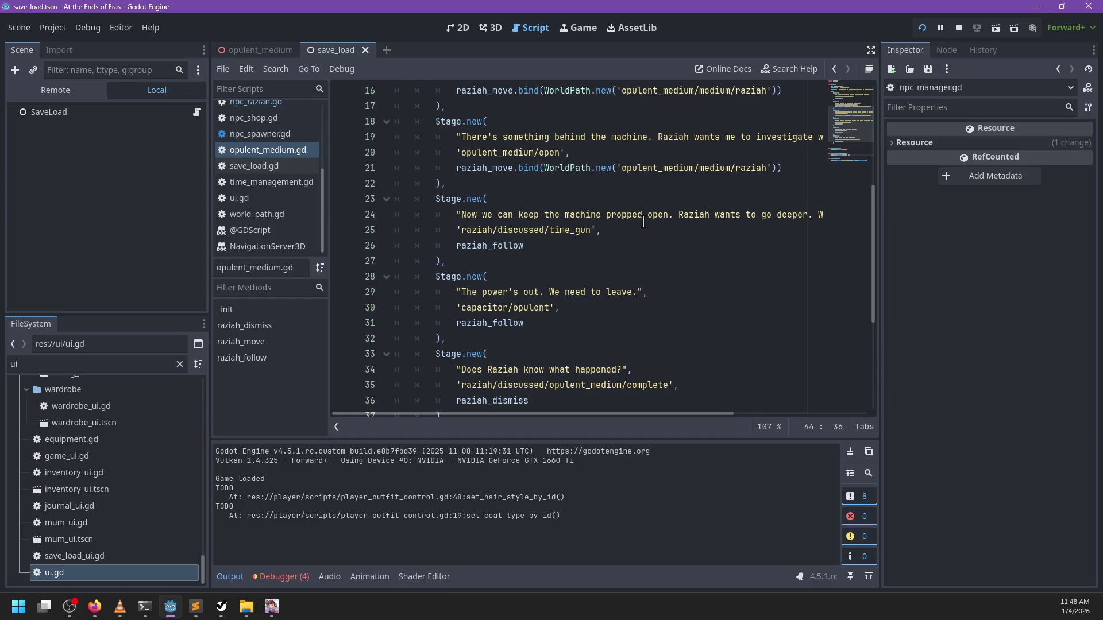
{"action": "left_click", "coordinate": [965, 26]}
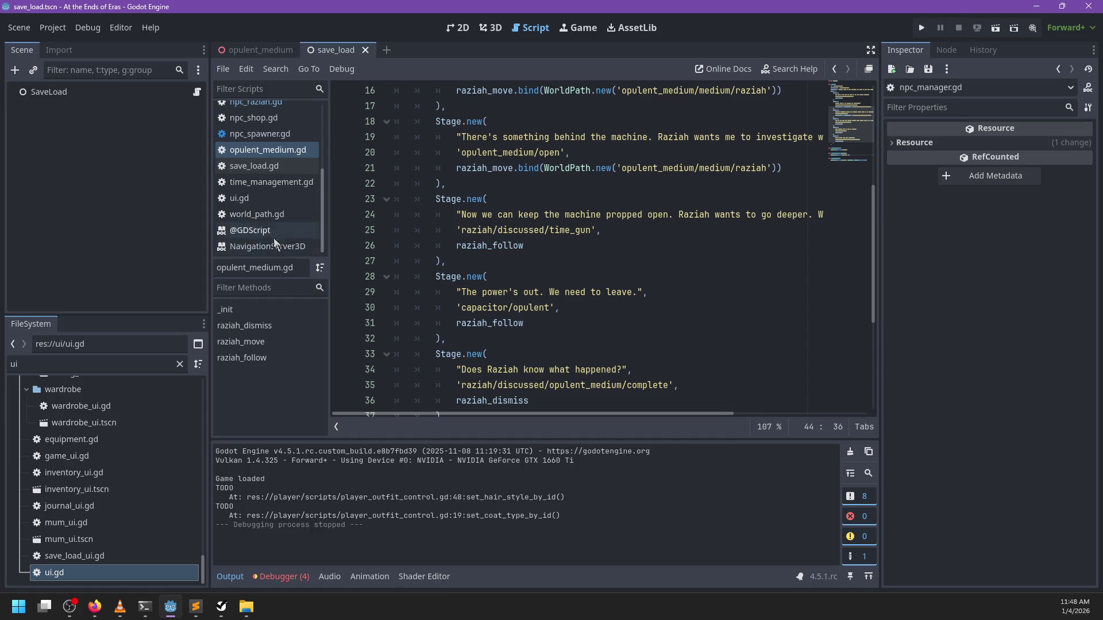
Open global.gd and search it for active_quests
{"action": "scroll", "coordinate": [280, 178], "scroll_direction": "up", "scroll_amount": 3}
{"action": "scroll", "coordinate": [279, 178], "scroll_direction": "down", "scroll_amount": 2}
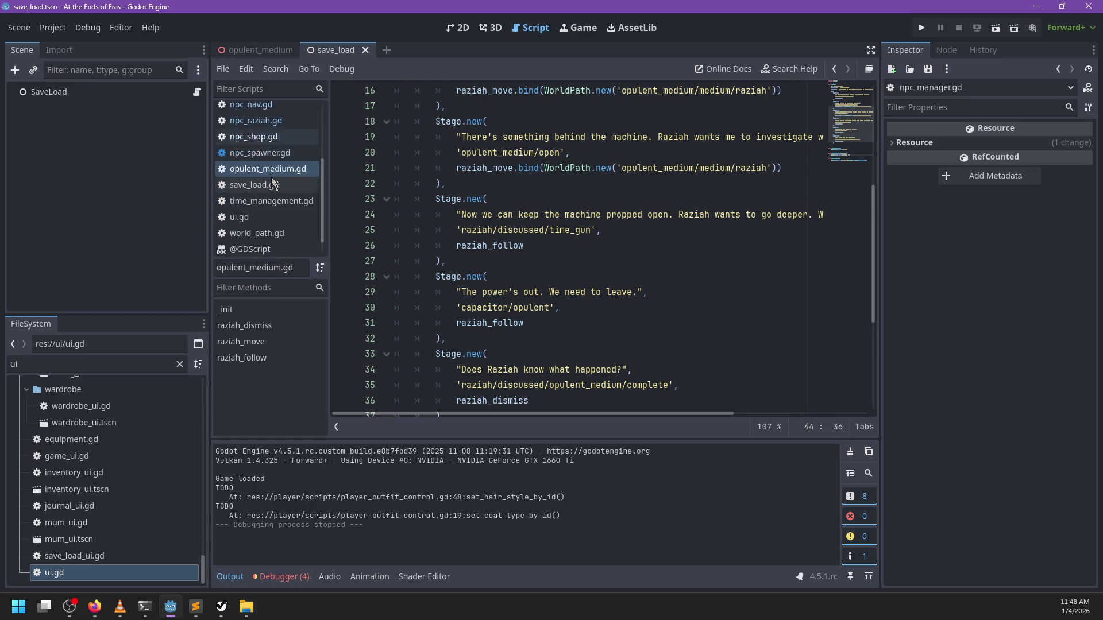
{"action": "scroll", "coordinate": [267, 146], "scroll_direction": "up", "scroll_amount": 6}
{"action": "left_click", "coordinate": [248, 127]}
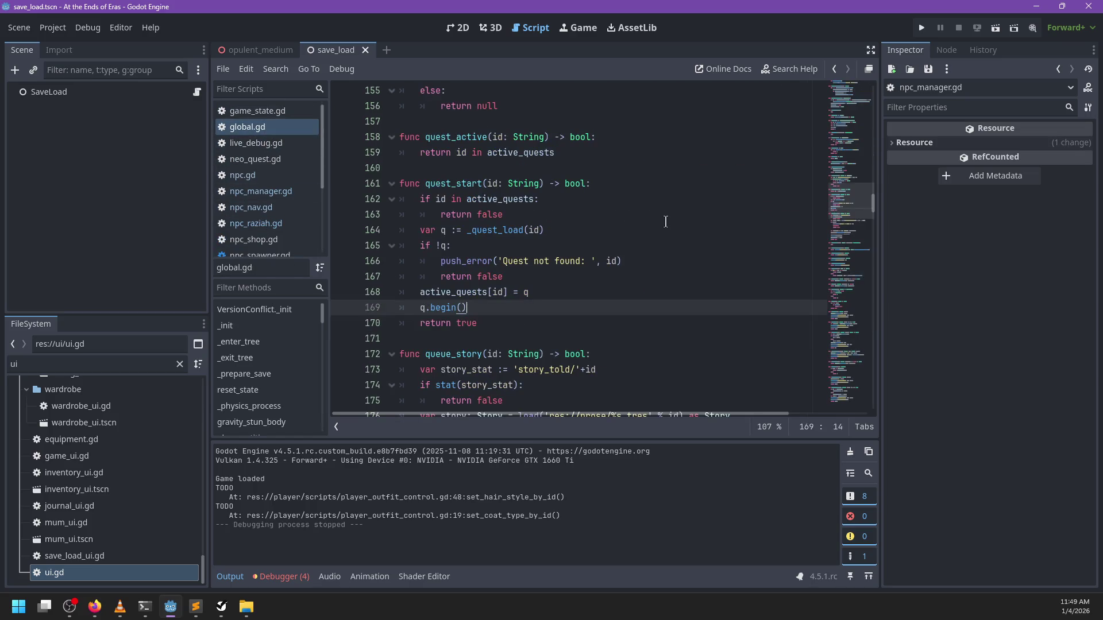
{"action": "left_click", "coordinate": [659, 230]}
{"action": "key", "text": "ctrl+f"}
{"action": "type", "text": "active_quests"}
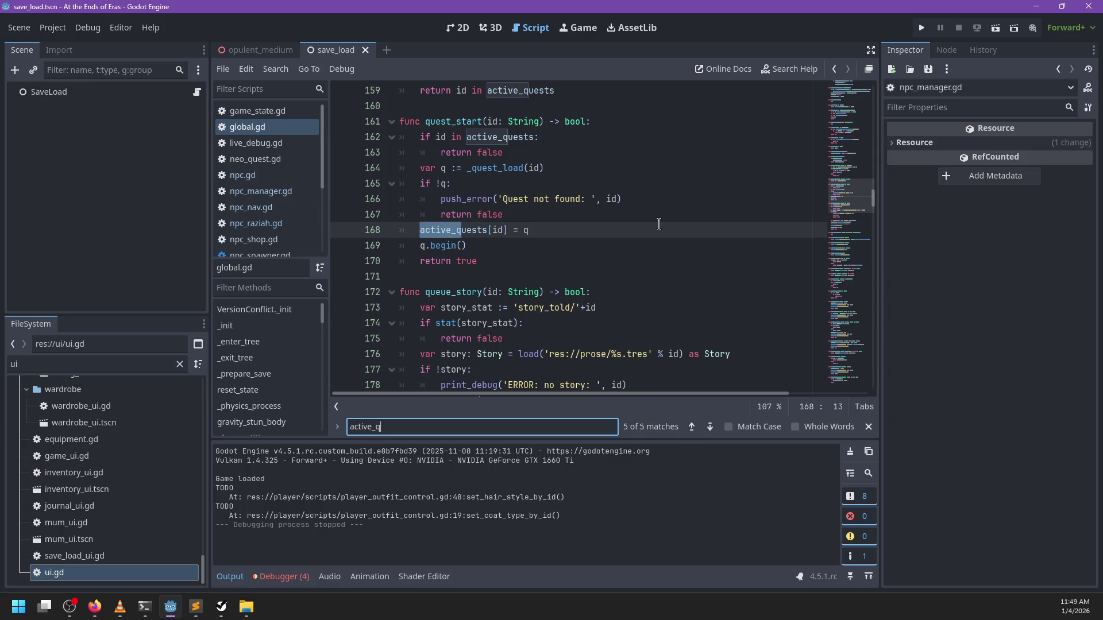
{"action": "key", "text": "Return"}
{"action": "key", "text": "Return"}
{"action": "key", "text": "Return"}
{"action": "key", "text": "Return"}
{"action": "key", "text": "Return"}
{"action": "key", "text": "Return"}
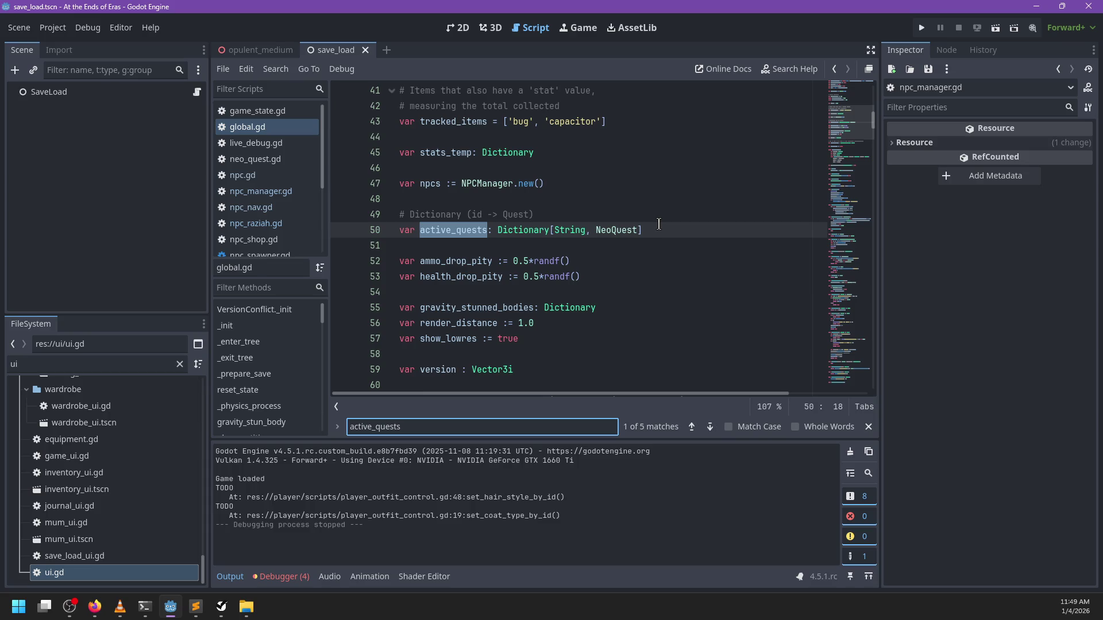
Step through the active_quests matches and jump to the _prepare_save function
{"action": "key", "text": "Return"}
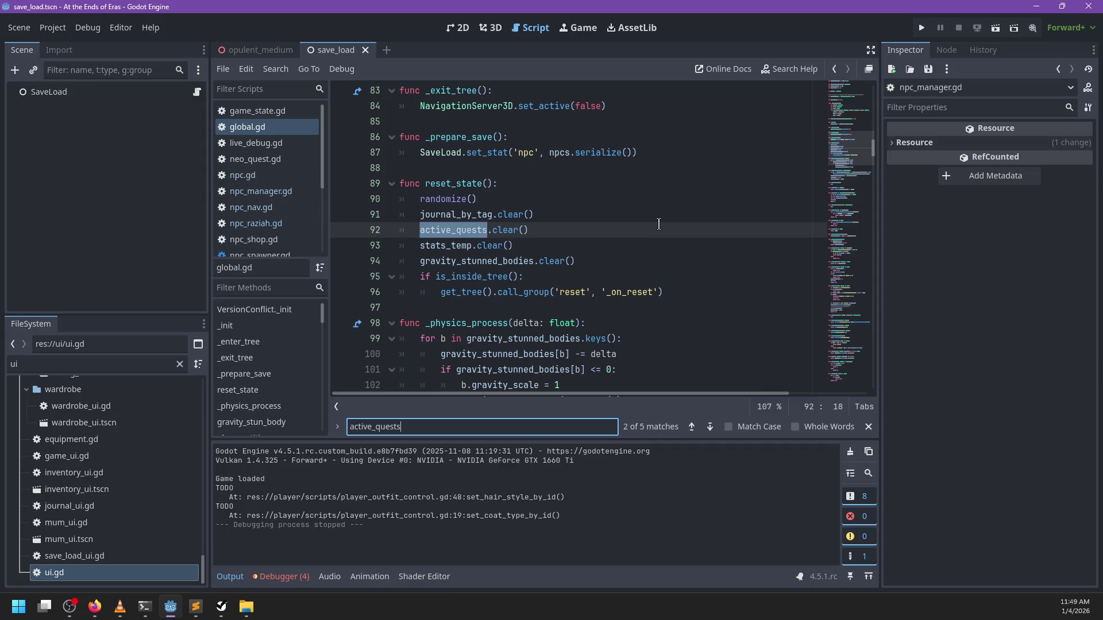
{"action": "key", "text": "Return"}
{"action": "key", "text": "Return"}
{"action": "key", "text": "ctrl+a"}
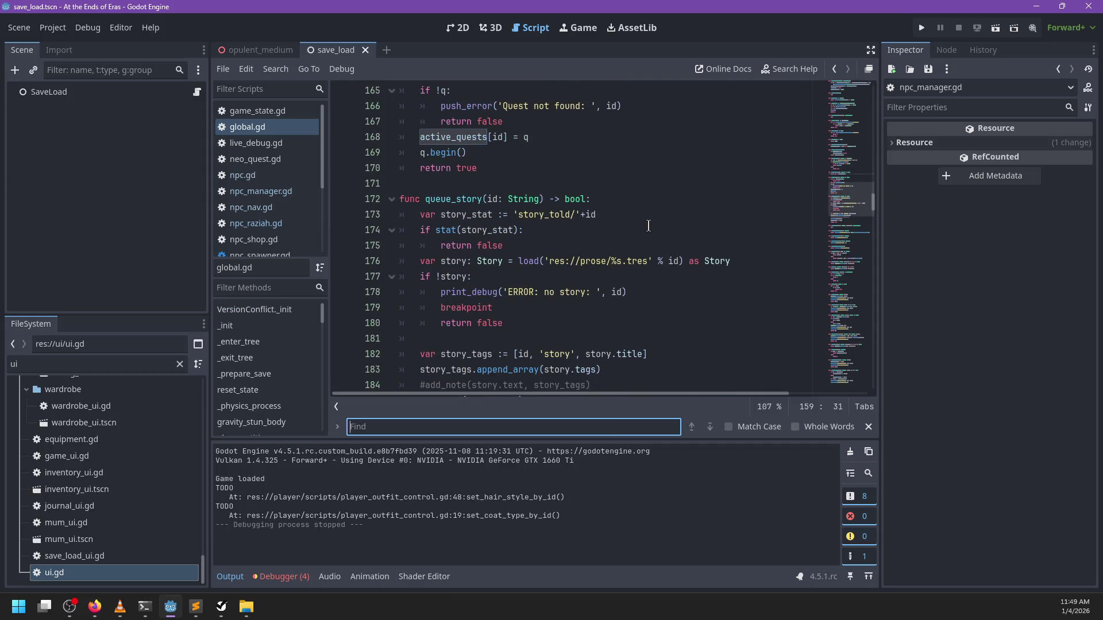
{"action": "type", "text": "prepare_save"}
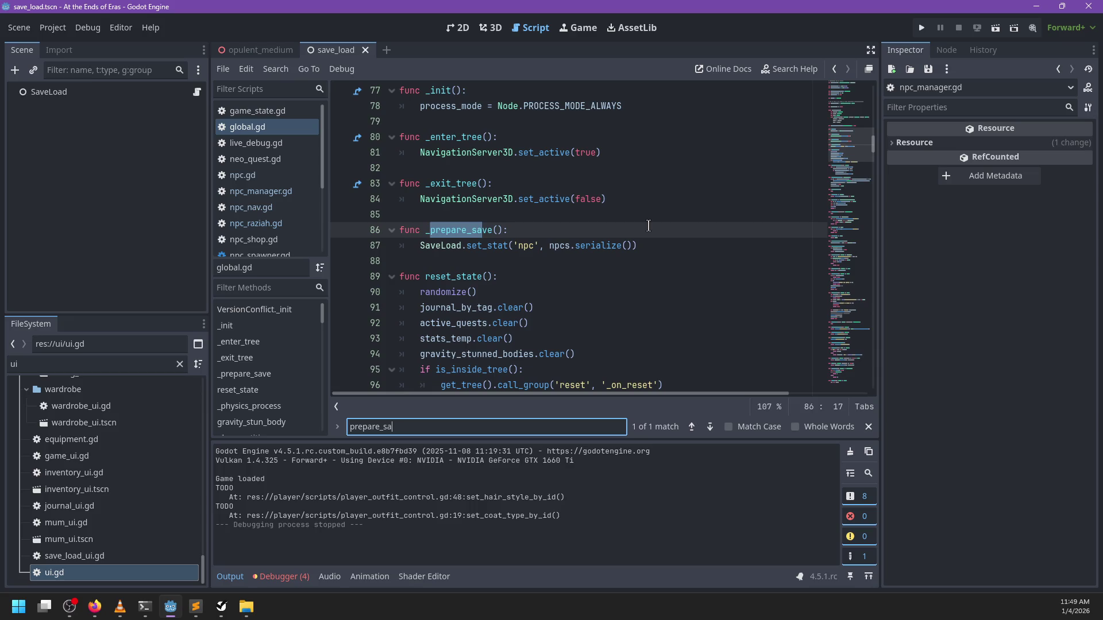
{"action": "key", "text": "Escape"}
Add SaveLoad.set_stat('active_quests', active_quests.keys()) to _prepare_save and save global.gd
{"action": "left_click", "coordinate": [648, 226]}
{"action": "key", "text": "Return"}
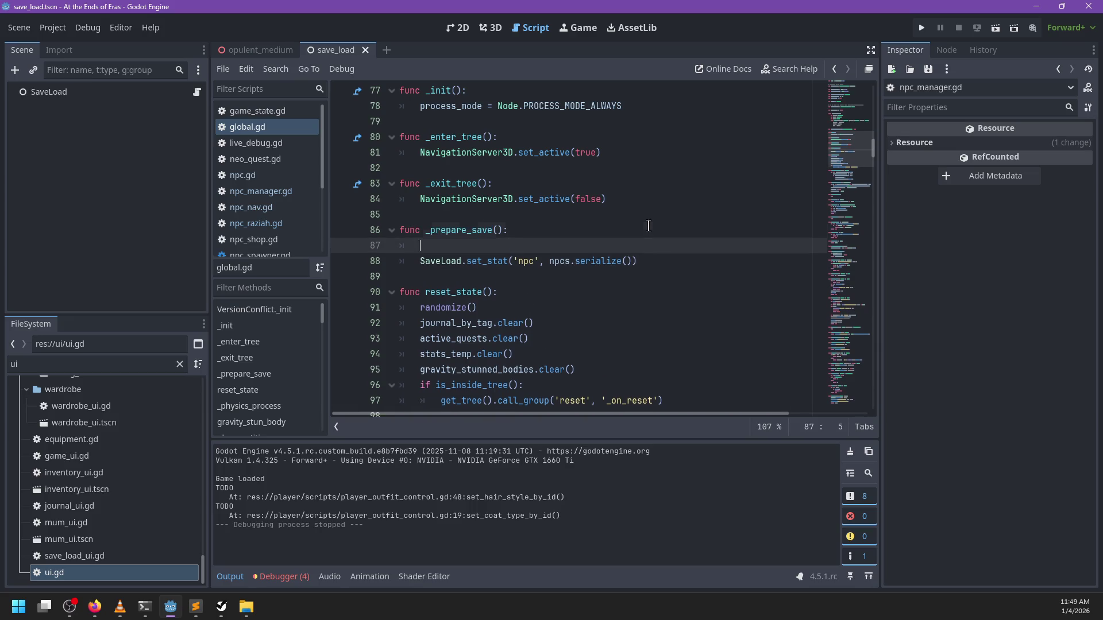
{"action": "type", "text": "SaveLoad.set_stat"}
{"action": "type", "text": "('a"}
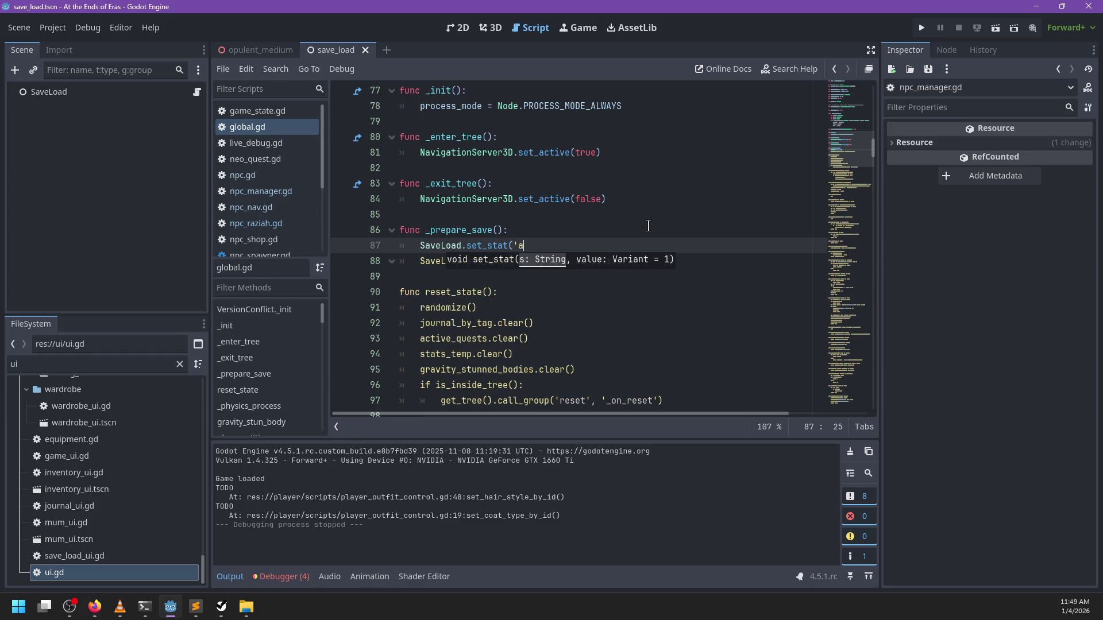
{"action": "type", "text": "ctive_quests', a"}
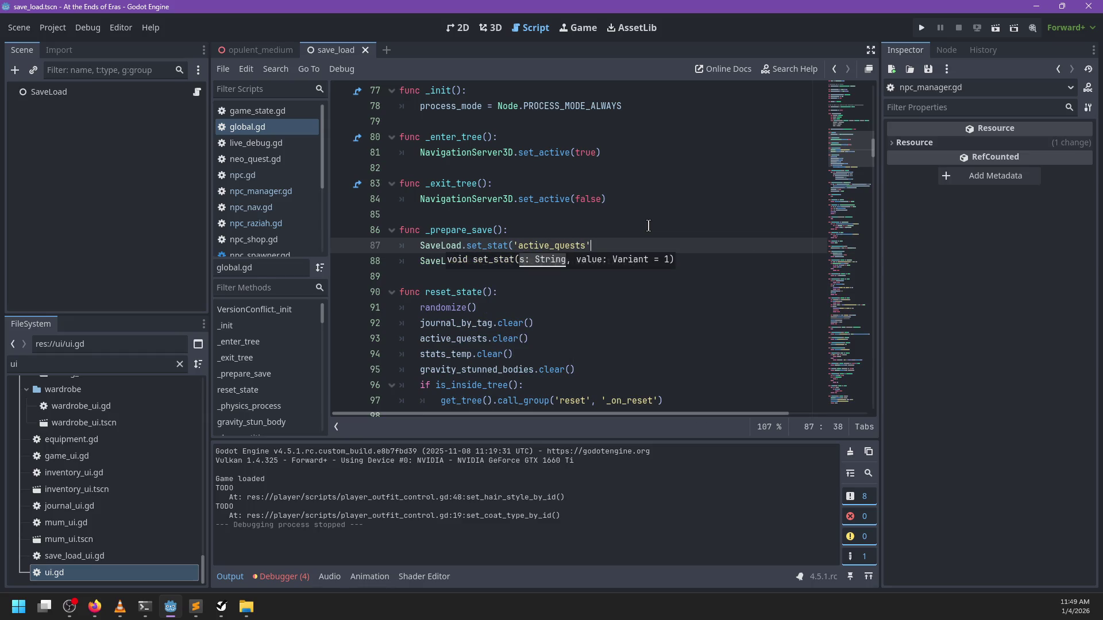
{"action": "type", "text": "ctive"}
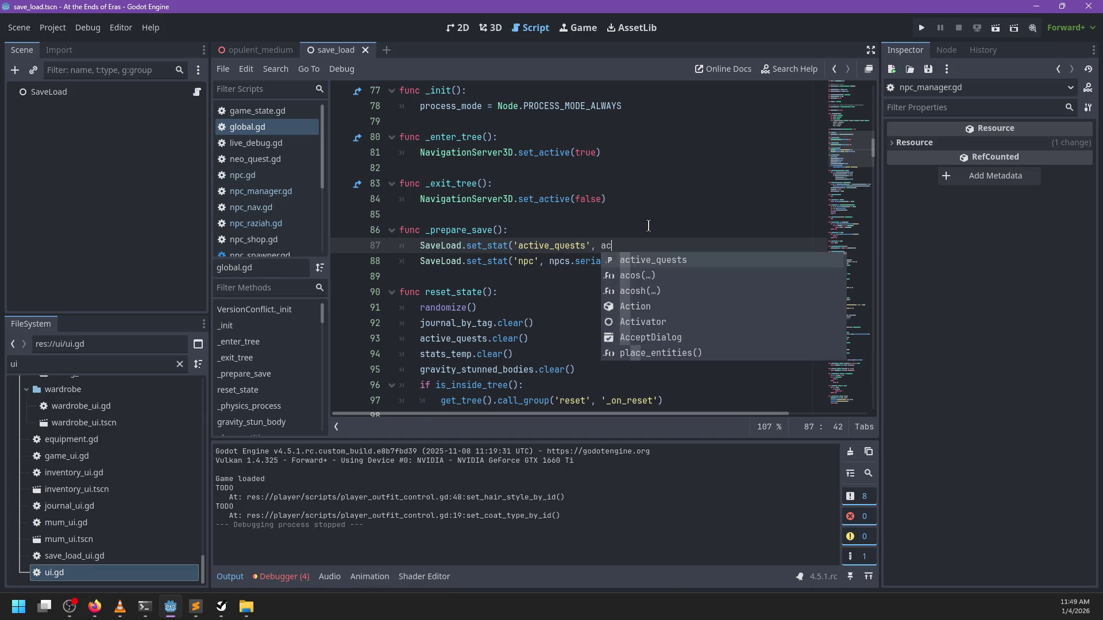
{"action": "key", "text": "Return"}
{"action": "type", "text": ".ke"}
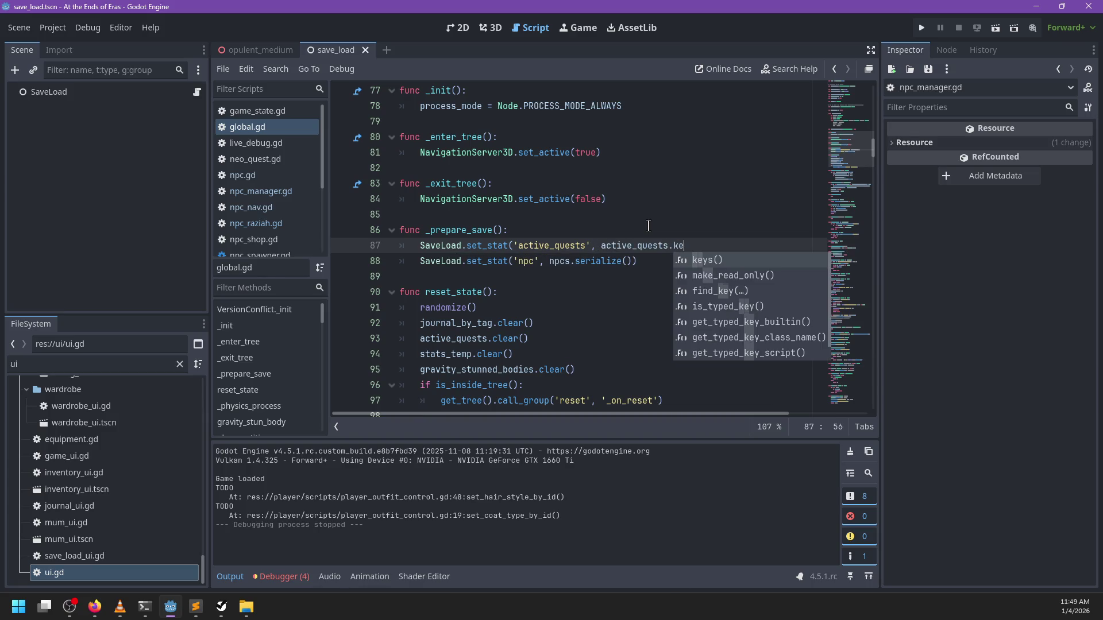
{"action": "key", "text": "Return"}
{"action": "type", "text": ")"}
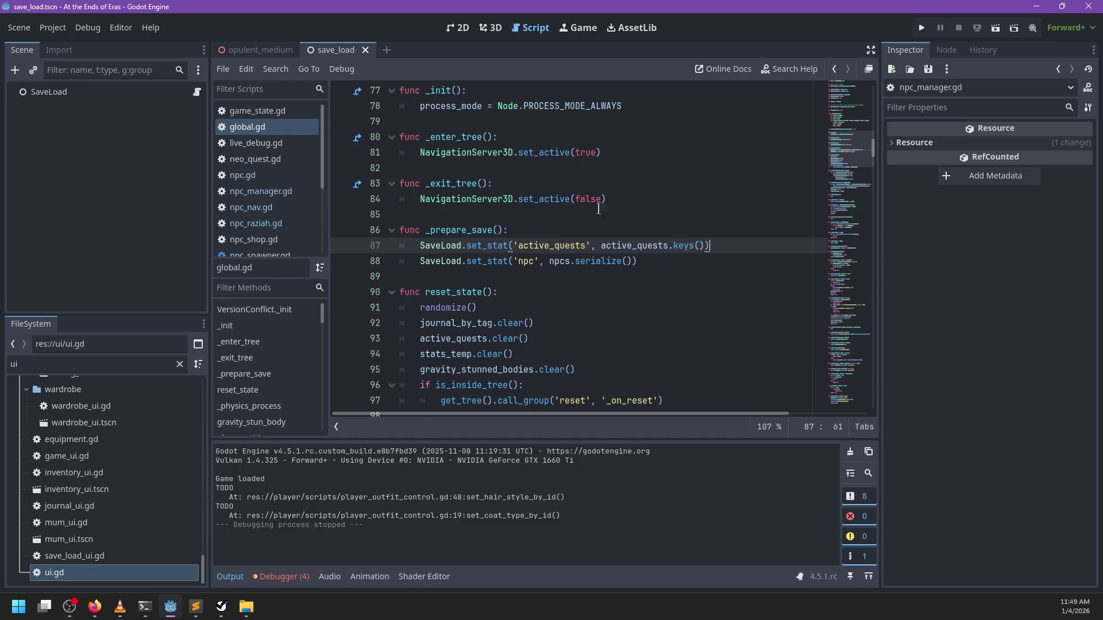
{"action": "key", "text": "ctrl+s"}
{"action": "left_click", "coordinate": [543, 229]}
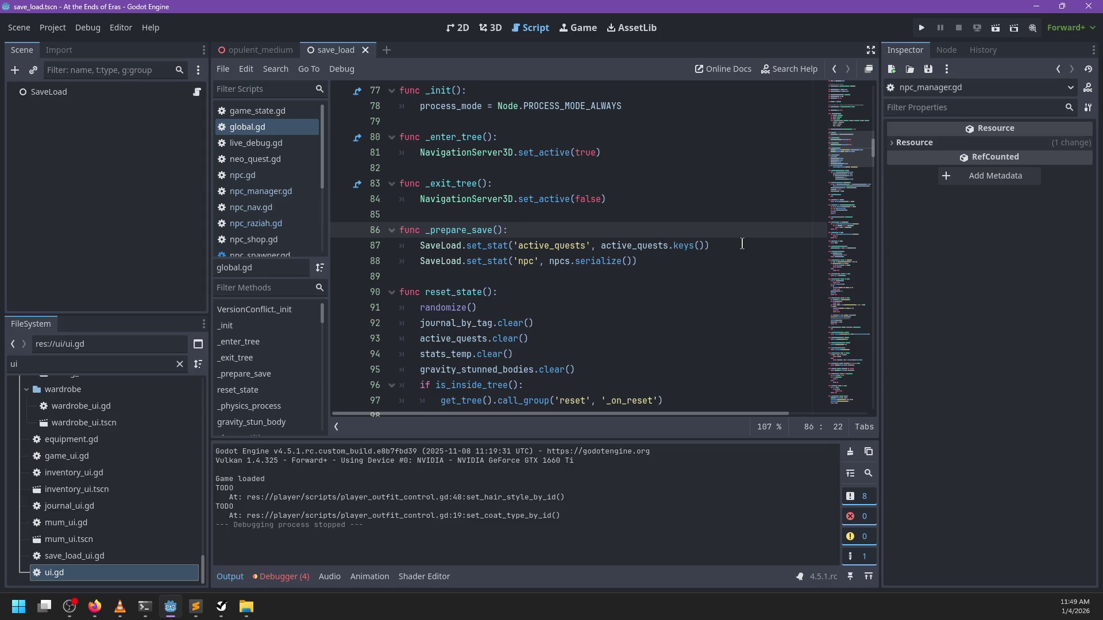
{"action": "left_click_drag", "start_coordinate": [741, 243], "coordinate": [726, 234]}
{"action": "key", "text": "ctrl+f"}
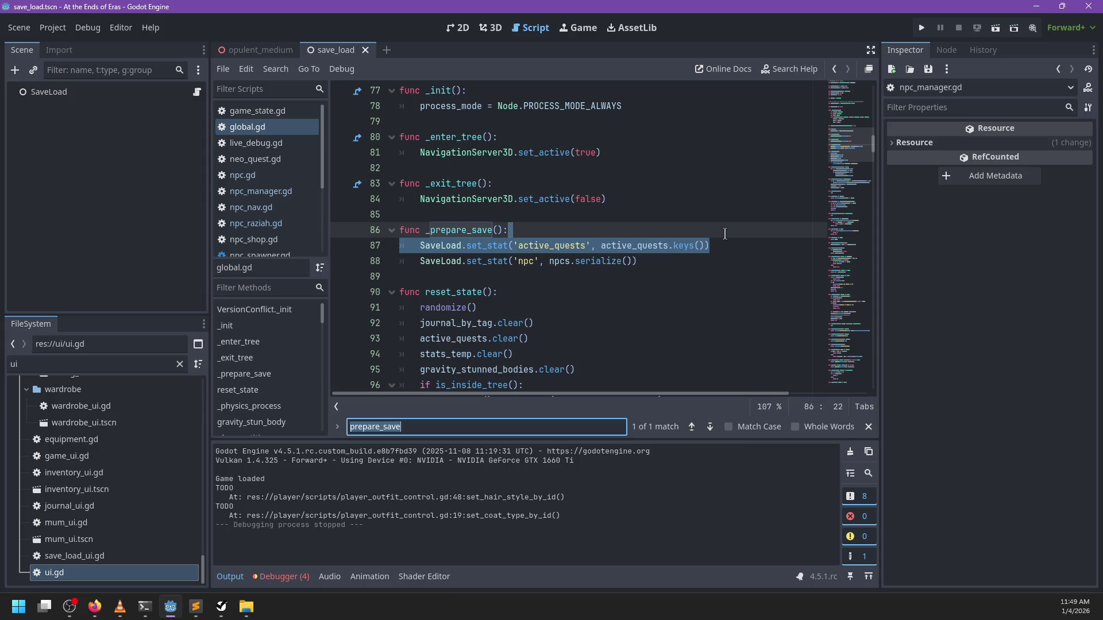
In load_sync, add var quests = SaveLoad.get_stat('active_quests') after the NPC deserialize call
{"action": "type", "text": "load_sun"}
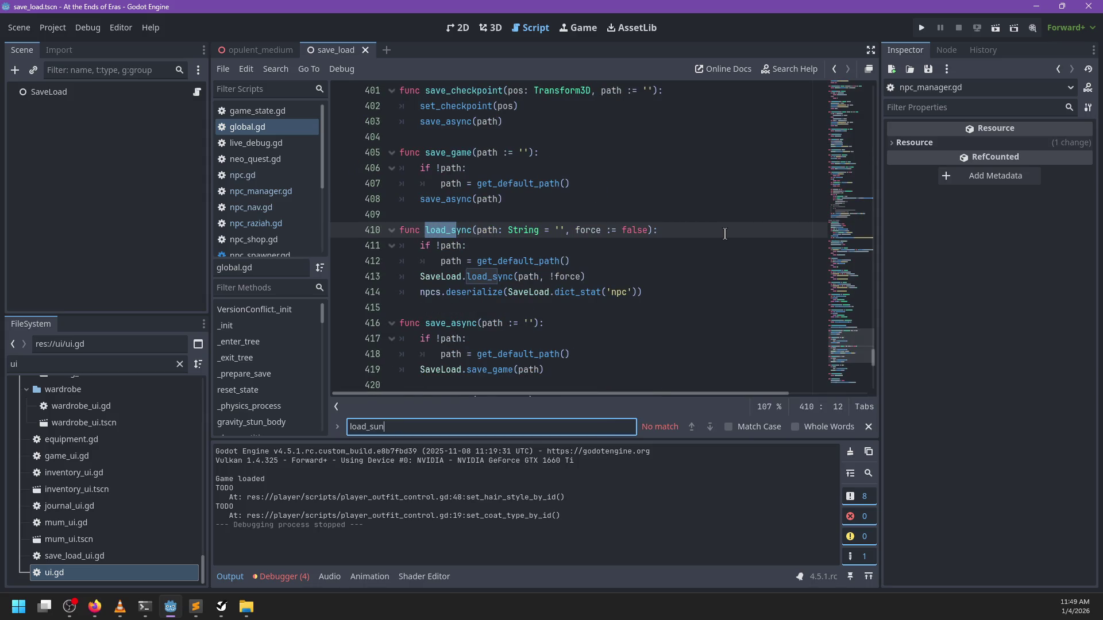
{"action": "key", "text": "Escape"}
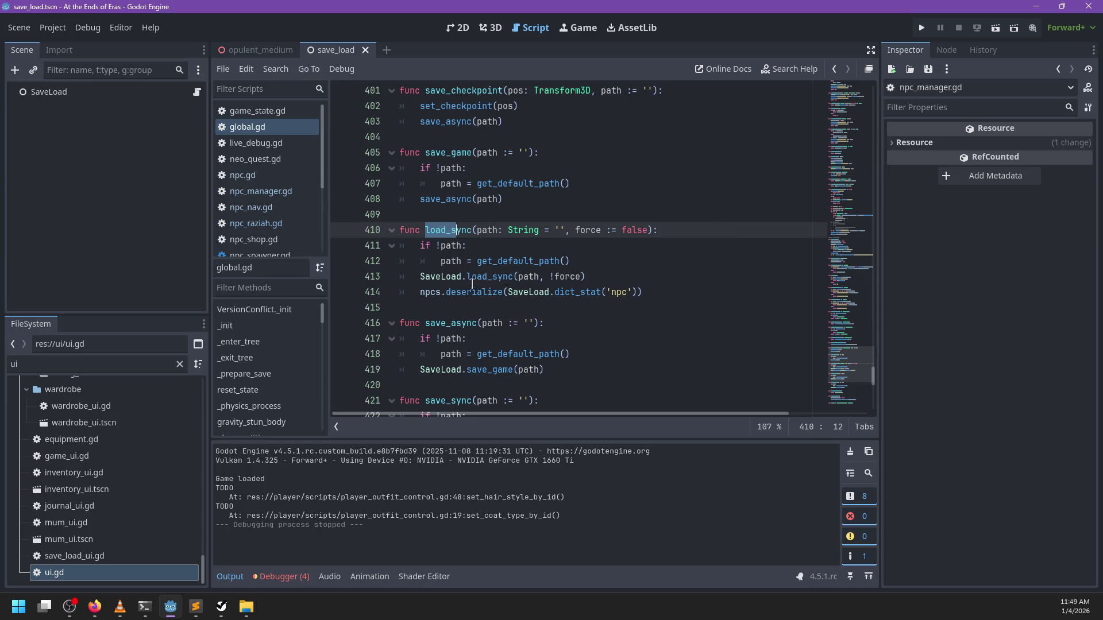
{"action": "left_click", "coordinate": [472, 281]}
{"action": "left_click", "coordinate": [687, 295]}
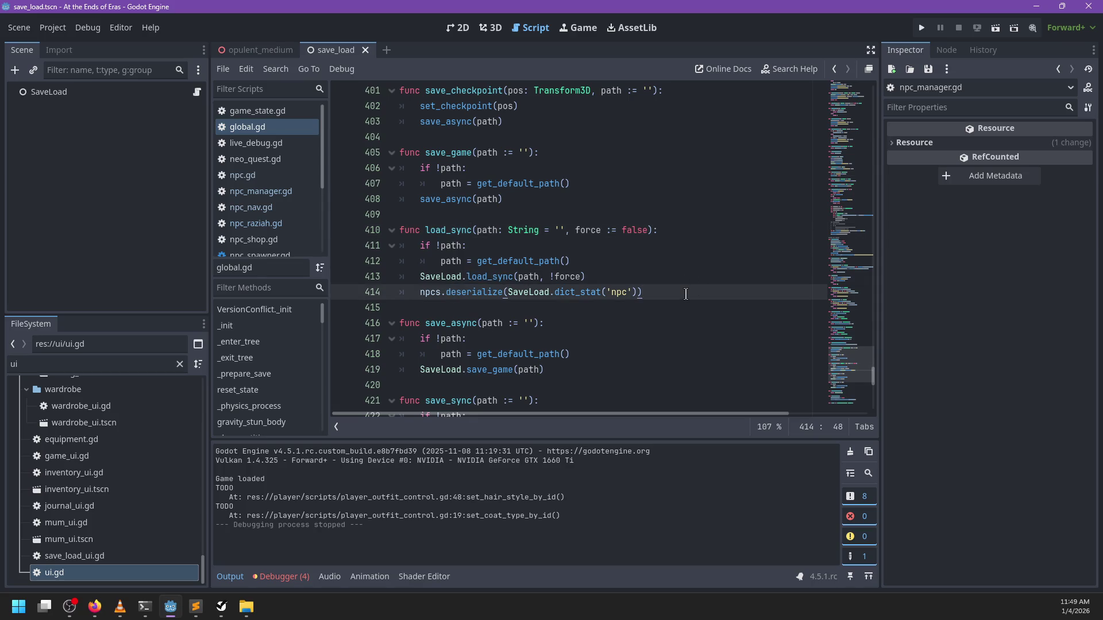
{"action": "key", "text": "Return"}
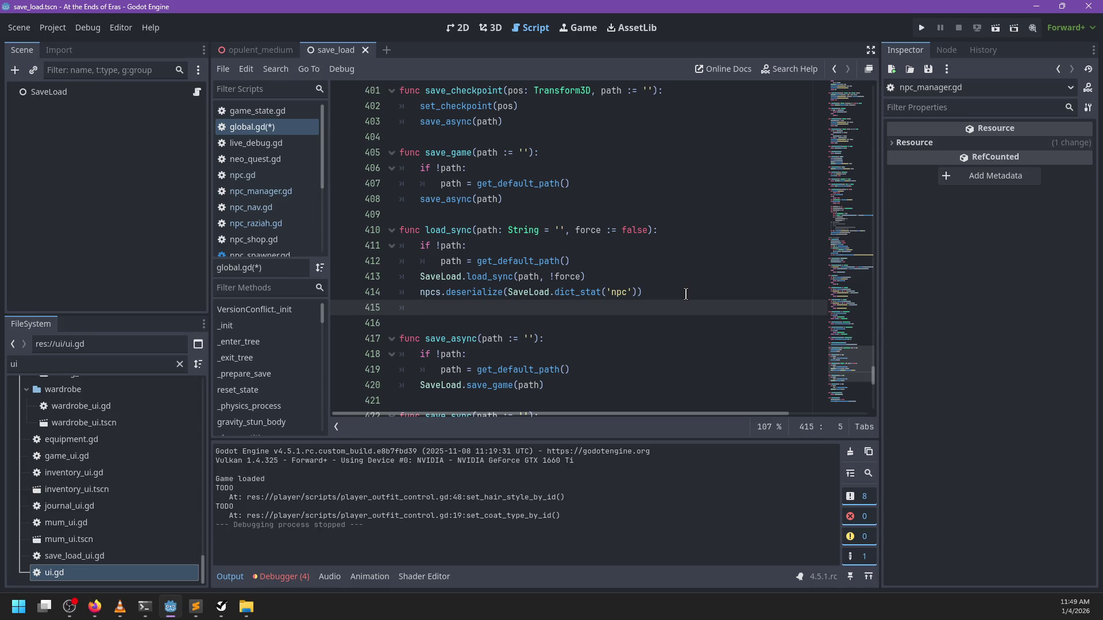
{"action": "type", "text": "for ain"}
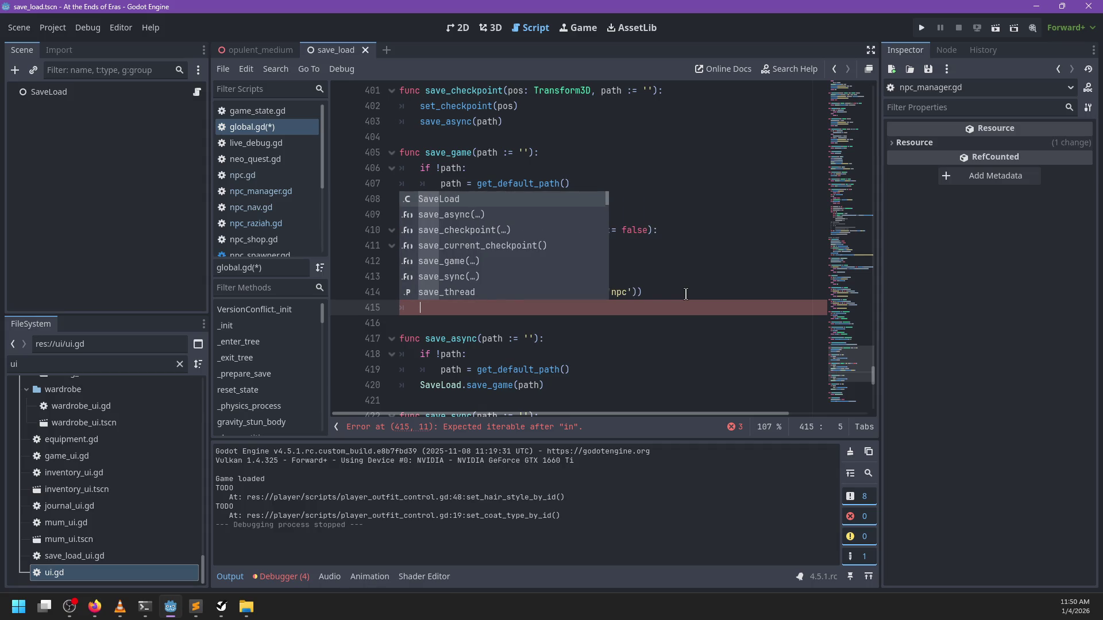
{"action": "key", "text": "shift+Home"}
{"action": "type", "text": "var"}
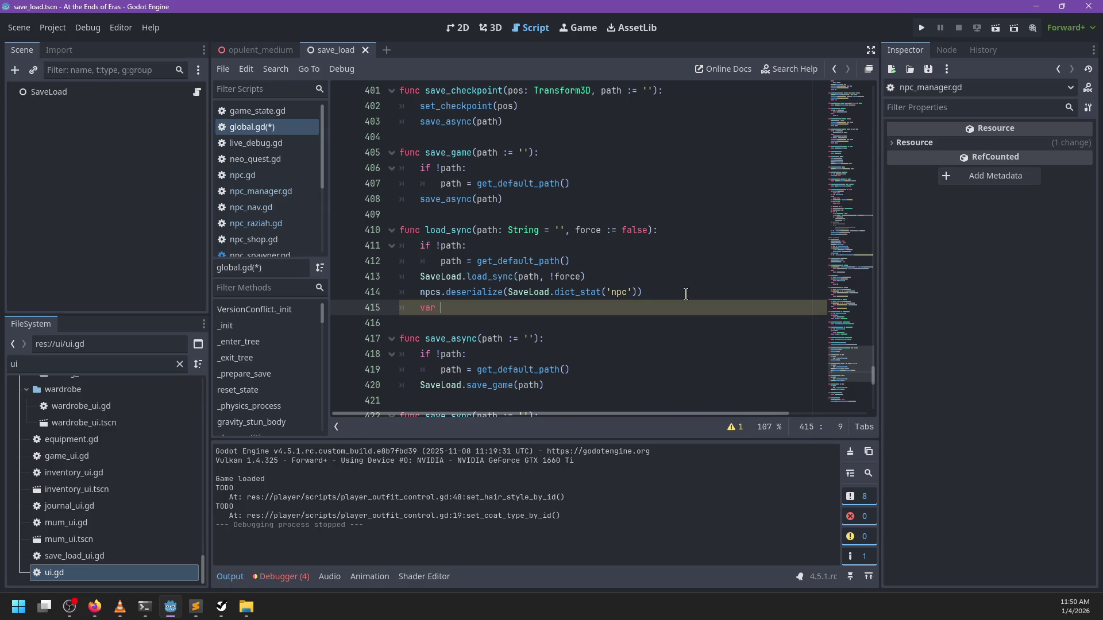
{"action": "type", "text": " quests "}
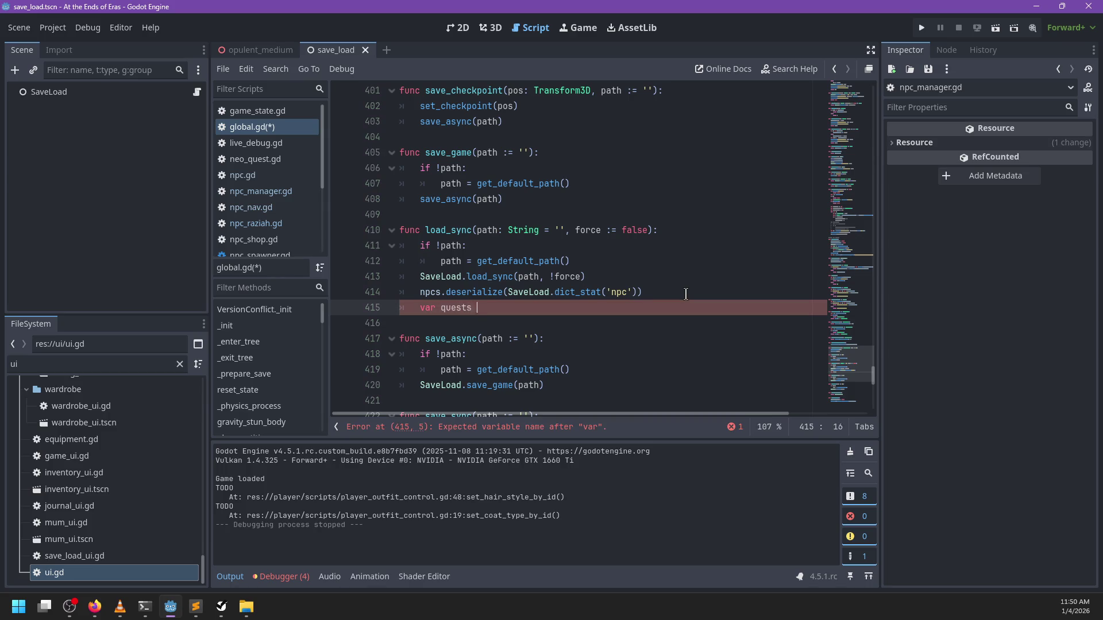
{"action": "type", "text": "= SaveLoad.get_"}
{"action": "type", "text": "stat('a"}
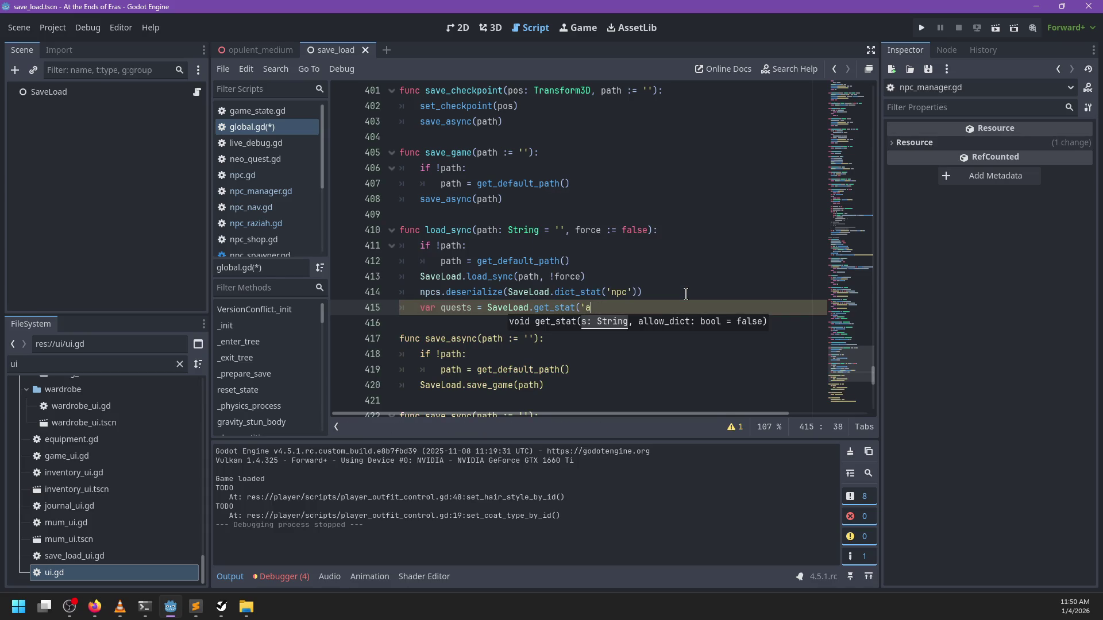
{"action": "type", "text": "ctive_quests')"}
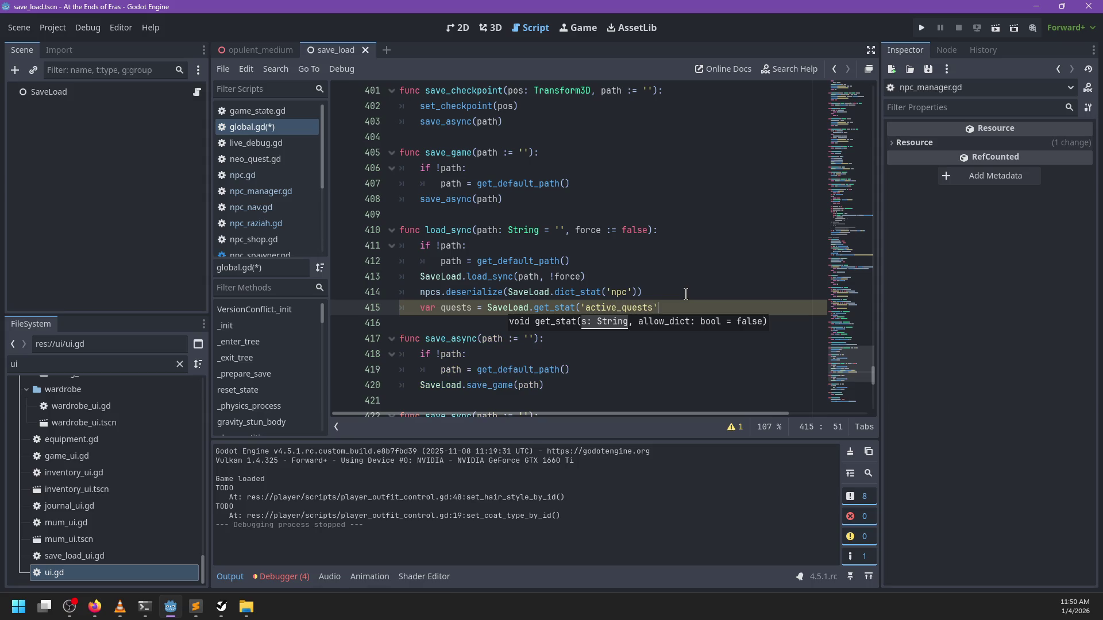
{"action": "key", "text": "Return"}
{"action": "type", "text": "if quests is Array"}
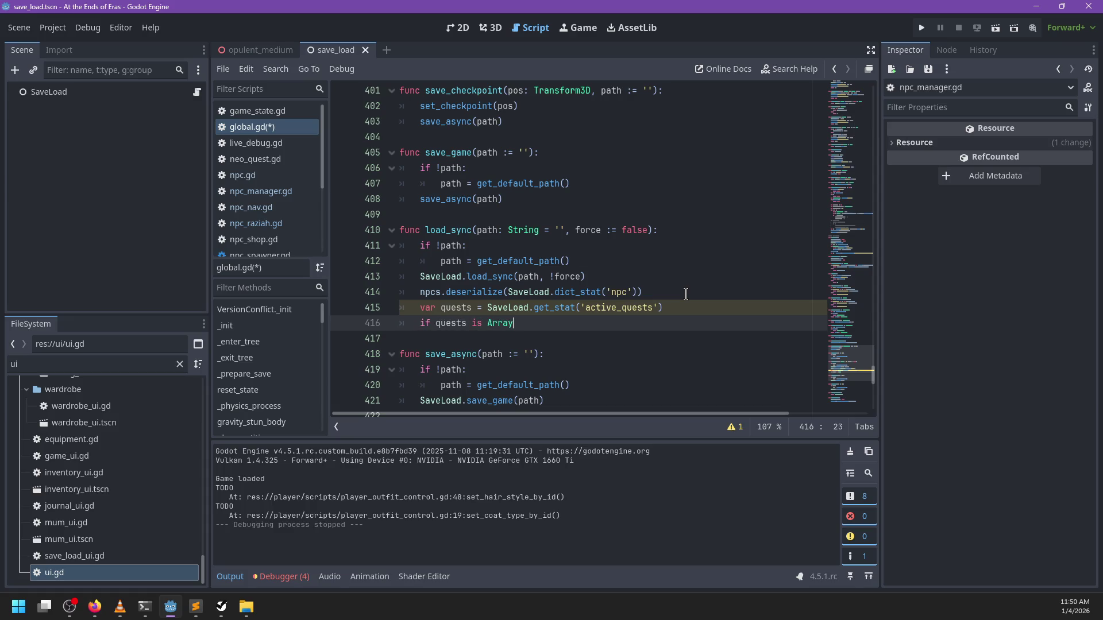
Add the loop 'for q in quests:' under the Array check
{"action": "type", "text": ":"}
{"action": "key", "text": "Return"}
{"action": "key", "text": "BackSpace"}
{"action": "type", "text": "q of"}
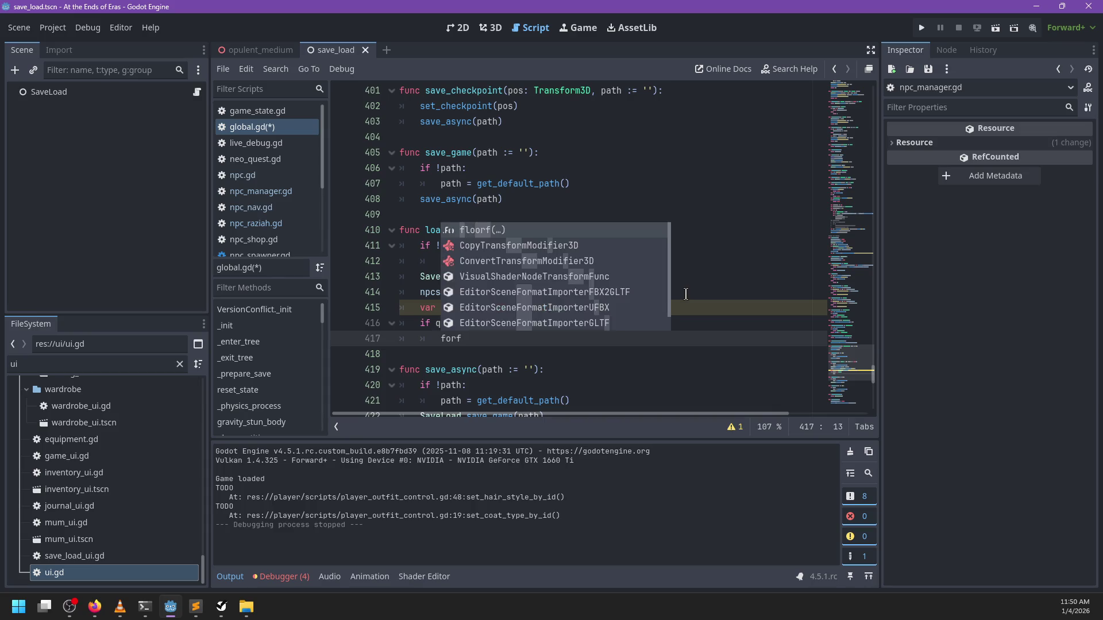
{"action": "key", "text": "BackSpace"}
{"action": "key", "text": "BackSpace"}
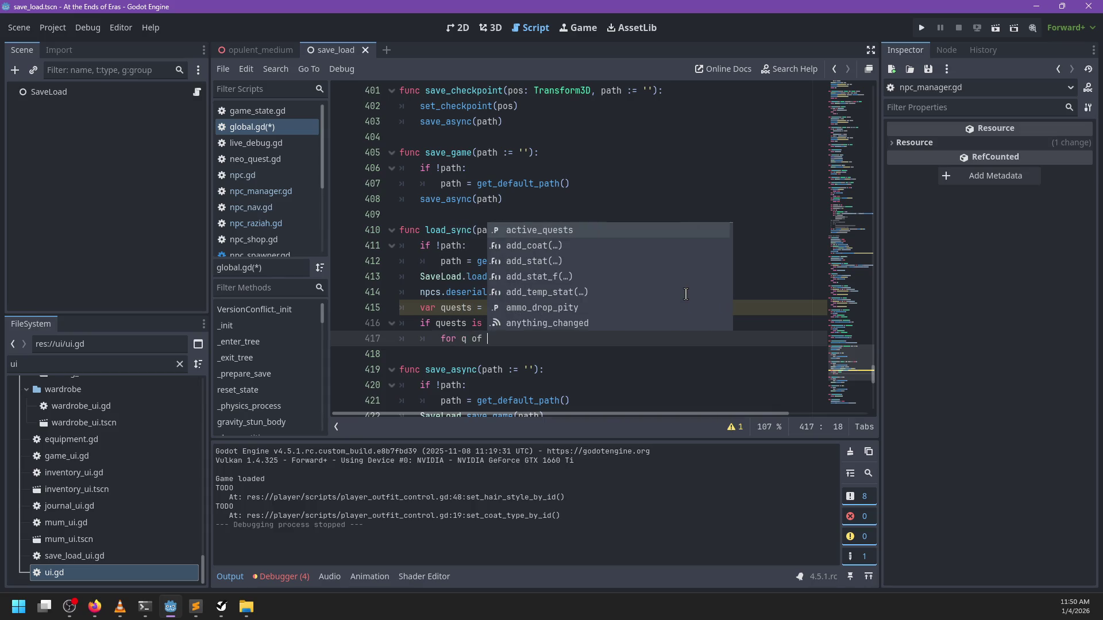
{"action": "type", "text": "in quests:"}
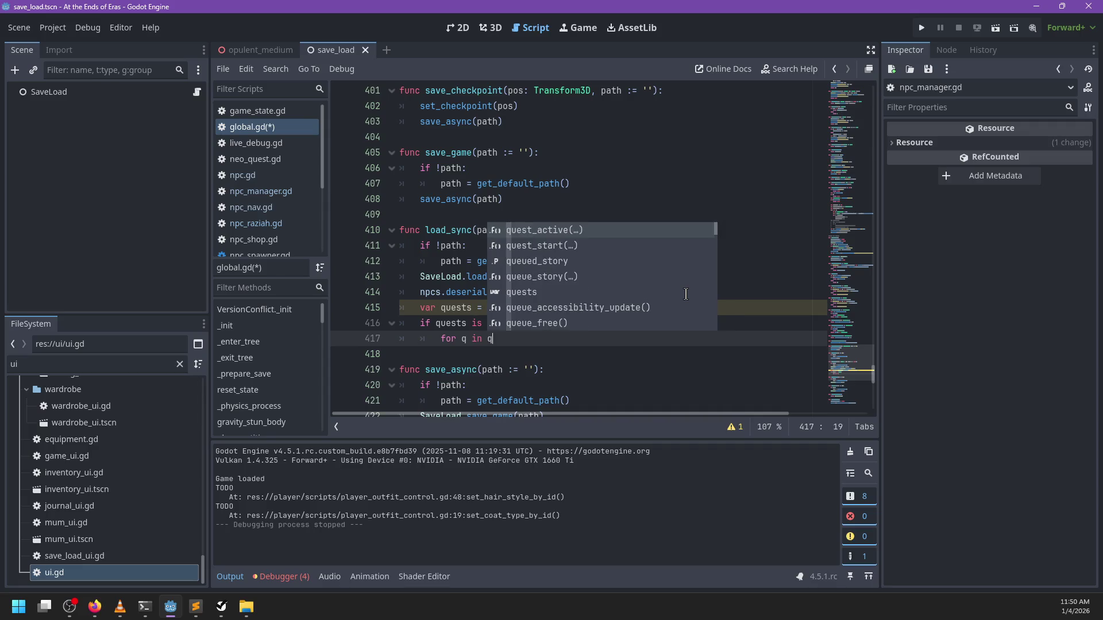
{"action": "key", "text": "Return"}
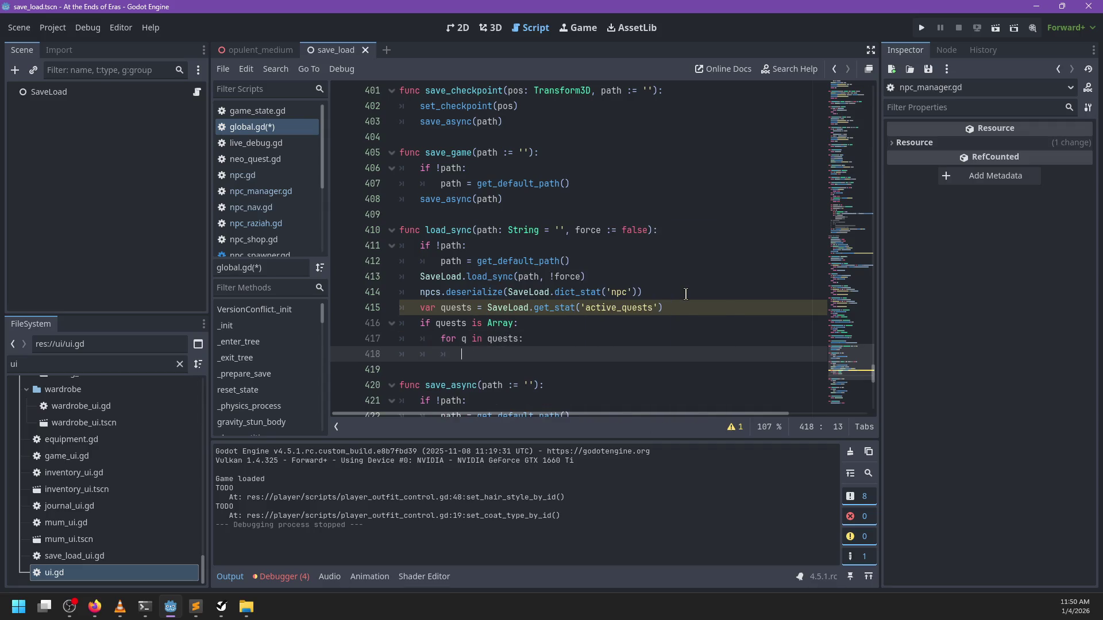
Call quest_start(q) in the loop body and go to quest_start's definition
{"action": "type", "text": "star"}
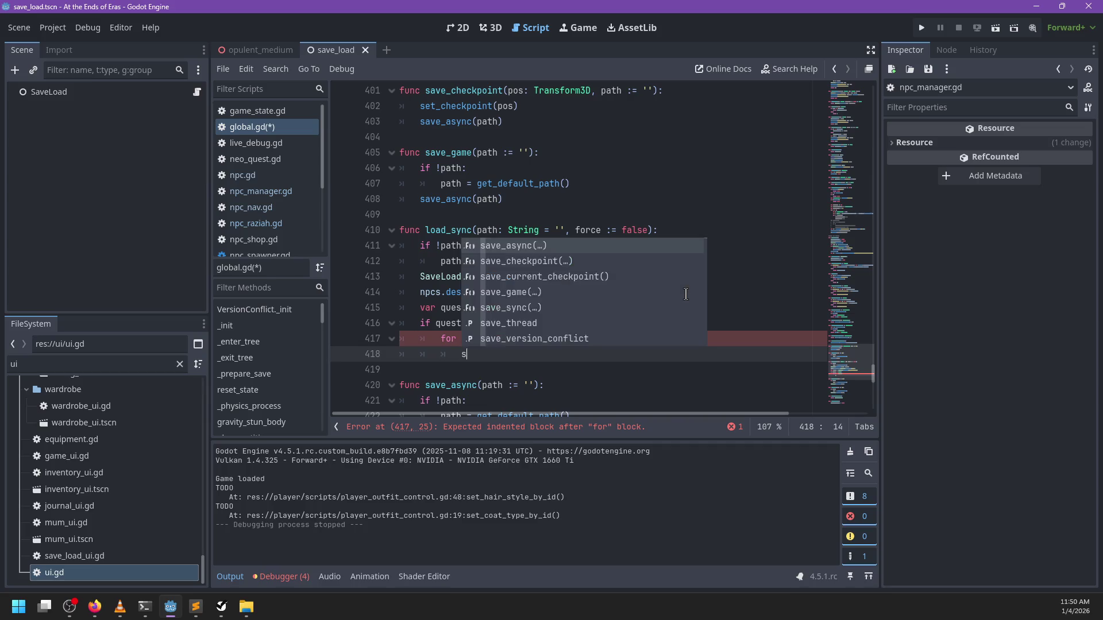
{"action": "key", "text": "Down"}
{"action": "key", "text": "Down"}
{"action": "key", "text": "Down"}
{"action": "key", "text": "Return"}
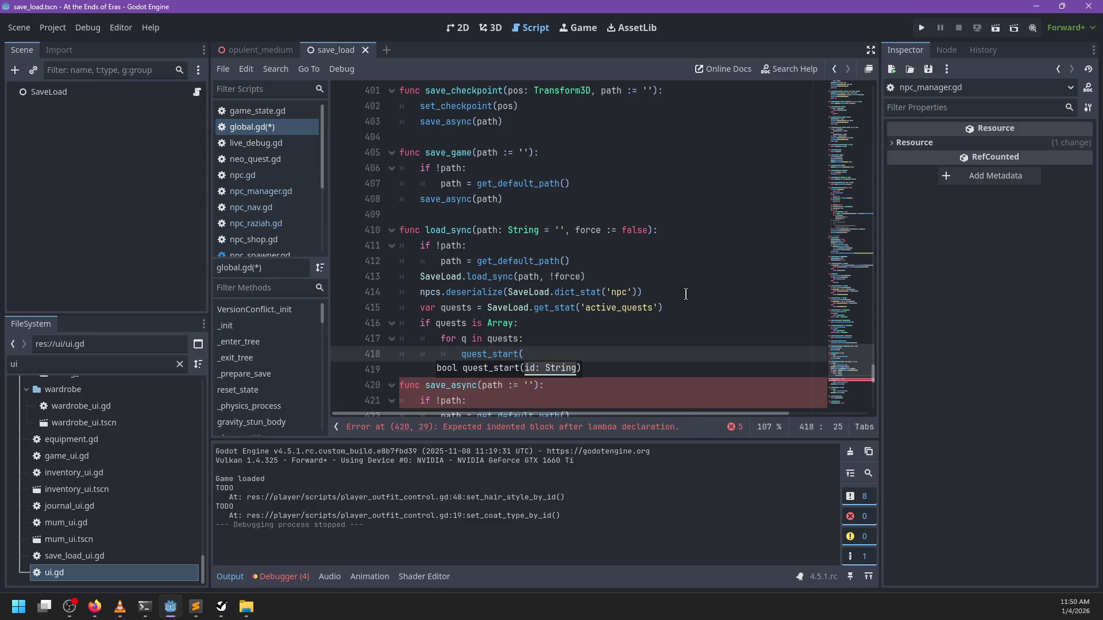
{"action": "key", "text": "ctrl+z"}
{"action": "scroll", "coordinate": [576, 220], "scroll_direction": "down", "scroll_amount": 6}
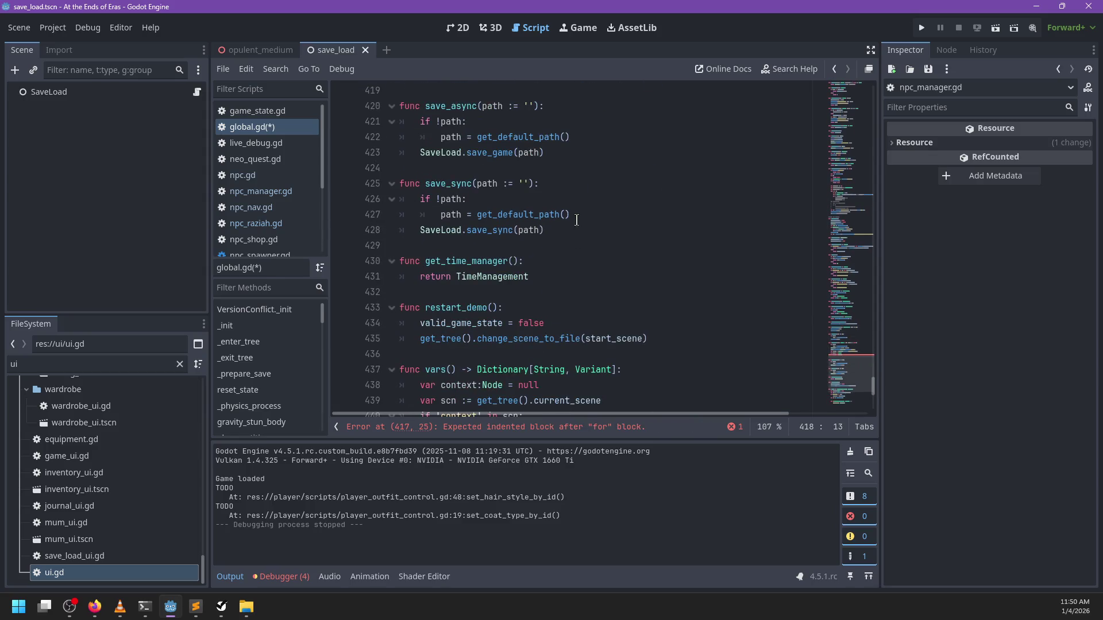
{"action": "scroll", "coordinate": [584, 223], "scroll_direction": "up", "scroll_amount": 7}
{"action": "scroll", "coordinate": [584, 223], "scroll_direction": "up", "scroll_amount": 5}
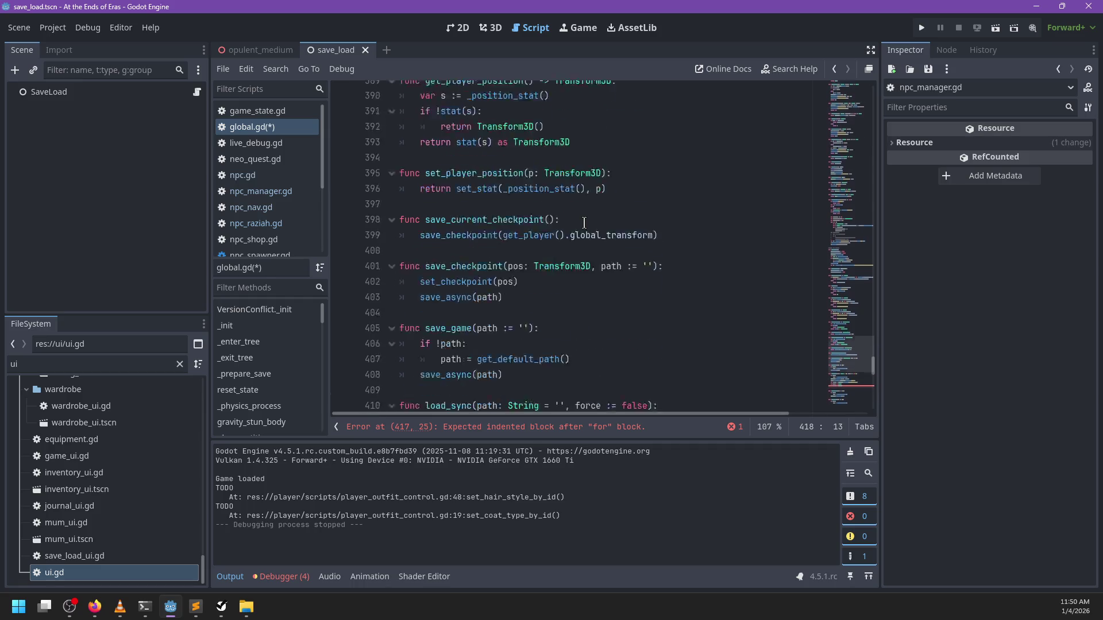
{"action": "scroll", "coordinate": [637, 222], "scroll_direction": "down", "scroll_amount": 6}
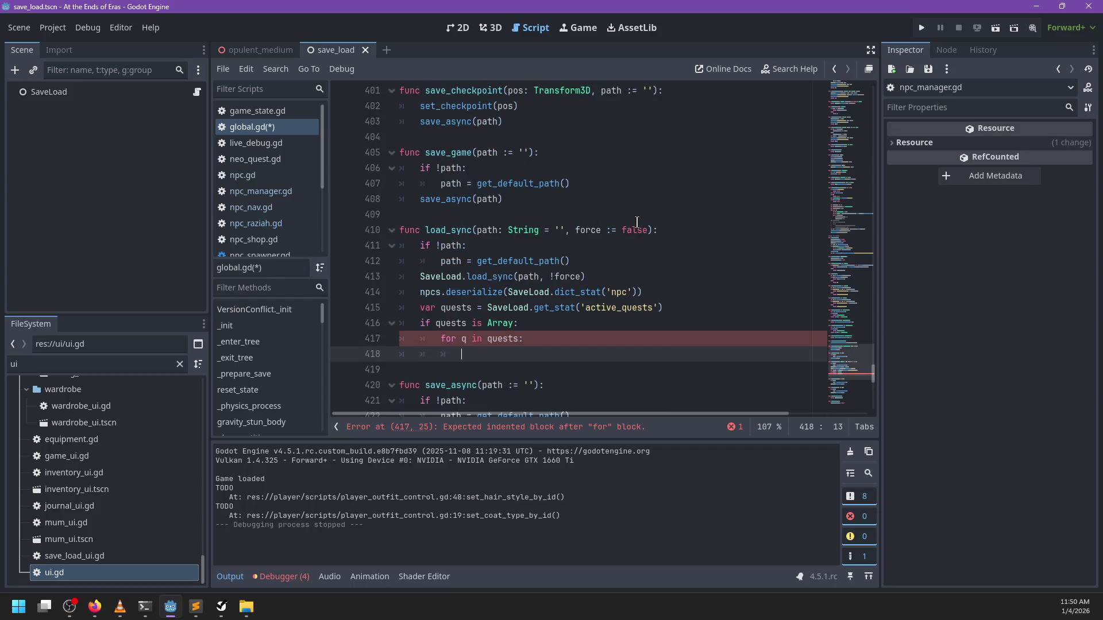
{"action": "type", "text": "quest_start(q)"}
{"action": "left_click", "coordinate": [492, 356], "text": "ctrl"}
{"action": "scroll", "coordinate": [575, 258], "scroll_direction": "down", "scroll_amount": 1}
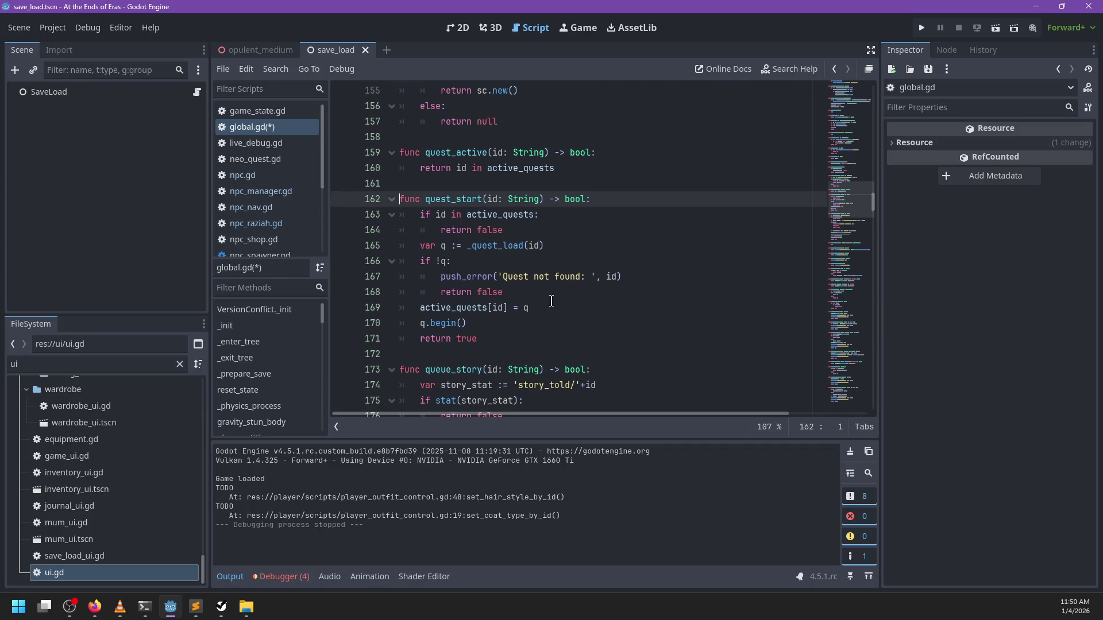
Inspect the quest_start function and its q.begin() call around lines 170–171
{"action": "left_click", "coordinate": [481, 326]}
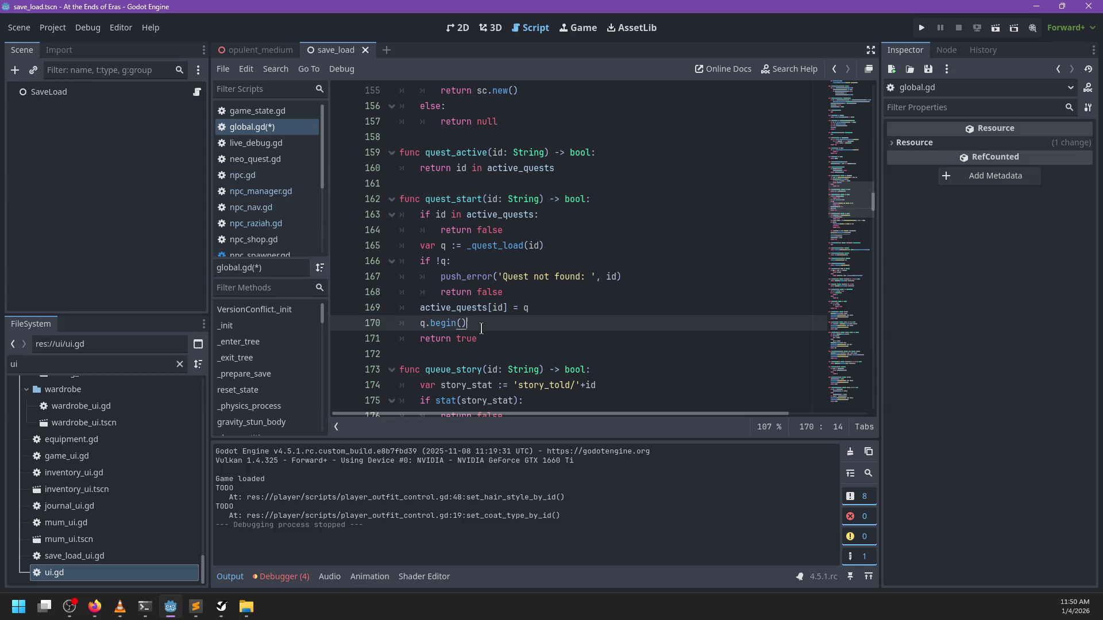
{"action": "double_click", "coordinate": [440, 199]}
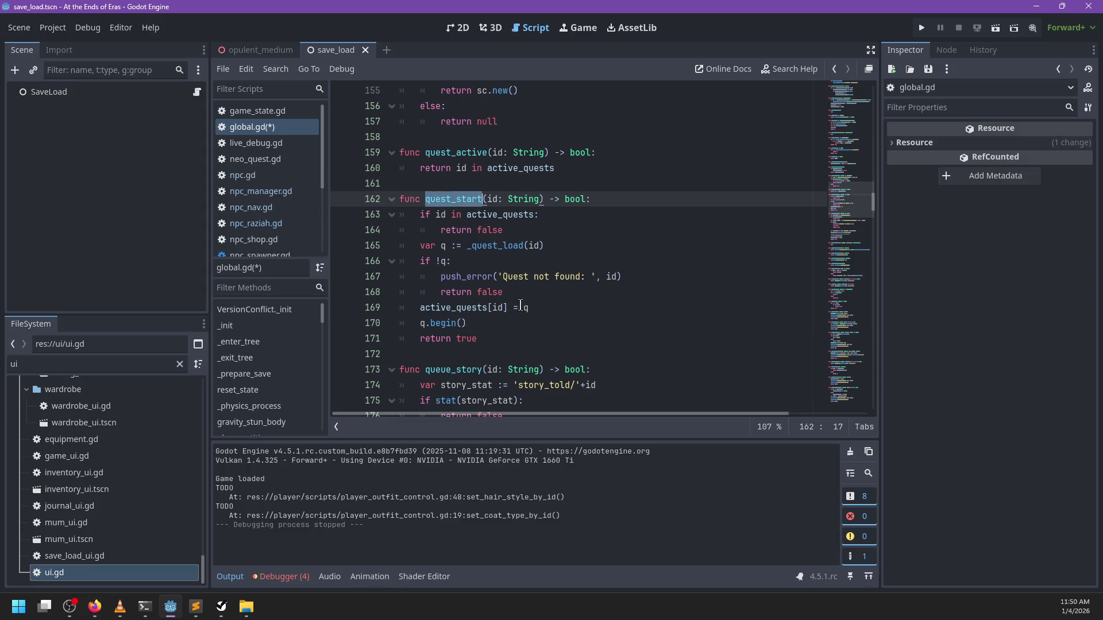
{"action": "left_click", "coordinate": [518, 338]}
Save the scripts, run the game walking toward Raziah, then return to the editor
{"action": "key", "text": "ctrl+s"}
{"action": "key", "text": "F5"}
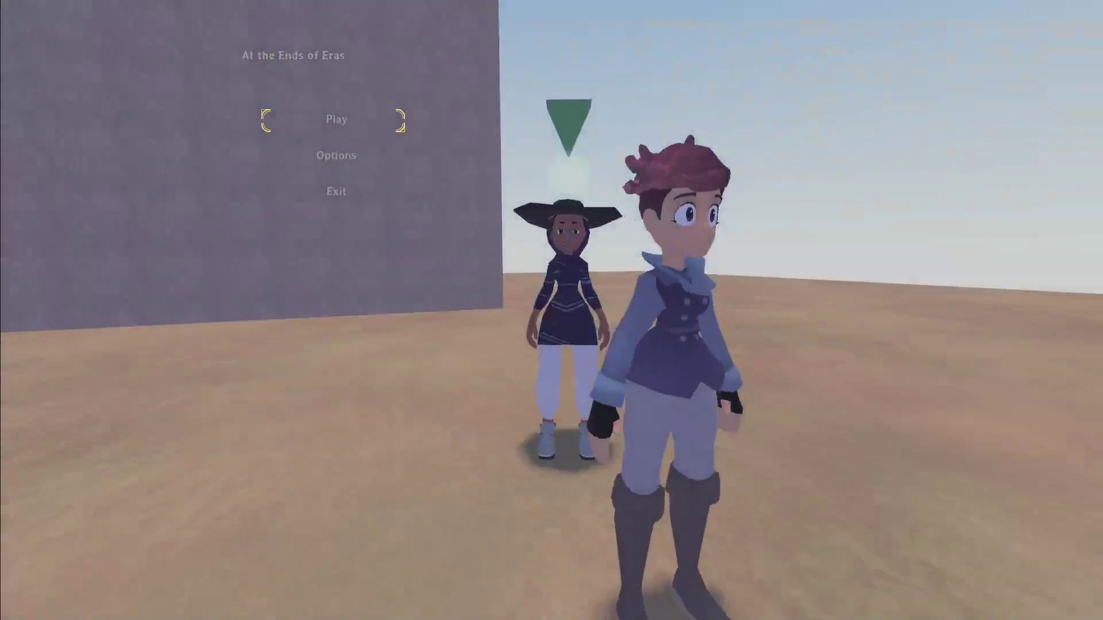
{"action": "key", "text": "Return"}
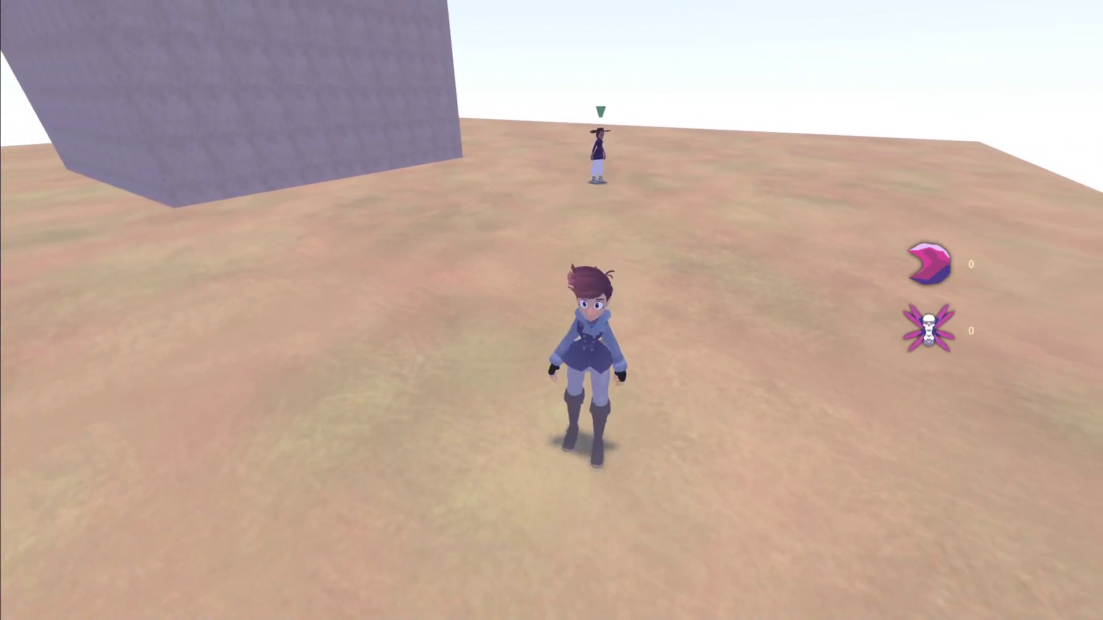
{"action": "key", "text": "w"}
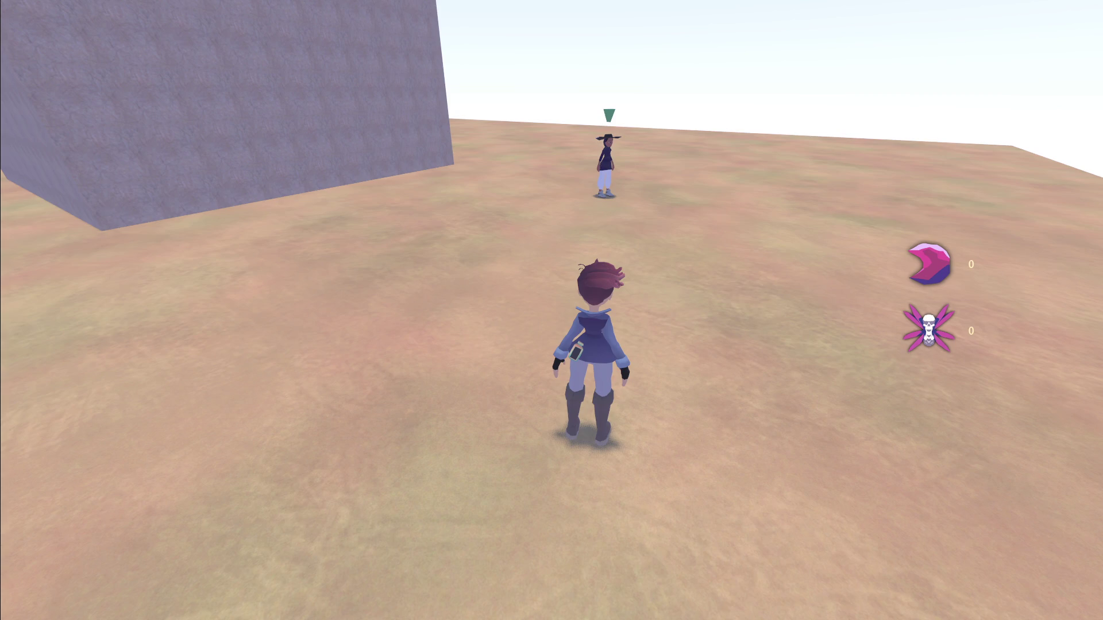
{"action": "key", "text": "alt+Tab"}
{"action": "scroll", "coordinate": [266, 181], "scroll_direction": "down", "scroll_amount": 2}
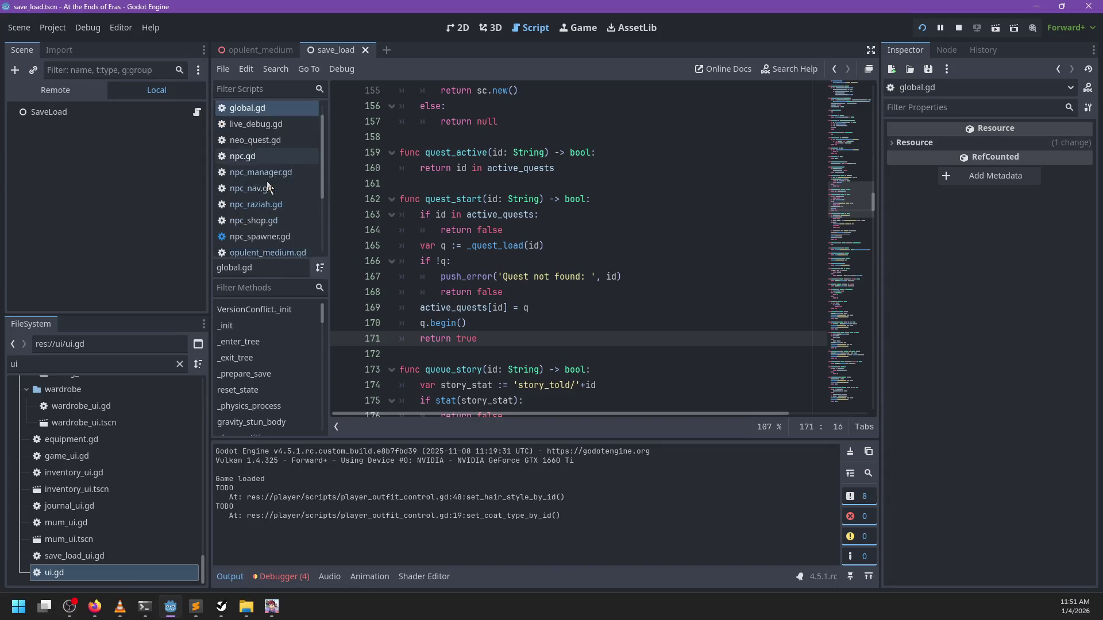
Open begin() in neo_quest.gd and set a breakpoint on line 32 in _start
{"action": "left_click", "coordinate": [448, 324], "text": "ctrl"}
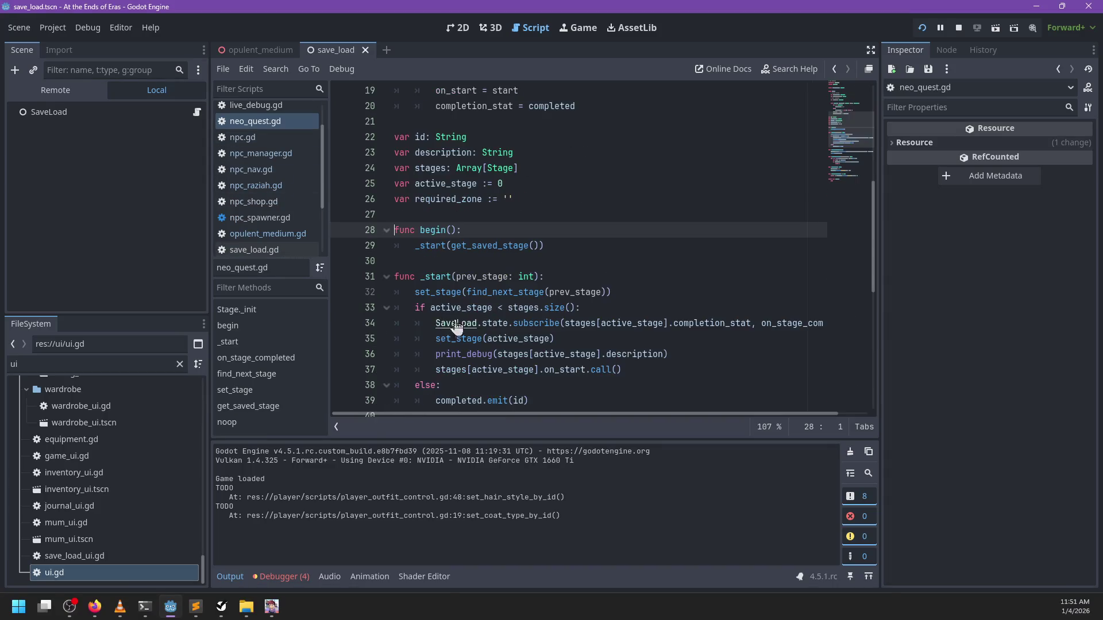
{"action": "left_click", "coordinate": [345, 292]}
{"action": "left_click", "coordinate": [436, 261]}
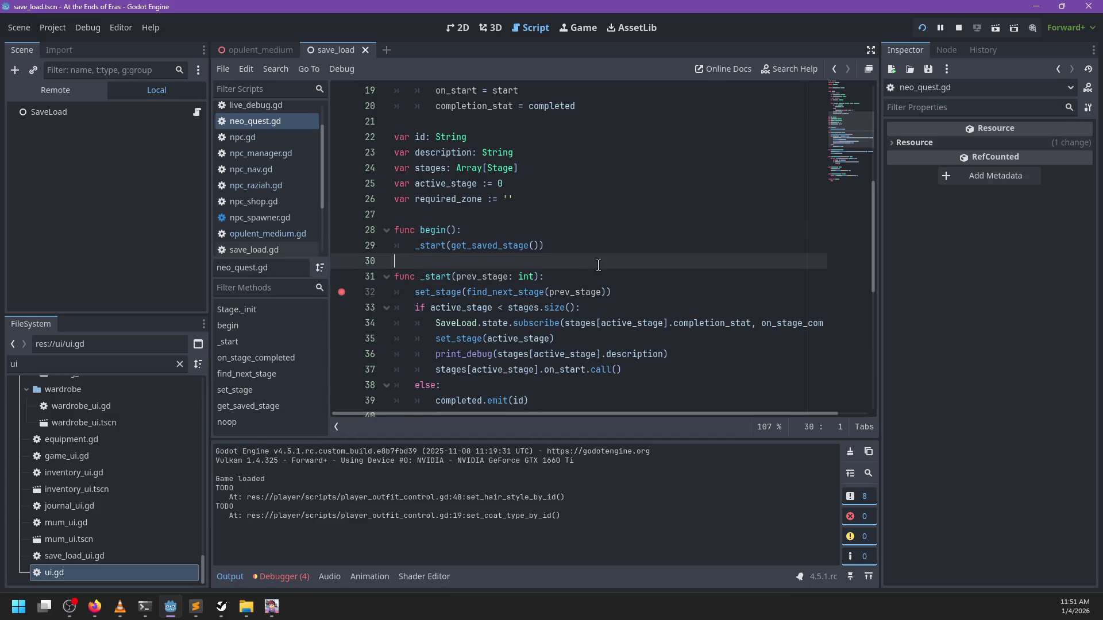
Relaunch the game and start playing from the title menu
{"action": "key", "text": "F5"}
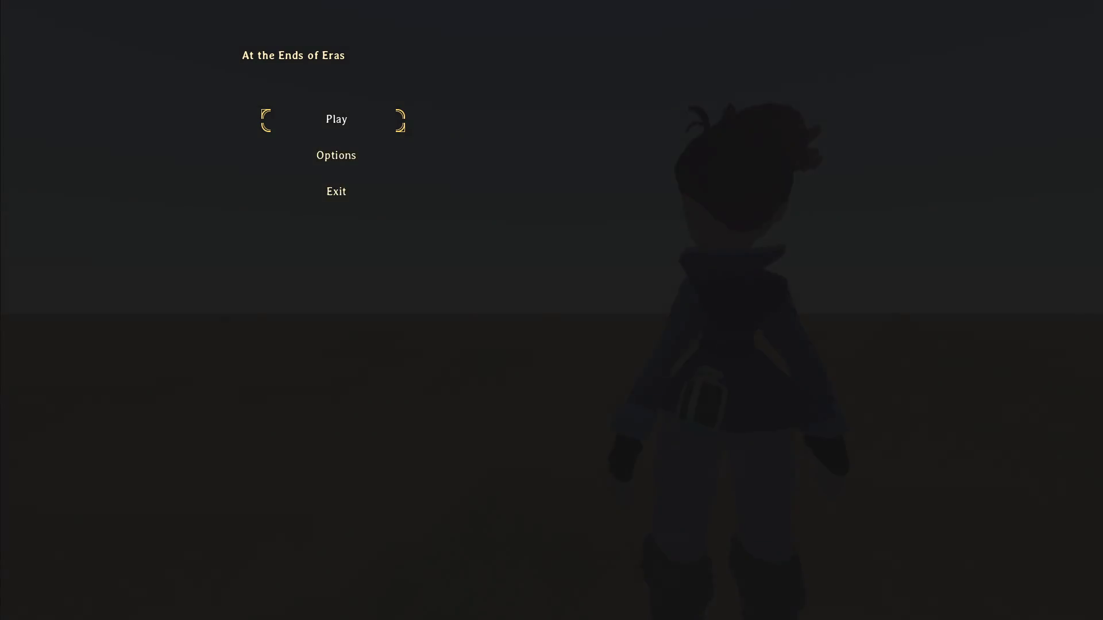
{"action": "key", "text": "Return"}
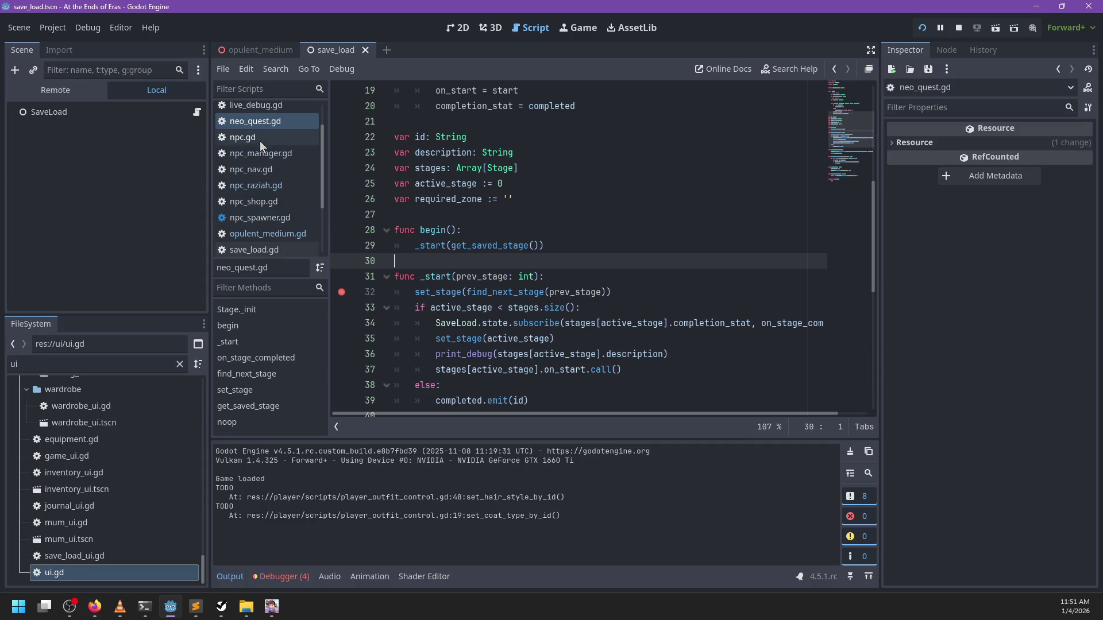
{"action": "scroll", "coordinate": [262, 172], "scroll_direction": "down", "scroll_amount": 3}
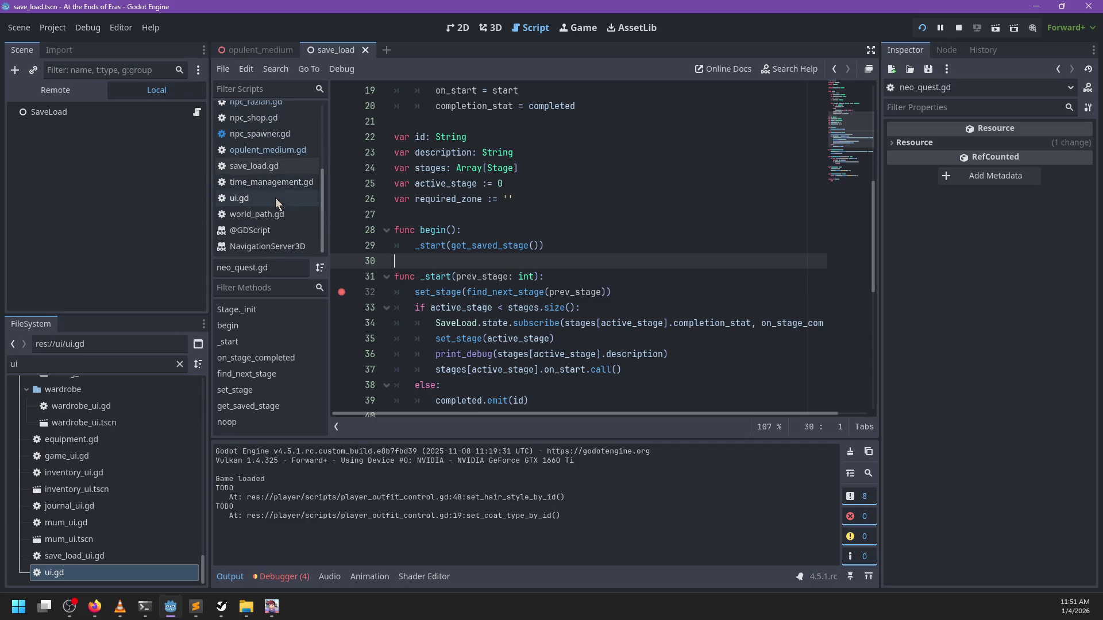
Bump game/version y from 49 to 50 in Project Settings, save, and relaunch the game
{"action": "scroll", "coordinate": [275, 197], "scroll_direction": "up", "scroll_amount": 4}
{"action": "left_click", "coordinate": [53, 29]}
{"action": "left_click", "coordinate": [53, 44]}
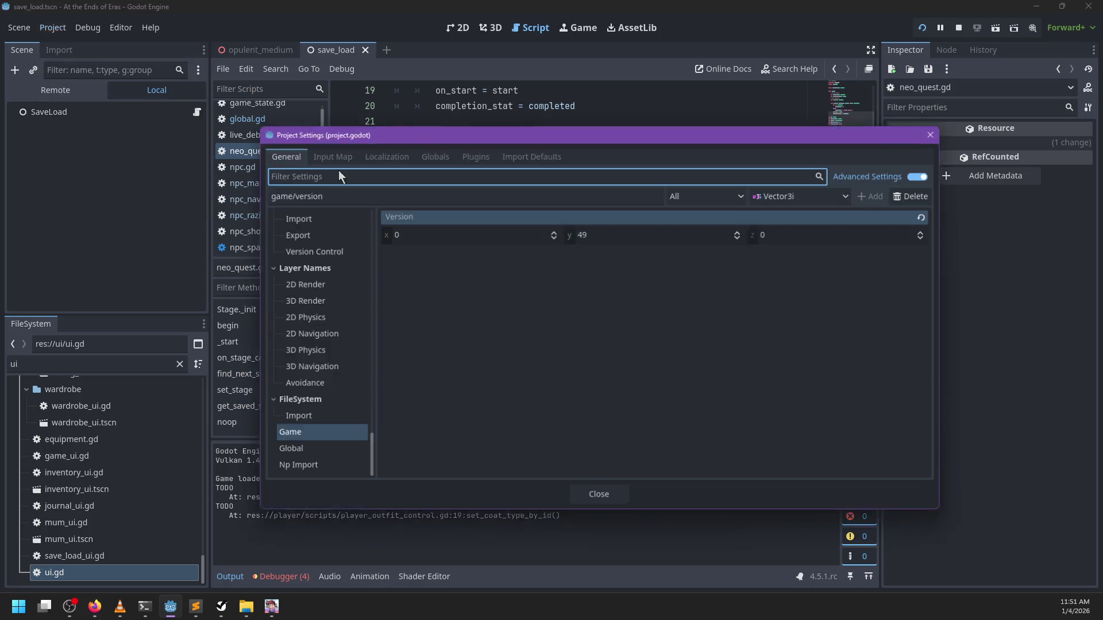
{"action": "left_click", "coordinate": [741, 232]}
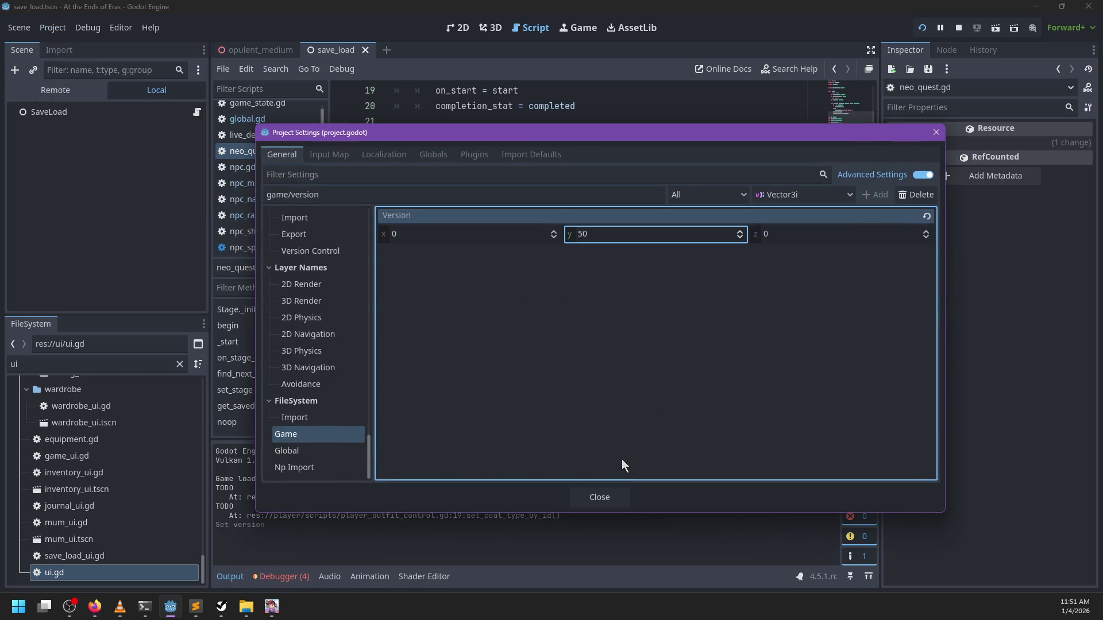
{"action": "left_click", "coordinate": [599, 497]}
{"action": "key", "text": "ctrl+s"}
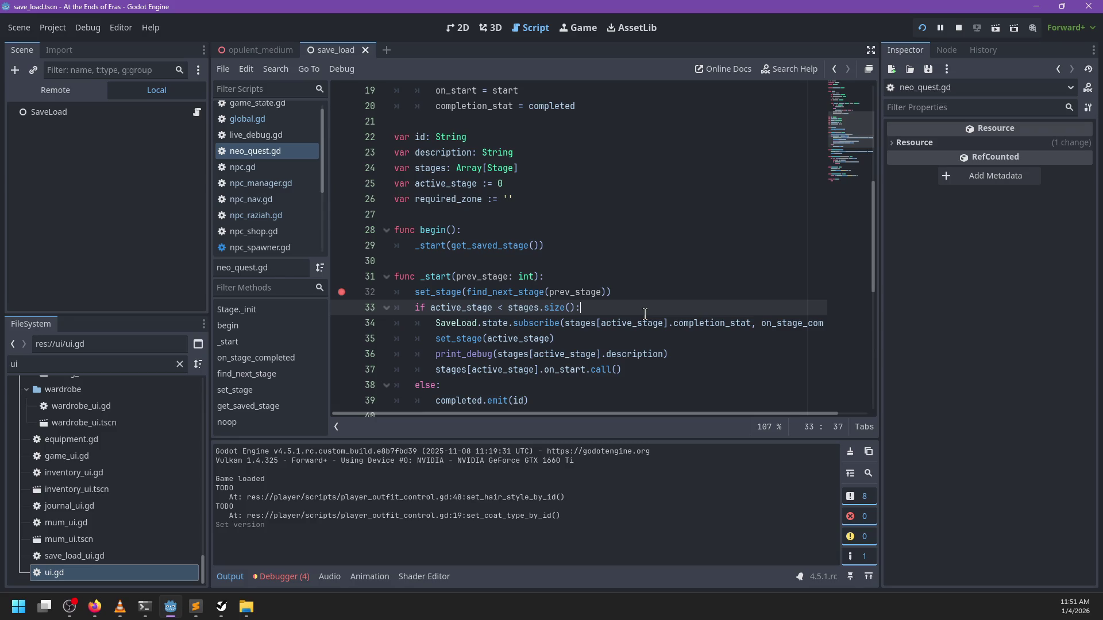
{"action": "key", "text": "F5"}
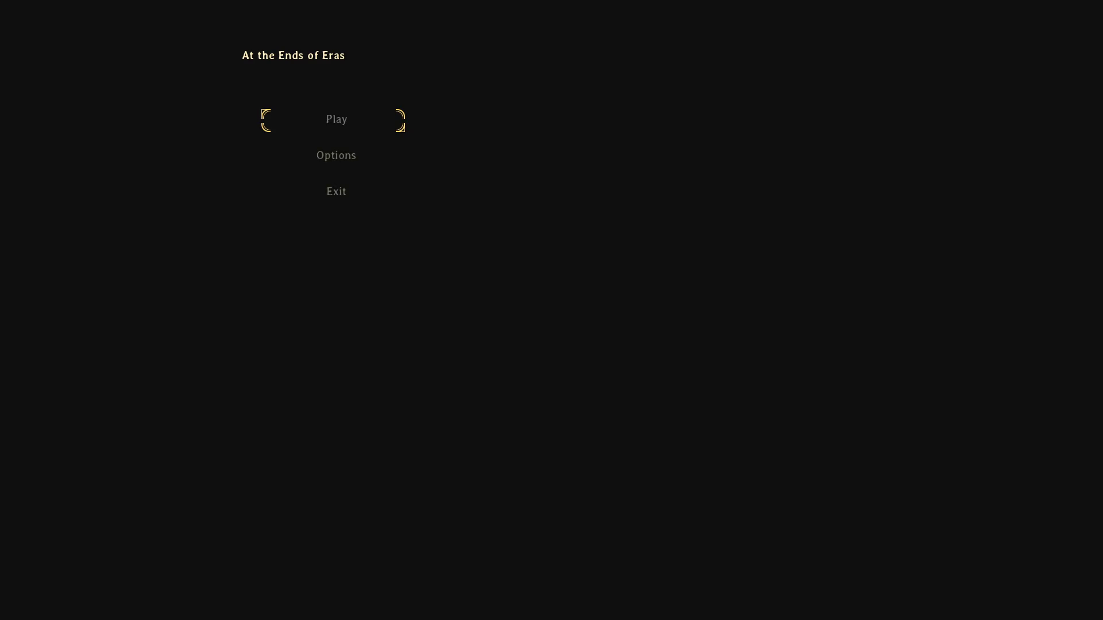
{"action": "key", "text": "w"}
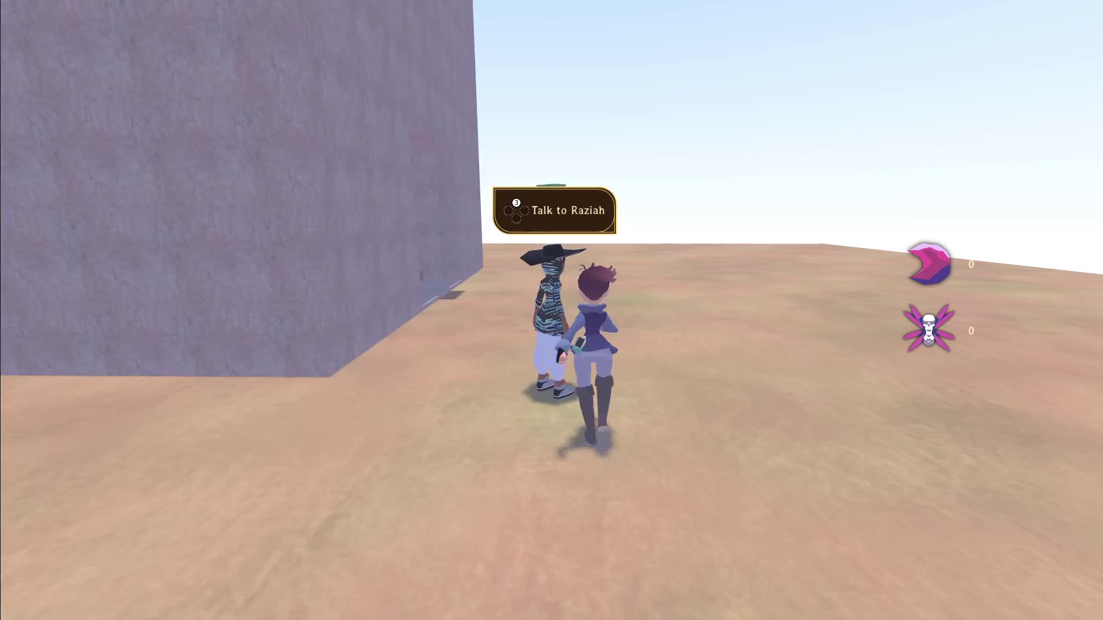
Ask Raziah to 'Follow me' and continue past the raziah_follow and npc.gd breakpoints
{"action": "key", "text": "e"}
{"action": "key", "text": "space"}
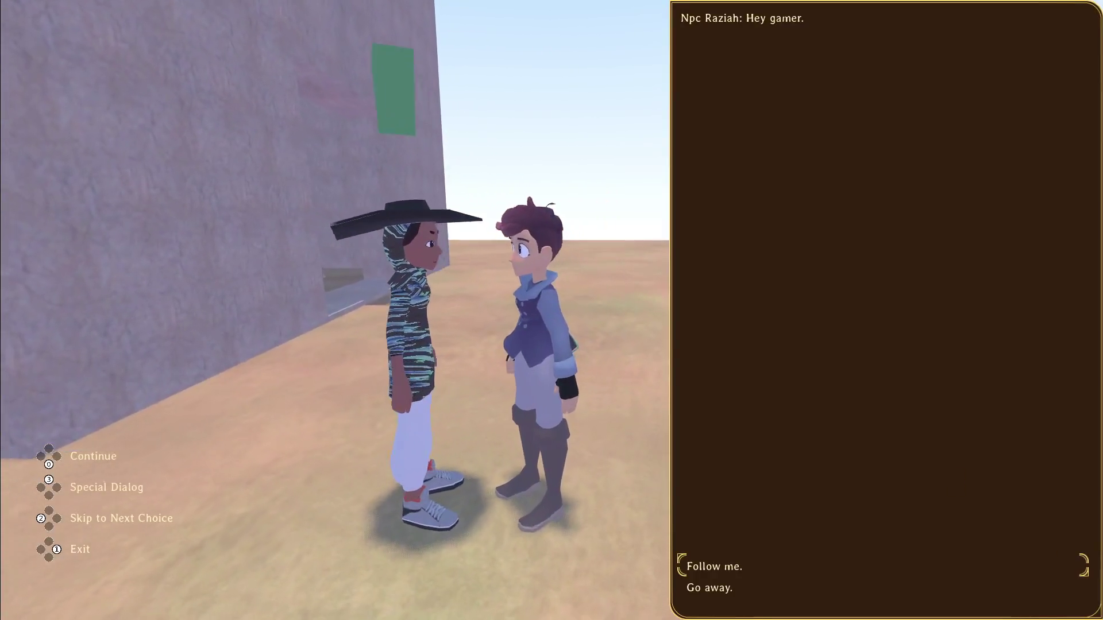
{"action": "key", "text": "space"}
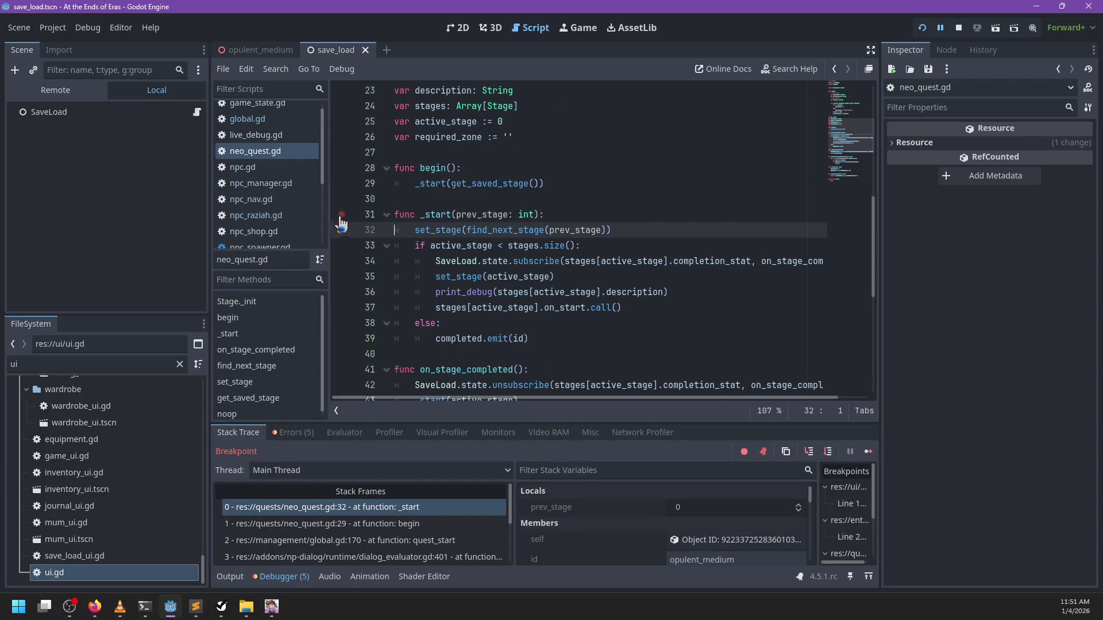
{"action": "key", "text": "F12"}
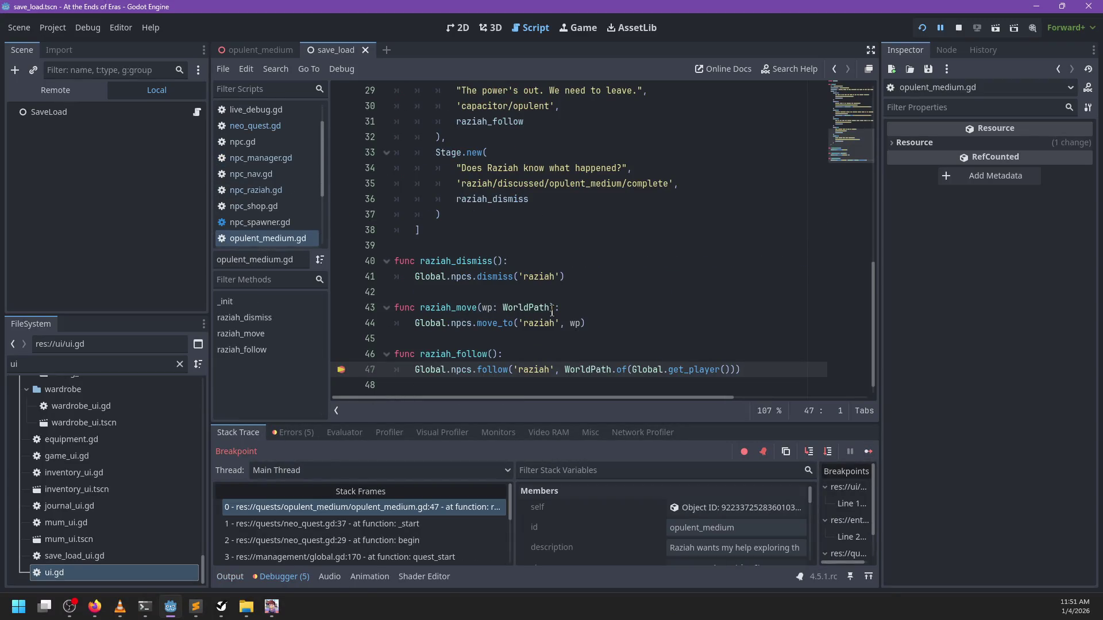
{"action": "key", "text": "F12"}
{"action": "key", "text": "F12"}
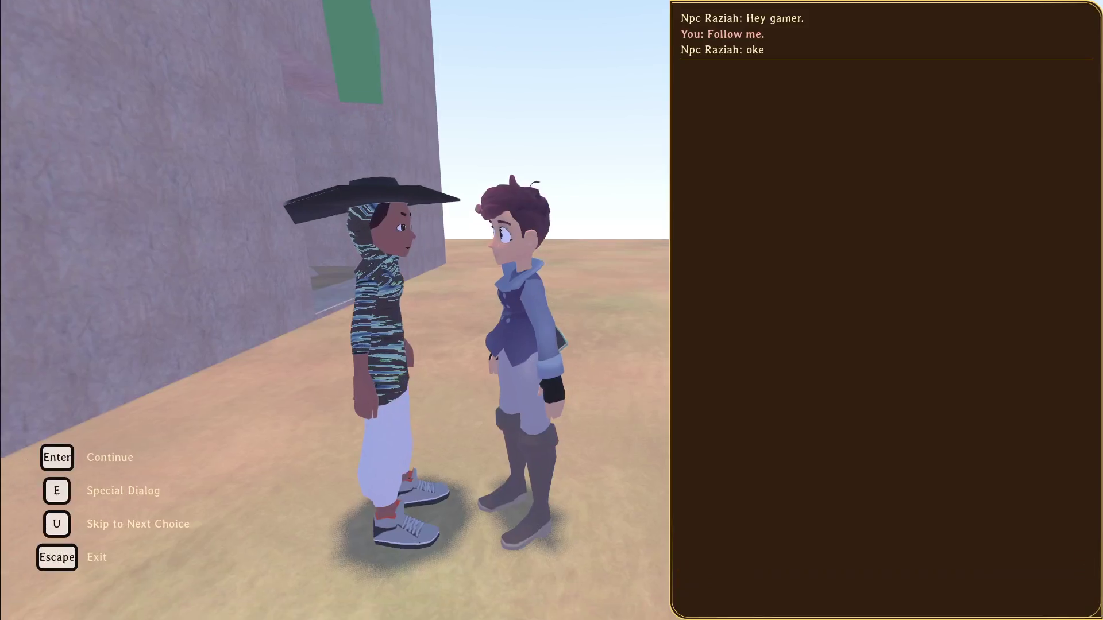
{"action": "key", "text": "Escape"}
{"action": "key", "text": "s"}
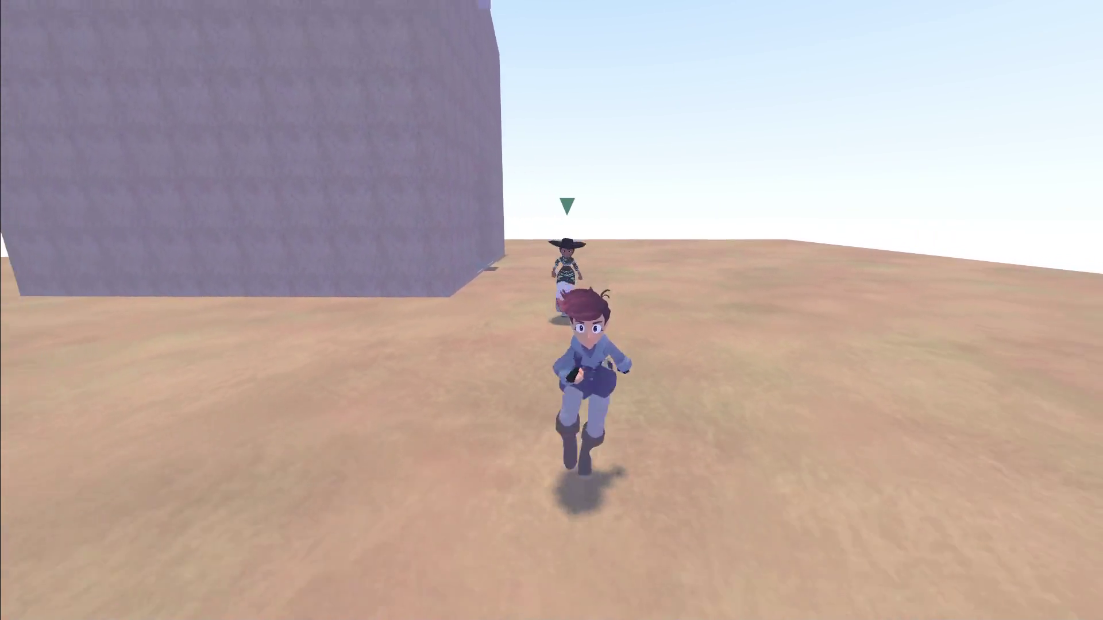
Open and close the pause menu, then open the live debug console
{"action": "key", "text": "Escape"}
{"action": "key", "text": "Down"}
{"action": "key", "text": "Down"}
{"action": "key", "text": "Down"}
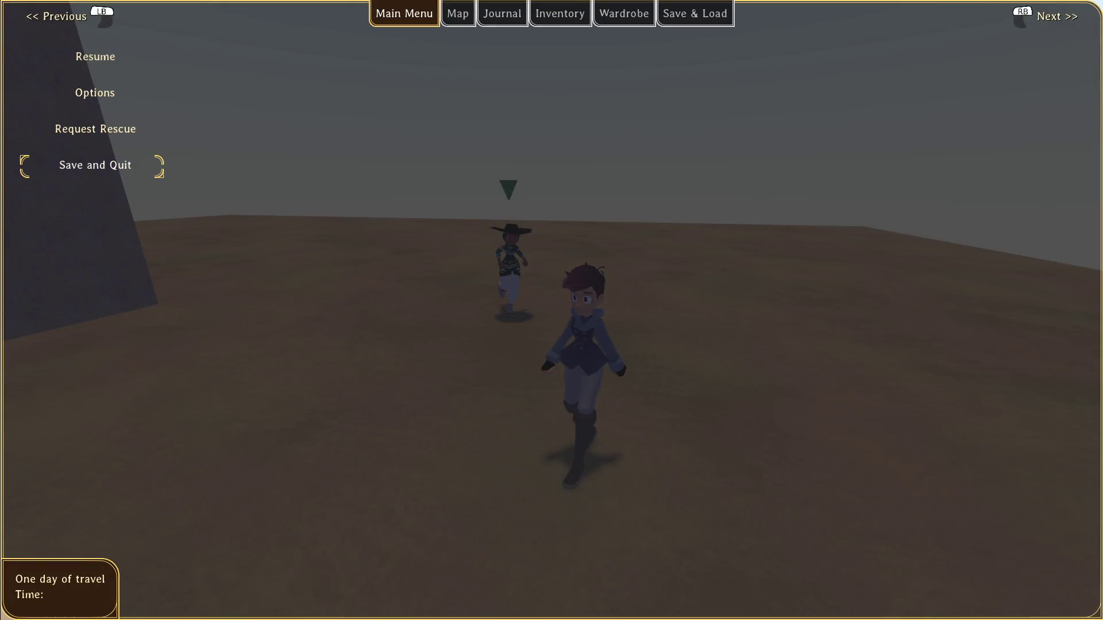
{"action": "key", "text": "Up"}
{"action": "key", "text": "Up"}
{"action": "key", "text": "Up"}
{"action": "key", "text": "Return"}
{"action": "key", "text": "grave"}
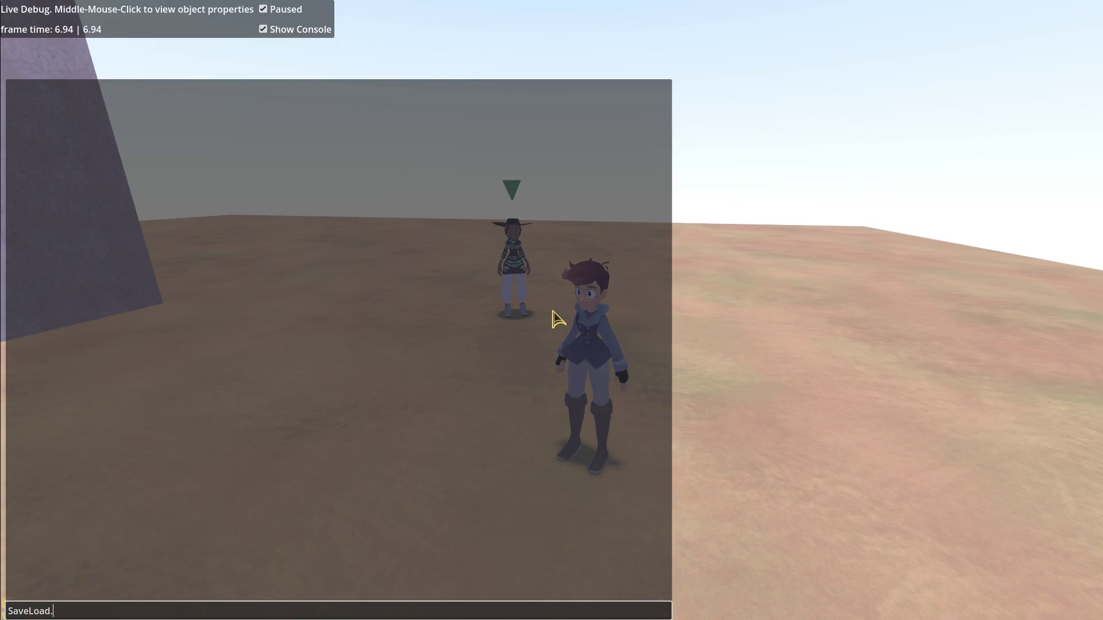
Print the saved state, confirm active_quests lists opulent_medium = 1, then close the debug panel and resume
{"action": "key", "text": "Return"}
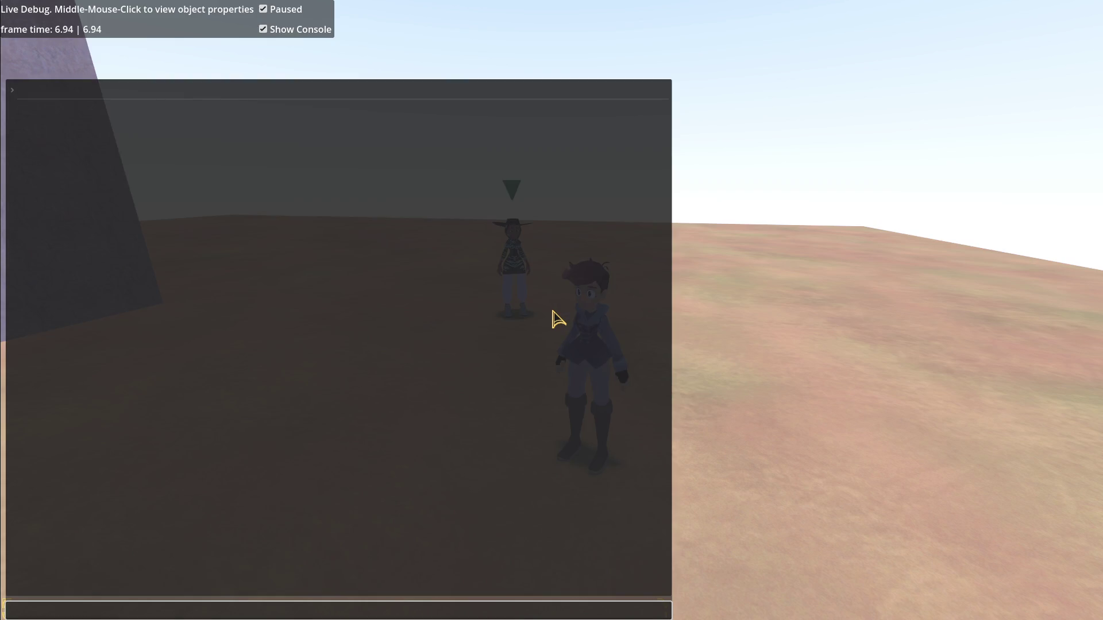
{"action": "left_click", "coordinate": [18, 96]}
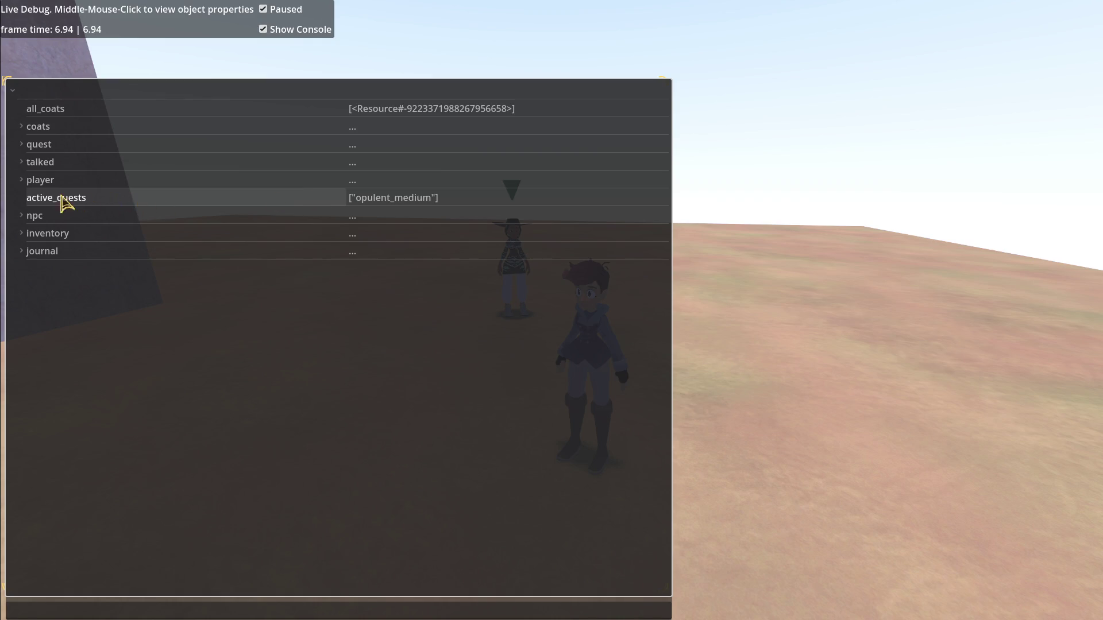
{"action": "left_click", "coordinate": [414, 204]}
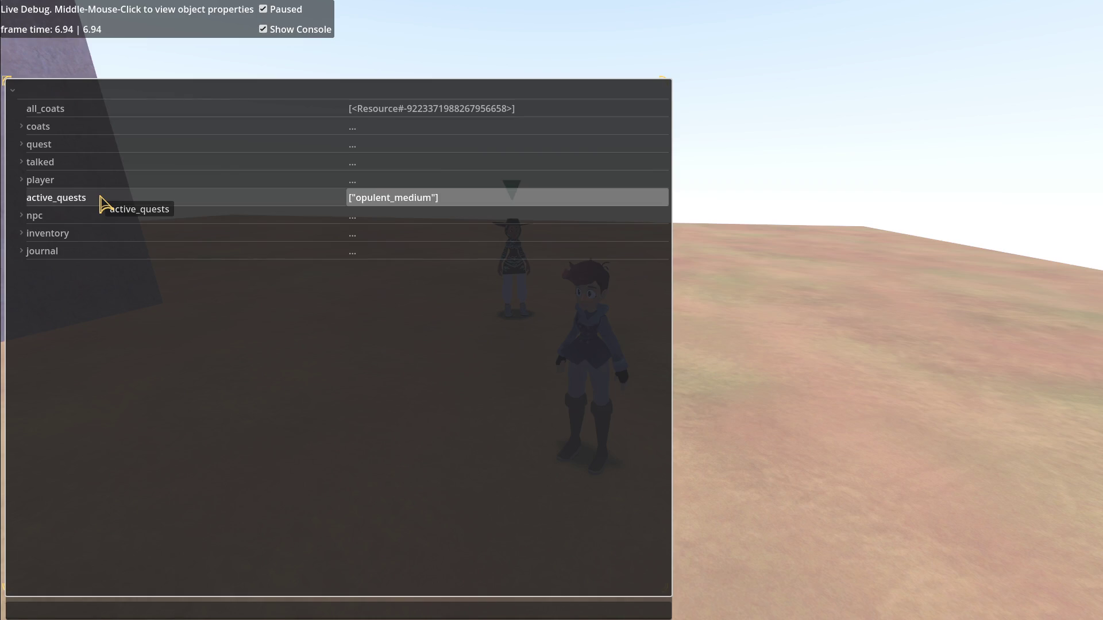
{"action": "left_click", "coordinate": [24, 146]}
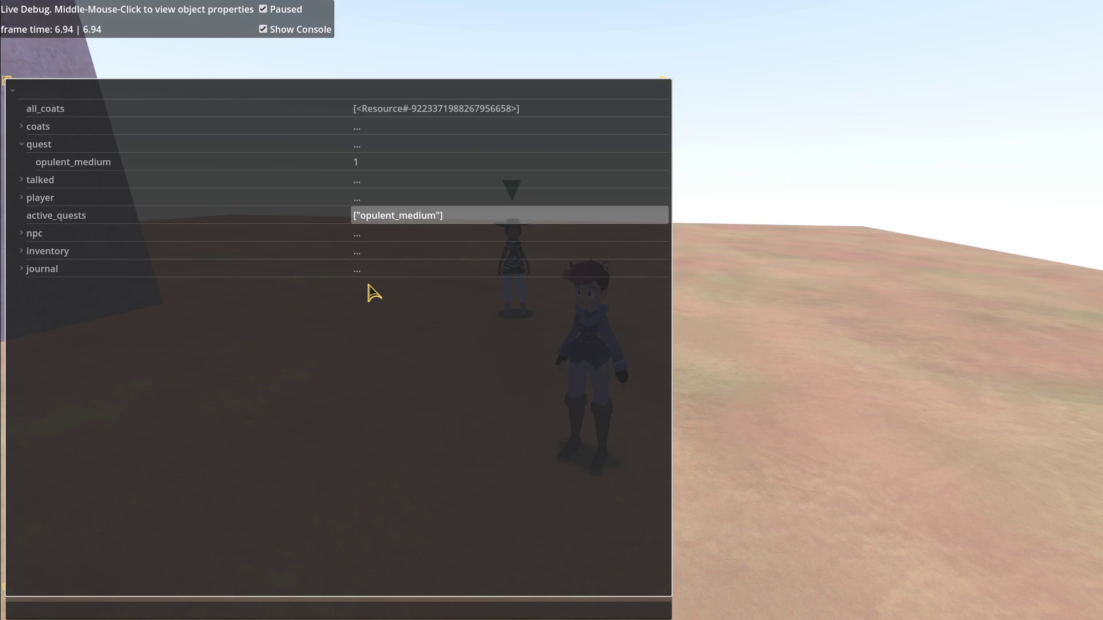
{"action": "key", "text": "alt+Tab"}
{"action": "key", "text": "alt+Tab"}
{"action": "key", "text": "Escape"}
{"action": "key", "text": "Escape"}
{"action": "key", "text": "Escape"}
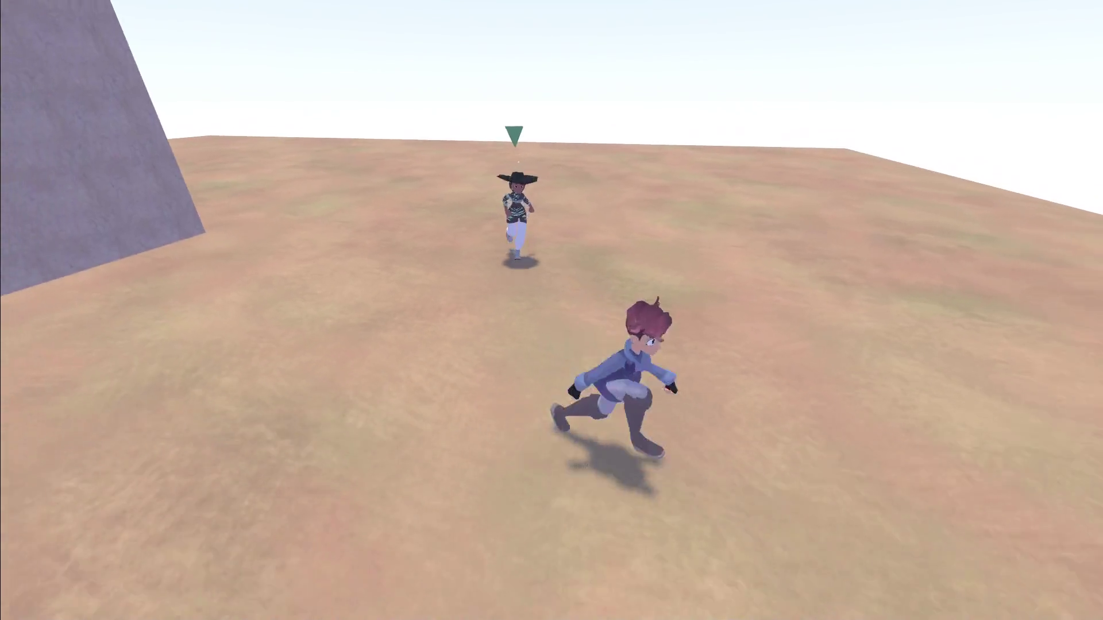
Choose Save and Quit from the pause menu, then relaunch a demo from the Demo Picker
{"action": "key", "text": "Escape"}
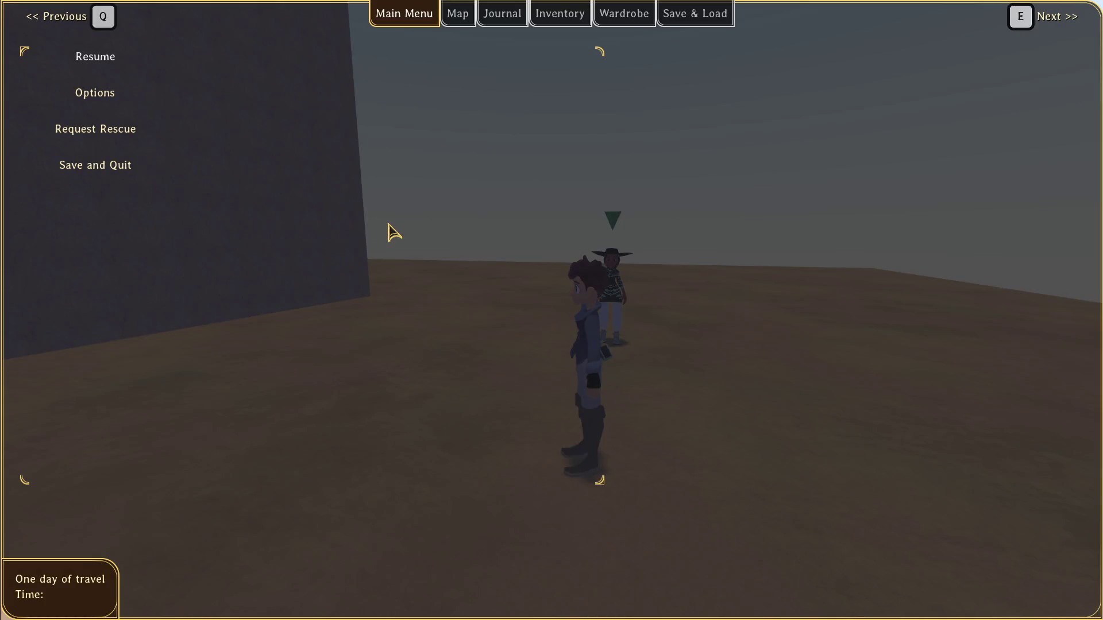
{"action": "key", "text": "Down"}
{"action": "key", "text": "Return"}
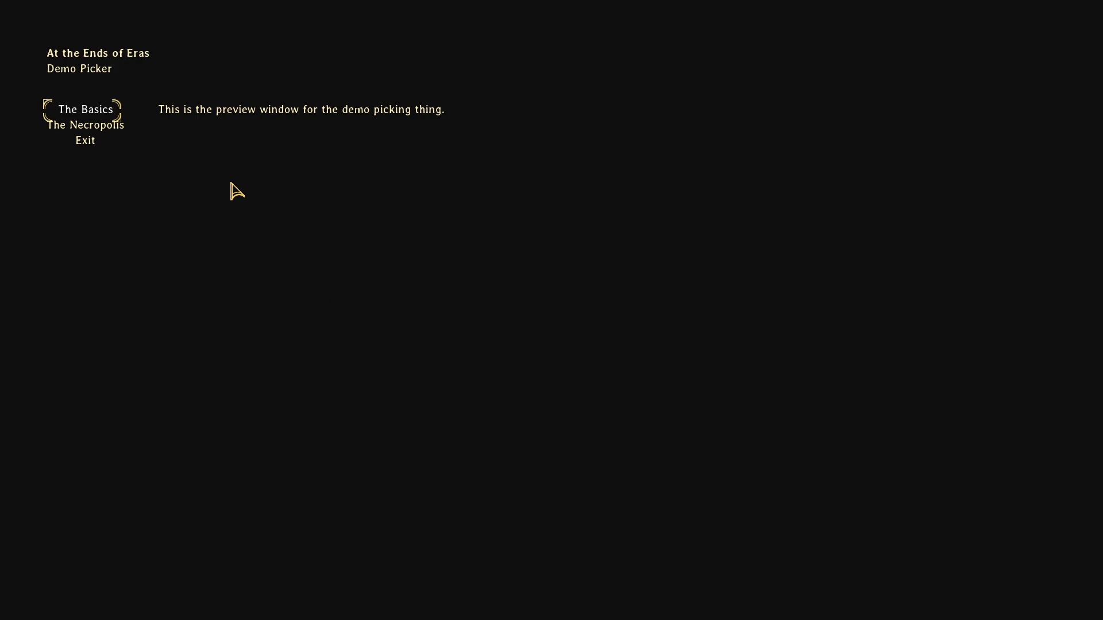
{"action": "key", "text": "Down"}
{"action": "key", "text": "Down"}
{"action": "key", "text": "Return"}
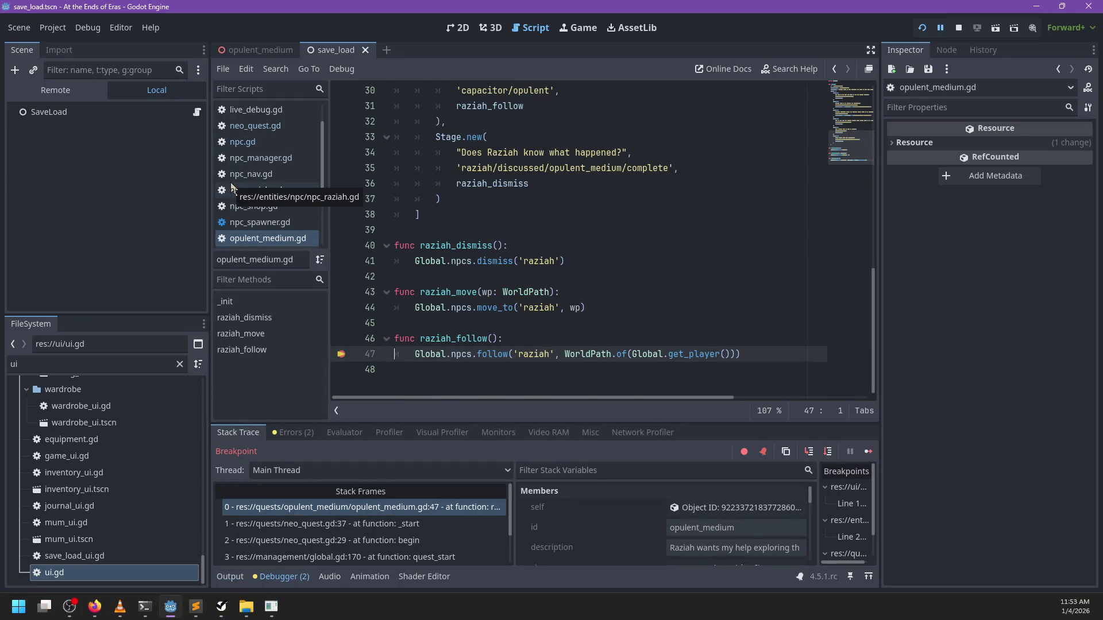
Continue to the 'follow_path' on Nil error and inspect the npc_manager follow and raziah_follow frames
{"action": "key", "text": "F11"}
{"action": "key", "text": "F12"}
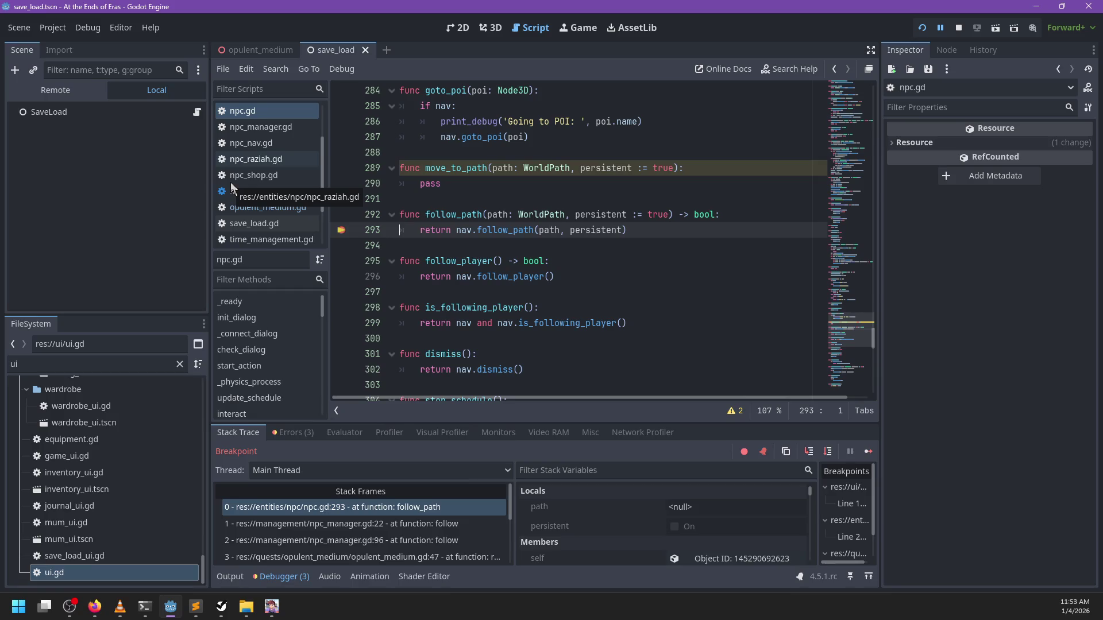
{"action": "key", "text": "F11"}
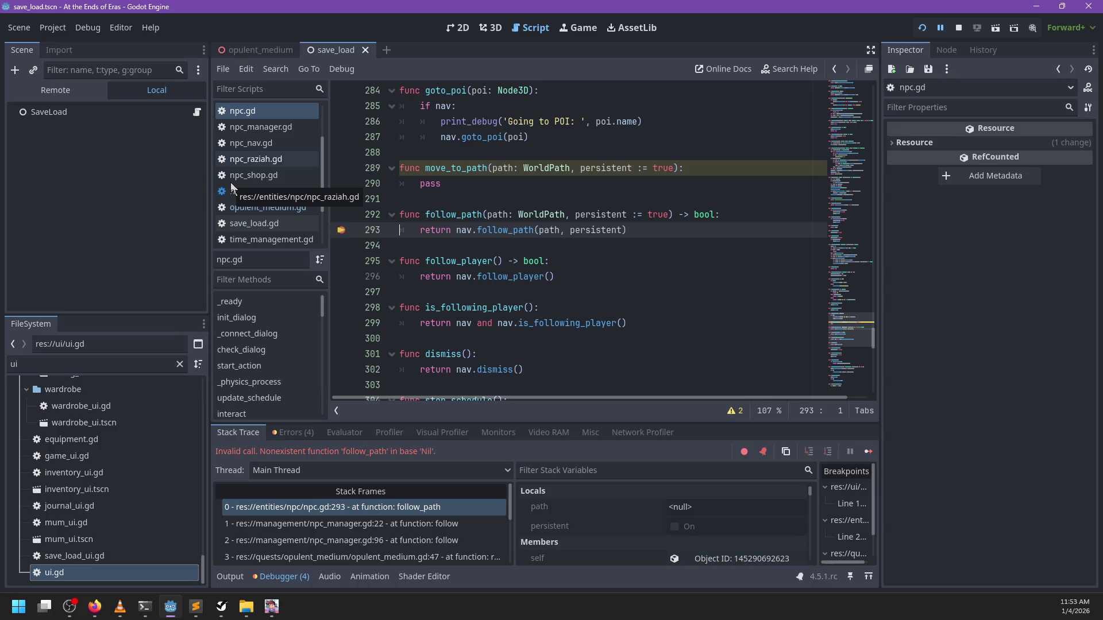
{"action": "left_click", "coordinate": [394, 524]}
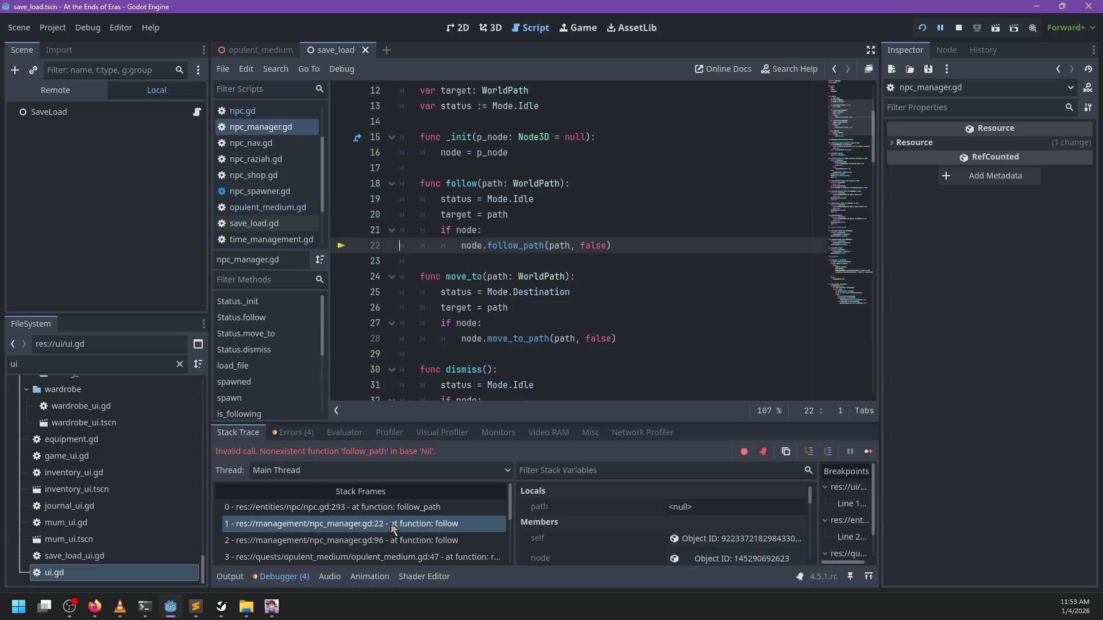
{"action": "left_click", "coordinate": [394, 540]}
{"action": "scroll", "coordinate": [386, 544], "scroll_direction": "down", "scroll_amount": 1}
{"action": "left_click", "coordinate": [387, 541]}
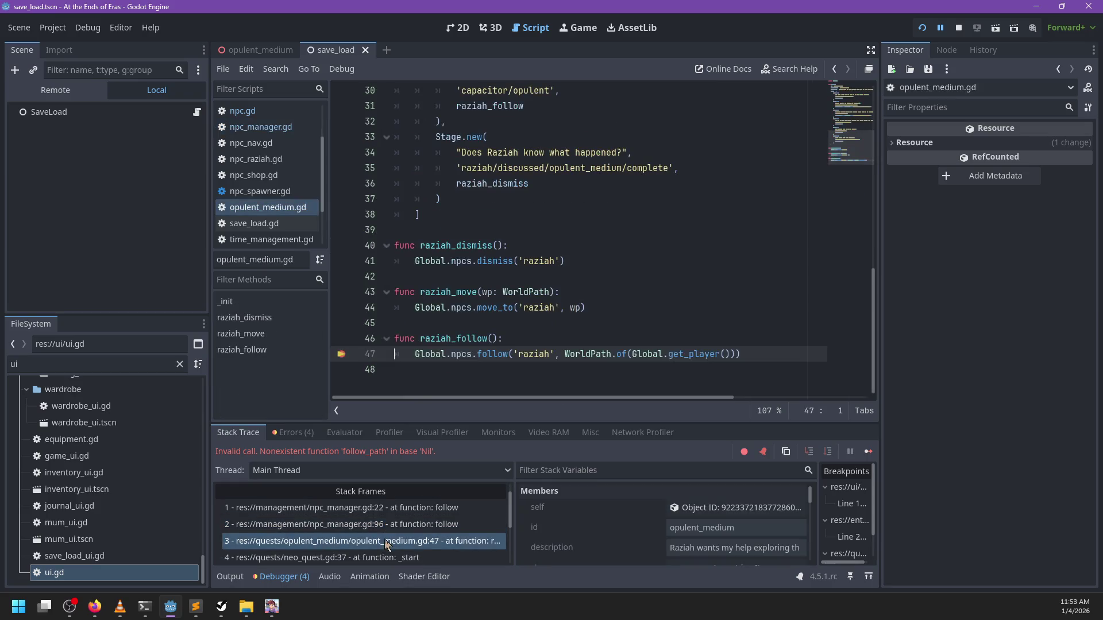
Trace up through neo_quest _start and load_sync to the quest_start call at global.gd:418
{"action": "scroll", "coordinate": [386, 547], "scroll_direction": "down", "scroll_amount": 1}
{"action": "left_click", "coordinate": [392, 541]}
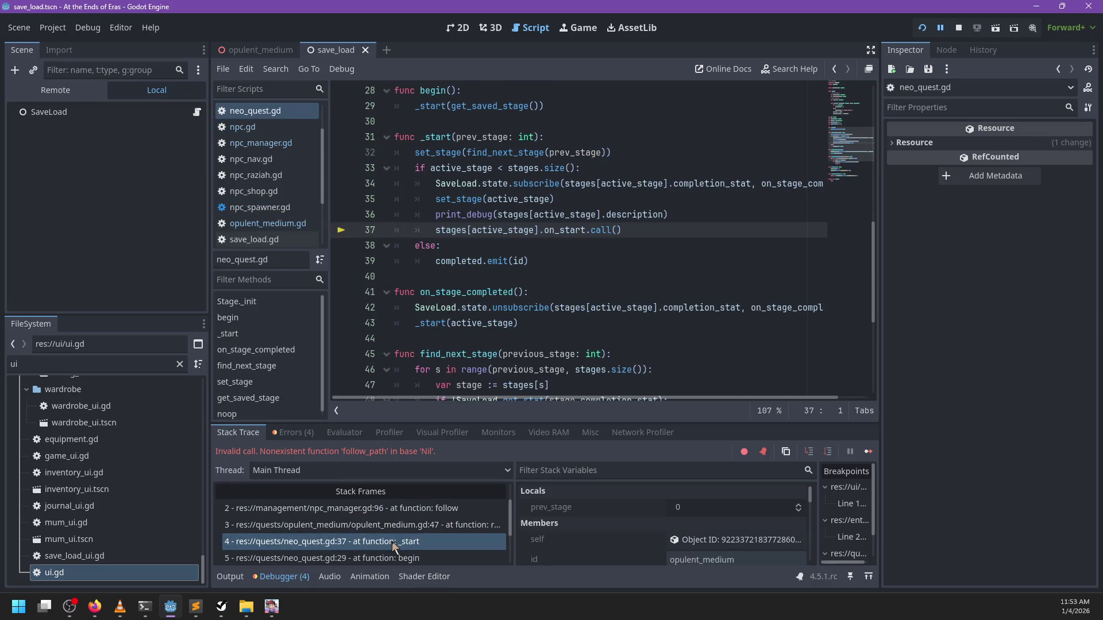
{"action": "left_click", "coordinate": [389, 551]}
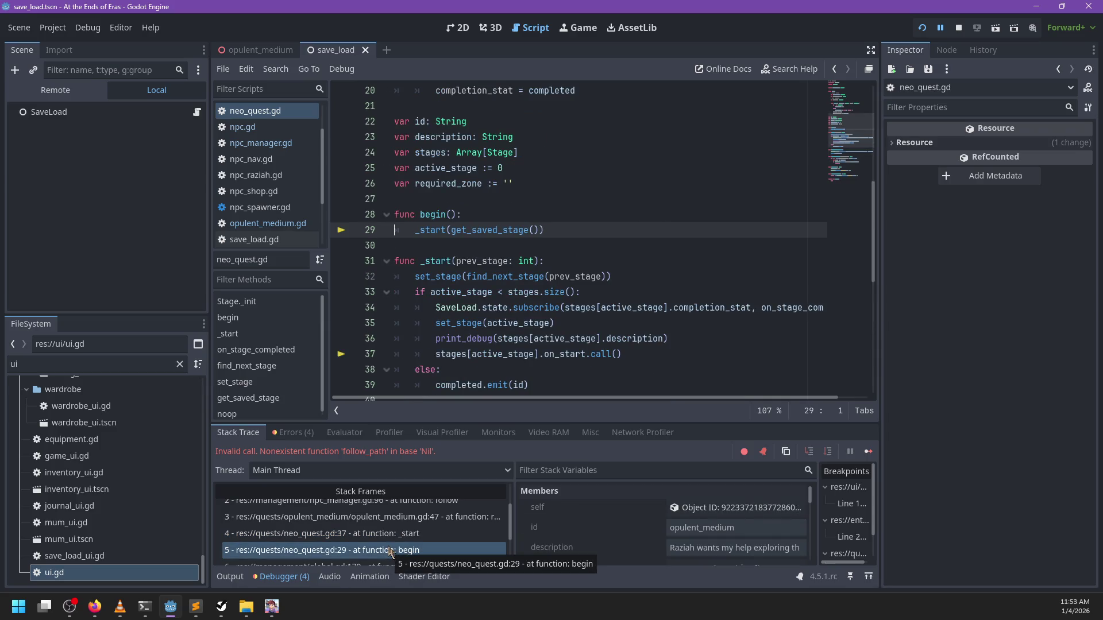
{"action": "scroll", "coordinate": [389, 550], "scroll_direction": "down", "scroll_amount": 3}
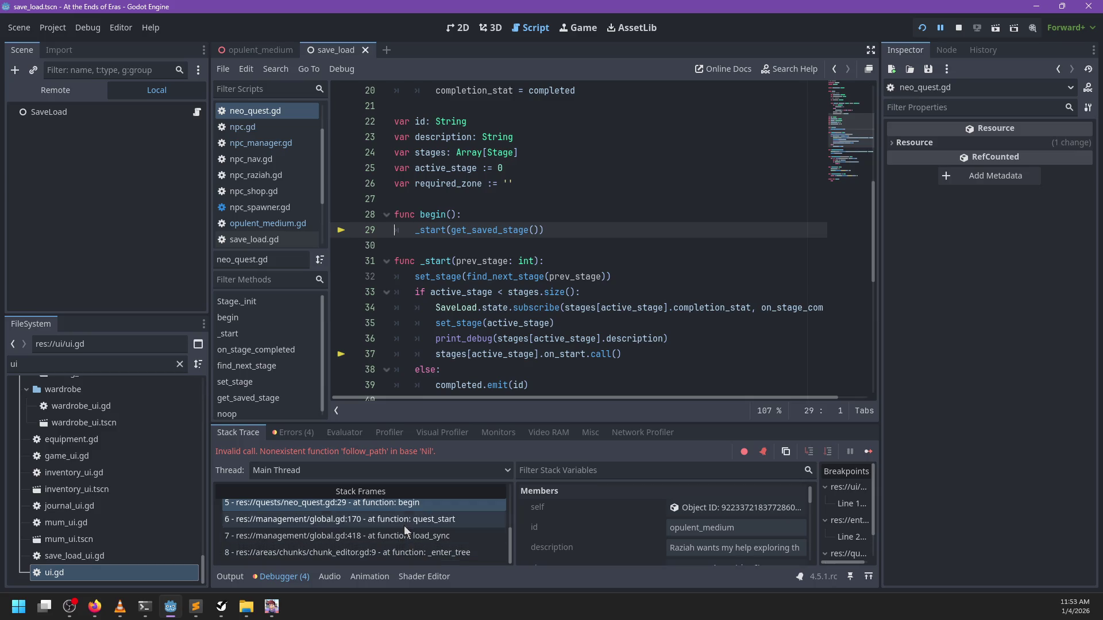
{"action": "left_click", "coordinate": [406, 536]}
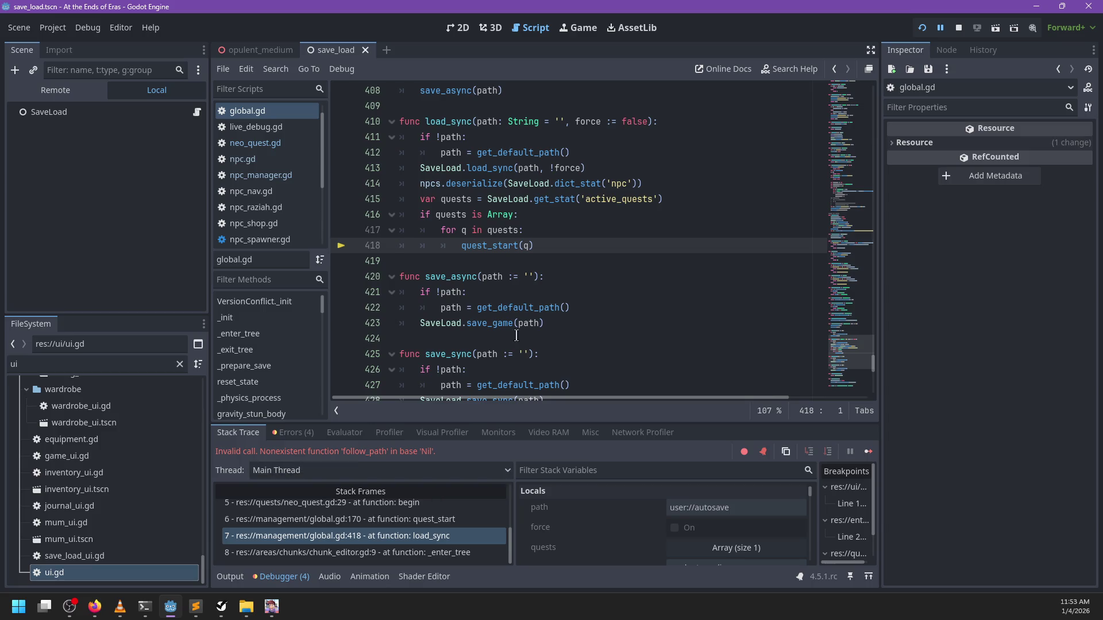
{"action": "left_click", "coordinate": [407, 520]}
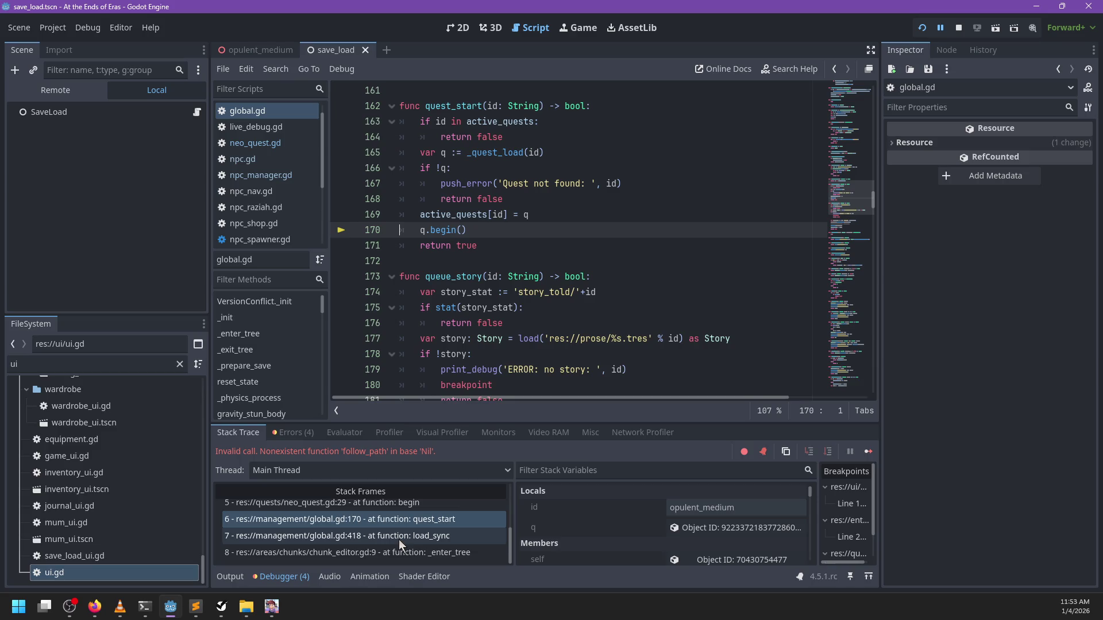
{"action": "left_click", "coordinate": [400, 540]}
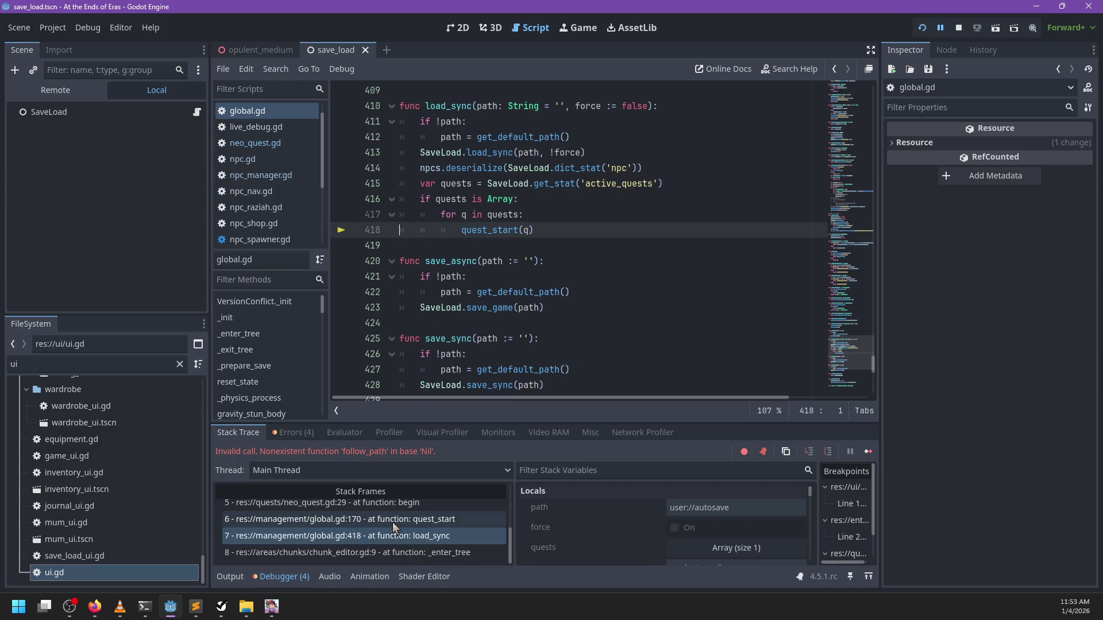
{"action": "scroll", "coordinate": [402, 529], "scroll_direction": "up", "scroll_amount": 2}
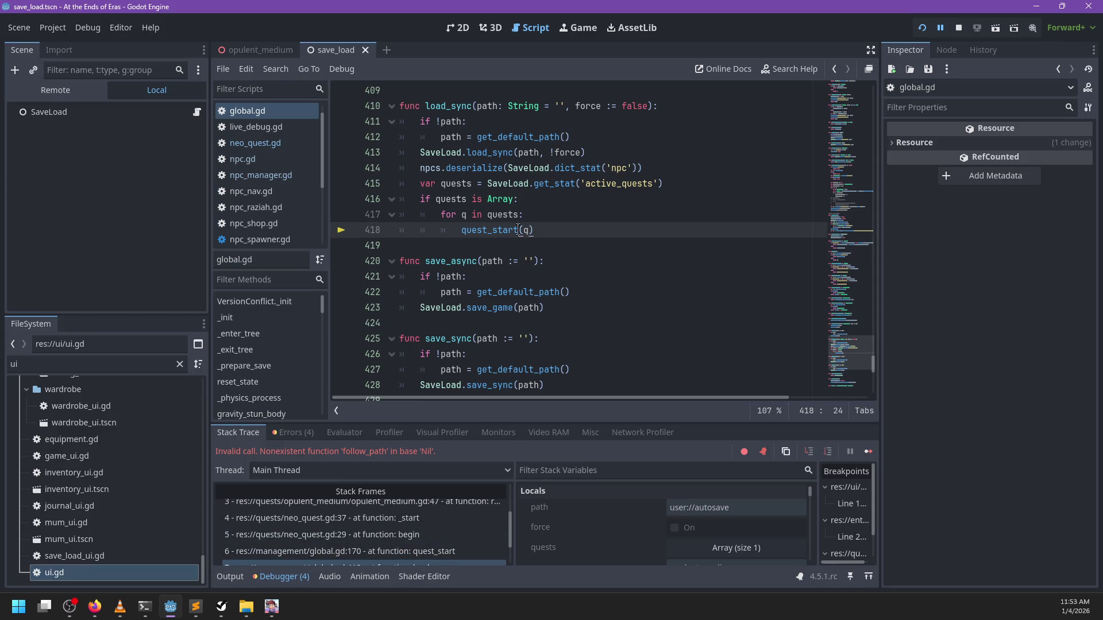
Change line 418 to quest_start.call_deferred(q) and save the script
{"action": "type", "text": ".call_deferre"}
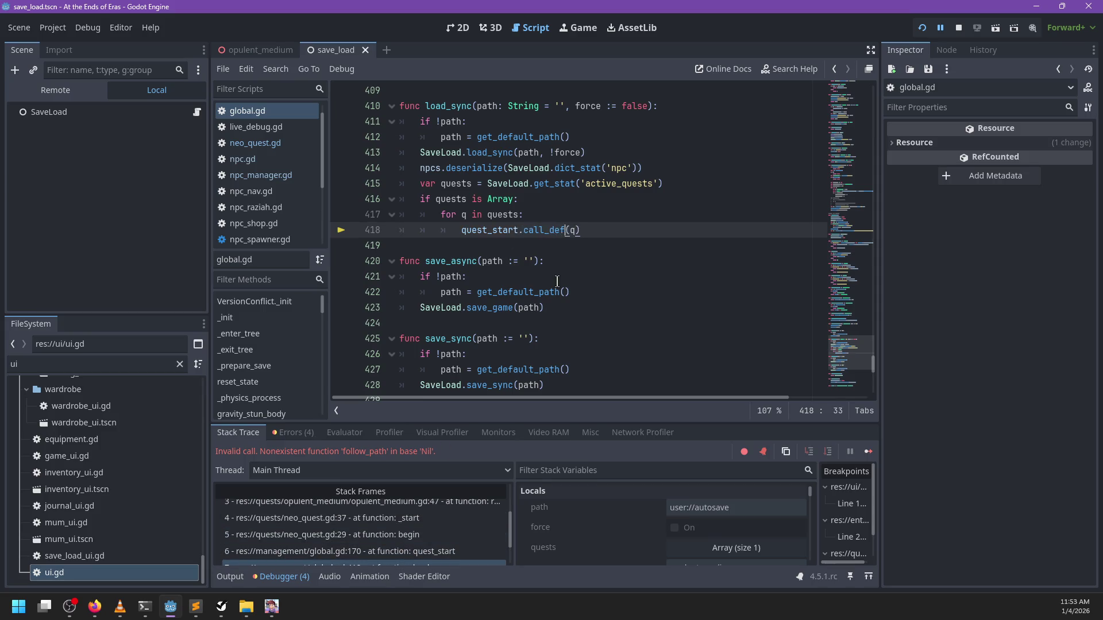
{"action": "type", "text": "d"}
{"action": "key", "text": "ctrl+s"}
{"action": "left_click", "coordinate": [563, 184]}
Rerun the project, continue into gameplay, and move around to check Raziah follows the player
{"action": "key", "text": "F5"}
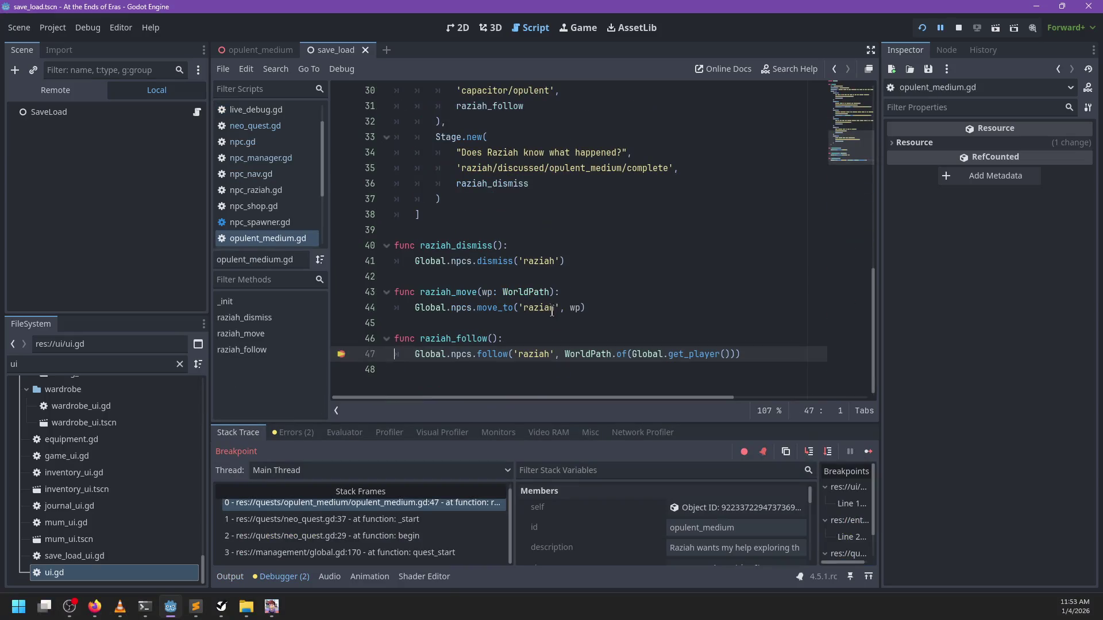
{"action": "key", "text": "F12"}
{"action": "key", "text": "F12"}
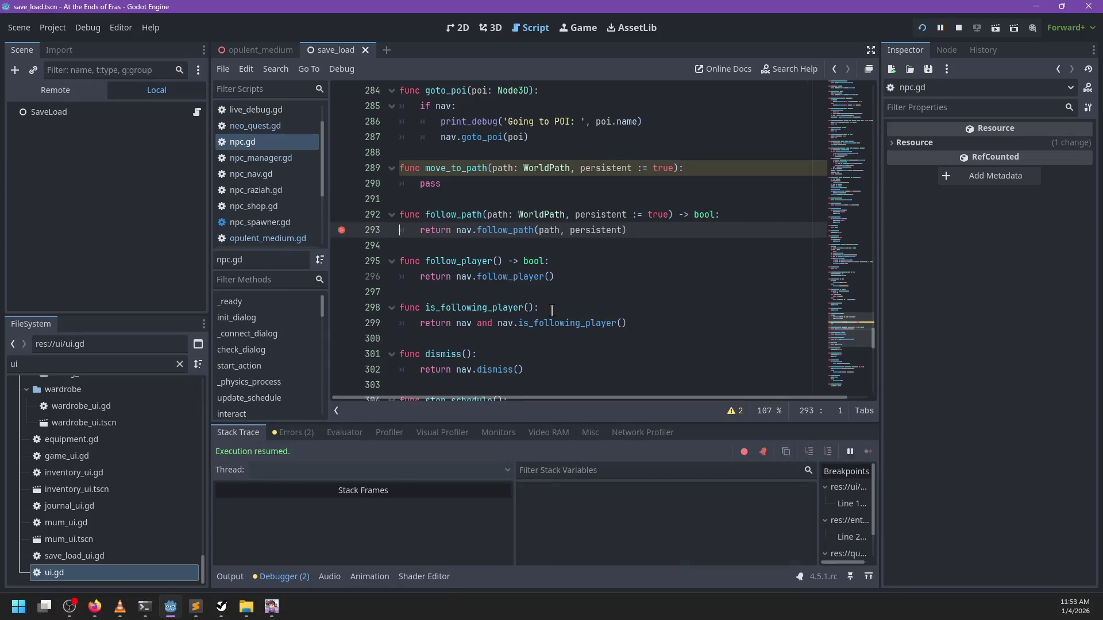
{"action": "key", "text": "Return"}
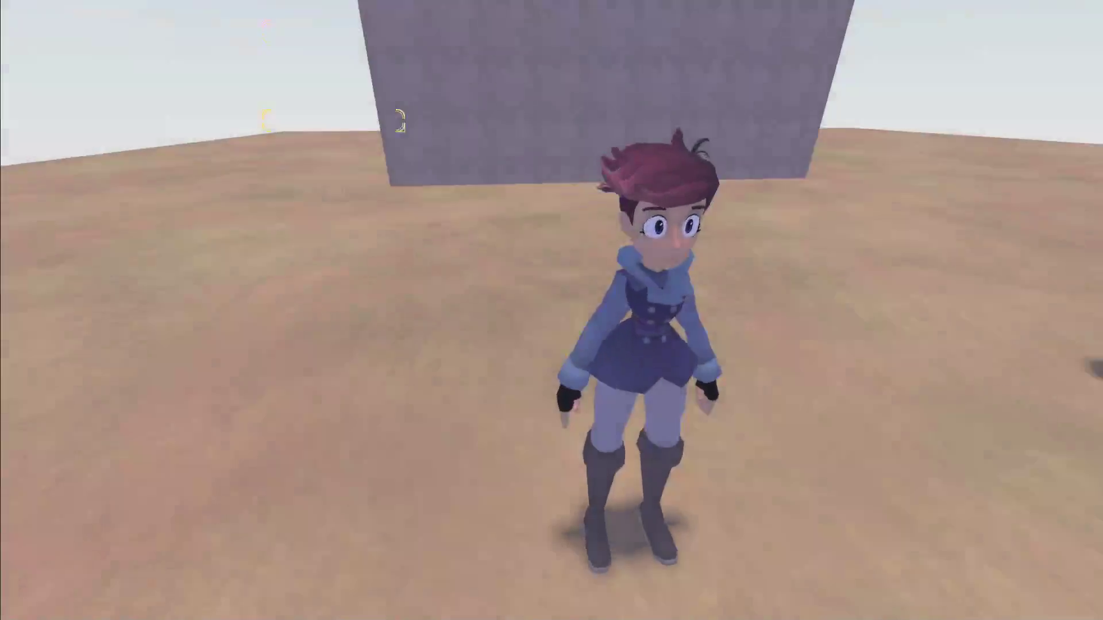
{"action": "key", "text": "w"}
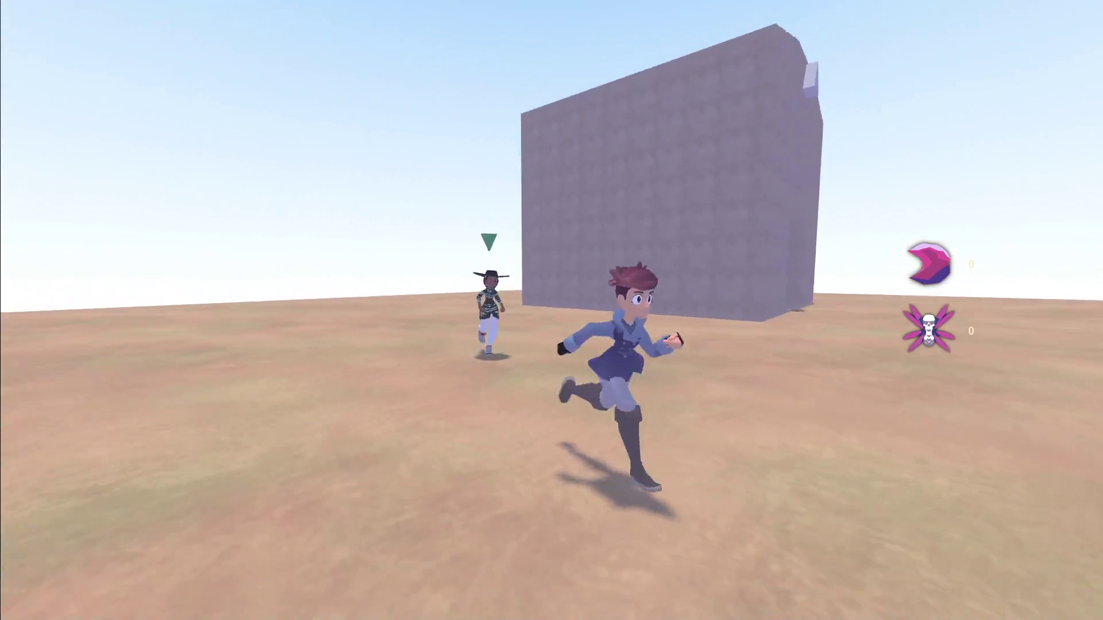
{"action": "key", "text": "space"}
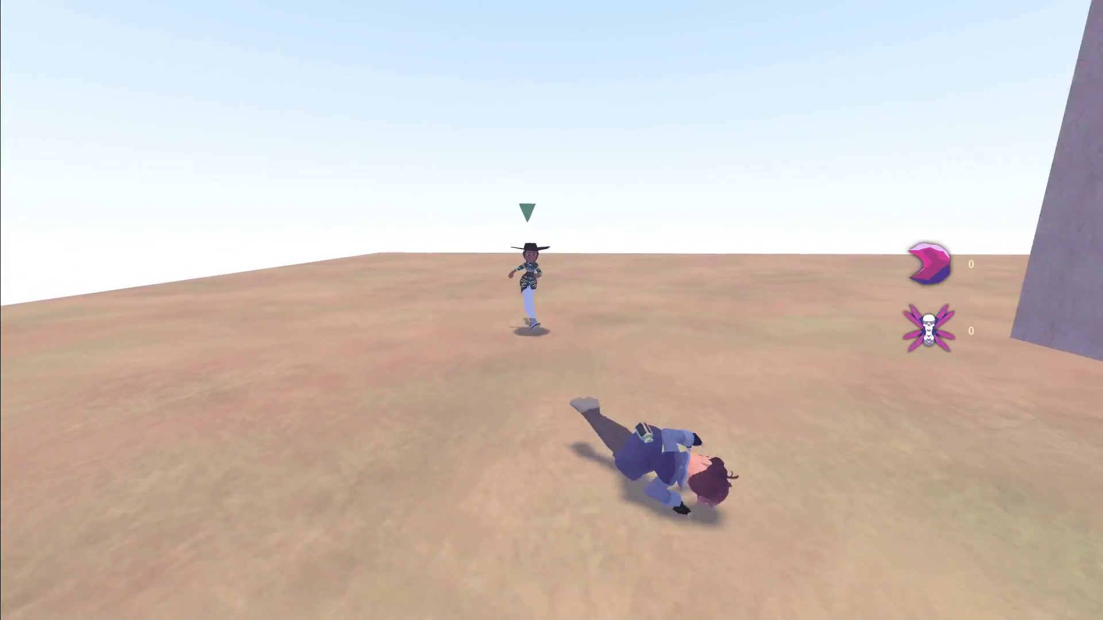
{"action": "key", "text": "space"}
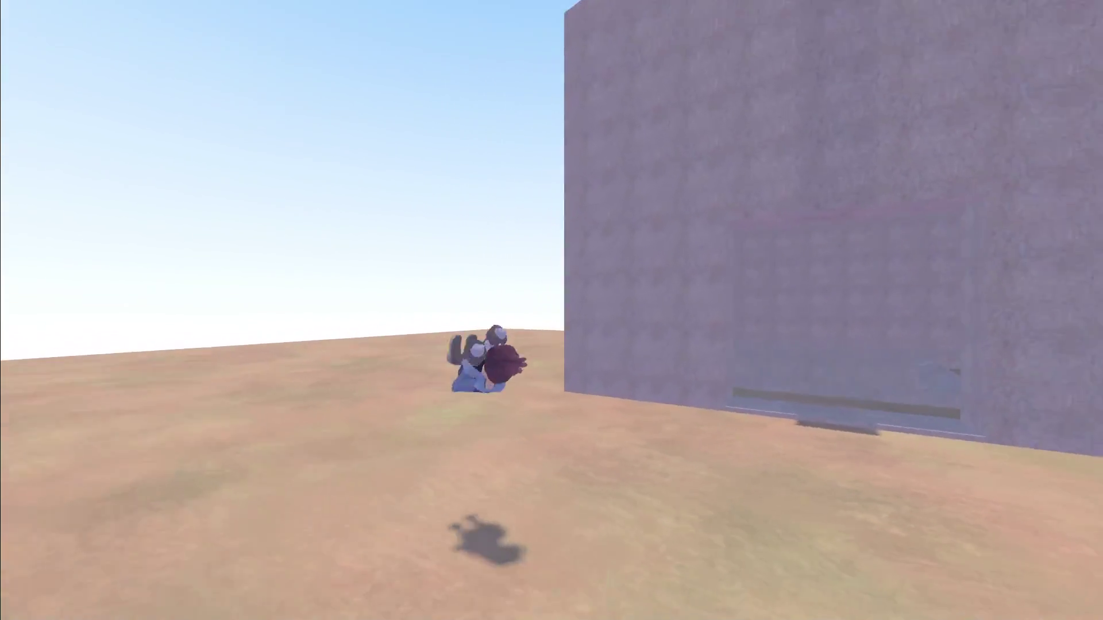
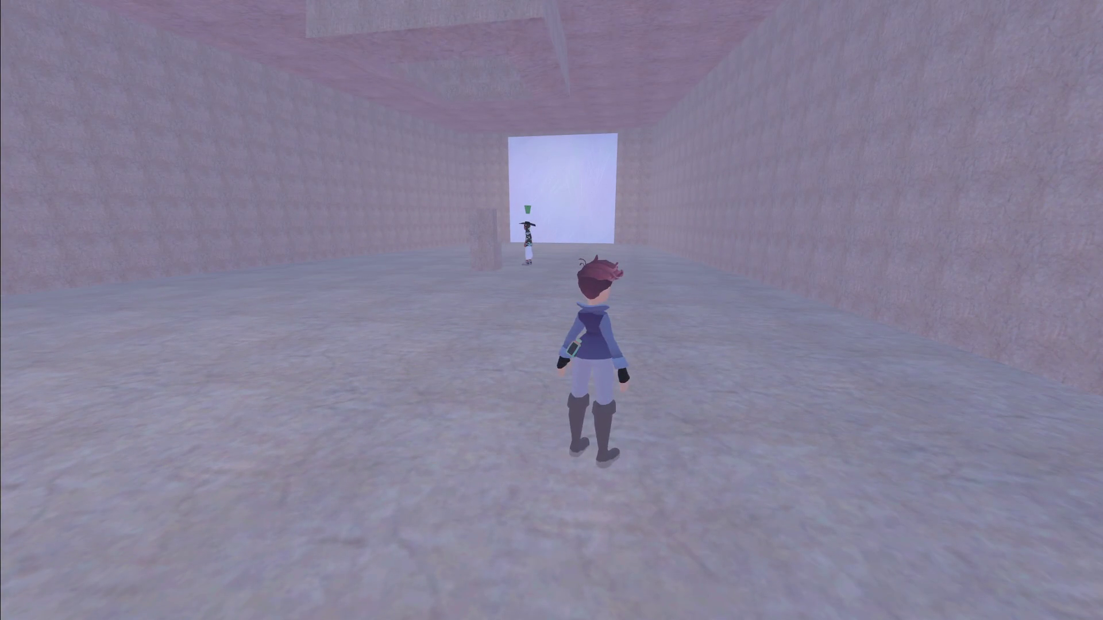
Walk to Raziah, answer 'Sounds good.', then tell Raziah 'Follow me.'
{"action": "key", "text": "w"}
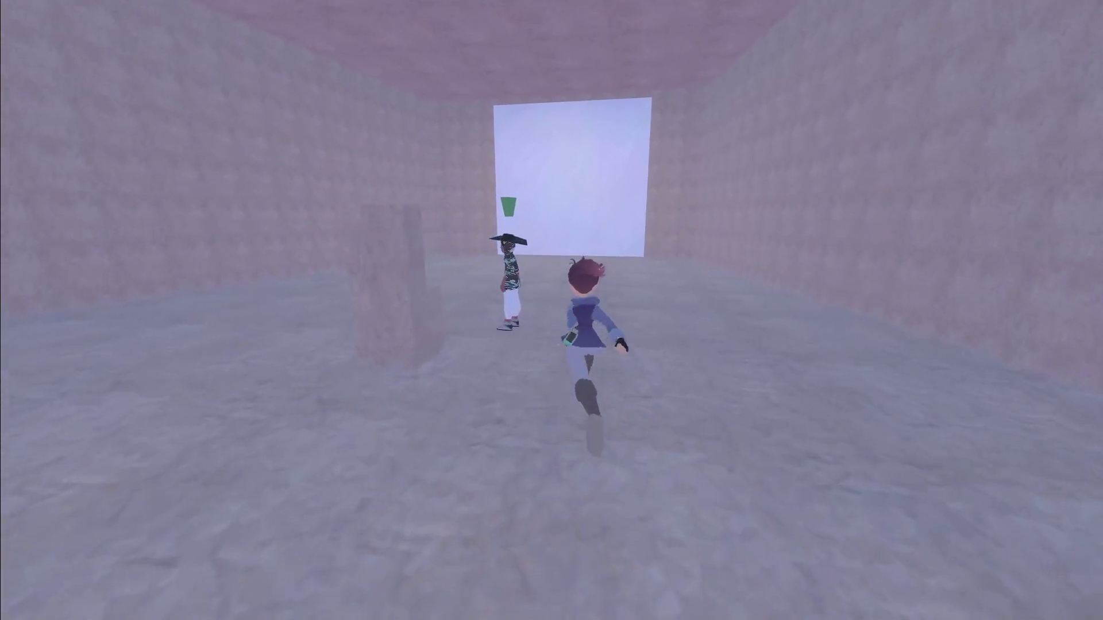
{"action": "key", "text": "e"}
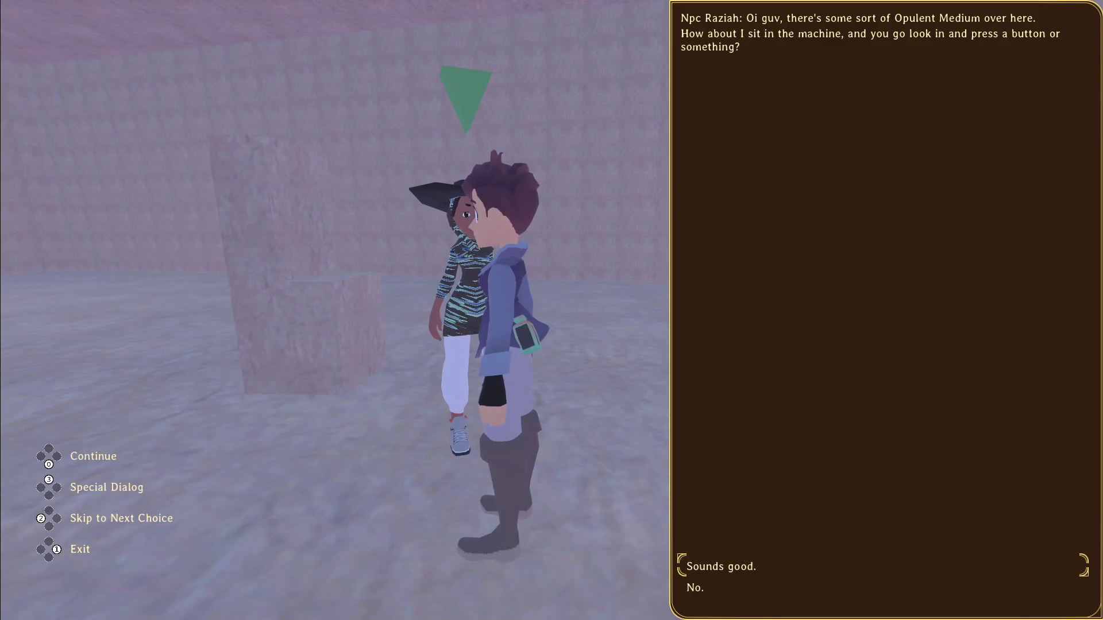
{"action": "key", "text": "Return"}
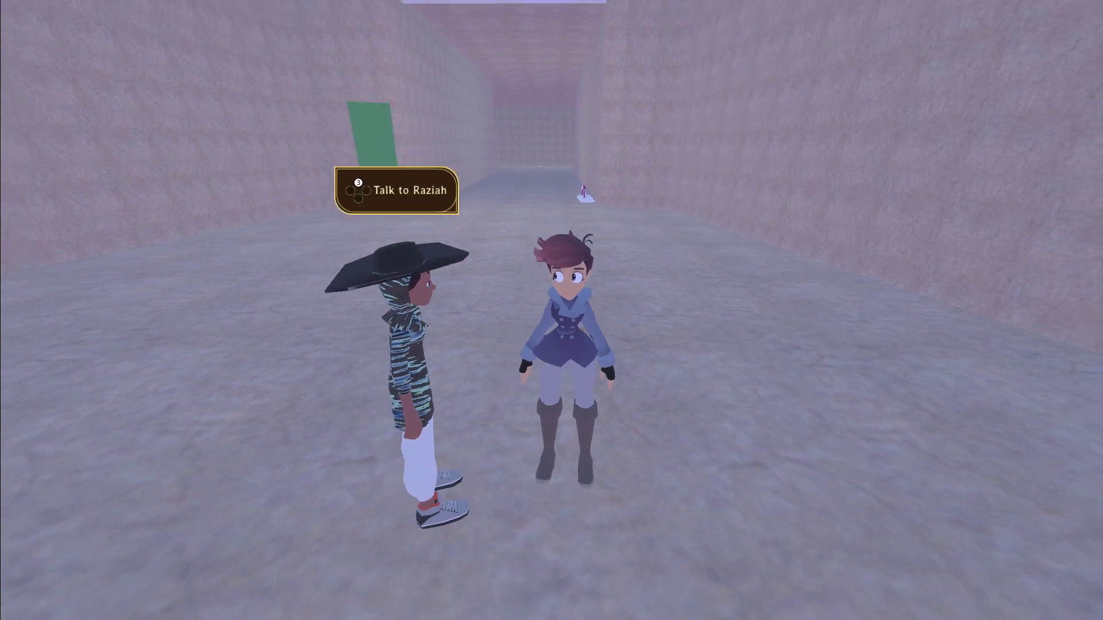
{"action": "key", "text": "e"}
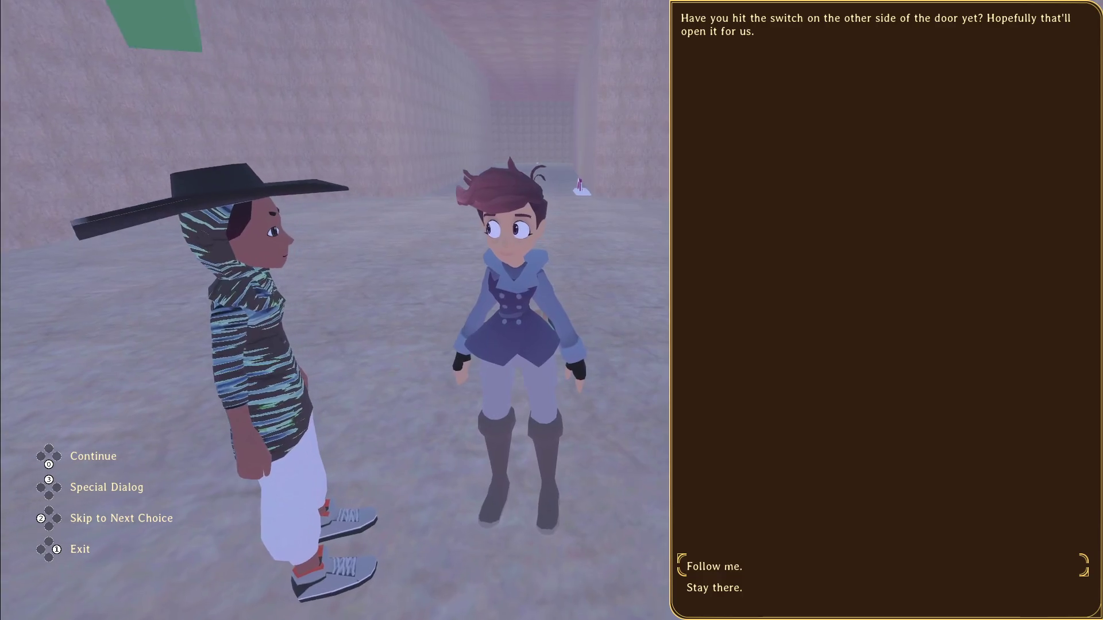
{"action": "key", "text": "Return"}
Test Raziah's 'Stay there.' choice, then ask Raziah to 'Follow me.' again
{"action": "key", "text": "Return"}
{"action": "key", "text": "e"}
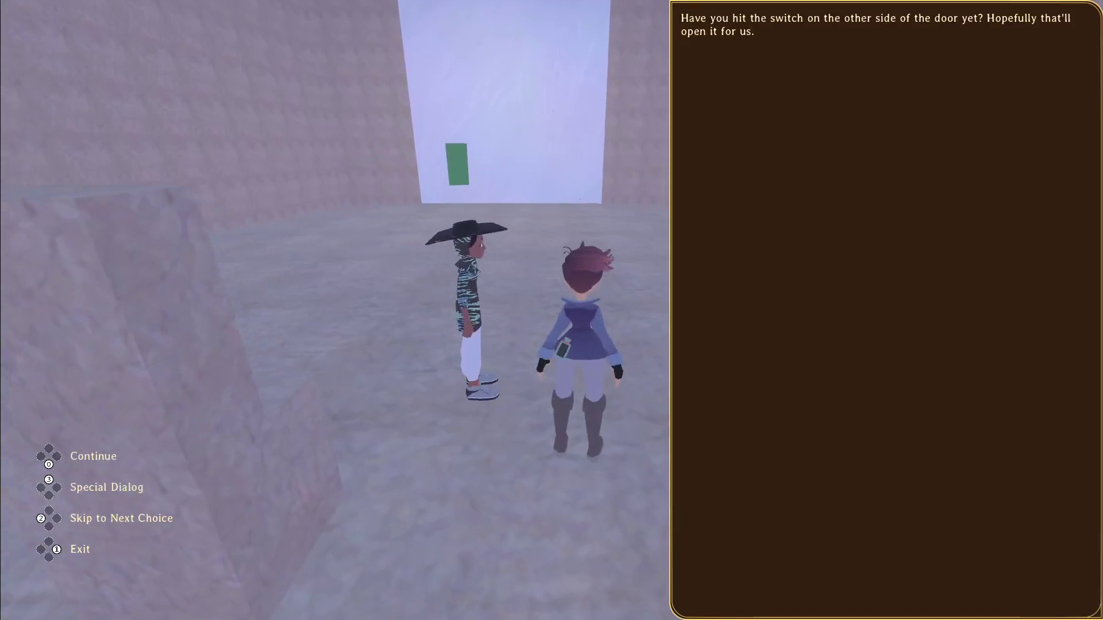
{"action": "key", "text": "Down"}
{"action": "key", "text": "Return"}
{"action": "key", "text": "w"}
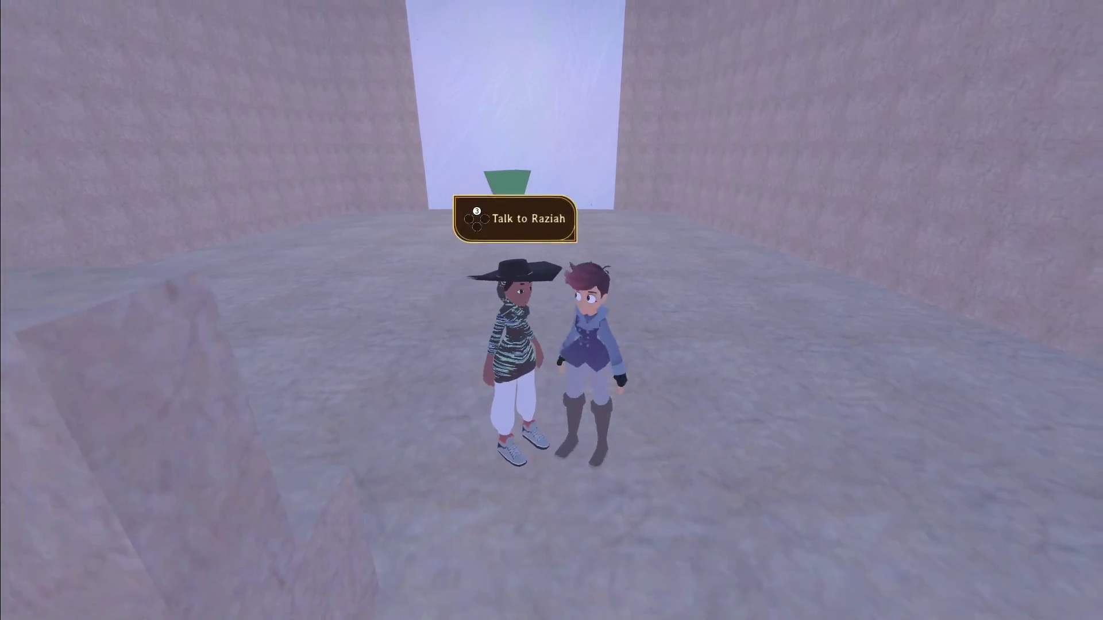
{"action": "key", "text": "e"}
{"action": "key", "text": "Return"}
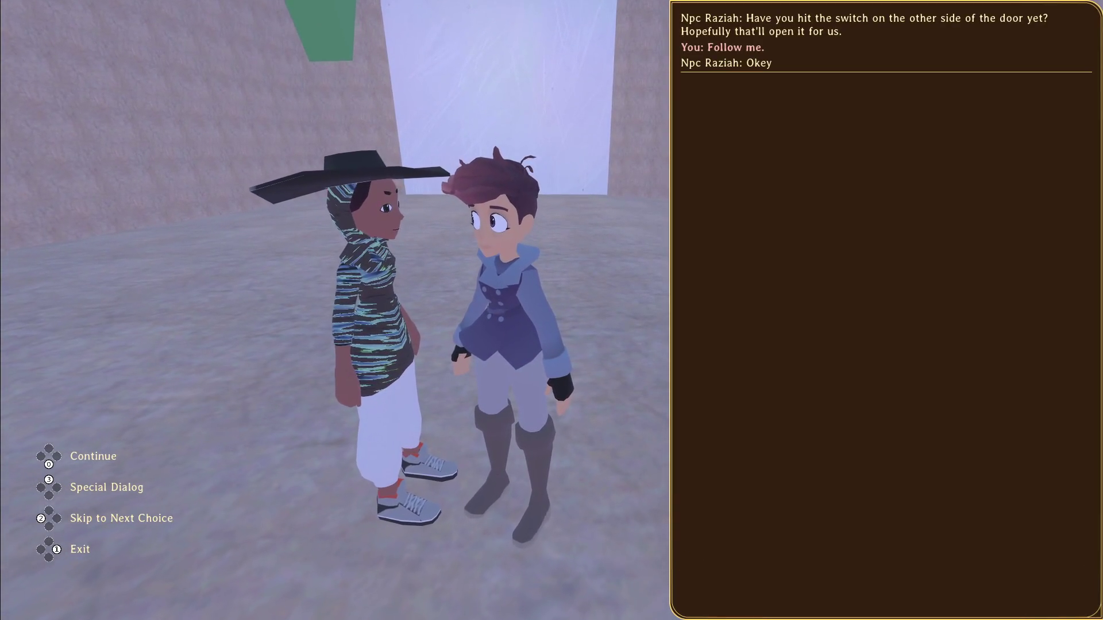
{"action": "key", "text": "Return"}
Open and leave Raziah's contextual dialog, pause the game, then close it
{"action": "key", "text": "w"}
{"action": "key", "text": "e"}
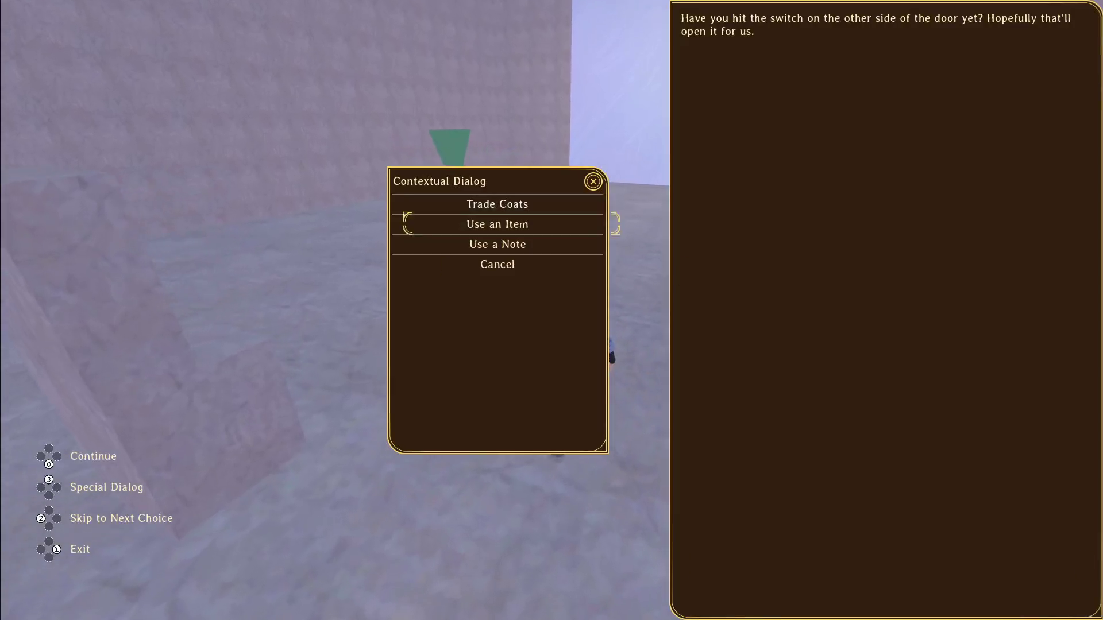
{"action": "key", "text": "Escape"}
{"action": "key", "text": "s"}
{"action": "key", "text": "Escape"}
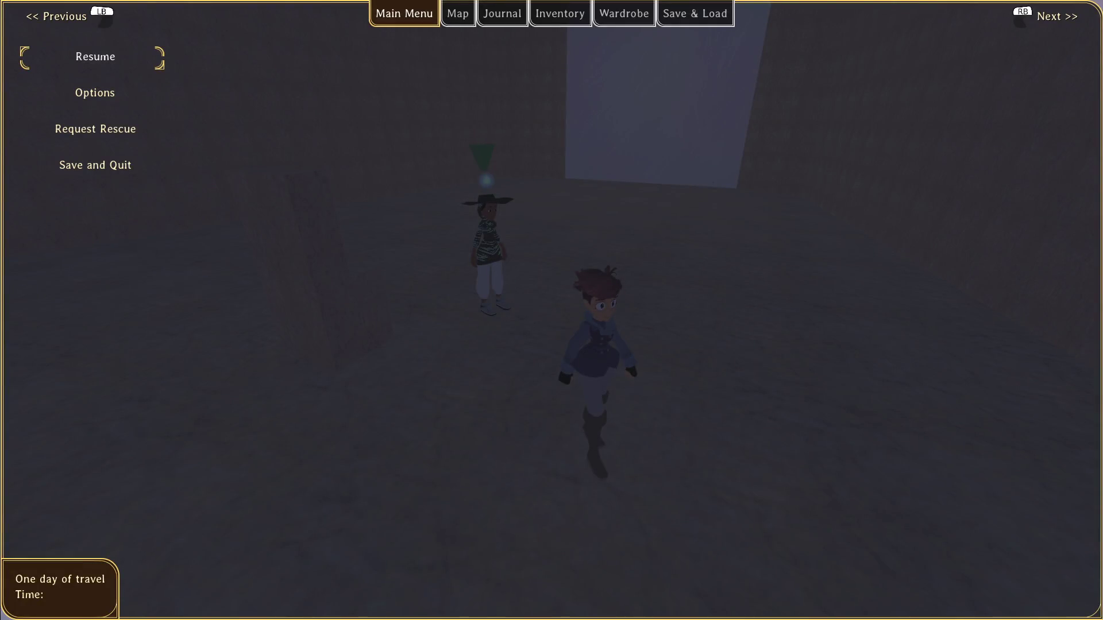
{"action": "key", "text": "alt+F4"}
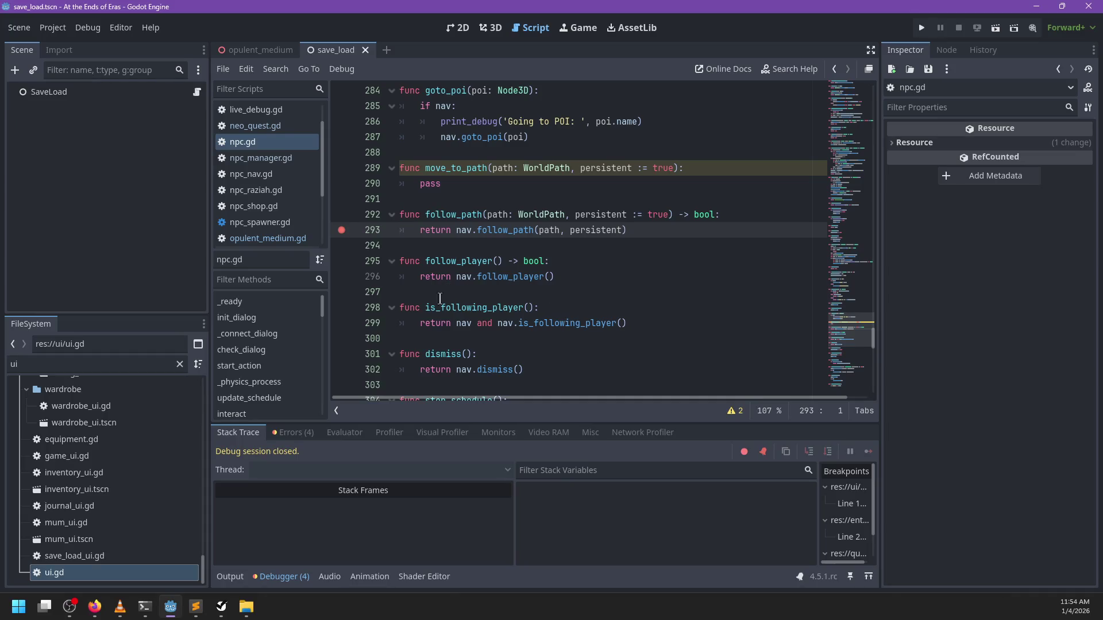
In Sublime Text, reload info.json from disk and bring up the raziah.dialog tab
{"action": "mouse_move", "coordinate": [195, 609]}
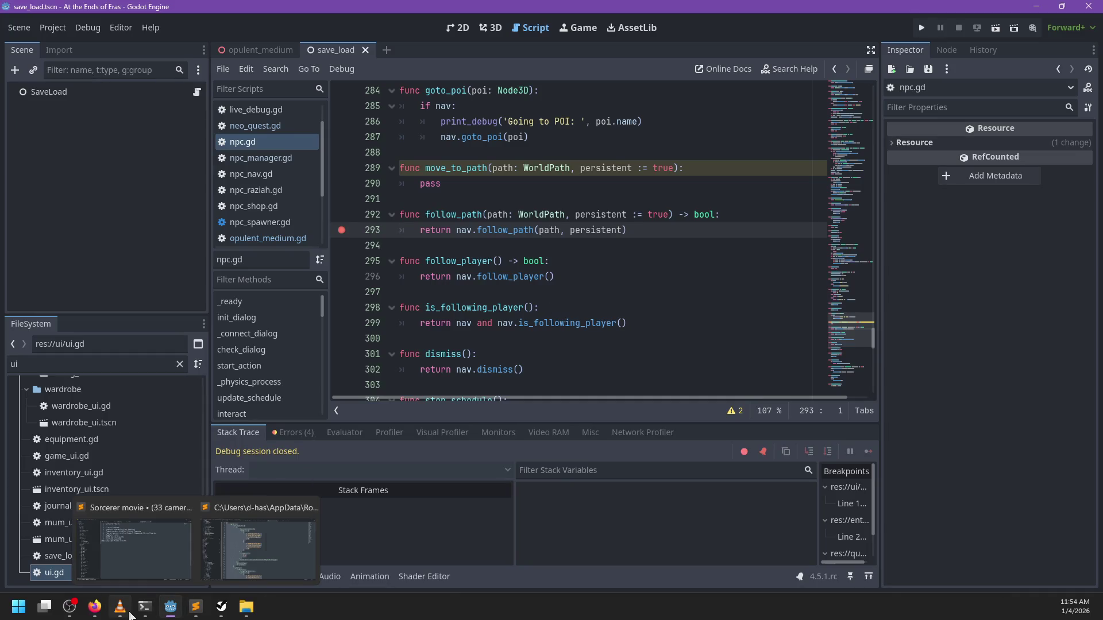
{"action": "left_click", "coordinate": [258, 549]}
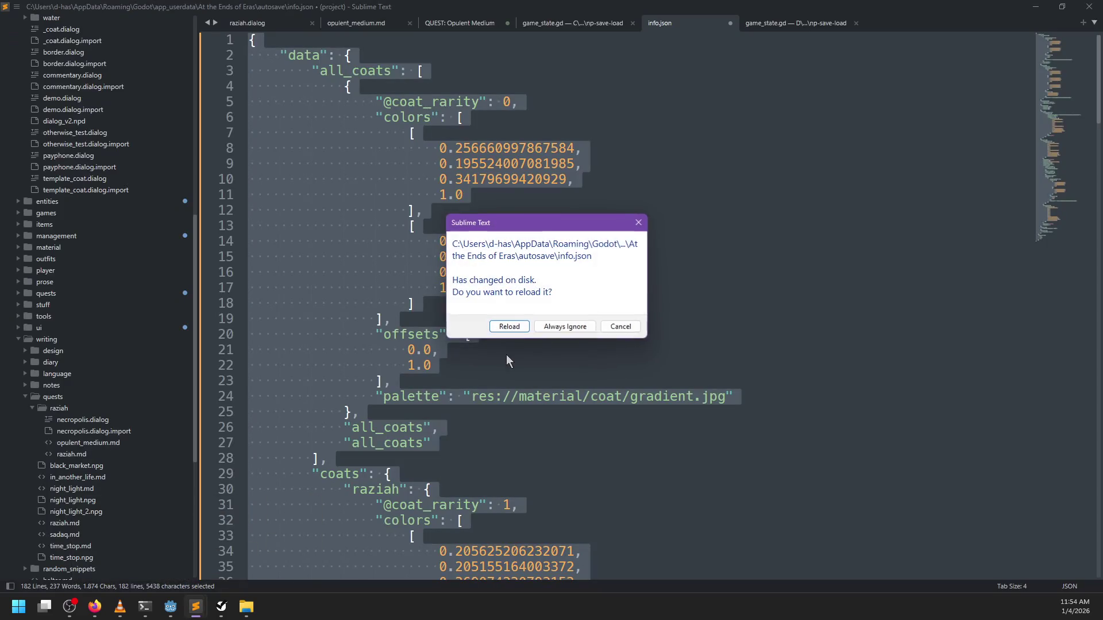
{"action": "left_click", "coordinate": [512, 327]}
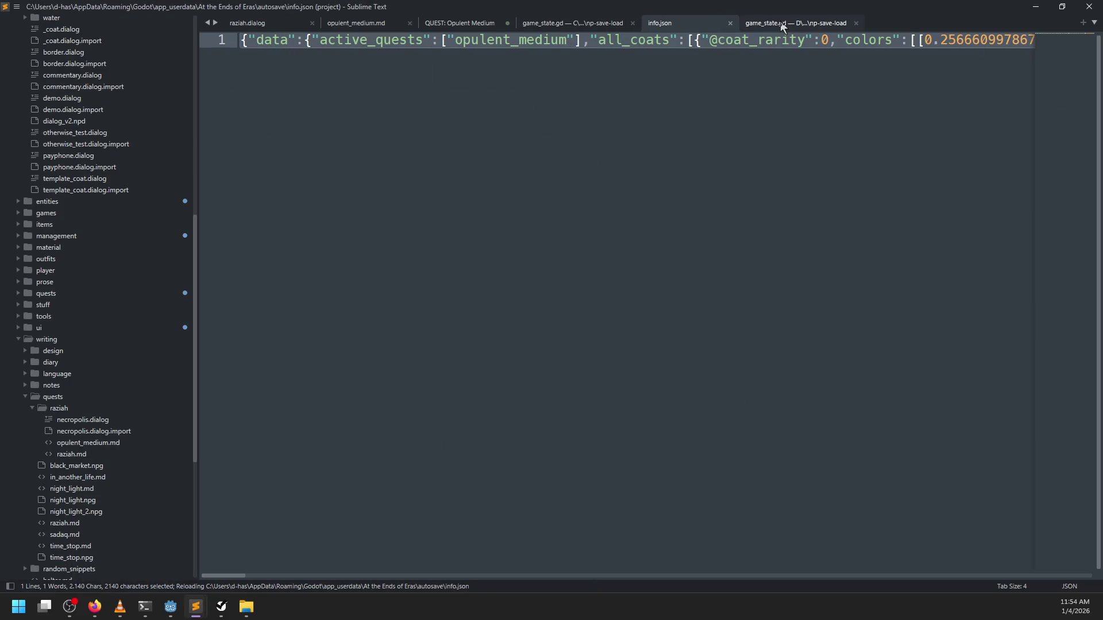
{"action": "left_click", "coordinate": [782, 27]}
{"action": "left_click", "coordinate": [583, 26]}
{"action": "left_click", "coordinate": [349, 27]}
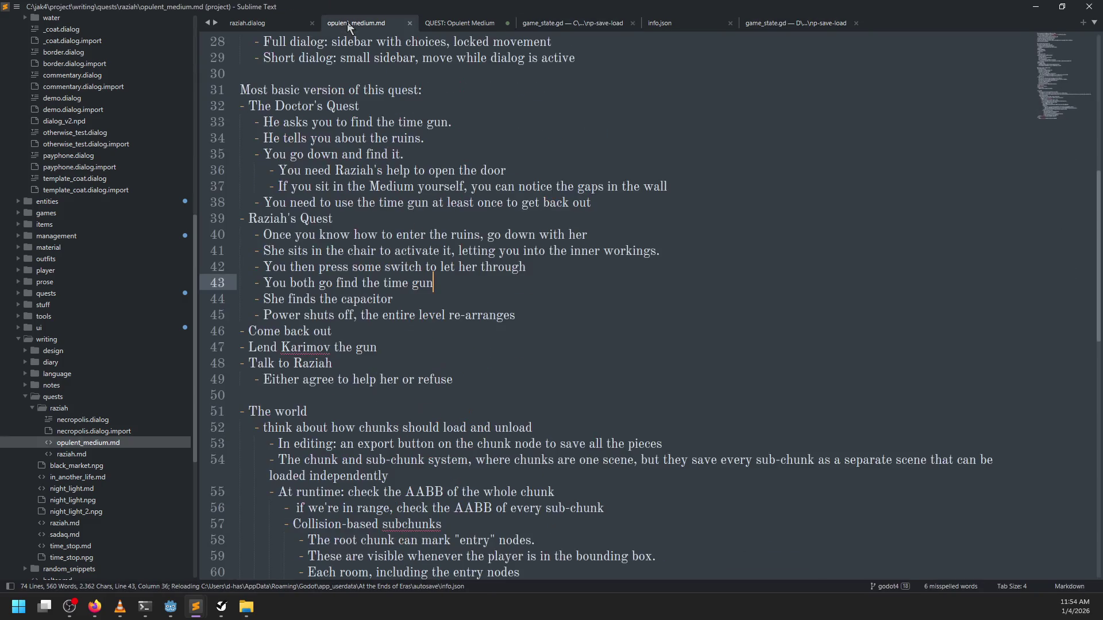
{"action": "left_click", "coordinate": [274, 24]}
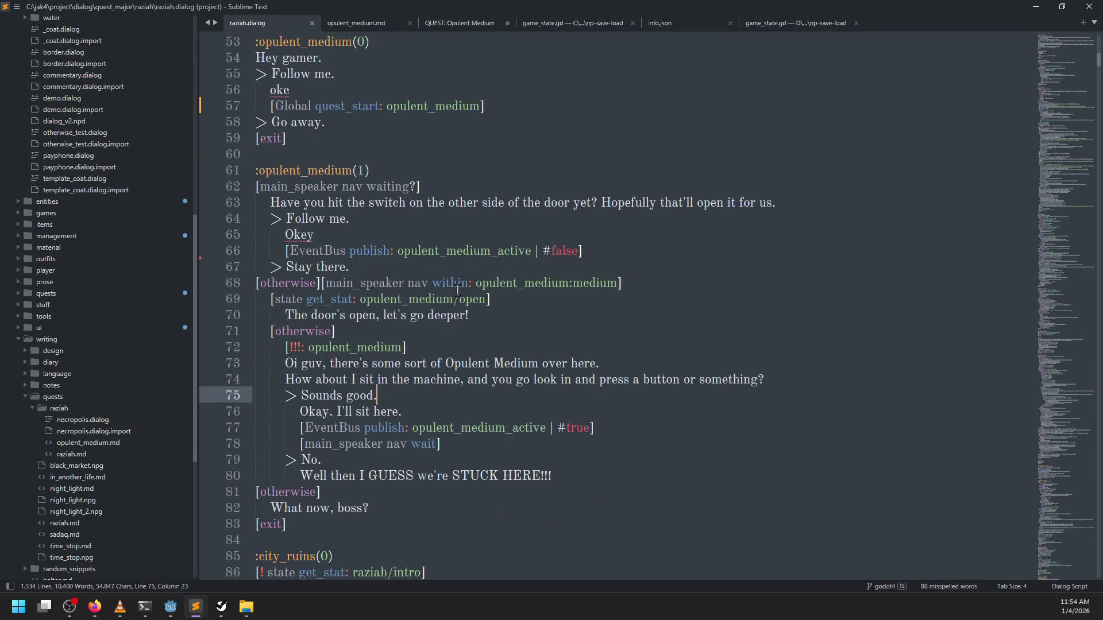
Find the follow_player command in raziah.dialog and delete that line
{"action": "scroll", "coordinate": [413, 300], "scroll_direction": "down", "scroll_amount": 1}
{"action": "left_click", "coordinate": [429, 286]}
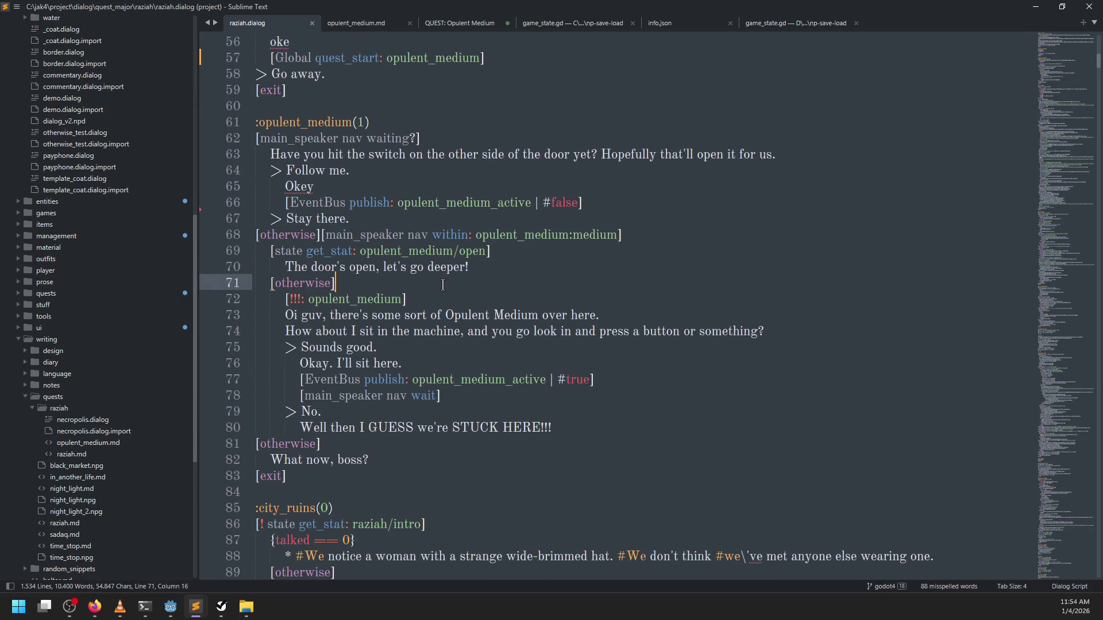
{"action": "key", "text": "ctrl+f"}
{"action": "type", "text": "follow_pl"}
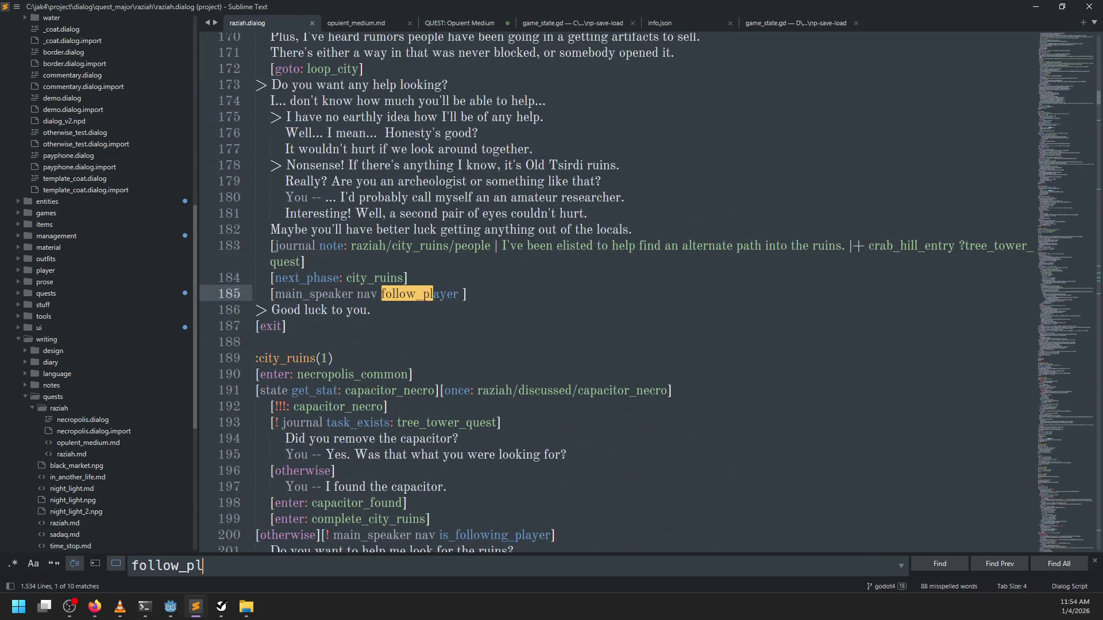
{"action": "key", "text": "Escape"}
{"action": "left_click_drag", "start_coordinate": [479, 293], "coordinate": [474, 281]}
{"action": "key", "text": "Delete"}
Step through the 'wait' matches in the dialog file
{"action": "key", "text": "ctrl+f"}
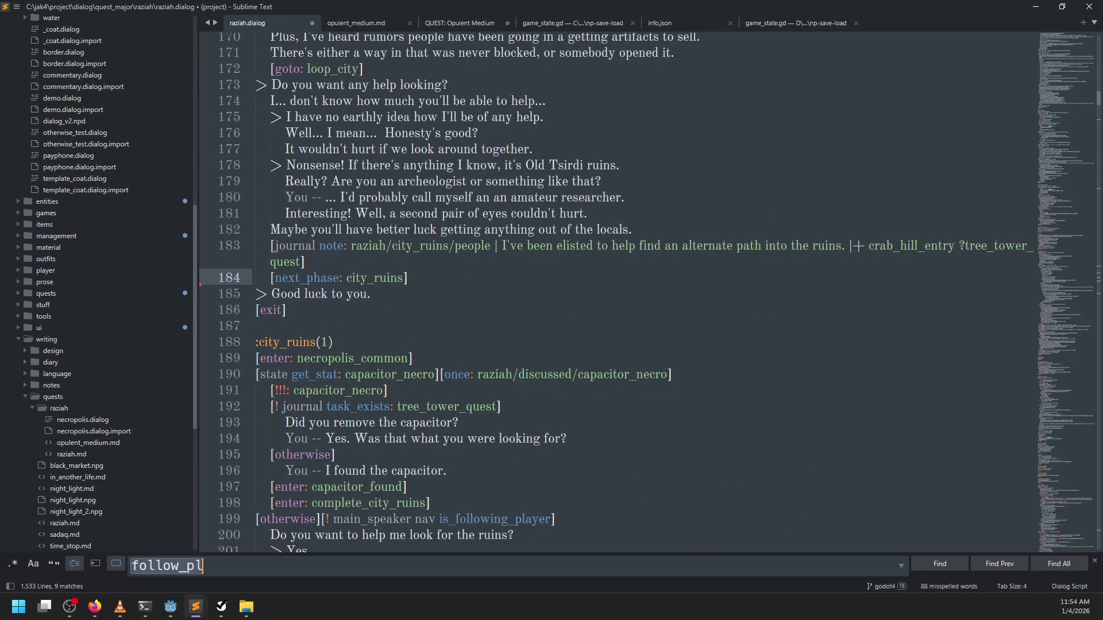
{"action": "type", "text": "wait"}
{"action": "key", "text": "Escape"}
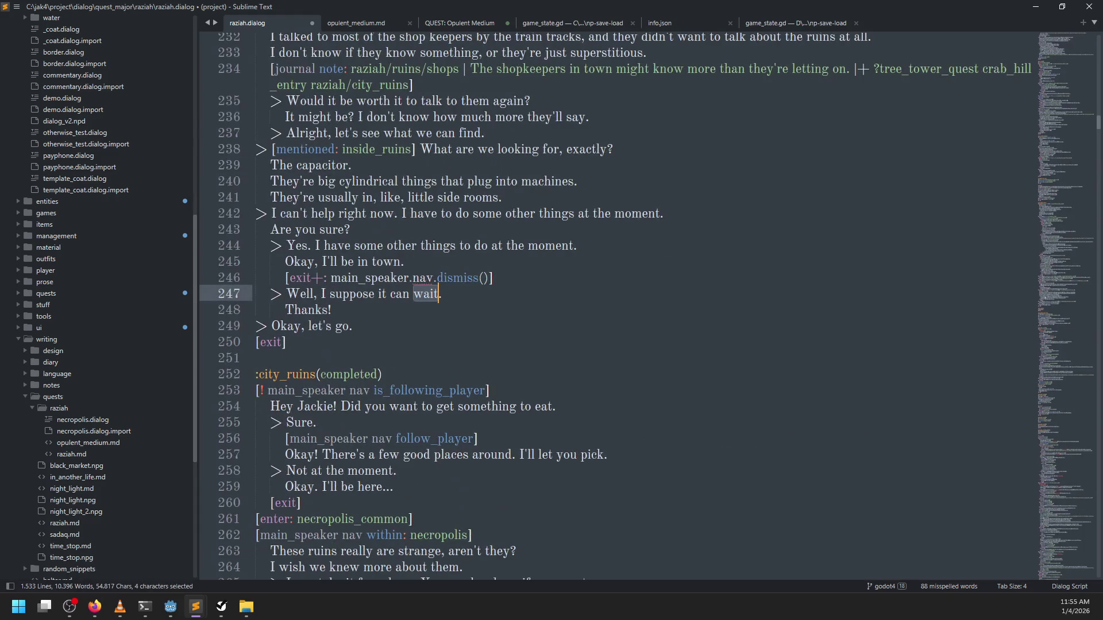
{"action": "key", "text": "ctrl+f"}
{"action": "key", "text": "Return"}
{"action": "key", "text": "Return"}
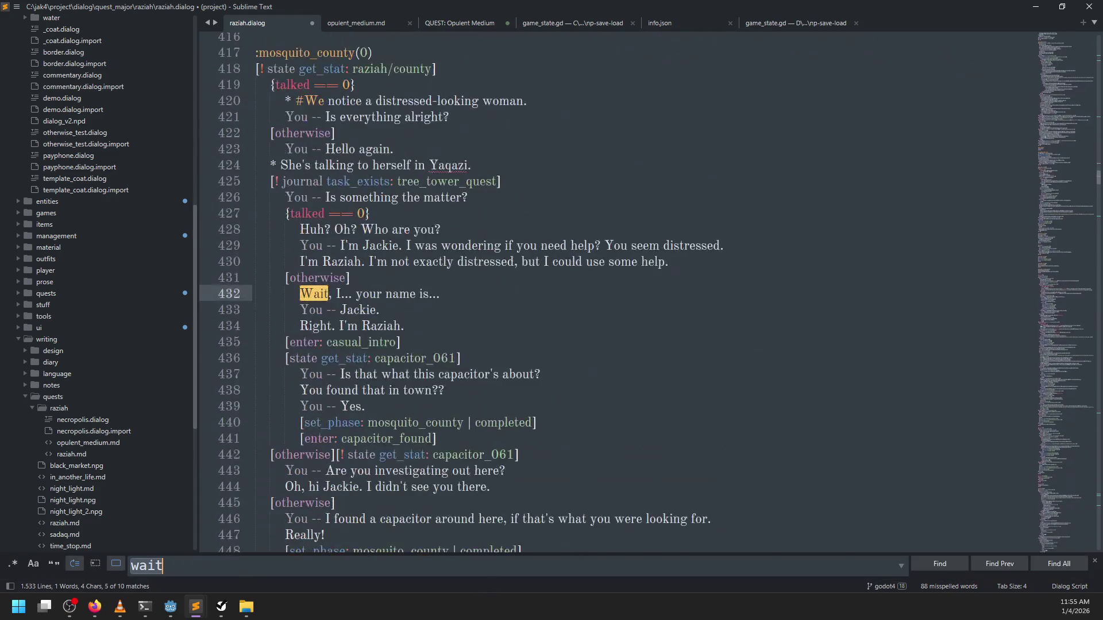
{"action": "key", "text": "Escape"}
{"action": "scroll", "coordinate": [487, 270], "scroll_direction": "up", "scroll_amount": 15}
{"action": "scroll", "coordinate": [487, 270], "scroll_direction": "down", "scroll_amount": 6}
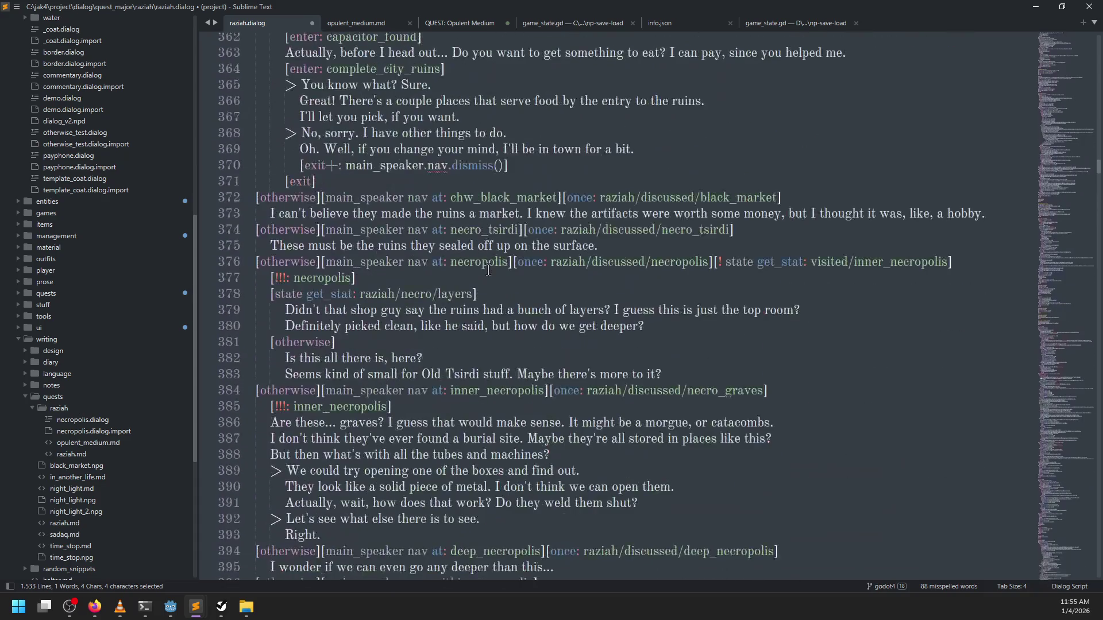
Search 'opulent_medium' to reach the opulent_medium(0) section
{"action": "key", "text": "ctrl+f"}
{"action": "type", "text": "opulent_medium | #state.get_stat('quest/opulent_medium')]"}
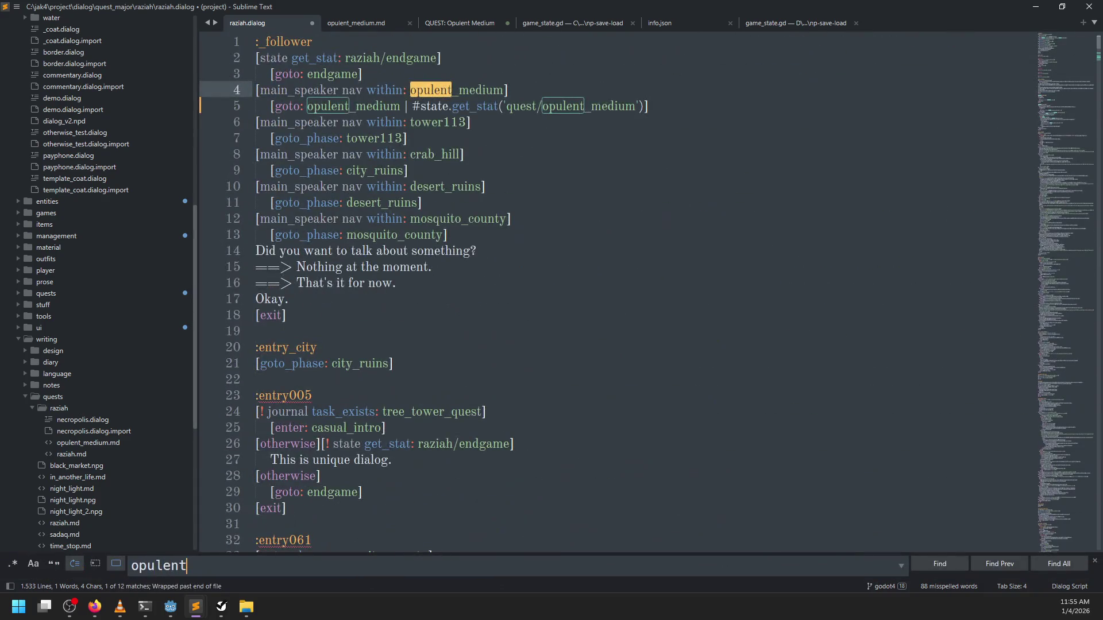
{"action": "key", "text": "Return"}
{"action": "key", "text": "Return"}
{"action": "key", "text": "Return"}
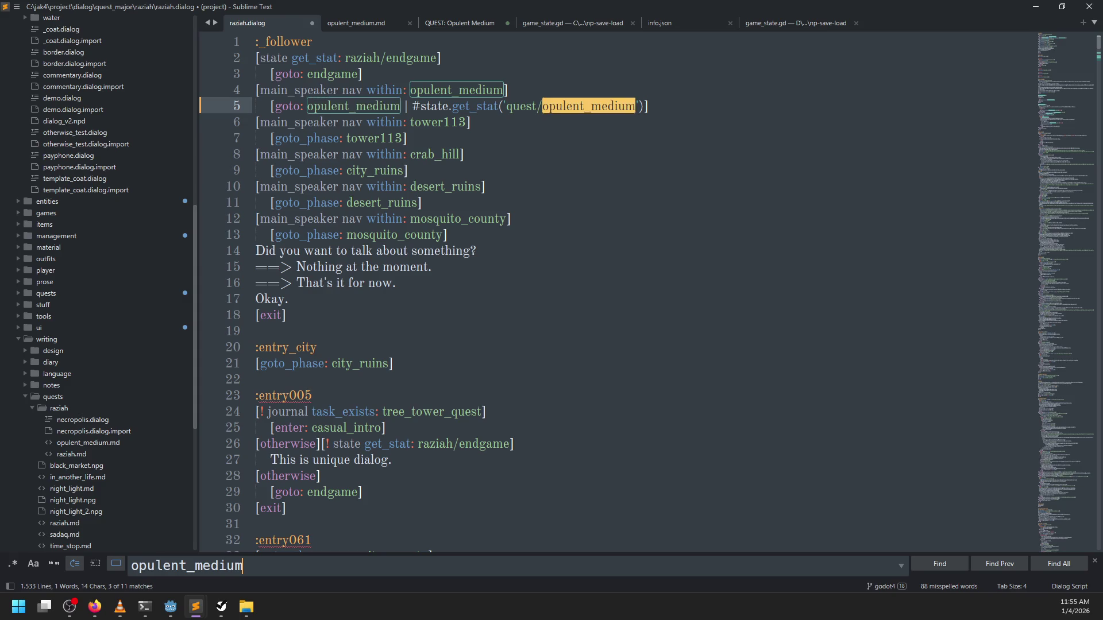
{"action": "key", "text": "Escape"}
{"action": "scroll", "coordinate": [439, 294], "scroll_direction": "down", "scroll_amount": 4}
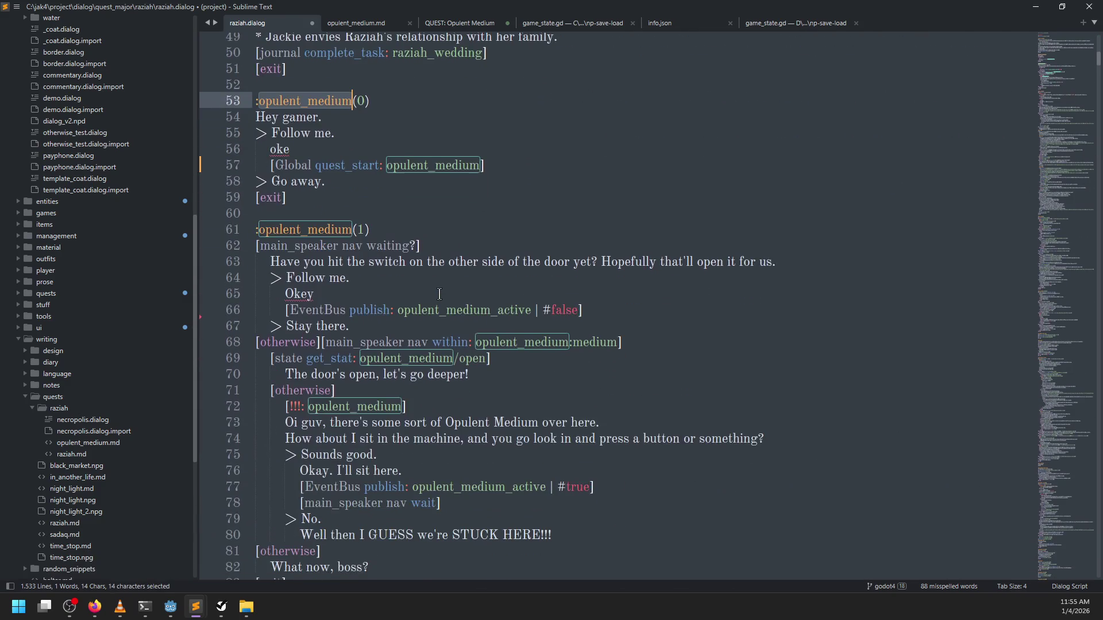
In opulent_medium(1), cut the EventBus publish false line, then remove the waiting branch and leading otherwise tag
{"action": "left_click", "coordinate": [385, 234]}
{"action": "left_click", "coordinate": [356, 282]}
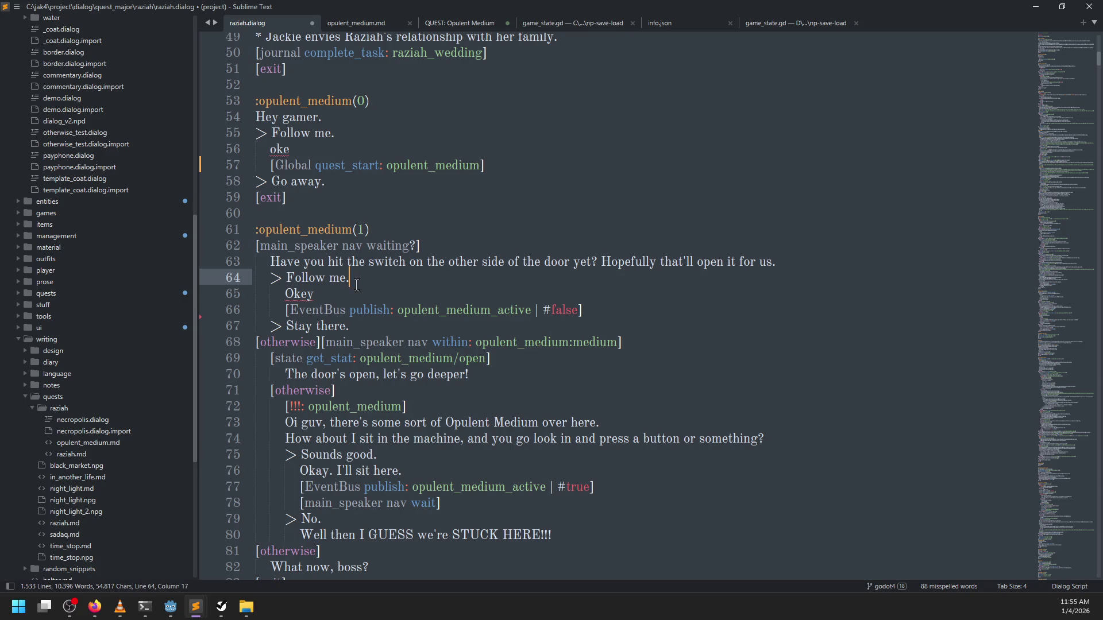
{"action": "triple_click", "coordinate": [638, 318]}
{"action": "key", "text": "ctrl+x"}
{"action": "left_click_drag", "start_coordinate": [367, 305], "coordinate": [254, 251]}
{"action": "key", "text": "BackSpace"}
{"action": "key", "text": "BackSpace"}
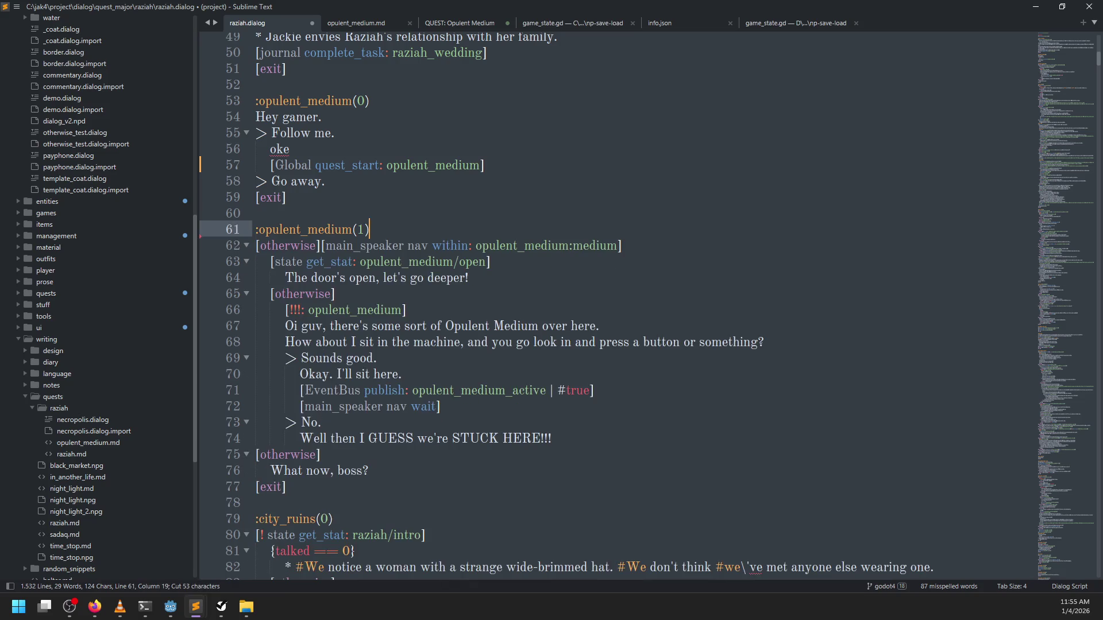
{"action": "left_click_drag", "start_coordinate": [323, 246], "coordinate": [256, 246]}
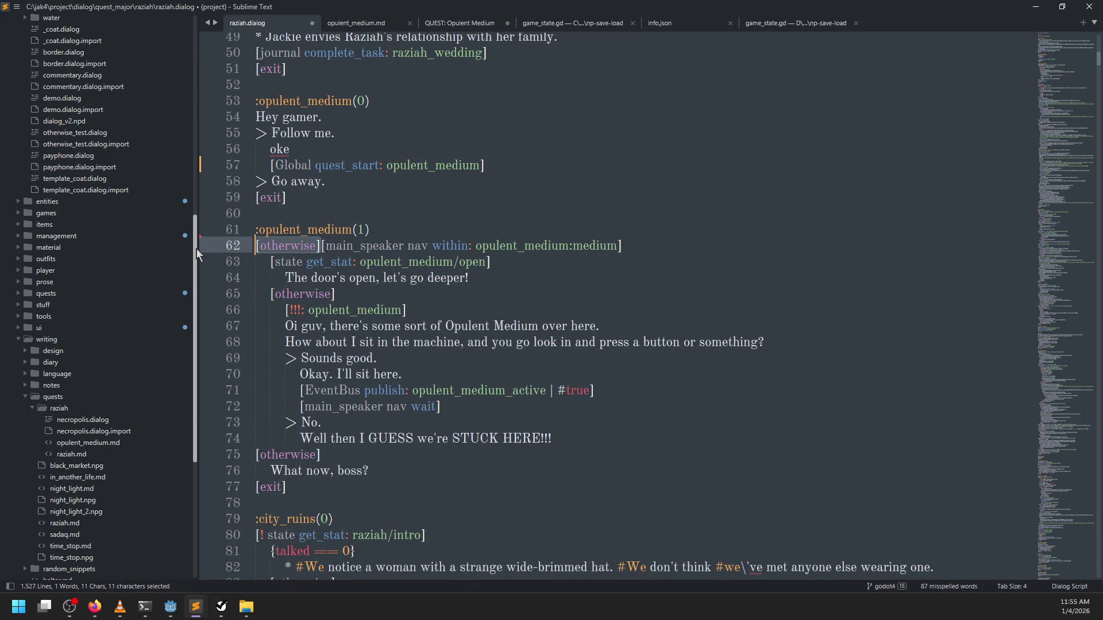
{"action": "key", "text": "BackSpace"}
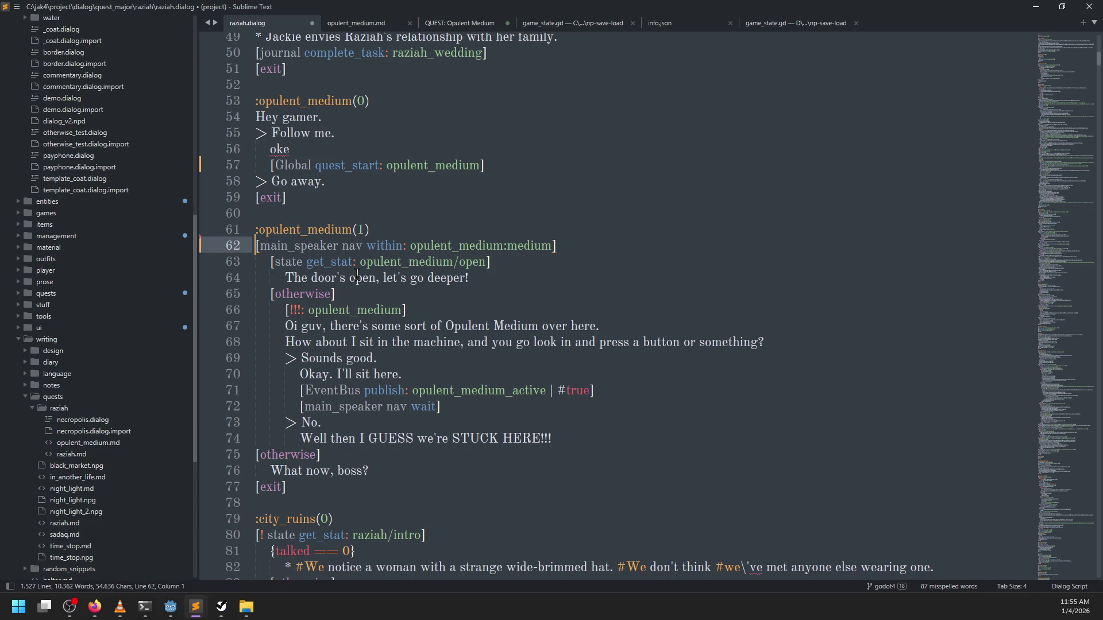
Start a new opulent_medium(2) section after the section's exit
{"action": "scroll", "coordinate": [357, 275], "scroll_direction": "down", "scroll_amount": 1}
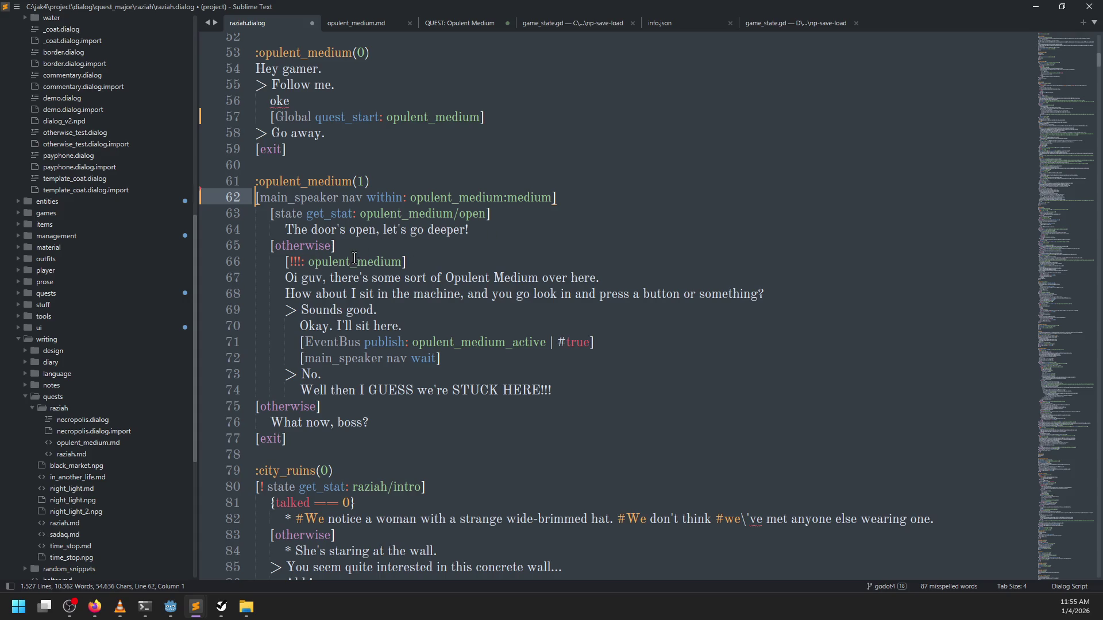
{"action": "left_click", "coordinate": [343, 437]}
{"action": "key", "text": "Return"}
{"action": "key", "text": "Return"}
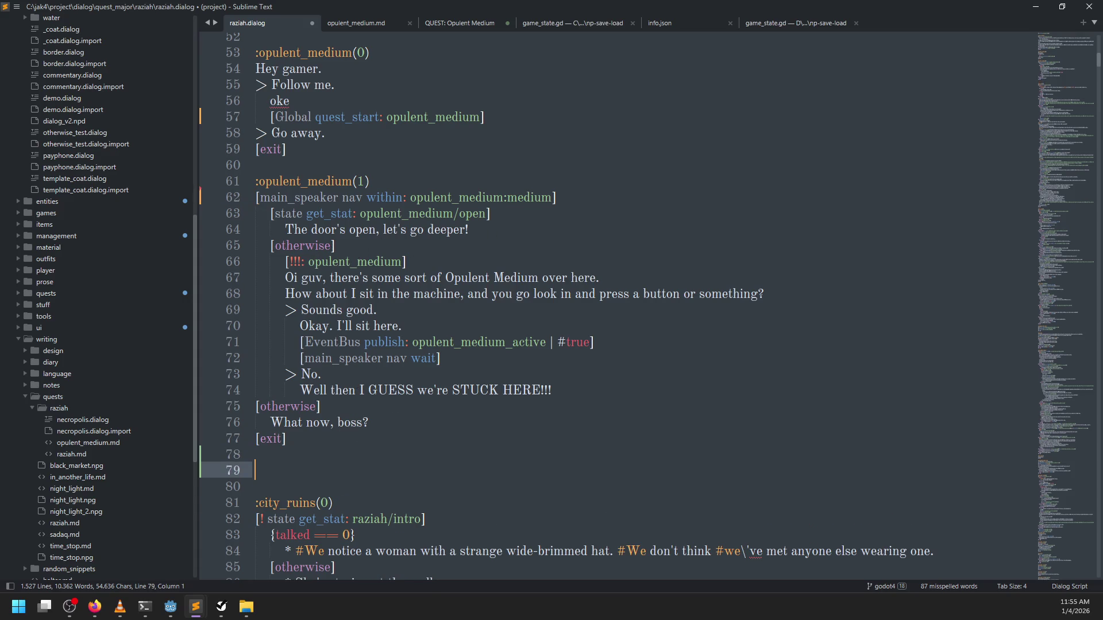
{"action": "type", "text": ":up"}
{"action": "key", "text": "BackSpace"}
{"action": "key", "text": "BackSpace"}
{"action": "type", "text": "opulent_medium(2"}
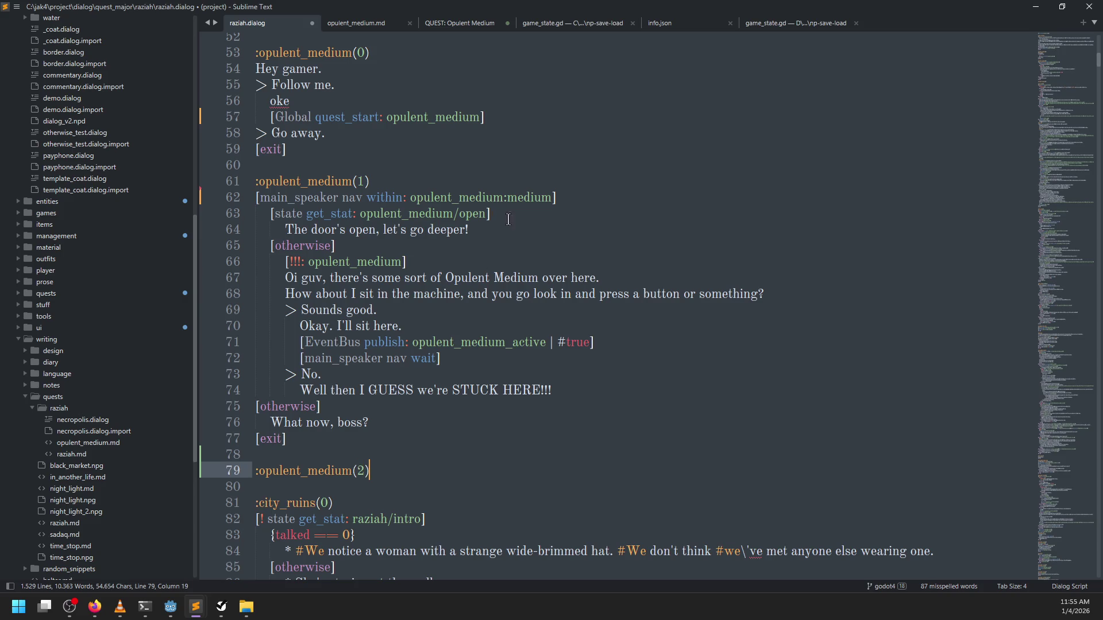
Move the door-open line under opulent_medium(2) and follow it with an [exit] line
{"action": "left_click_drag", "start_coordinate": [509, 218], "coordinate": [508, 234]}
{"action": "key", "text": "ctrl+x"}
{"action": "left_click", "coordinate": [396, 452]}
{"action": "key", "text": "ctrl+v"}
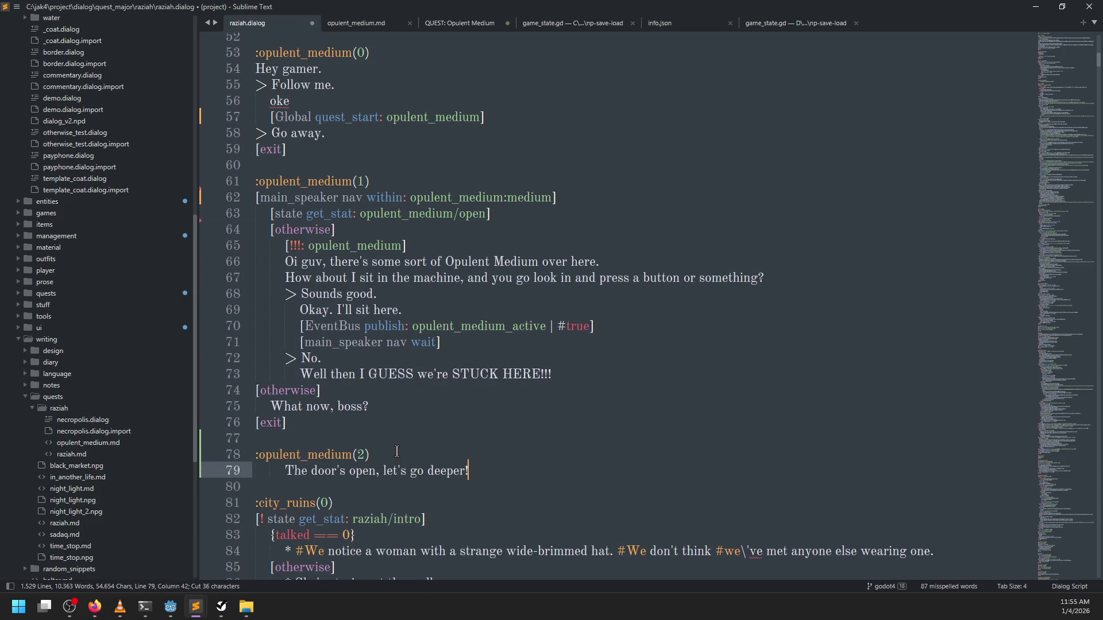
{"action": "key", "text": "ctrl+bracketleft"}
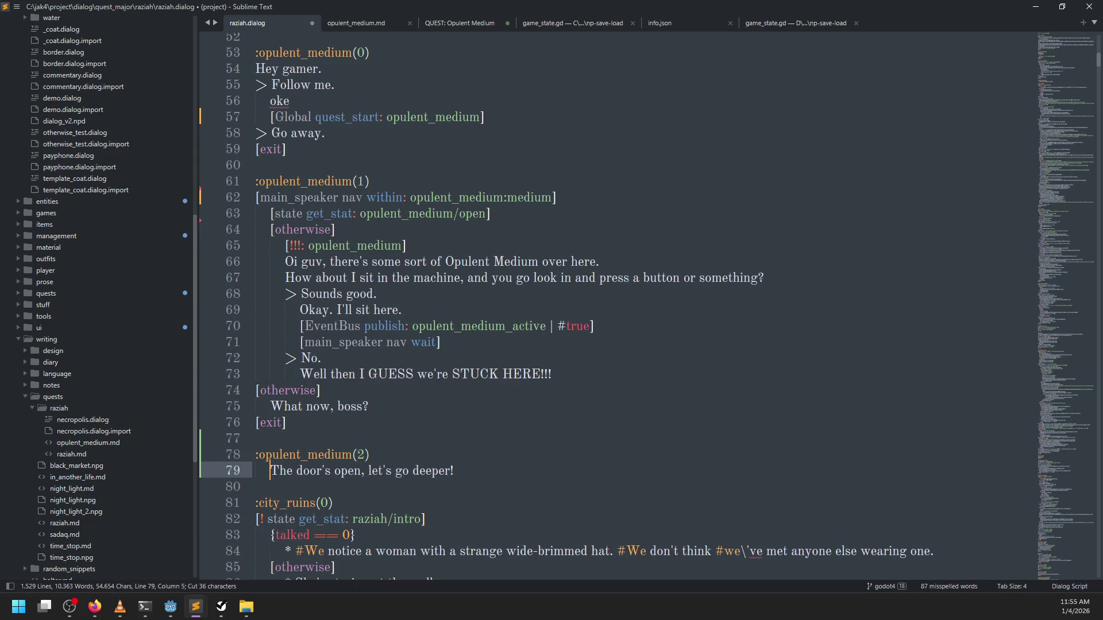
{"action": "key", "text": "End"}
{"action": "key", "text": "Return"}
{"action": "type", "text": "["}
{"action": "key", "text": "ctrl+bracketleft"}
{"action": "type", "text": "ex"}
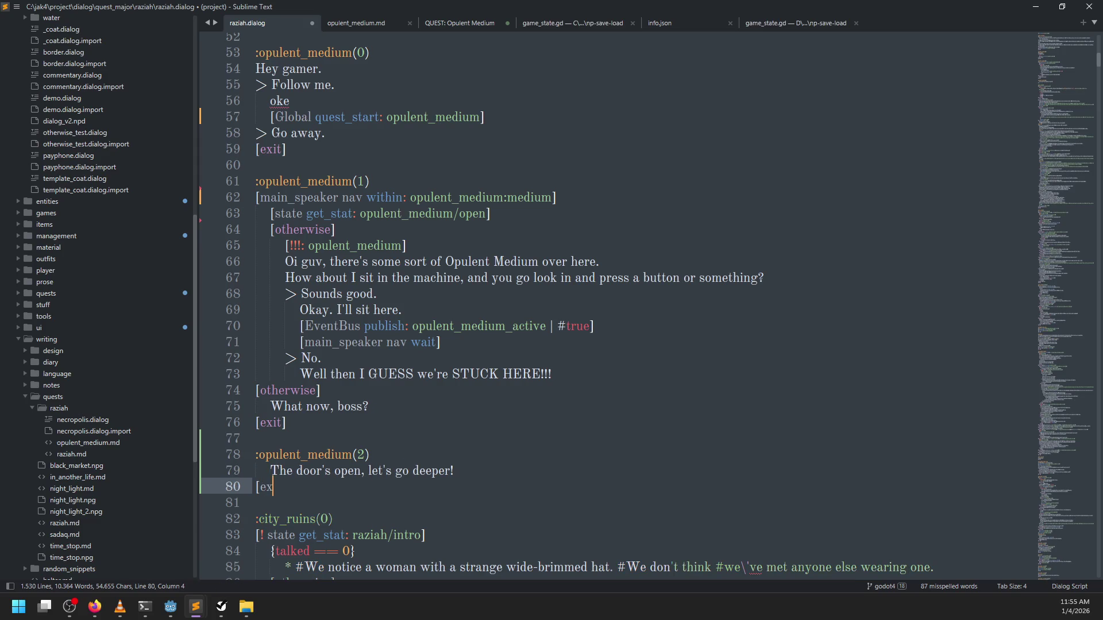
{"action": "key", "text": "BackSpace"}
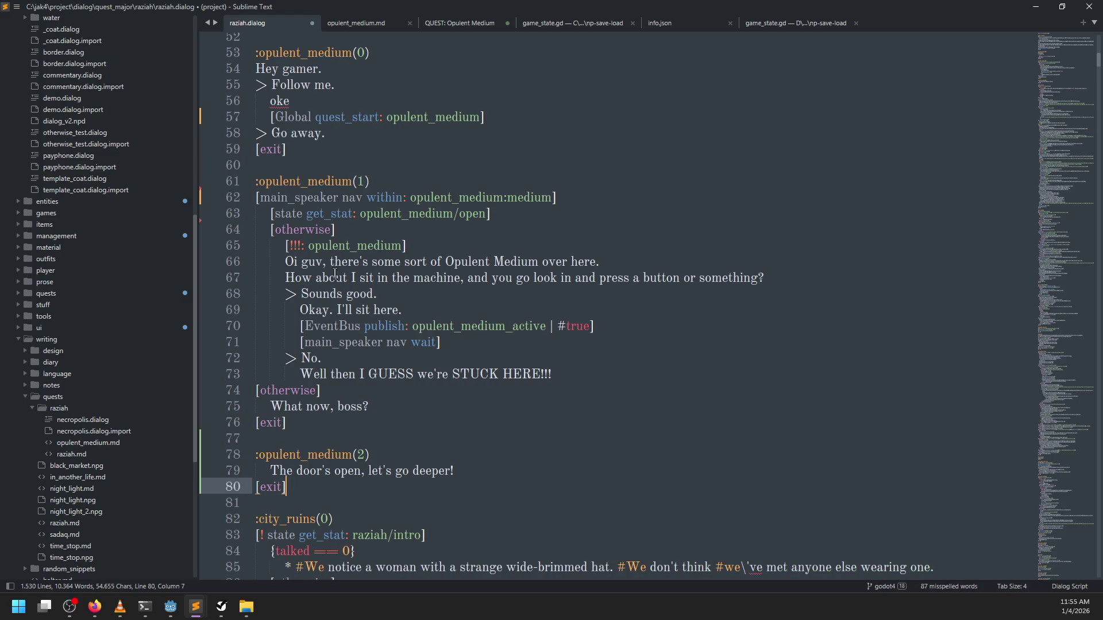
Move the !!! block to top level in place of the wrapper lines and outdent it
{"action": "mouse_move", "coordinate": [281, 247]}
{"action": "left_mouse_down"}
{"action": "mouse_move", "coordinate": [519, 359]}
{"action": "mouse_move", "coordinate": [614, 369]}
{"action": "left_mouse_up"}
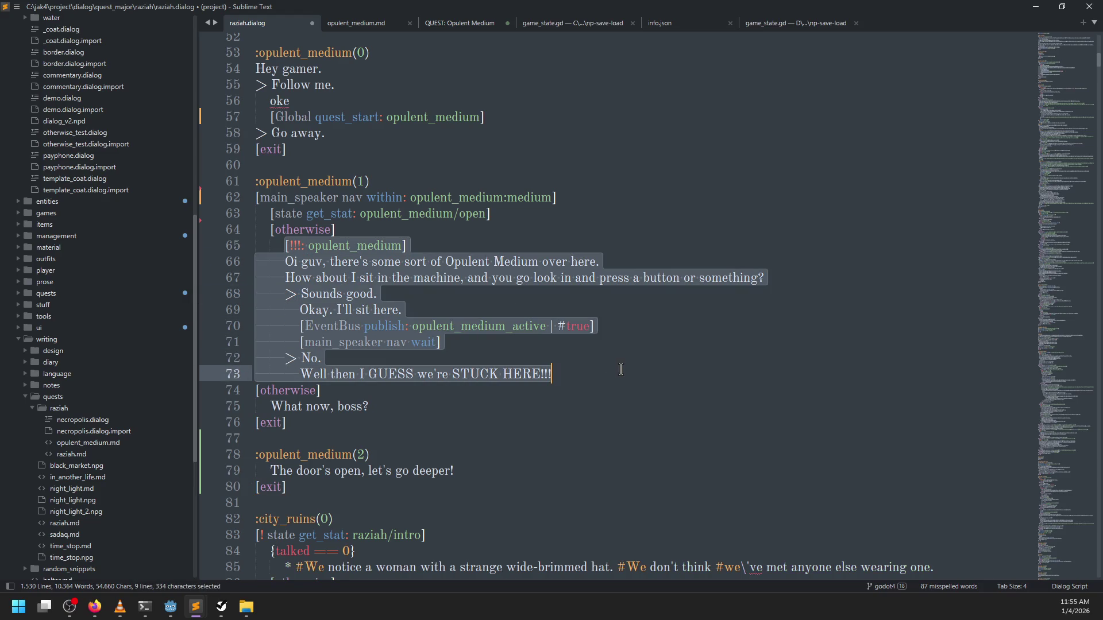
{"action": "key", "text": "ctrl+x"}
{"action": "left_click_drag", "start_coordinate": [405, 278], "coordinate": [244, 200]}
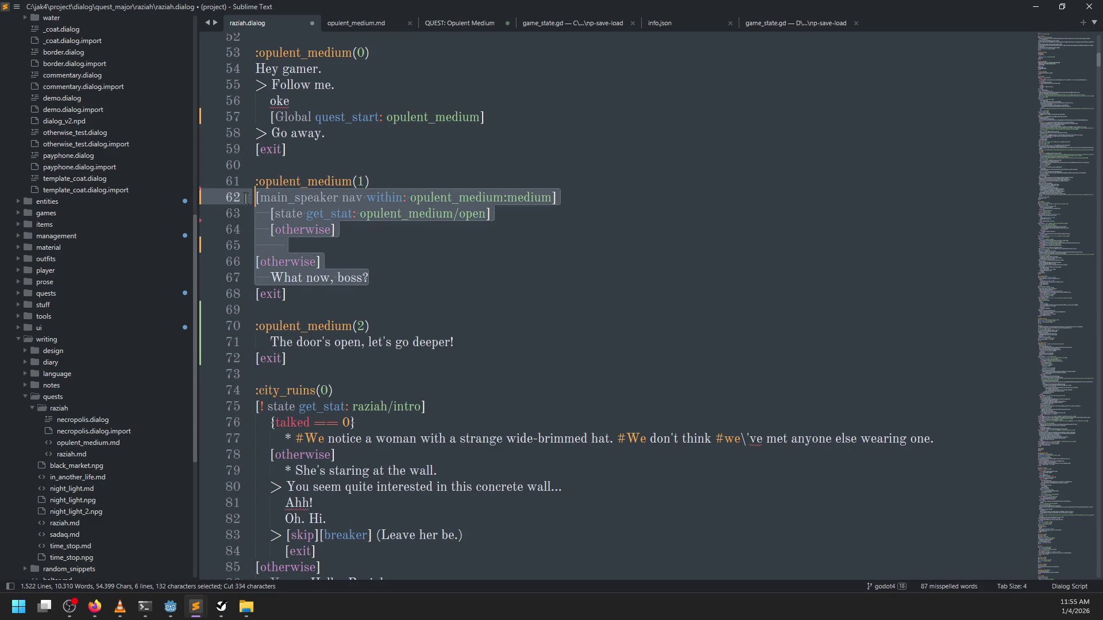
{"action": "key", "text": "ctrl+v"}
{"action": "left_click_drag", "start_coordinate": [336, 326], "coordinate": [285, 215]}
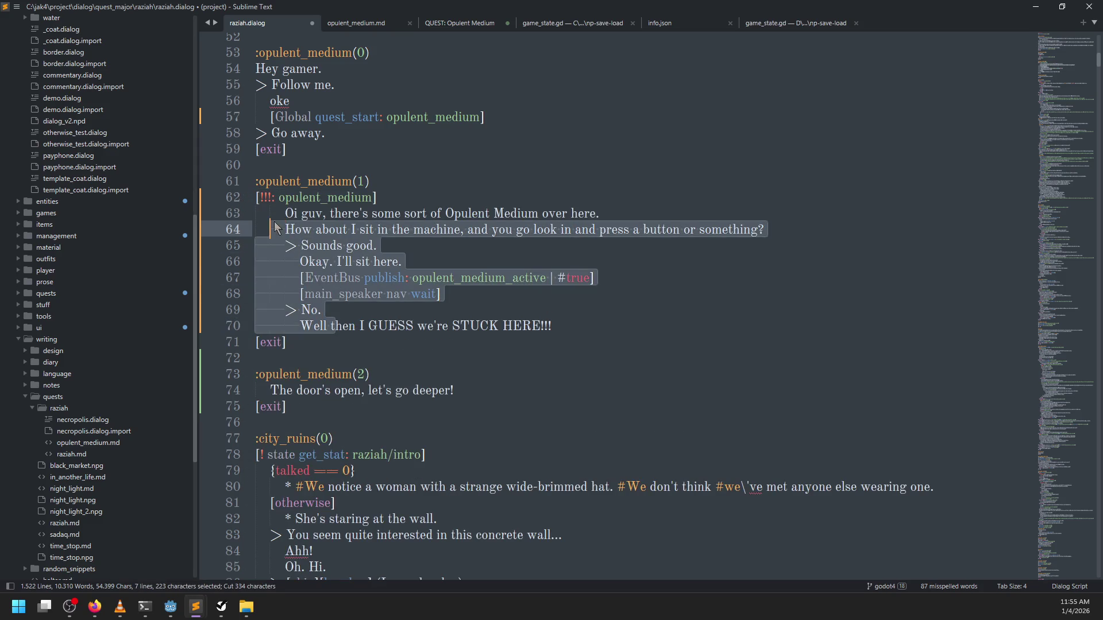
{"action": "key", "text": "shift+Tab"}
{"action": "key", "text": "Left"}
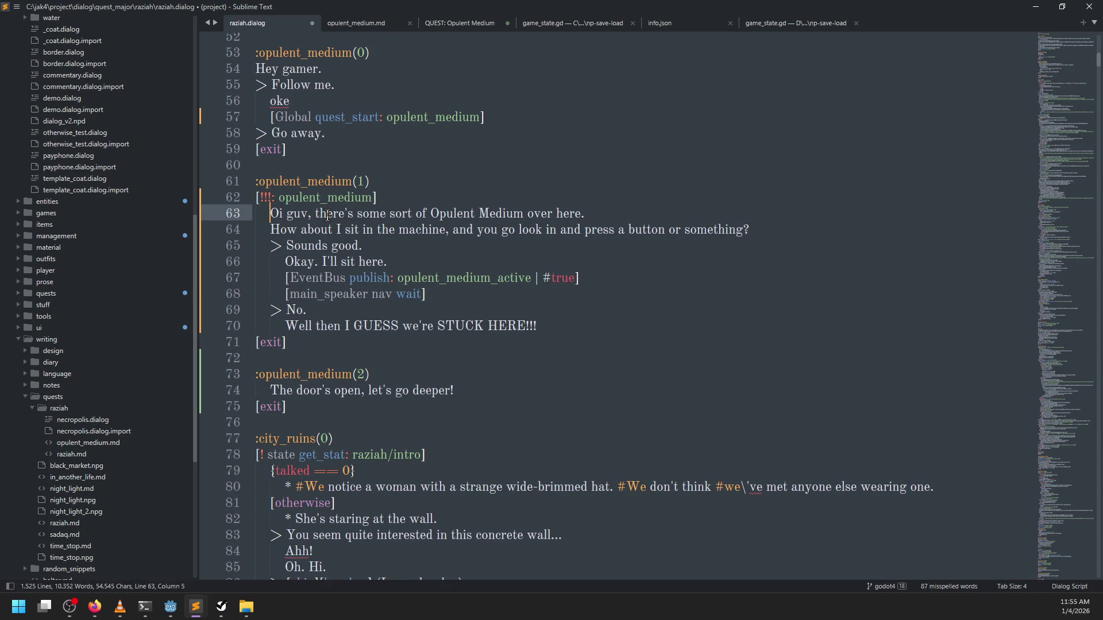
Add an [otherwise] branch with a 'Gamer.' reply, delete the nav wait line, and save
{"action": "left_click", "coordinate": [568, 330]}
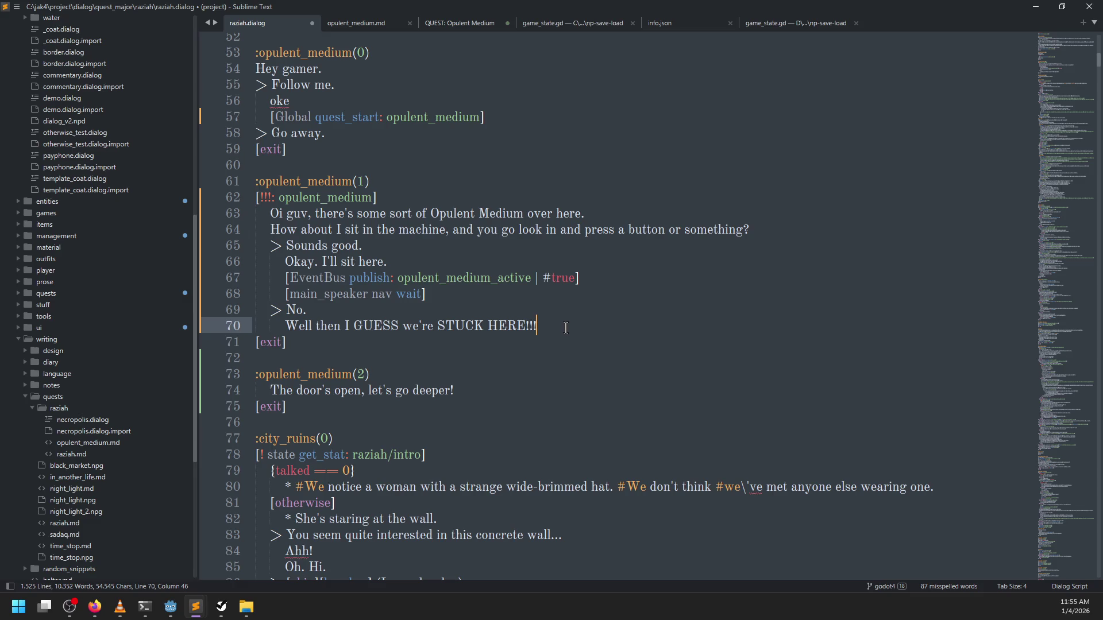
{"action": "key", "text": "Return"}
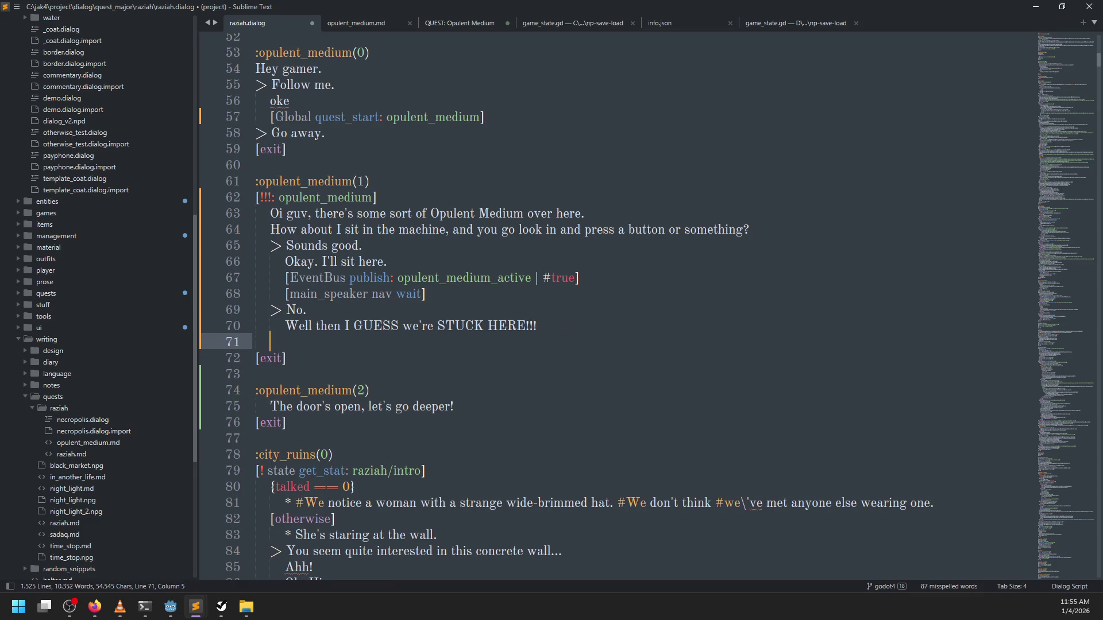
{"action": "type", "text": "[otherwise]"}
{"action": "key", "text": "Return"}
{"action": "type", "text": "Gamer."}
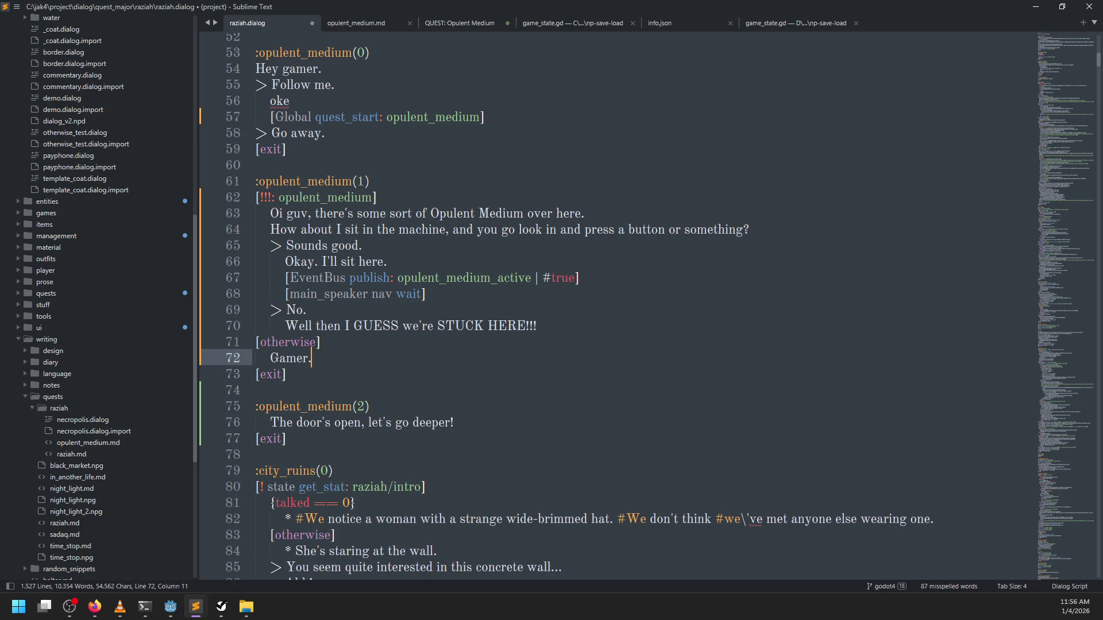
{"action": "left_click_drag", "start_coordinate": [447, 293], "coordinate": [575, 277]}
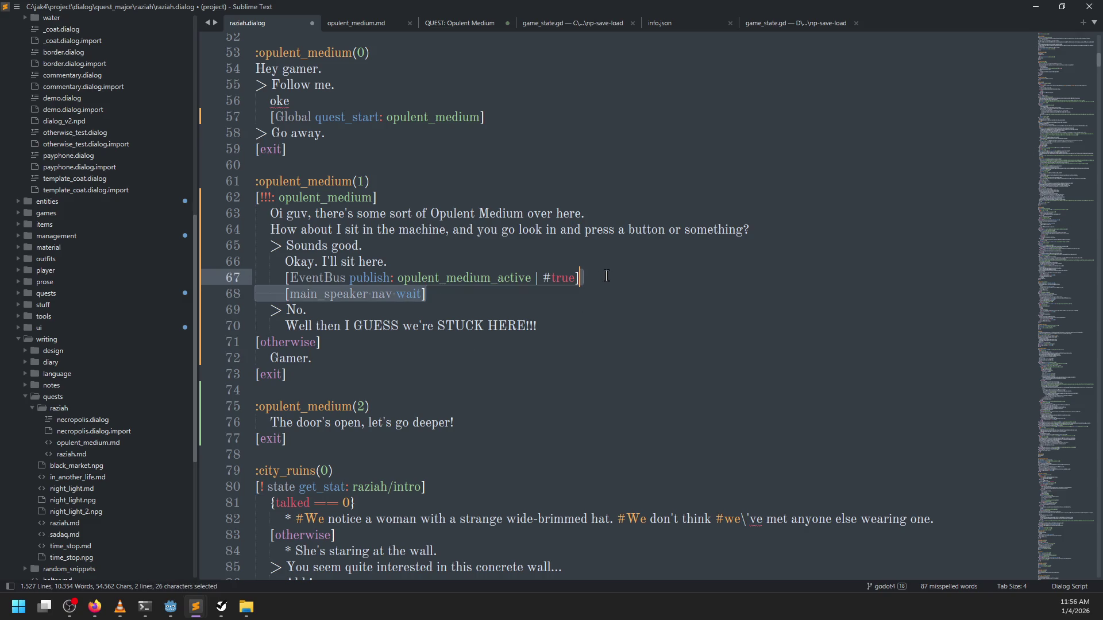
{"action": "key", "text": "BackSpace"}
{"action": "key", "text": "ctrl+s"}
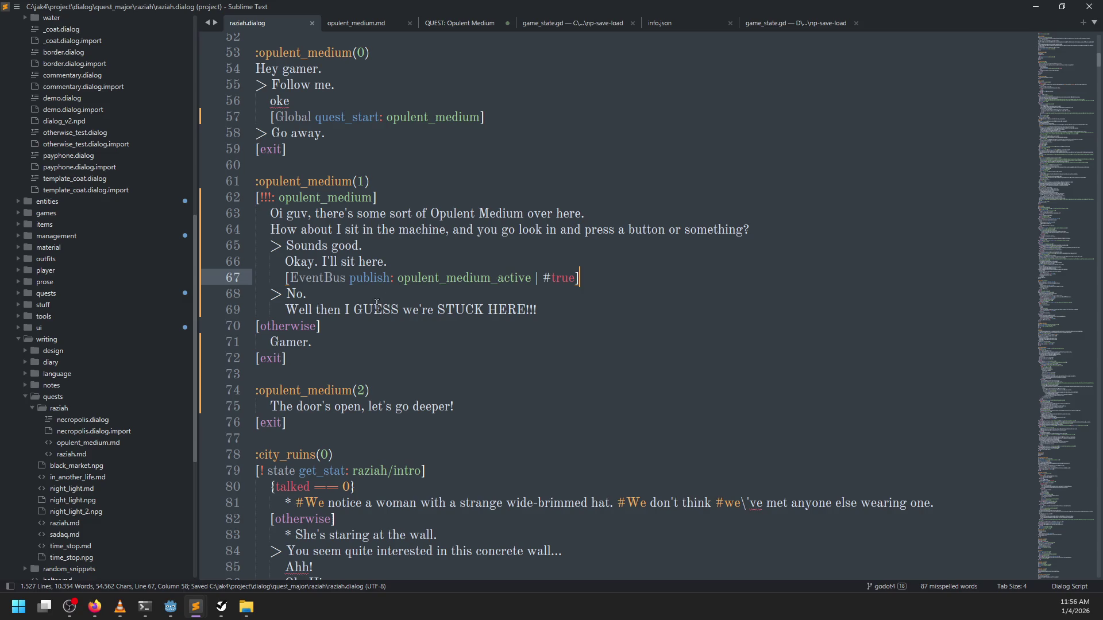
Change the otherwise reply to 'Get the door, gamer.' and save raziah.dialog
{"action": "left_click", "coordinate": [355, 327]}
{"action": "left_click", "coordinate": [338, 343]}
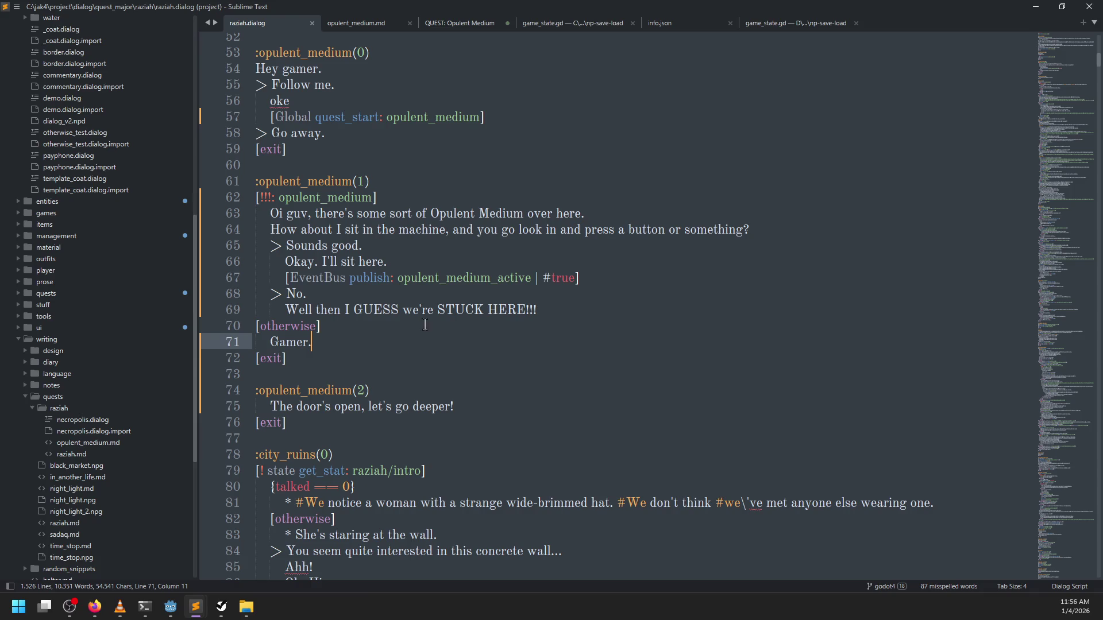
{"action": "key", "text": "BackSpace"}
{"action": "key", "text": "BackSpace"}
{"action": "key", "text": "BackSpace"}
{"action": "type", "text": "Get the door, gamer."}
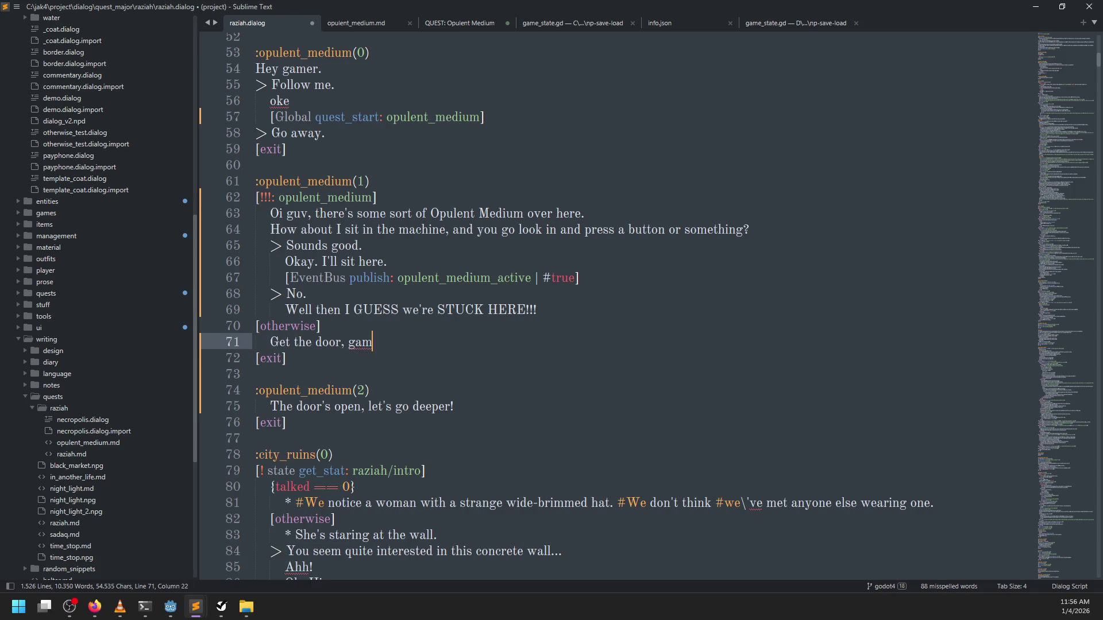
{"action": "key", "text": "ctrl+s"}
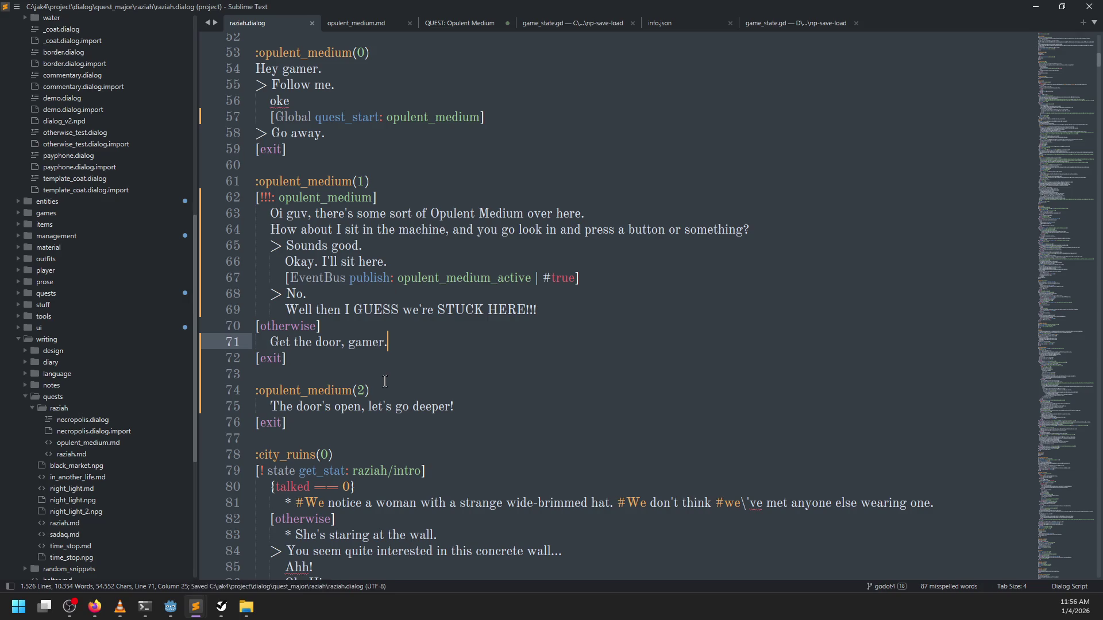
{"action": "key", "text": "alt+Tab"}
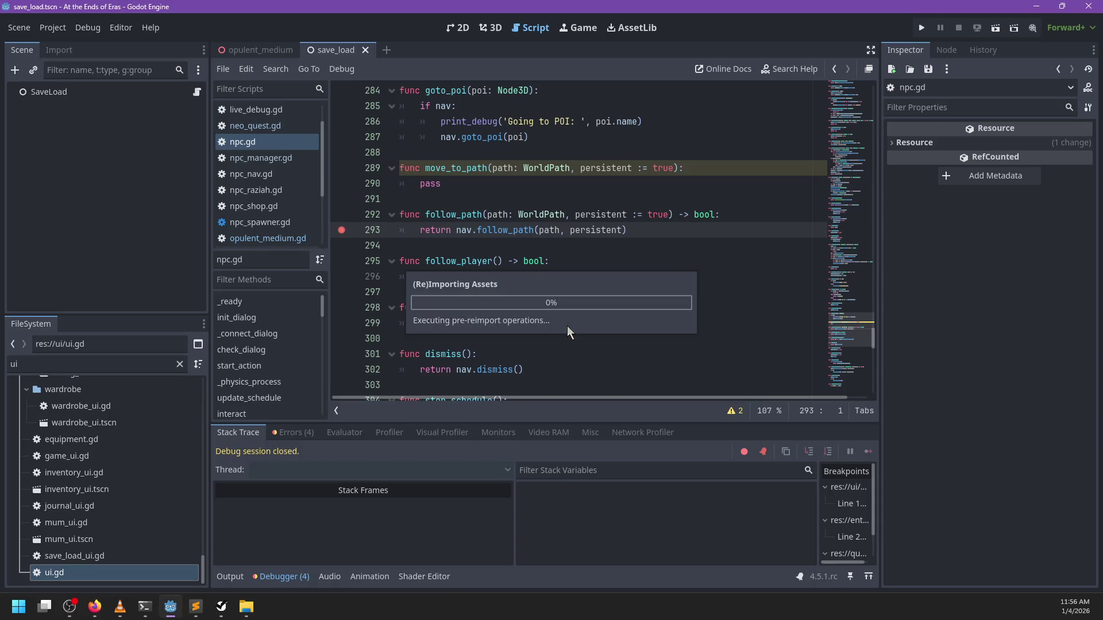
Run the project, clear the line 47 breakpoint, and continue past both breakpoints
{"action": "key", "text": "F5"}
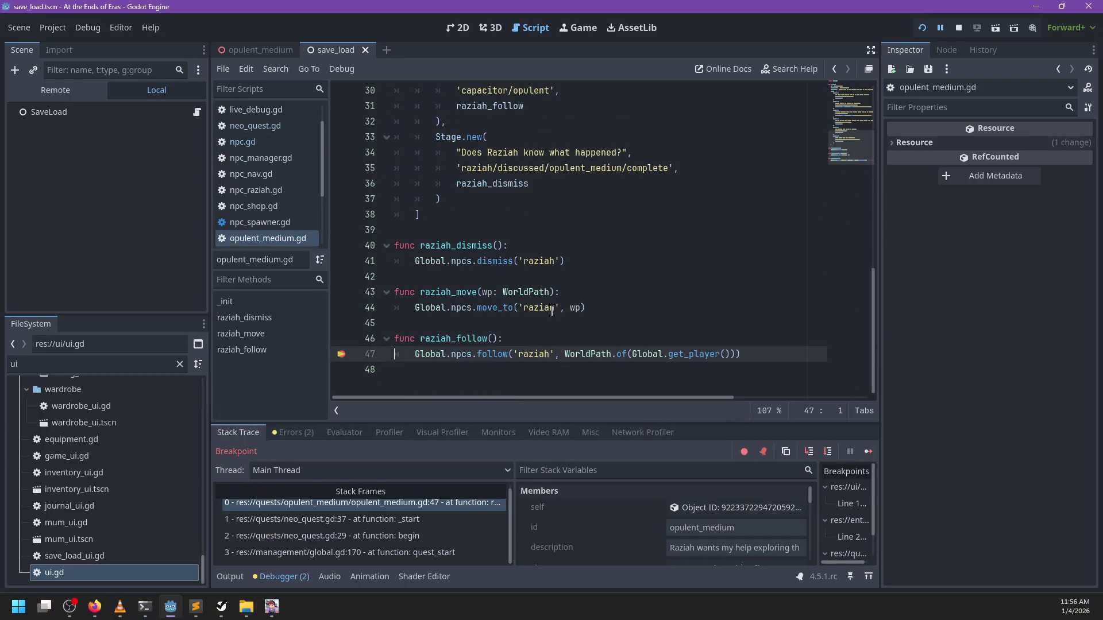
{"action": "left_click", "coordinate": [340, 355]}
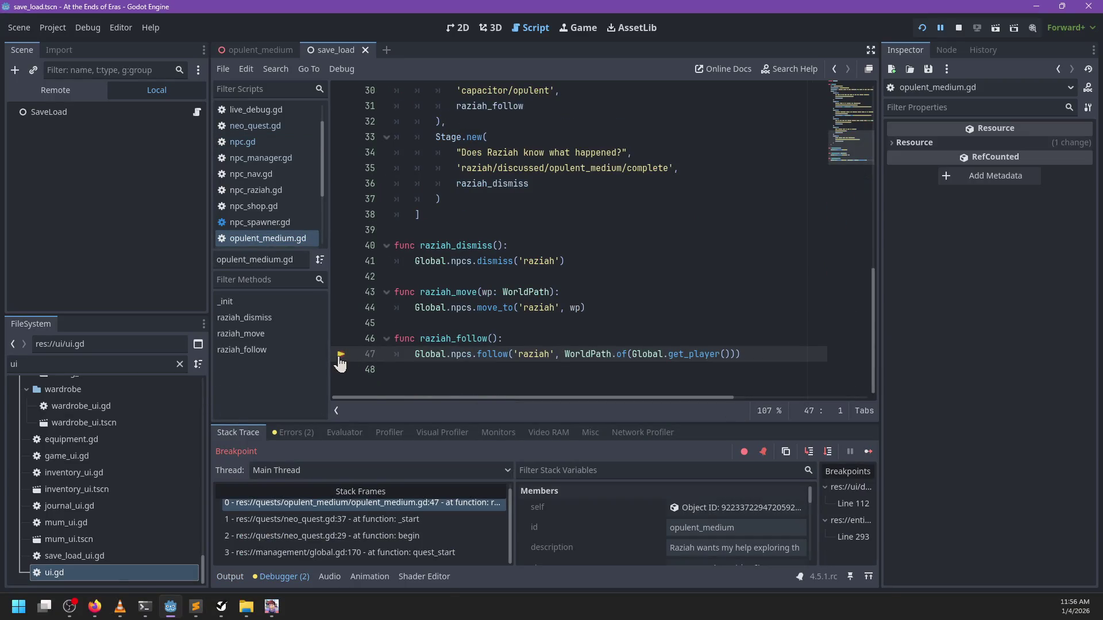
{"action": "key", "text": "F12"}
{"action": "key", "text": "F5"}
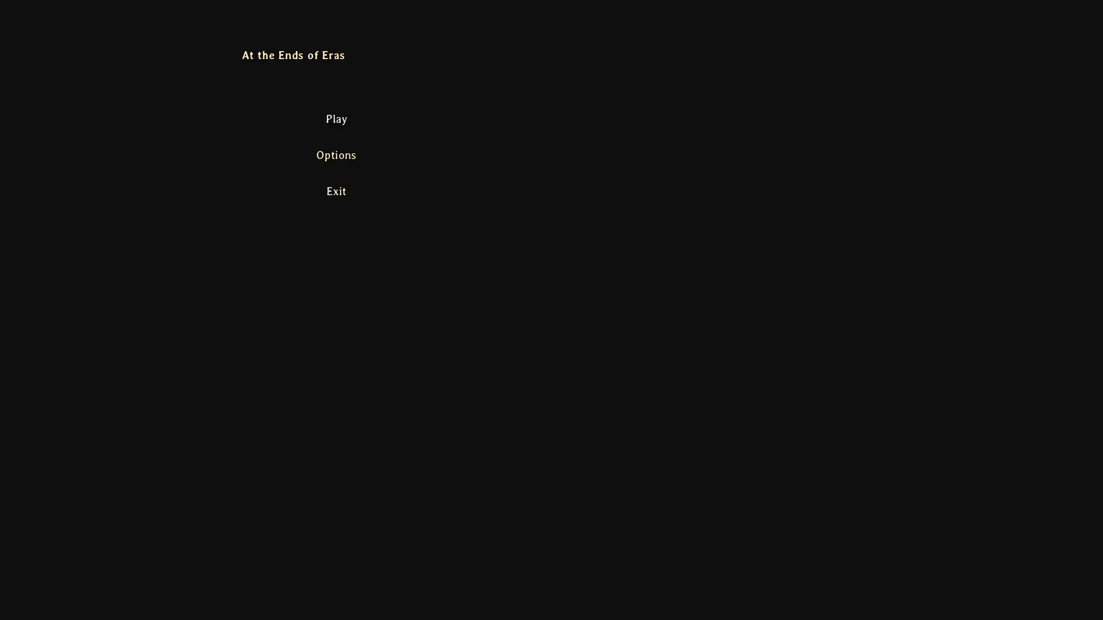
Start playing, run toward Raziah, and evaluate SaveLoad.state in the Live Debug console
{"action": "key", "text": "Return"}
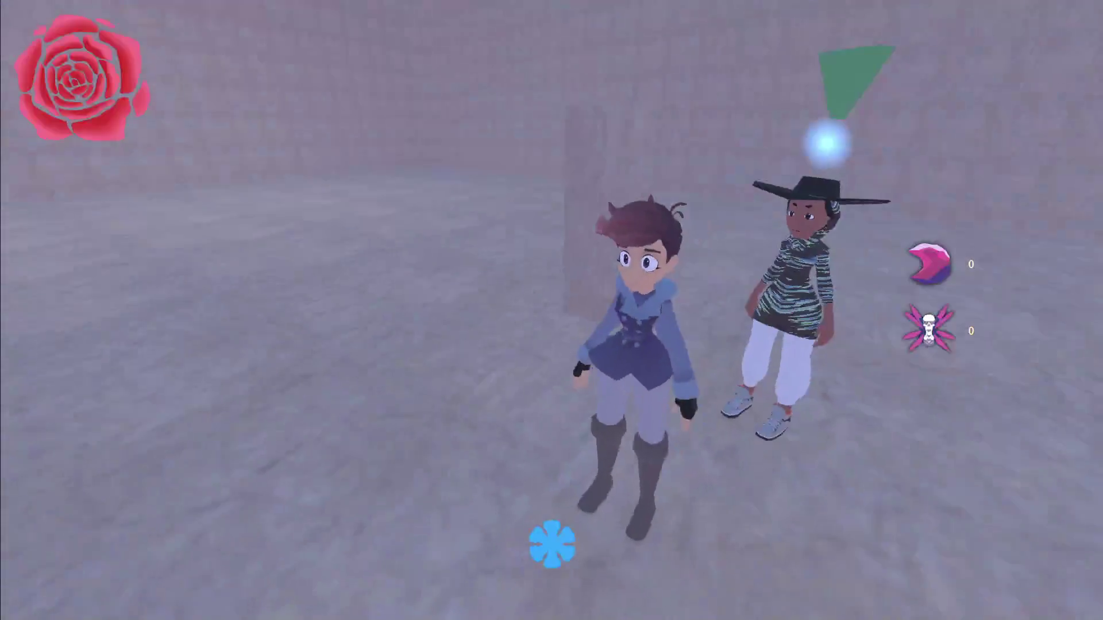
{"action": "key", "text": "w"}
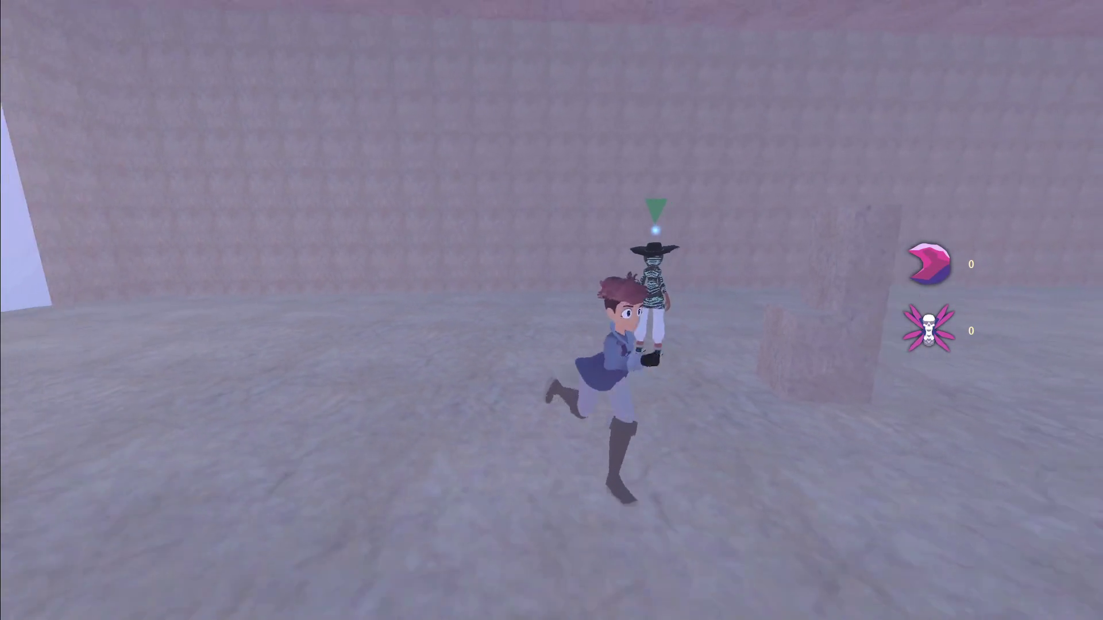
{"action": "key", "text": "grave"}
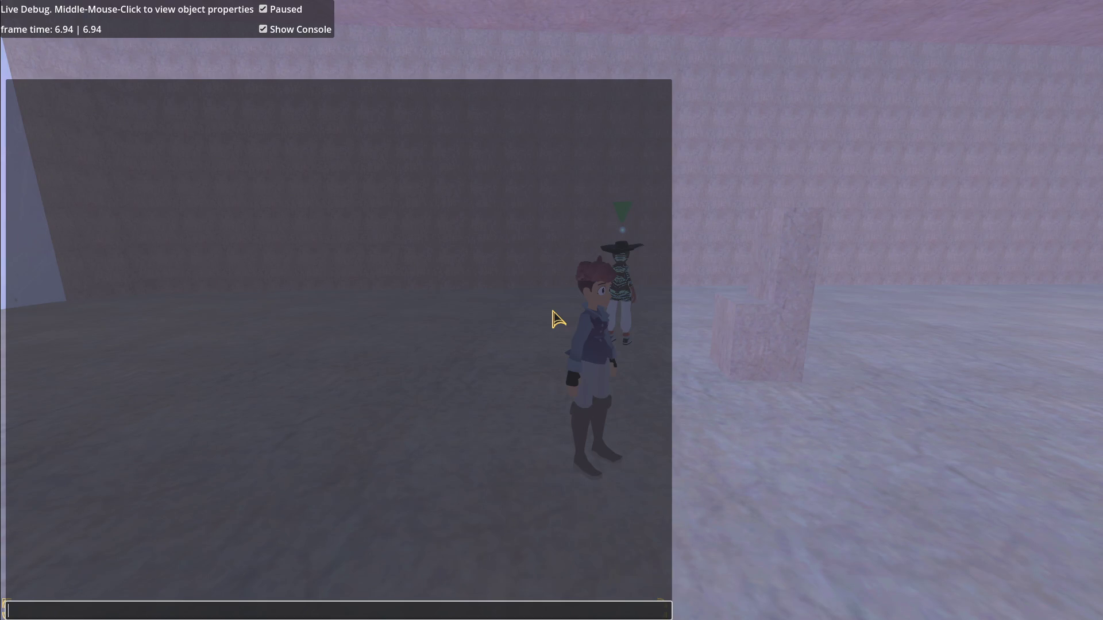
{"action": "type", "text": "stage."}
{"action": "type", "text": "te.data."}
{"action": "key", "text": "Return"}
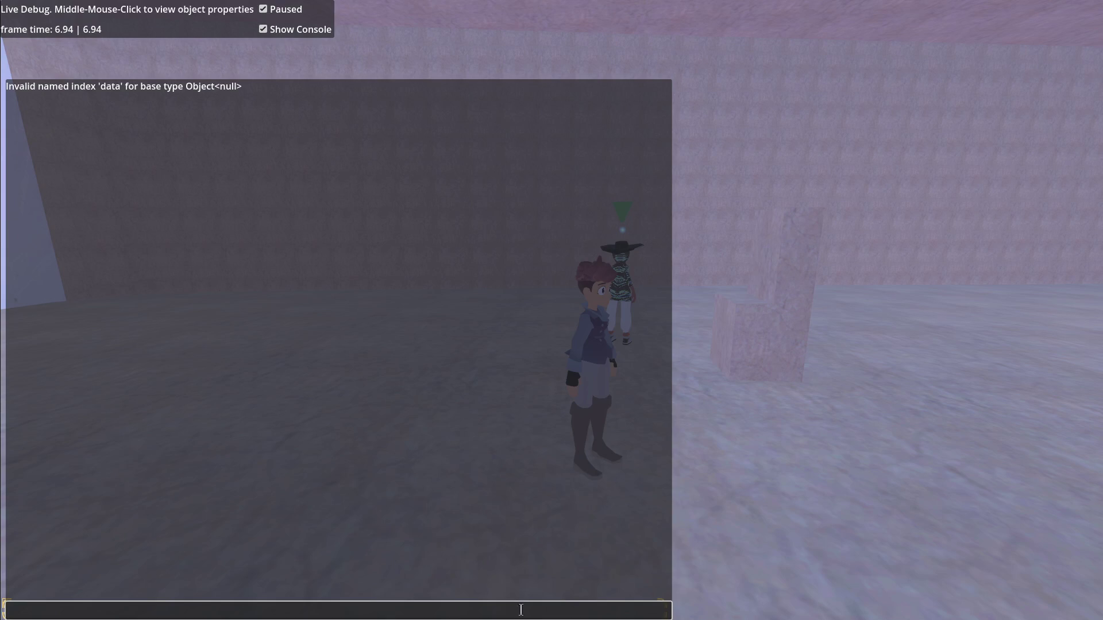
{"action": "type", "text": "aveLoad.state."}
{"action": "key", "text": "Return"}
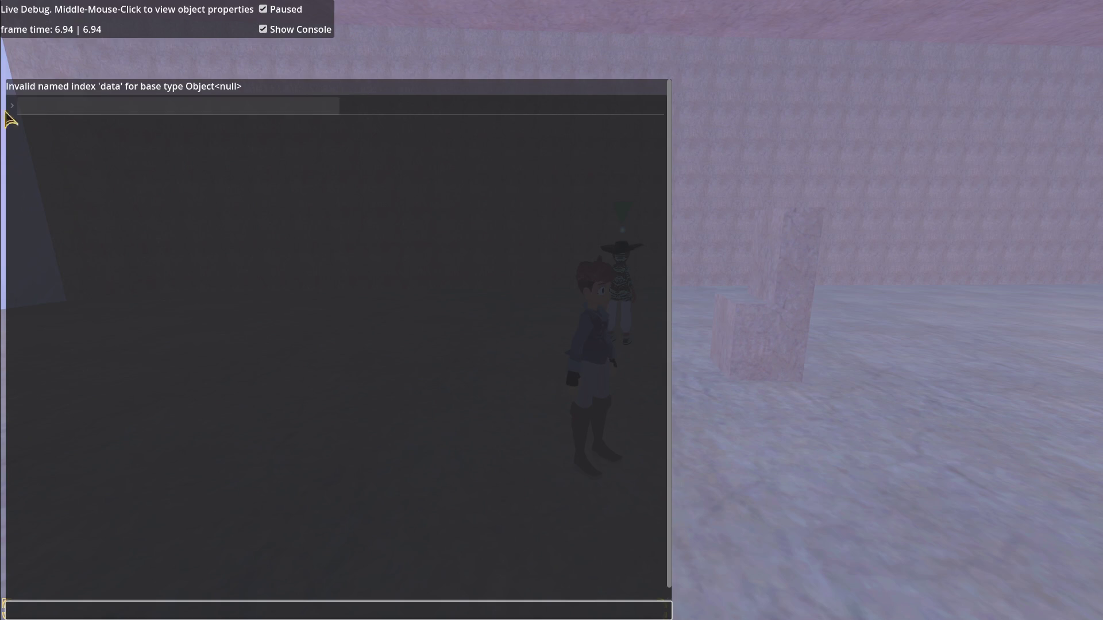
Expand the save state's quest entries to confirm opulent_medium is active at stage 1
{"action": "left_click", "coordinate": [11, 107]}
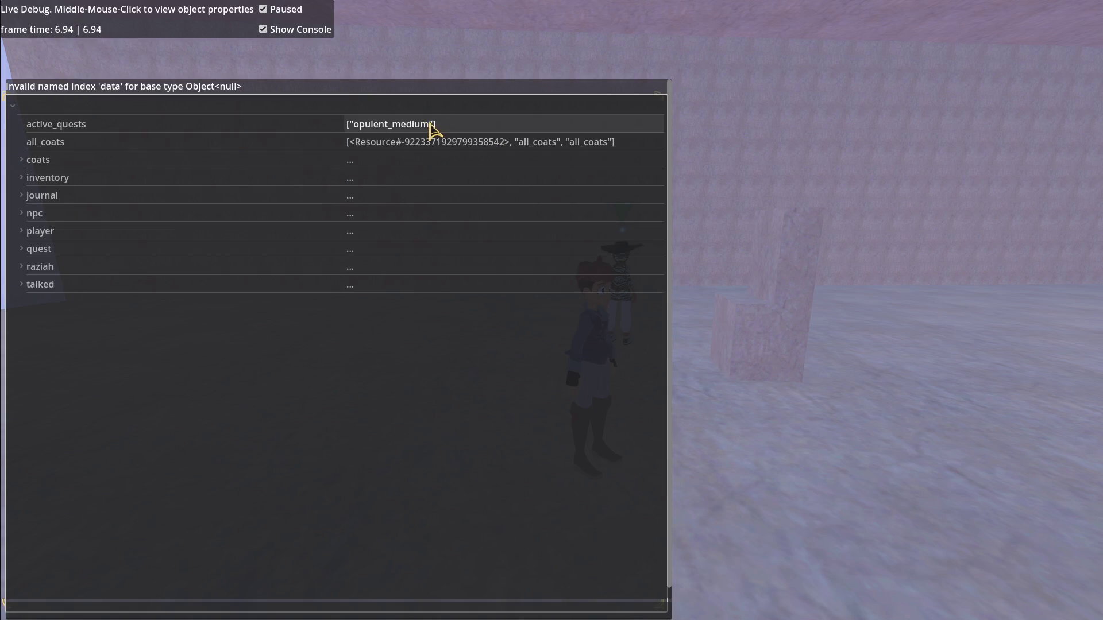
{"action": "left_click", "coordinate": [23, 248]}
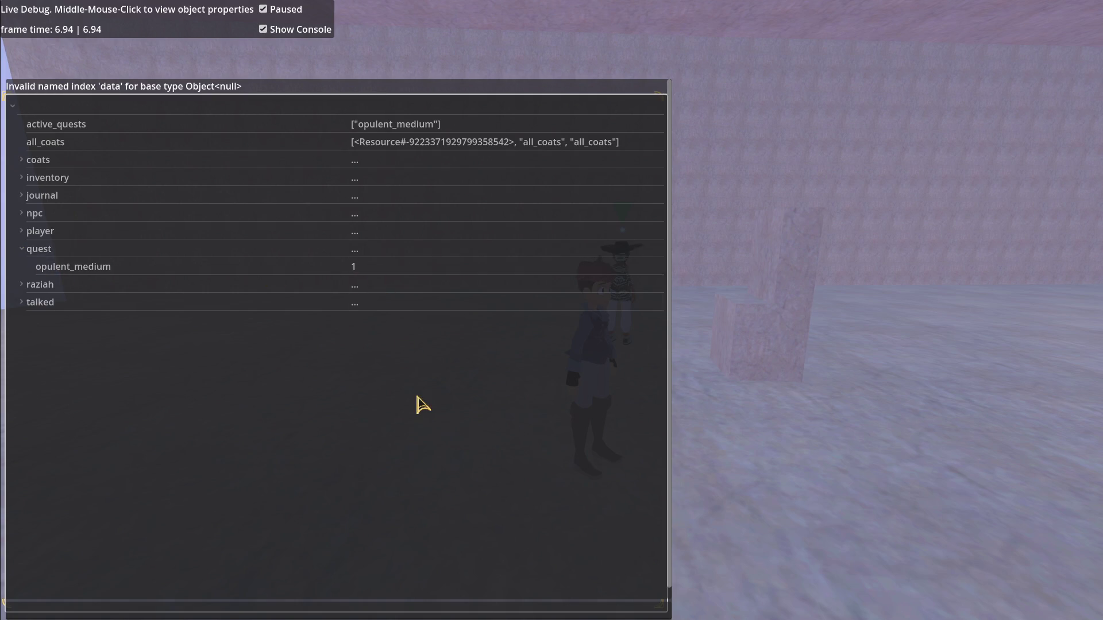
{"action": "key", "text": "alt+Tab"}
{"action": "key", "text": "alt+Tab"}
{"action": "key", "text": "Escape"}
Talk to Raziah, who now answers 'Get the door, gamer.', then pause the game
{"action": "key", "text": "w"}
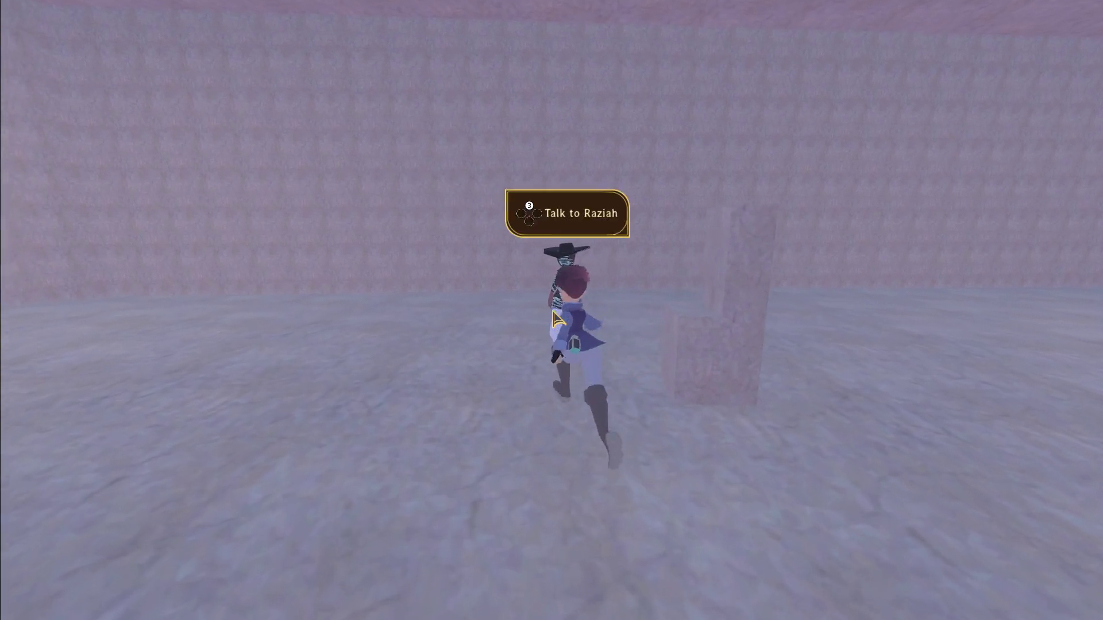
{"action": "key", "text": "e"}
{"action": "key", "text": "Escape"}
{"action": "key", "text": "s"}
{"action": "key", "text": "Escape"}
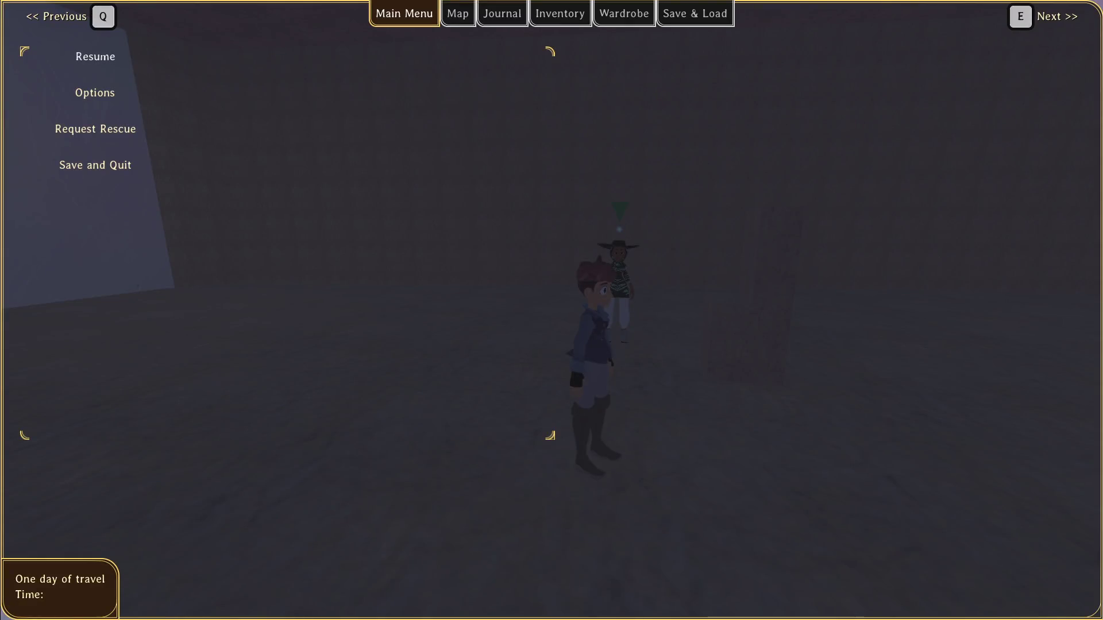
{"action": "key", "text": "alt+Tab"}
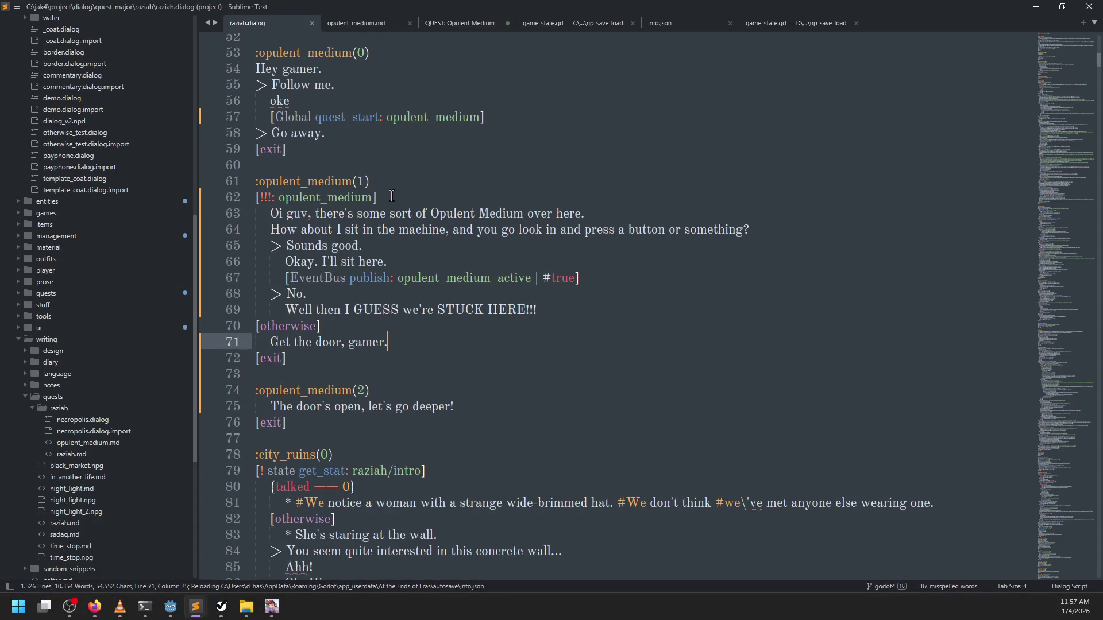
Move the EventBus publish line under "Get the door, gamer.", fix its indentation and save
{"action": "left_click", "coordinate": [393, 198]}
{"action": "triple_click", "coordinate": [626, 278]}
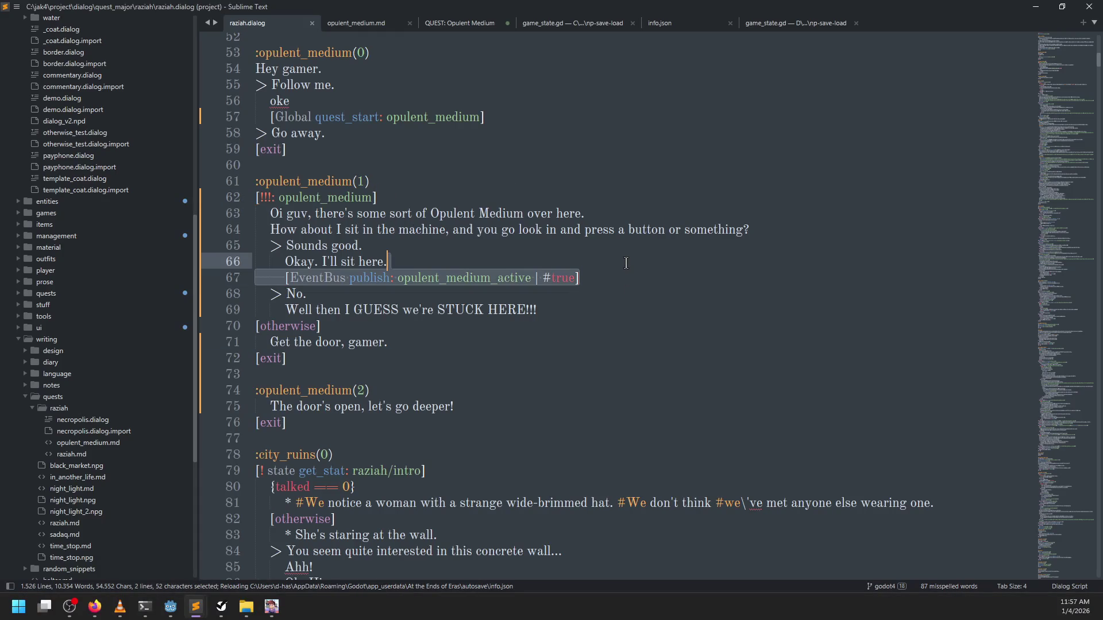
{"action": "key", "text": "ctrl+x"}
{"action": "left_click", "coordinate": [423, 324]}
{"action": "key", "text": "Return"}
{"action": "key", "text": "ctrl+v"}
{"action": "key", "text": "shift+Tab"}
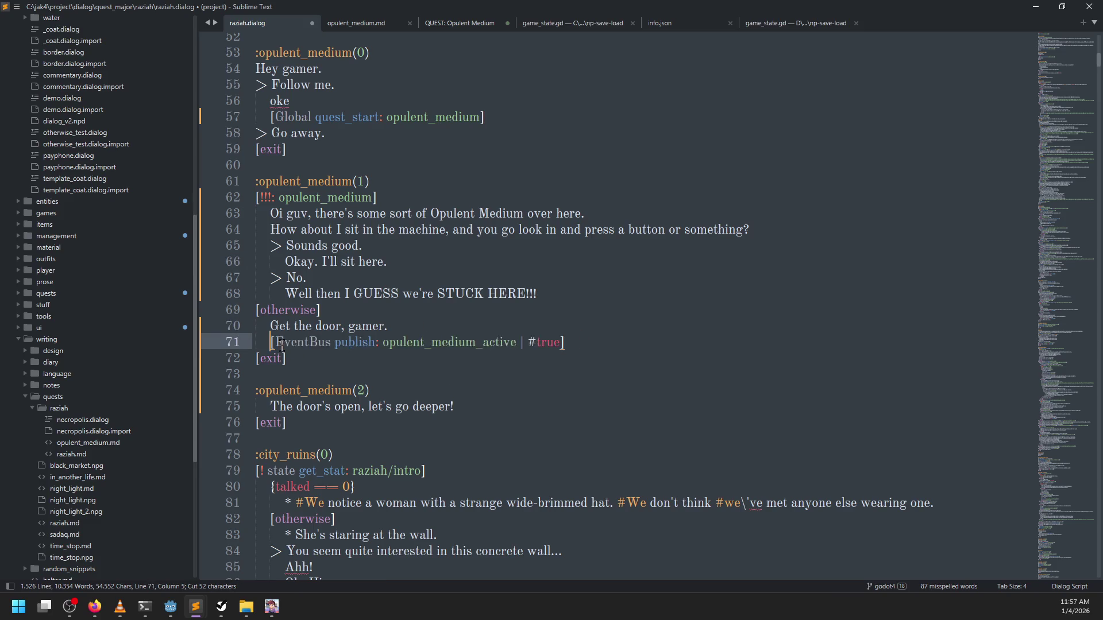
{"action": "left_click", "coordinate": [438, 317]}
{"action": "key", "text": "ctrl+s"}
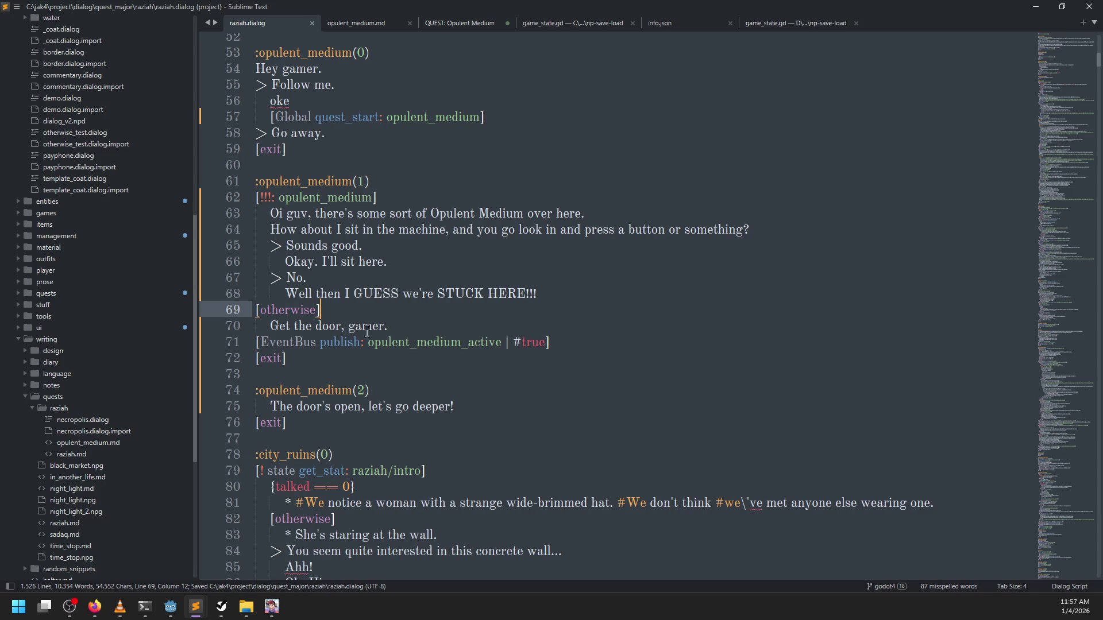
Publish opulent_medium_active true under "Okay. I'll sit here." with correct indentation, and save
{"action": "left_click", "coordinate": [560, 343]}
{"action": "key", "text": "shift+Up"}
{"action": "key", "text": "ctrl+c"}
{"action": "left_click", "coordinate": [421, 259]}
{"action": "key", "text": "ctrl+v"}
{"action": "left_click", "coordinate": [256, 278]}
{"action": "key", "text": "Tab"}
{"action": "key", "text": "Tab"}
{"action": "left_click", "coordinate": [257, 358]}
{"action": "key", "text": "Tab"}
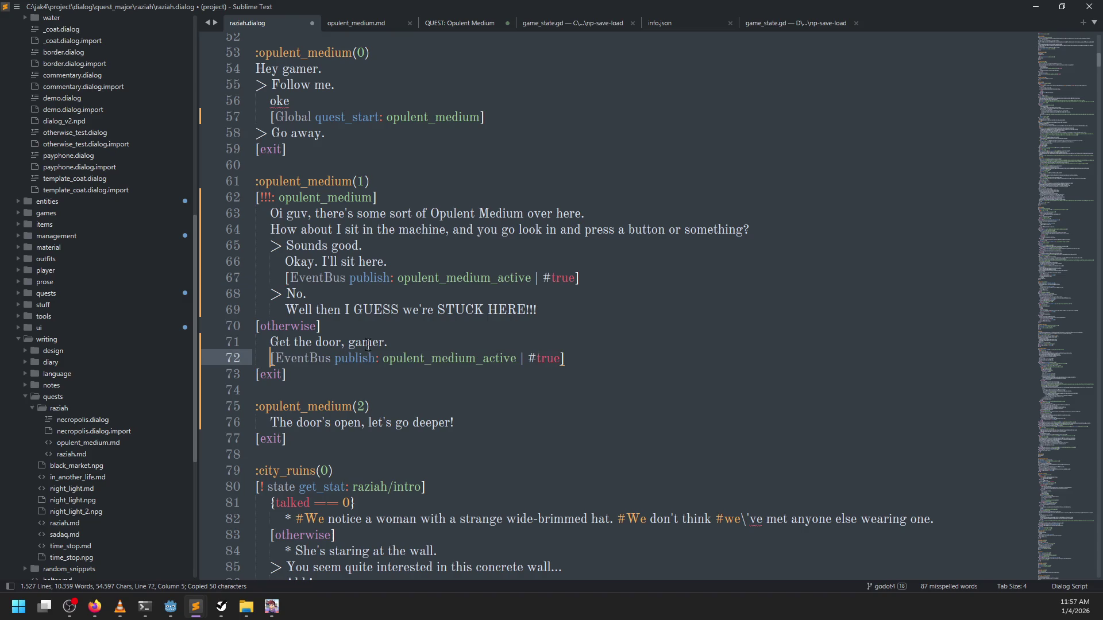
{"action": "left_click", "coordinate": [392, 341]}
{"action": "key", "text": "ctrl+s"}
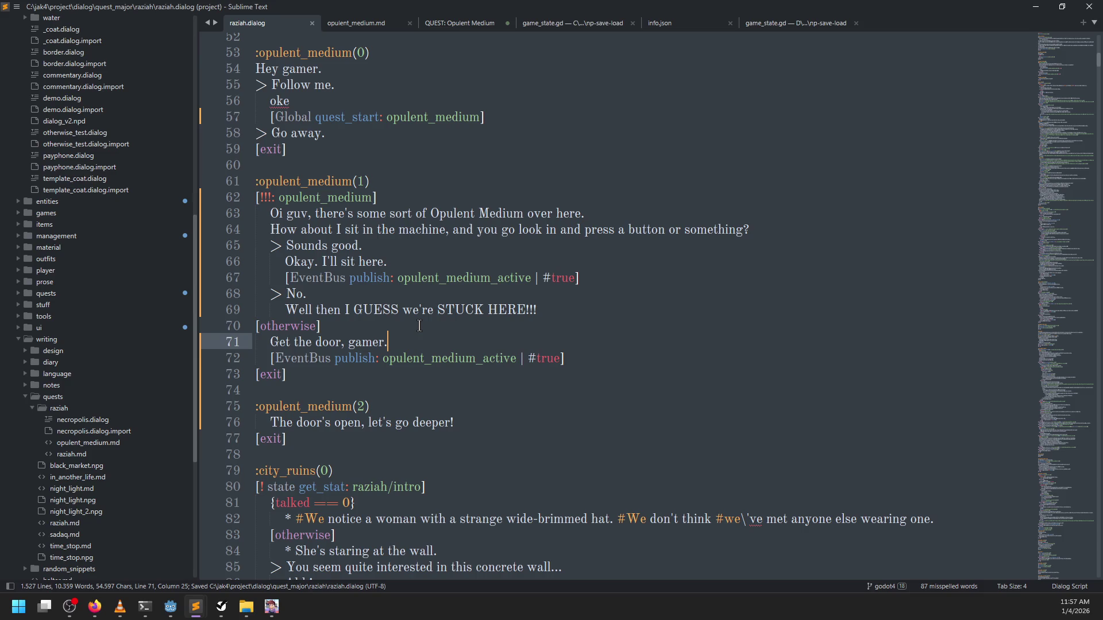
Add a copy publishing opulent_medium_active false under "The door's open" and save raziah.dialog
{"action": "scroll", "coordinate": [420, 326], "scroll_direction": "down", "scroll_amount": 1}
{"action": "left_click_drag", "start_coordinate": [610, 307], "coordinate": [615, 286]}
{"action": "key", "text": "ctrl+c"}
{"action": "left_click", "coordinate": [515, 372]}
{"action": "key", "text": "ctrl+v"}
{"action": "key", "text": "Left"}
{"action": "key", "text": "ctrl+shift+Left"}
{"action": "type", "text": "false"}
{"action": "key", "text": "ctrl+s"}
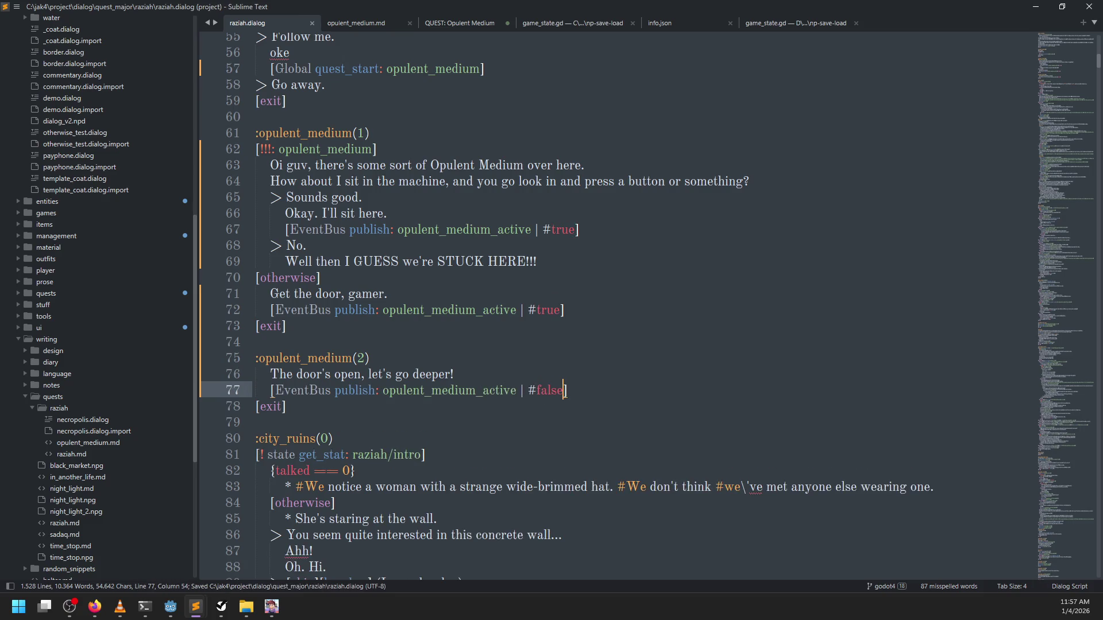
{"action": "key", "text": "alt+Tab"}
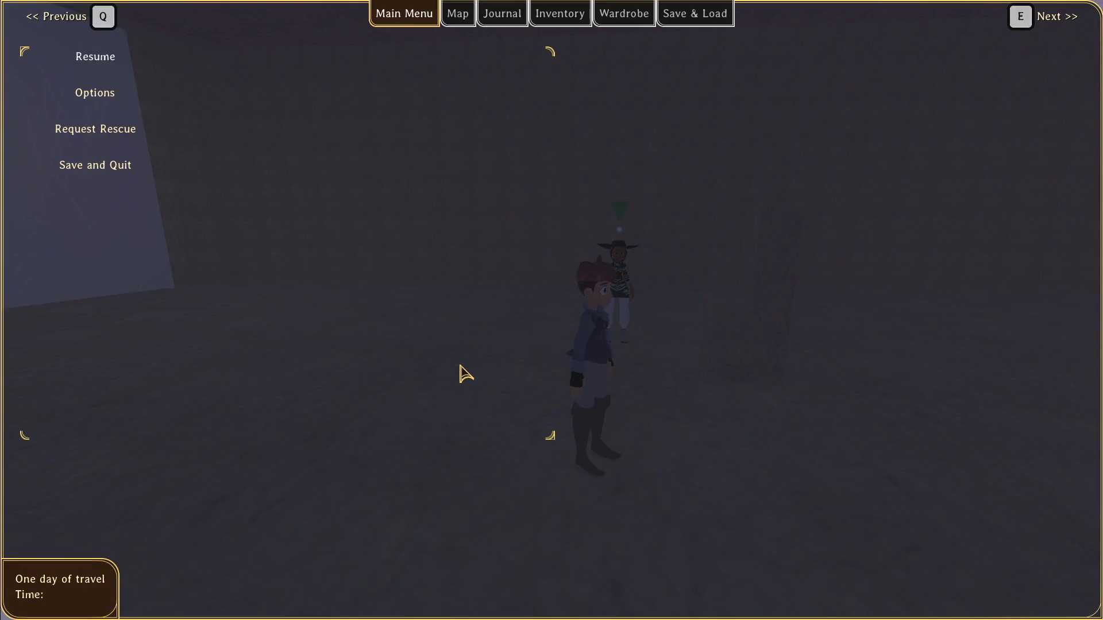
Resume the game, talk to Raziah, then Save and Quit from the pause menu
{"action": "left_click", "coordinate": [95, 57]}
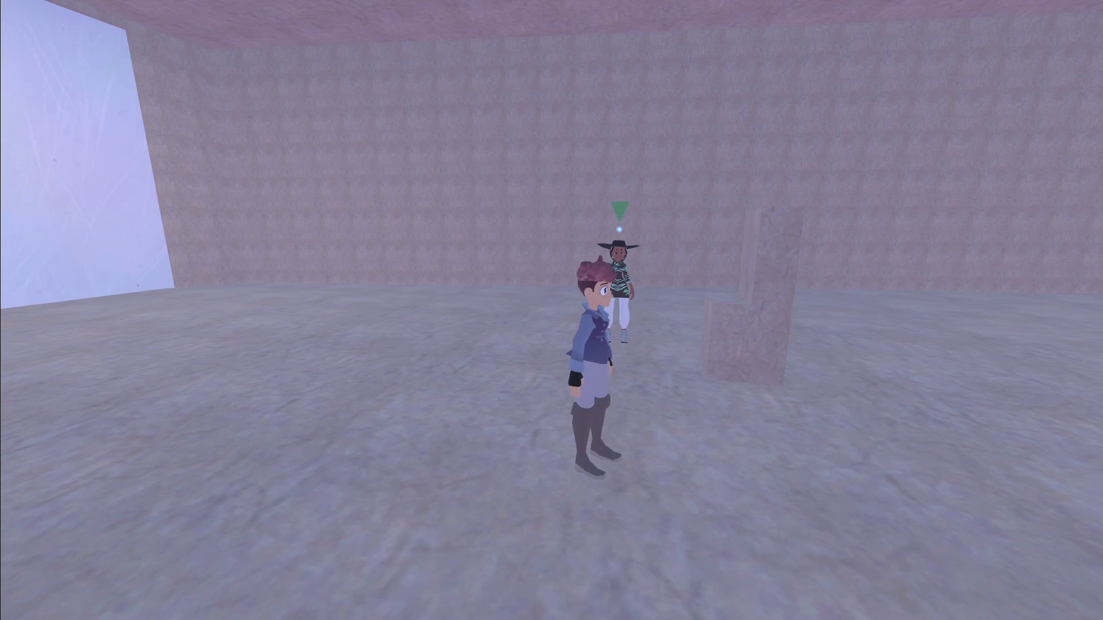
{"action": "key", "text": "w"}
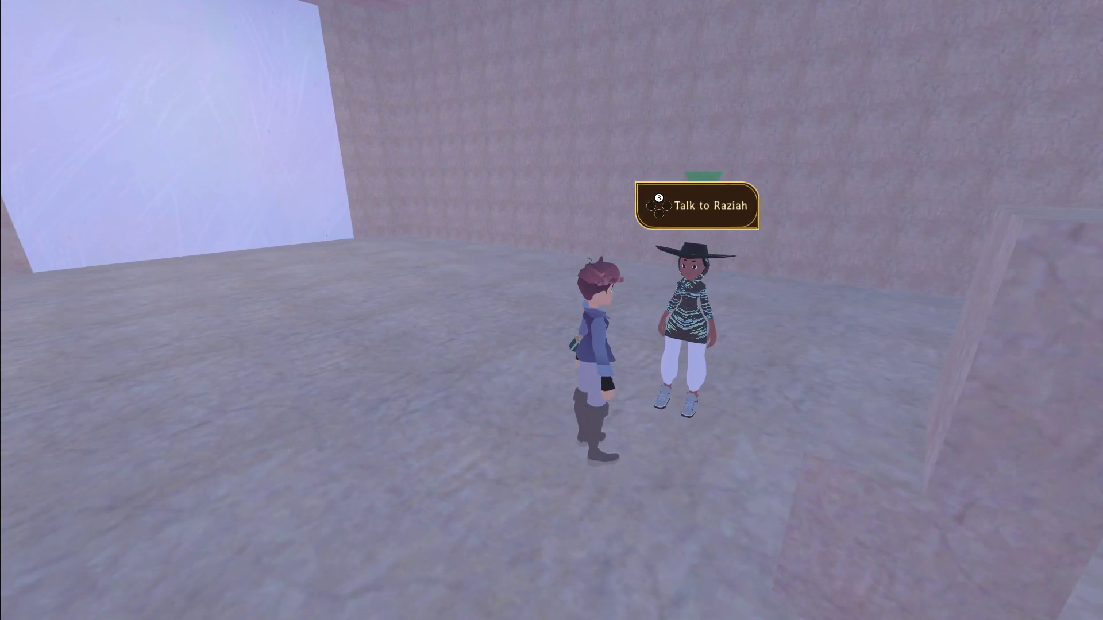
{"action": "key", "text": "e"}
{"action": "key", "text": "Escape"}
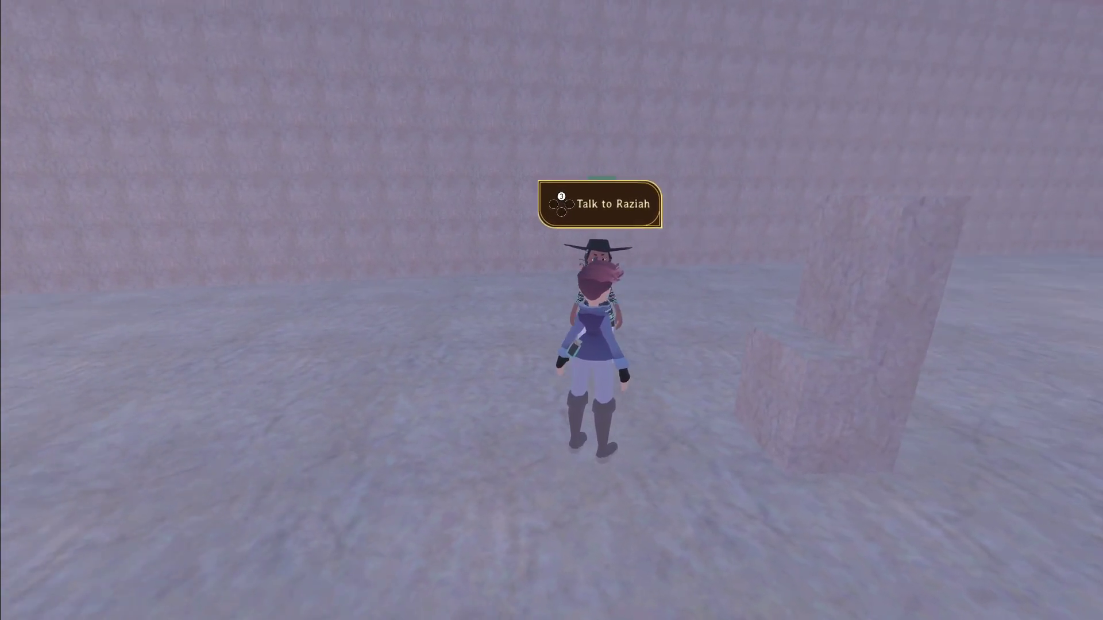
{"action": "key", "text": "Escape"}
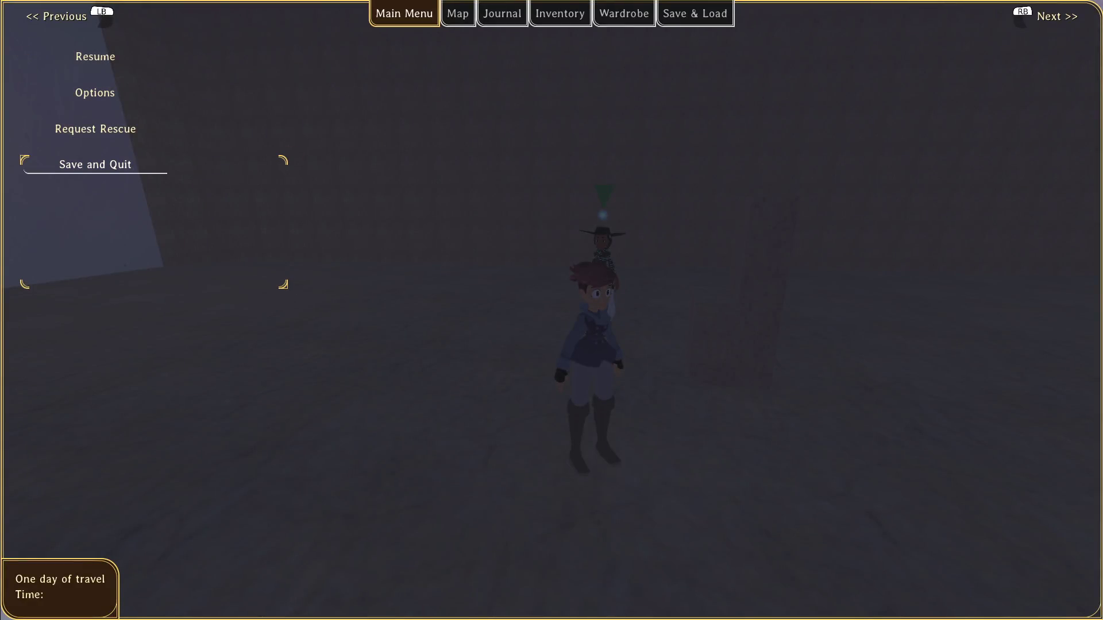
{"action": "key", "text": "Return"}
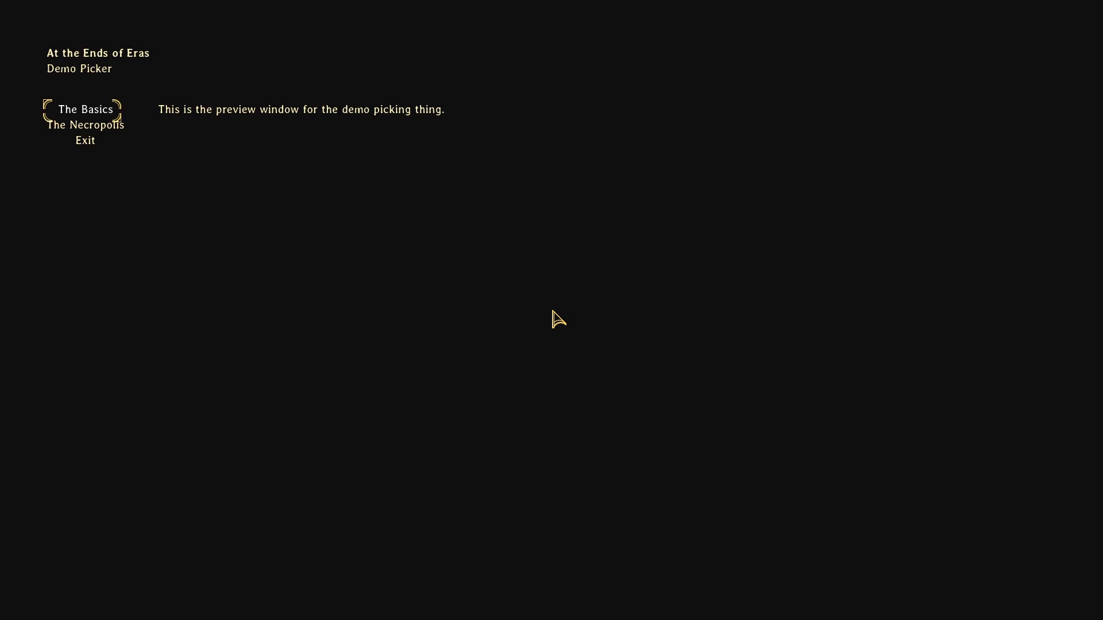
Relaunch the game from Godot with F5 and return to raziah.dialog in Sublime Text
{"action": "key", "text": "alt+Tab"}
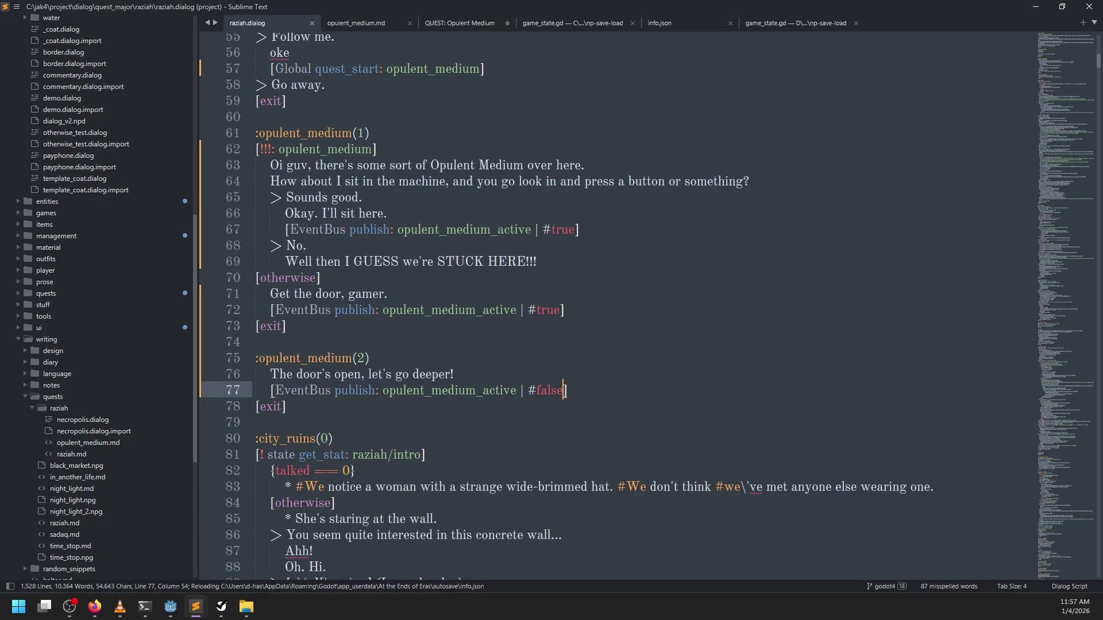
{"action": "key", "text": "alt+Tab"}
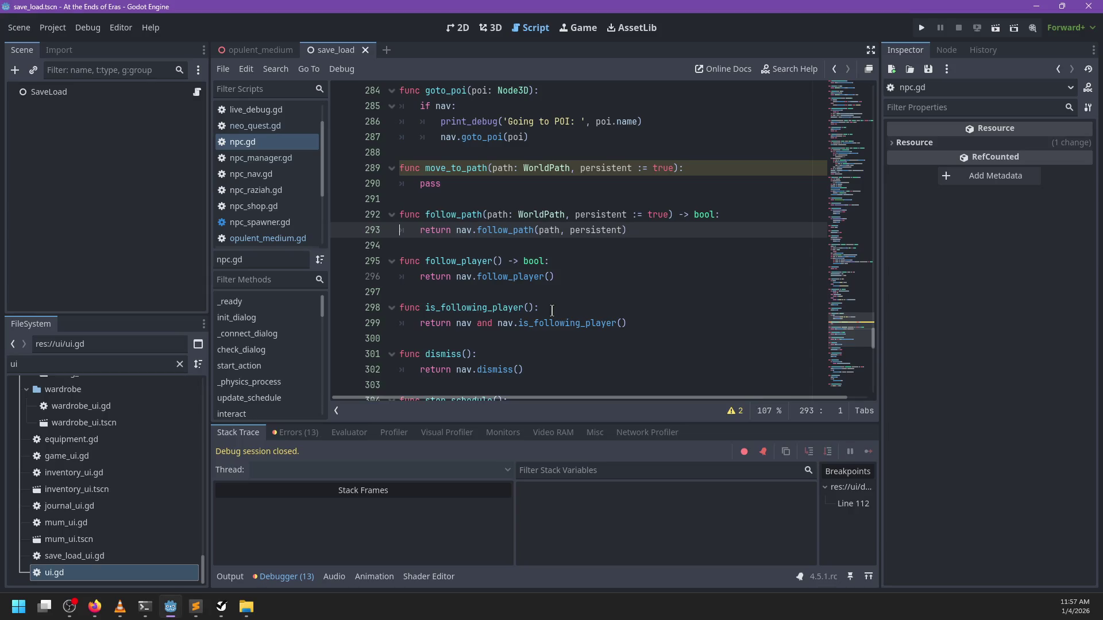
{"action": "key", "text": "F5"}
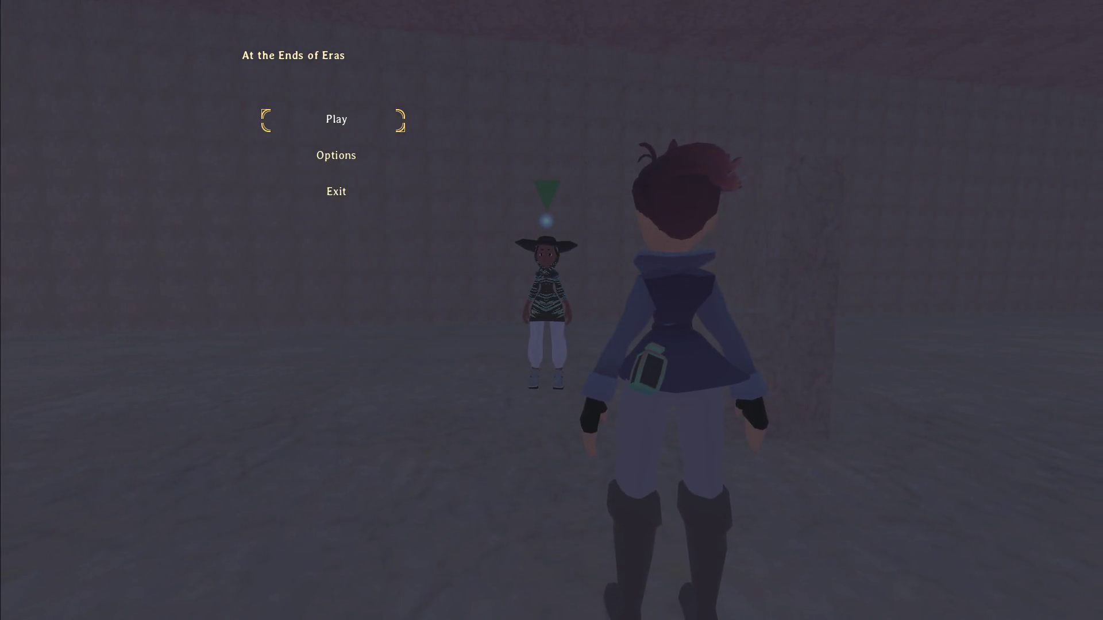
{"action": "key", "text": "alt+Tab"}
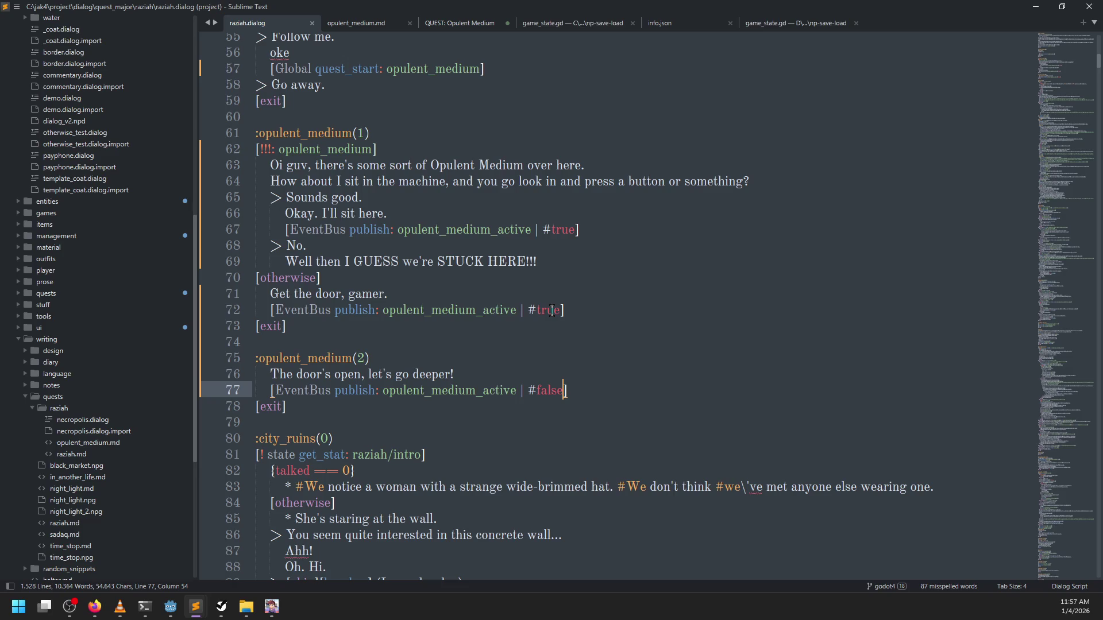
Add "Let's get to the medium" as the first line under :opulent_medium(1) and save raziah.dialog
{"action": "scroll", "coordinate": [405, 230], "scroll_direction": "up", "scroll_amount": 4}
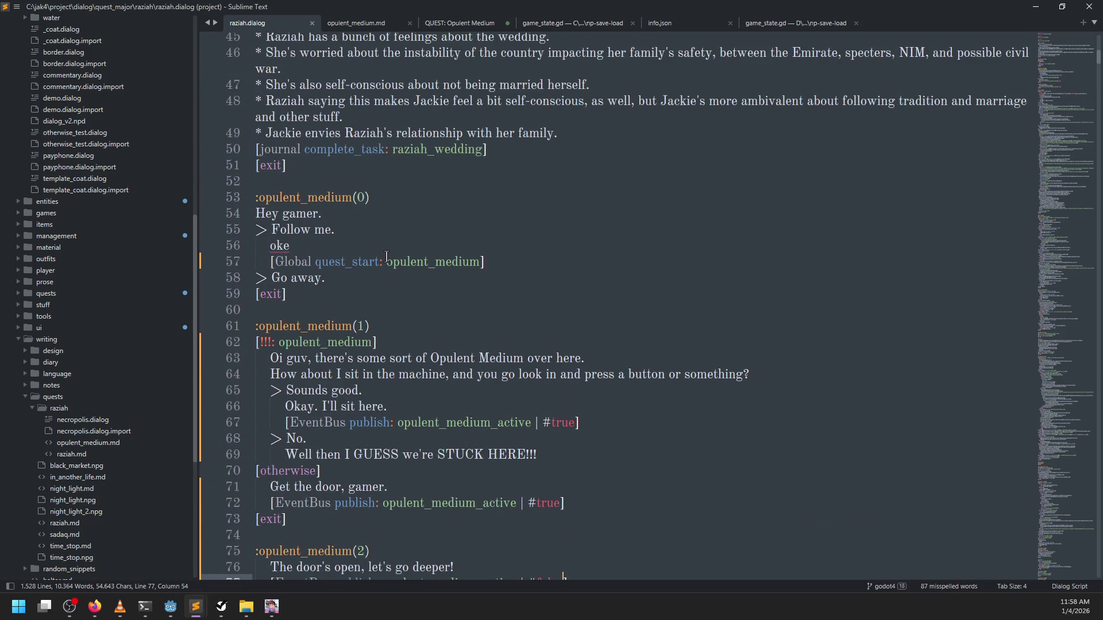
{"action": "left_click", "coordinate": [360, 273]}
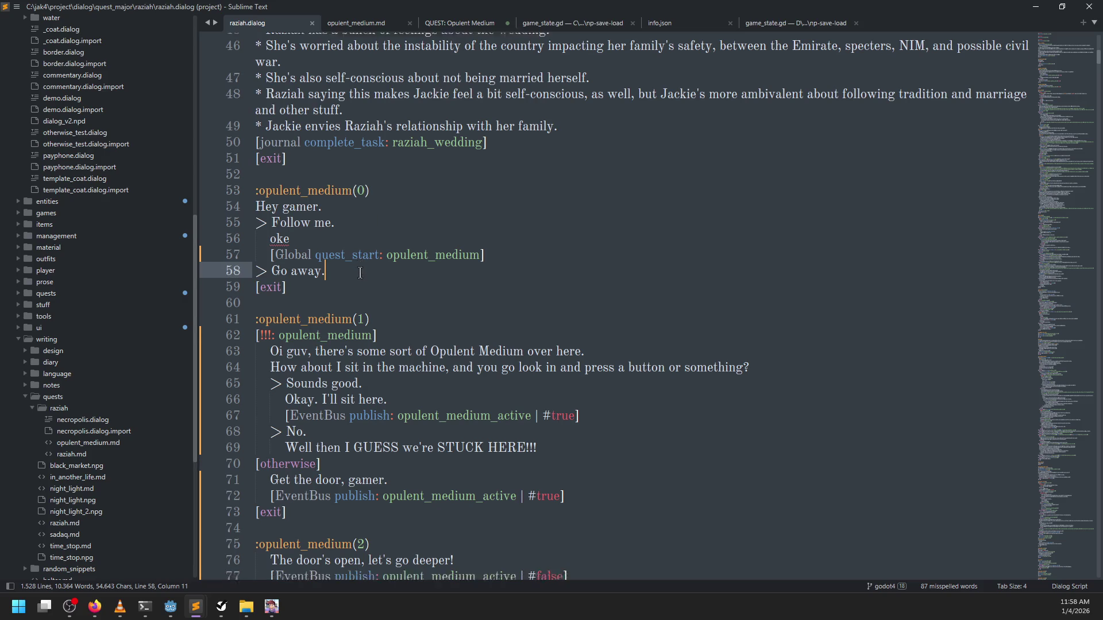
{"action": "scroll", "coordinate": [360, 273], "scroll_direction": "down", "scroll_amount": 3}
{"action": "left_click", "coordinate": [394, 183]}
{"action": "scroll", "coordinate": [414, 186], "scroll_direction": "down", "scroll_amount": 2}
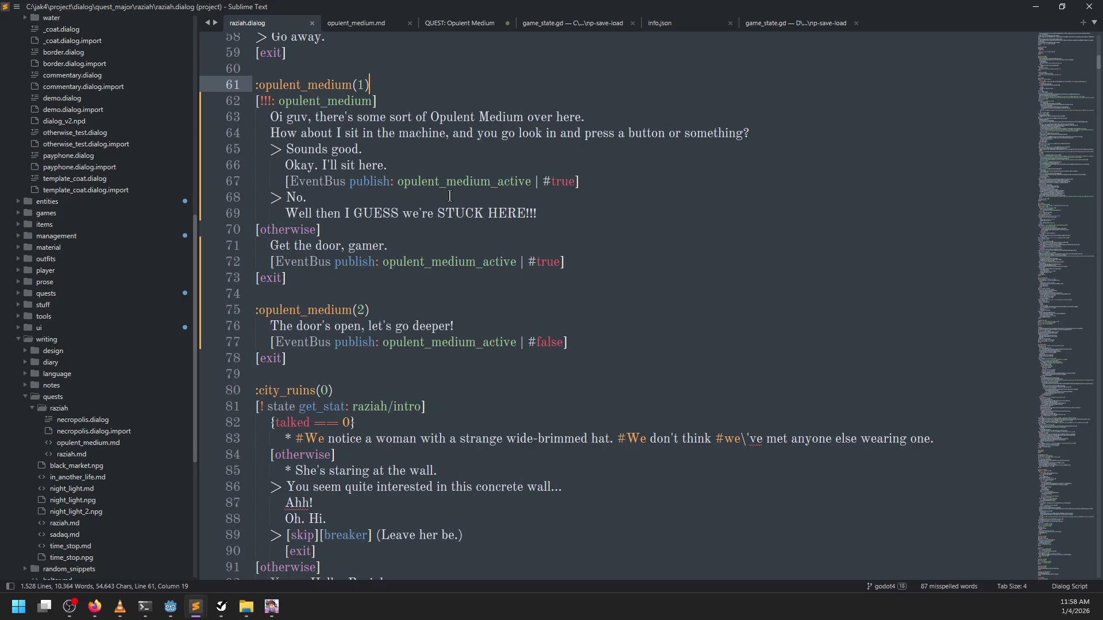
{"action": "key", "text": "Return"}
{"action": "type", "text": "Let's get to the medium."}
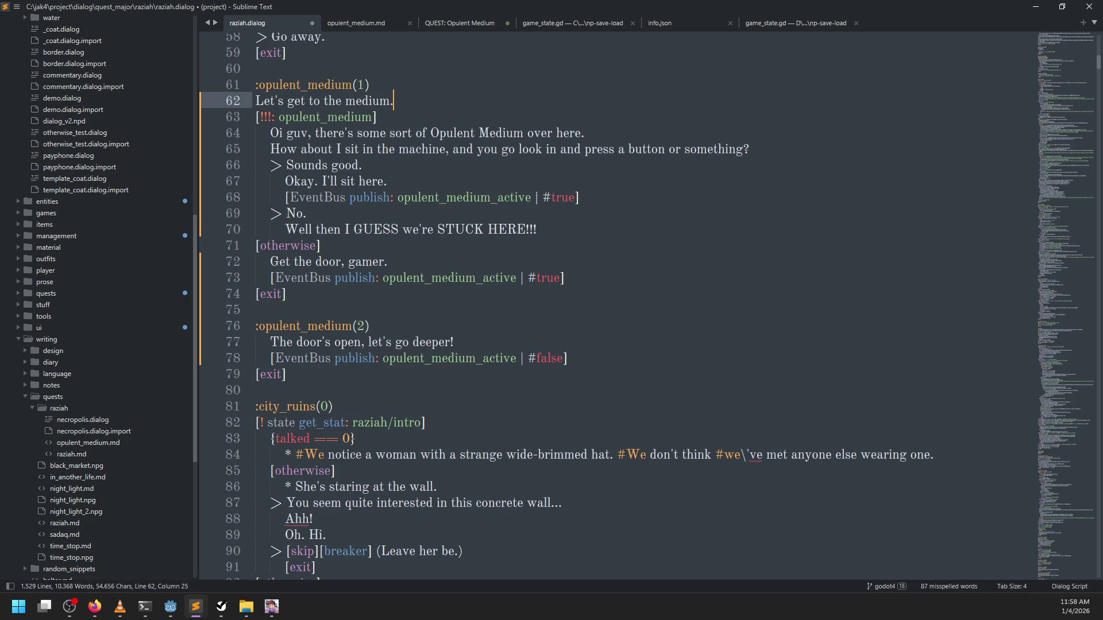
{"action": "key", "text": "ctrl+s"}
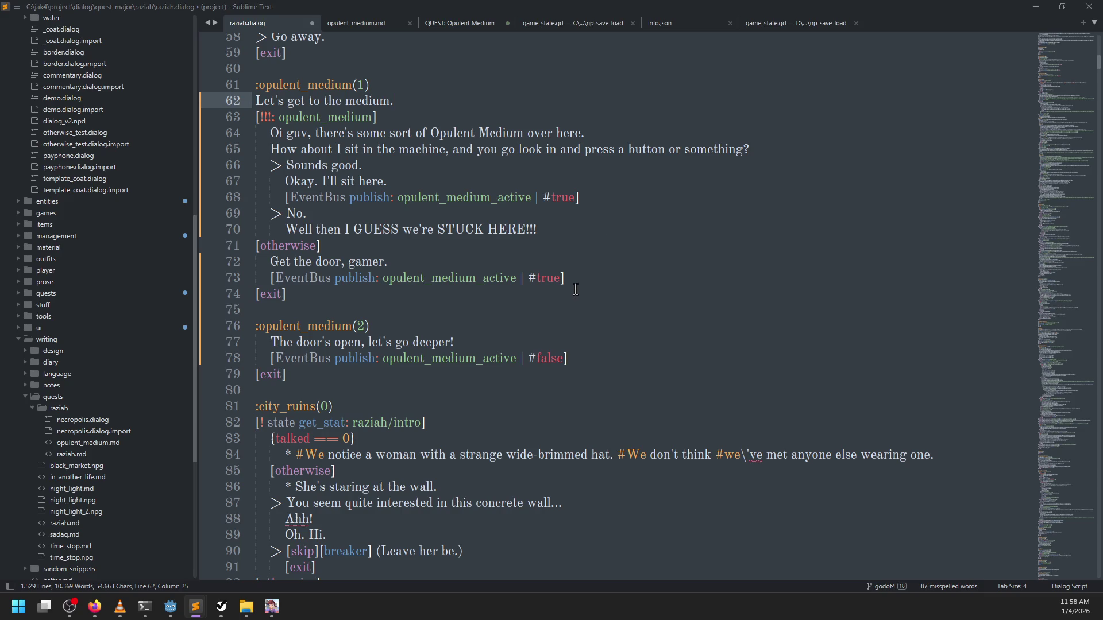
{"action": "key", "text": "alt+Tab"}
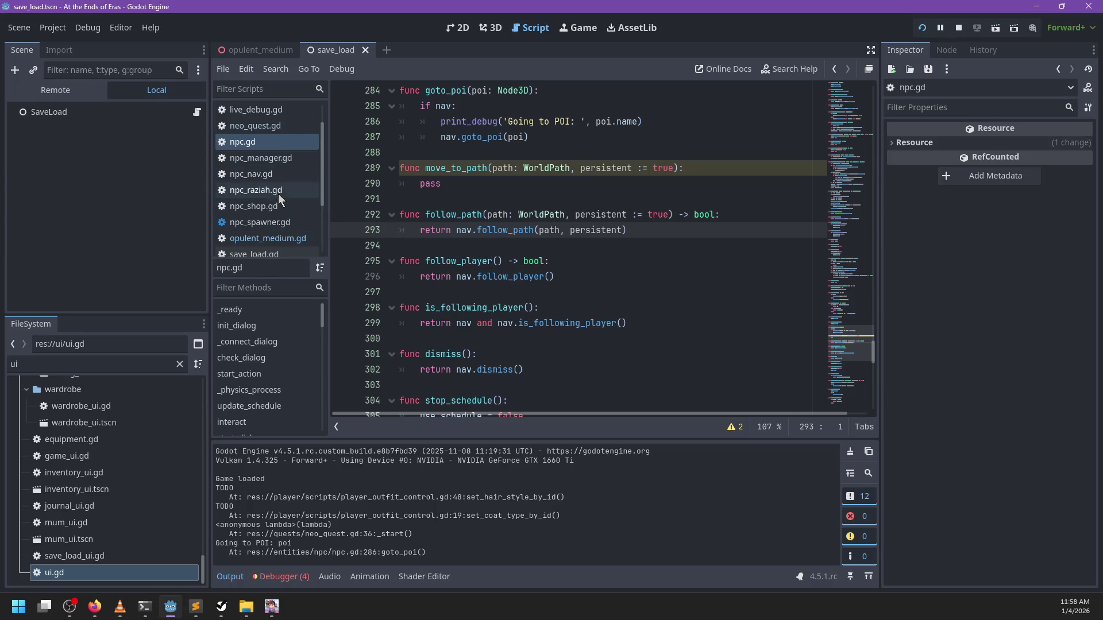
Review npc_raziah.gd and the quest stage definitions in opulent_medium.gd
{"action": "left_click", "coordinate": [278, 192]}
{"action": "scroll", "coordinate": [415, 218], "scroll_direction": "down", "scroll_amount": 4}
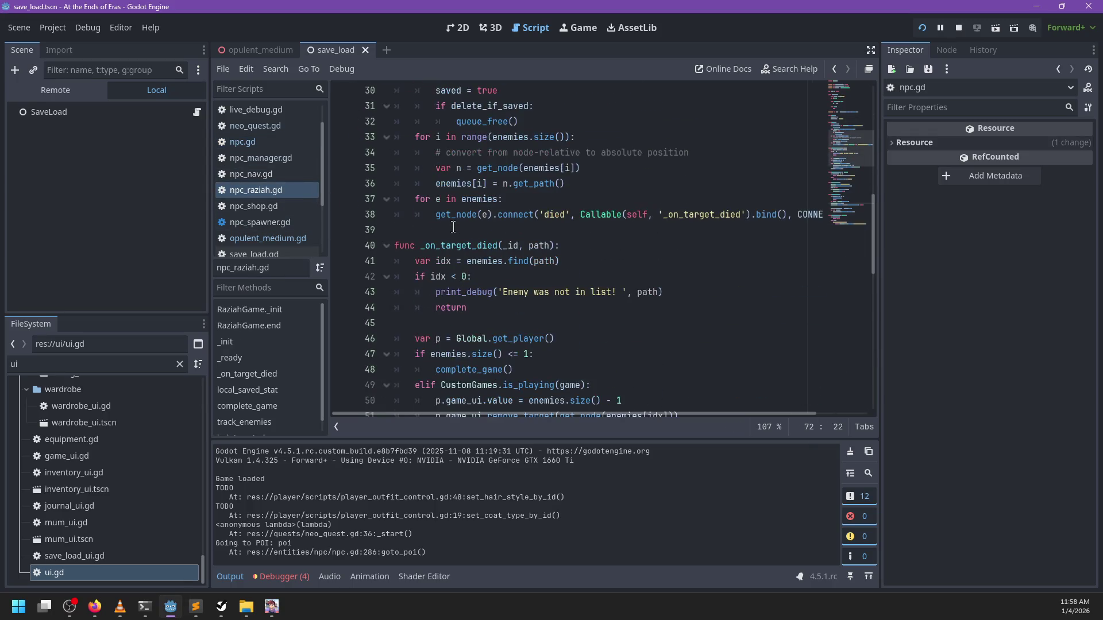
{"action": "scroll", "coordinate": [415, 218], "scroll_direction": "up", "scroll_amount": 3}
{"action": "left_click", "coordinate": [267, 238]}
{"action": "scroll", "coordinate": [482, 215], "scroll_direction": "up", "scroll_amount": 10}
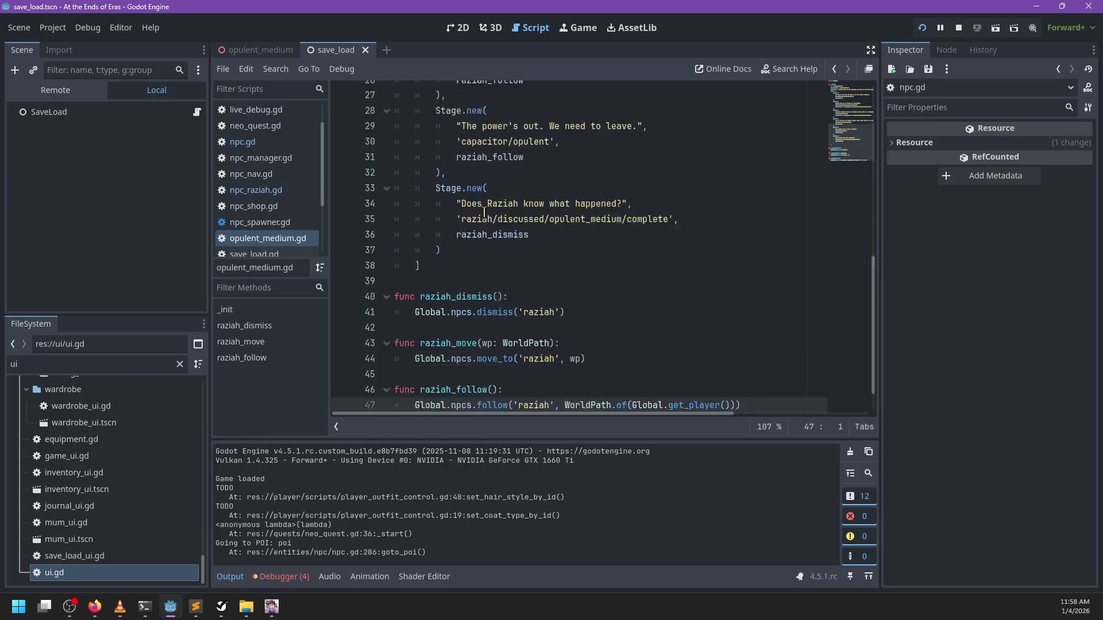
{"action": "left_click", "coordinate": [467, 200]}
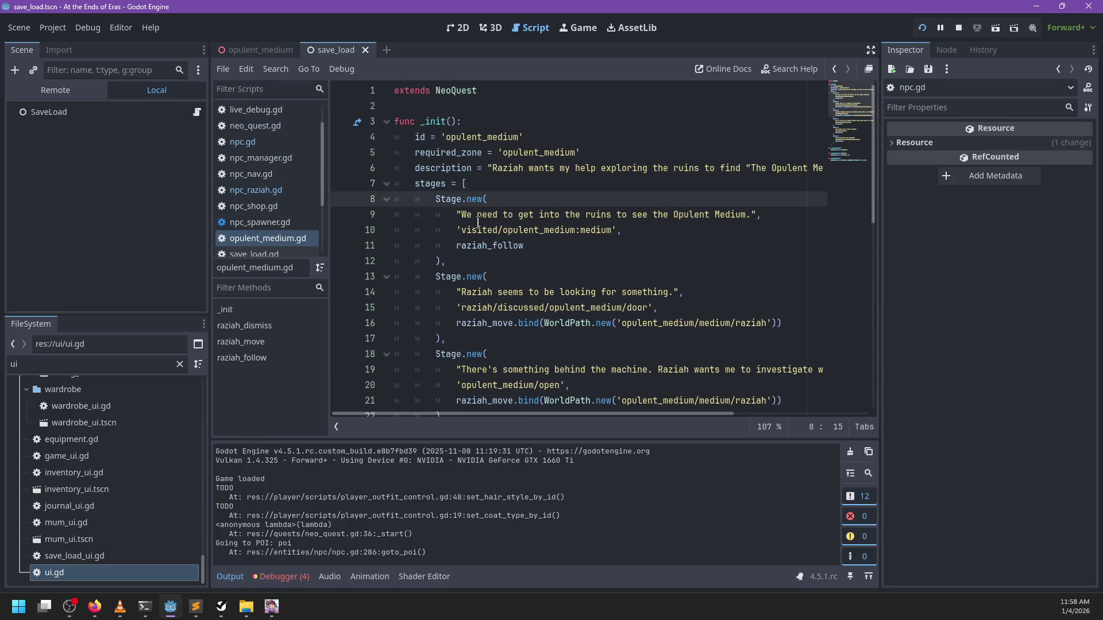
{"action": "scroll", "coordinate": [513, 232], "scroll_direction": "down", "scroll_amount": 2}
Select the raziah/discussed/opulent_medium/door stage key, then inspect the opulent_medium scene's area node
{"action": "key", "text": "alt+Tab"}
{"action": "key", "text": "alt+Tab"}
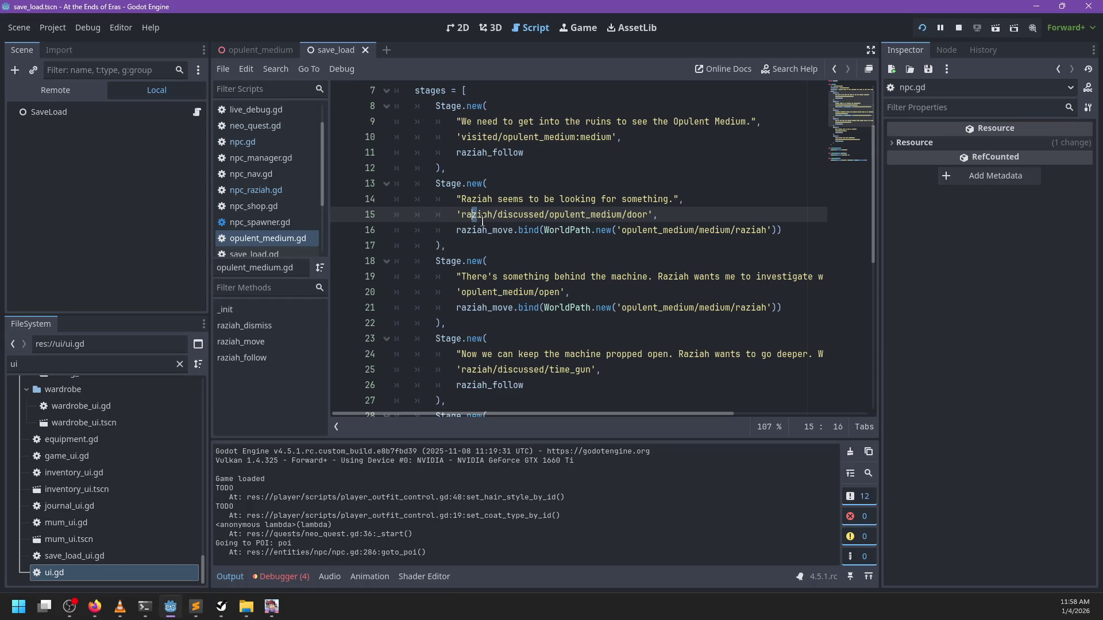
{"action": "left_click_drag", "start_coordinate": [648, 214], "coordinate": [462, 214]}
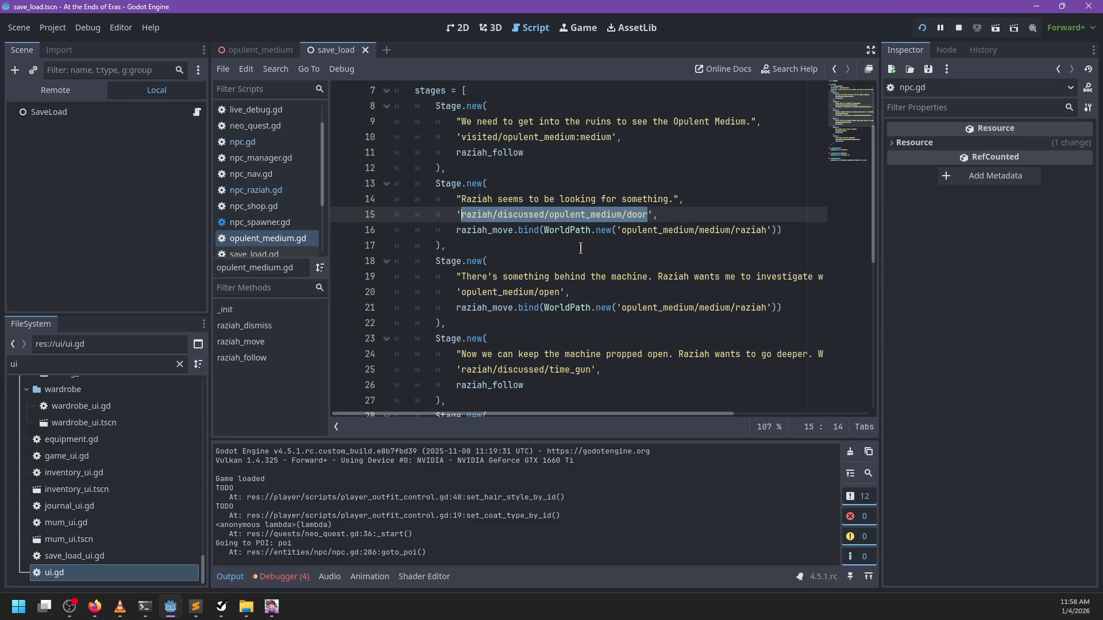
{"action": "key", "text": "alt+Tab"}
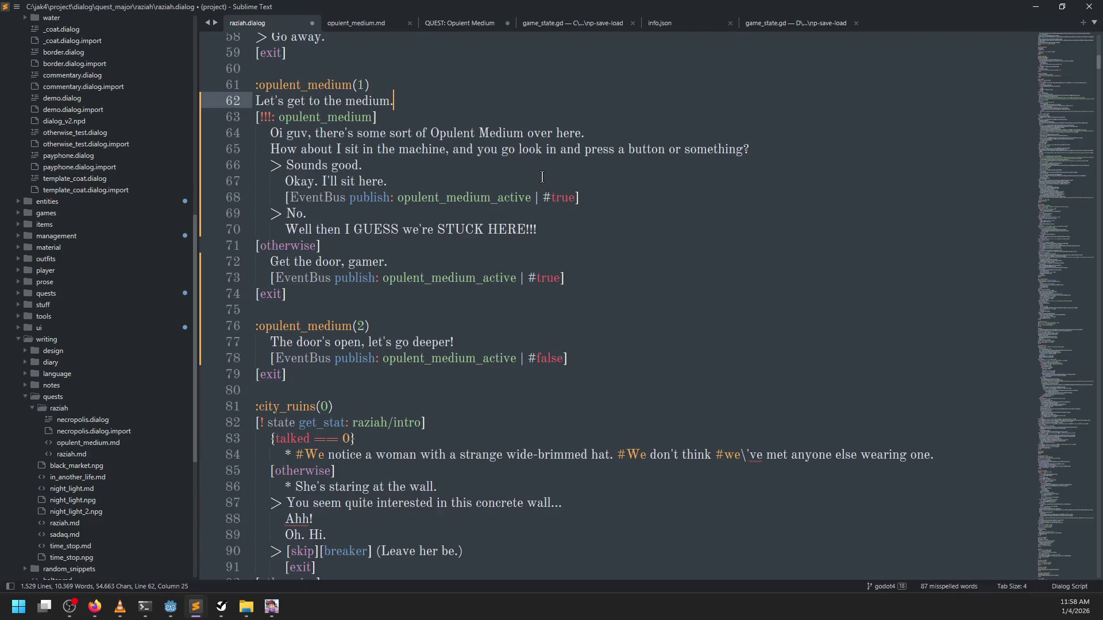
{"action": "key", "text": "alt+Tab"}
{"action": "left_click", "coordinate": [240, 50]}
{"action": "left_click", "coordinate": [87, 250]}
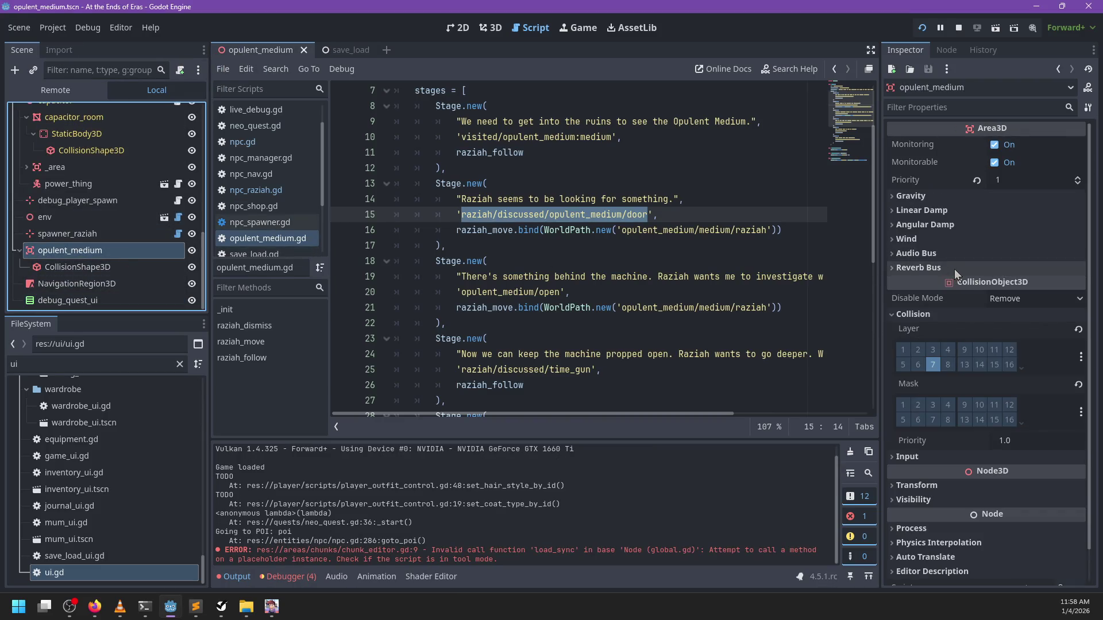
Select the medium room's _area node and complete its Place ID to opulent_medium:medium
{"action": "scroll", "coordinate": [119, 188], "scroll_direction": "up", "scroll_amount": 10}
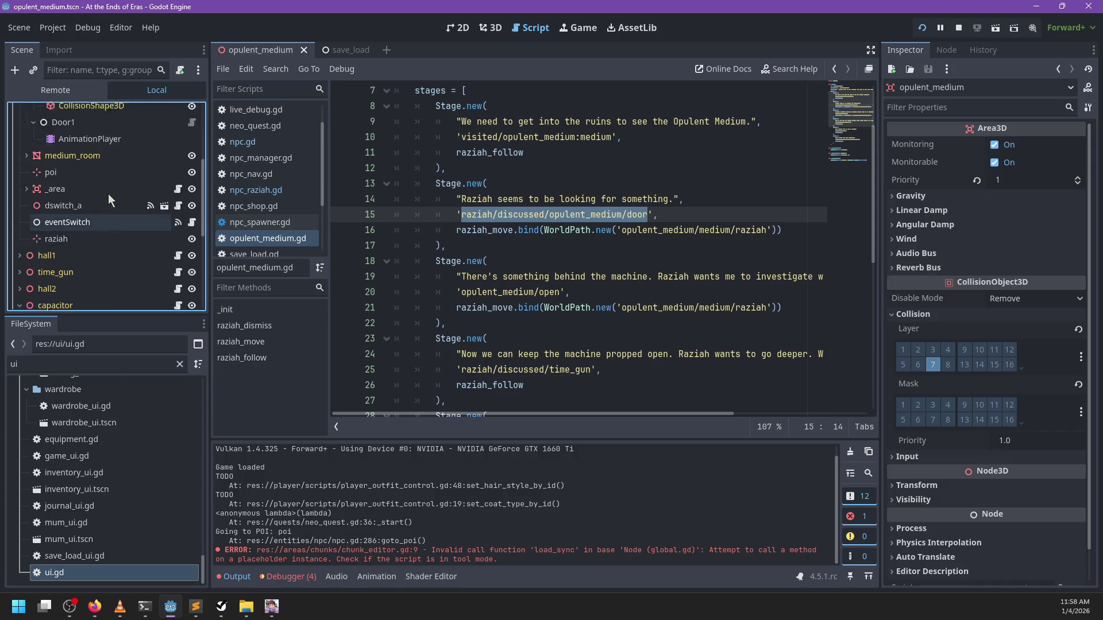
{"action": "left_click", "coordinate": [20, 176]}
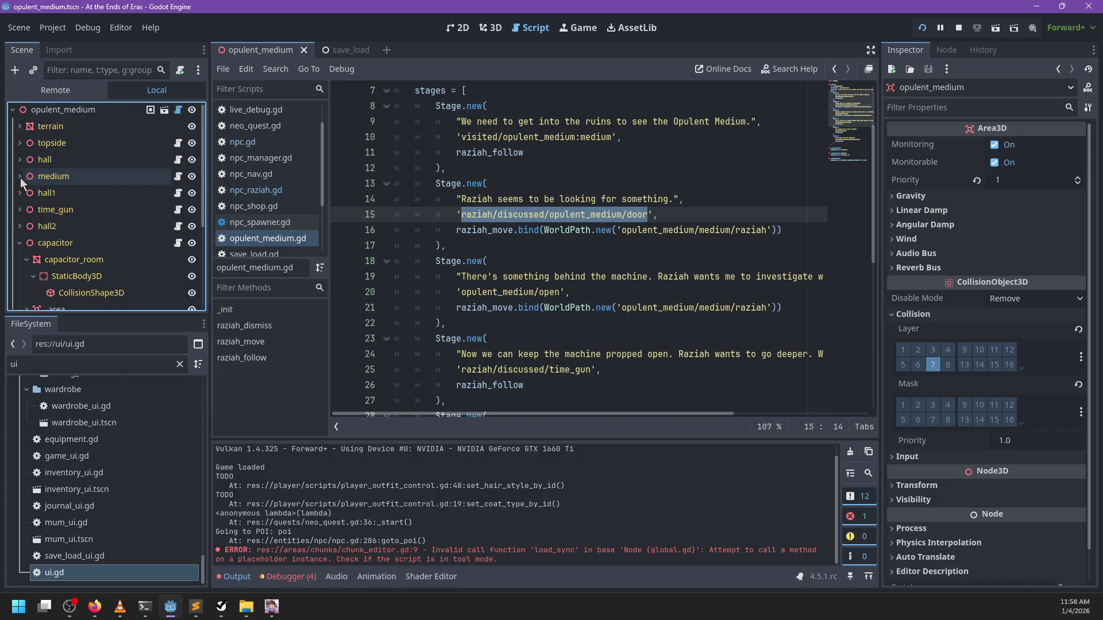
{"action": "left_click", "coordinate": [20, 243]}
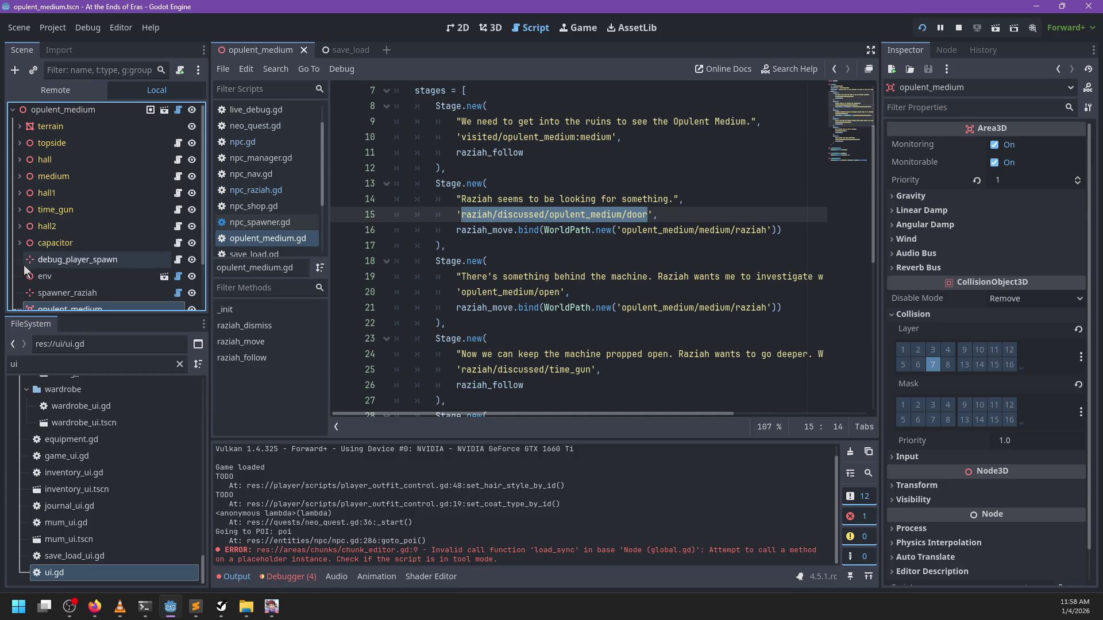
{"action": "left_click", "coordinate": [20, 176]}
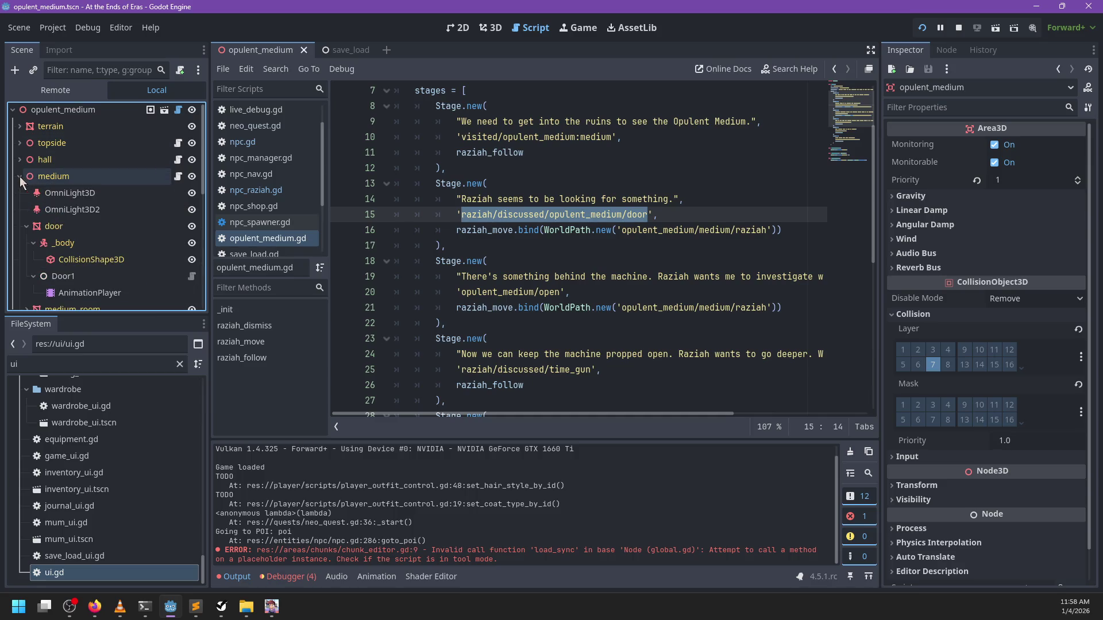
{"action": "left_click", "coordinate": [27, 226]}
{"action": "scroll", "coordinate": [44, 247], "scroll_direction": "down", "scroll_amount": 3}
{"action": "left_click", "coordinate": [67, 196]}
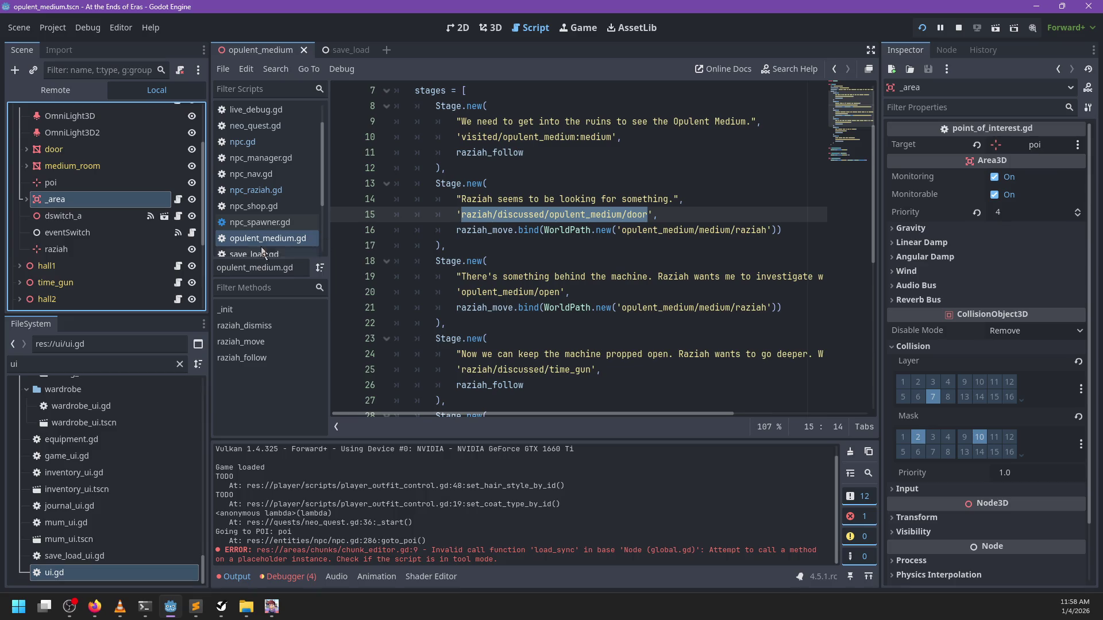
{"action": "type", "text": "ium:medium"}
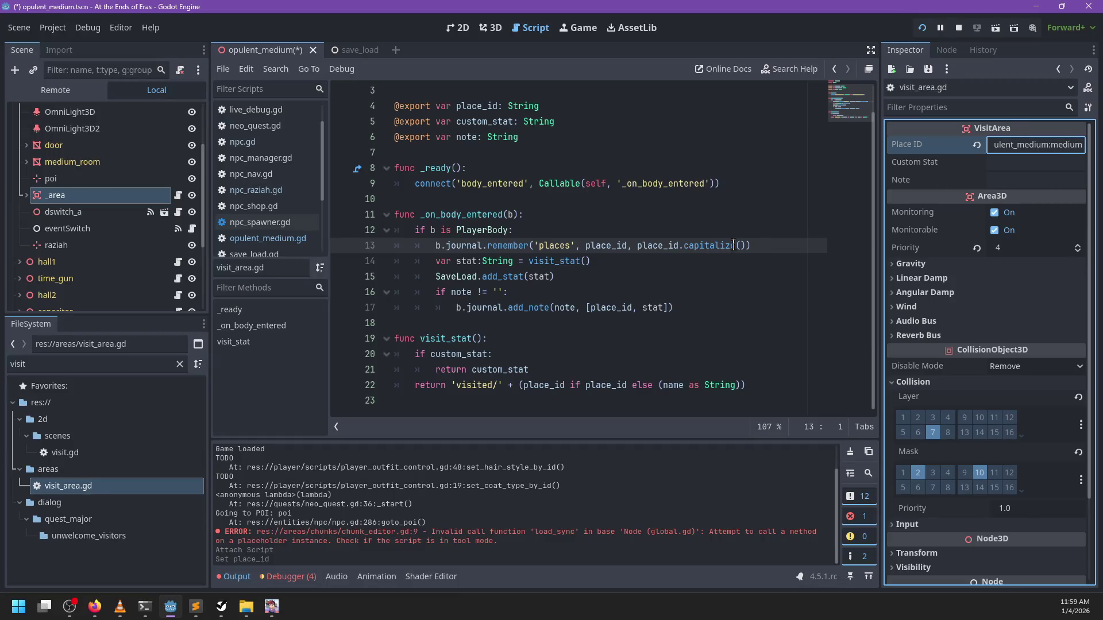
Replace place_id.capitalize() on line 13 with tr(place_id, 'place_id') and save
{"action": "left_click_drag", "start_coordinate": [635, 246], "coordinate": [745, 245]}
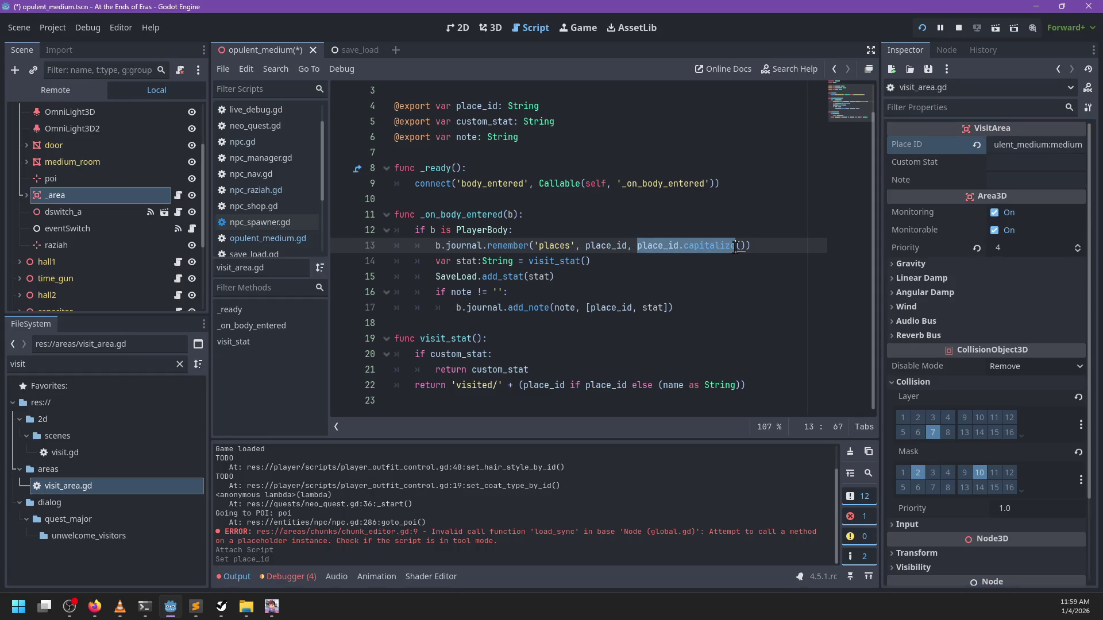
{"action": "type", "text": "tr(place)"}
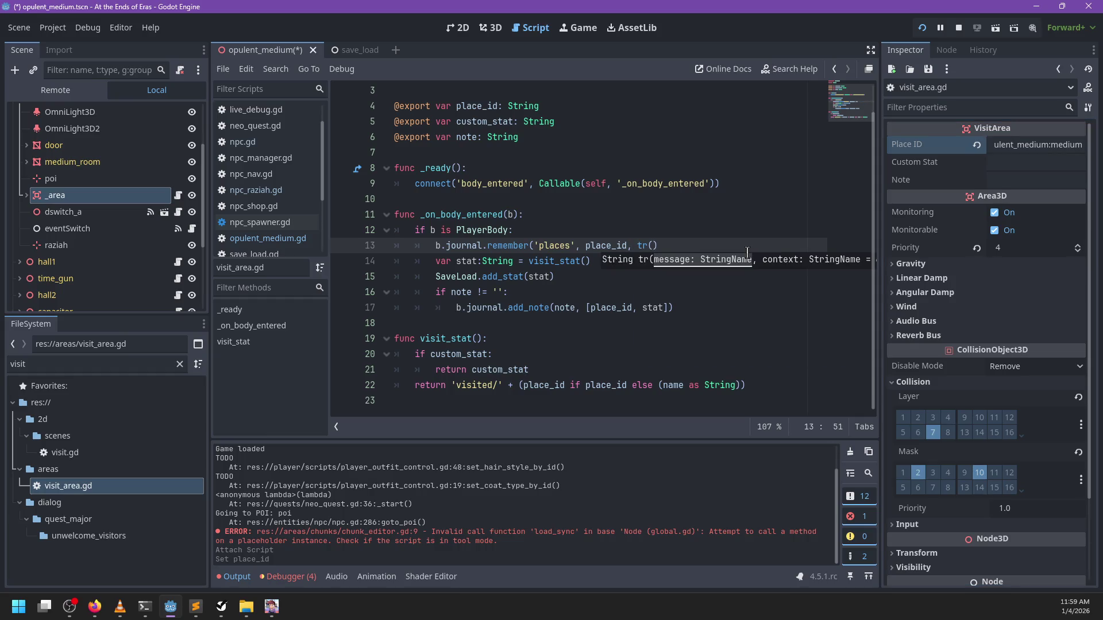
{"action": "type", "text": "id, 'pla"}
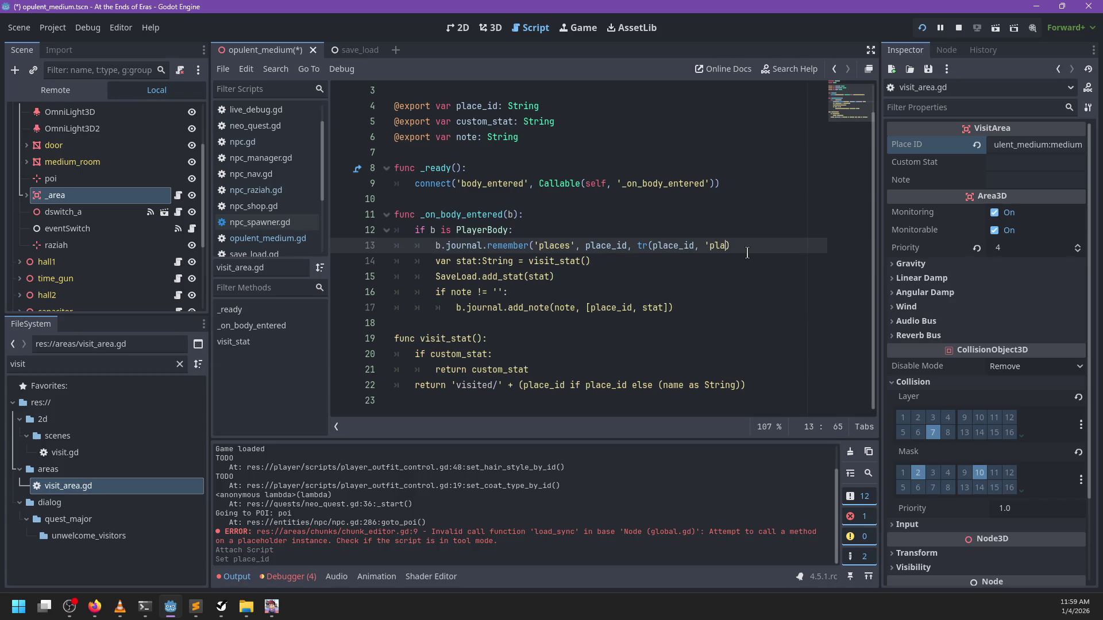
{"action": "type", "text": "ce')"}
{"action": "key", "text": "ctrl+s"}
{"action": "key", "text": "Left"}
{"action": "key", "text": "Left"}
{"action": "type", "text": "_id"}
{"action": "left_click", "coordinate": [785, 243]}
{"action": "key", "text": "ctrl+s"}
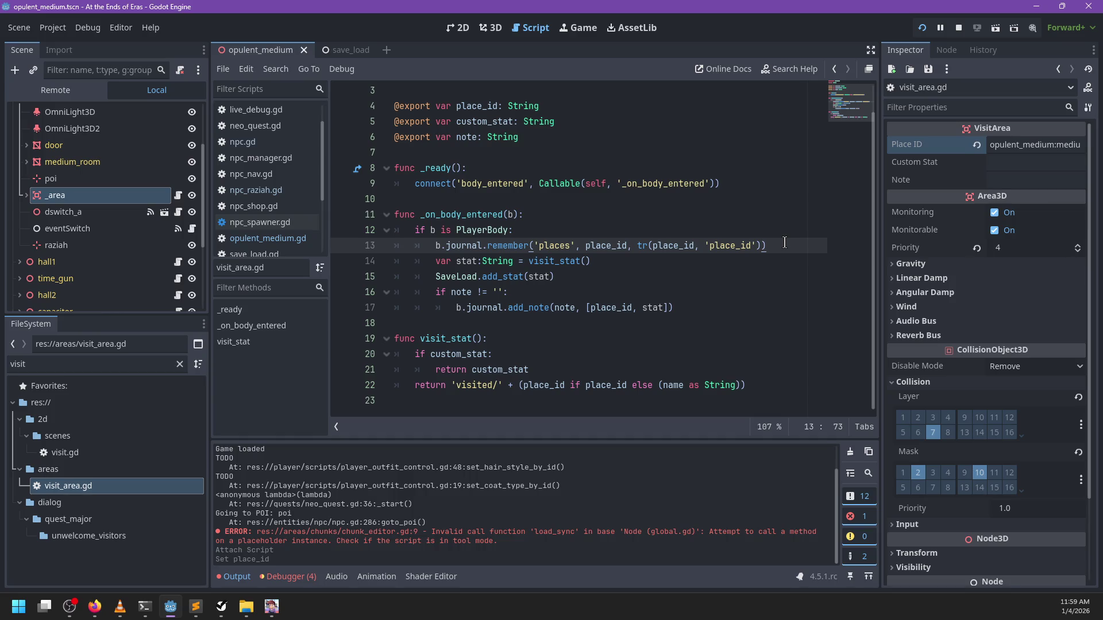
Review the tr call, save visit_area.gd again, and run the project from the 3D view
{"action": "double_click", "coordinate": [499, 244]}
{"action": "double_click", "coordinate": [655, 245]}
{"action": "mouse_move", "coordinate": [761, 246]}
{"action": "left_mouse_down"}
{"action": "mouse_move", "coordinate": [631, 247]}
{"action": "mouse_move", "coordinate": [760, 247]}
{"action": "left_mouse_up"}
{"action": "left_click", "coordinate": [652, 245]}
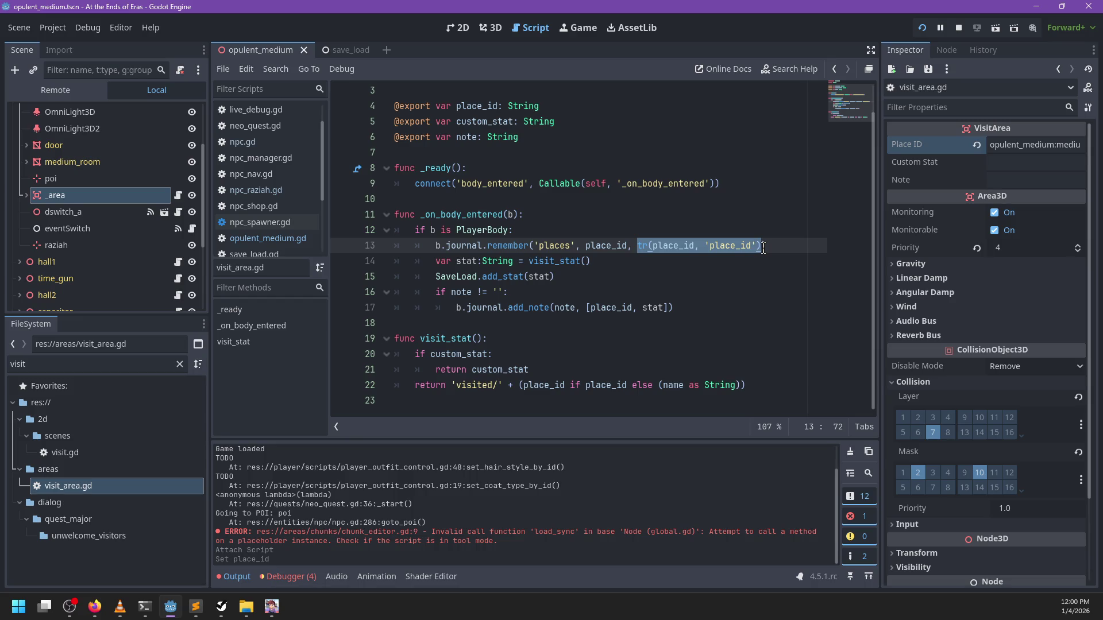
{"action": "left_click", "coordinate": [561, 368]}
{"action": "key", "text": "ctrl+s"}
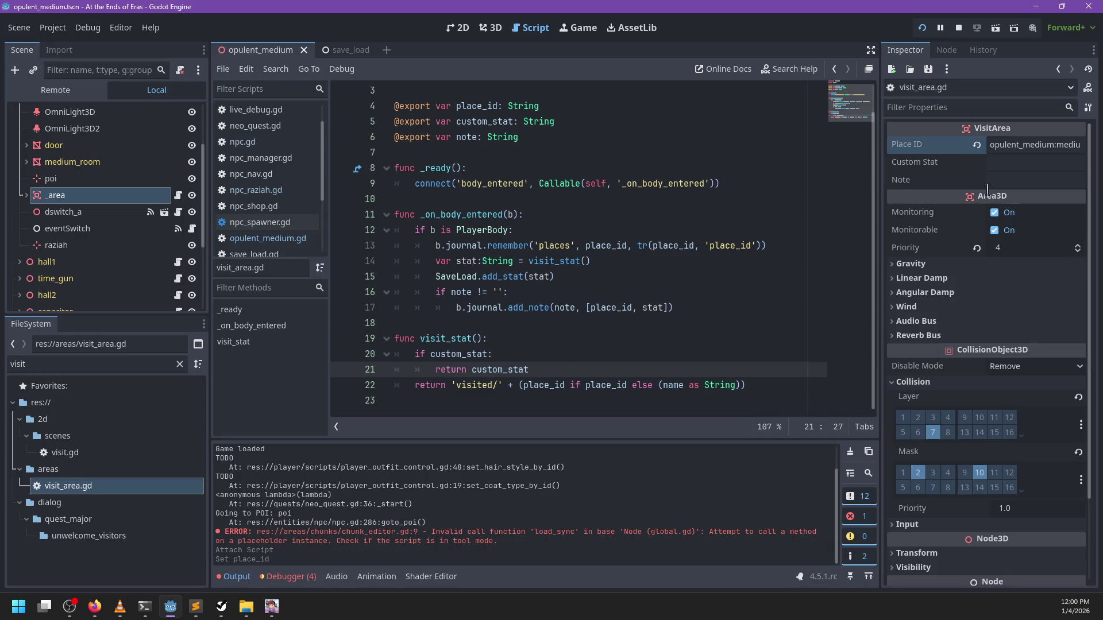
{"action": "left_click", "coordinate": [494, 30]}
{"action": "key", "text": "F5"}
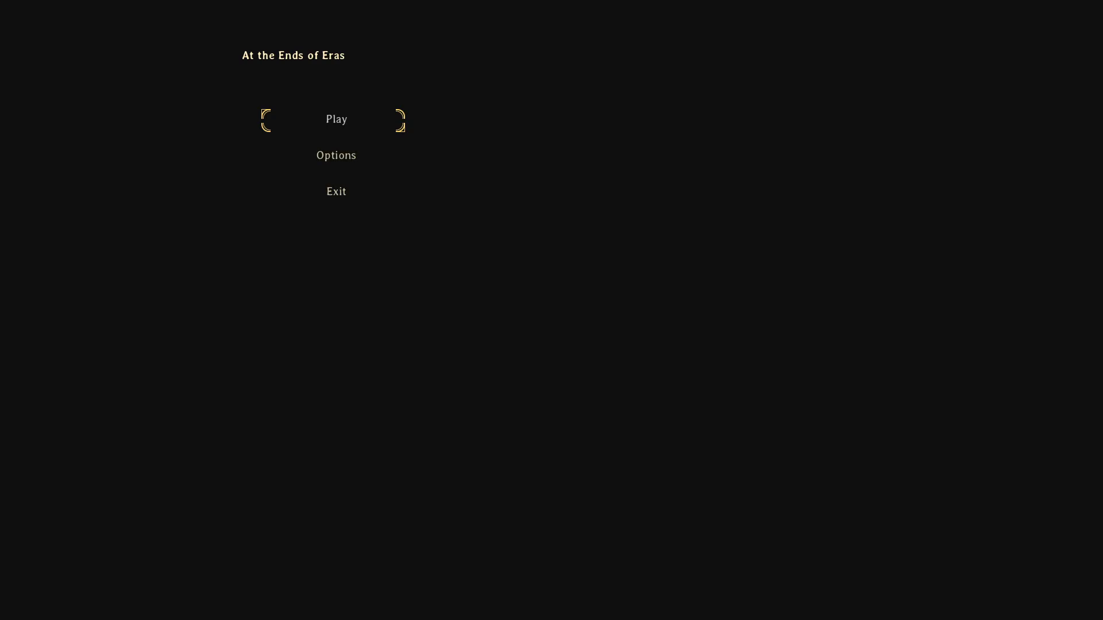
{"action": "key", "text": "Return"}
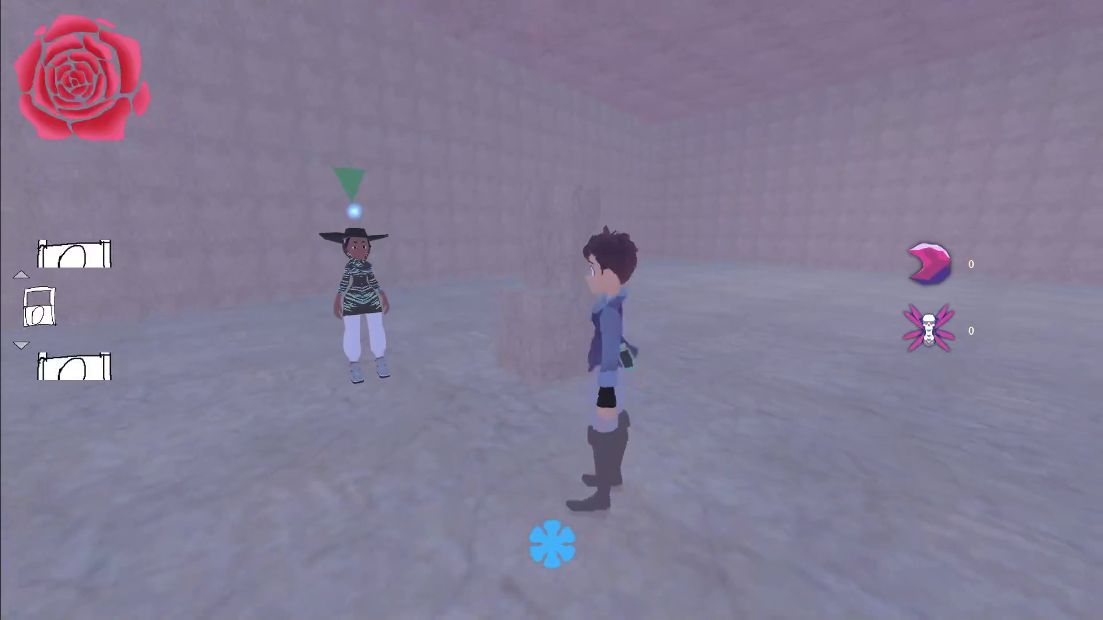
{"action": "key", "text": "w"}
{"action": "key", "text": "a"}
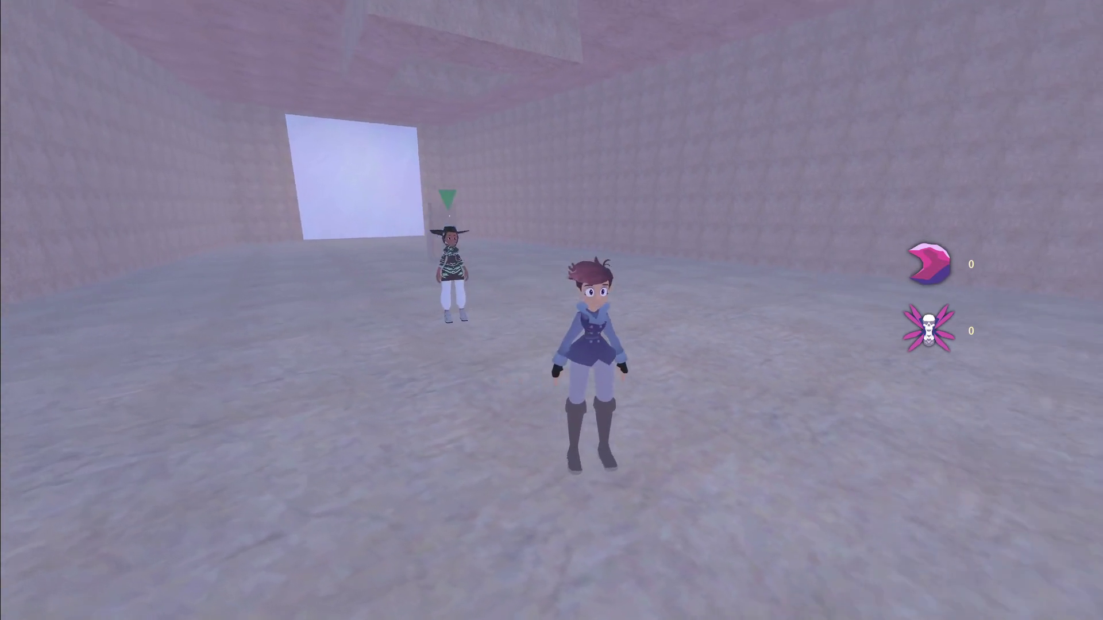
{"action": "key", "text": "Escape"}
{"action": "key", "text": "alt+Tab"}
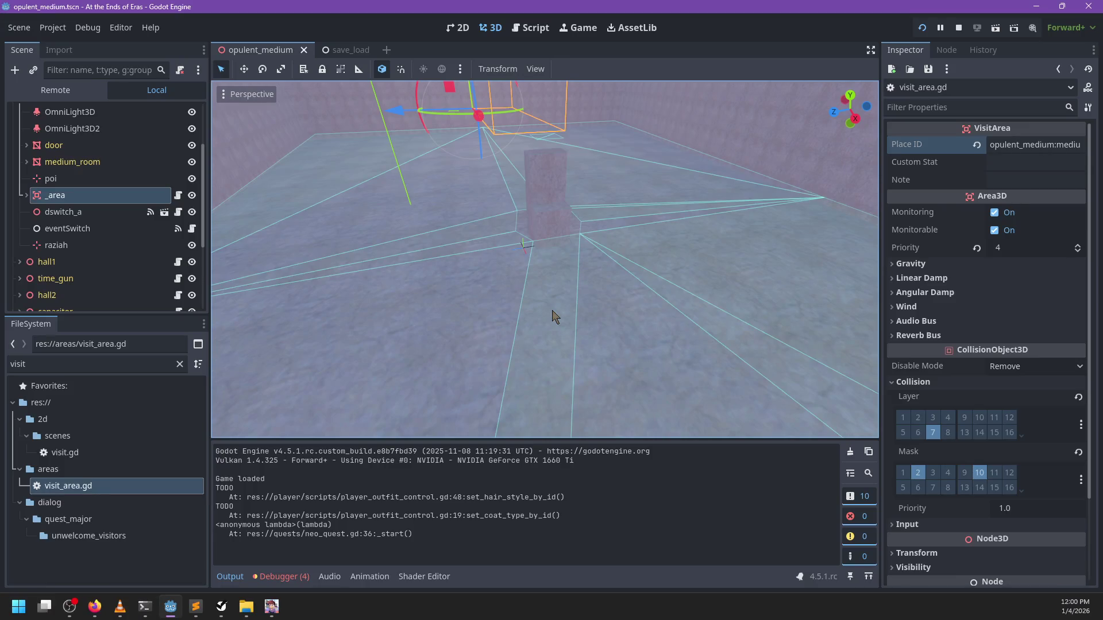
Enable Collision Layer 2 on the _area, save the scene, then turn the layer back off
{"action": "left_click", "coordinate": [921, 418]}
{"action": "key", "text": "ctrl+s"}
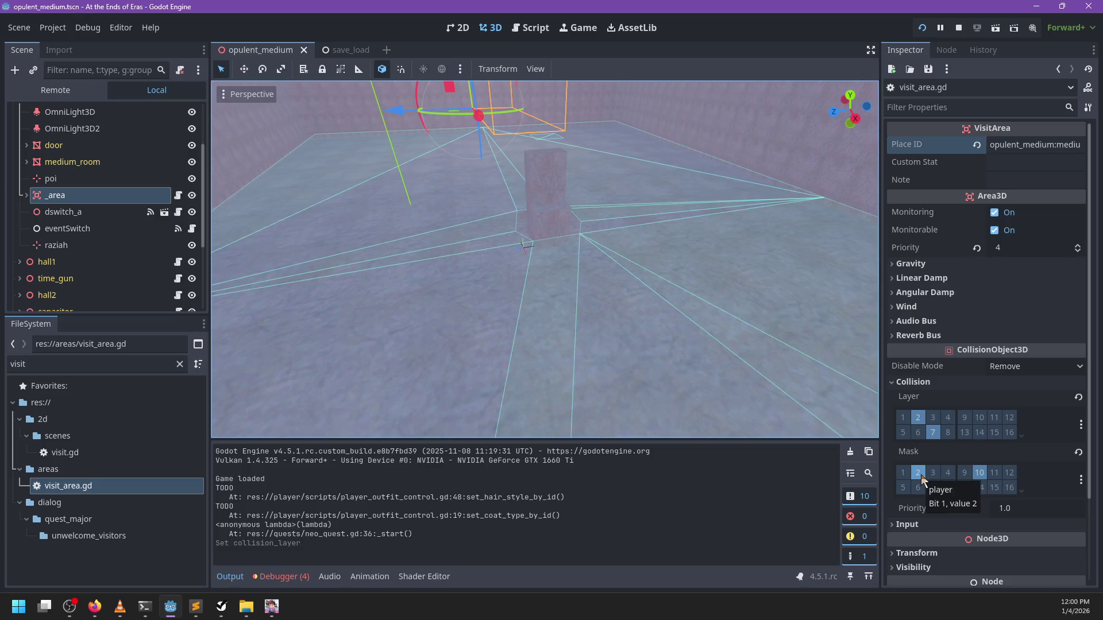
{"action": "left_click", "coordinate": [918, 418]}
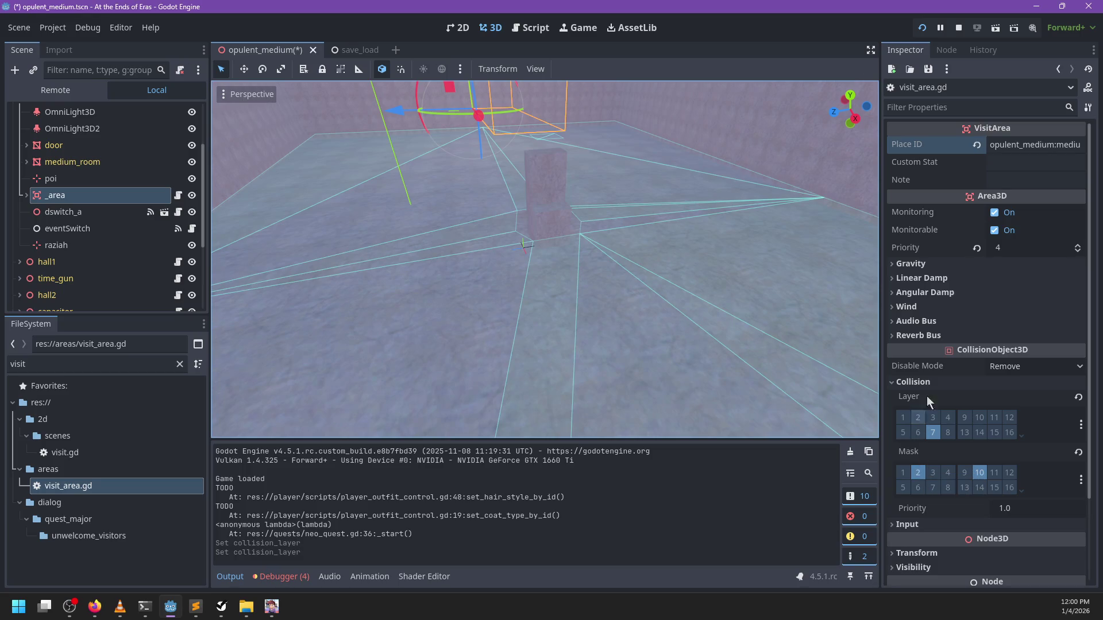
Add a breakpoint on visit_area.gd line 12 and relaunch the game
{"action": "left_click", "coordinate": [178, 196]}
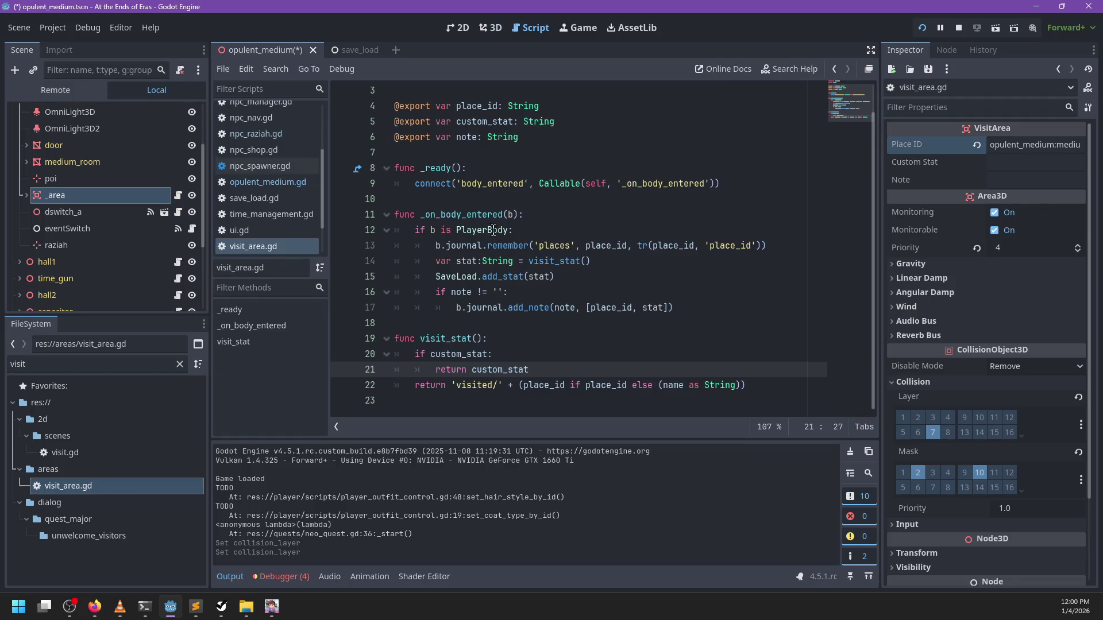
{"action": "left_click", "coordinate": [342, 230]}
{"action": "left_click", "coordinate": [611, 307]}
{"action": "key", "text": "F5"}
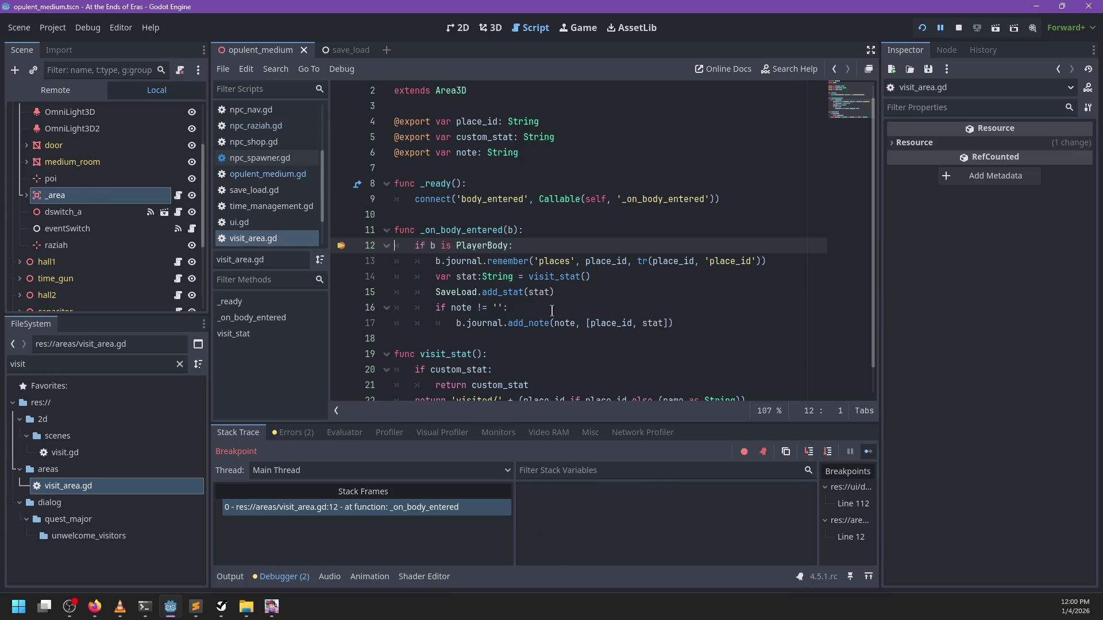
Continue past the breakpoint, start the game, talk to Raziah, and run to the lever and back
{"action": "key", "text": "F12"}
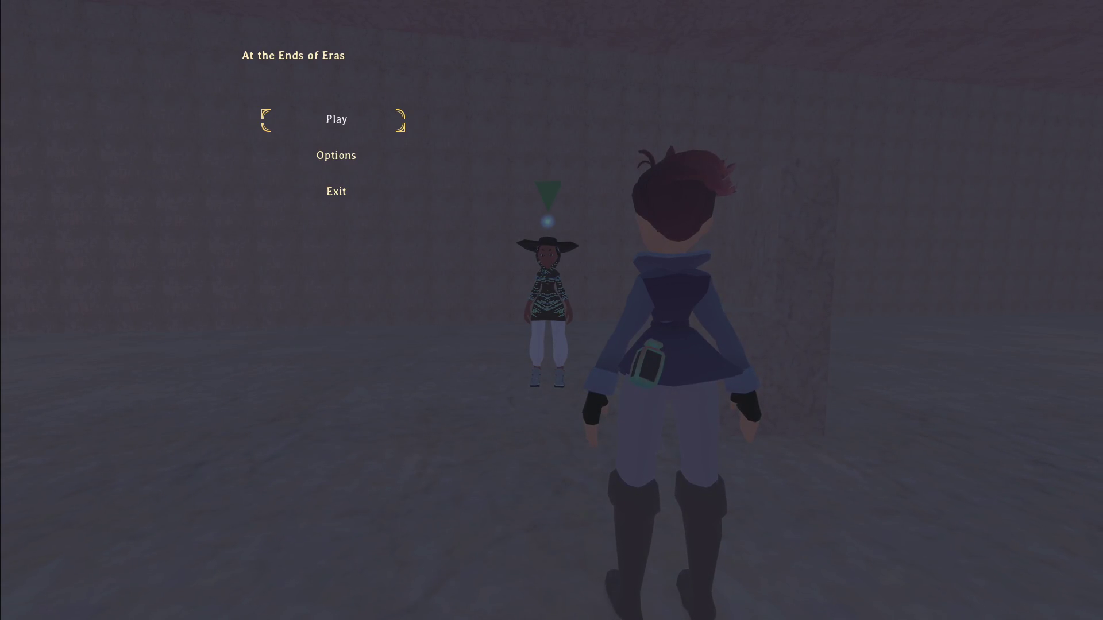
{"action": "key", "text": "Return"}
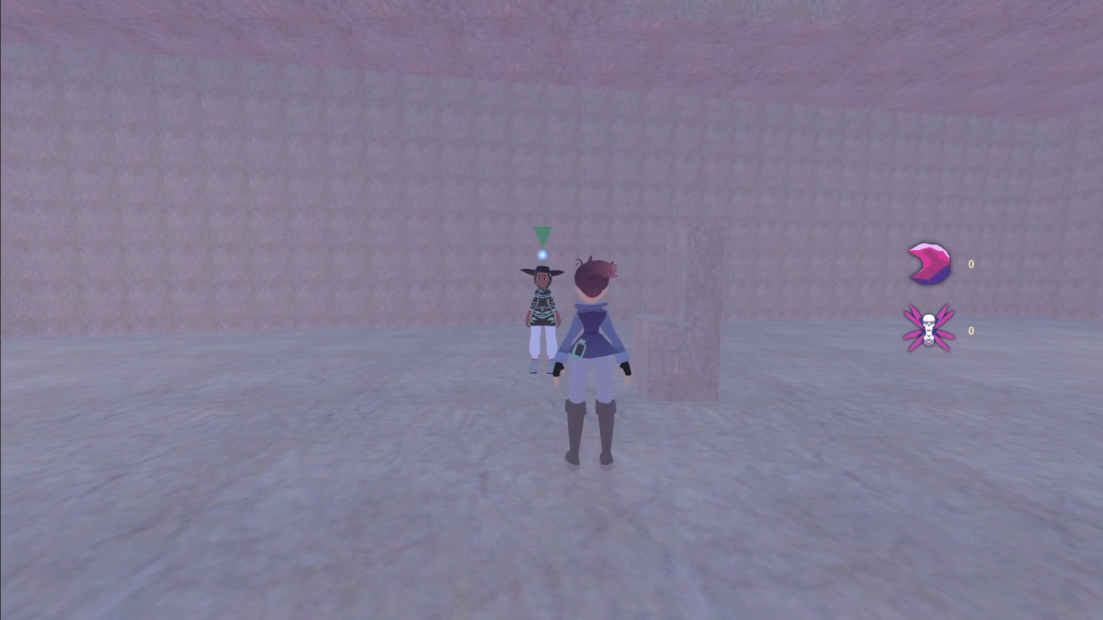
{"action": "key", "text": "w"}
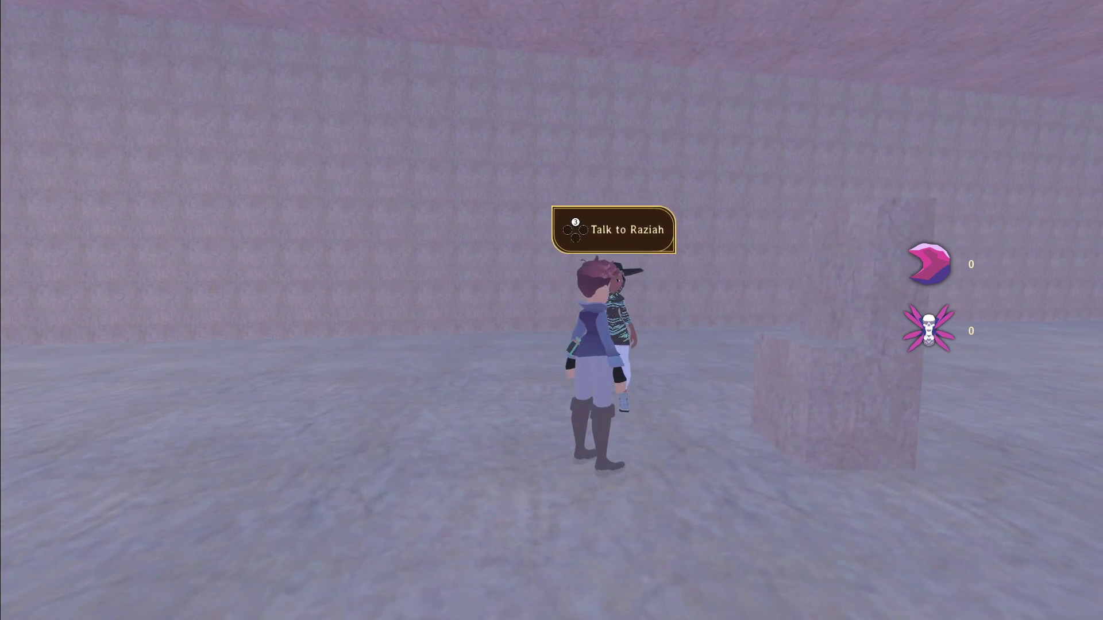
{"action": "key", "text": "e"}
{"action": "key", "text": "Escape"}
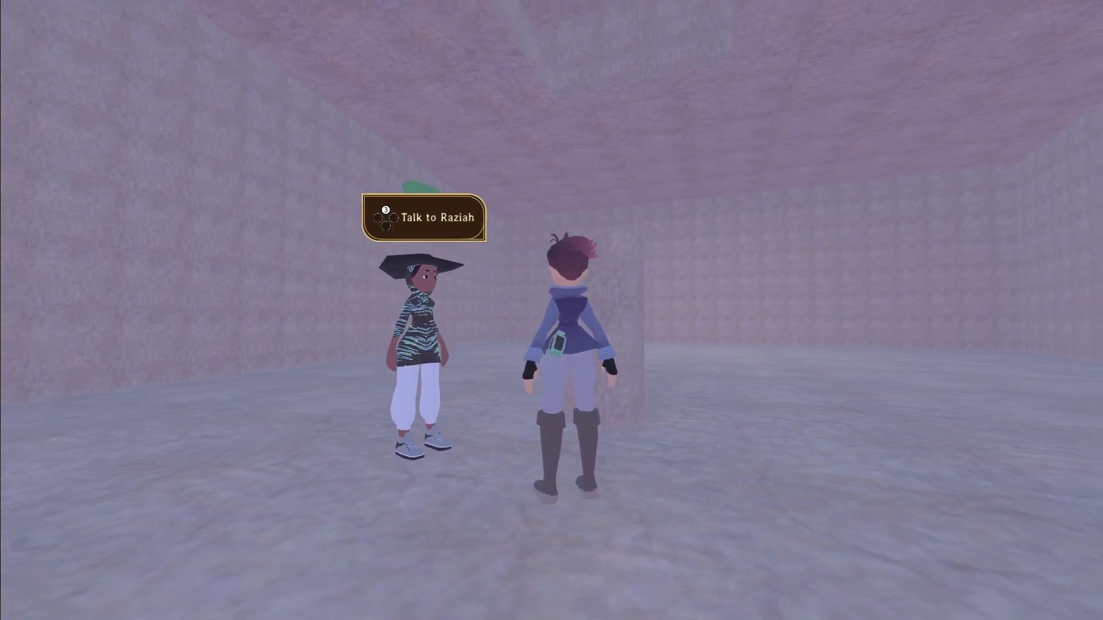
{"action": "key", "text": "s"}
{"action": "key", "text": "w"}
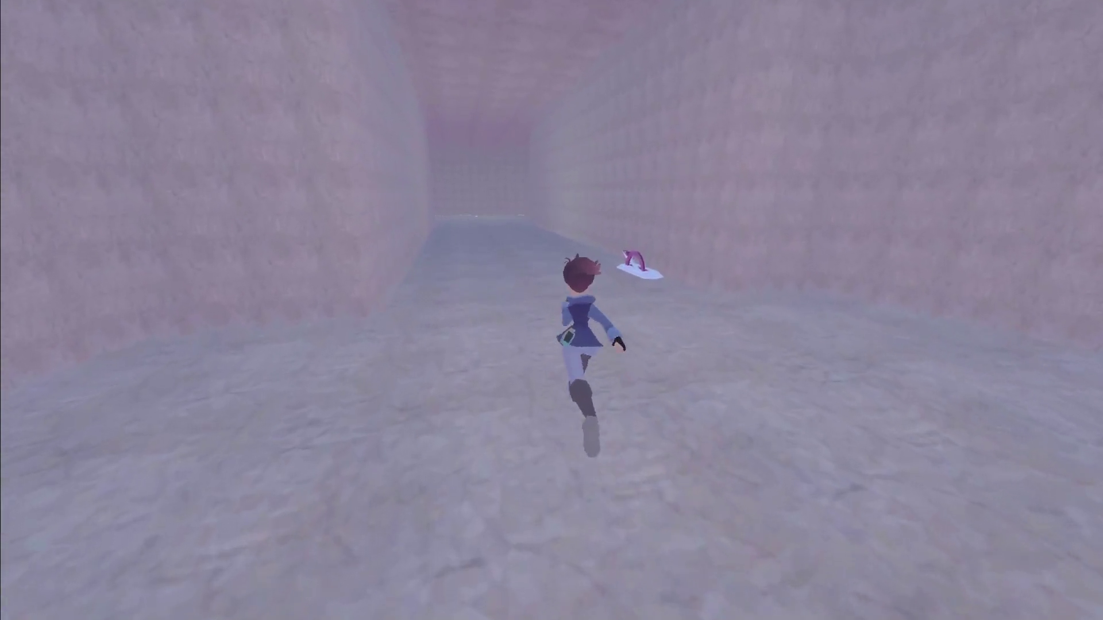
{"action": "key", "text": "a"}
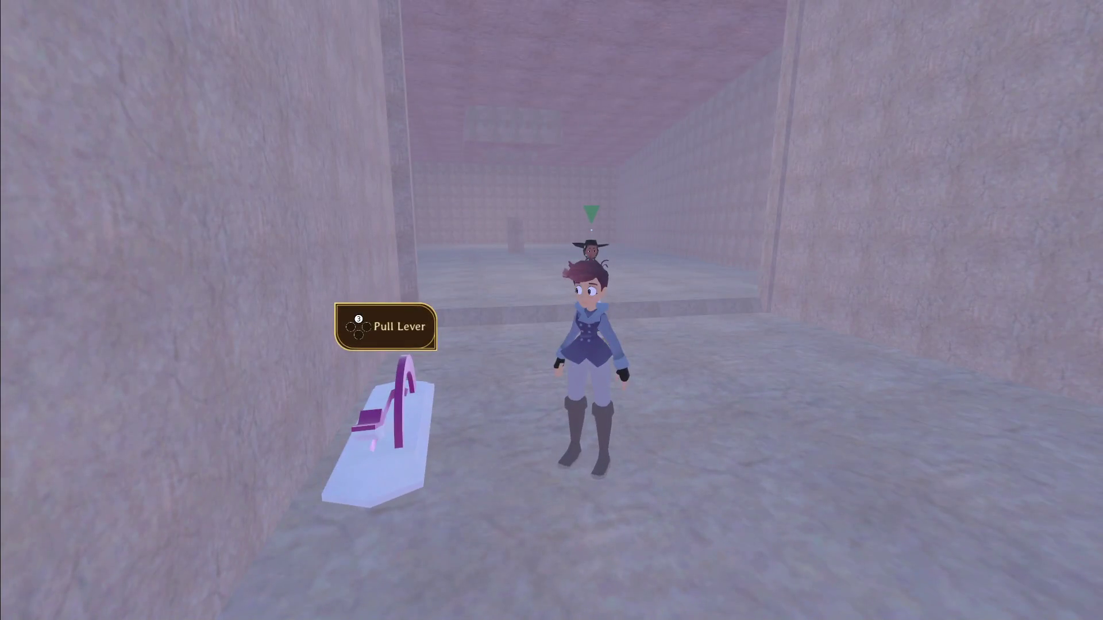
{"action": "key", "text": "w"}
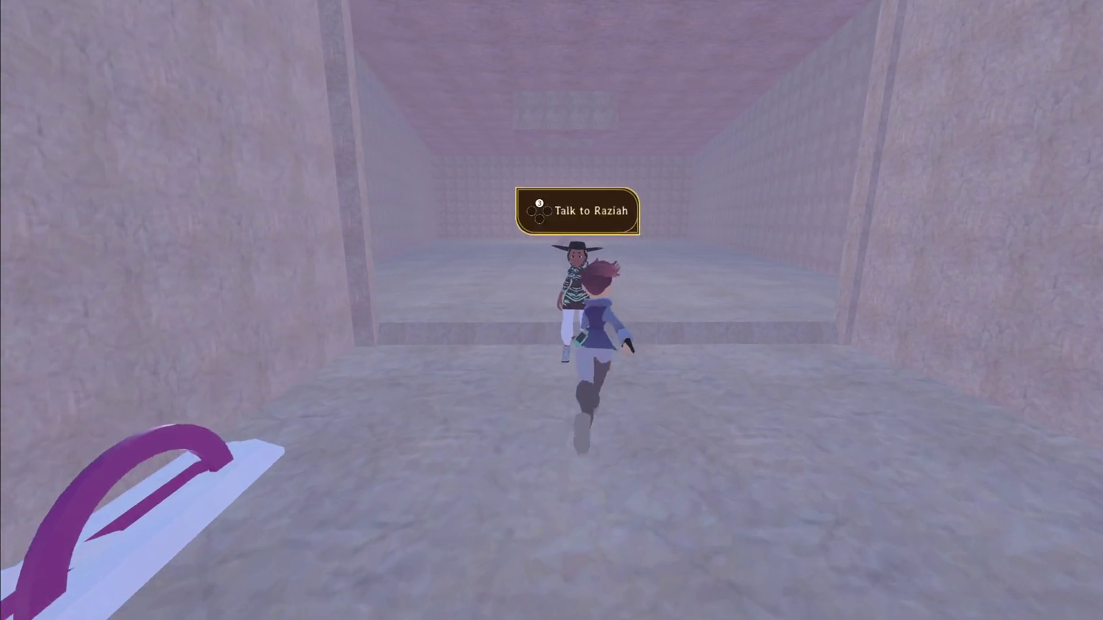
Remove the line 12 breakpoint, resume, talk to Raziah again, then pause and return to the editor
{"action": "left_click", "coordinate": [344, 247]}
{"action": "key", "text": "F12"}
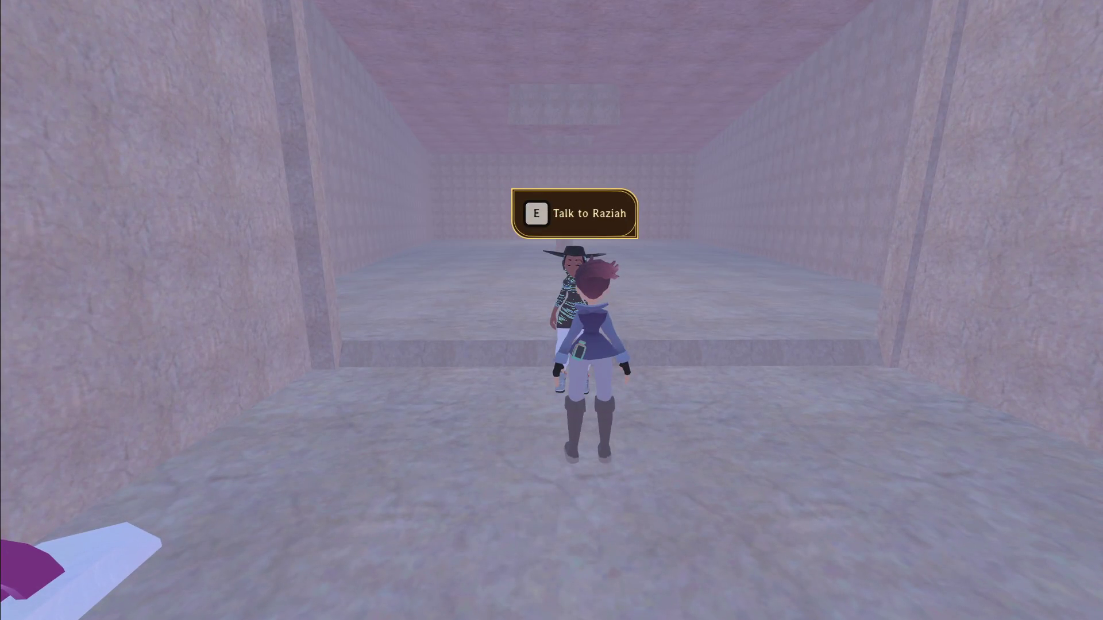
{"action": "key", "text": "e"}
{"action": "key", "text": "e"}
{"action": "key", "text": "s"}
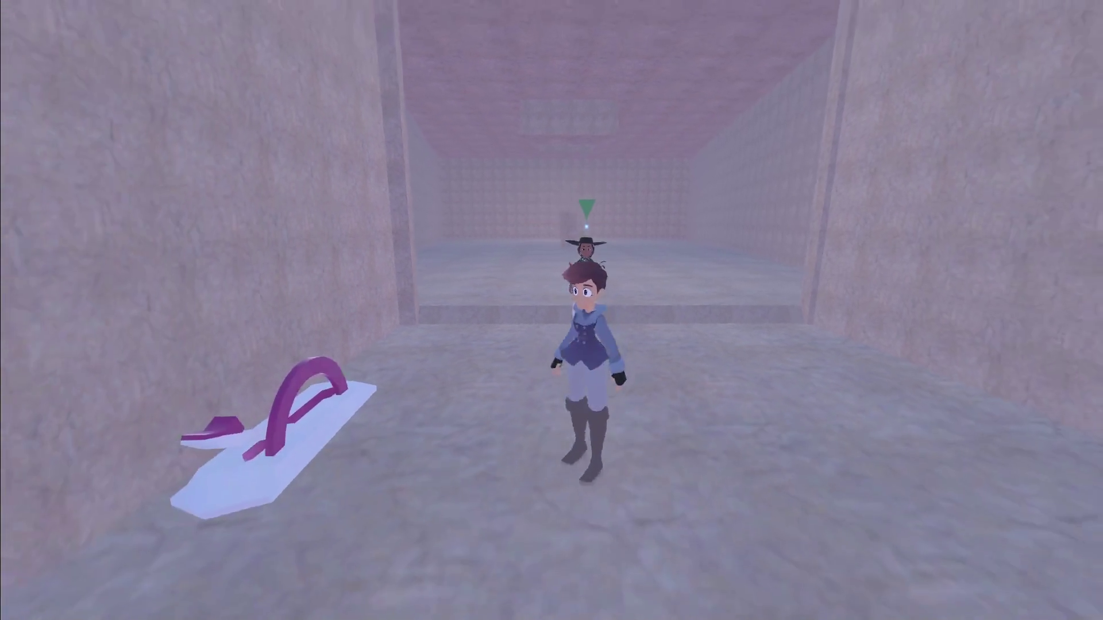
{"action": "key", "text": "w"}
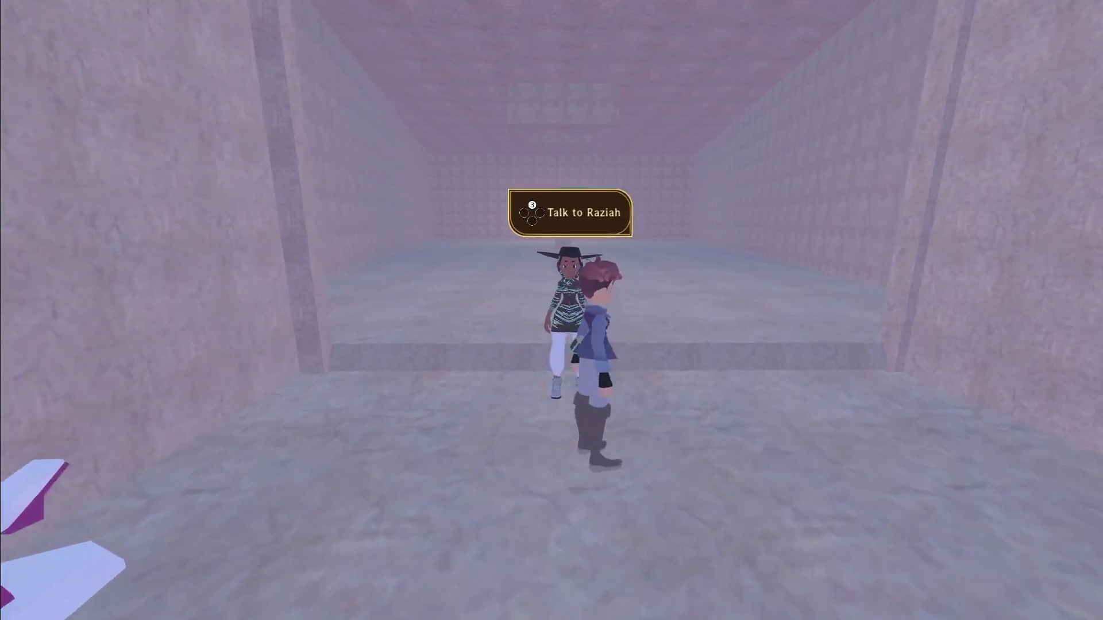
{"action": "key", "text": "e"}
{"action": "key", "text": "e"}
{"action": "key", "text": "s"}
{"action": "key", "text": "Escape"}
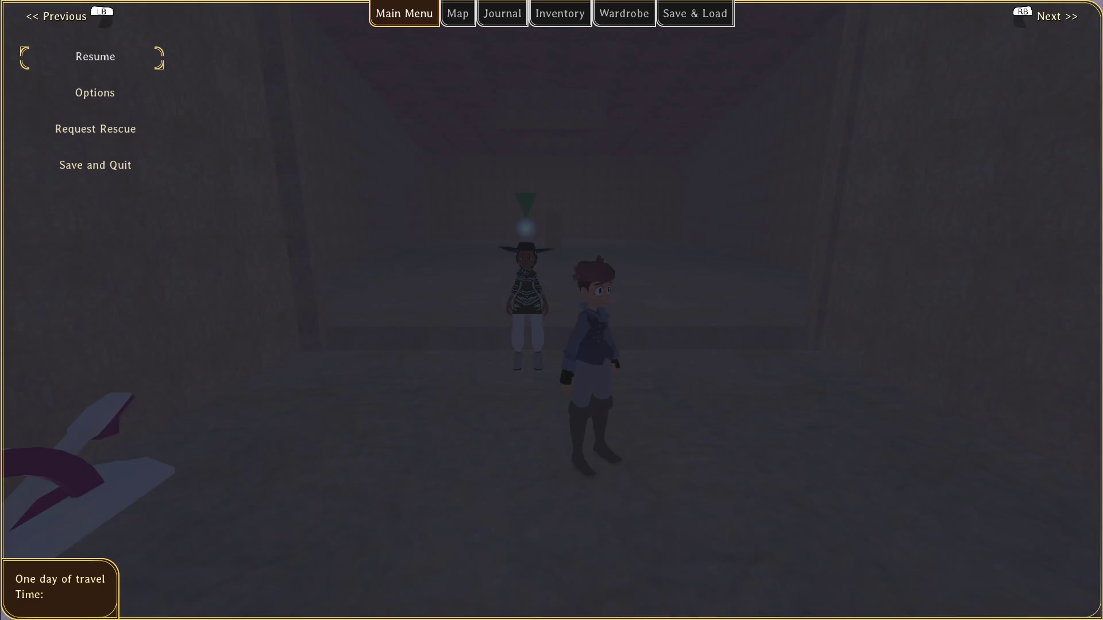
{"action": "key", "text": "alt+Tab"}
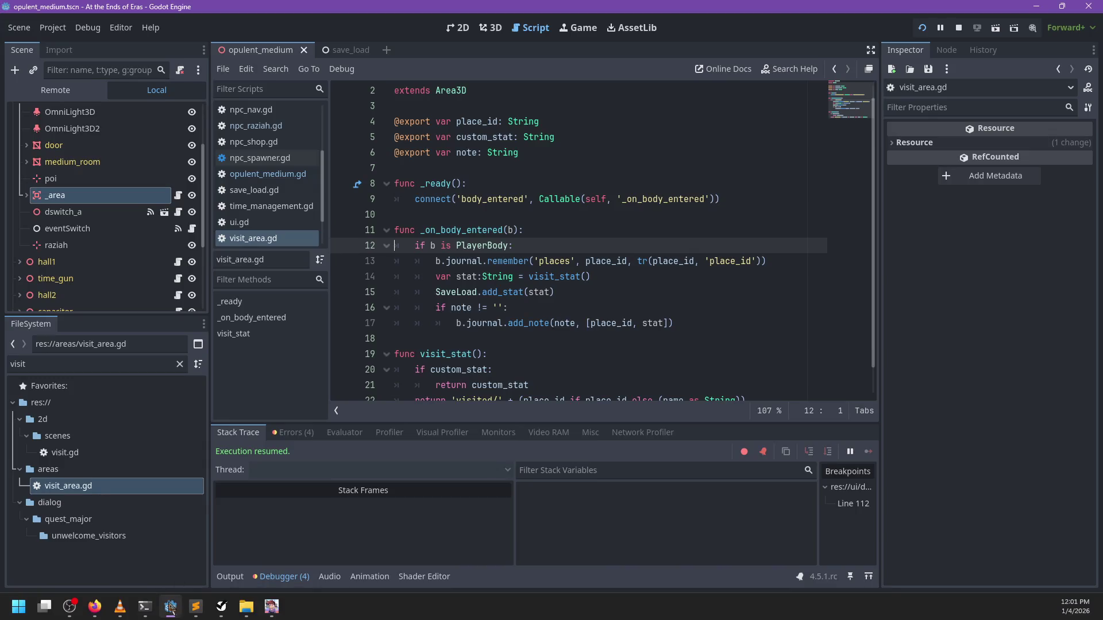
Show the output log and look through the opulent_medium.gd quest script
{"action": "left_click", "coordinate": [228, 578]}
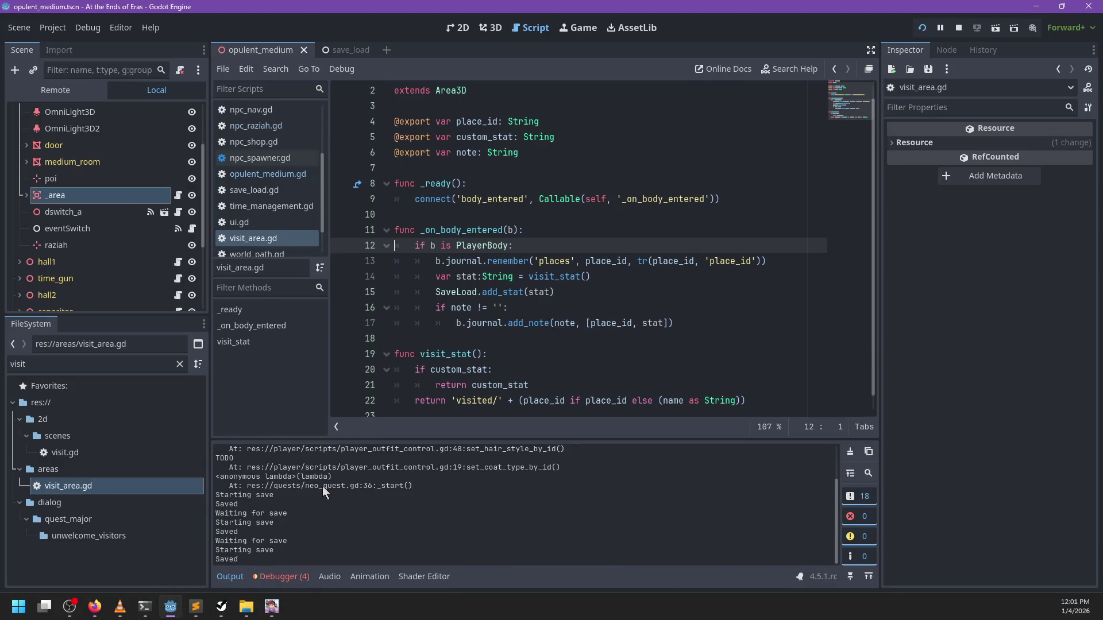
{"action": "scroll", "coordinate": [307, 499], "scroll_direction": "up", "scroll_amount": 2}
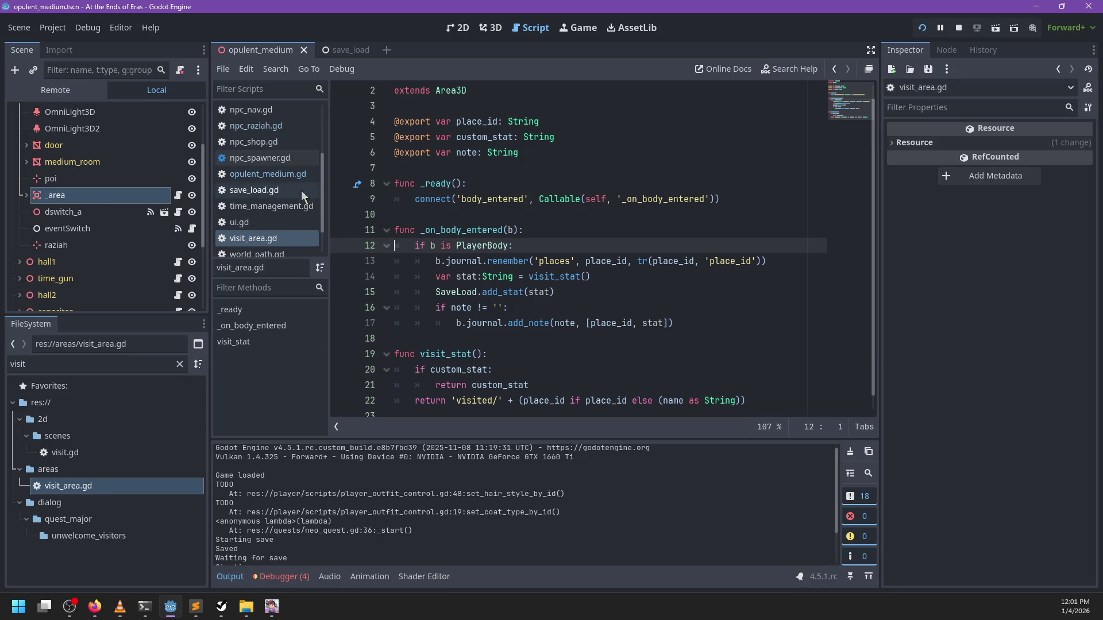
{"action": "left_click", "coordinate": [285, 176]}
{"action": "scroll", "coordinate": [583, 237], "scroll_direction": "down", "scroll_amount": 5}
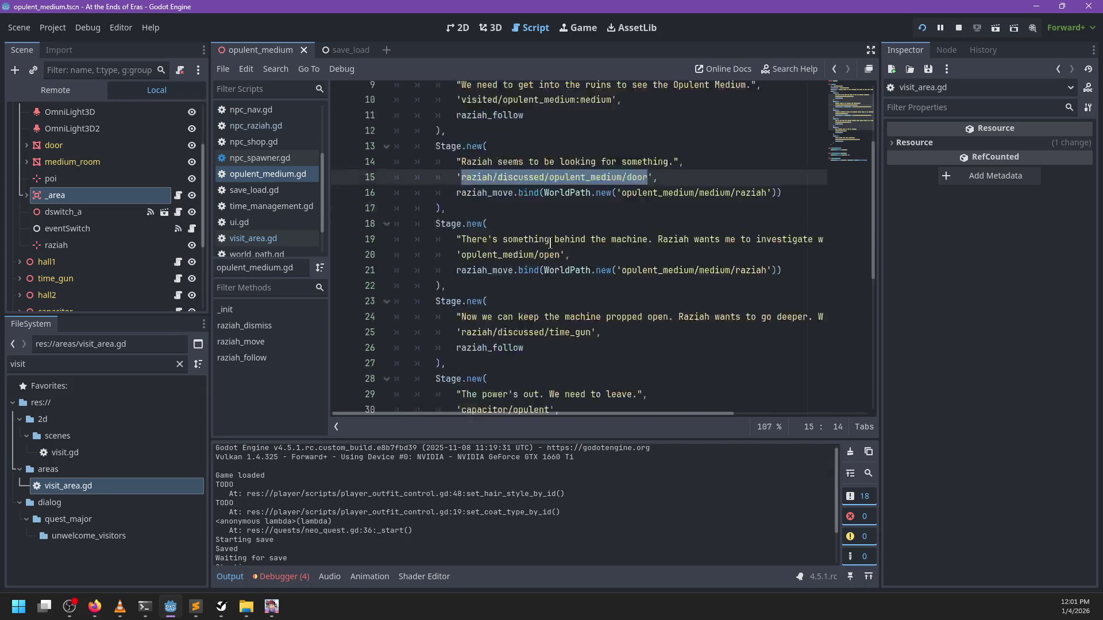
{"action": "scroll", "coordinate": [564, 249], "scroll_direction": "up", "scroll_amount": 7}
{"action": "scroll", "coordinate": [563, 249], "scroll_direction": "down", "scroll_amount": 9}
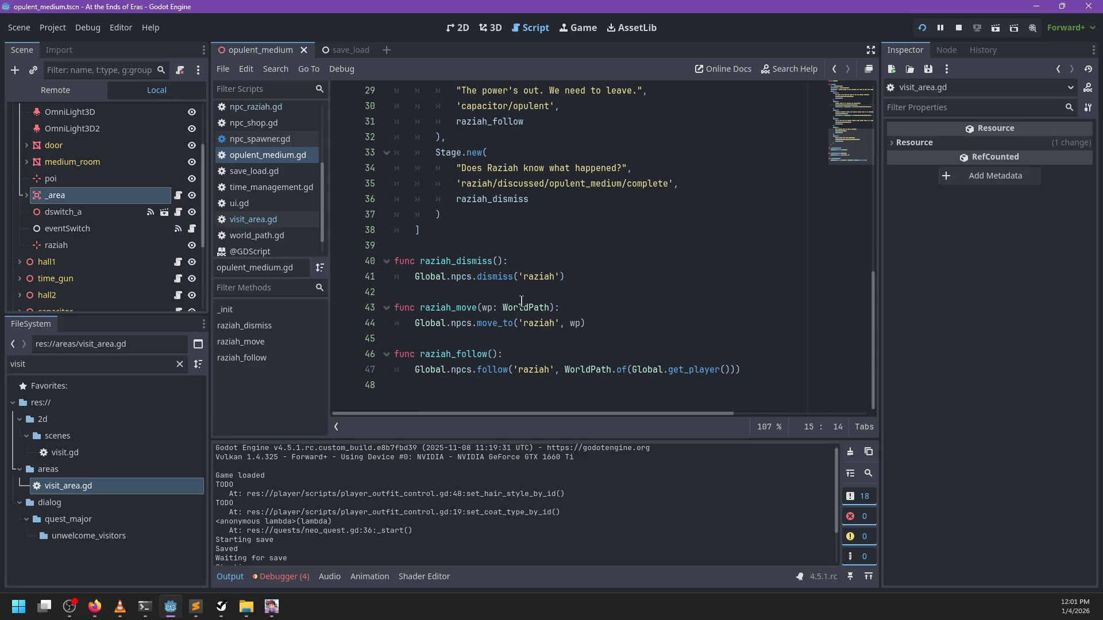
{"action": "scroll", "coordinate": [285, 178], "scroll_direction": "up", "scroll_amount": 3}
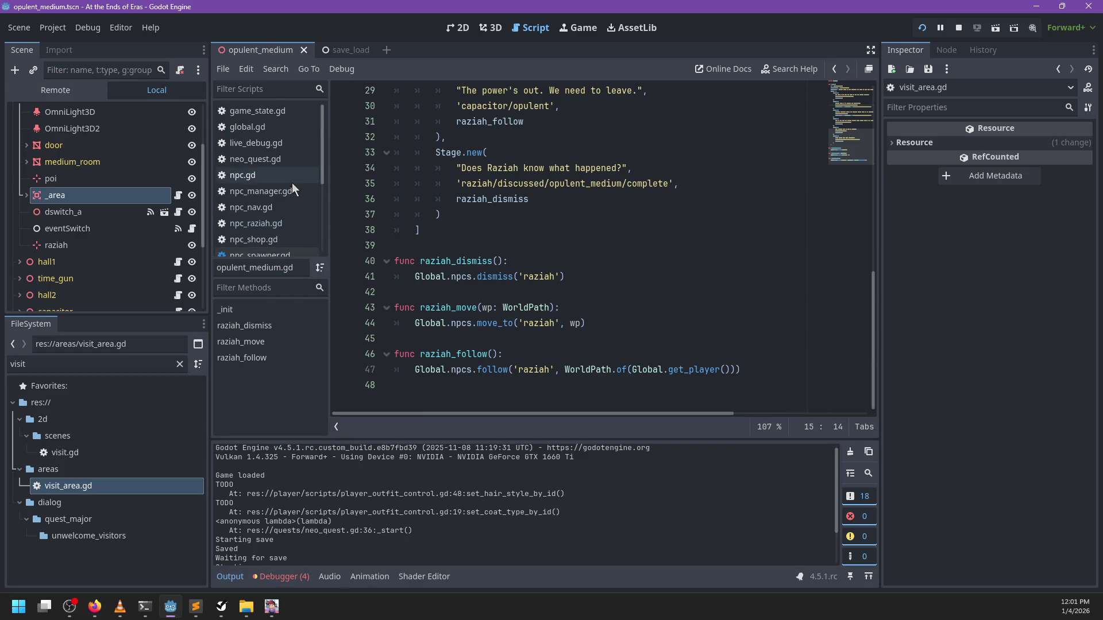
Change neo_quest.gd line 36 to print stages[active_stage].description.call() and save
{"action": "left_click", "coordinate": [280, 162]}
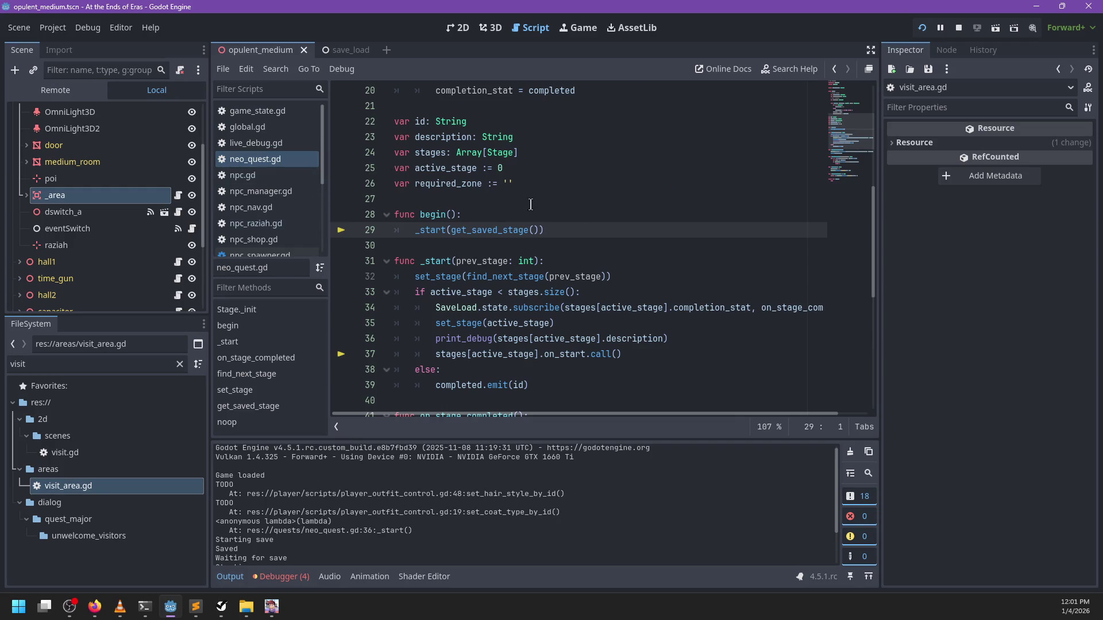
{"action": "scroll", "coordinate": [531, 204], "scroll_direction": "down", "scroll_amount": 4}
{"action": "left_click", "coordinate": [661, 152]}
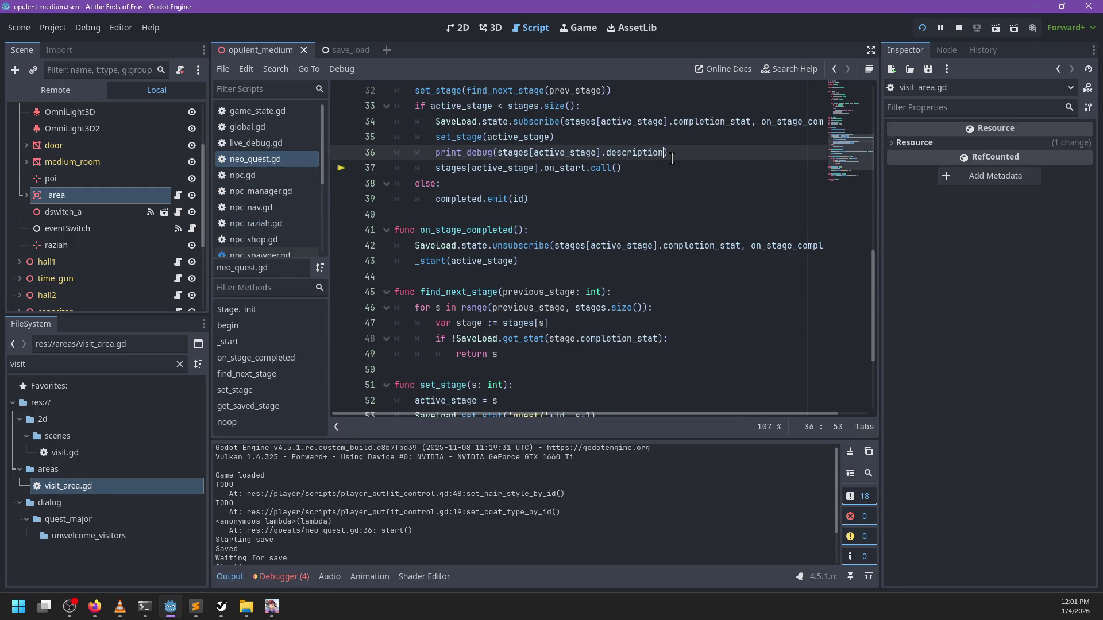
{"action": "type", "text": ".cal()"}
{"action": "key", "text": "ctrl+s"}
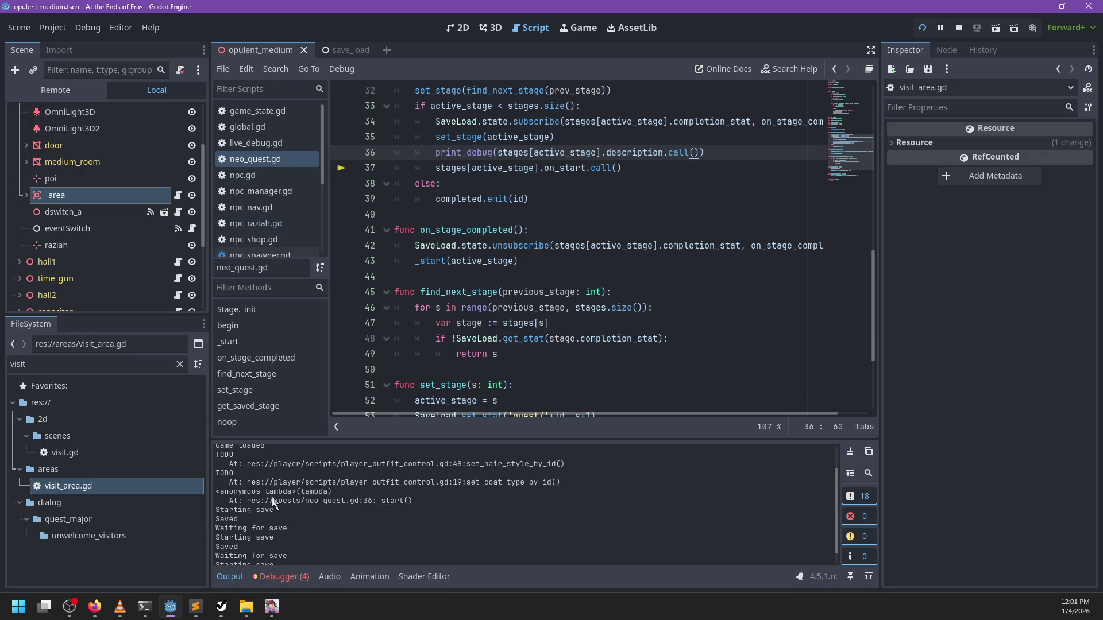
{"action": "left_click", "coordinate": [627, 310]}
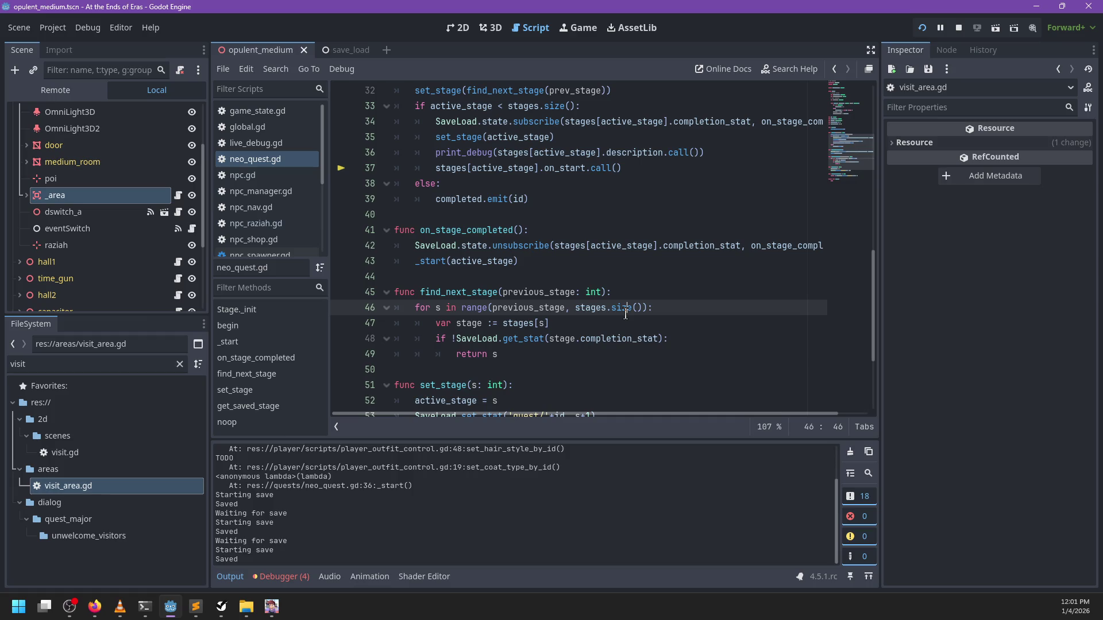
Close the running game, review neo_quest.gd around completion_stat, and relaunch with F5
{"action": "key", "text": "alt+Tab"}
{"action": "key", "text": "Escape"}
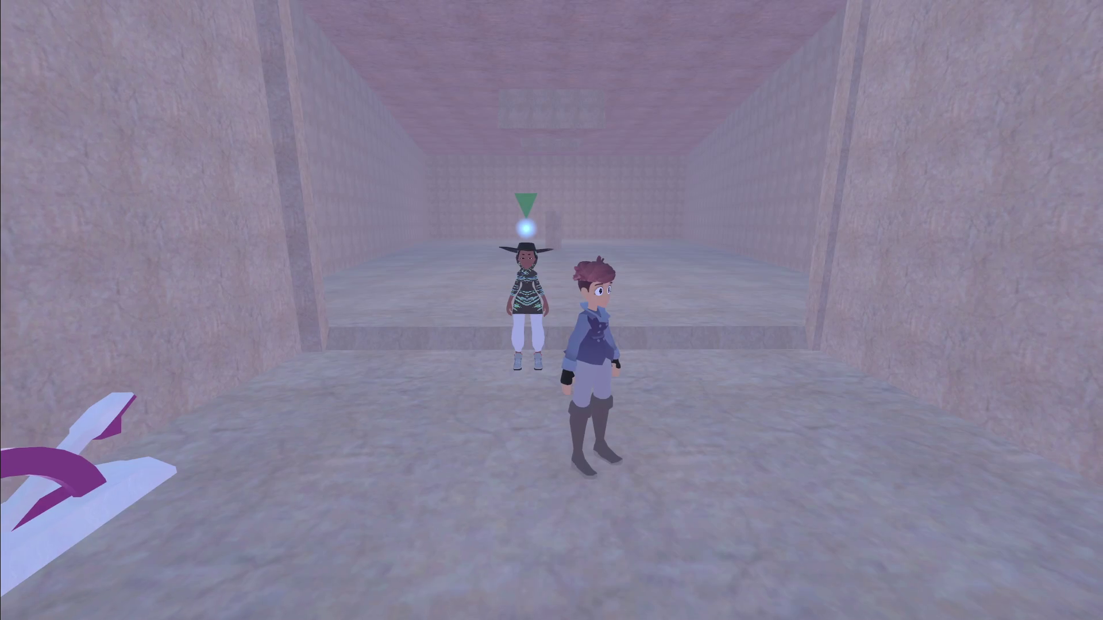
{"action": "key", "text": "alt+F4"}
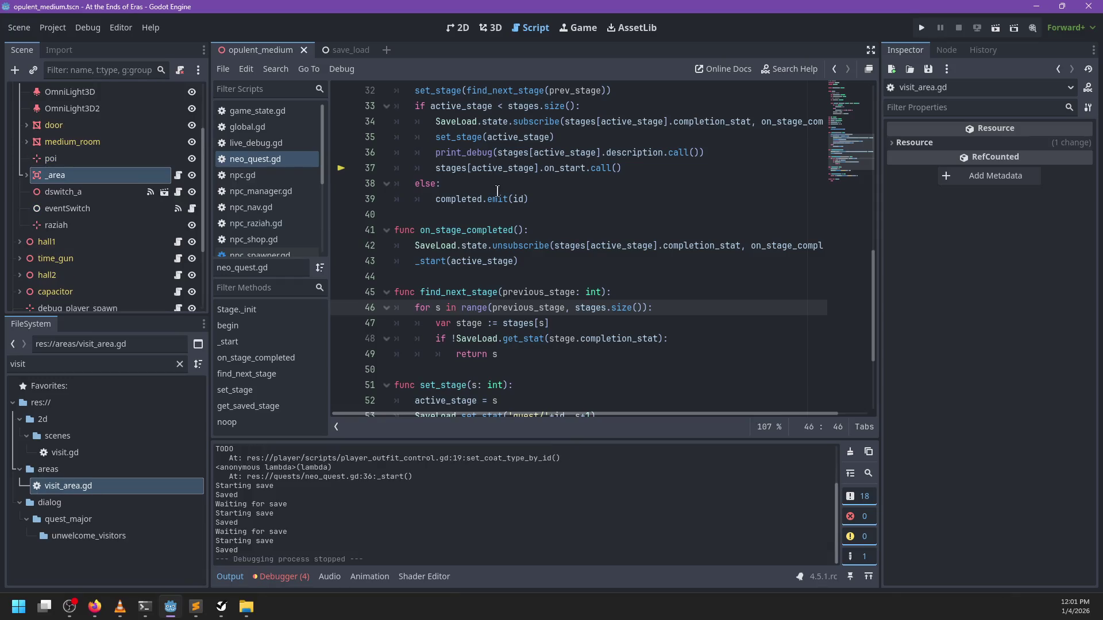
{"action": "left_click", "coordinate": [615, 264]}
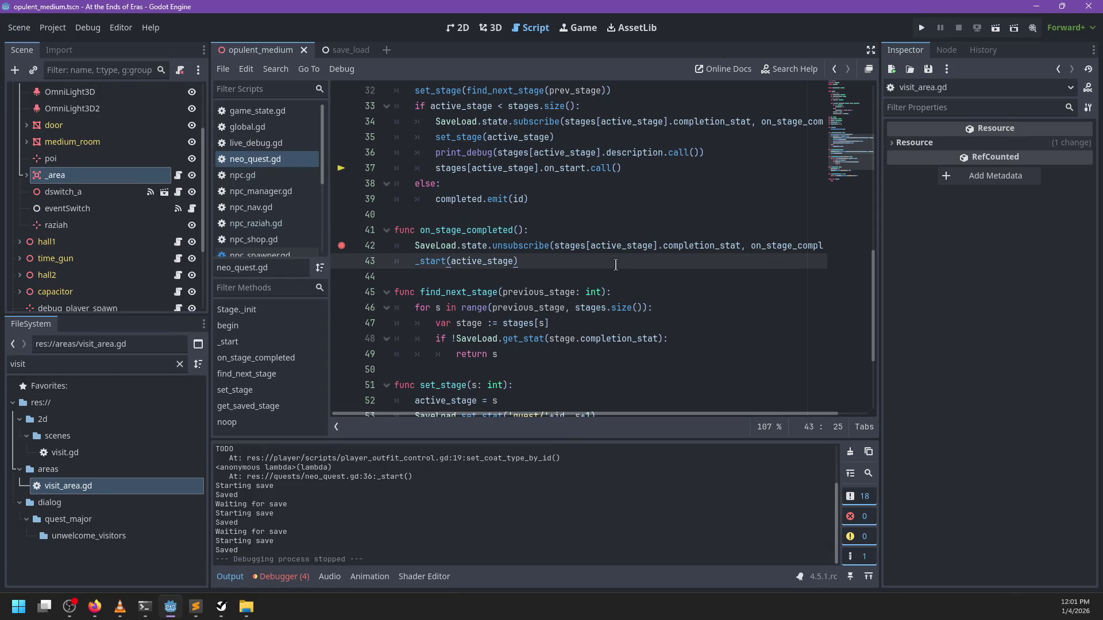
{"action": "scroll", "coordinate": [626, 260], "scroll_direction": "up", "scroll_amount": 2}
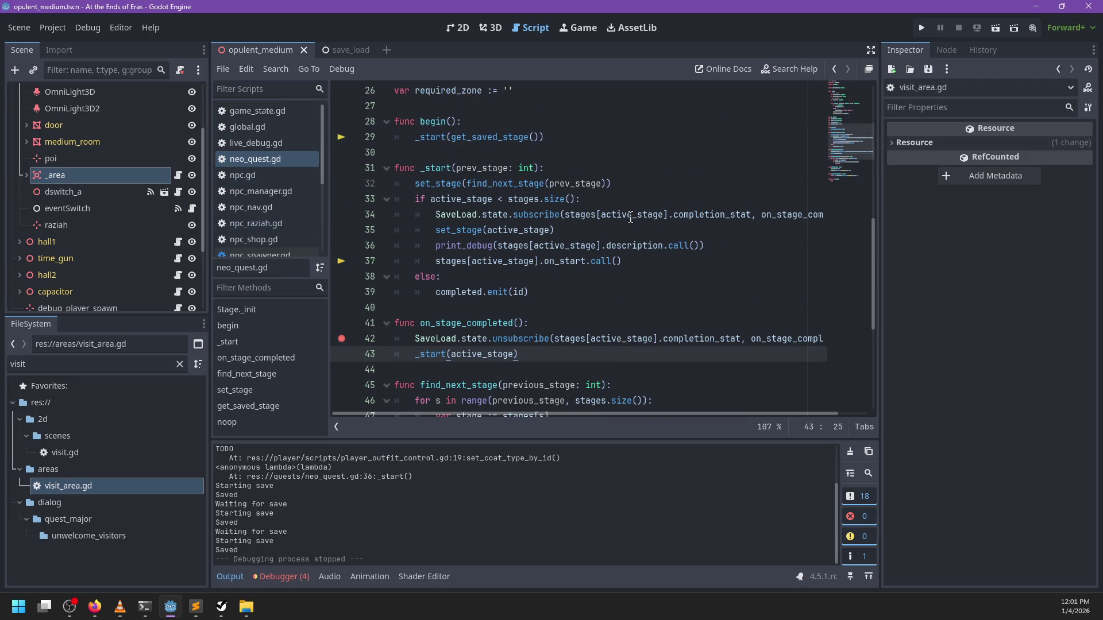
{"action": "double_click", "coordinate": [700, 210]}
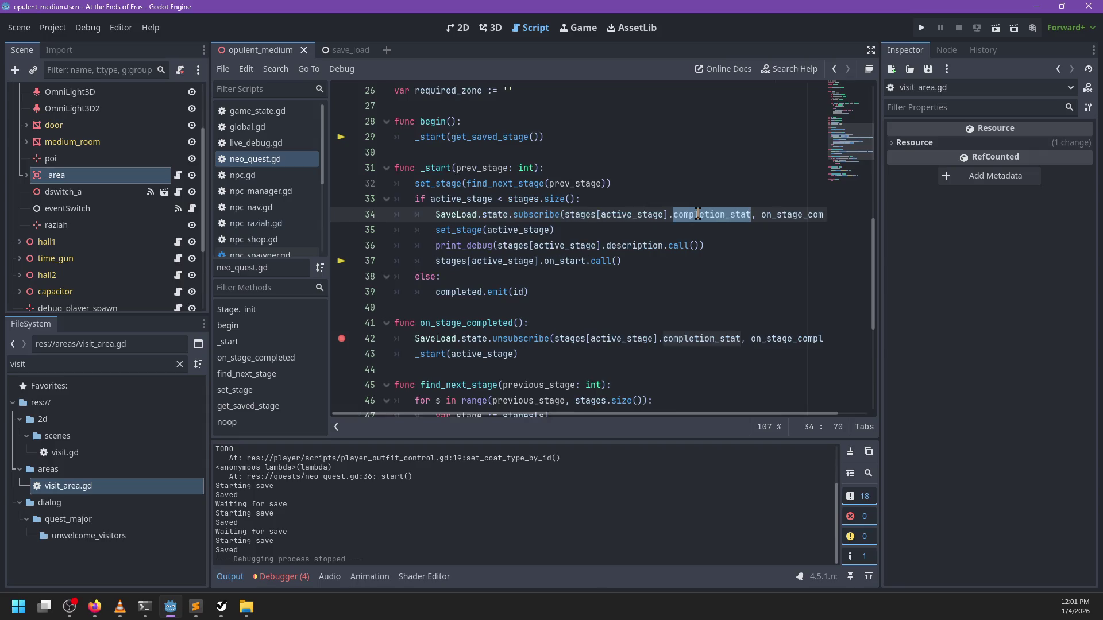
{"action": "scroll", "coordinate": [623, 267], "scroll_direction": "up", "scroll_amount": 1}
{"action": "scroll", "coordinate": [626, 262], "scroll_direction": "down", "scroll_amount": 2}
{"action": "left_click", "coordinate": [636, 252]}
{"action": "key", "text": "F5"}
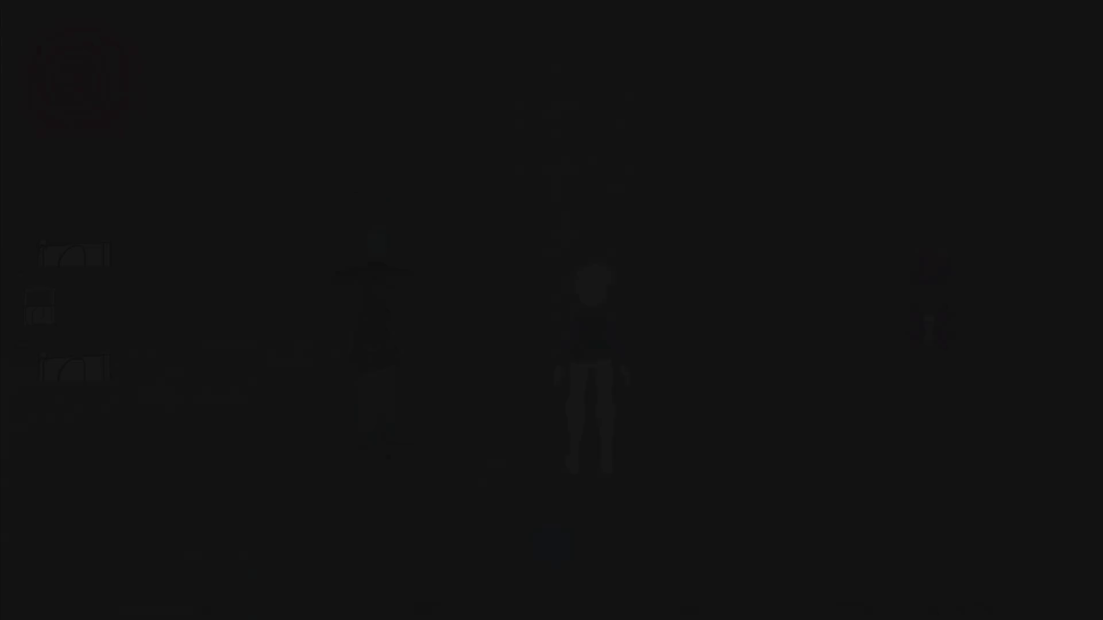
Talk to Raziah, close the dialog, and pull the lever to lower the wall
{"action": "key", "text": "e"}
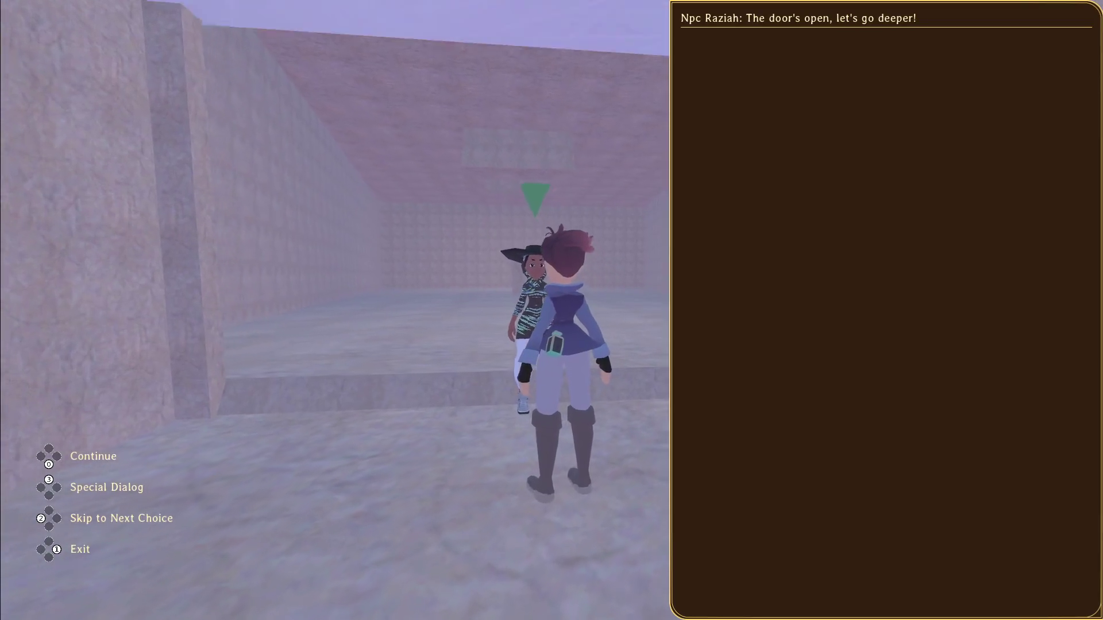
{"action": "key", "text": "Return"}
{"action": "key", "text": "w"}
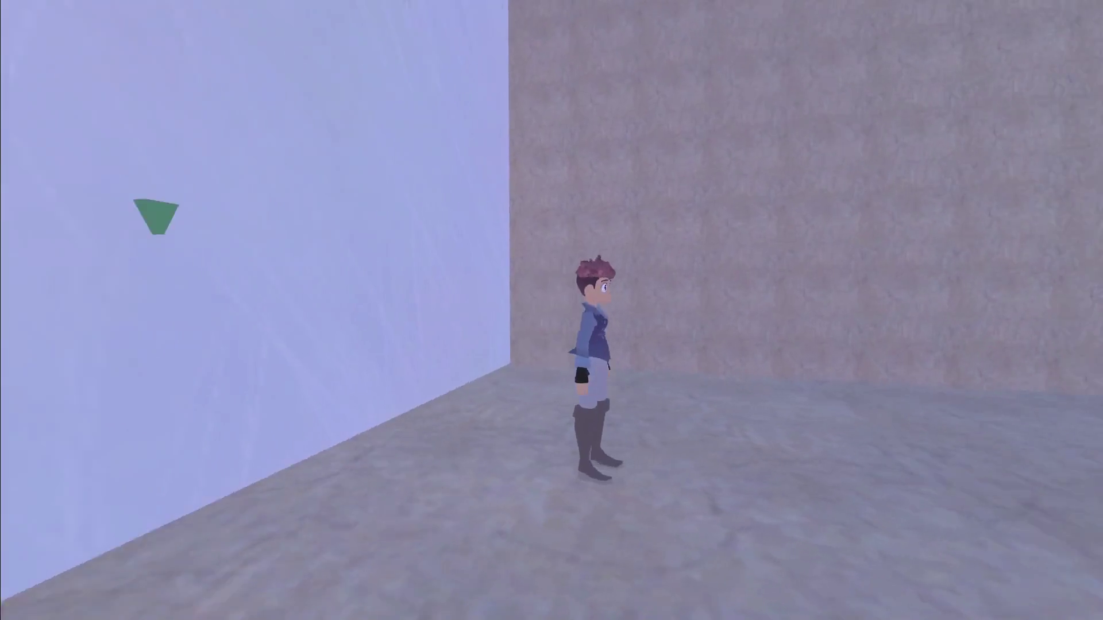
{"action": "key", "text": "e"}
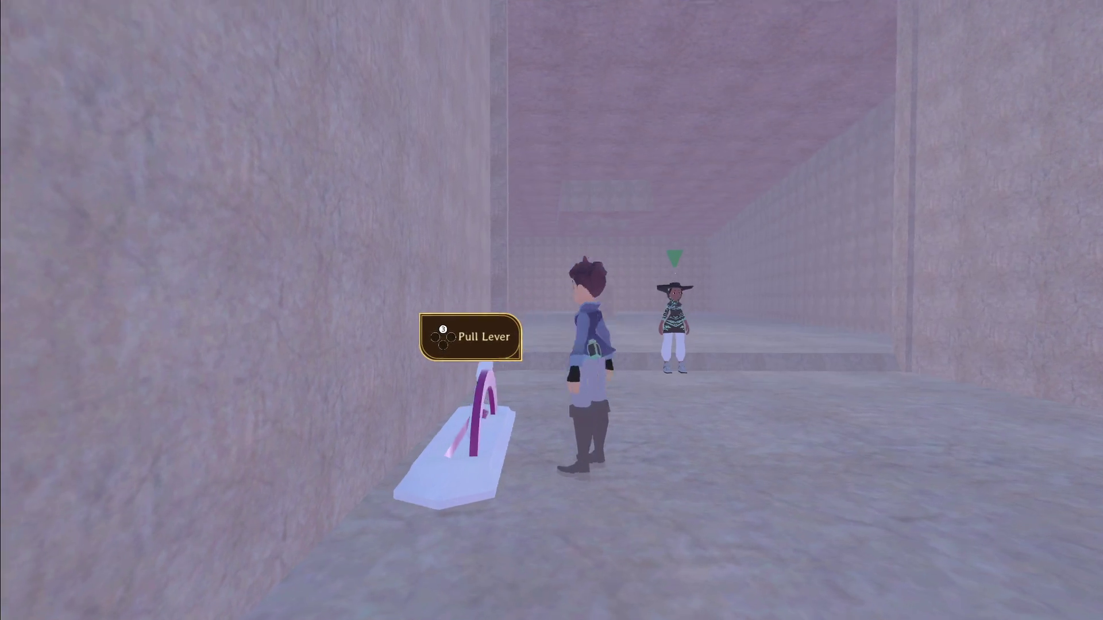
Run back down the corridor to collect the Time Distorter, pause, and return to Godot
{"action": "key", "text": "w"}
{"action": "key", "text": "s"}
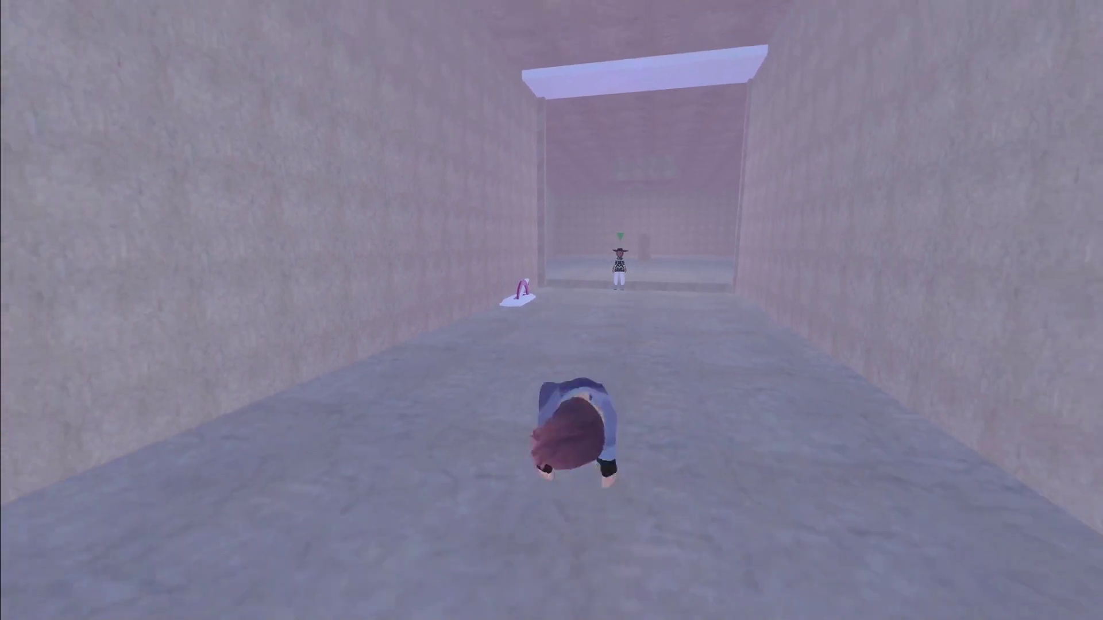
{"action": "key", "text": "space"}
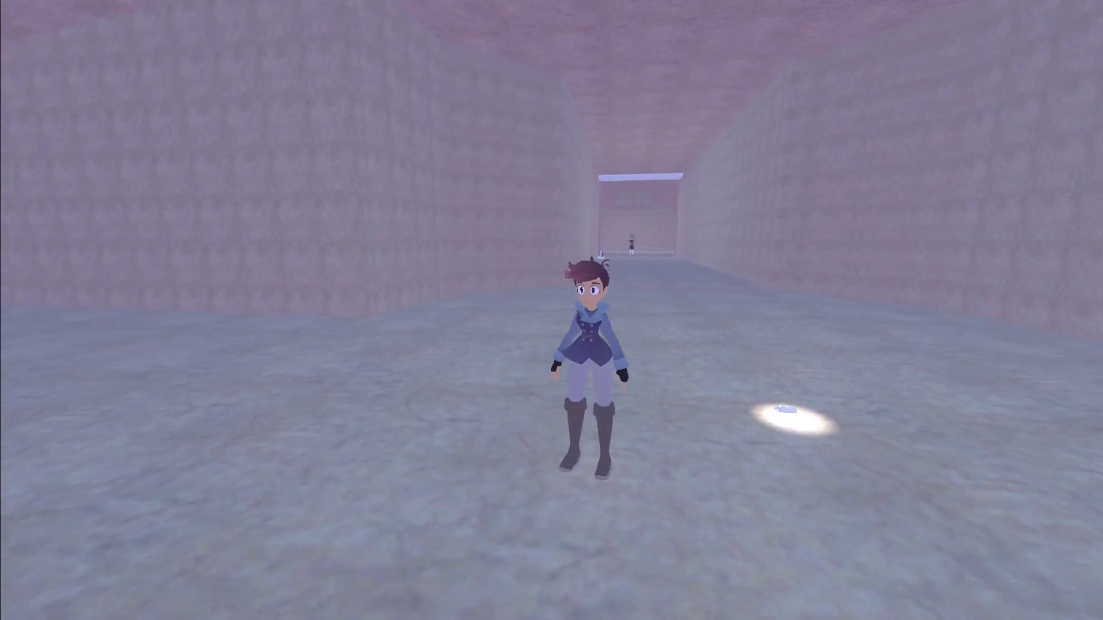
{"action": "key", "text": "d"}
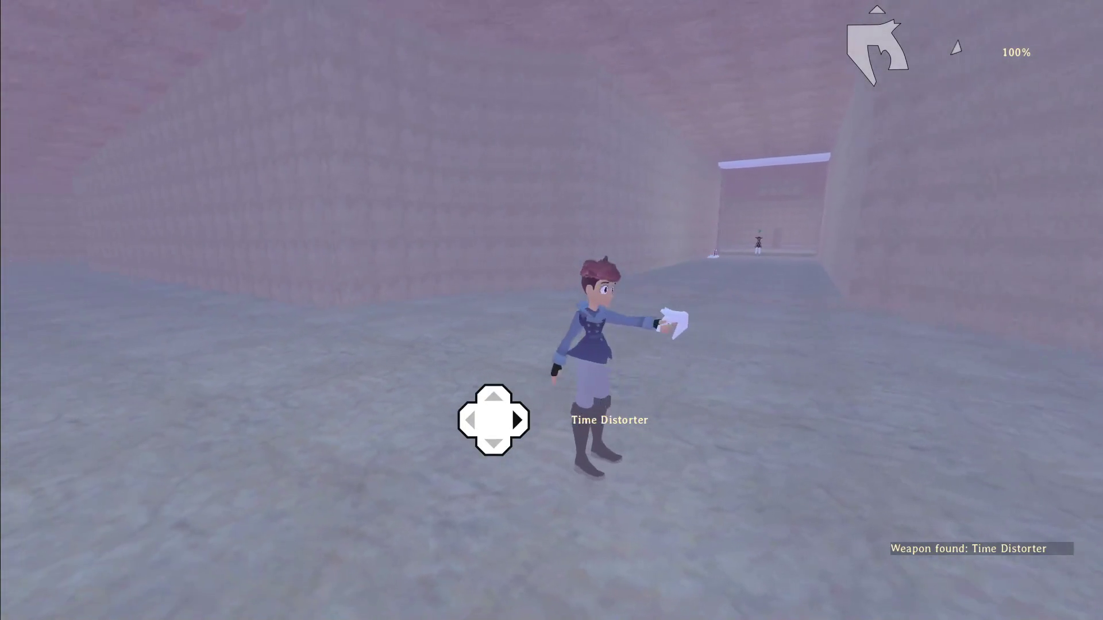
{"action": "key", "text": "Escape"}
{"action": "key", "text": "alt+Tab"}
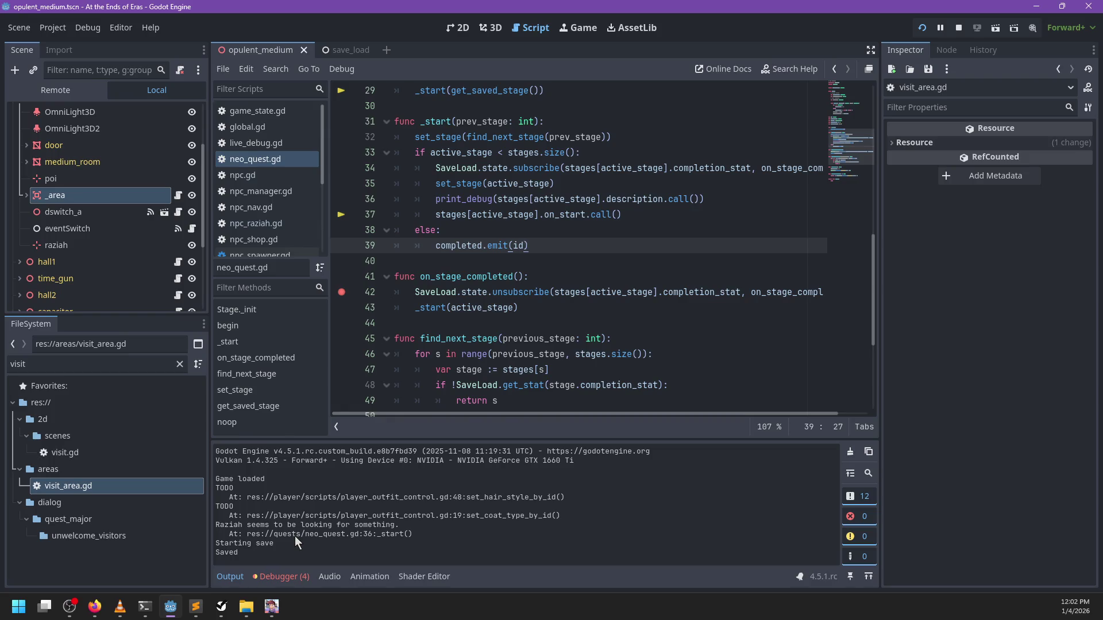
Open the debugger's Errors list and jump to the code behind the 'persistent' warning
{"action": "left_click", "coordinate": [281, 576]}
{"action": "left_click", "coordinate": [297, 432]}
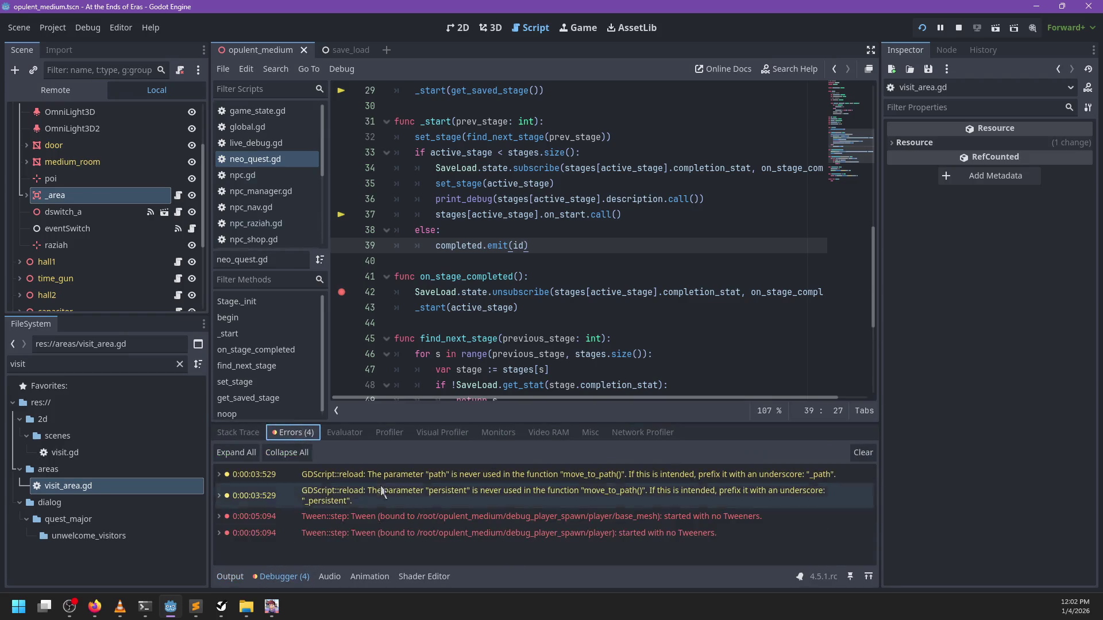
{"action": "left_click", "coordinate": [353, 493]}
Replace pass in npc.gd's move_to_path with nav.move_to_path(path, persistent) and save
{"action": "left_click", "coordinate": [614, 267]}
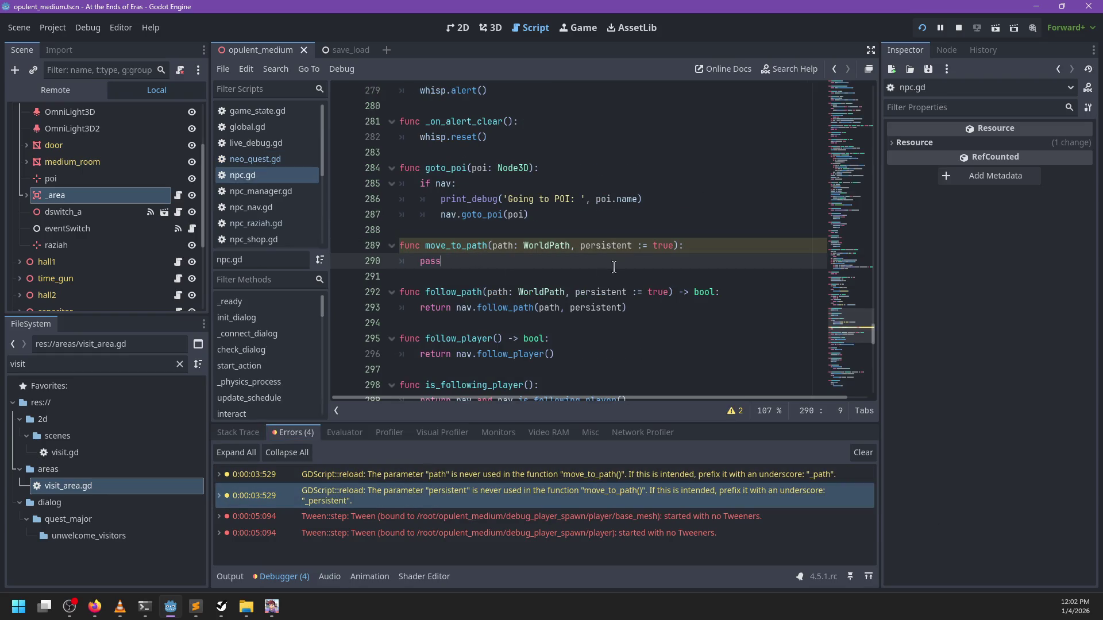
{"action": "key", "text": "BackSpace"}
{"action": "key", "text": "BackSpace"}
{"action": "key", "text": "BackSpace"}
{"action": "key", "text": "Return"}
{"action": "type", "text": "nav."}
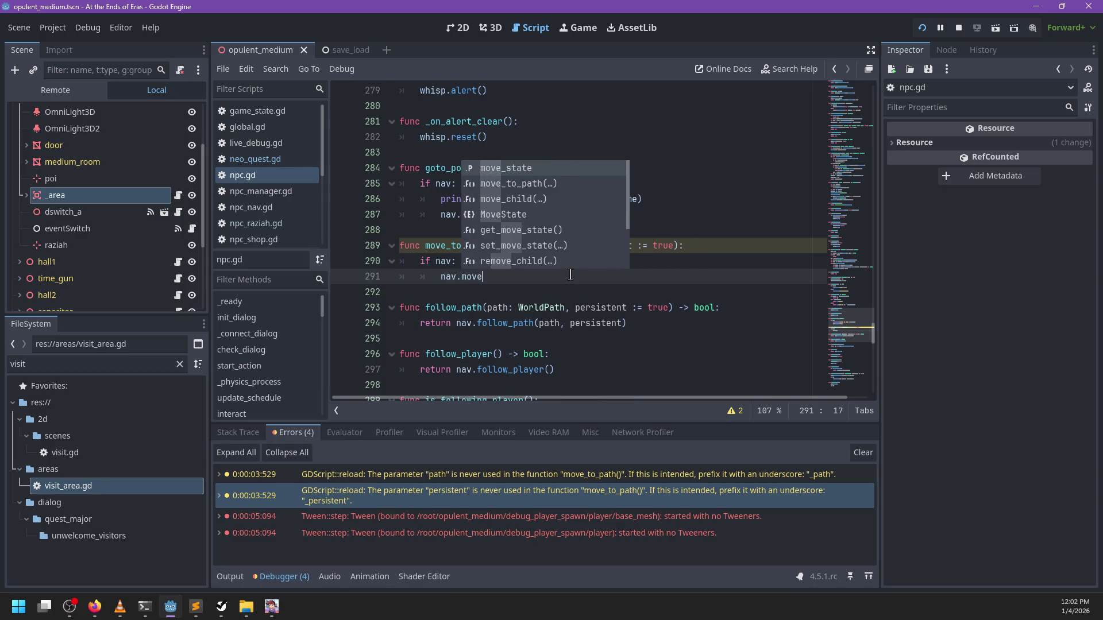
{"action": "type", "text": "mo"}
{"action": "key", "text": "Return"}
{"action": "type", "text": "ath, persistent)"}
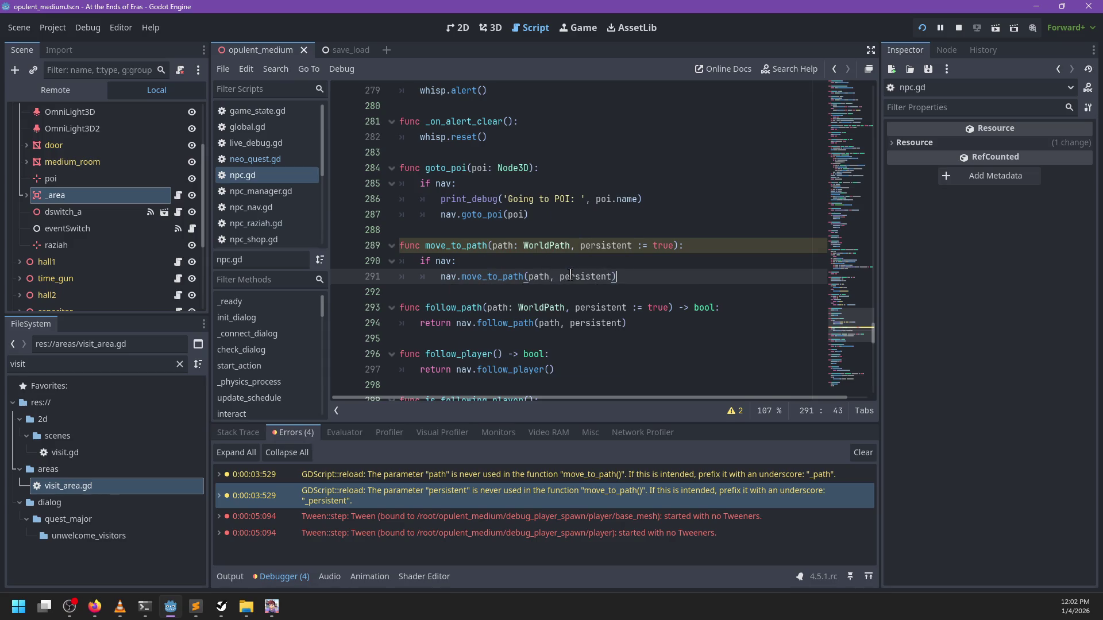
{"action": "key", "text": "ctrl+s"}
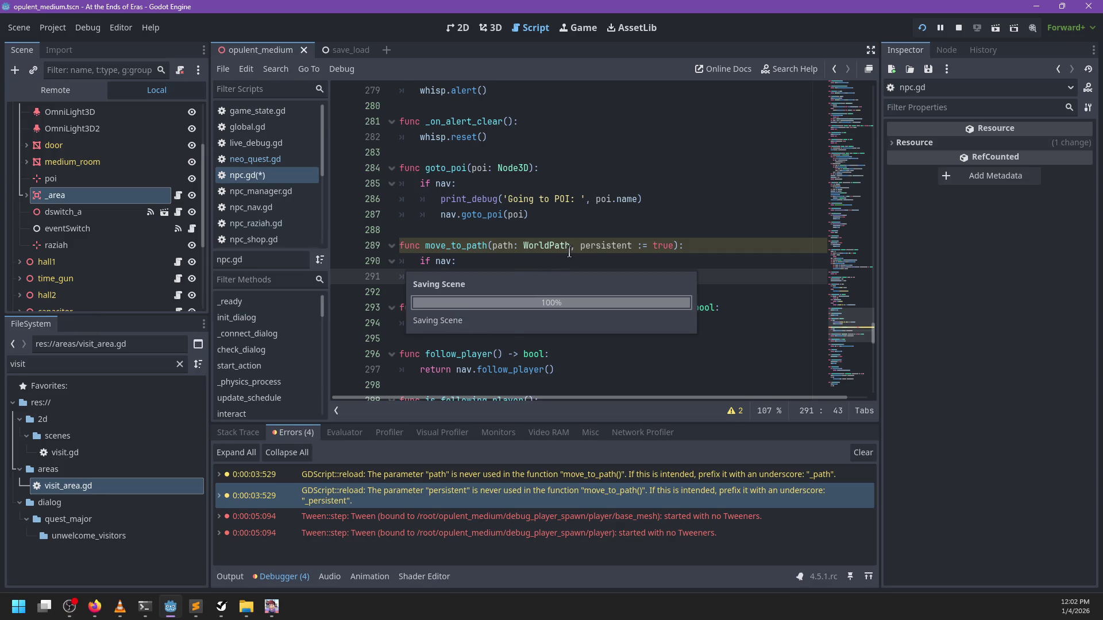
Inspect the move_to_path definition in npc_nav.gd, then rerun the game with F5
{"action": "left_click", "coordinate": [489, 276], "text": "ctrl"}
{"action": "left_click", "coordinate": [628, 273]}
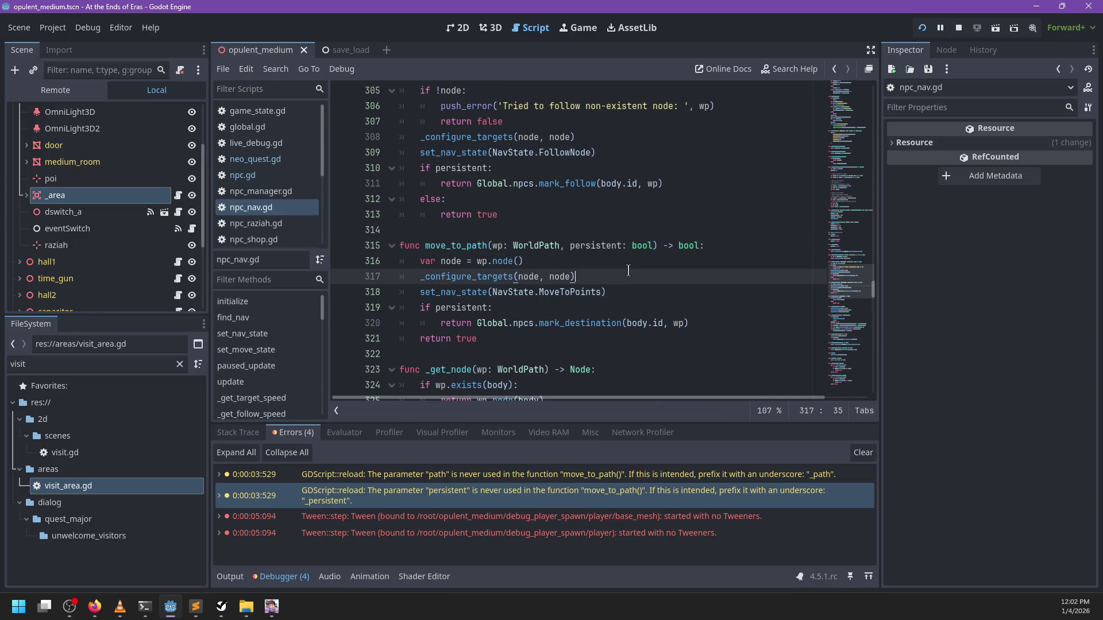
{"action": "key", "text": "F5"}
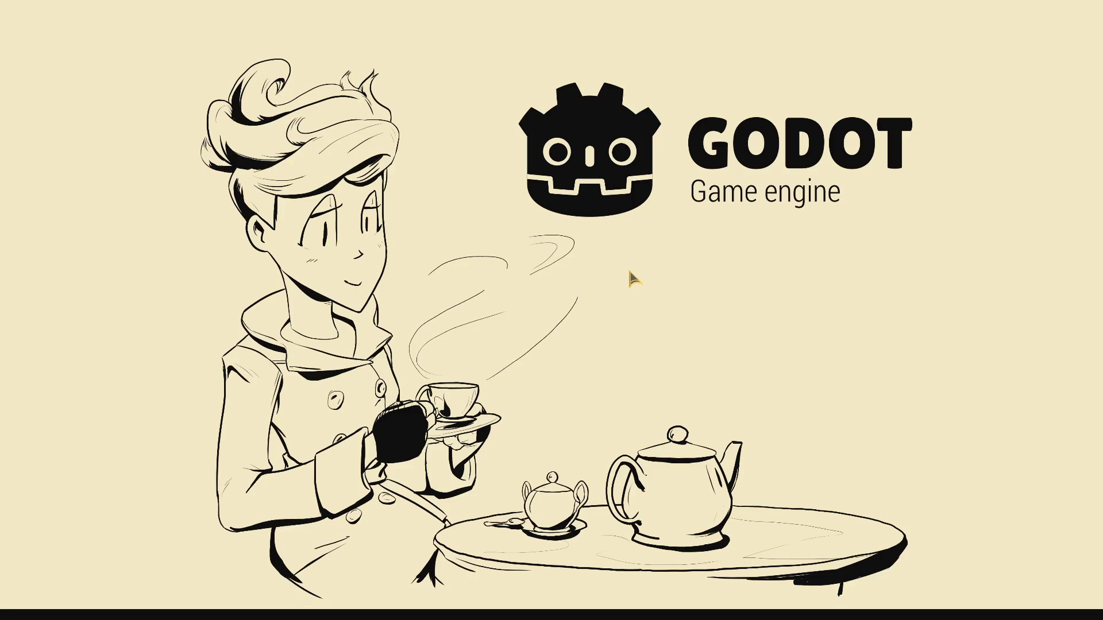
Open the neo_quest.gd script in the Godot editor
{"action": "key", "text": "alt+Tab"}
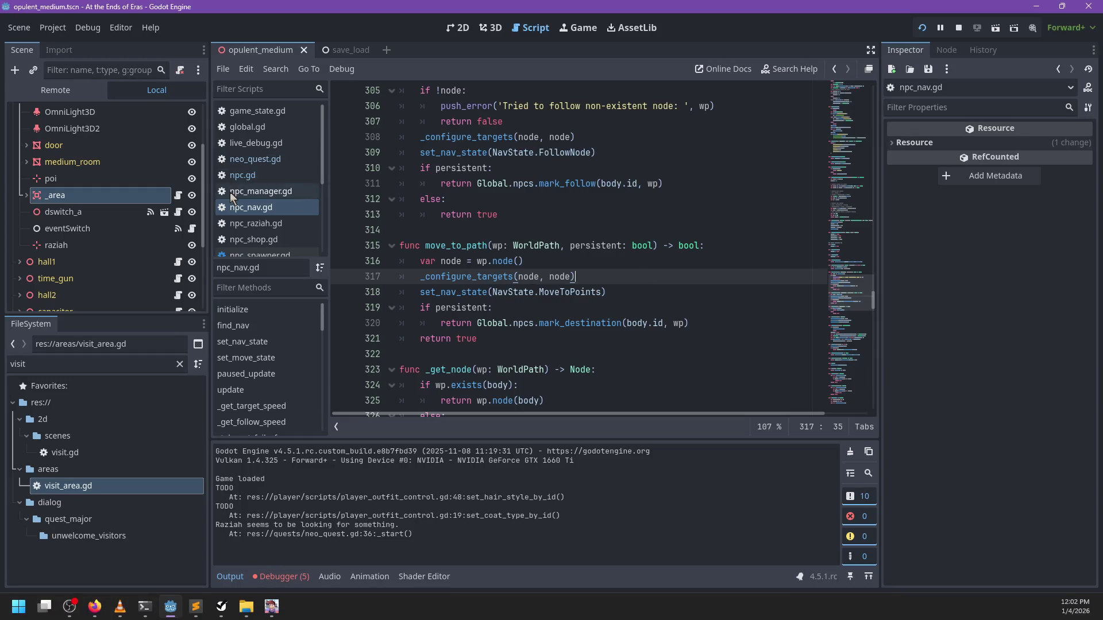
{"action": "scroll", "coordinate": [272, 191], "scroll_direction": "up", "scroll_amount": 1}
{"action": "scroll", "coordinate": [280, 196], "scroll_direction": "up", "scroll_amount": 2}
{"action": "left_click", "coordinate": [267, 160]}
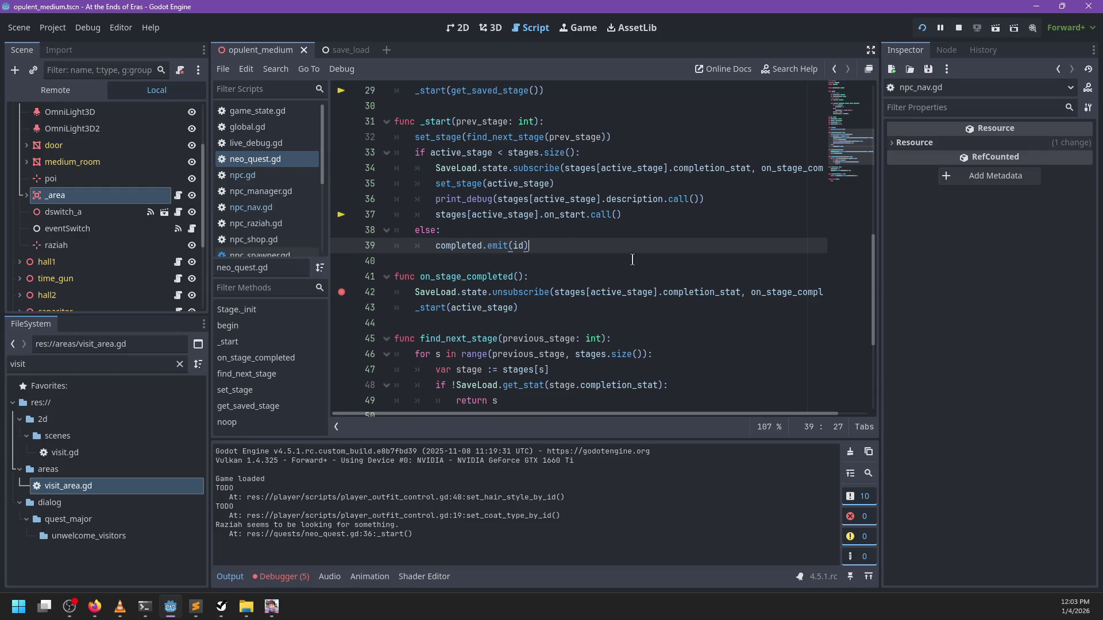
In the running game, start play and confirm New Game from the pause menu's Save & Load page
{"action": "key", "text": "alt+Tab"}
{"action": "key", "text": "Return"}
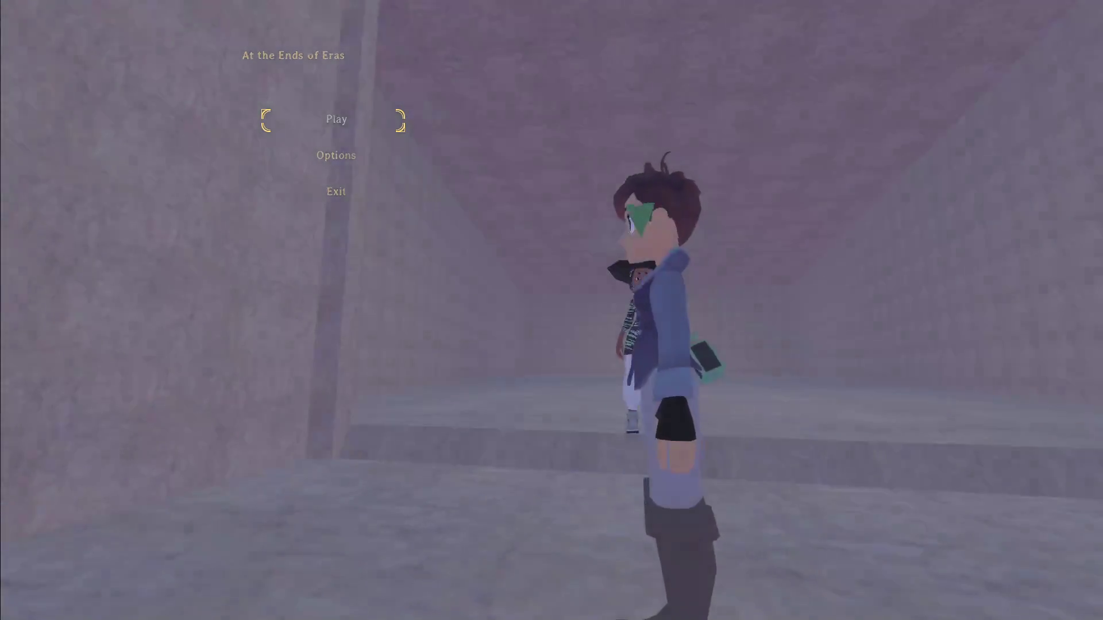
{"action": "key", "text": "Escape"}
{"action": "key", "text": "q"}
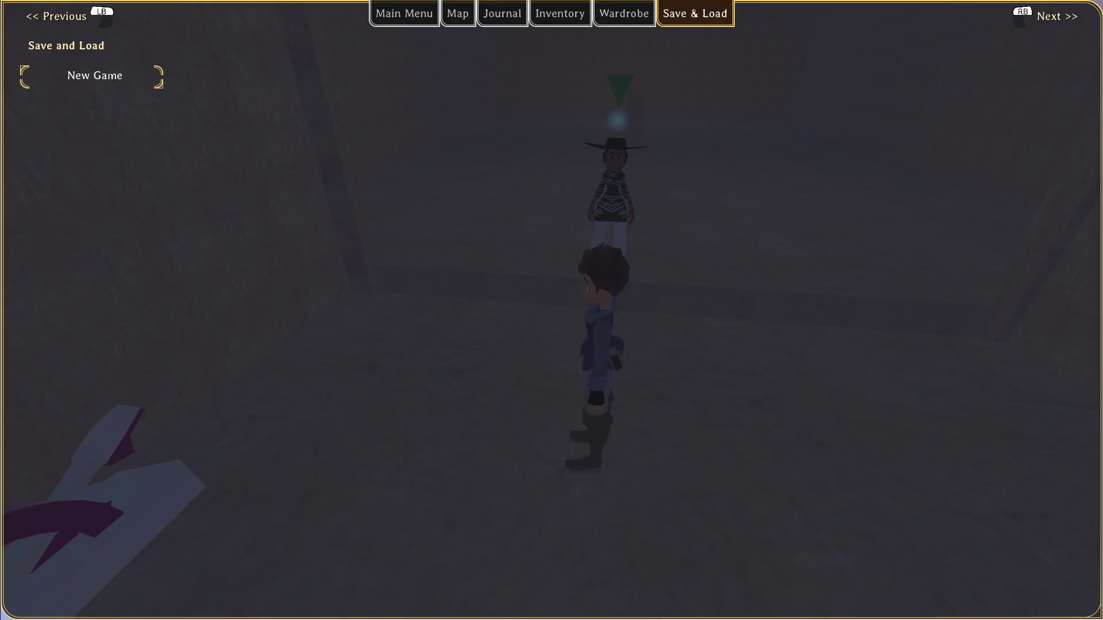
{"action": "key", "text": "Return"}
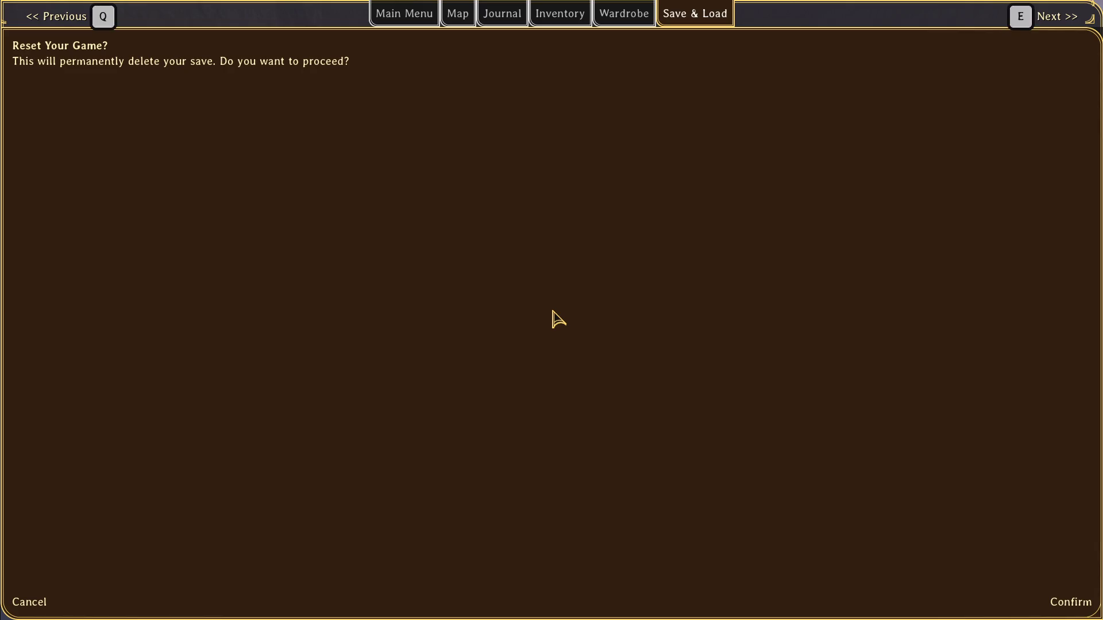
{"action": "left_click", "coordinate": [1073, 602]}
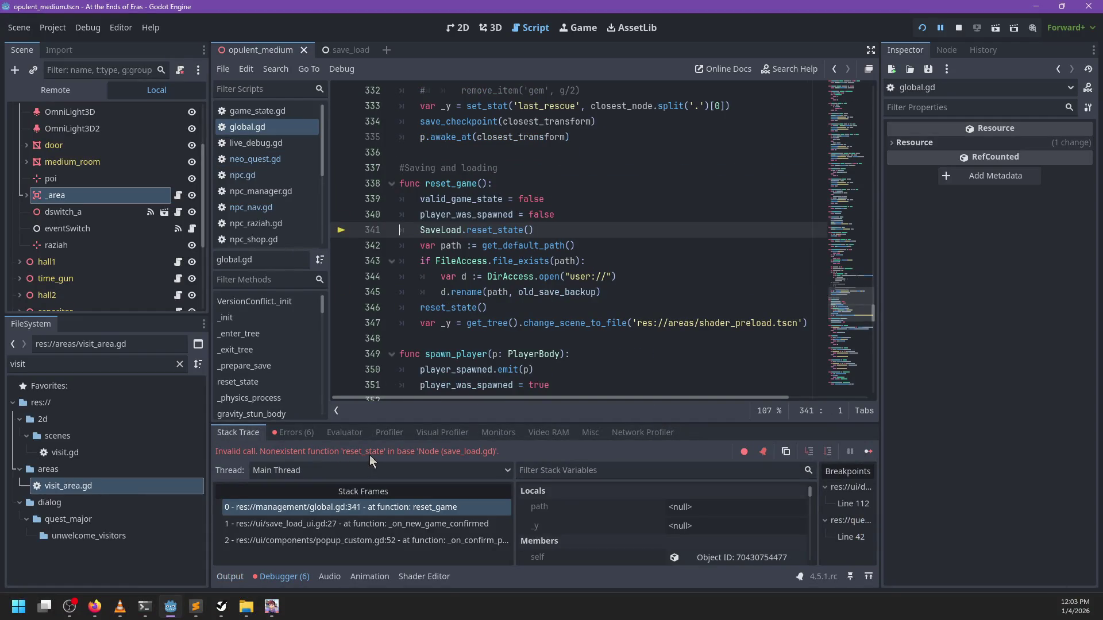
Change line 341 of global.gd to call SaveLoad.state.reset_game
{"action": "double_click", "coordinate": [434, 231]}
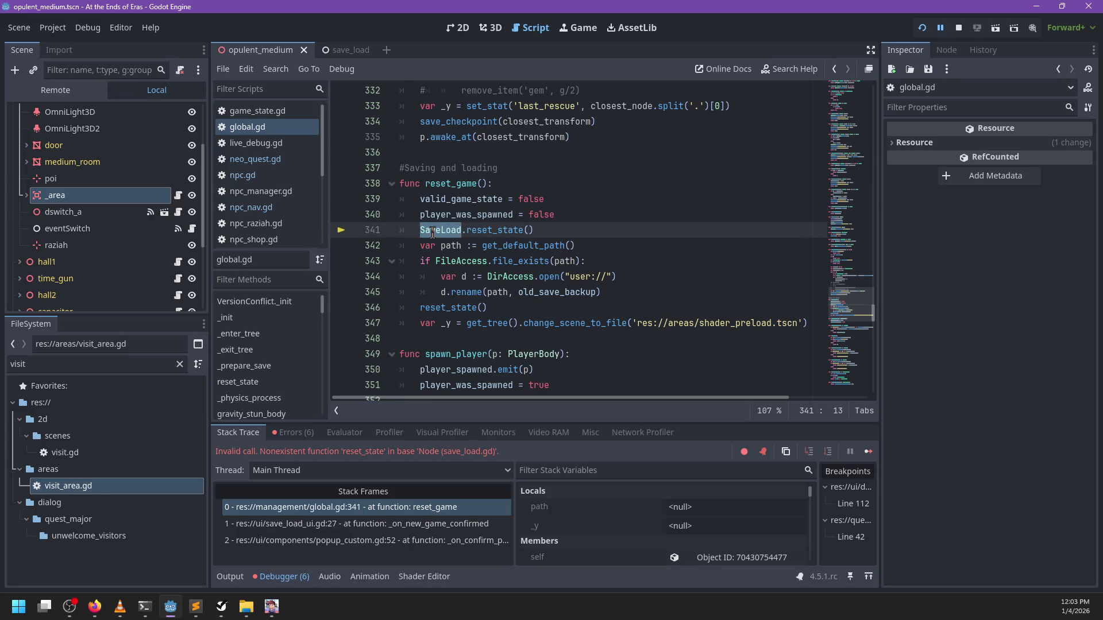
{"action": "key", "text": "Right"}
{"action": "type", "text": ".sta"}
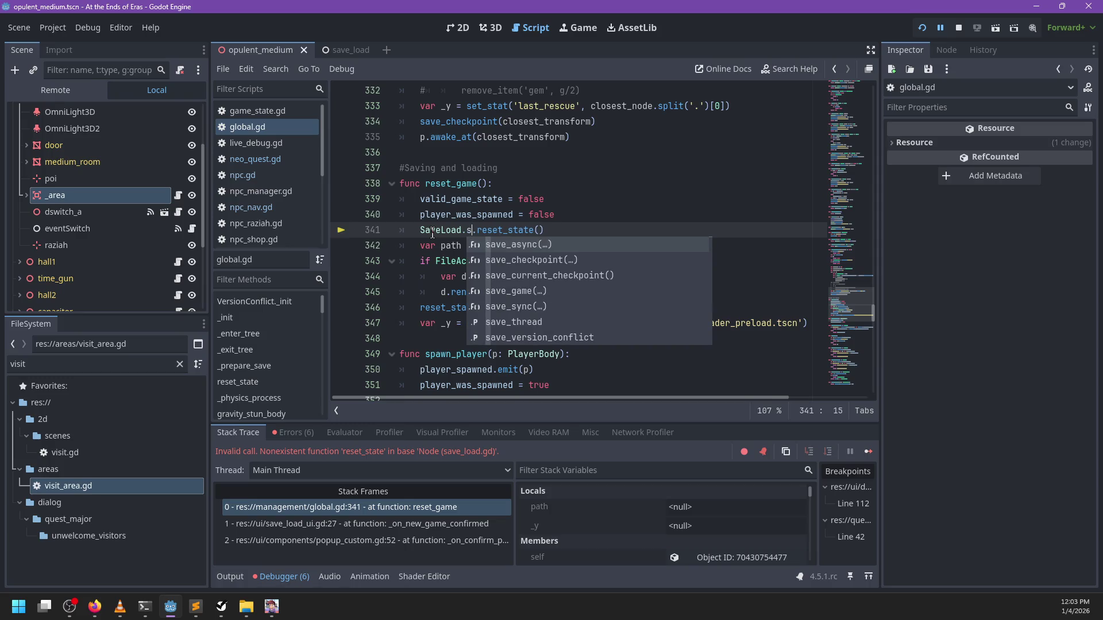
{"action": "type", "text": "te"}
{"action": "key", "text": "ctrl+Right"}
{"action": "key", "text": "BackSpace"}
{"action": "key", "text": "BackSpace"}
{"action": "key", "text": "BackSpace"}
{"action": "type", "text": "t"}
{"action": "key", "text": "Escape"}
{"action": "type", "text": "_game"}
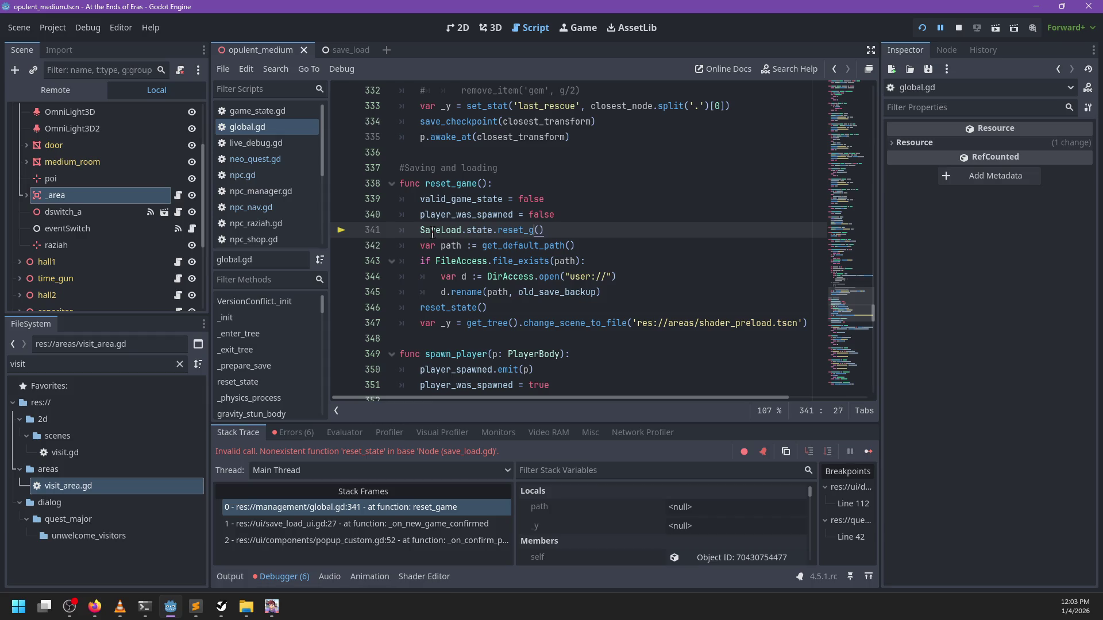
{"action": "left_click", "coordinate": [516, 230]}
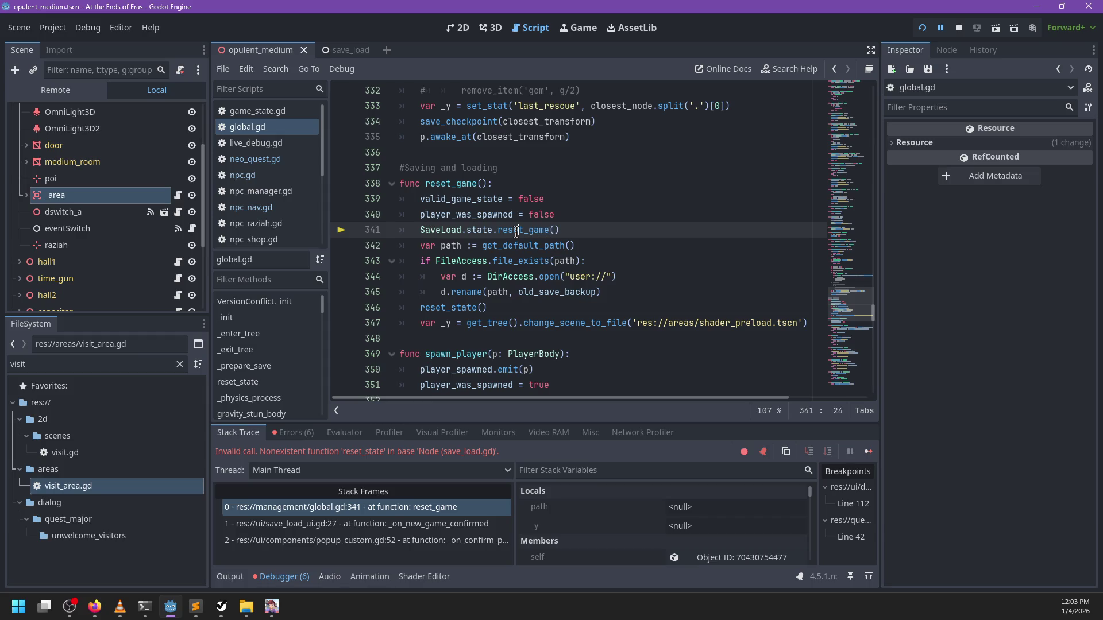
Look through the SaveLoad and GameState scripts for the available reset method
{"action": "left_click", "coordinate": [487, 231], "text": "ctrl"}
{"action": "scroll", "coordinate": [573, 235], "scroll_direction": "down", "scroll_amount": 10}
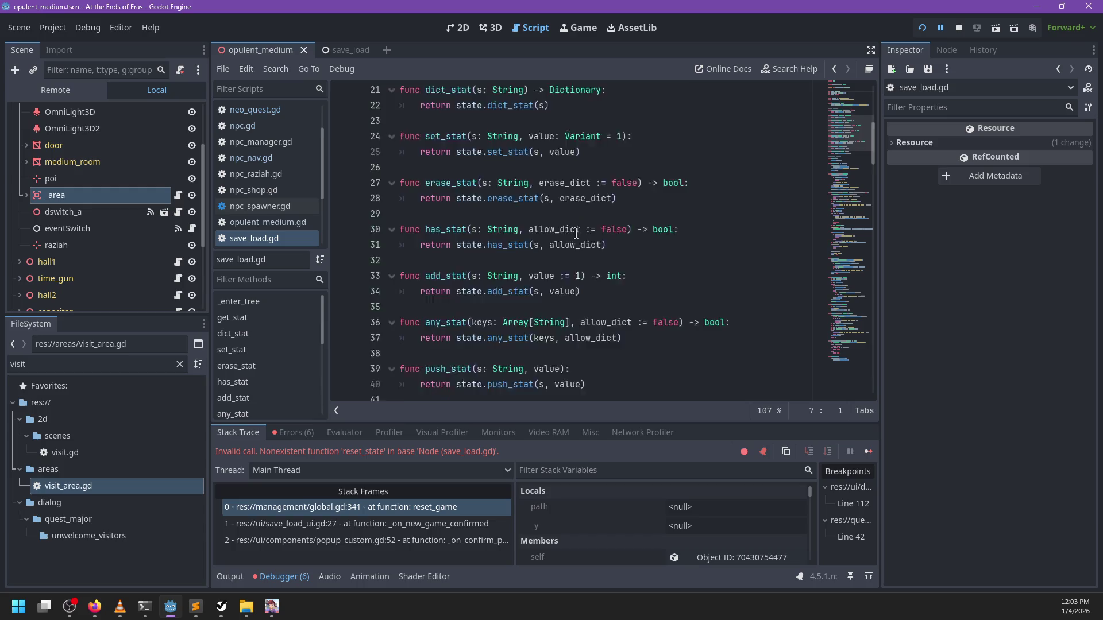
{"action": "scroll", "coordinate": [577, 234], "scroll_direction": "down", "scroll_amount": 5}
{"action": "scroll", "coordinate": [580, 234], "scroll_direction": "up", "scroll_amount": 14}
{"action": "scroll", "coordinate": [568, 232], "scroll_direction": "up", "scroll_amount": 1}
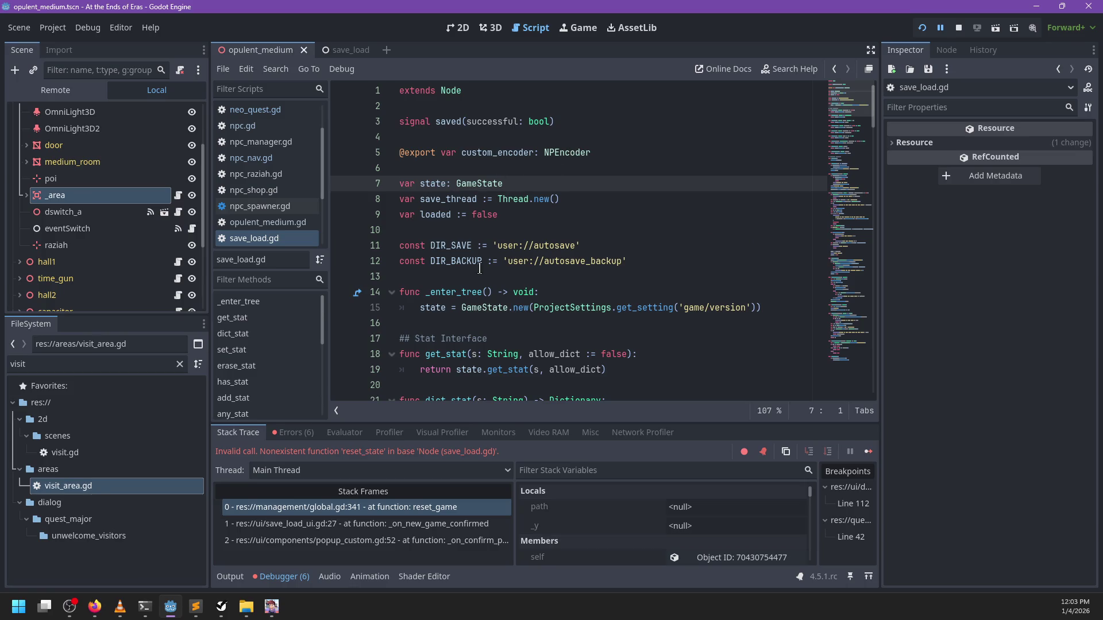
{"action": "scroll", "coordinate": [480, 269], "scroll_direction": "down", "scroll_amount": 2}
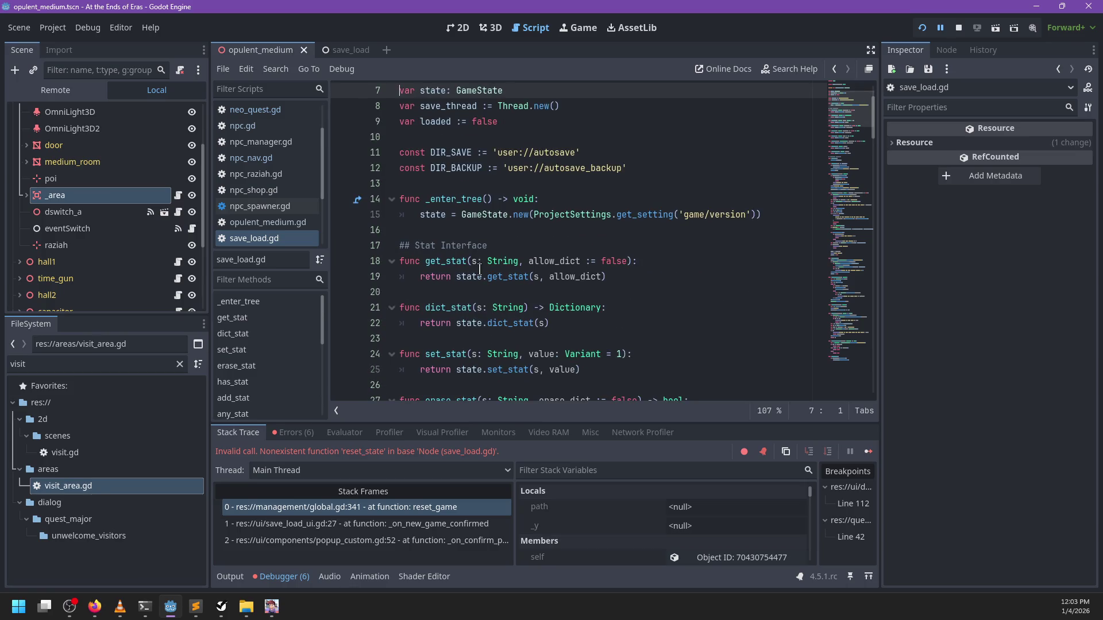
{"action": "left_click", "coordinate": [469, 230]}
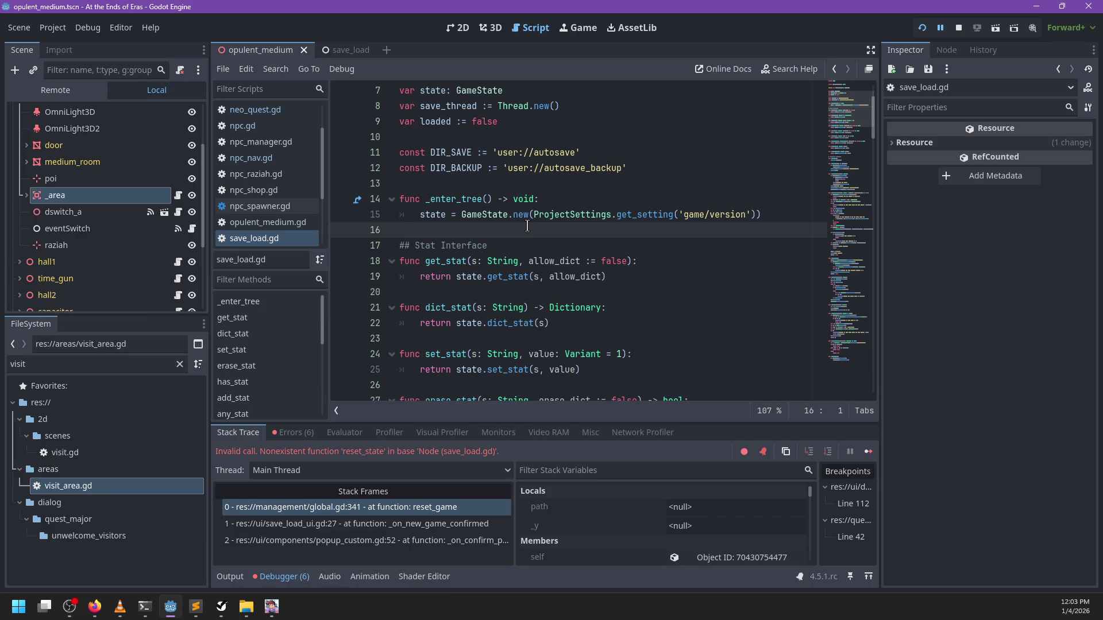
{"action": "left_click", "coordinate": [485, 91], "text": "ctrl"}
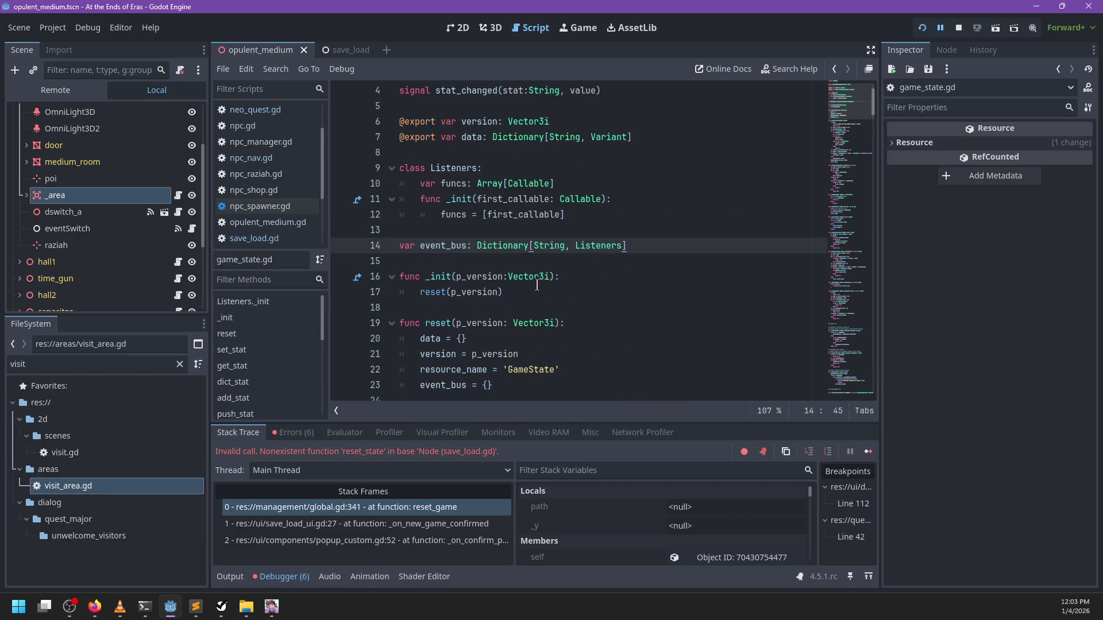
{"action": "scroll", "coordinate": [551, 283], "scroll_direction": "down", "scroll_amount": 2}
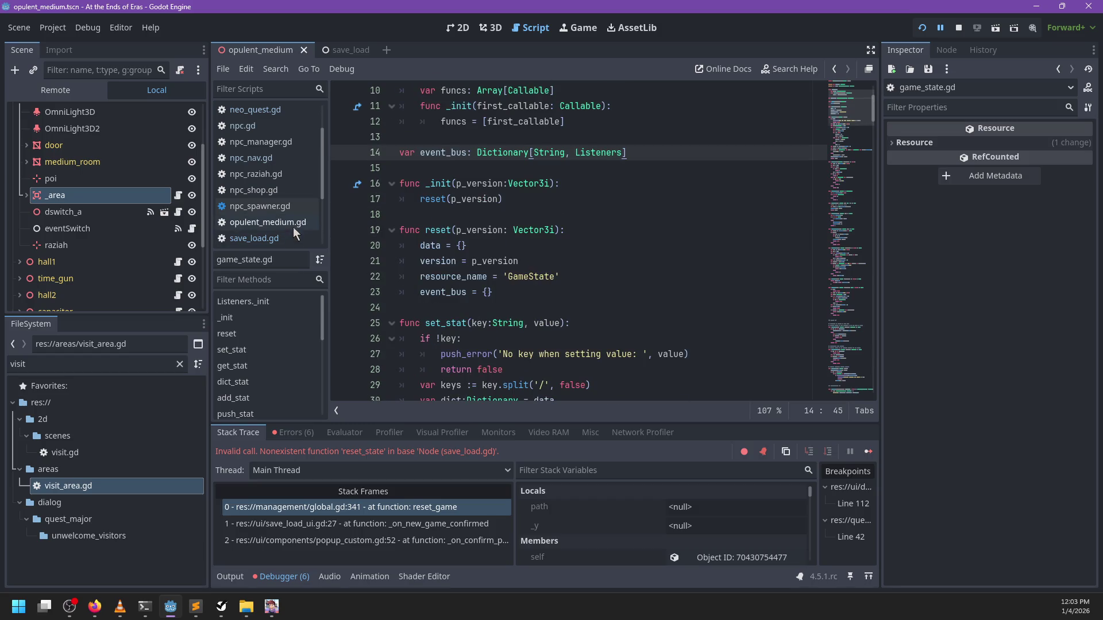
Make line 341 call SaveLoad.state.reset(version), save, and relaunch the game
{"action": "left_click", "coordinate": [375, 507]}
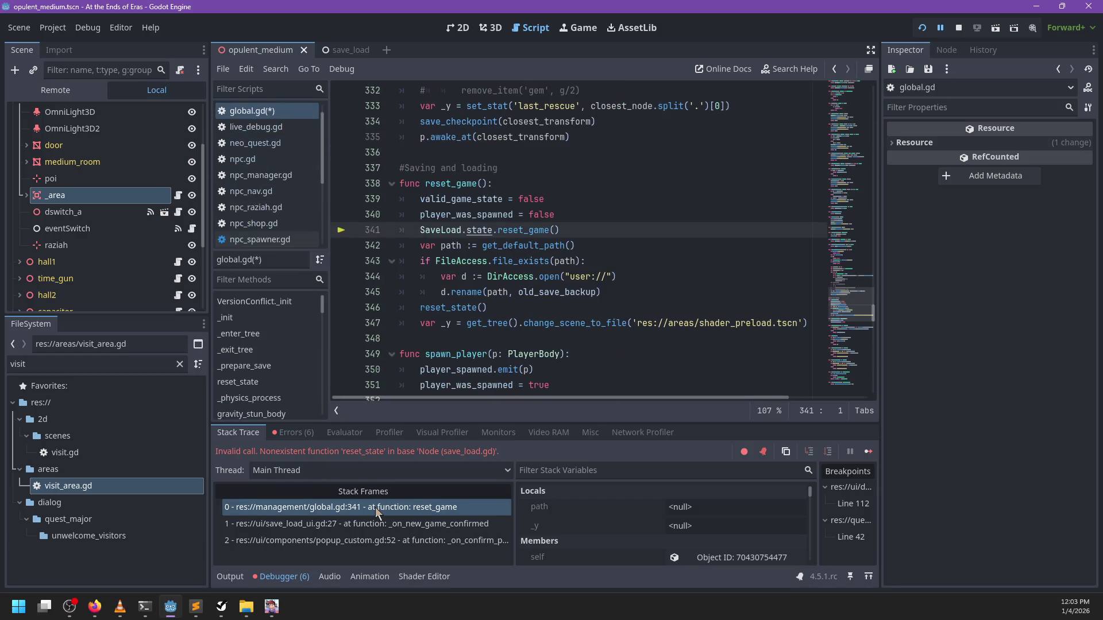
{"action": "left_click", "coordinate": [578, 235]}
{"action": "key", "text": "ctrl+BackSpace"}
{"action": "key", "text": "ctrl+BackSpace"}
{"action": "type", "text": "("}
{"action": "key", "text": "Return"}
{"action": "type", "text": ")"}
{"action": "key", "text": "ctrl+s"}
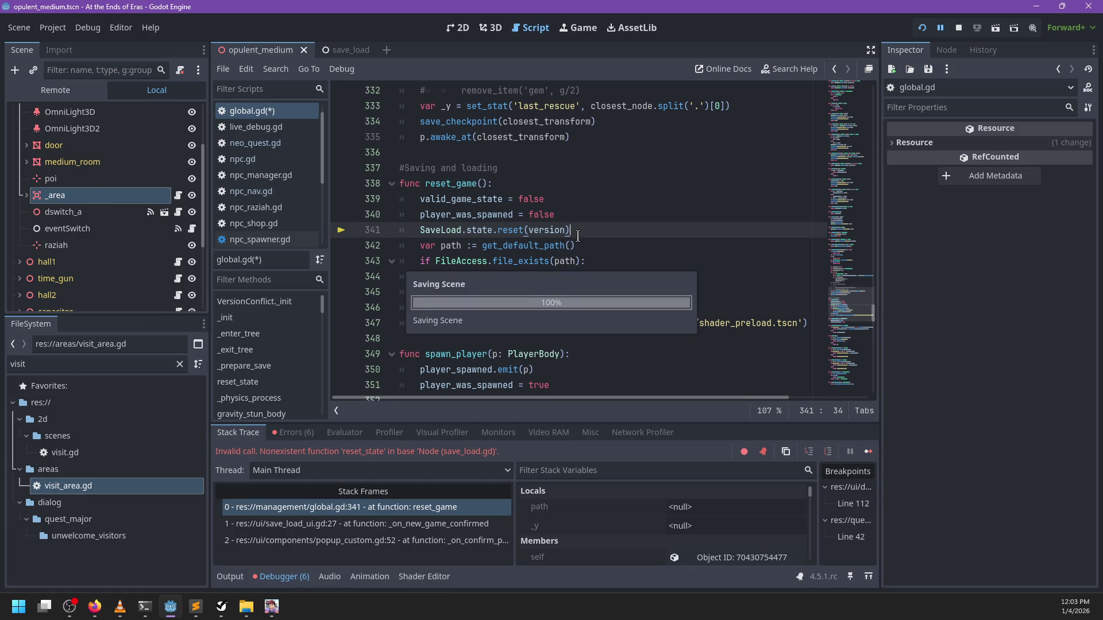
{"action": "key", "text": "F5"}
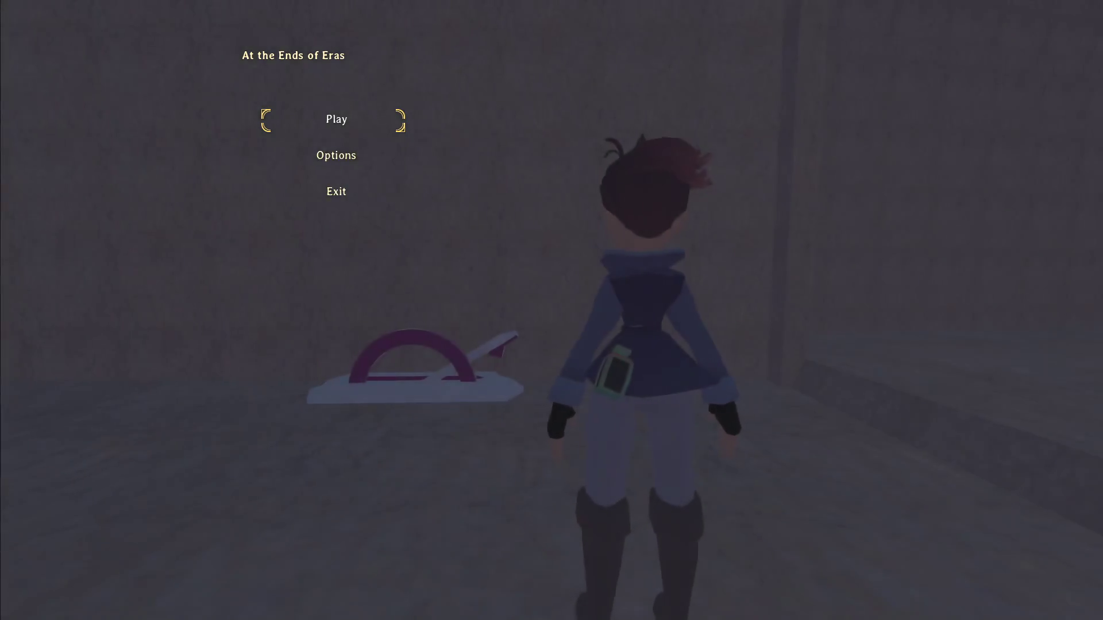
Choose Play, then confirm Reset Game from the pause menu's Save & Load page
{"action": "key", "text": "Return"}
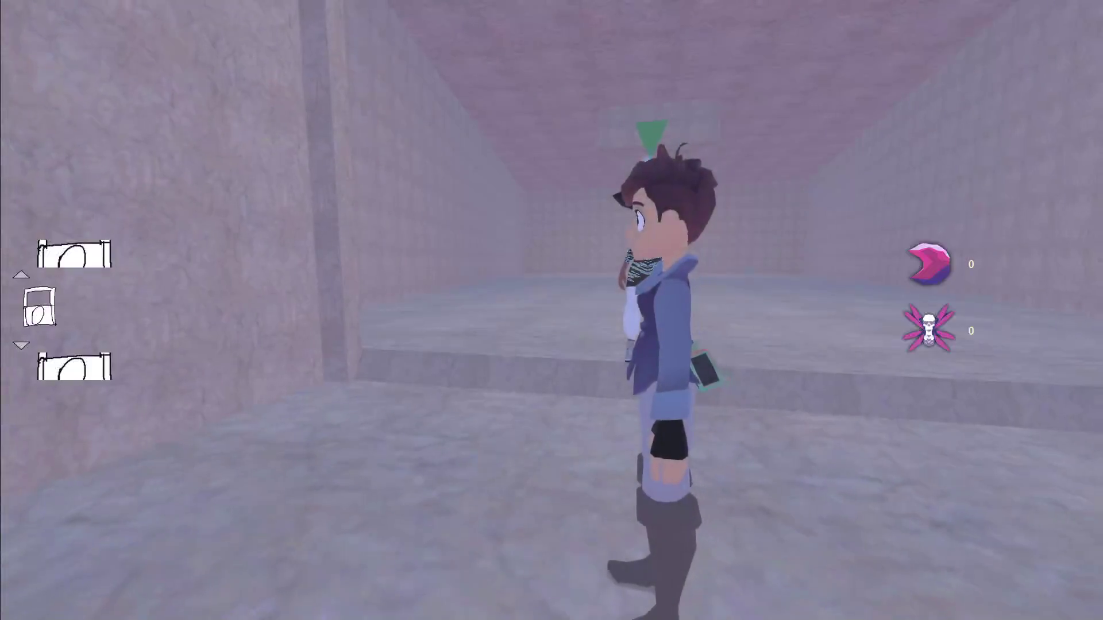
{"action": "key", "text": "Escape"}
{"action": "key", "text": "q"}
{"action": "key", "text": "Return"}
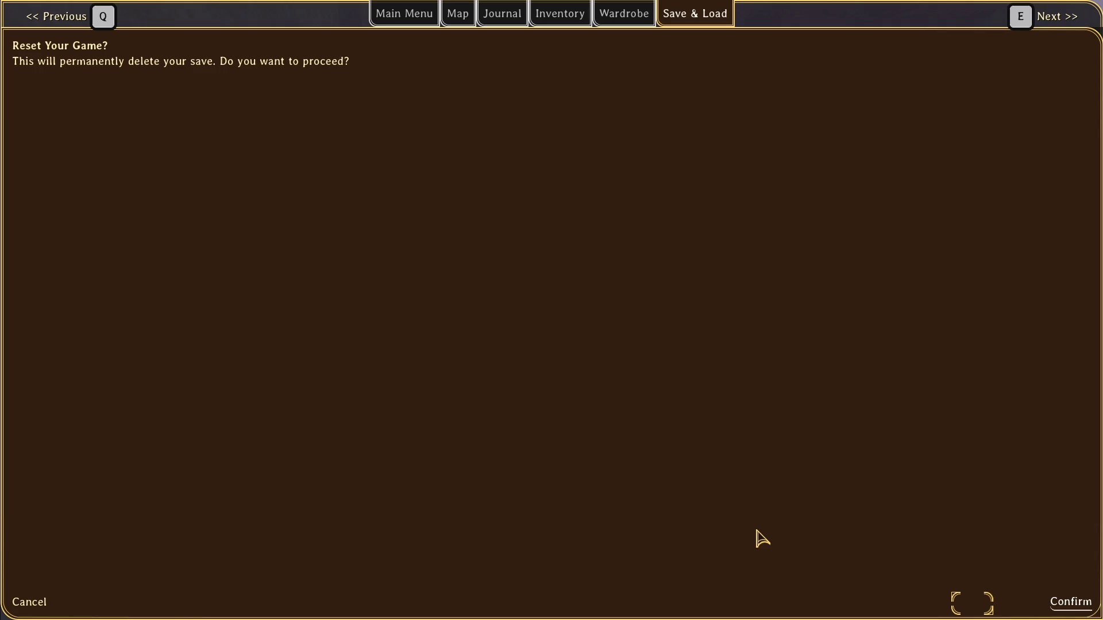
{"action": "key", "text": "Return"}
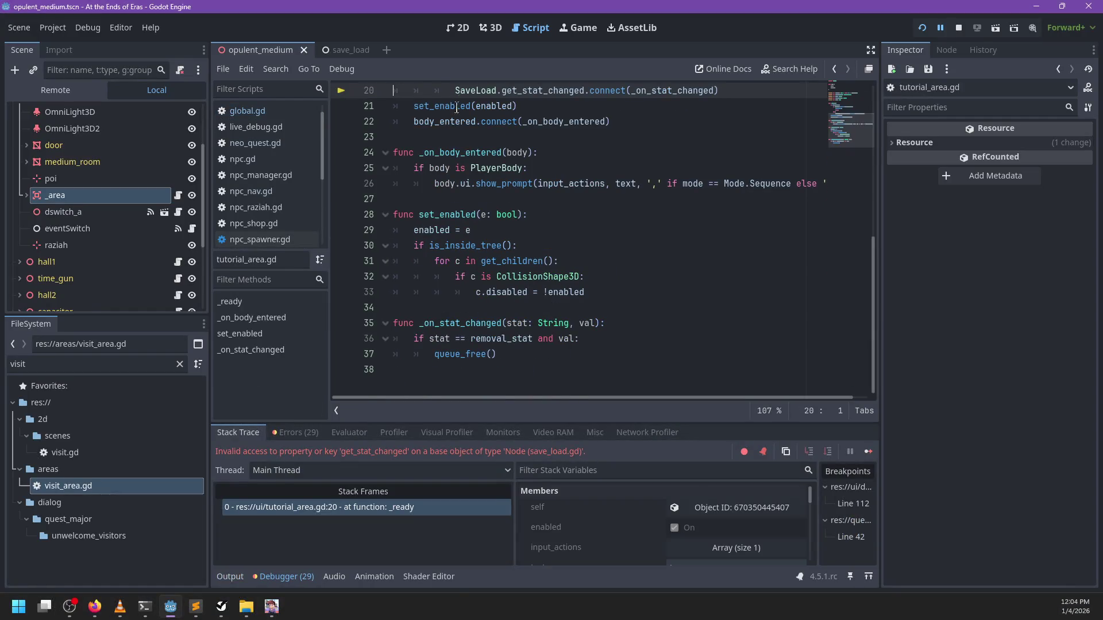
Replace get_stat_changed with state.stat_changed on line 20 of tutorial_area.gd
{"action": "scroll", "coordinate": [457, 108], "scroll_direction": "up", "scroll_amount": 2}
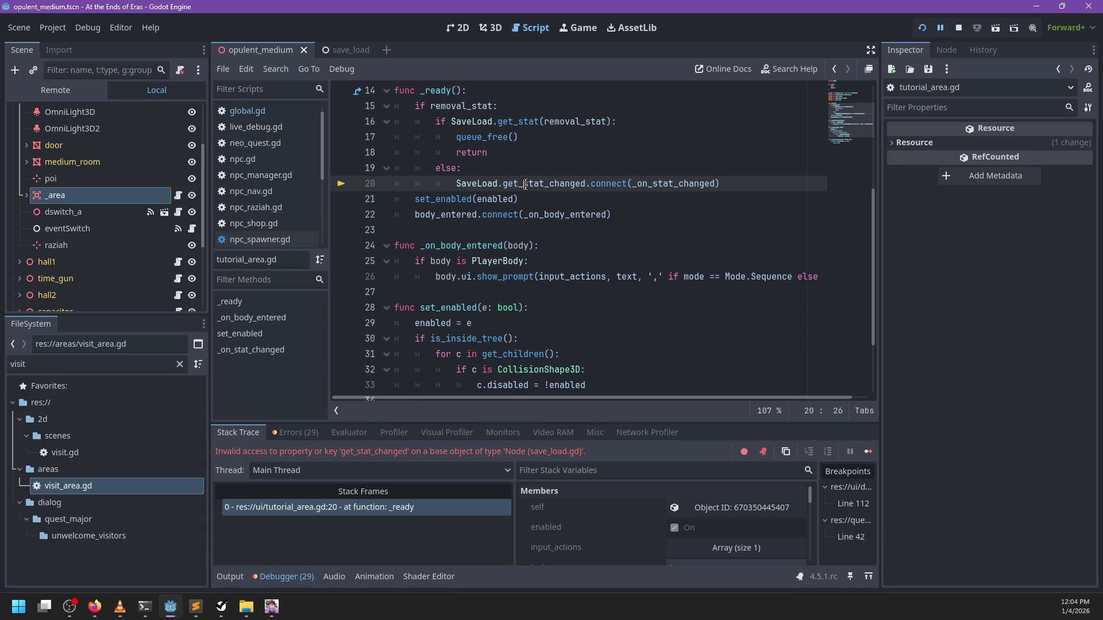
{"action": "double_click", "coordinate": [525, 184]}
{"action": "double_click", "coordinate": [677, 183]}
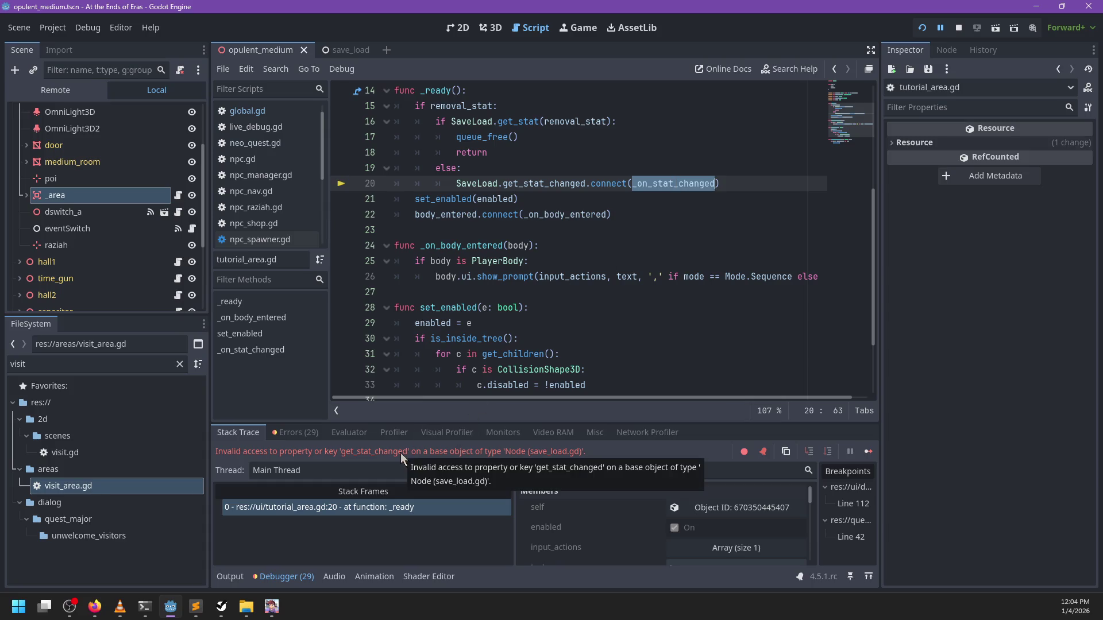
{"action": "double_click", "coordinate": [543, 187]}
{"action": "type", "text": "stat_c"}
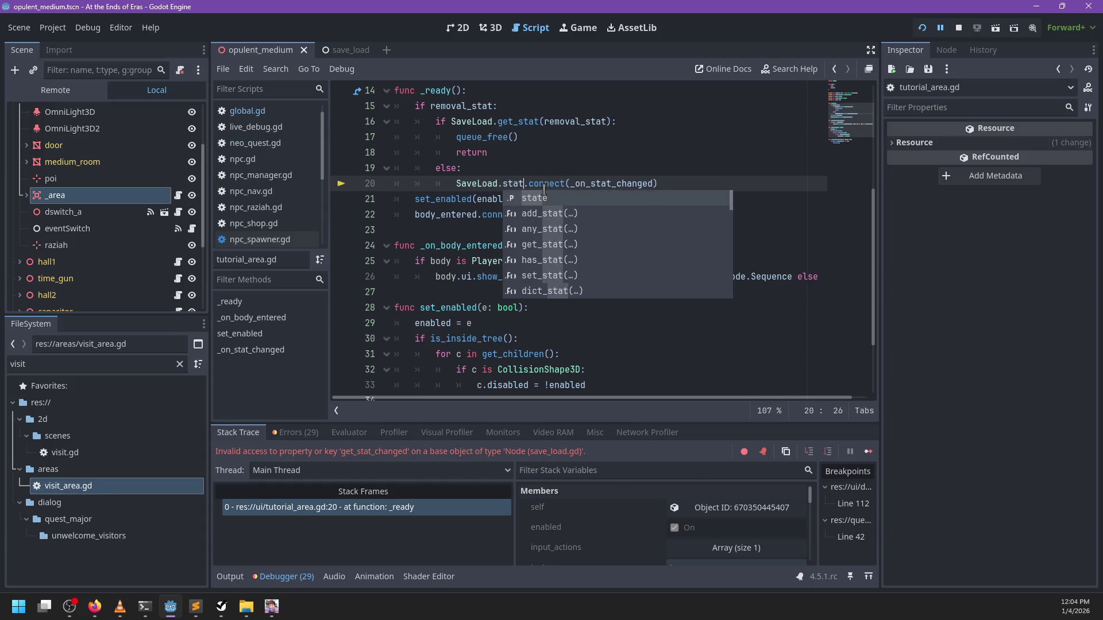
{"action": "type", "text": "hanged"}
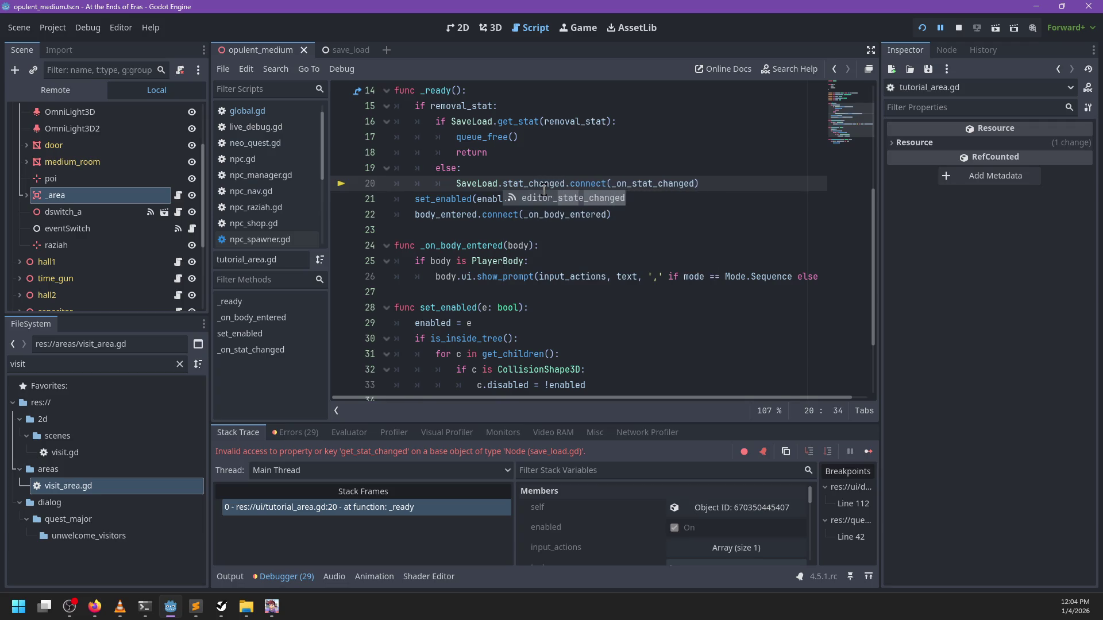
{"action": "key", "text": "ctrl+BackSpace"}
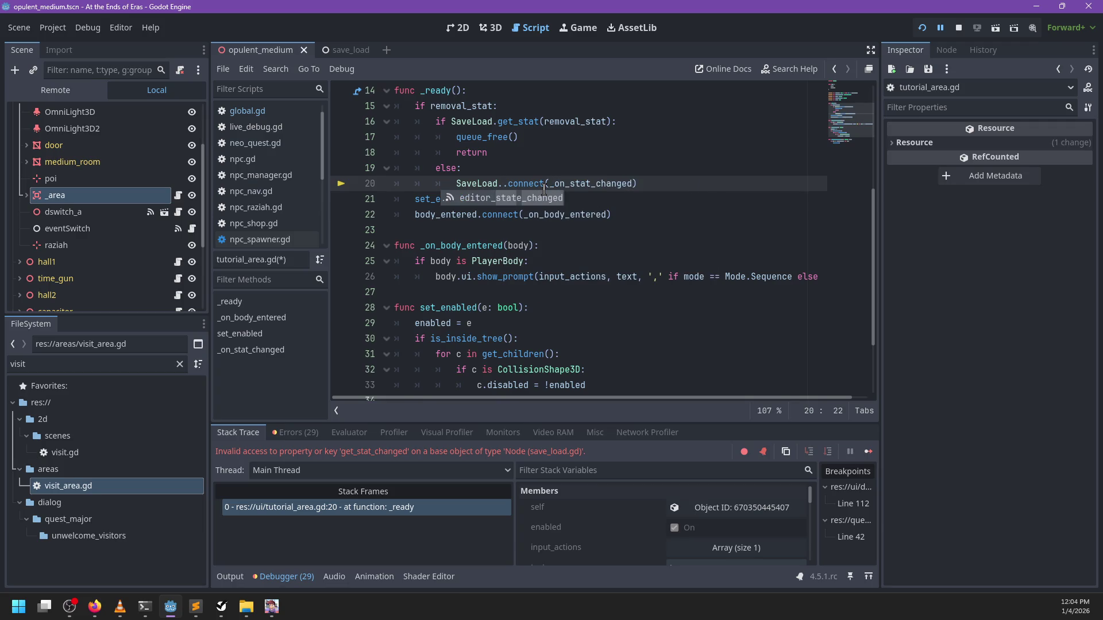
{"action": "type", "text": "state"}
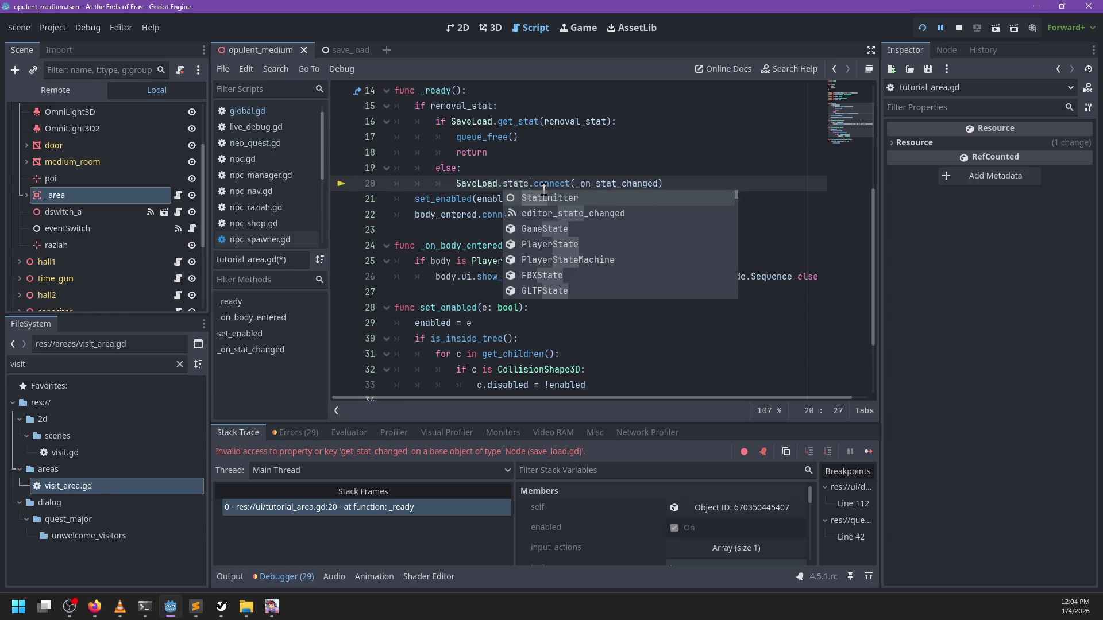
{"action": "type", "text": ".stat"}
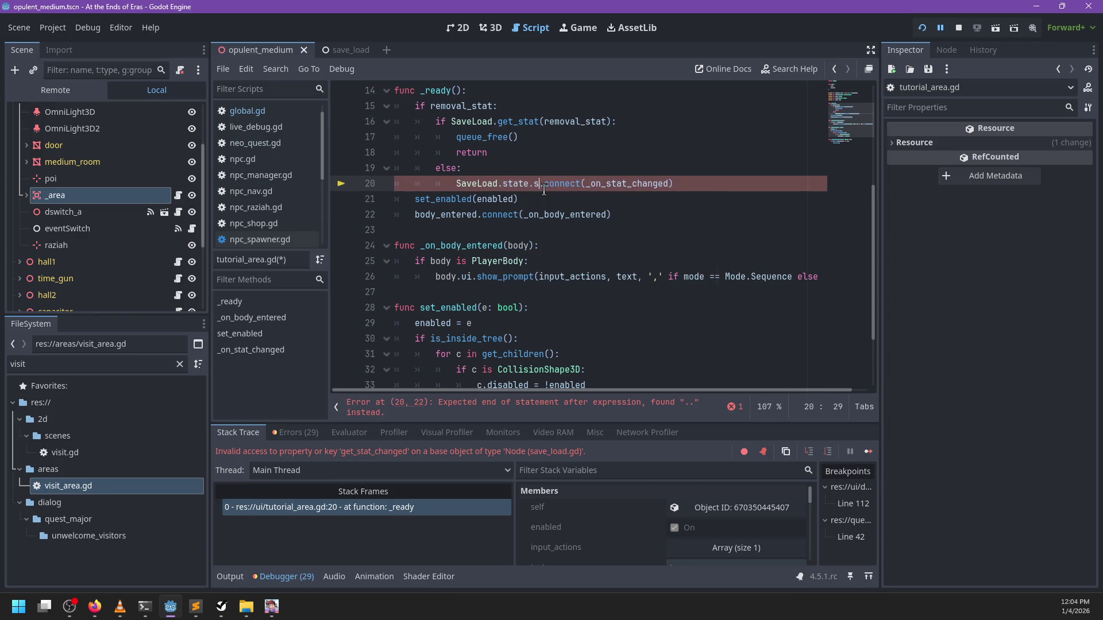
{"action": "key", "text": "Return"}
Save the script, rerun it, and stop the debug session with F8
{"action": "key", "text": "ctrl+s"}
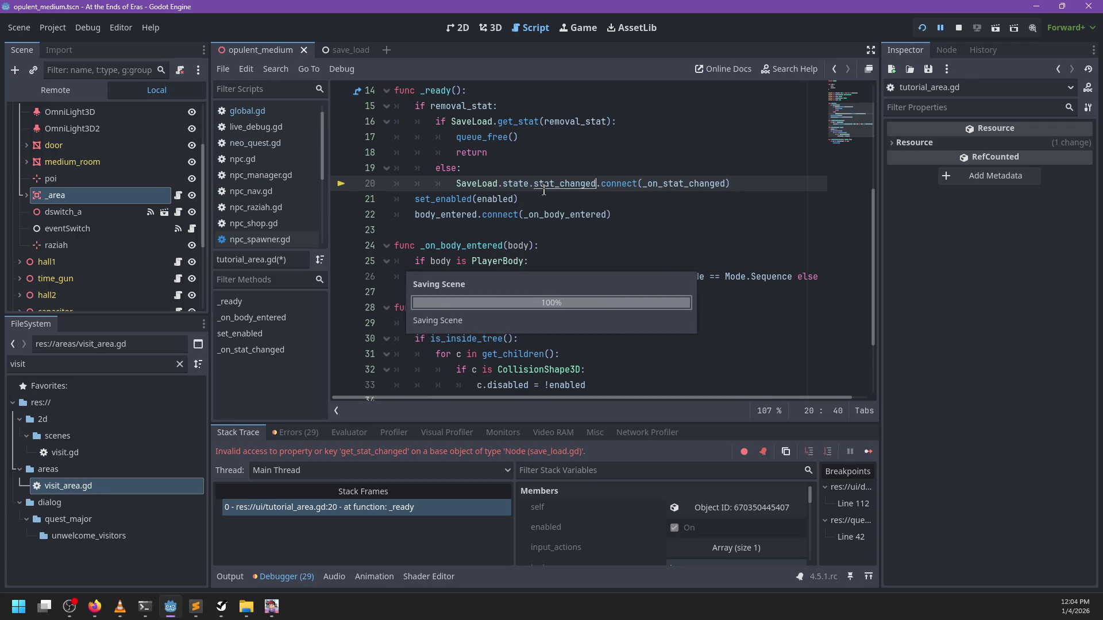
{"action": "key", "text": "F12"}
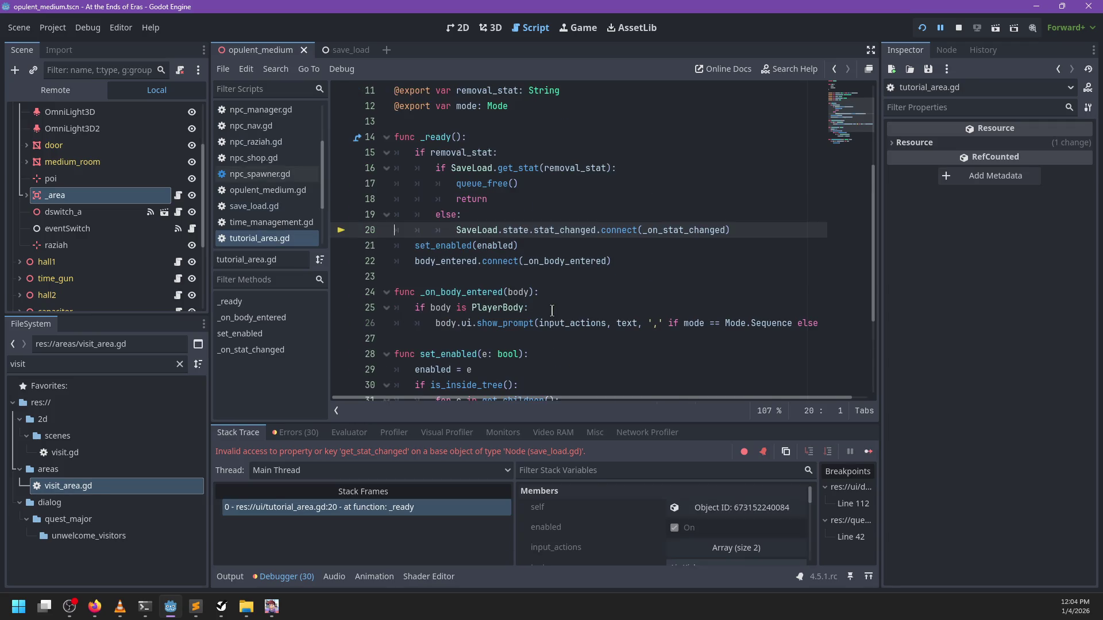
{"action": "key", "text": "F8"}
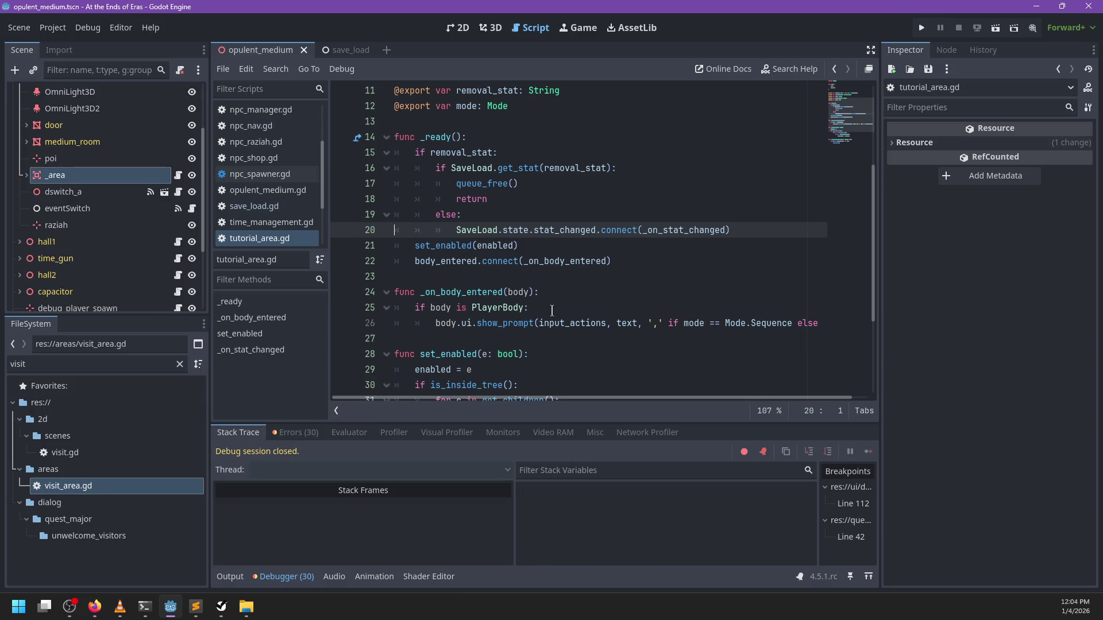
Relaunch the game with F5, start playing, then quit with Alt+F4
{"action": "key", "text": "F5"}
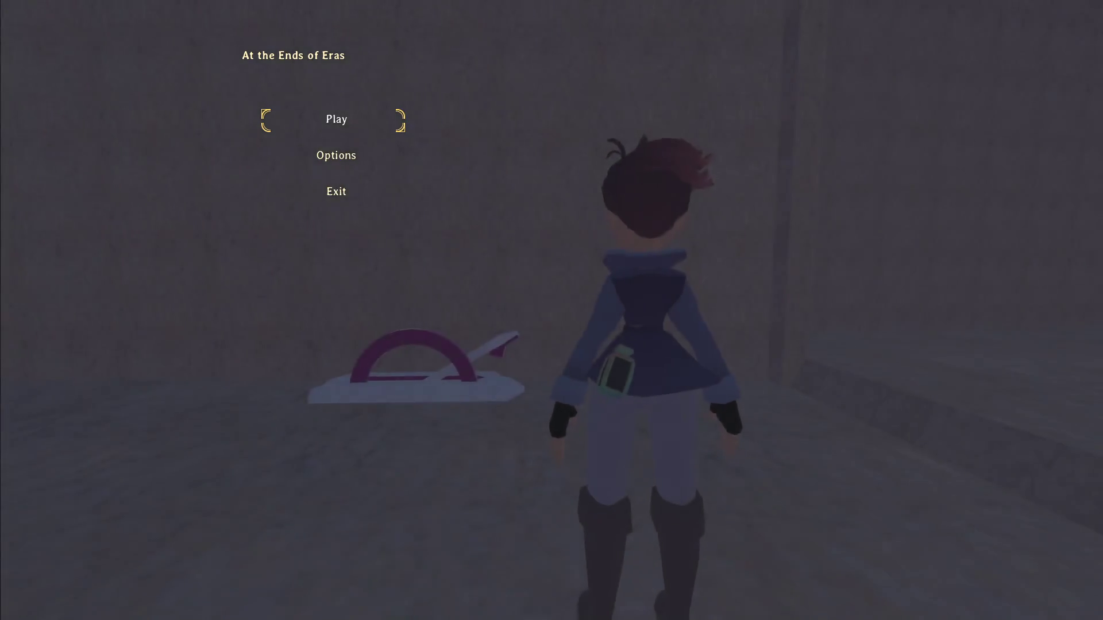
{"action": "key", "text": "Return"}
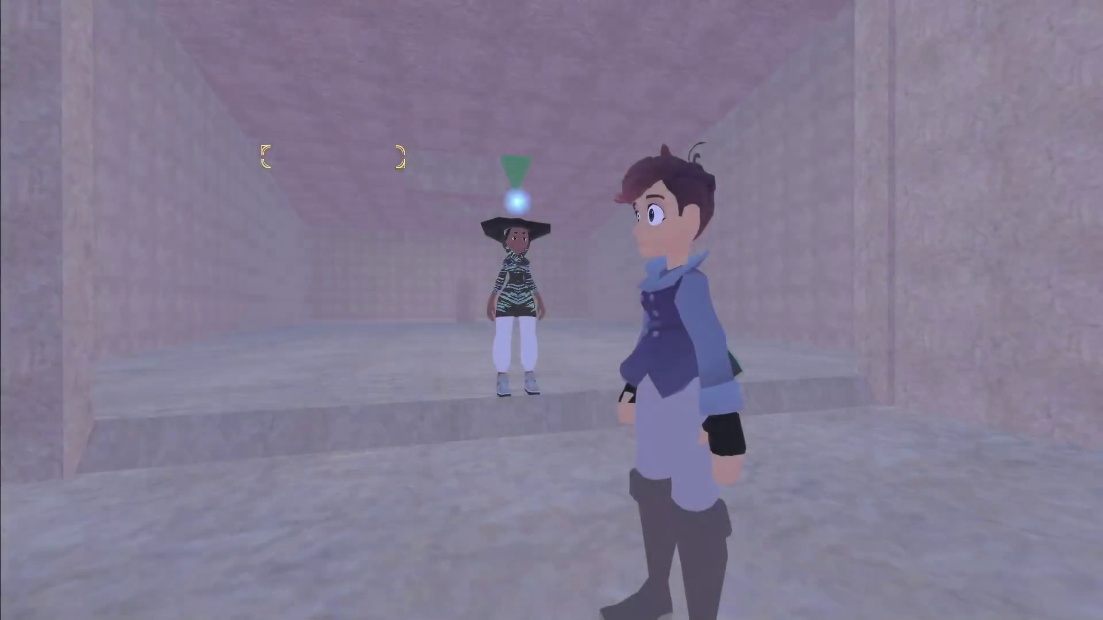
{"action": "key", "text": "alt+F4"}
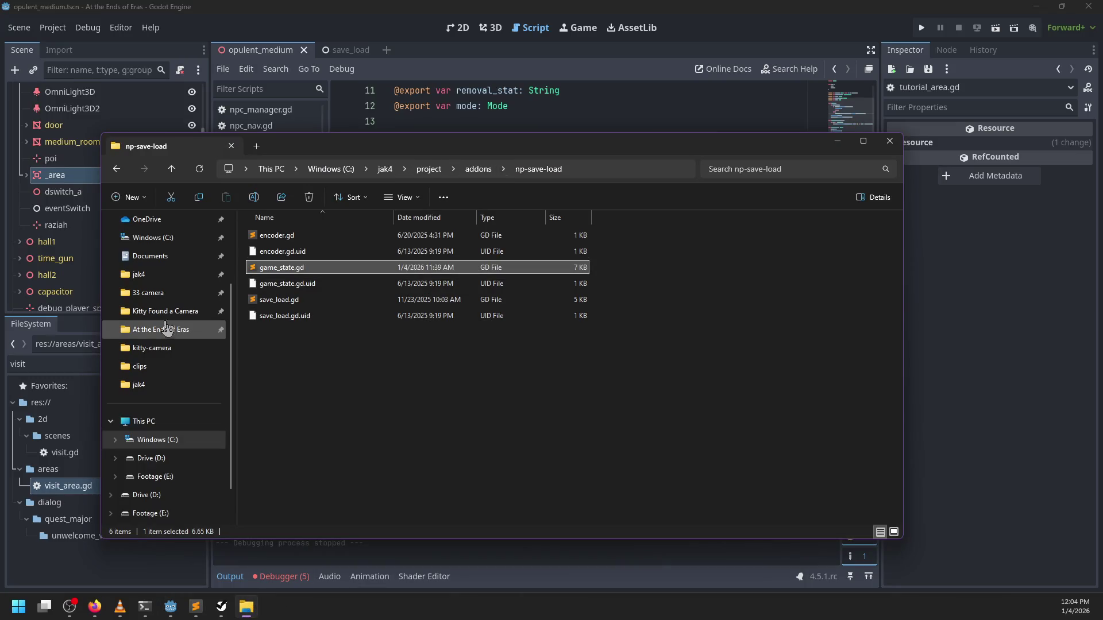
Open the At the Ends of Eras user-data folder, select autosave, and relaunch from Godot
{"action": "left_click", "coordinate": [166, 328]}
{"action": "left_click", "coordinate": [294, 238]}
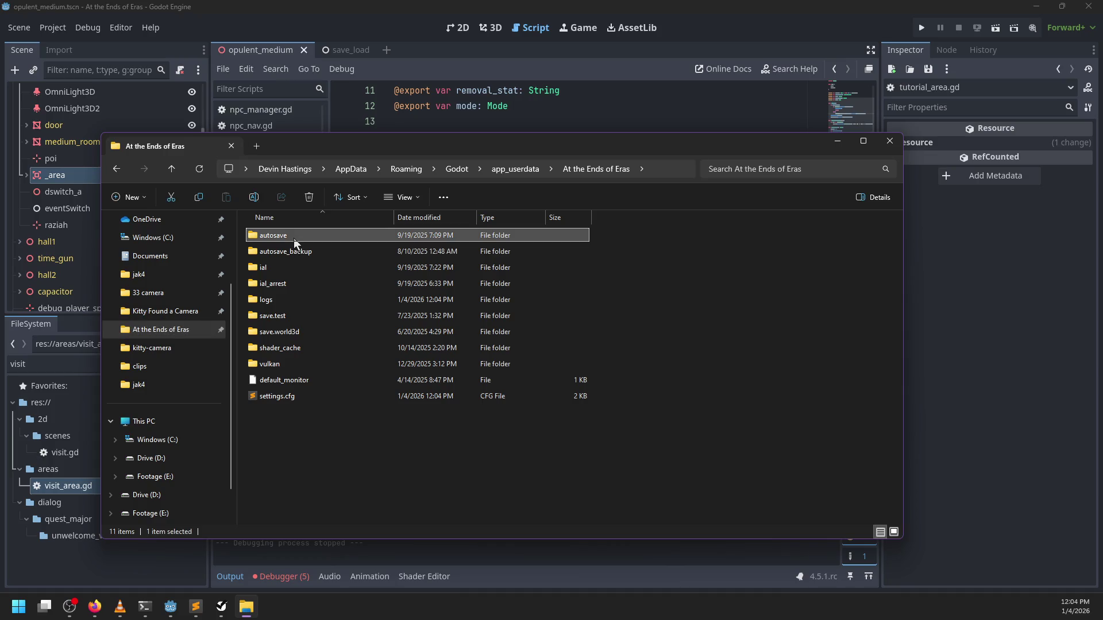
{"action": "key", "text": "alt+Tab"}
{"action": "key", "text": "F5"}
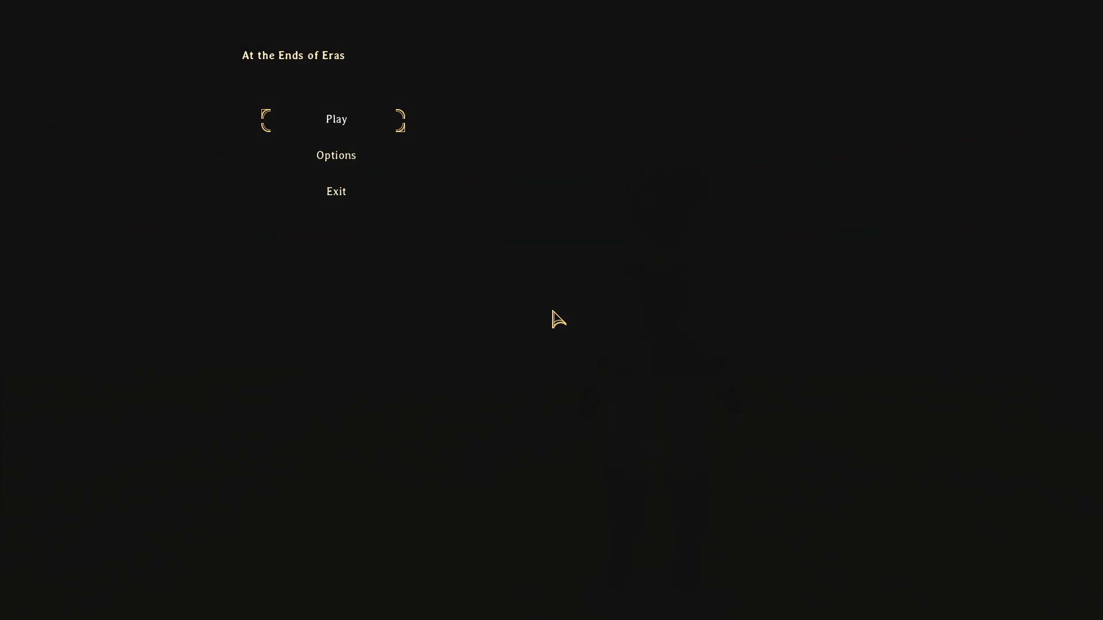
Start play, ask Raziah 'Follow me.', and walk around to check she follows
{"action": "key", "text": "Return"}
{"action": "key", "text": "w"}
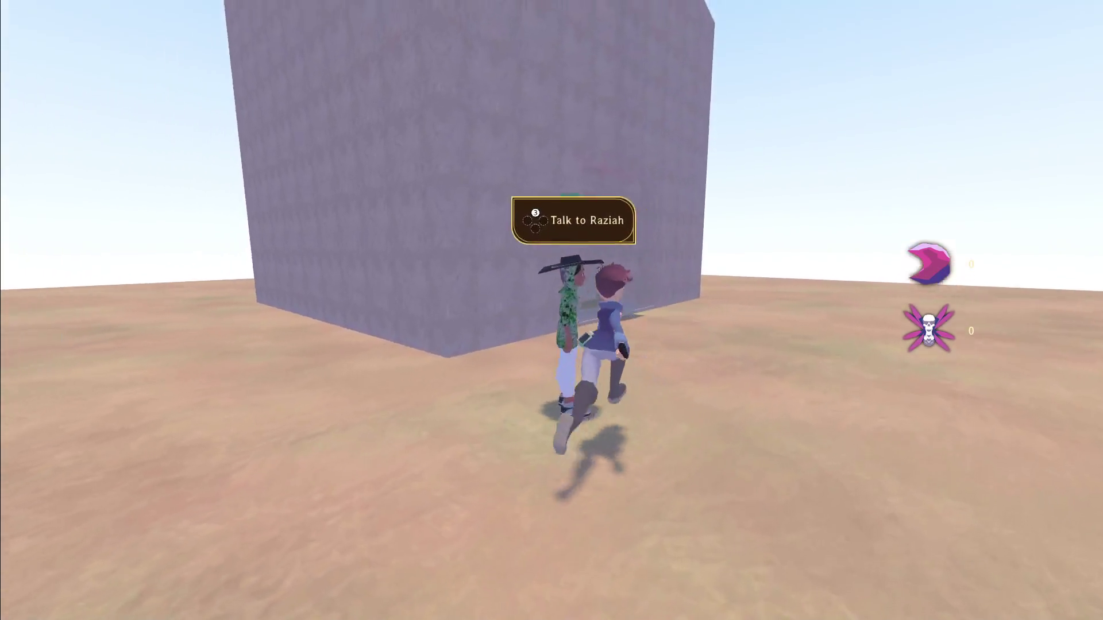
{"action": "key", "text": "e"}
{"action": "key", "text": "Return"}
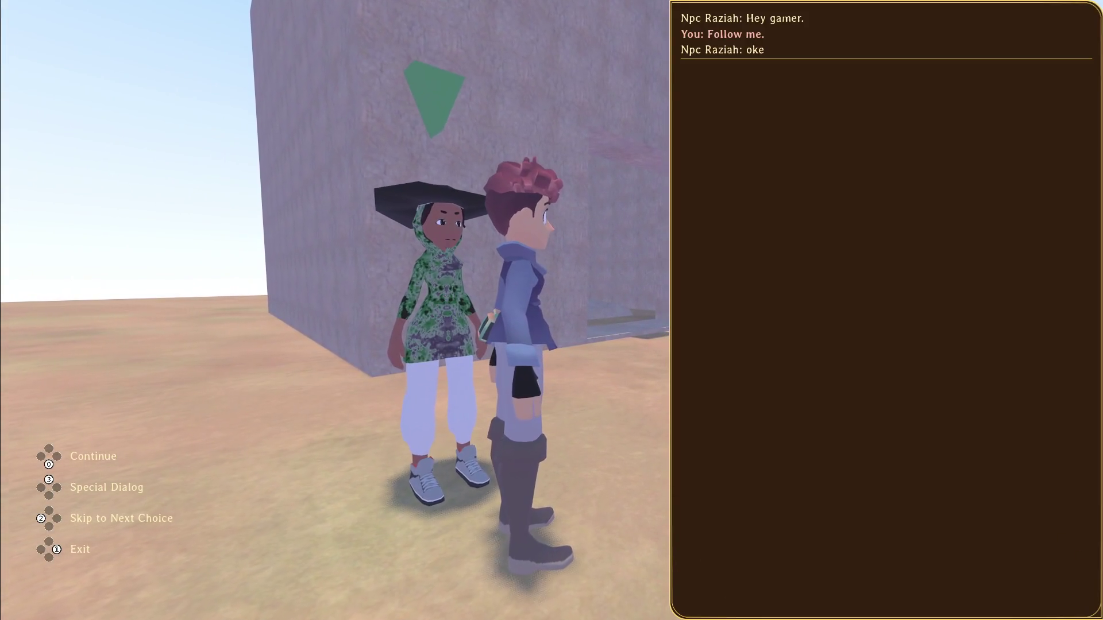
{"action": "key", "text": "Escape"}
{"action": "key", "text": "w"}
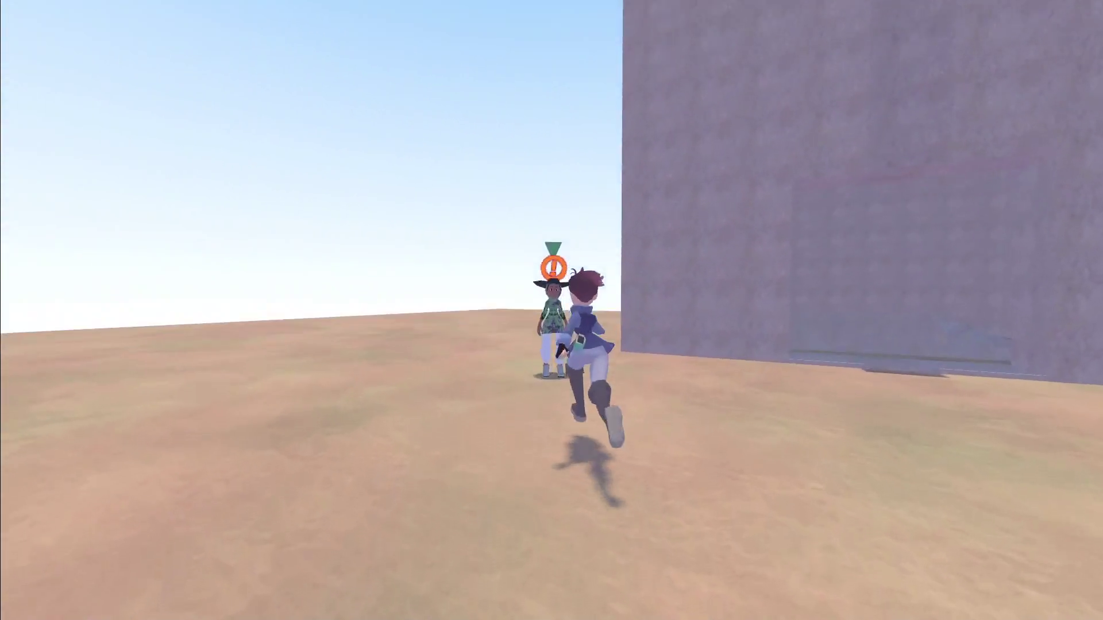
{"action": "key", "text": "s"}
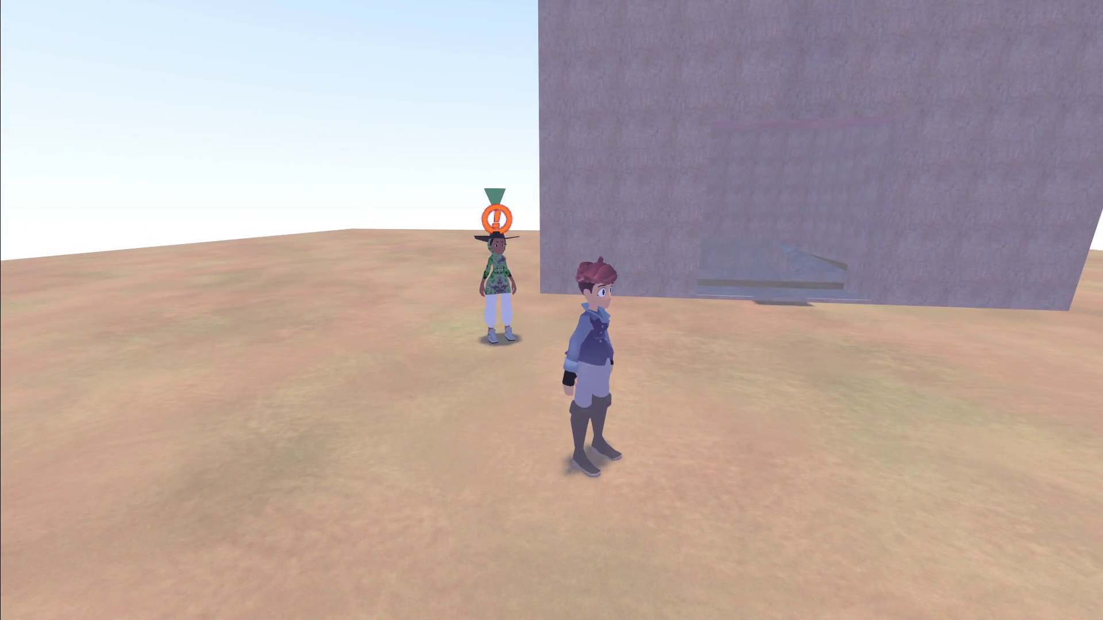
Pause and close the game with F8, then switch to raziah.dialog in Sublime Text
{"action": "key", "text": "Escape"}
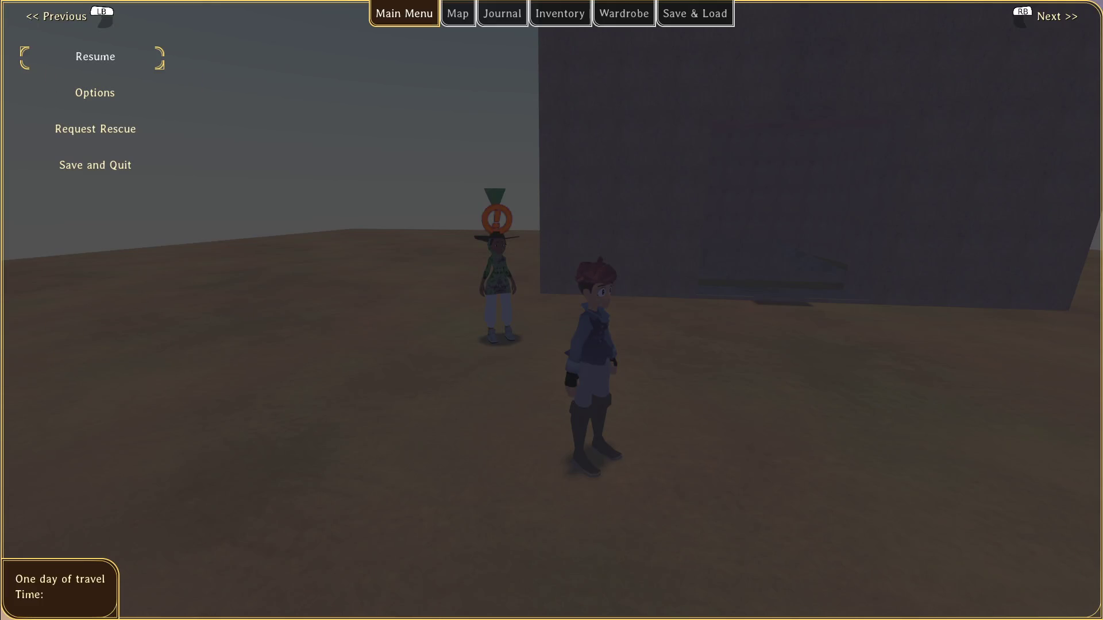
{"action": "key", "text": "F8"}
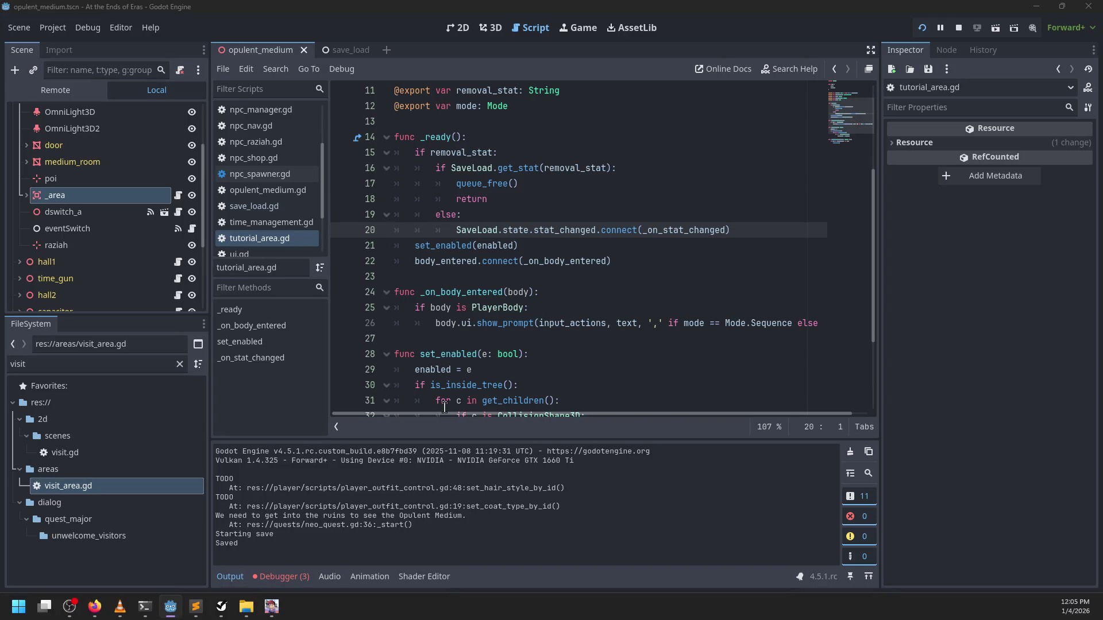
{"action": "key", "text": "alt+Tab"}
{"action": "scroll", "coordinate": [505, 211], "scroll_direction": "up", "scroll_amount": 3}
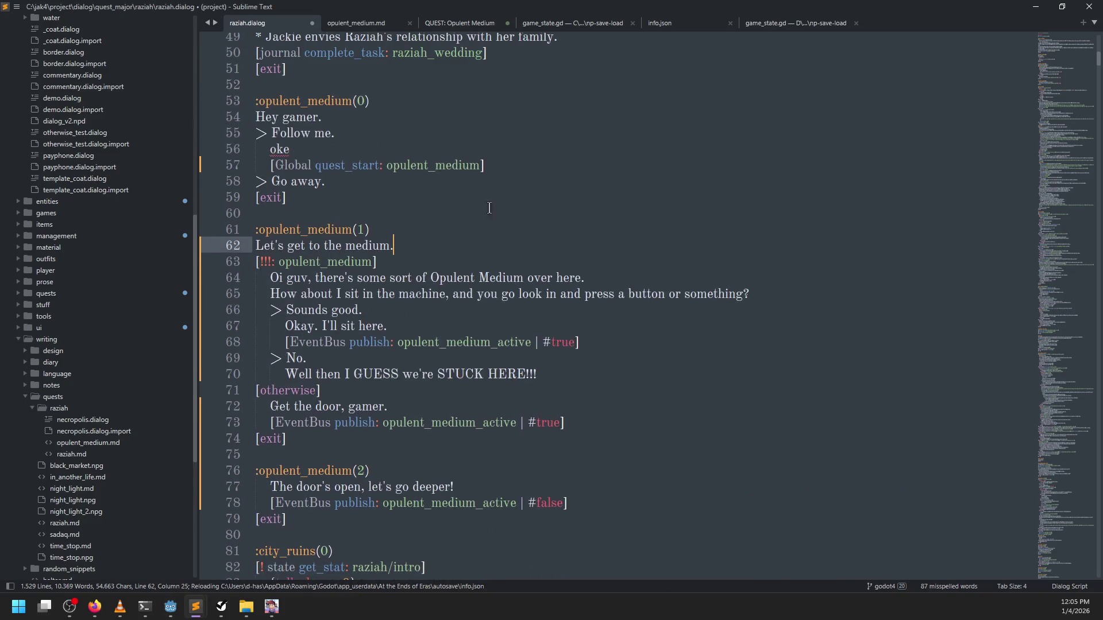
Add a new :opulent_medium(2) label after line 62 of raziah.dialog
{"action": "double_click", "coordinate": [323, 265]}
{"action": "left_click", "coordinate": [423, 250]}
{"action": "scroll", "coordinate": [441, 247], "scroll_direction": "down", "scroll_amount": 2}
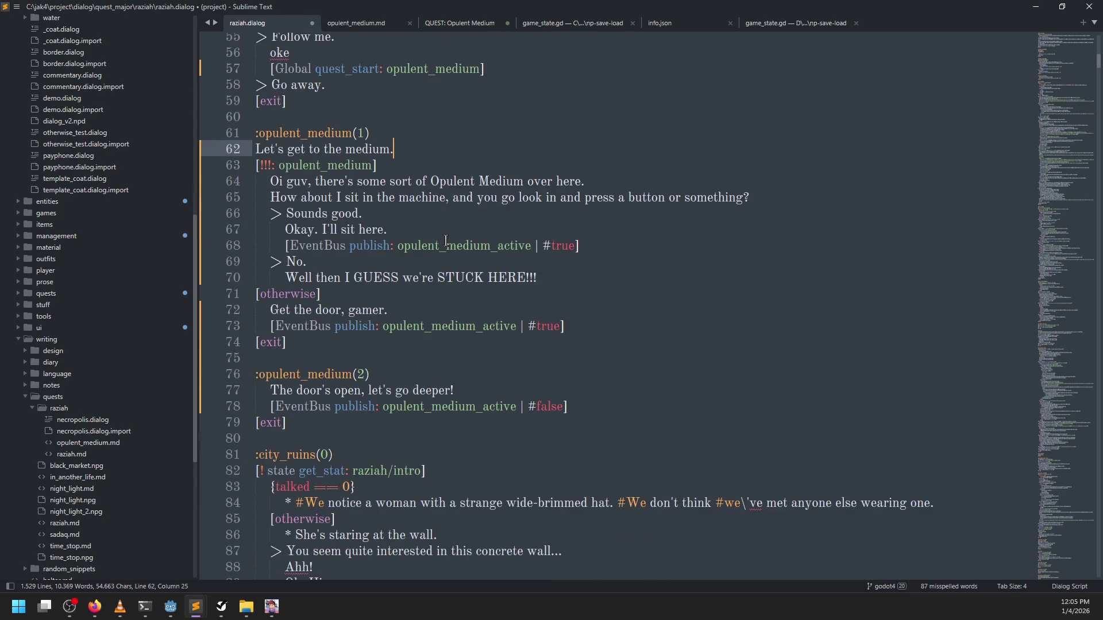
{"action": "key", "text": "Return"}
{"action": "key", "text": "Return"}
{"action": "type", "text": ":opulen"}
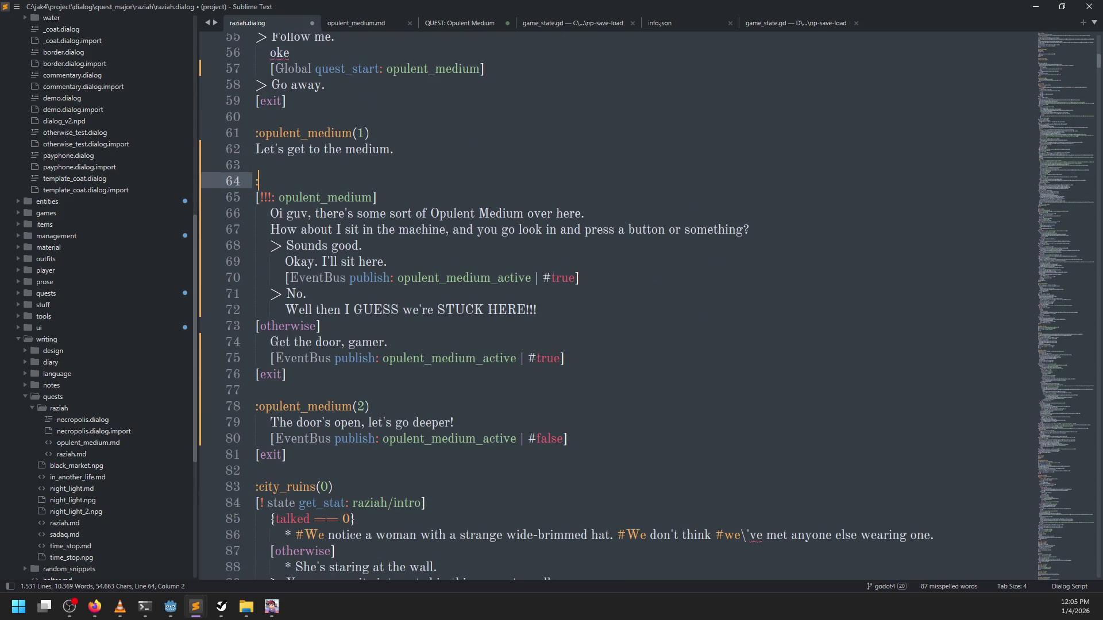
{"action": "key", "text": "ctrl+BackSpace"}
{"action": "type", "text": "opulent_mediu"}
{"action": "type", "text": "m(2)"}
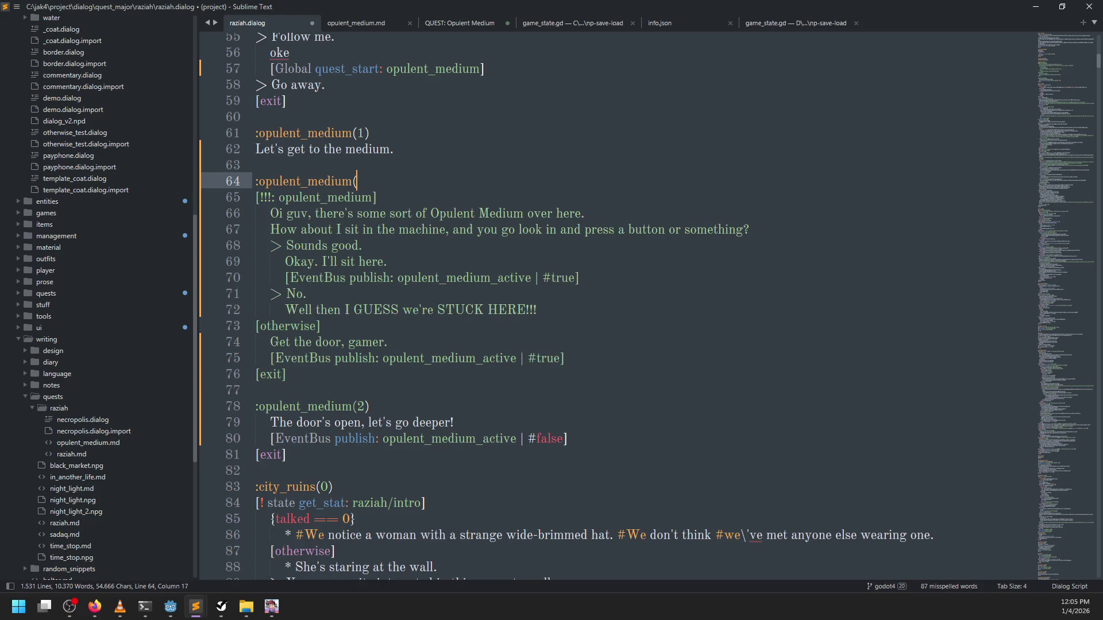
{"action": "key", "text": "Up"}
{"action": "key", "text": "Return"}
{"action": "key", "text": "Up"}
Insert [exit] above the new label, save raziah.dialog, and return to Godot
{"action": "type", "text": "[exit["}
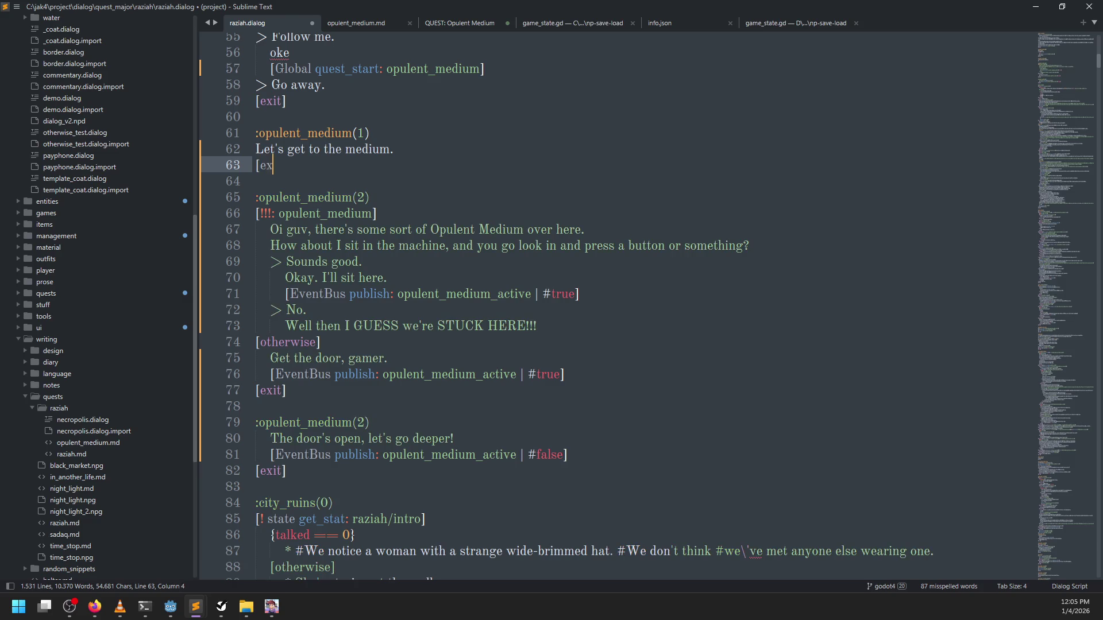
{"action": "key", "text": "BackSpace"}
{"action": "type", "text": "]"}
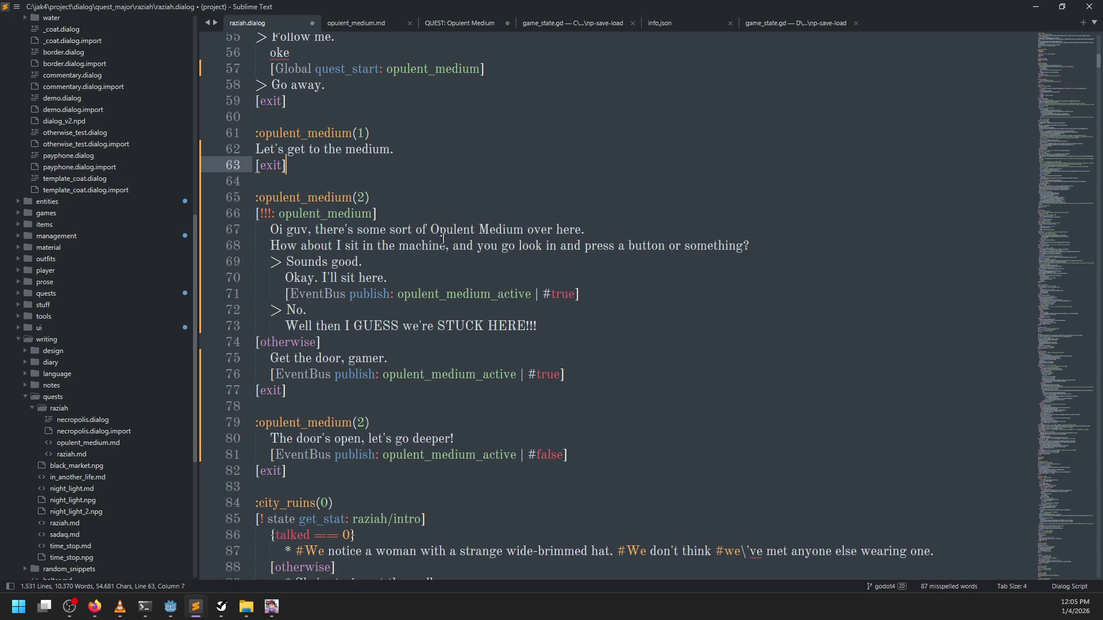
{"action": "key", "text": "ctrl+s"}
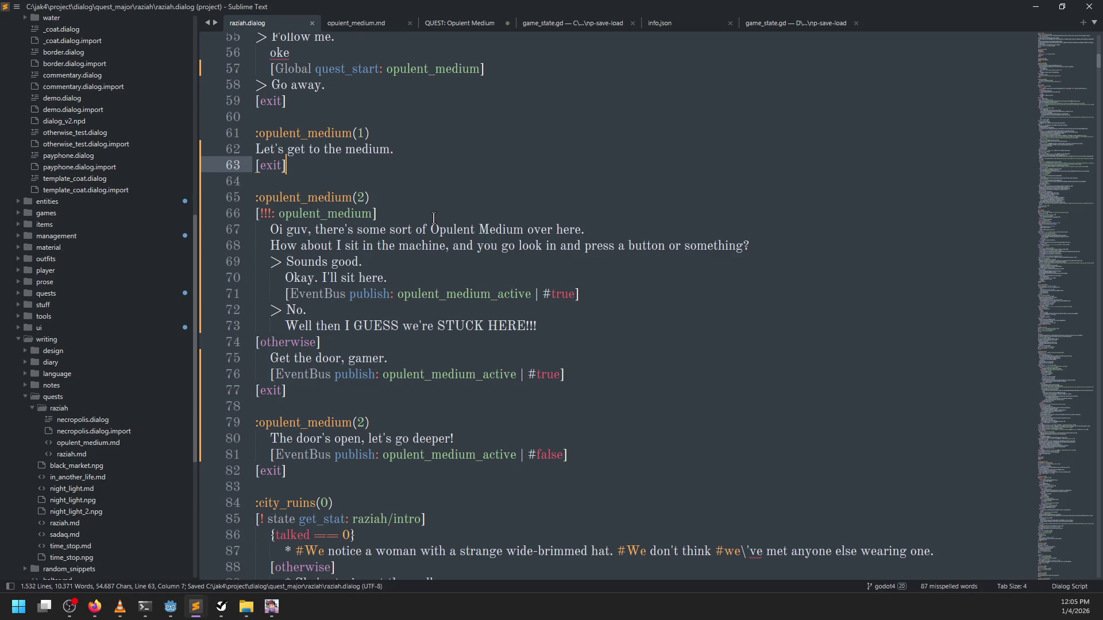
{"action": "key", "text": "alt+Tab"}
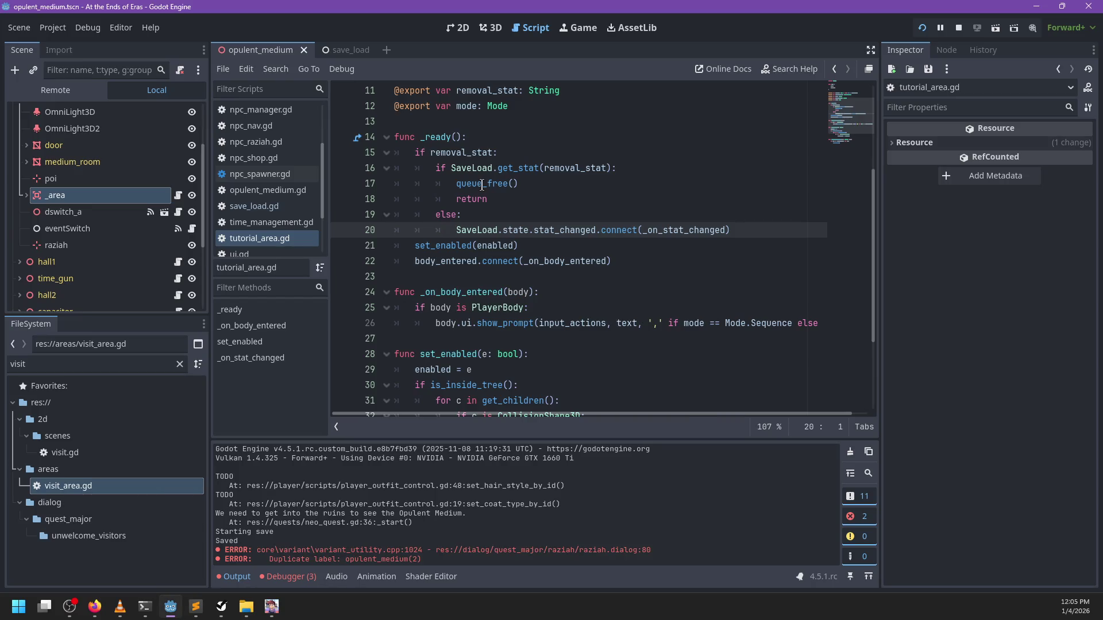
Run the project to its main menu, then return to raziah.dialog in Sublime Text
{"action": "key", "text": "F5"}
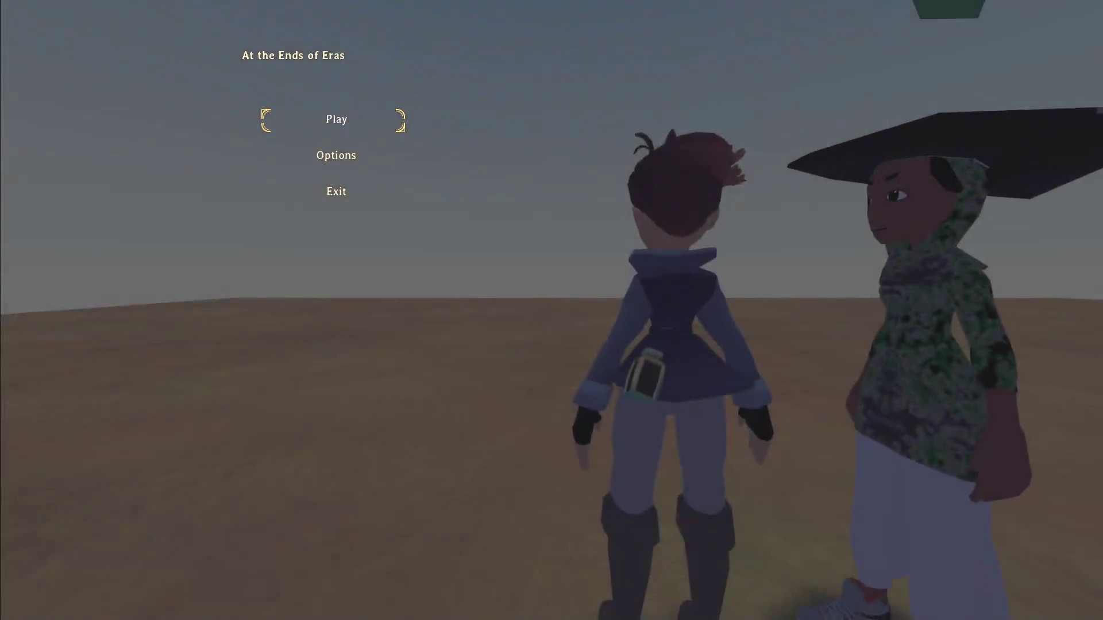
{"action": "scroll", "coordinate": [350, 409], "scroll_direction": "down", "scroll_amount": 3}
{"action": "key", "text": "alt+Tab"}
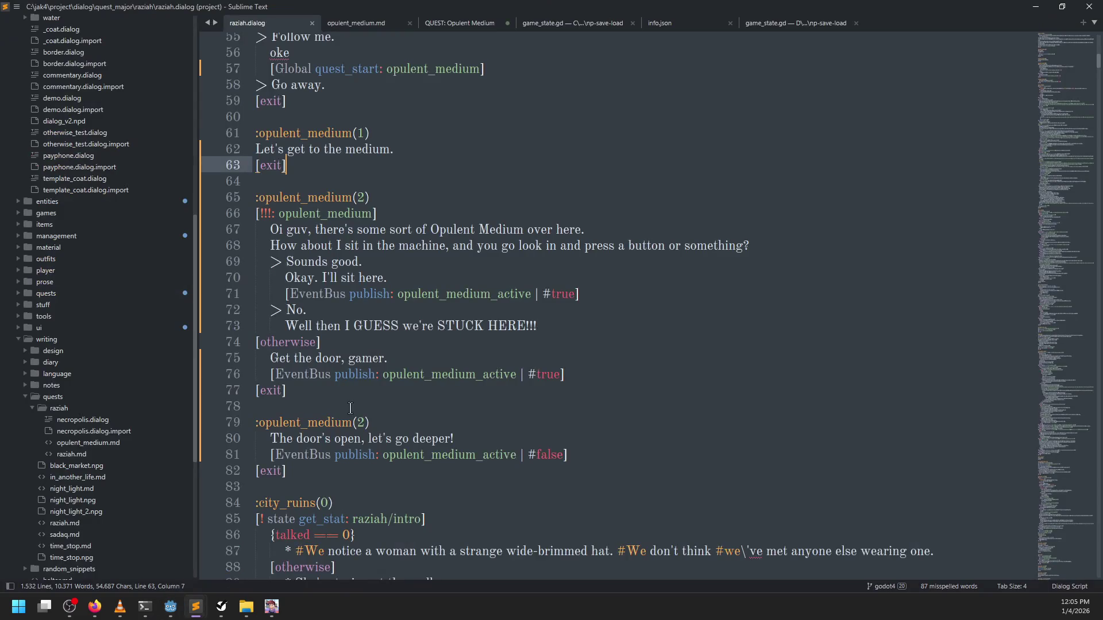
Renumber the duplicate line 79 label to opulent_medium(3) and save the file
{"action": "scroll", "coordinate": [350, 409], "scroll_direction": "down", "scroll_amount": 3}
{"action": "double_click", "coordinate": [365, 374]}
{"action": "type", "text": "3"}
{"action": "key", "text": "ctrl+s"}
Review the opulent_medium text on lines 61–62, then close opulent_medium.md
{"action": "left_click", "coordinate": [329, 355]}
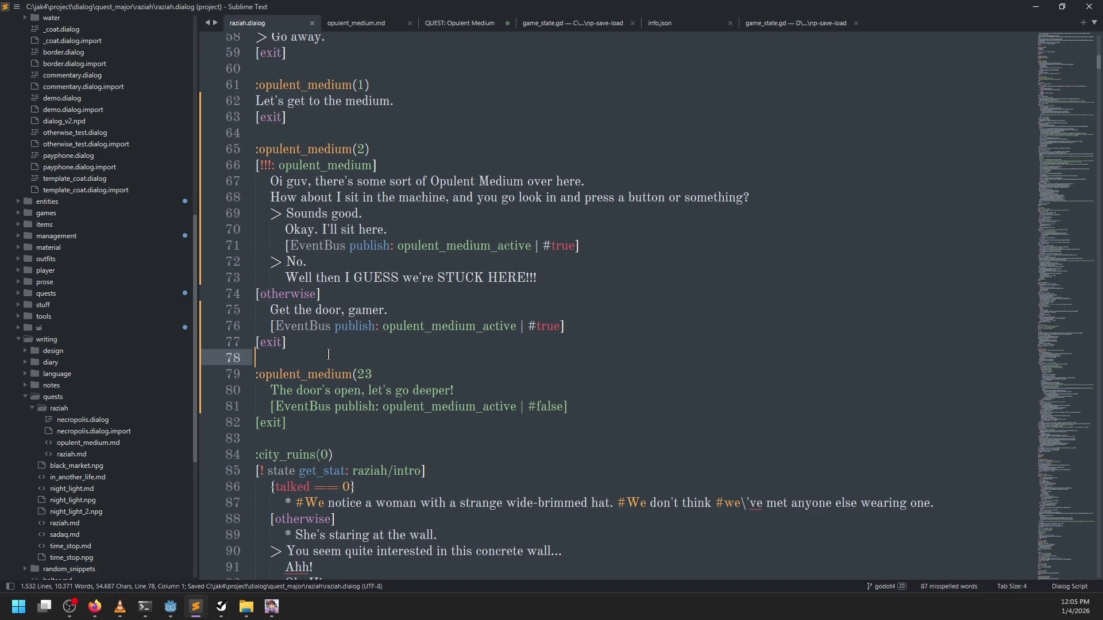
{"action": "scroll", "coordinate": [329, 354], "scroll_direction": "up", "scroll_amount": 2}
{"action": "double_click", "coordinate": [319, 180]}
{"action": "double_click", "coordinate": [310, 197]}
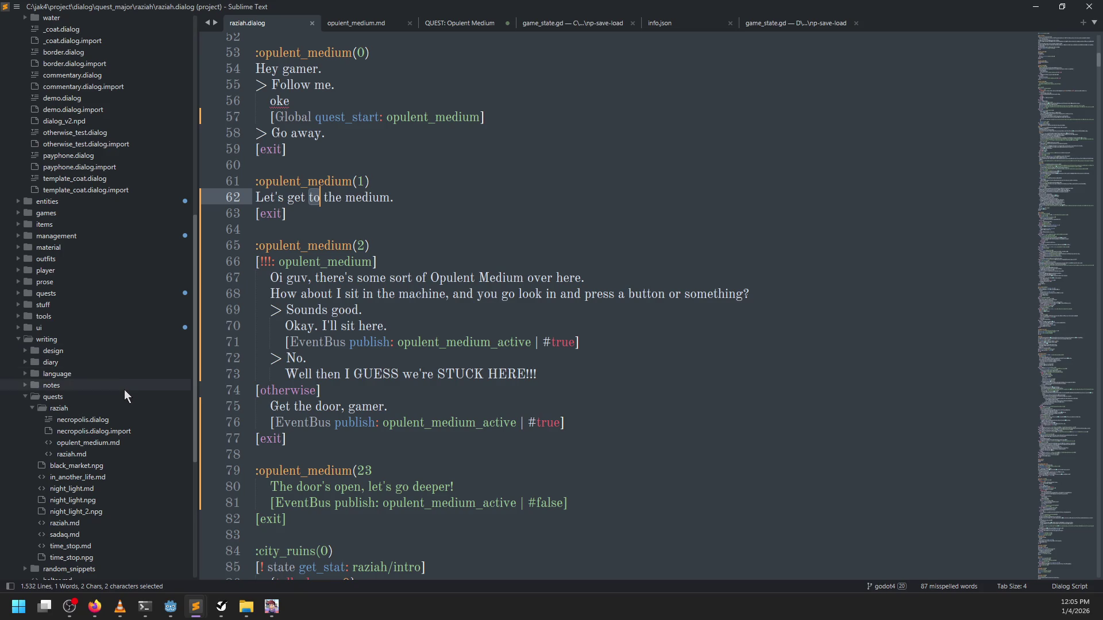
{"action": "left_click", "coordinate": [409, 23]}
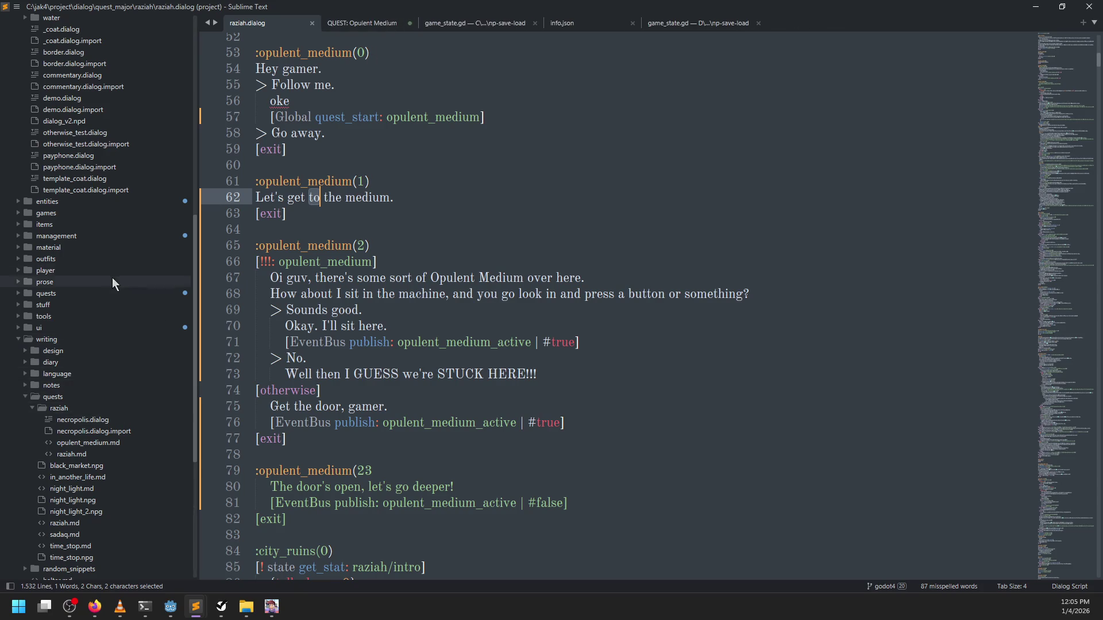
Open quests/opulent_medium/opulent_medium.gd from the sidebar folders
{"action": "scroll", "coordinate": [111, 247], "scroll_direction": "up", "scroll_amount": 10}
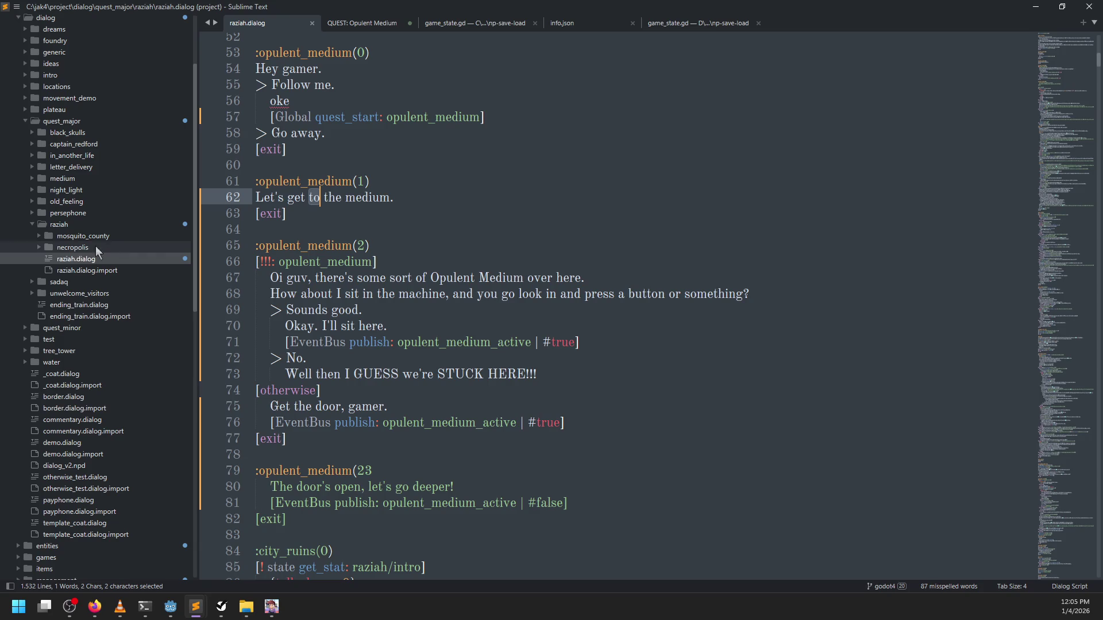
{"action": "scroll", "coordinate": [35, 230], "scroll_direction": "down", "scroll_amount": 1}
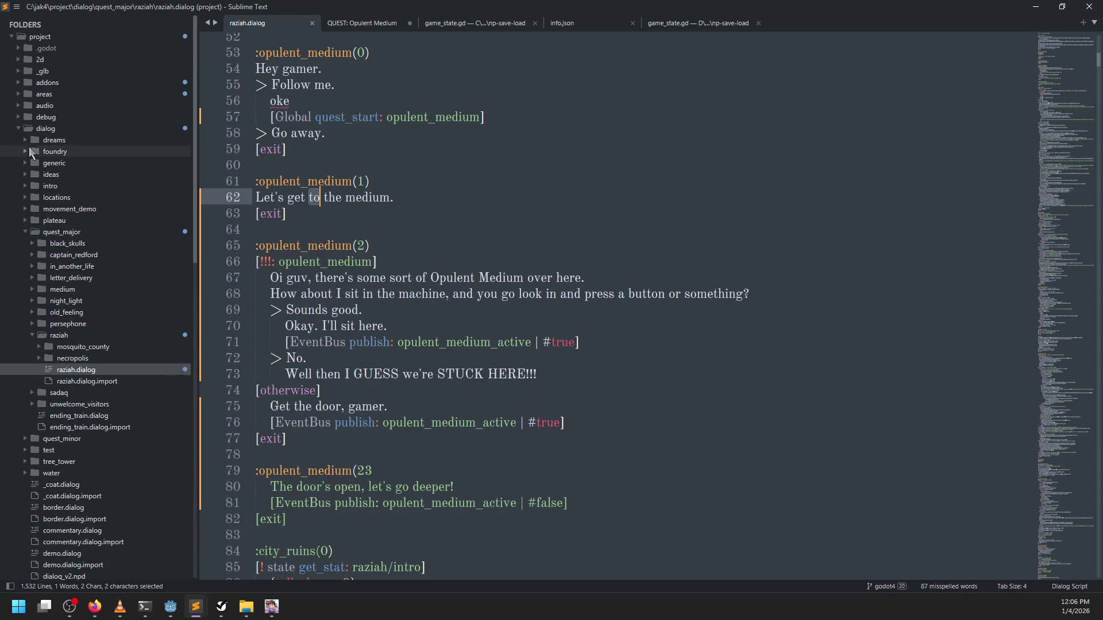
{"action": "scroll", "coordinate": [40, 384], "scroll_direction": "up", "scroll_amount": 10}
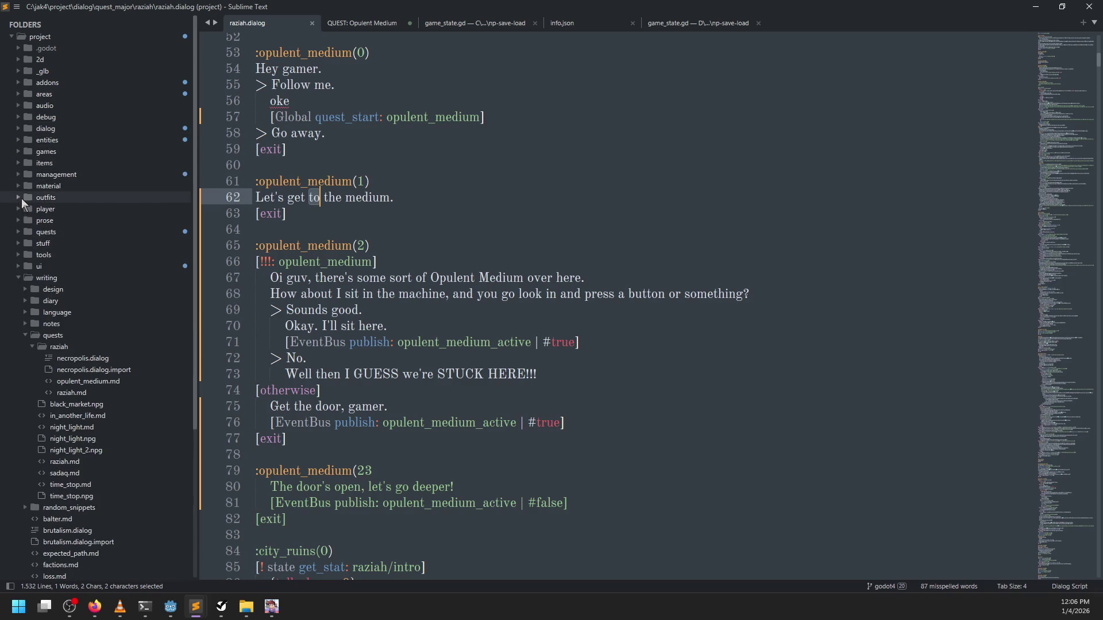
{"action": "left_click", "coordinate": [16, 277]}
{"action": "left_click", "coordinate": [17, 278]}
{"action": "scroll", "coordinate": [54, 371], "scroll_direction": "down", "scroll_amount": 3}
{"action": "left_click", "coordinate": [18, 175]}
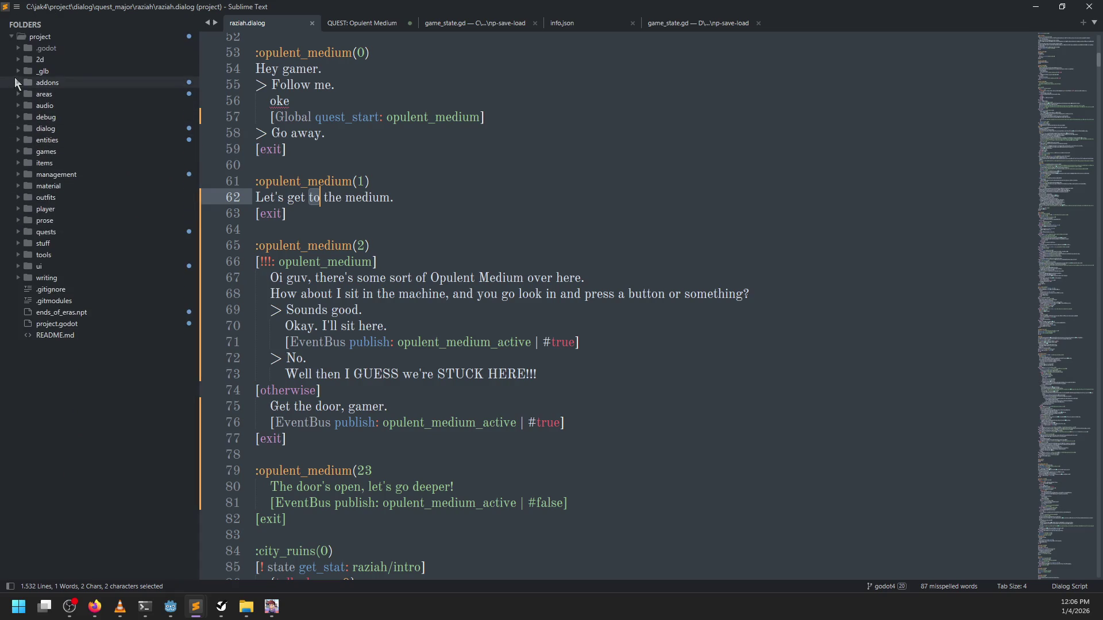
{"action": "left_click", "coordinate": [18, 232]}
{"action": "left_click", "coordinate": [25, 254]}
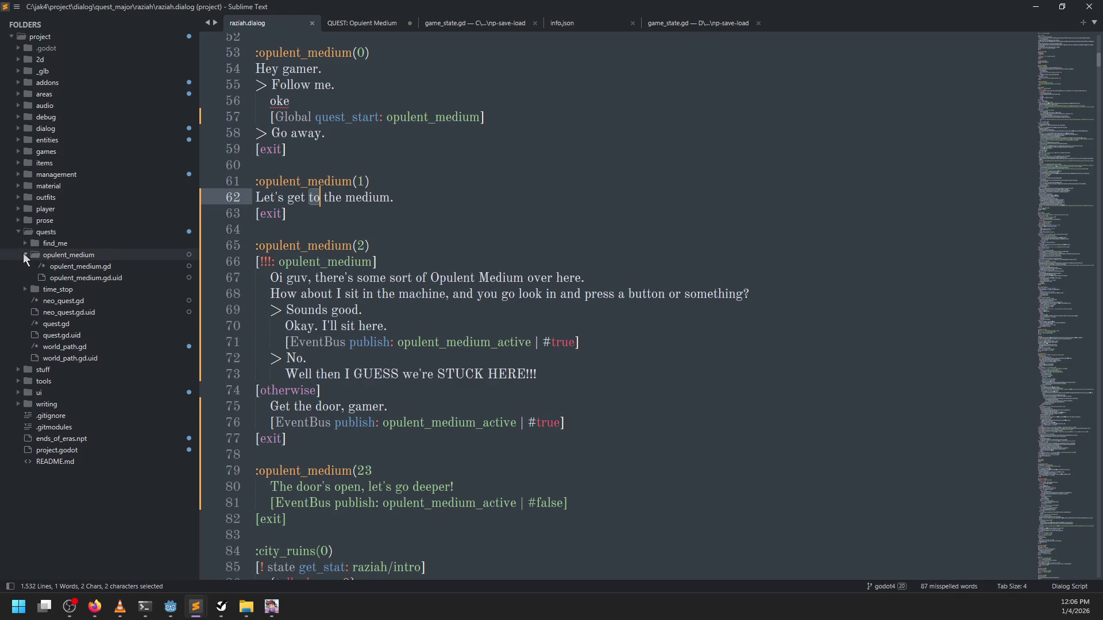
{"action": "left_click", "coordinate": [58, 267]}
{"action": "scroll", "coordinate": [480, 214], "scroll_direction": "down", "scroll_amount": 2}
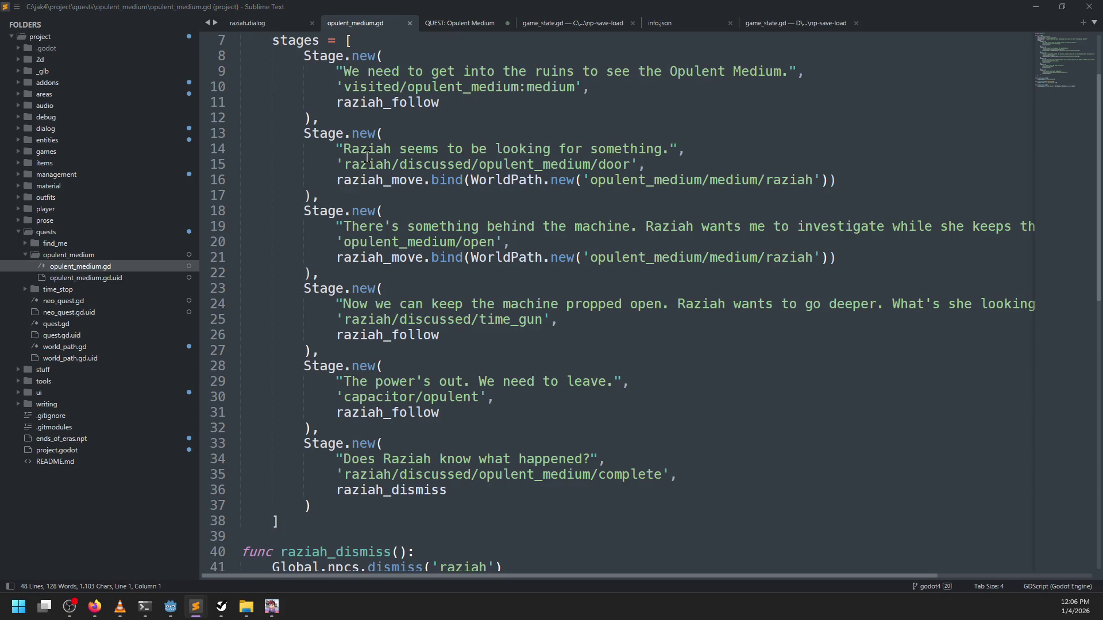
Start playing the running game from its main menu, then return to the Godot editor
{"action": "key", "text": "alt+Tab"}
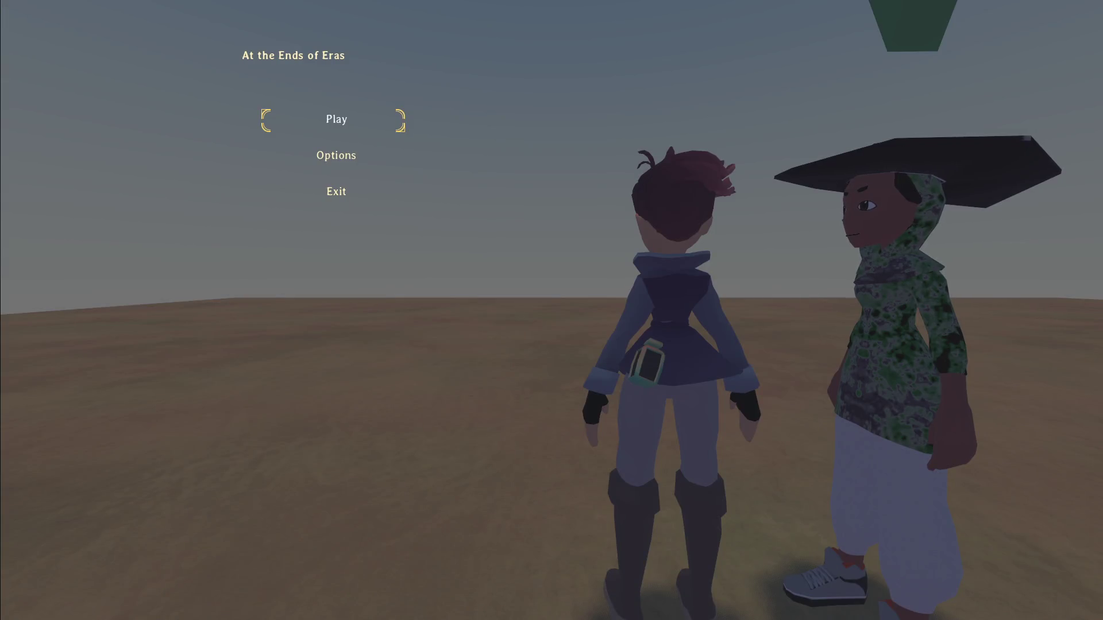
{"action": "key", "text": "Return"}
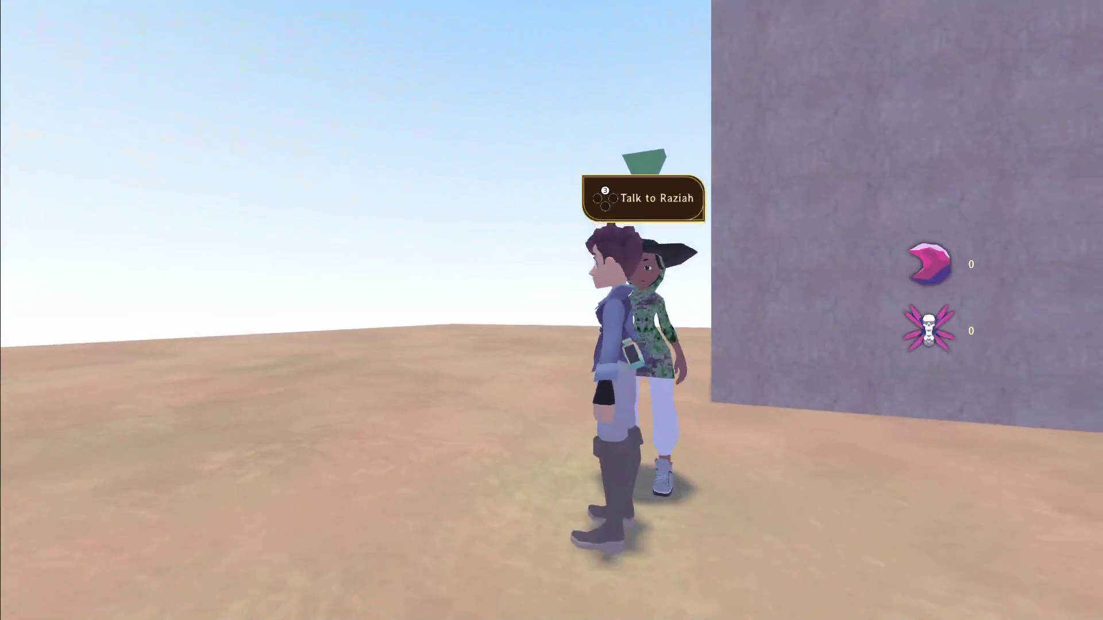
{"action": "key", "text": "alt+Tab"}
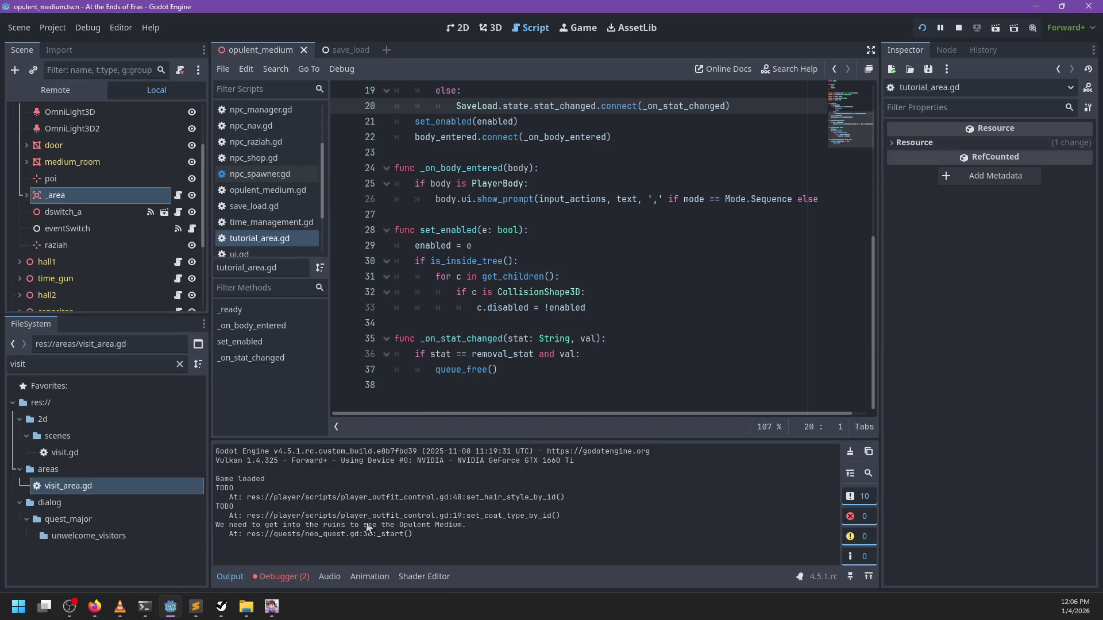
Check the Debugger's Errors list and the Output log
{"action": "left_click", "coordinate": [287, 577]}
{"action": "left_click", "coordinate": [294, 433]}
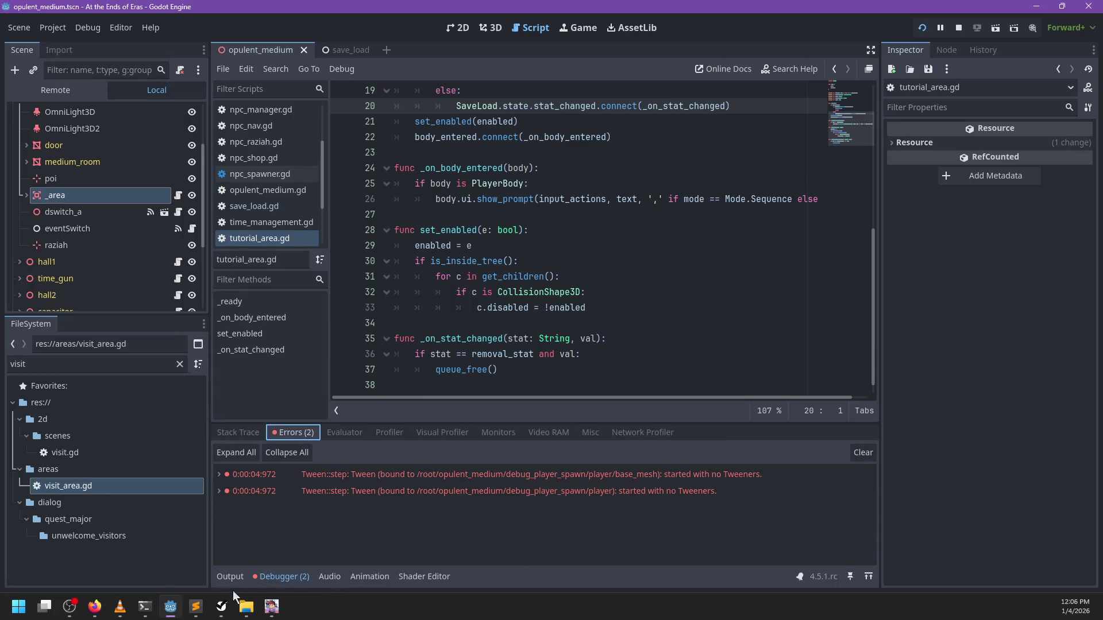
{"action": "left_click", "coordinate": [231, 577]}
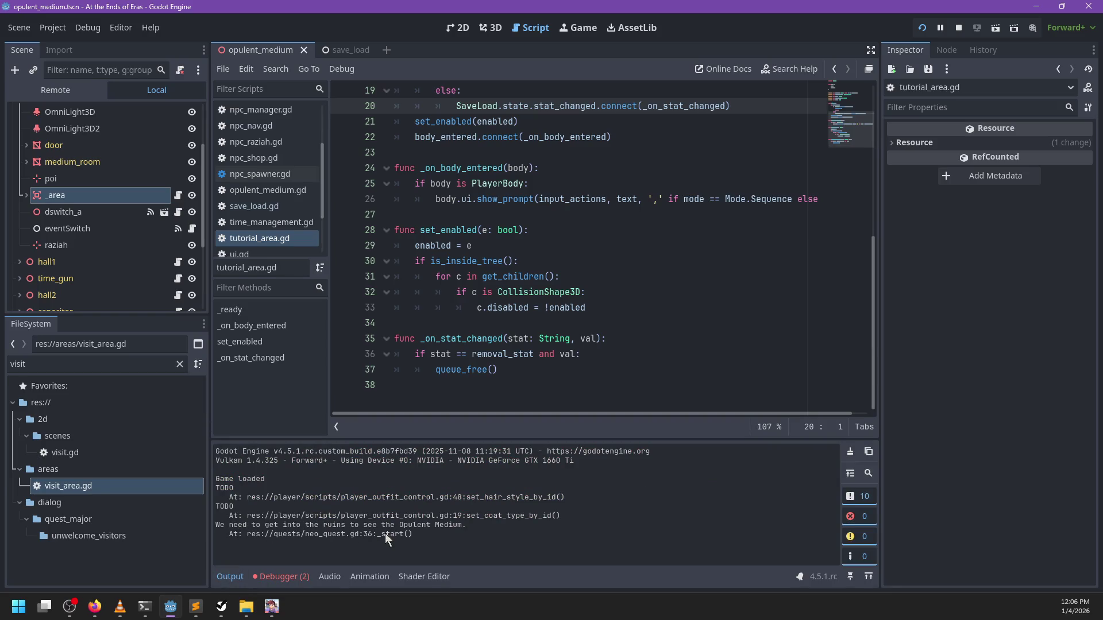
Run the character into the building's room with D and W, then open the live debug console
{"action": "key", "text": "alt+Tab"}
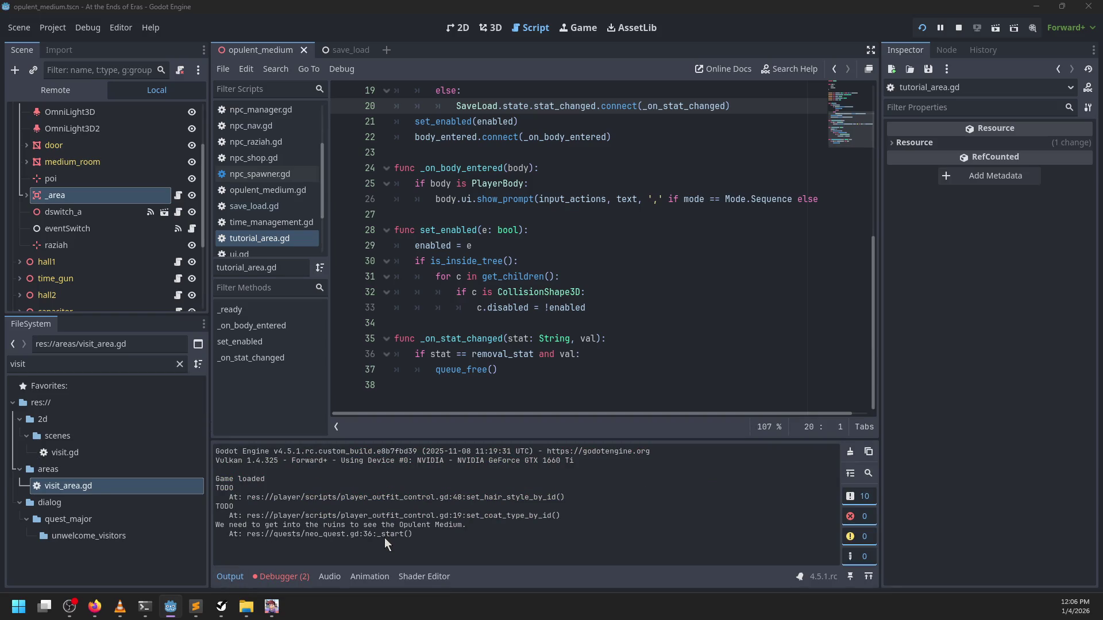
{"action": "key", "text": "d"}
{"action": "key", "text": "w"}
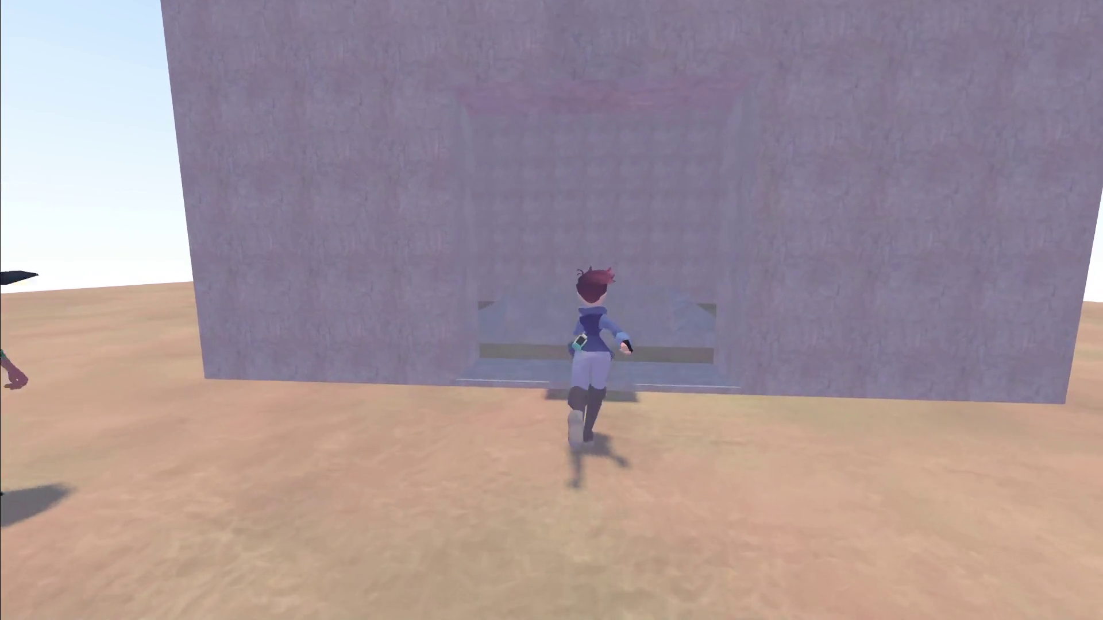
{"action": "key", "text": "w"}
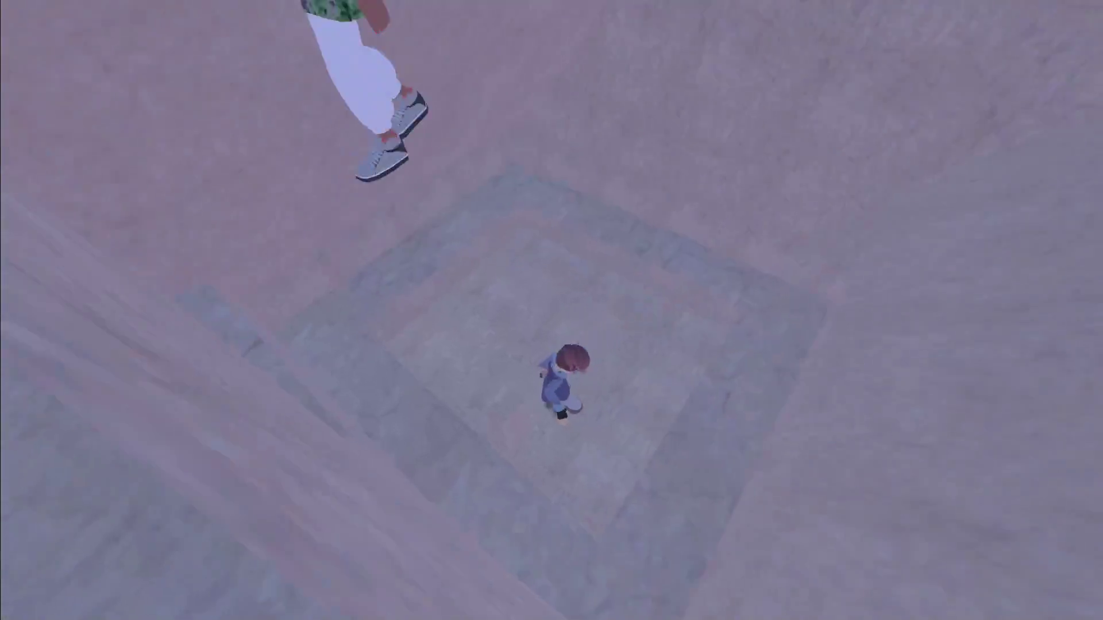
{"action": "key", "text": "d"}
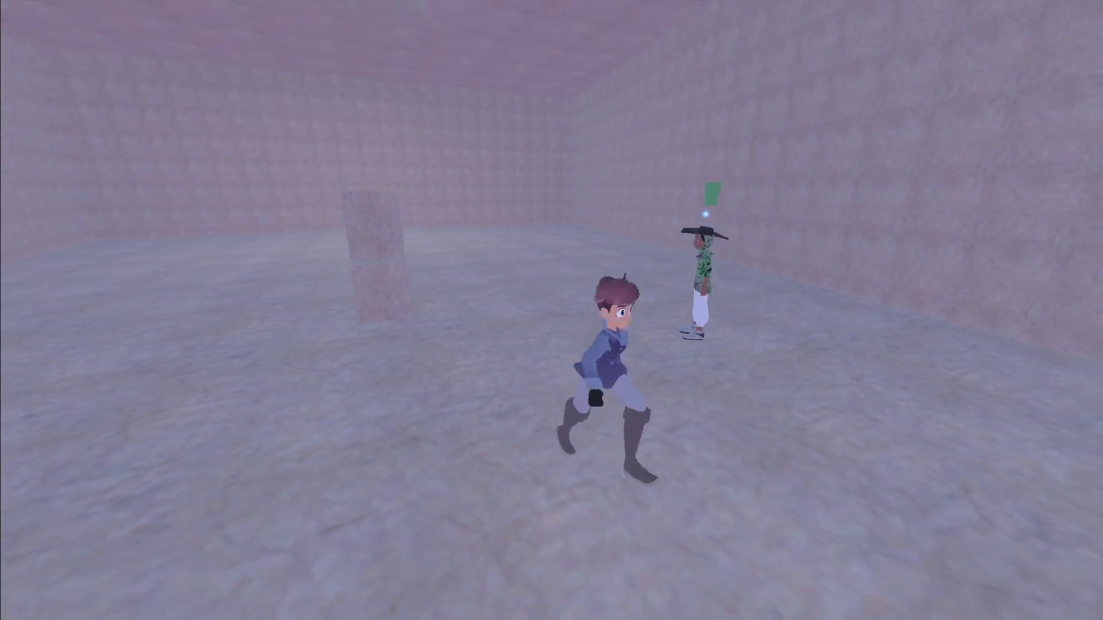
{"action": "key", "text": "grave"}
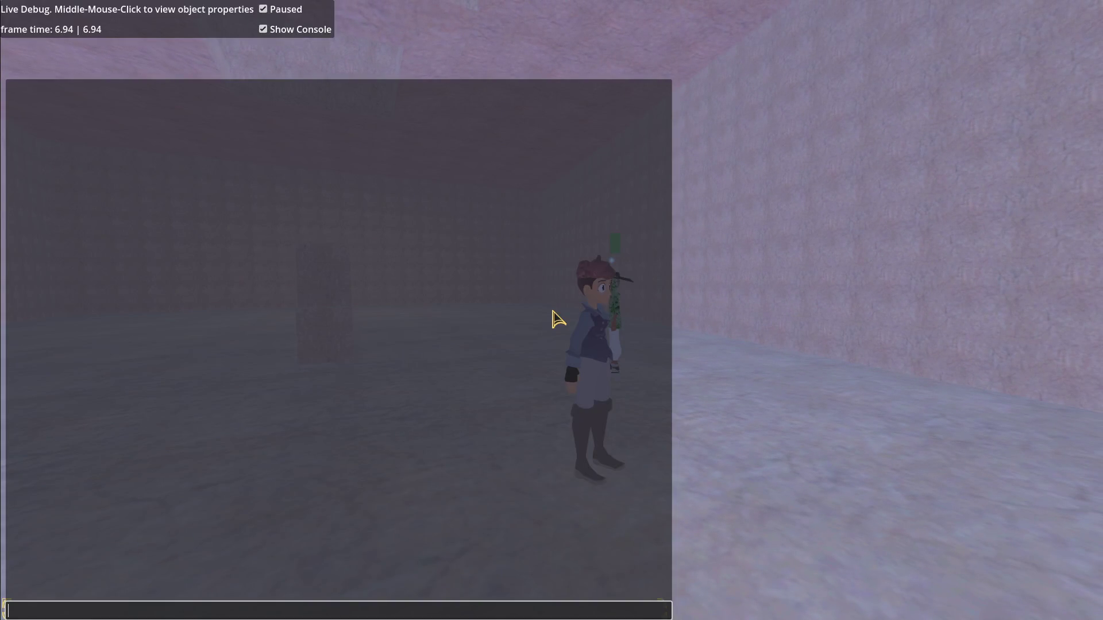
{"action": "type", "text": "state."}
Query SaveLoad.state.data and expand its visited entries to the opulent_medium:medium entry
{"action": "key", "text": "BackSpace"}
{"action": "key", "text": "BackSpace"}
{"action": "key", "text": "BackSpace"}
{"action": "type", "text": "oad.state.d"}
{"action": "type", "text": "ata"}
{"action": "key", "text": "Return"}
{"action": "left_click", "coordinate": [12, 88]}
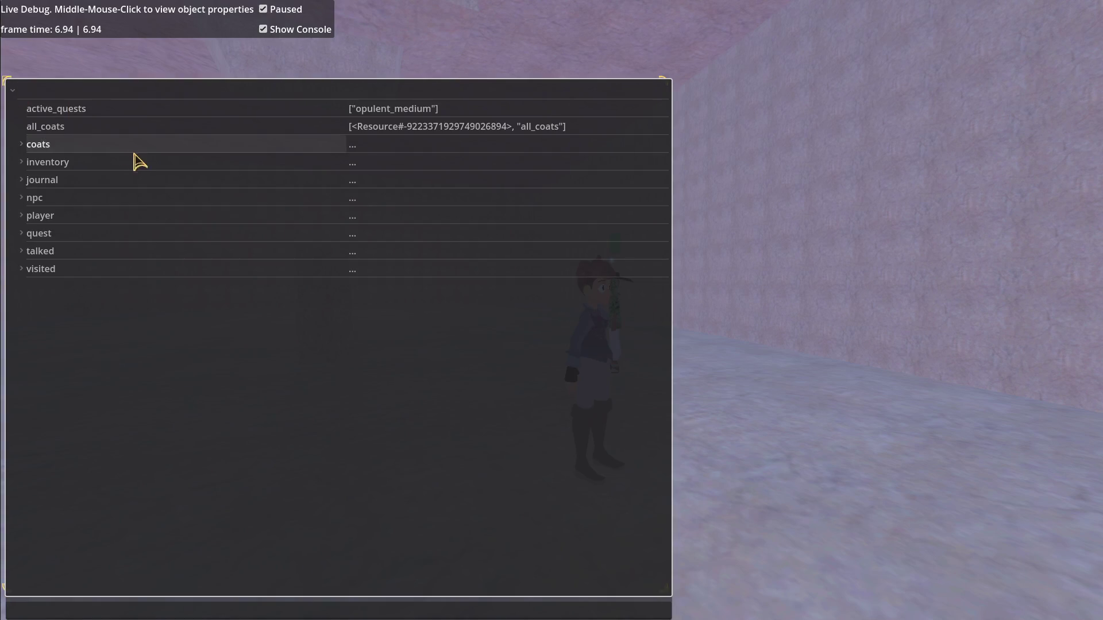
{"action": "left_click", "coordinate": [22, 268]}
{"action": "left_click", "coordinate": [86, 294]}
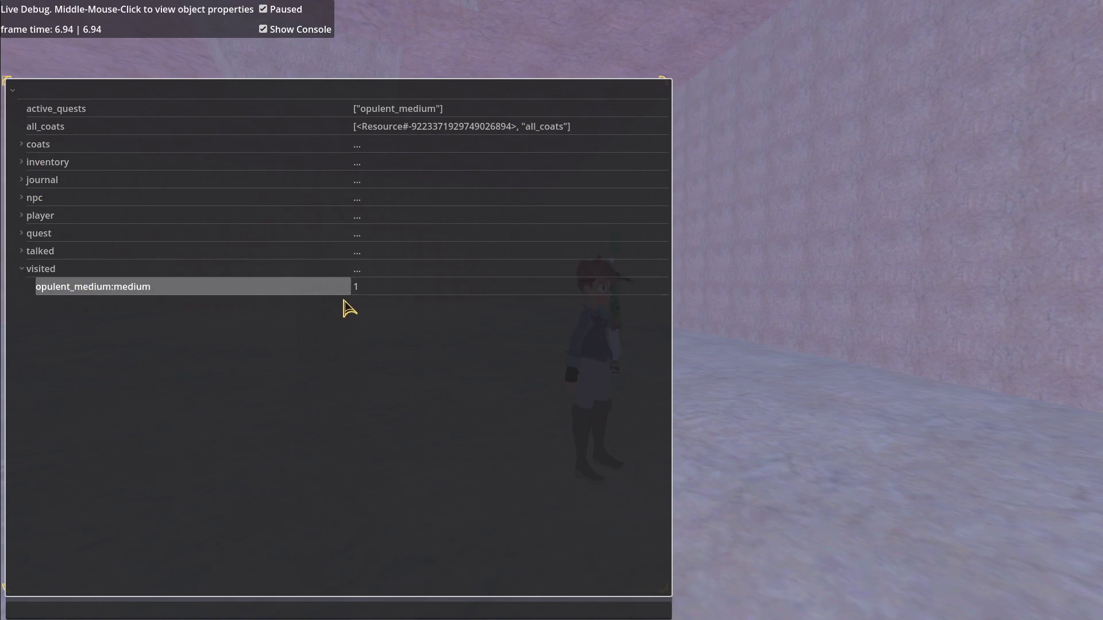
Query SaveLoad.state.listeners in the debug console, which has no such field
{"action": "left_click", "coordinate": [259, 608]}
{"action": "type", "text": "SaveLoad."}
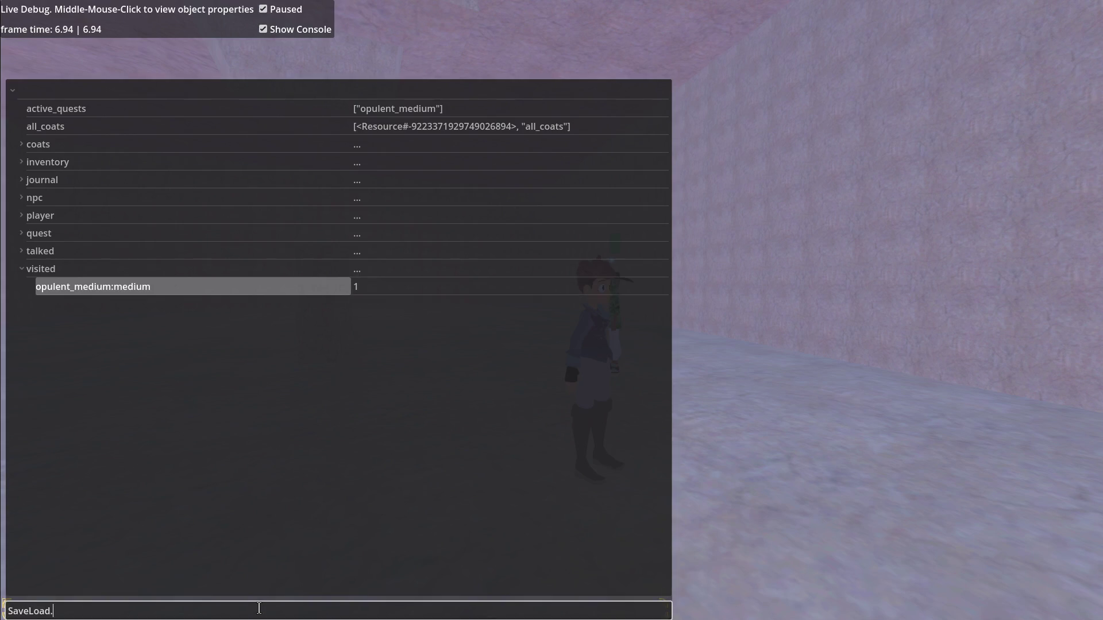
{"action": "type", "text": "sta"}
{"action": "type", "text": "ners"}
{"action": "key", "text": "Return"}
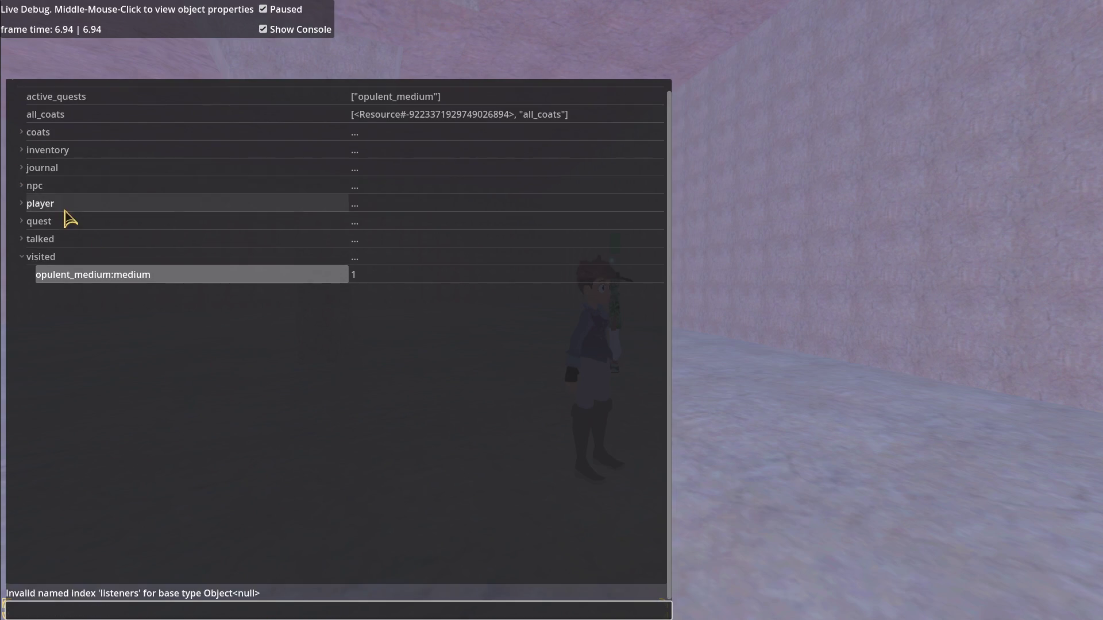
{"action": "left_click", "coordinate": [167, 613]}
{"action": "type", "text": "S"}
{"action": "type", "text": "ate."}
{"action": "type", "text": "ers"}
{"action": "key", "text": "Return"}
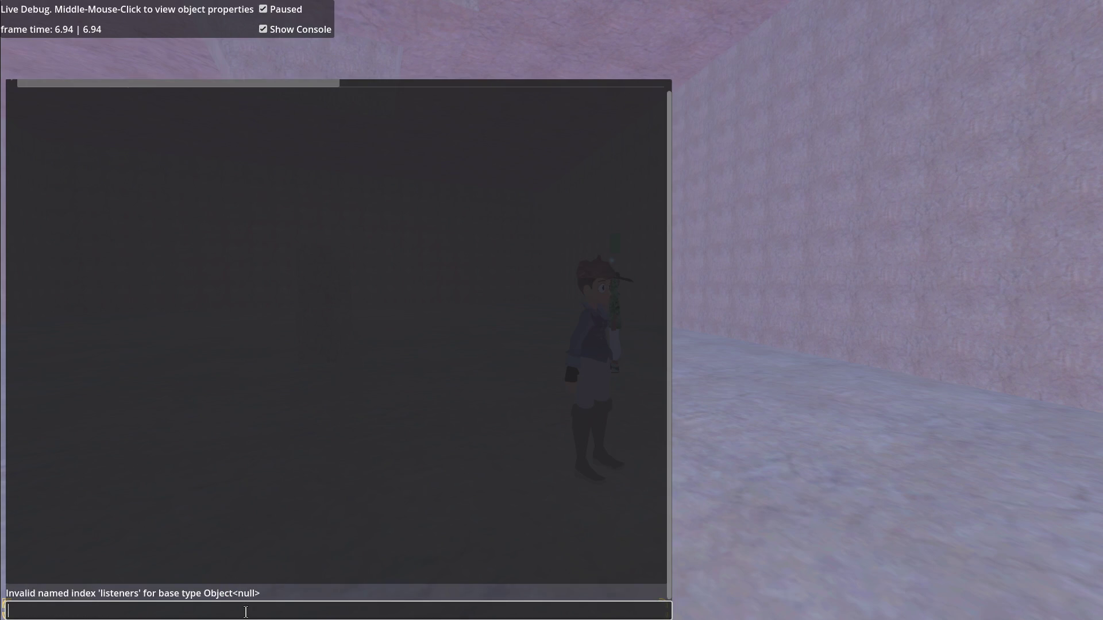
Print SaveLoad.state itself, returned as a Resource, then switch to Sublime Text
{"action": "key", "text": "Up"}
{"action": "key", "text": "ctrl+Delete"}
{"action": "key", "text": "Return"}
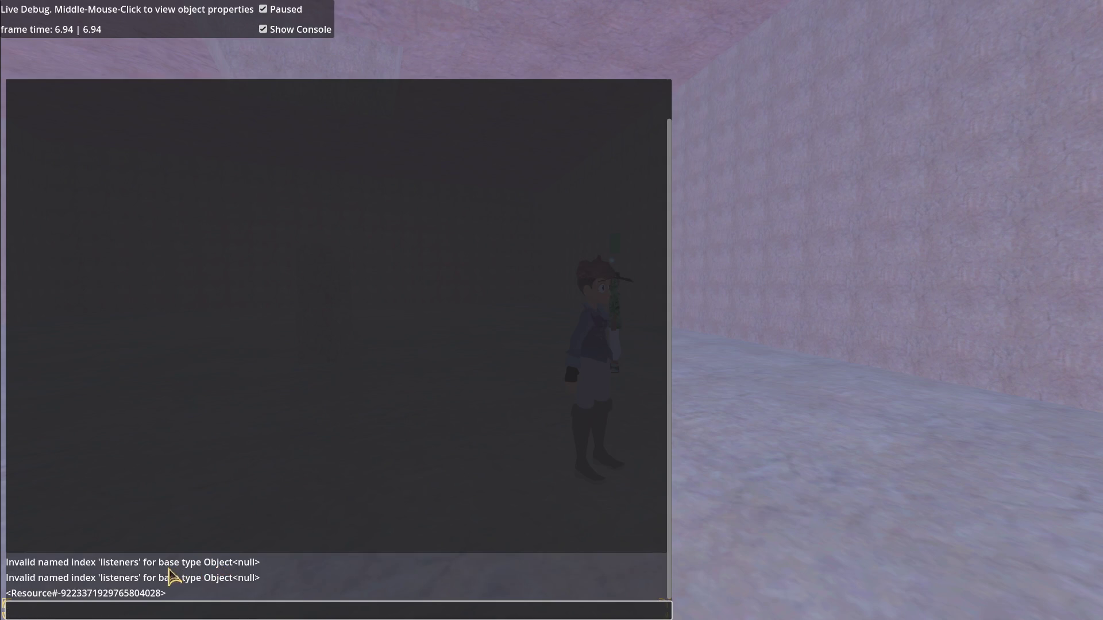
{"action": "key", "text": "alt+Tab"}
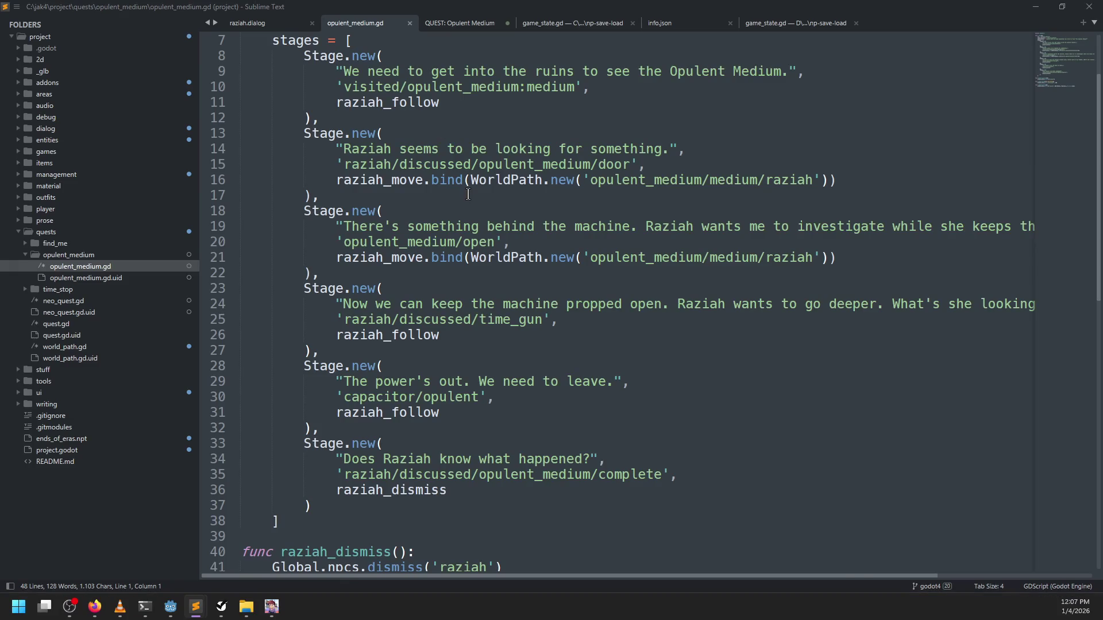
Open game_state.gd in the Godot script editor to review its event bus
{"action": "key", "text": "alt+Tab"}
{"action": "scroll", "coordinate": [271, 165], "scroll_direction": "down", "scroll_amount": 2}
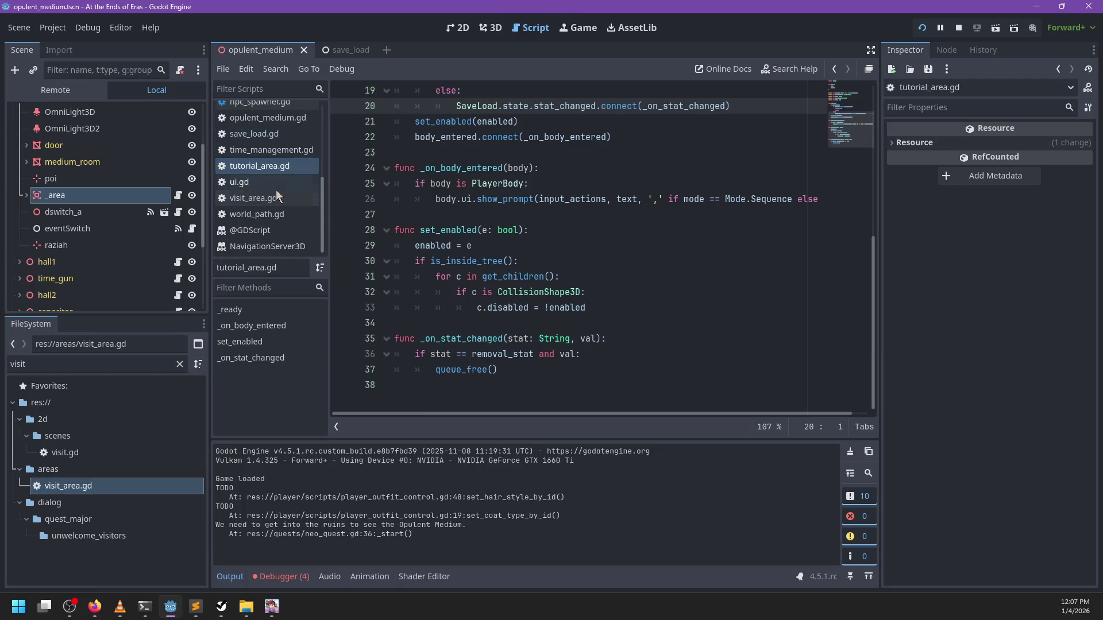
{"action": "scroll", "coordinate": [276, 195], "scroll_direction": "up", "scroll_amount": 3}
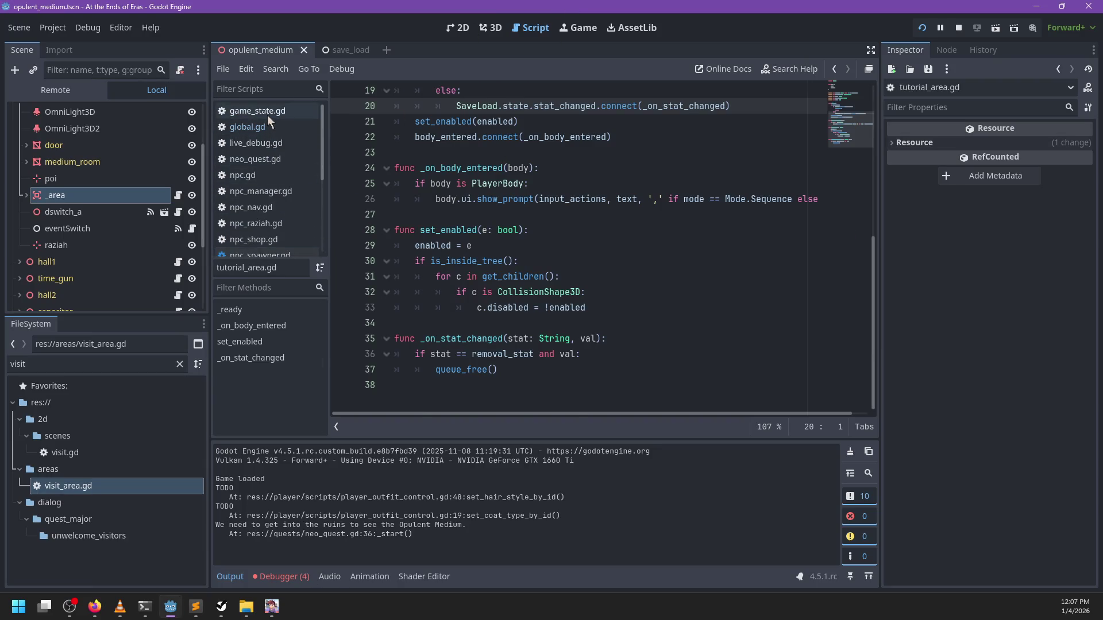
{"action": "left_click", "coordinate": [267, 115]}
{"action": "scroll", "coordinate": [498, 158], "scroll_direction": "up", "scroll_amount": 2}
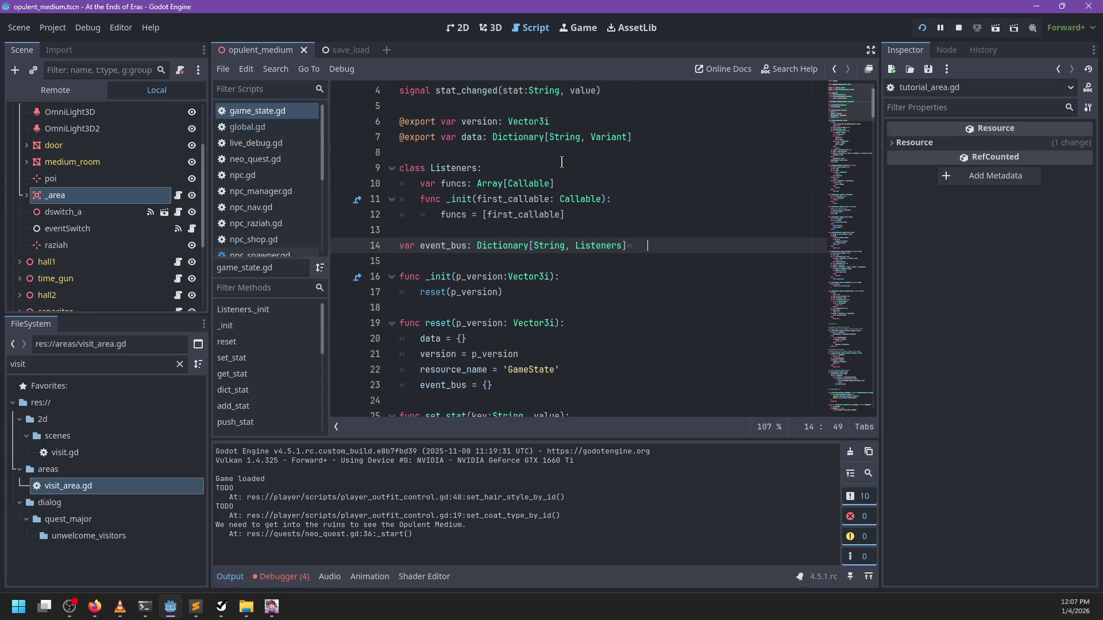
{"action": "key", "text": "alt+Tab"}
{"action": "key", "text": "alt+Tab"}
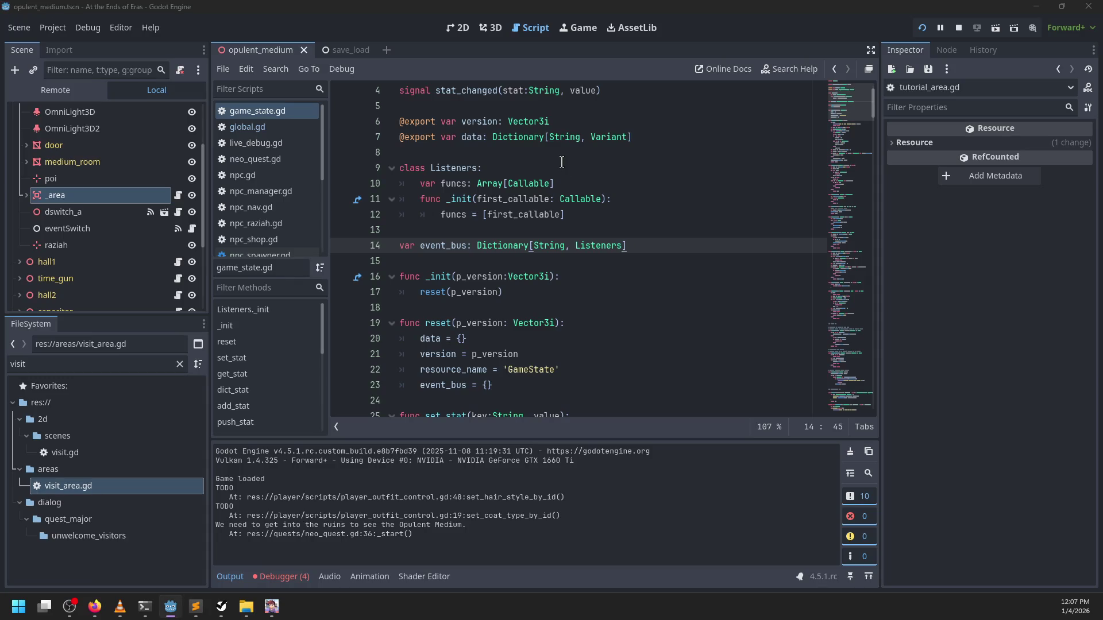
{"action": "key", "text": "alt+Tab"}
{"action": "key", "text": "alt+Tab"}
Query SaveLoad.state.event_bus and expand it, showing one visited/opulent_medium:medium entry
{"action": "key", "text": "Up"}
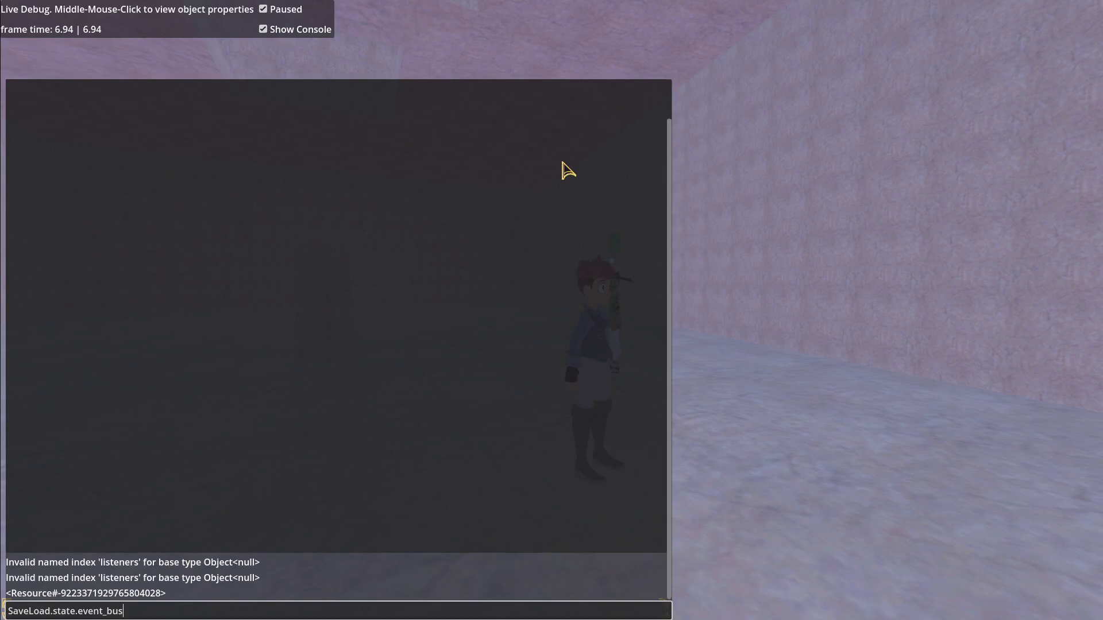
{"action": "key", "text": "Return"}
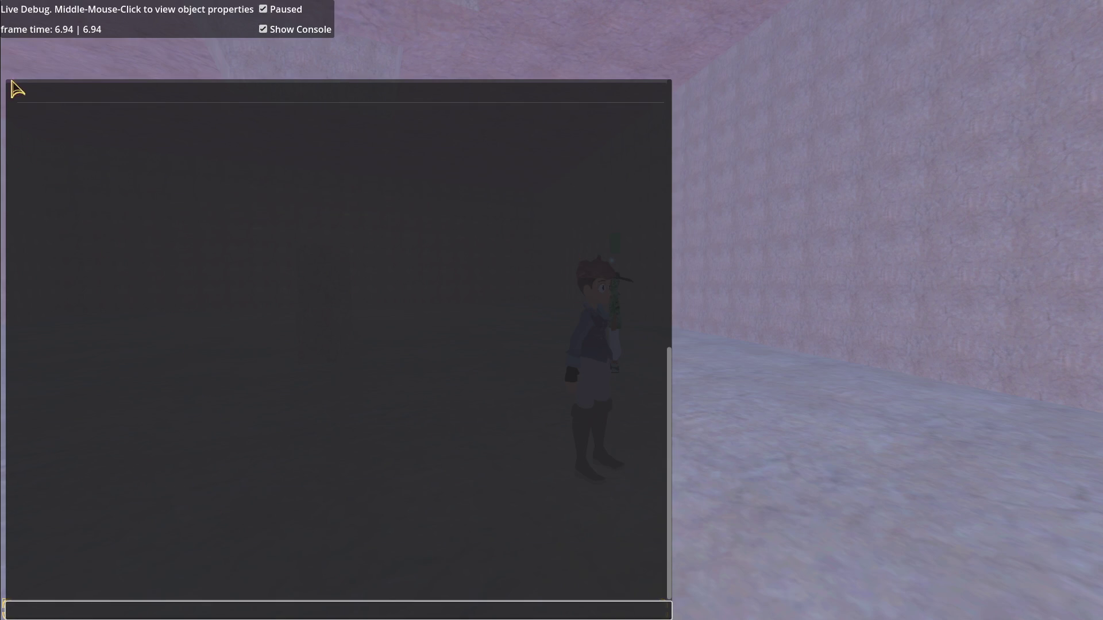
{"action": "left_click", "coordinate": [13, 91]}
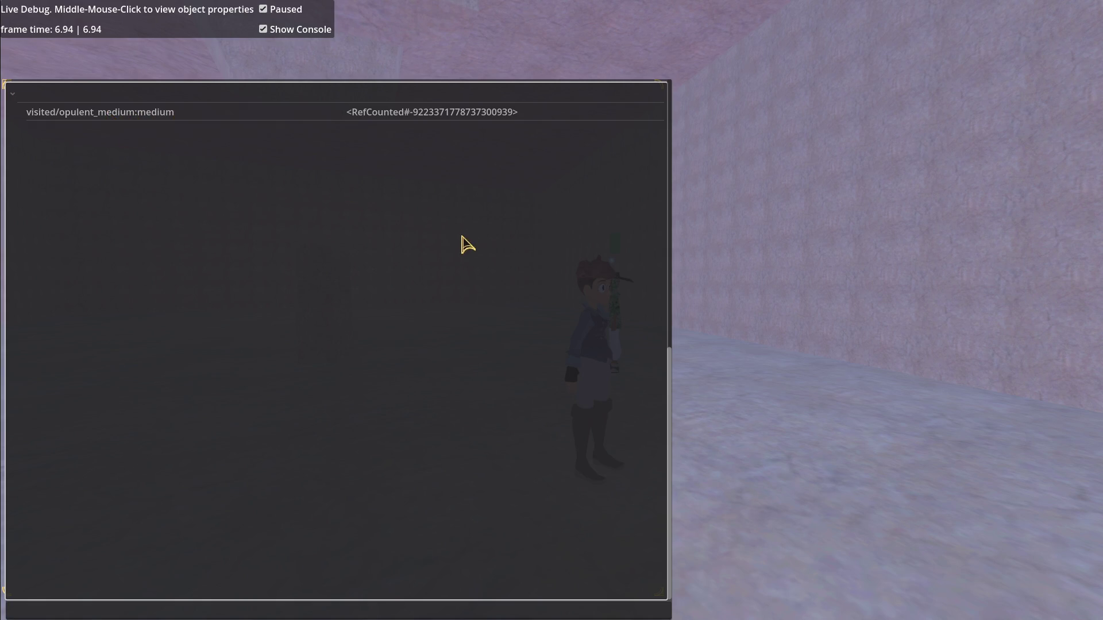
{"action": "key", "text": "alt+Tab"}
{"action": "key", "text": "alt+Tab"}
{"action": "key", "text": "ctrl+f"}
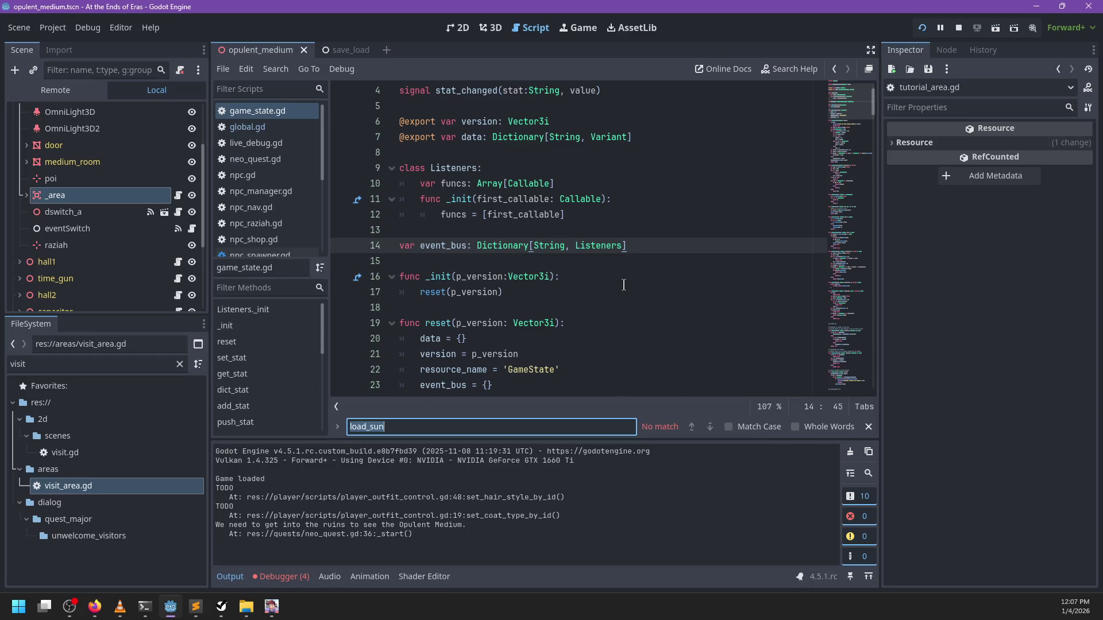
Find set_stat, add _publish(key, value) after stat_changed.emit on line 49, then delete it
{"action": "type", "text": "set_sat"}
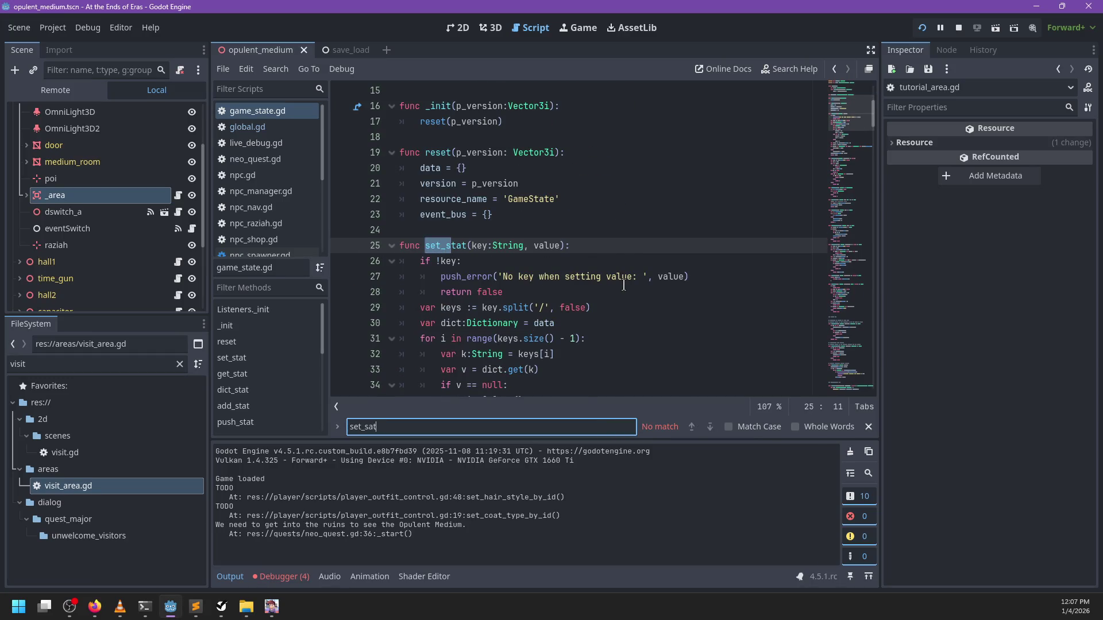
{"action": "key", "text": "Escape"}
{"action": "scroll", "coordinate": [563, 245], "scroll_direction": "down", "scroll_amount": 5}
{"action": "scroll", "coordinate": [522, 307], "scroll_direction": "down", "scroll_amount": 1}
{"action": "left_click", "coordinate": [600, 319]}
{"action": "key", "text": "Return"}
{"action": "type", "text": "_p"}
{"action": "key", "text": "Return"}
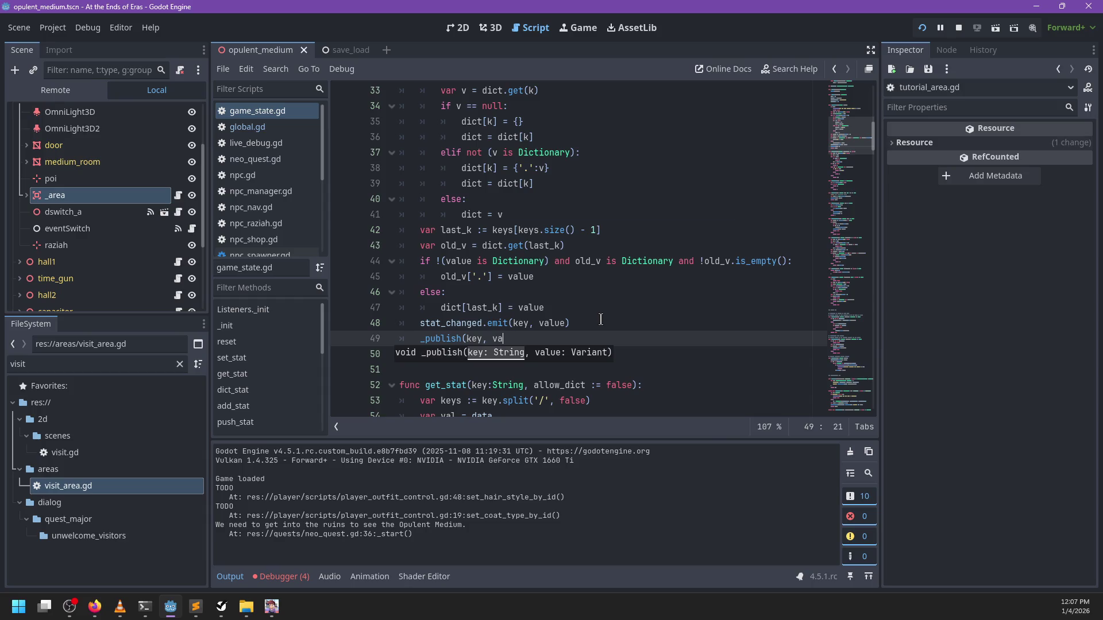
{"action": "type", "text": "lue)"}
{"action": "left_click_drag", "start_coordinate": [575, 337], "coordinate": [580, 325]}
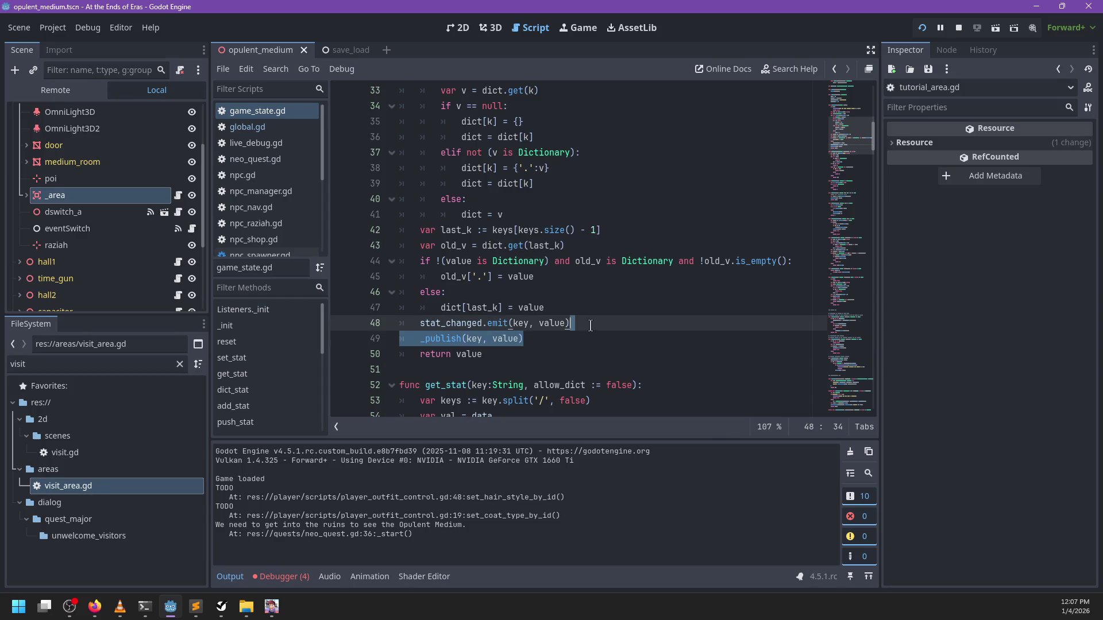
{"action": "key", "text": "BackSpace"}
Look through add_stat, push_stat and erase_stat and how they call set_stat
{"action": "scroll", "coordinate": [551, 298], "scroll_direction": "down", "scroll_amount": 8}
{"action": "scroll", "coordinate": [550, 288], "scroll_direction": "up", "scroll_amount": 3}
{"action": "scroll", "coordinate": [544, 257], "scroll_direction": "down", "scroll_amount": 3}
{"action": "scroll", "coordinate": [543, 272], "scroll_direction": "down", "scroll_amount": 4}
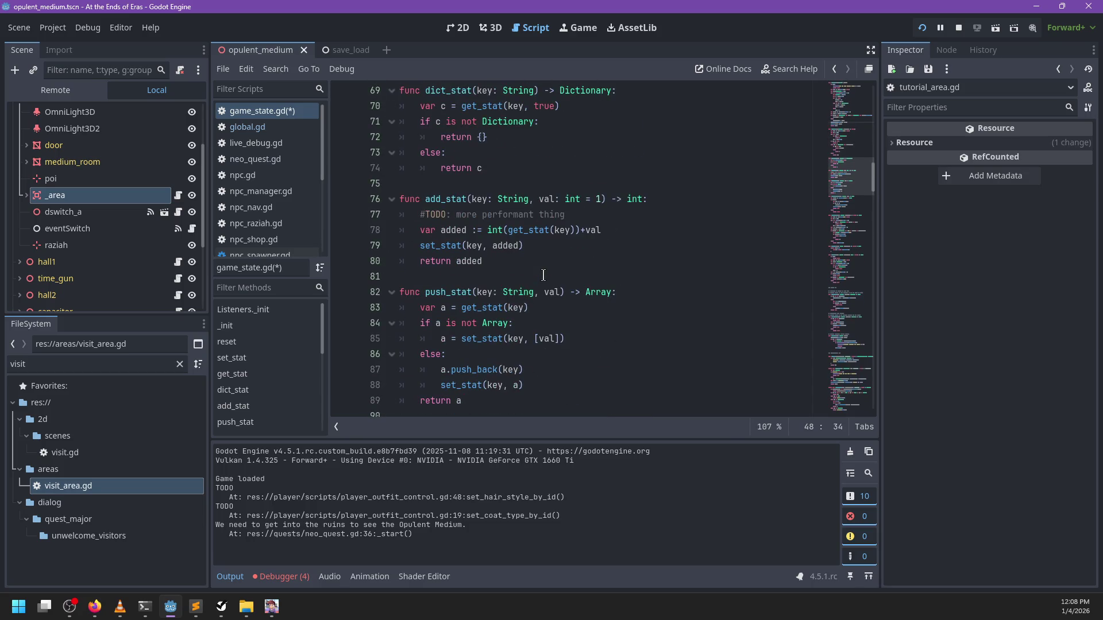
{"action": "scroll", "coordinate": [540, 248], "scroll_direction": "down", "scroll_amount": 3}
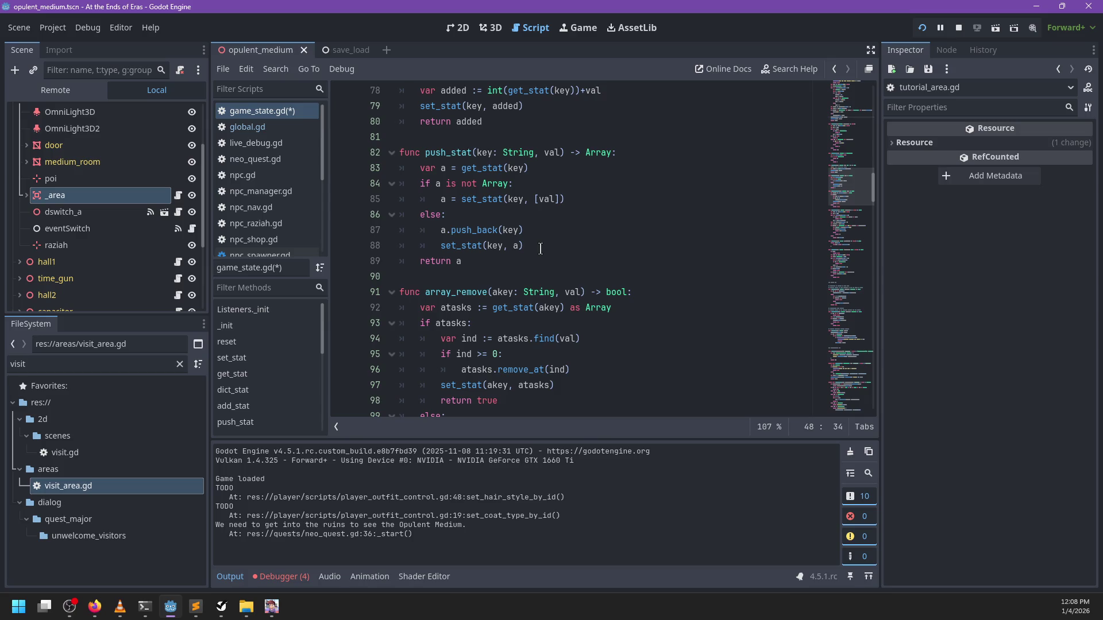
{"action": "left_click", "coordinate": [525, 248]}
{"action": "scroll", "coordinate": [534, 258], "scroll_direction": "down", "scroll_amount": 6}
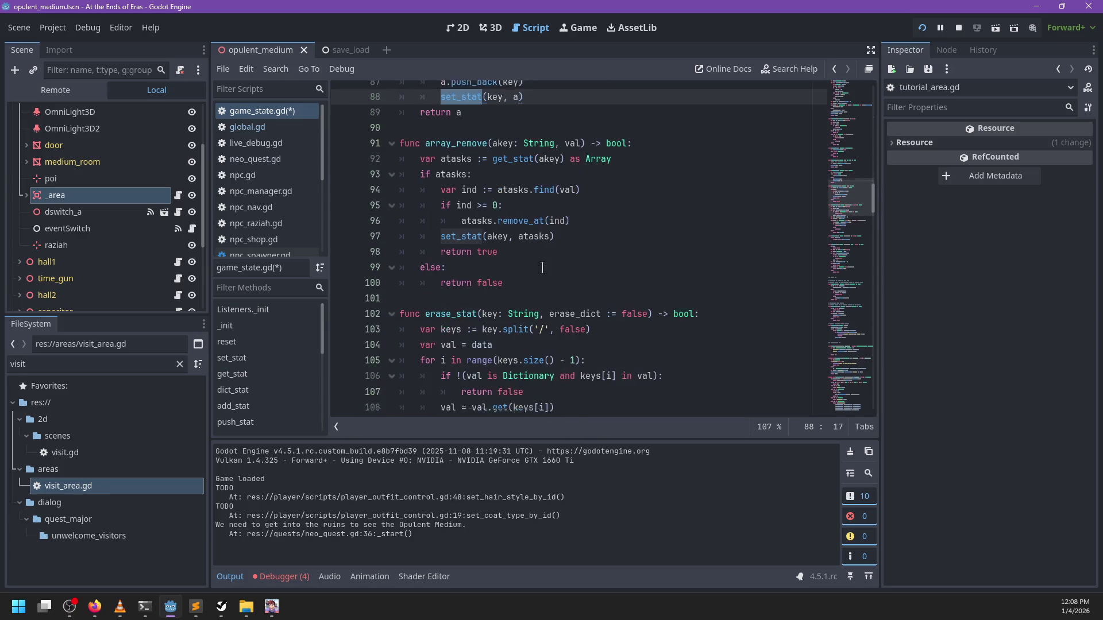
{"action": "scroll", "coordinate": [543, 267], "scroll_direction": "down", "scroll_amount": 4}
{"action": "scroll", "coordinate": [542, 268], "scroll_direction": "up", "scroll_amount": 2}
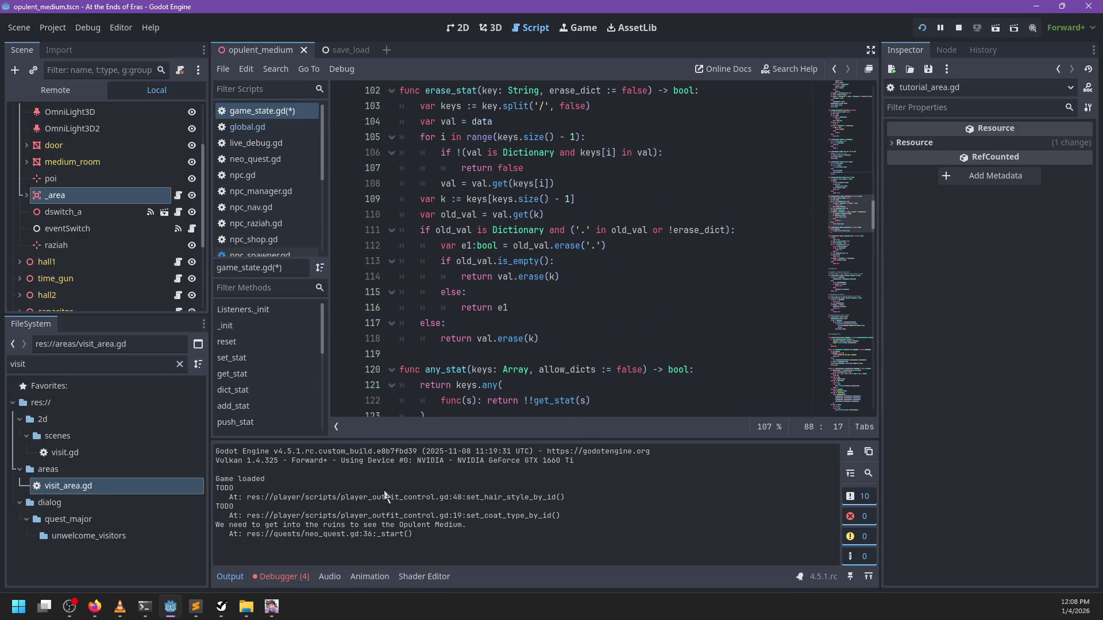
{"action": "left_click", "coordinate": [196, 606]}
Open the np-save-load addon's game_state.gd in Sublime Text
{"action": "mouse_move", "coordinate": [231, 540]}
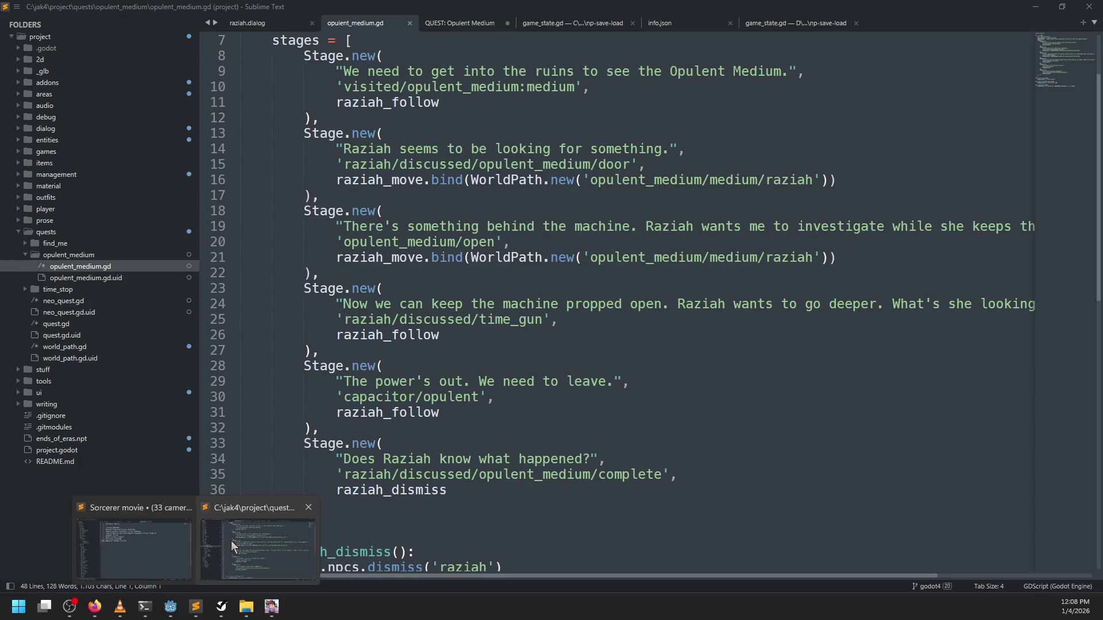
{"action": "left_click", "coordinate": [156, 535]}
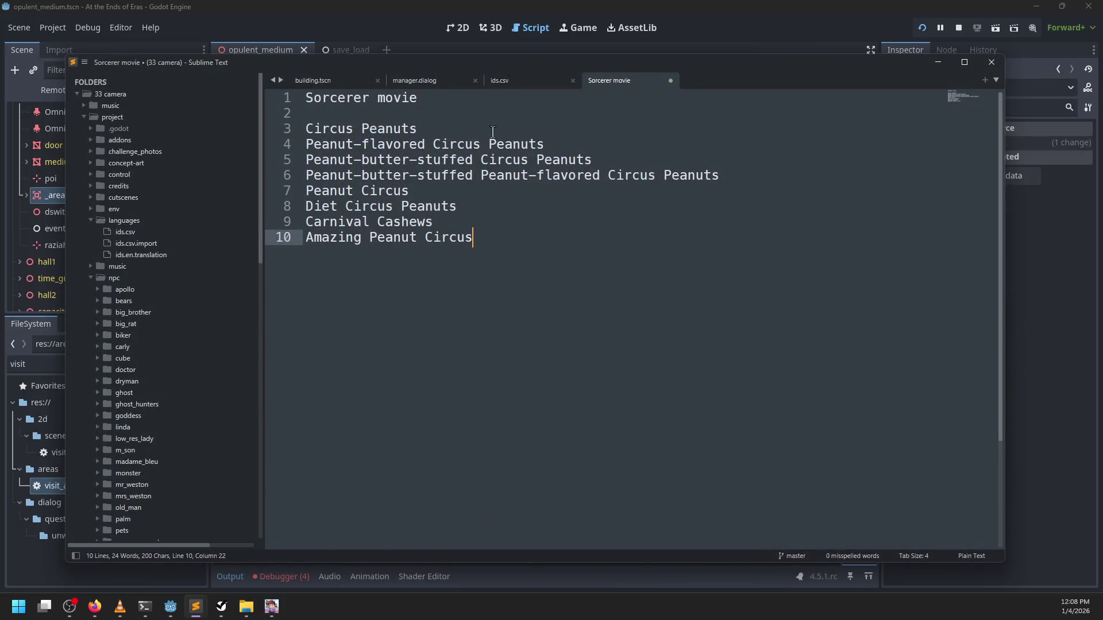
{"action": "key", "text": "super+6"}
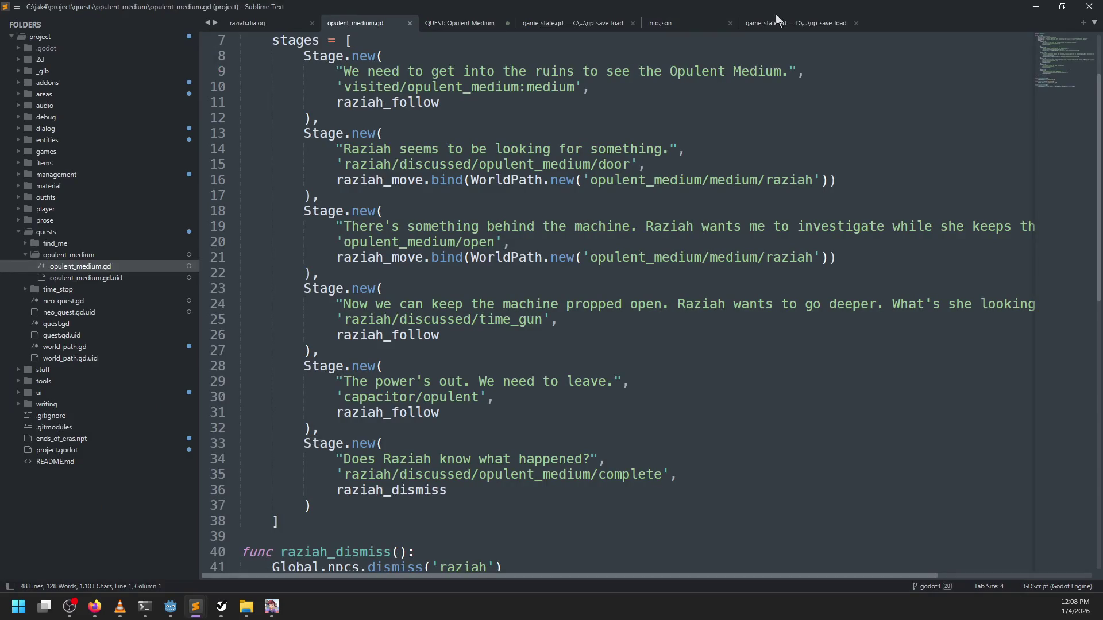
{"action": "left_click", "coordinate": [778, 22]}
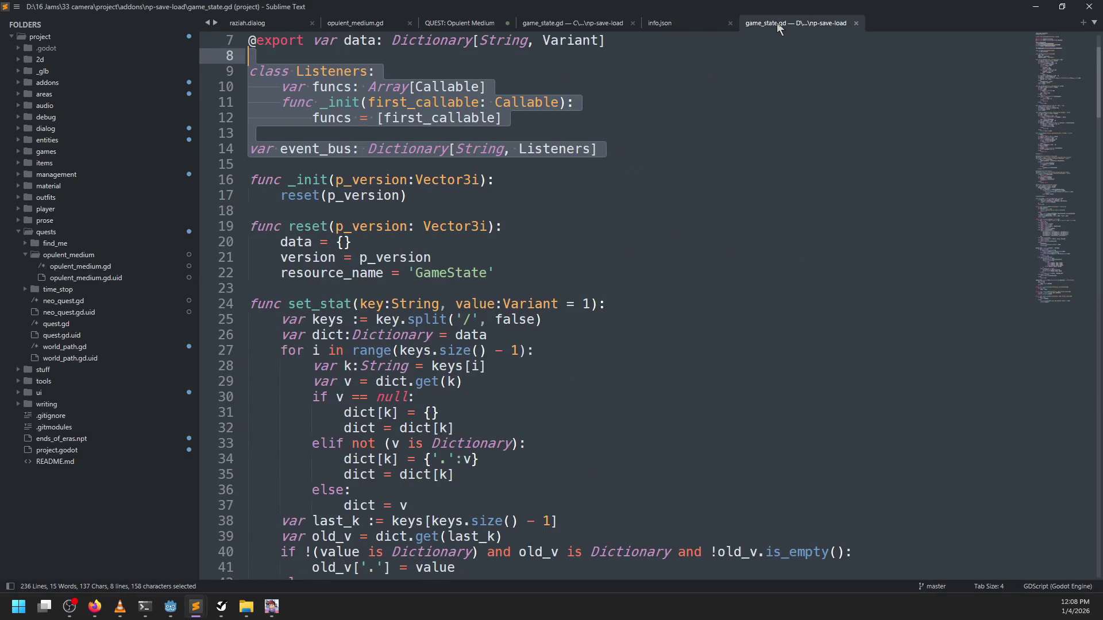
{"action": "left_click", "coordinate": [615, 152]}
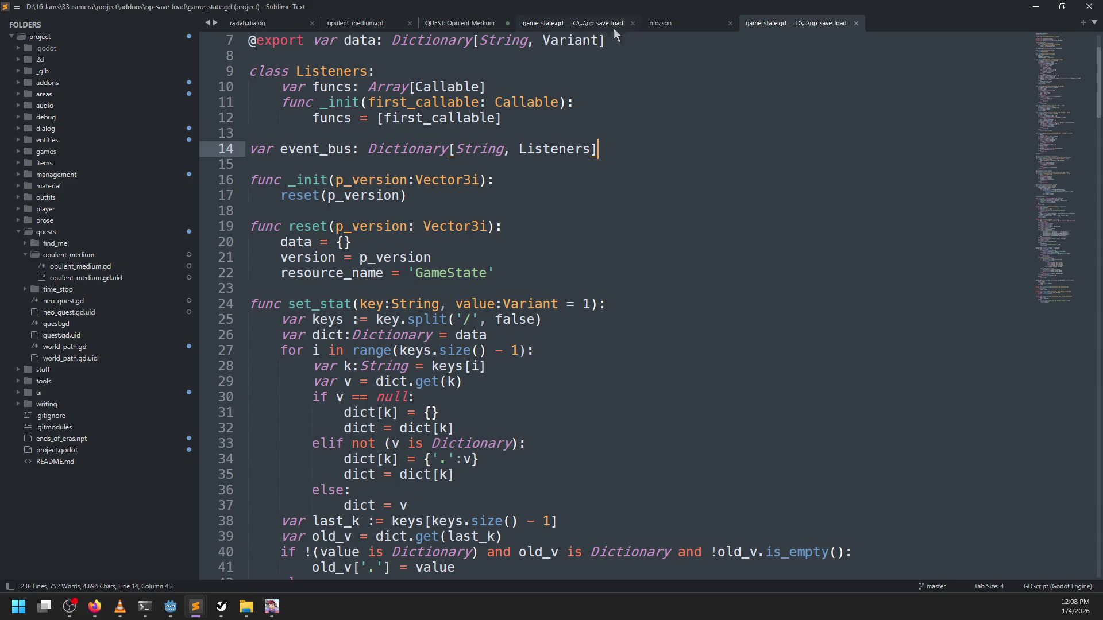
{"action": "scroll", "coordinate": [621, 252], "scroll_direction": "down", "scroll_amount": 12}
{"action": "left_click", "coordinate": [618, 256]}
{"action": "scroll", "coordinate": [618, 256], "scroll_direction": "up", "scroll_amount": 4}
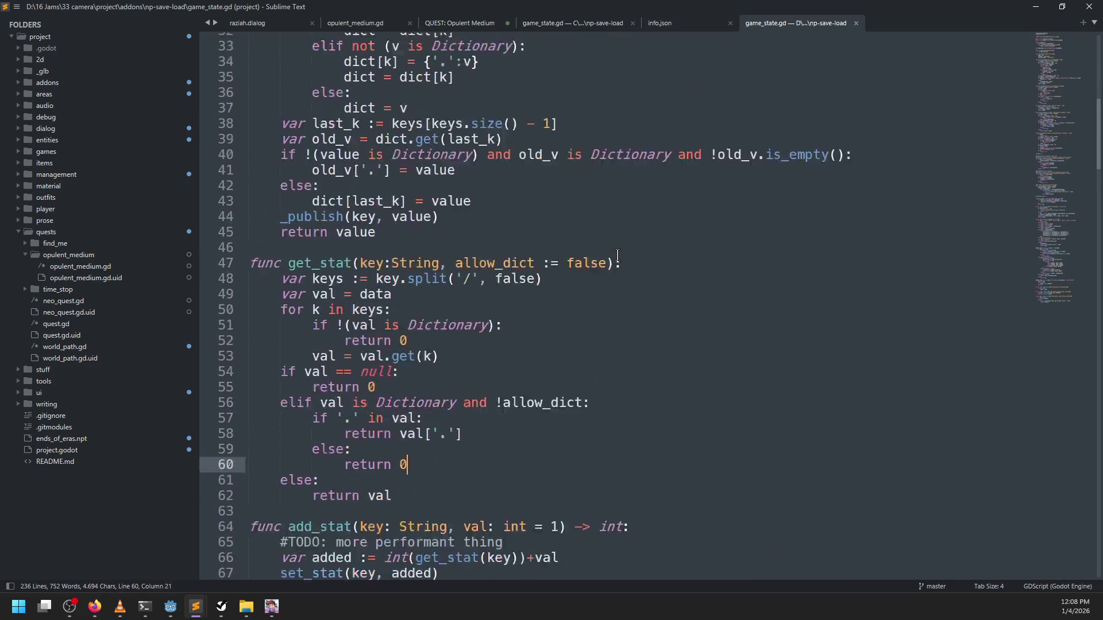
Search for _publish and find the call at the end of set_stat
{"action": "key", "text": "ctrl+f"}
{"action": "type", "text": "_publi"}
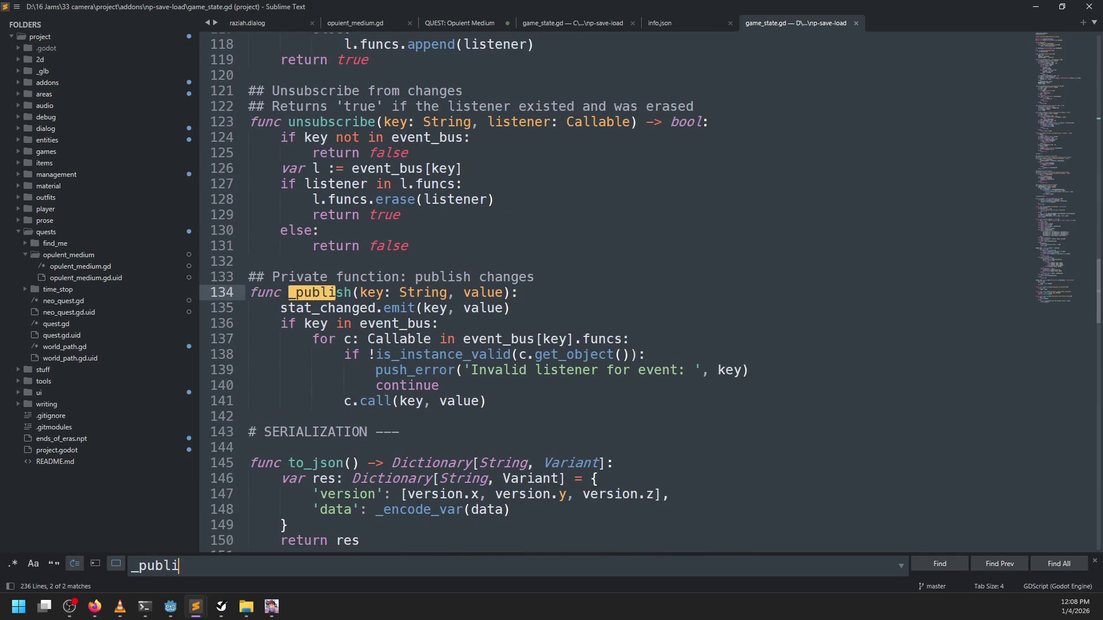
{"action": "type", "text": "sh"}
{"action": "key", "text": "Return"}
{"action": "key", "text": "Return"}
{"action": "key", "text": "Return"}
{"action": "key", "text": "Escape"}
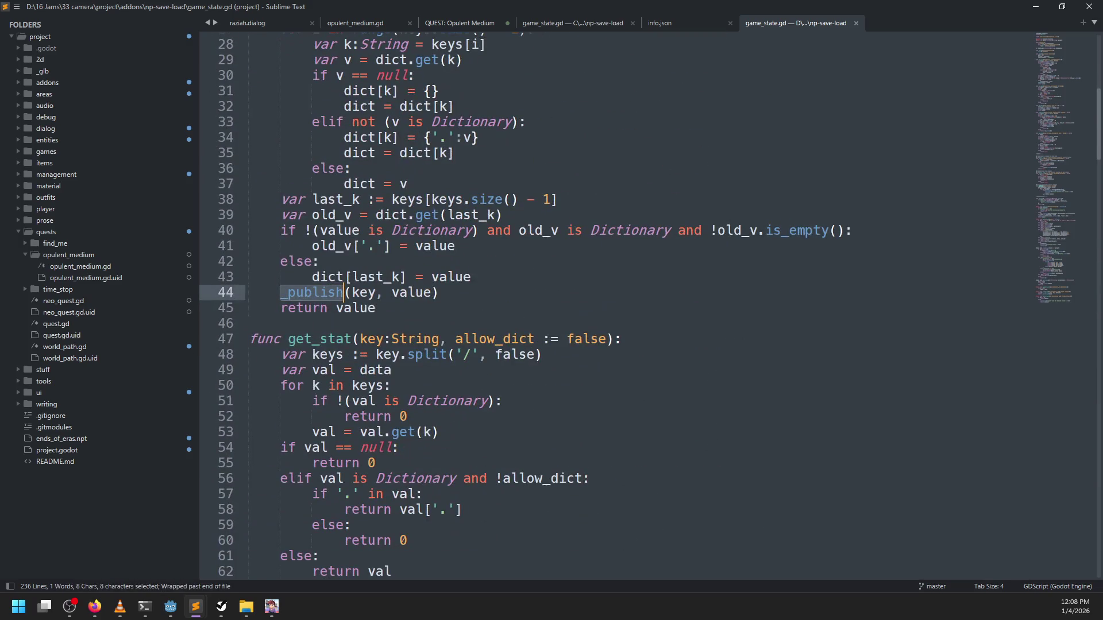
Return to Godot Engine and save game_state.gd
{"action": "key", "text": "alt+Tab"}
{"action": "key", "text": "alt+Tab"}
{"action": "left_click", "coordinate": [577, 321]}
{"action": "key", "text": "ctrl+s"}
Run the game and talk to Raziah, who says "Let's get to the medium."
{"action": "key", "text": "F5"}
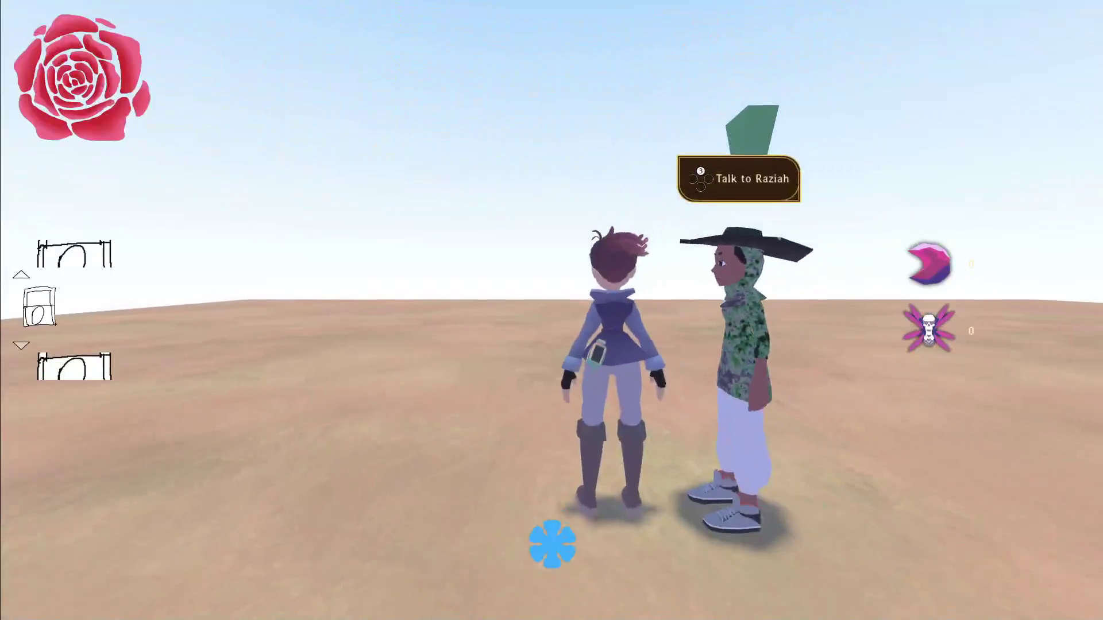
{"action": "key", "text": "e"}
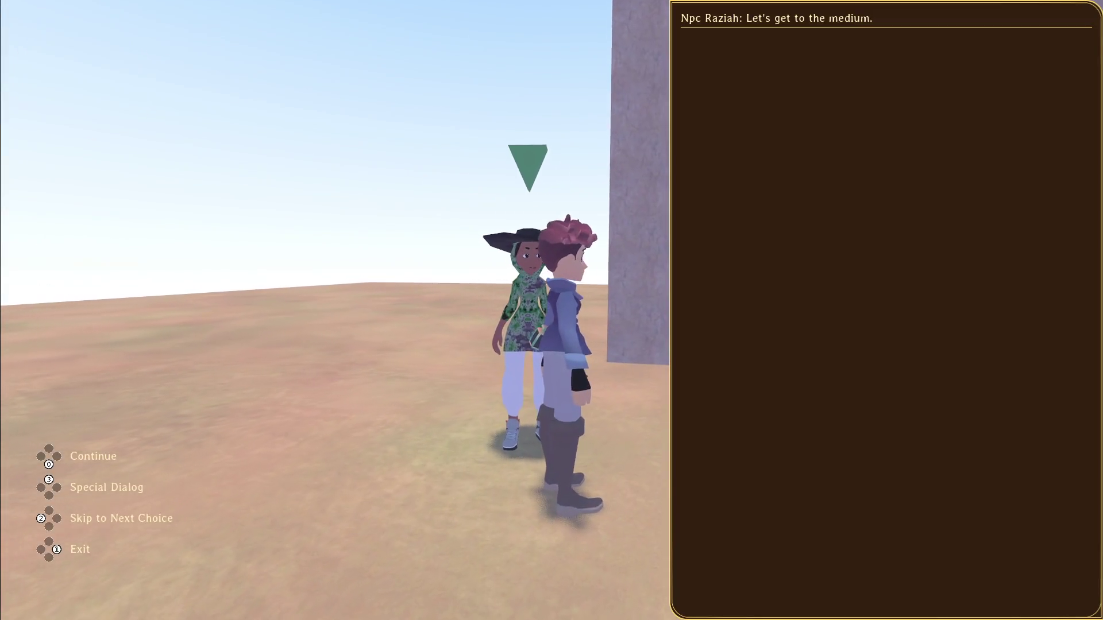
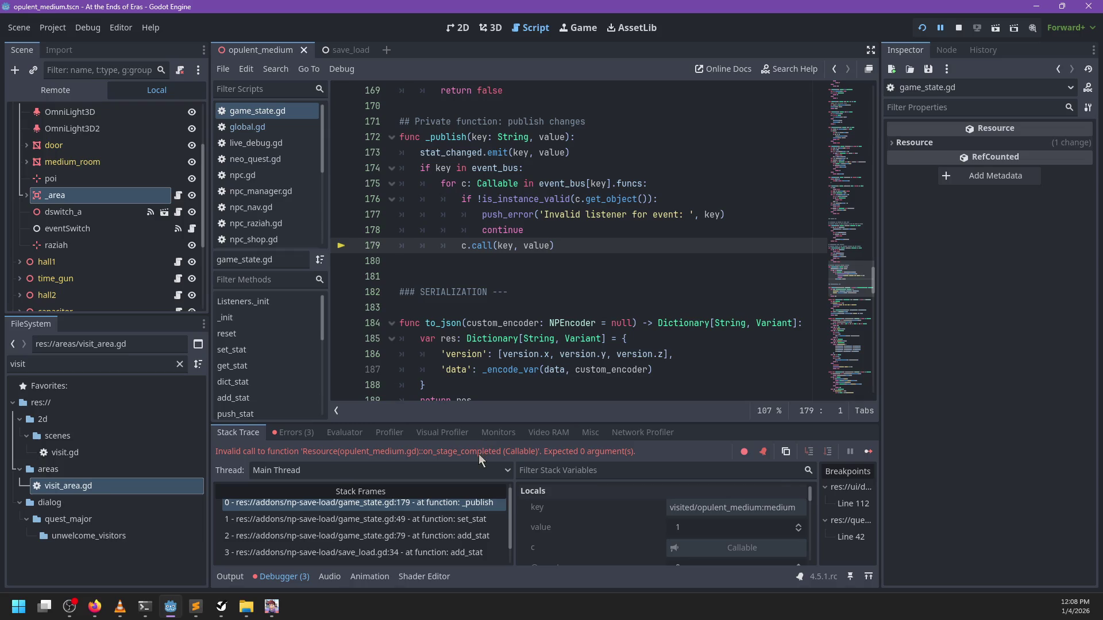
Highlight the failing listener call on line 179, then clear the selection
{"action": "double_click", "coordinate": [486, 245]}
{"action": "scroll", "coordinate": [569, 280], "scroll_direction": "up", "scroll_amount": 1}
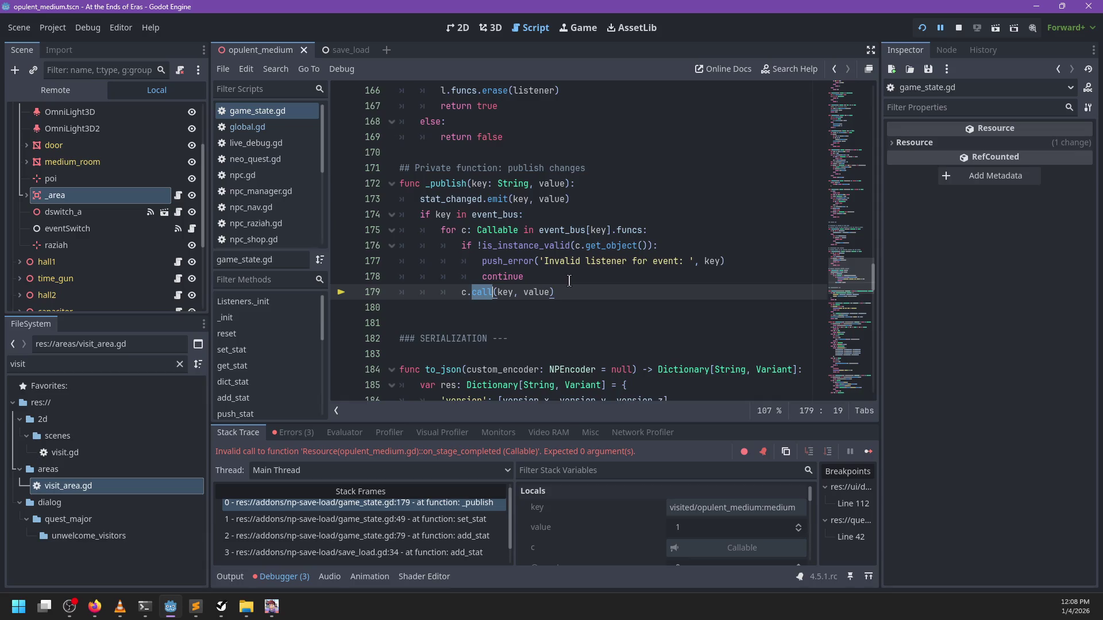
{"action": "scroll", "coordinate": [569, 280], "scroll_direction": "down", "scroll_amount": 3}
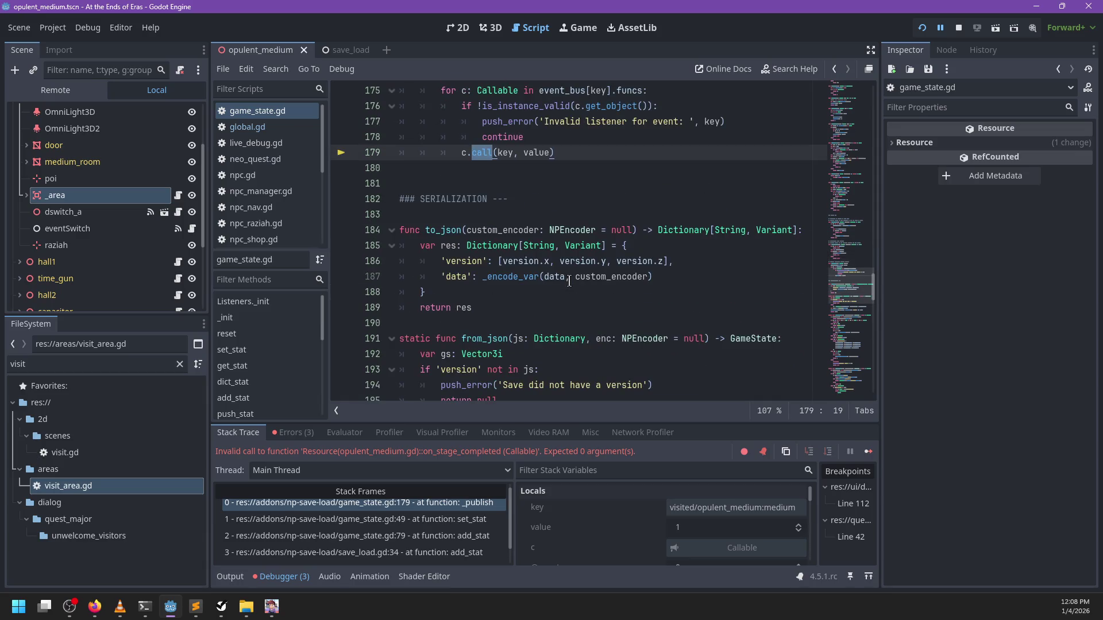
{"action": "left_click", "coordinate": [432, 211]}
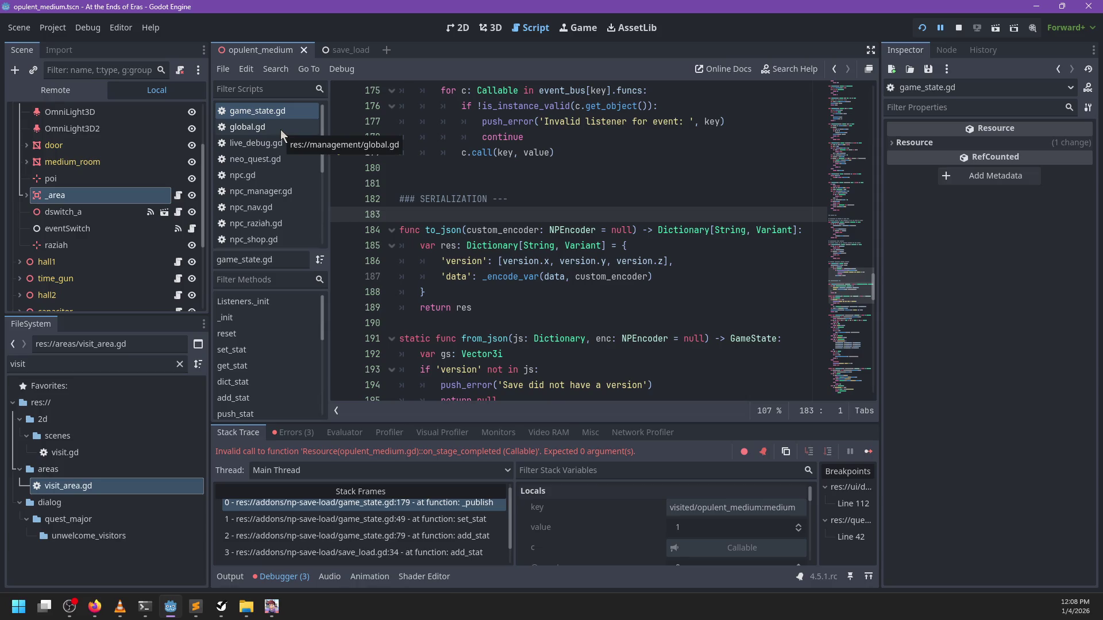
Walk the caller frames set_stat, add_stat and visit_area.gd, then return to the _publish error frame
{"action": "left_click", "coordinate": [421, 519]}
{"action": "left_click", "coordinate": [418, 536]}
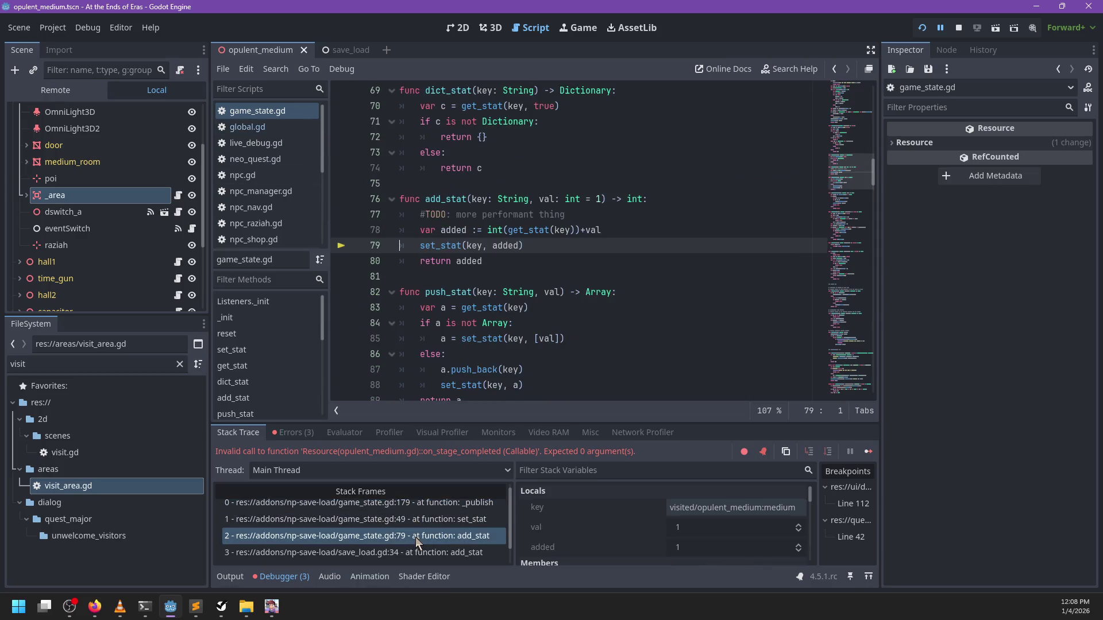
{"action": "left_click", "coordinate": [415, 552]}
{"action": "scroll", "coordinate": [413, 554], "scroll_direction": "down", "scroll_amount": 1}
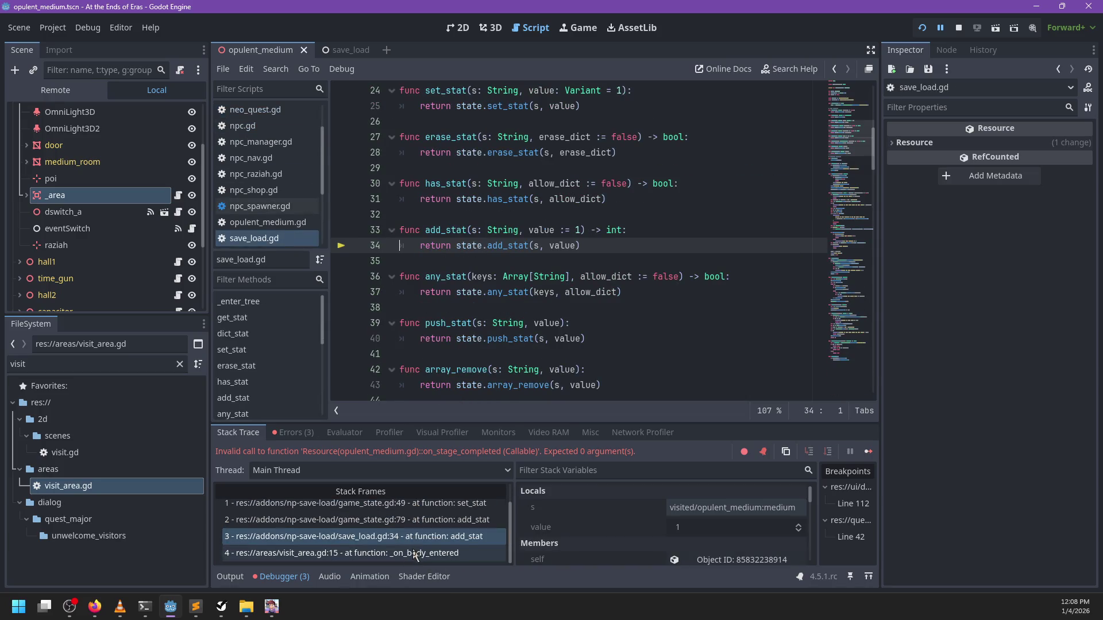
{"action": "left_click", "coordinate": [415, 553]}
{"action": "scroll", "coordinate": [454, 511], "scroll_direction": "up", "scroll_amount": 1}
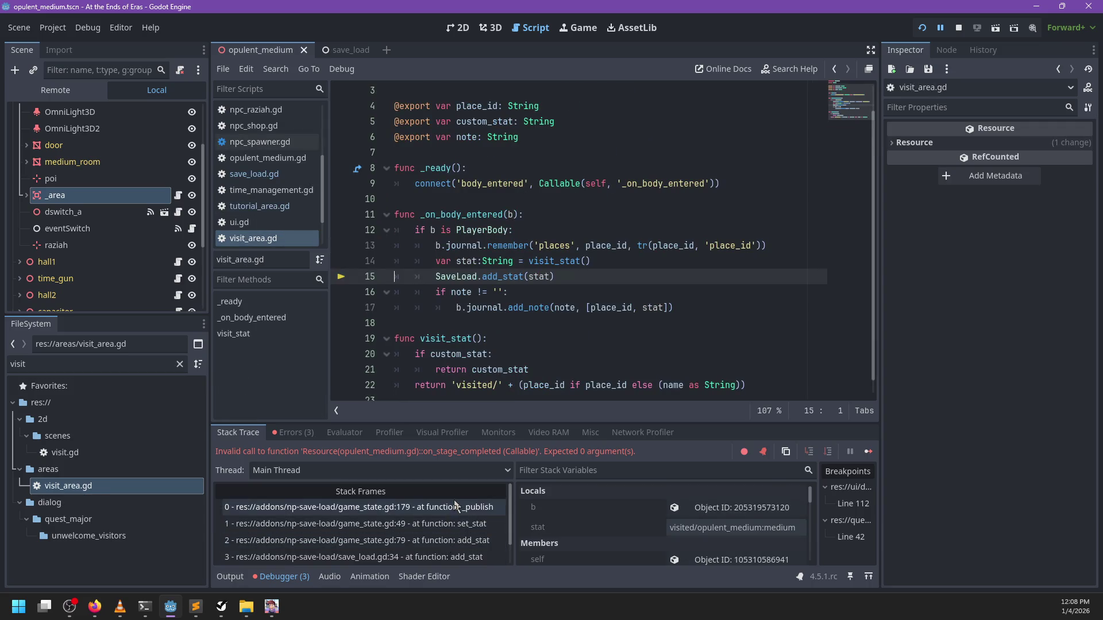
{"action": "left_click", "coordinate": [456, 507]}
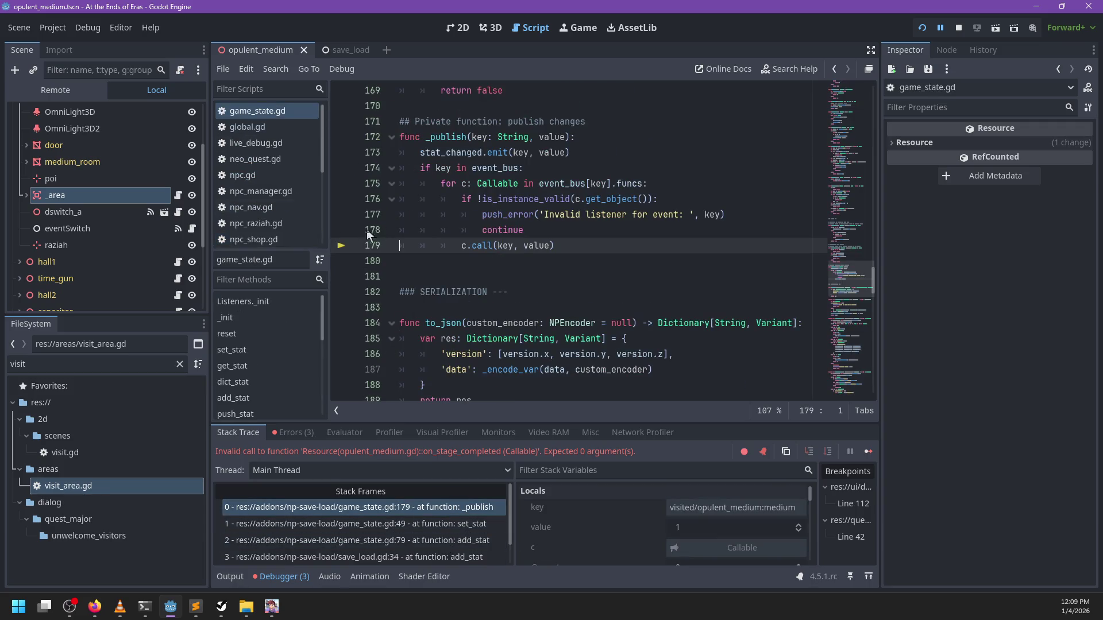
Open neo_quest.gd at the on_stage_completed parameter list
{"action": "scroll", "coordinate": [282, 183], "scroll_direction": "down", "scroll_amount": 4}
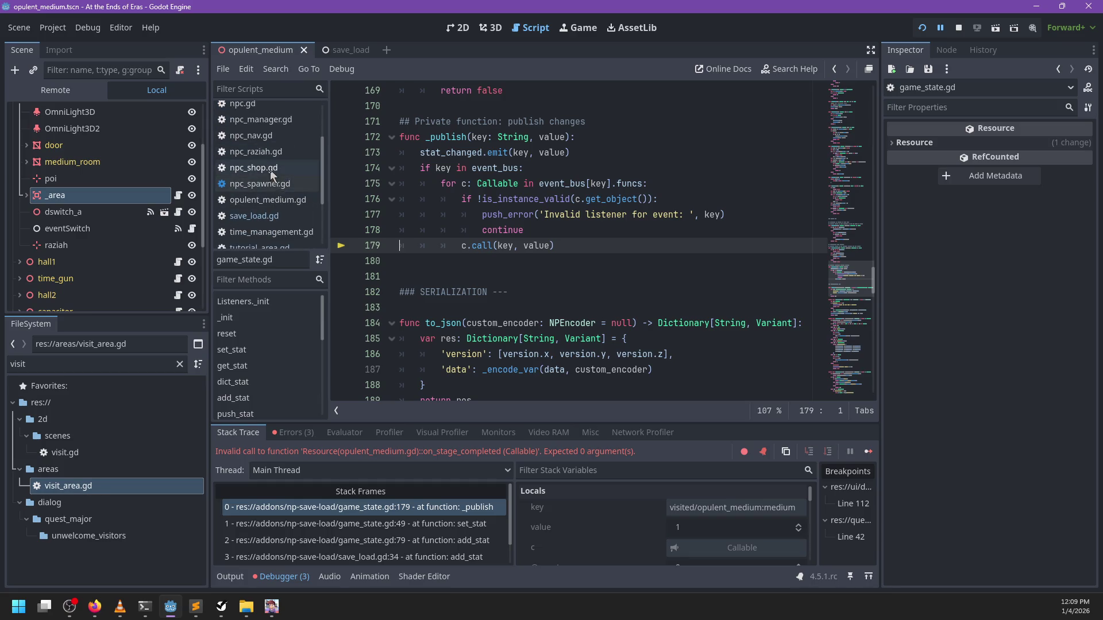
{"action": "scroll", "coordinate": [272, 224], "scroll_direction": "down", "scroll_amount": 2}
{"action": "scroll", "coordinate": [278, 216], "scroll_direction": "up", "scroll_amount": 8}
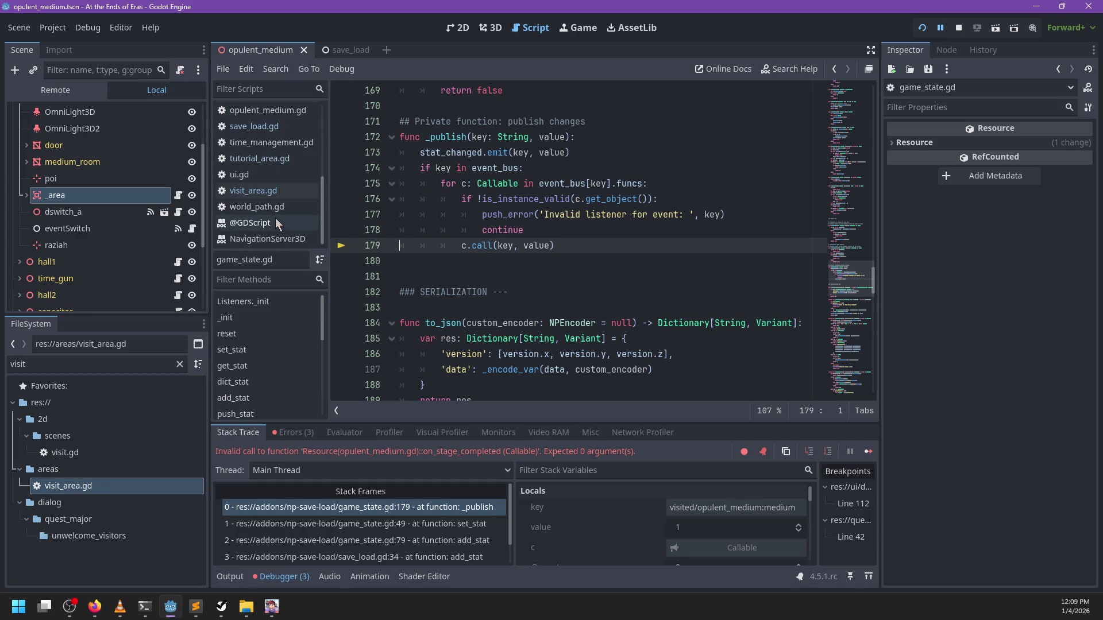
{"action": "left_click", "coordinate": [255, 159]}
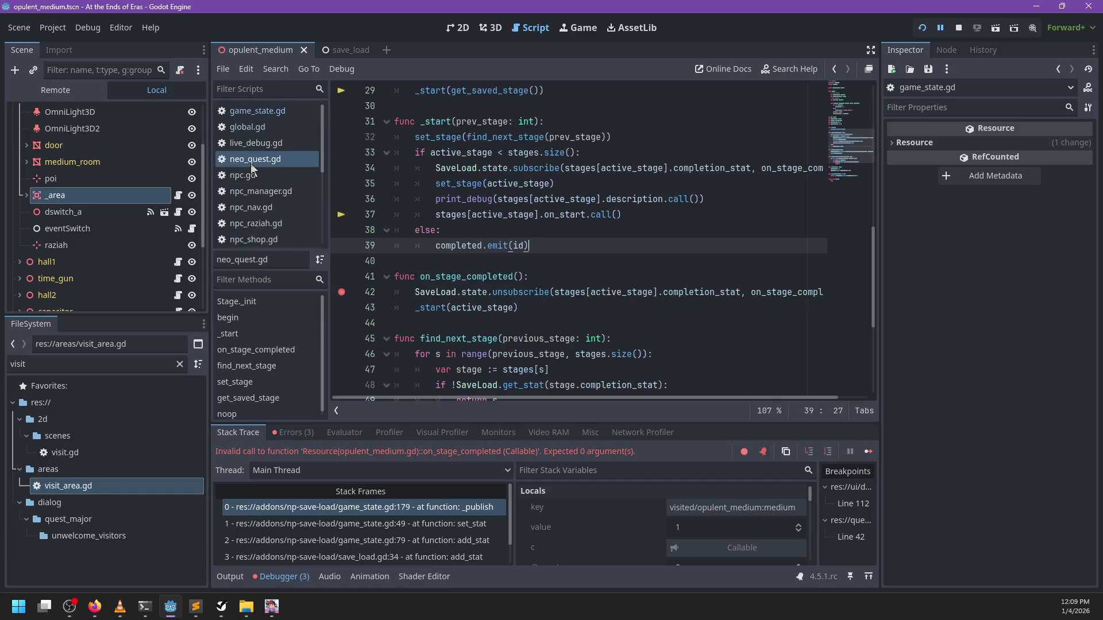
{"action": "left_click", "coordinate": [518, 272]}
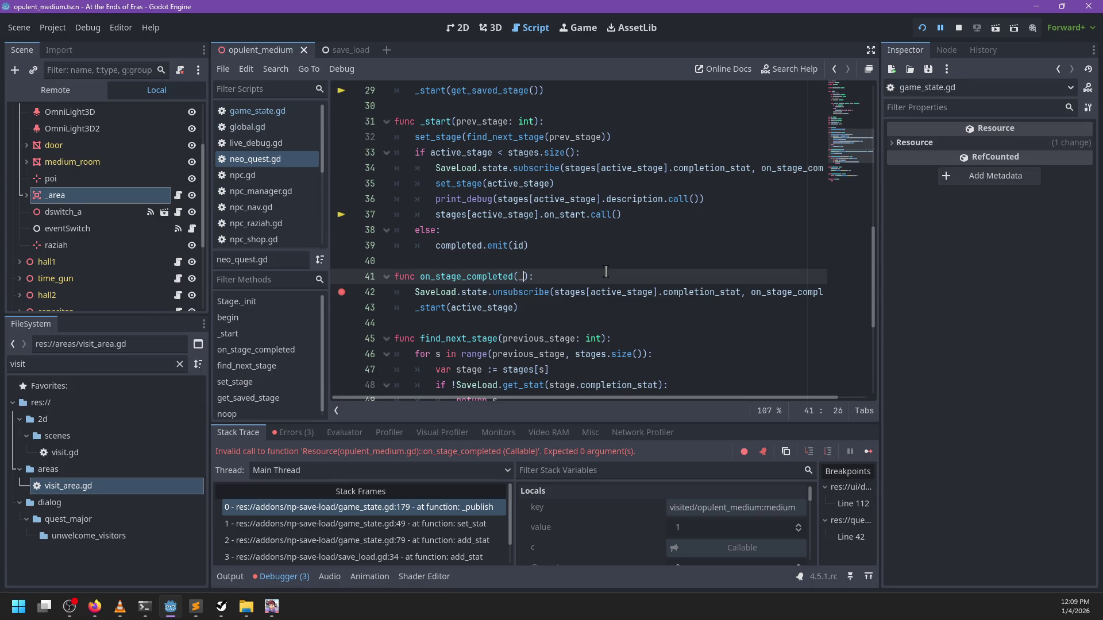
Give on_stage_completed (_key, value) parameters, nest its body under 'if value:', and save
{"action": "type", "text": "key, value"}
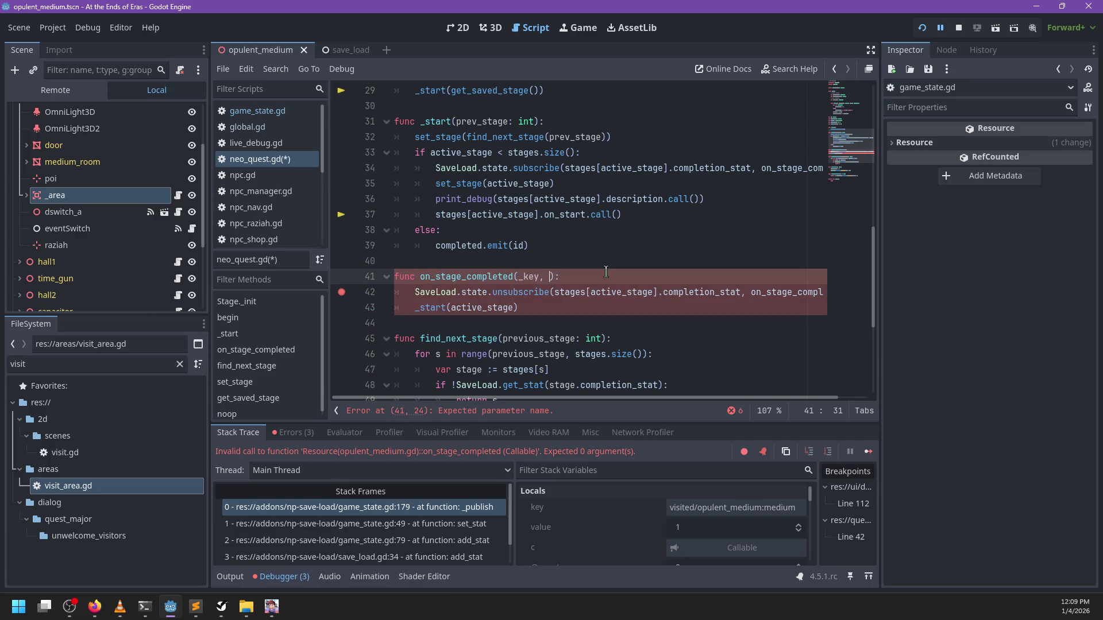
{"action": "type", "text": ")"}
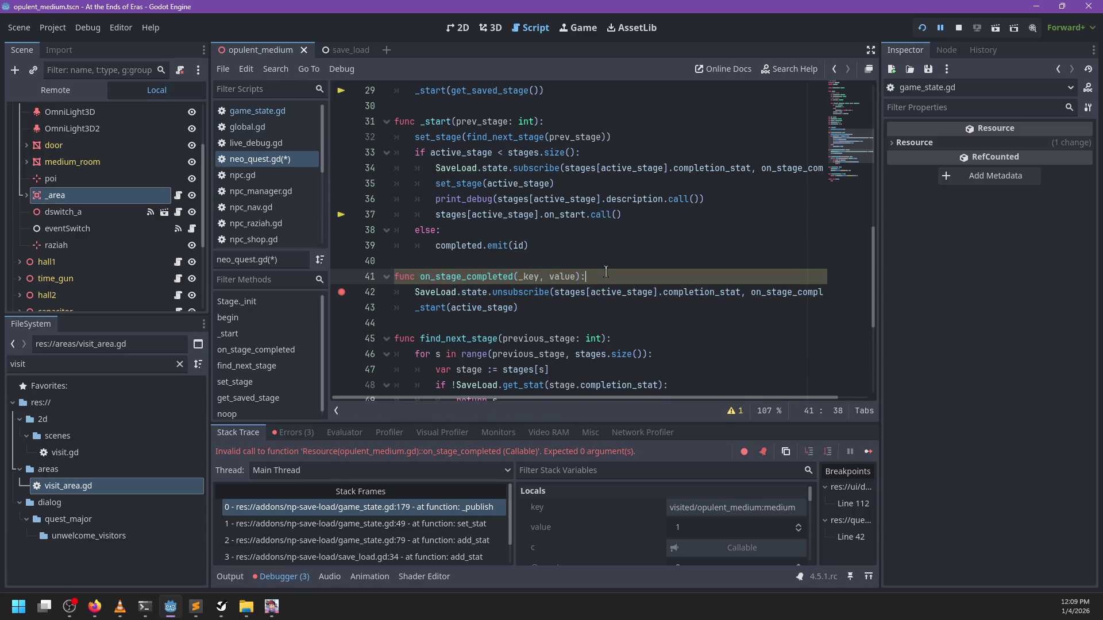
{"action": "key", "text": "Return"}
{"action": "type", "text": "value:"}
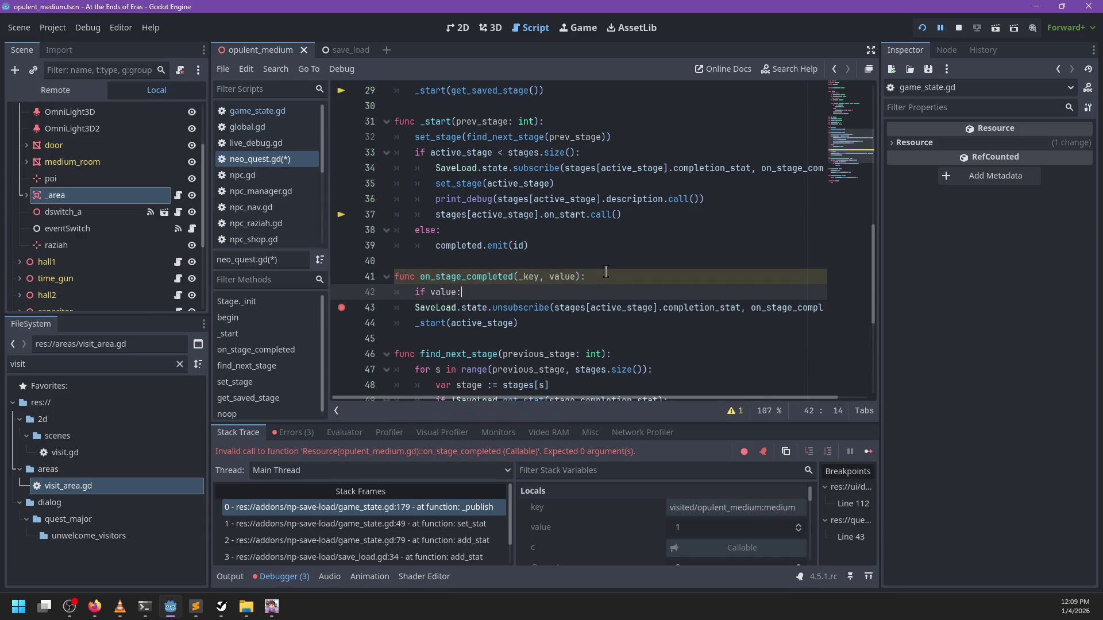
{"action": "left_click_drag", "start_coordinate": [447, 318], "coordinate": [396, 305]}
{"action": "key", "text": "Tab"}
{"action": "key", "text": "ctrl+s"}
Stop debugging, rename both on_stage_completed occurrences to on_stat_changed, and relaunch the game
{"action": "left_click", "coordinate": [489, 302]}
{"action": "key", "text": "F8"}
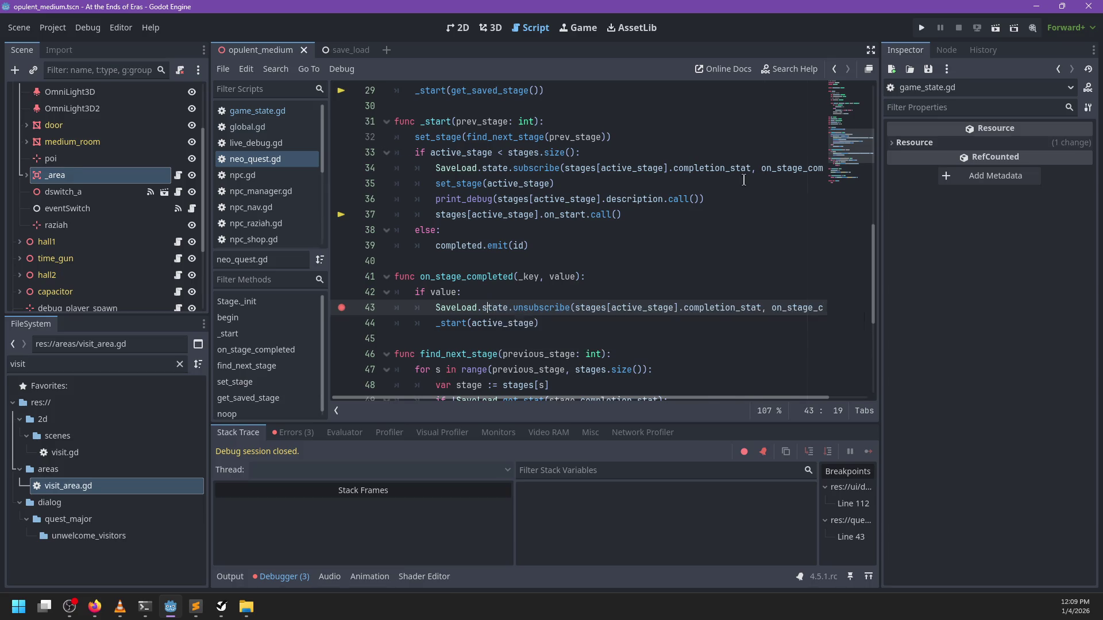
{"action": "double_click", "coordinate": [765, 168]}
{"action": "key", "text": "BackSpace"}
{"action": "type", "text": "on_stage_"}
{"action": "type", "text": "changed"}
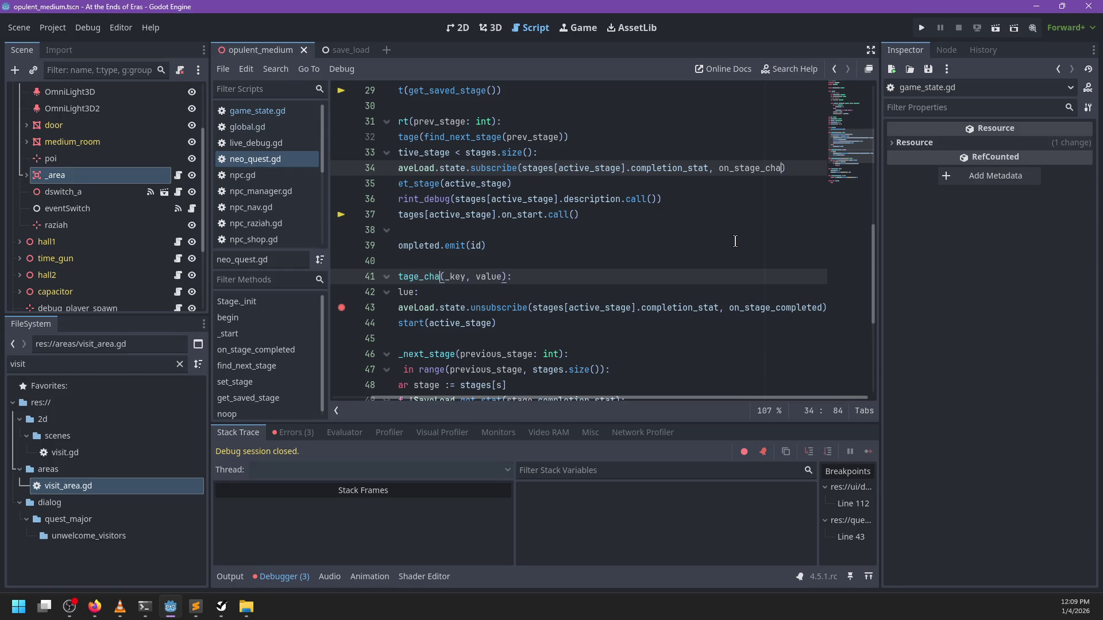
{"action": "key", "text": "BackSpace"}
{"action": "key", "text": "BackSpace"}
{"action": "key", "text": "BackSpace"}
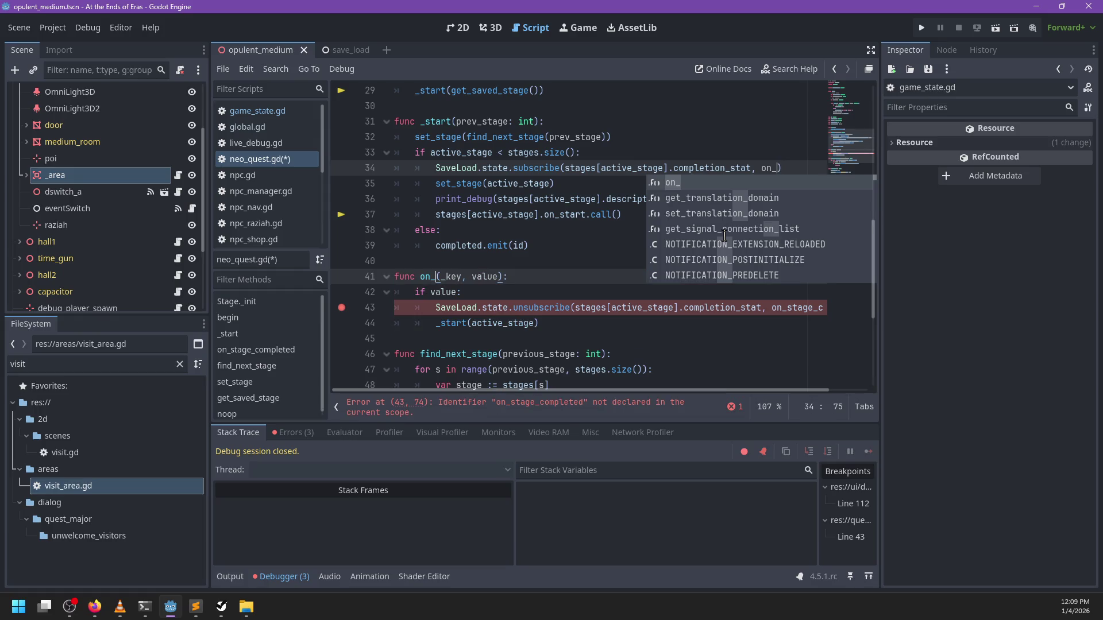
{"action": "type", "text": "stat_changed"}
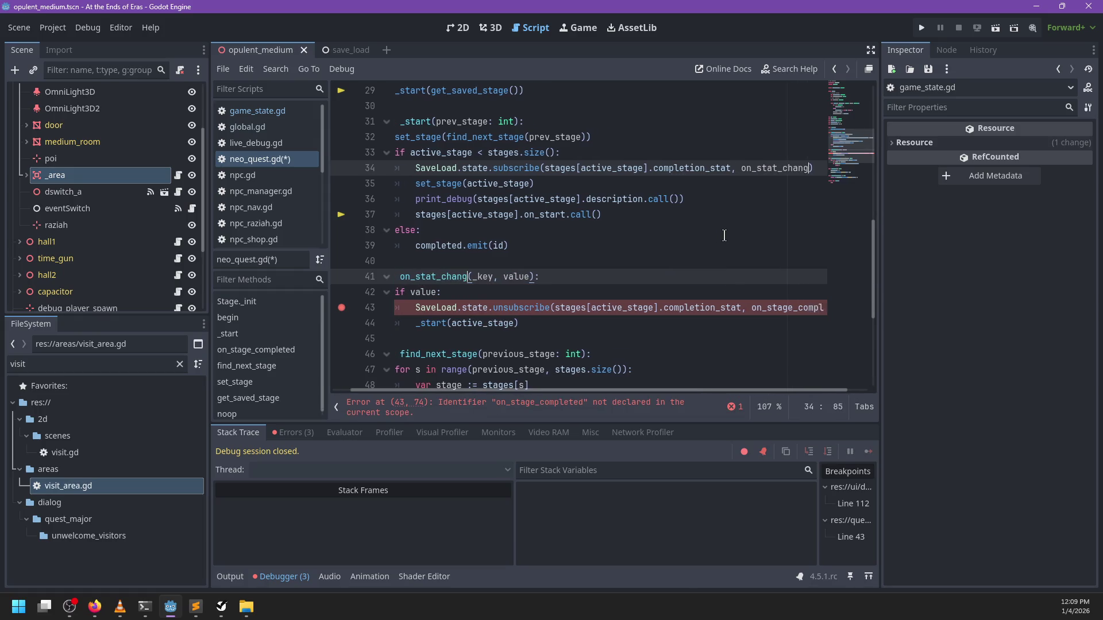
{"action": "left_click", "coordinate": [525, 286]}
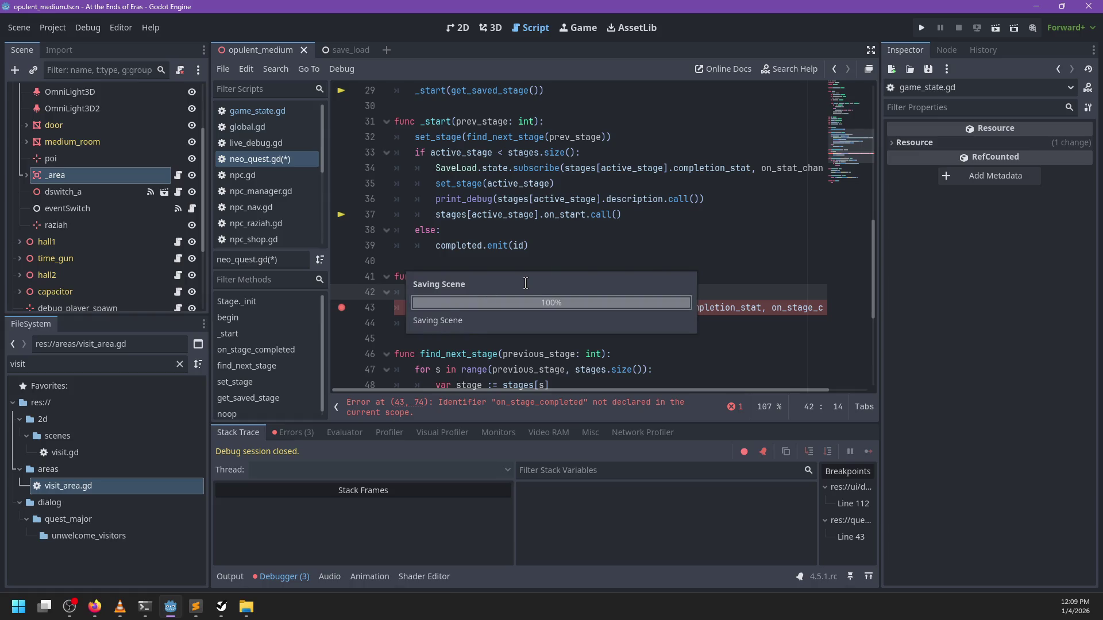
{"action": "key", "text": "F5"}
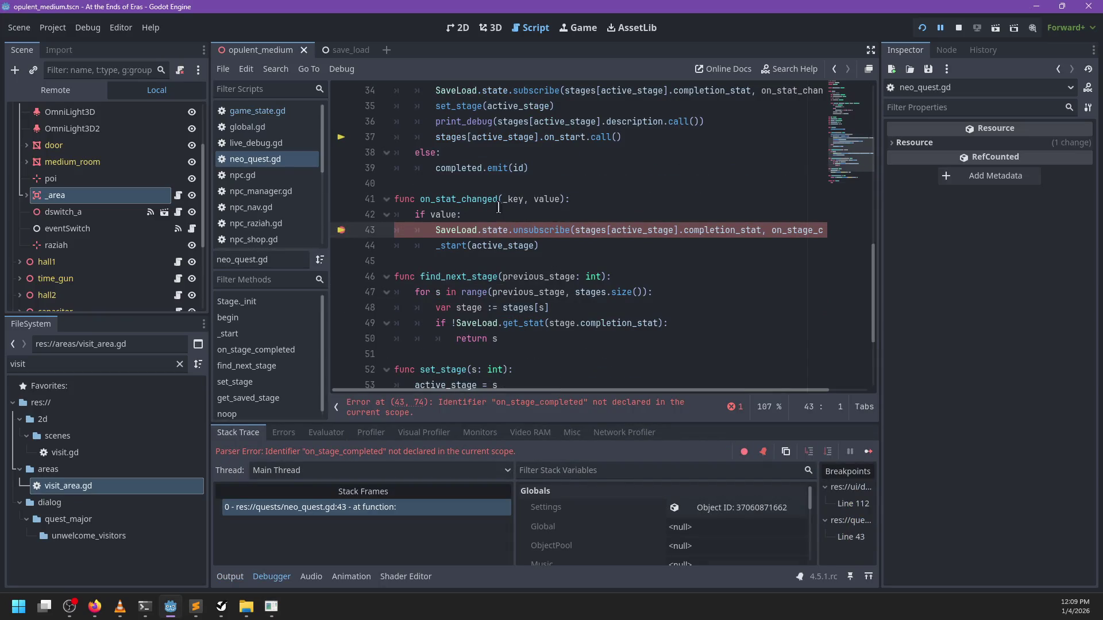
Rename _key to key and add 'and stages[active_stage].completion_stat == key' to the if condition
{"action": "left_click", "coordinate": [508, 201]}
{"action": "key", "text": "BackSpace"}
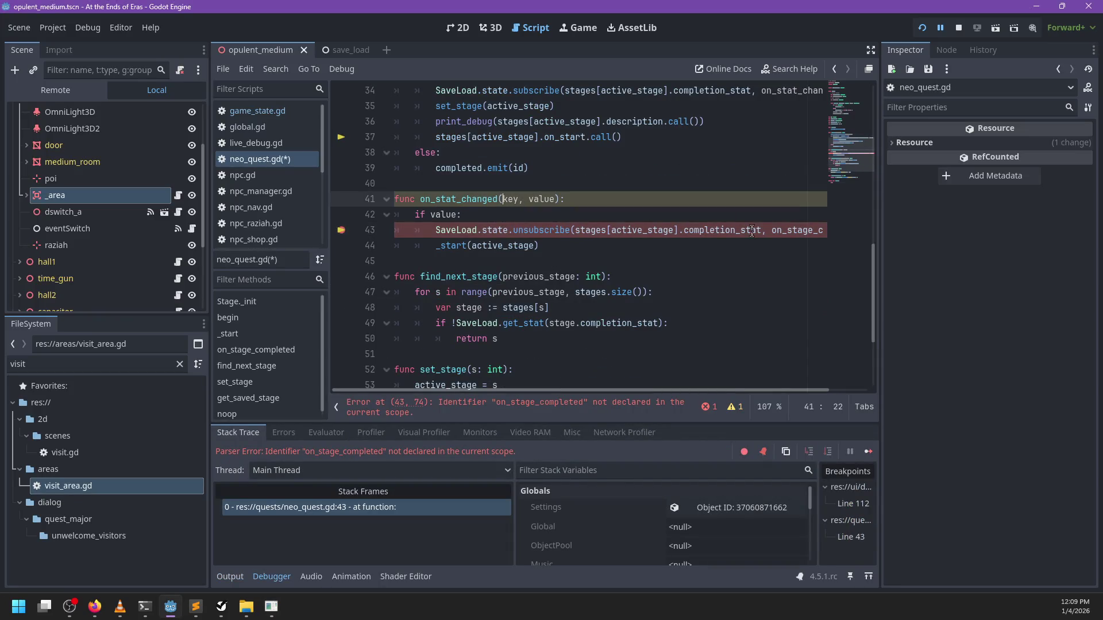
{"action": "left_click_drag", "start_coordinate": [763, 230], "coordinate": [574, 230]}
{"action": "key", "text": "BackSpace"}
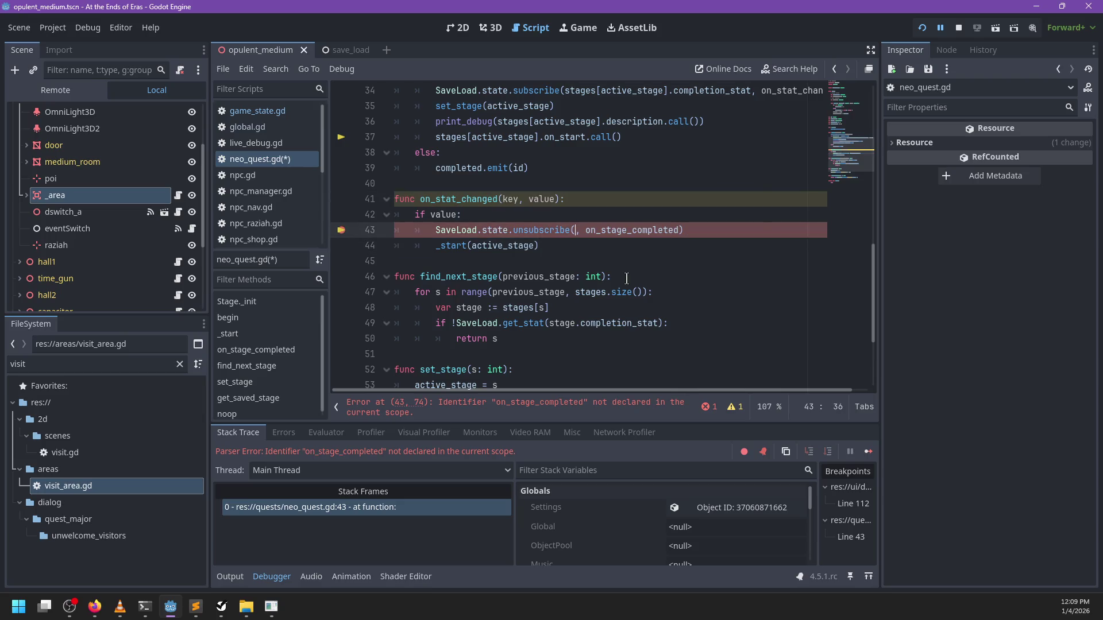
{"action": "type", "text": "key"}
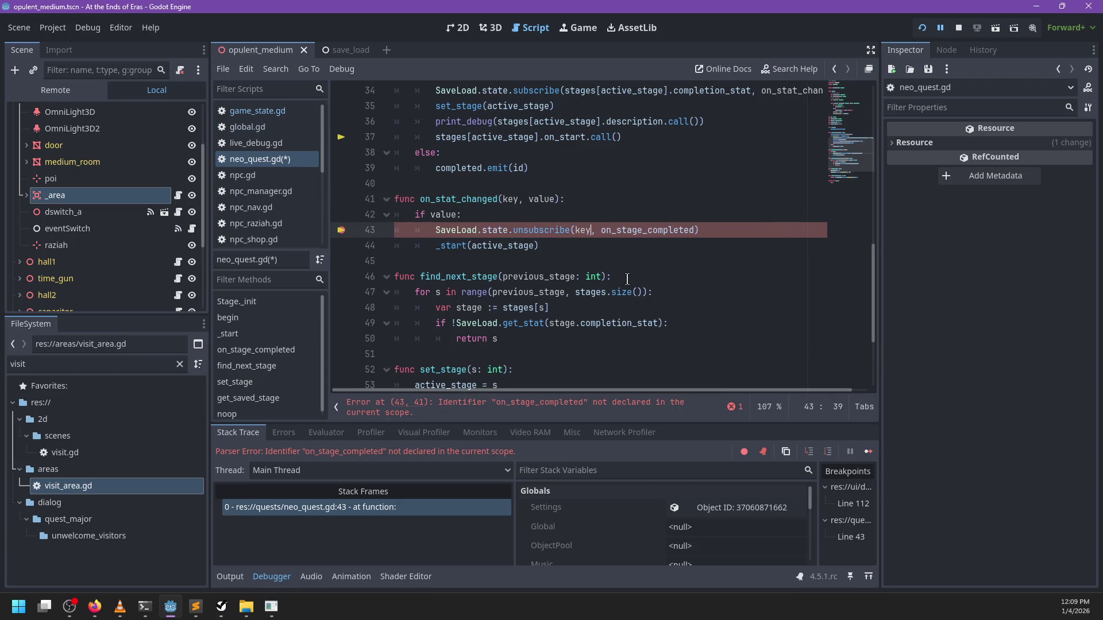
{"action": "left_click", "coordinate": [461, 215]}
{"action": "type", "text": "and"}
{"action": "type", "text": "stages[active_stage].completion_stat"}
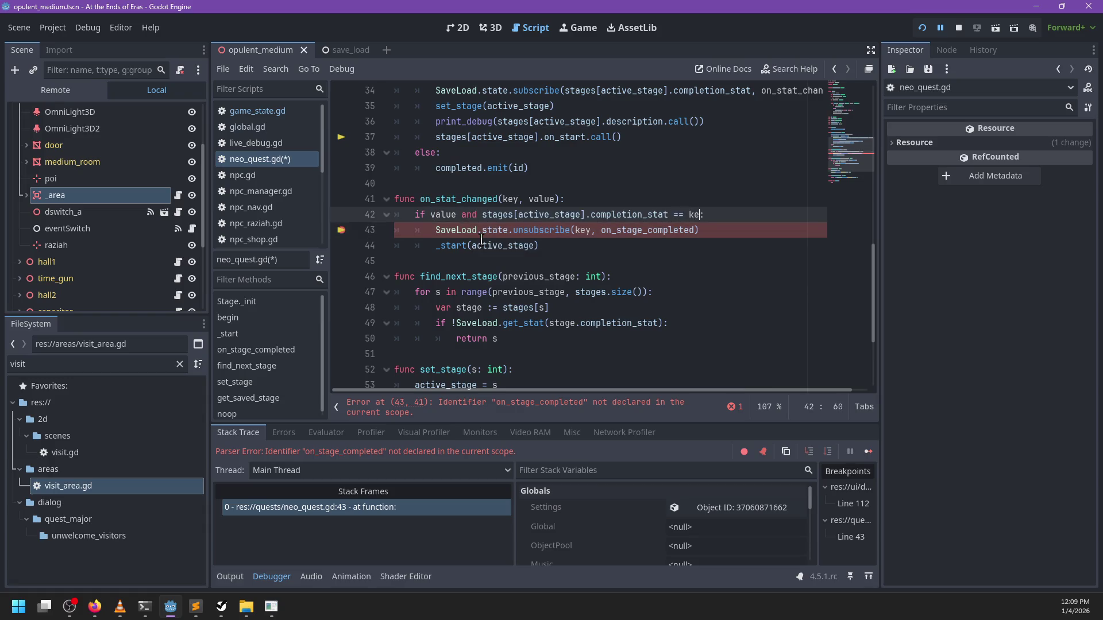
Make line 43 unsubscribe(key, on_stat_changed), save neo_quest.gd, and run the game
{"action": "left_click", "coordinate": [566, 241]}
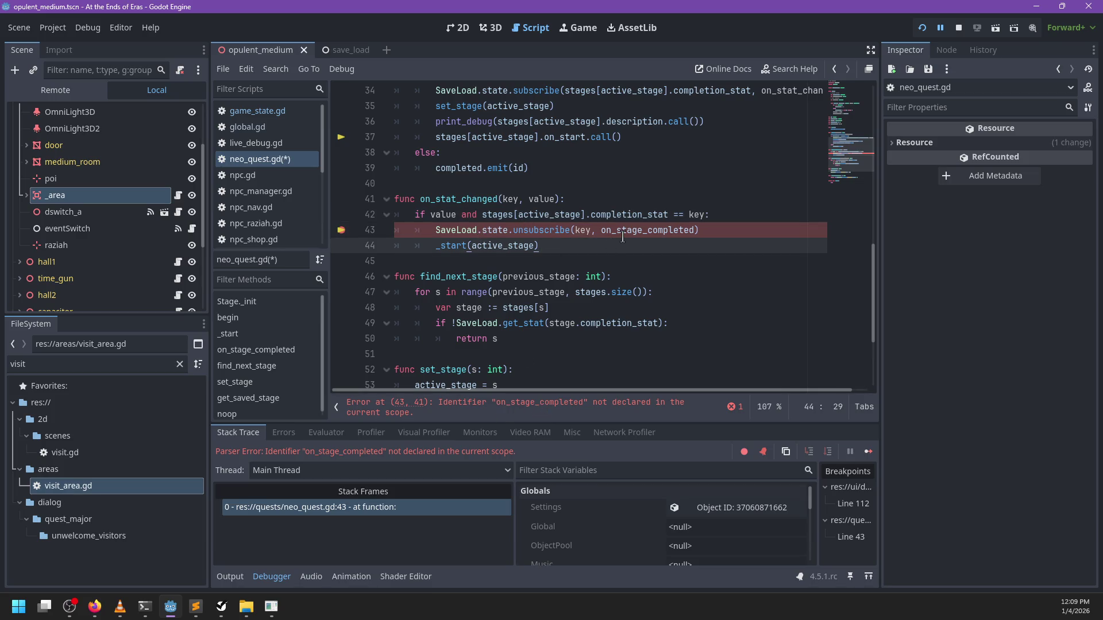
{"action": "double_click", "coordinate": [485, 199]}
{"action": "key", "text": "ctrl+c"}
{"action": "double_click", "coordinate": [680, 230]}
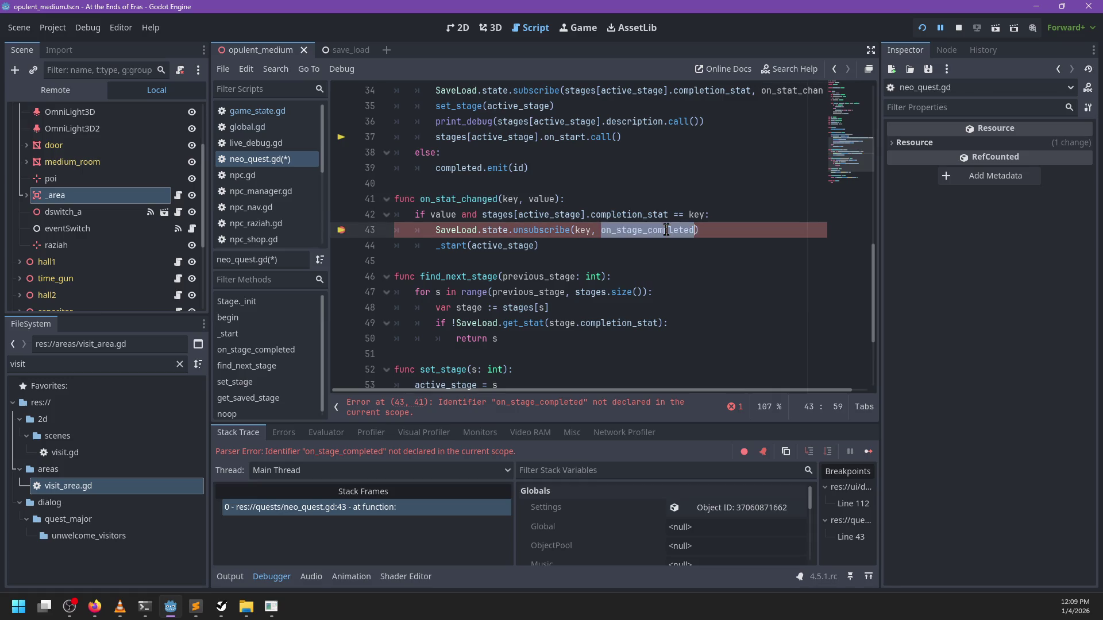
{"action": "key", "text": "ctrl+v"}
{"action": "left_click", "coordinate": [604, 245]}
{"action": "key", "text": "ctrl+s"}
{"action": "key", "text": "F5"}
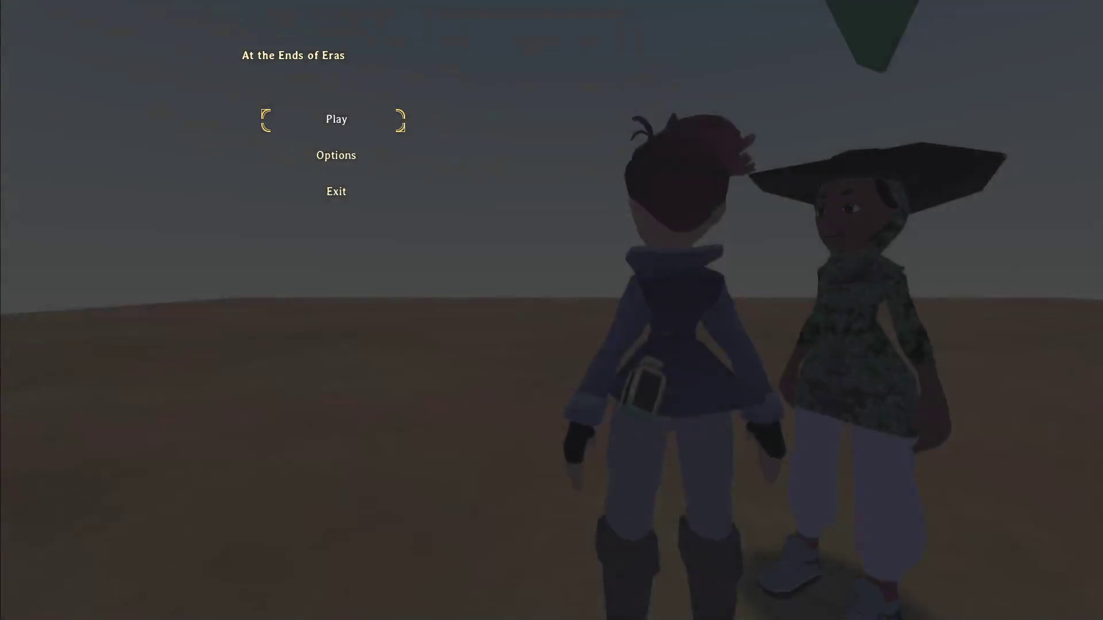
Play into the medium room, clear line 43's breakpoint when hit, then pause and return to the editor
{"action": "key", "text": "Return"}
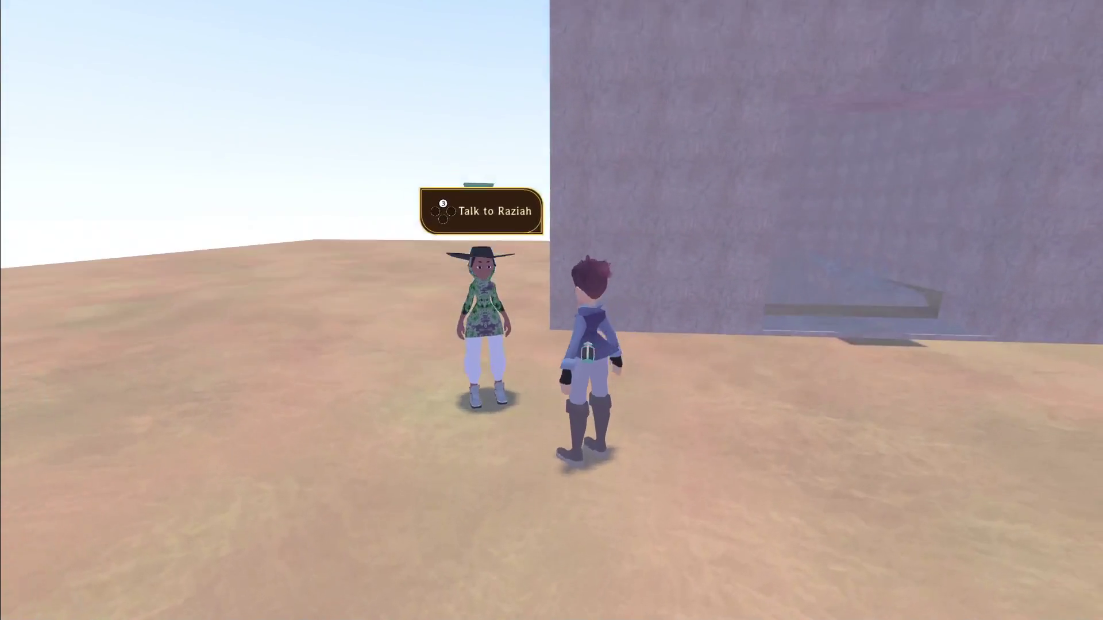
{"action": "key", "text": "w"}
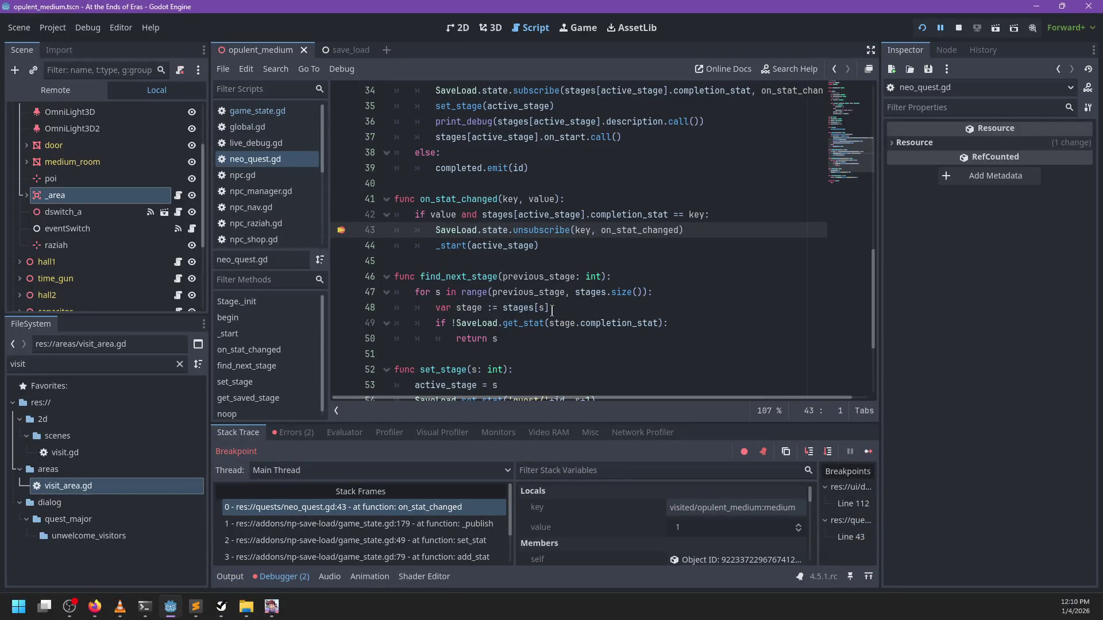
{"action": "left_click", "coordinate": [341, 230]}
{"action": "key", "text": "F12"}
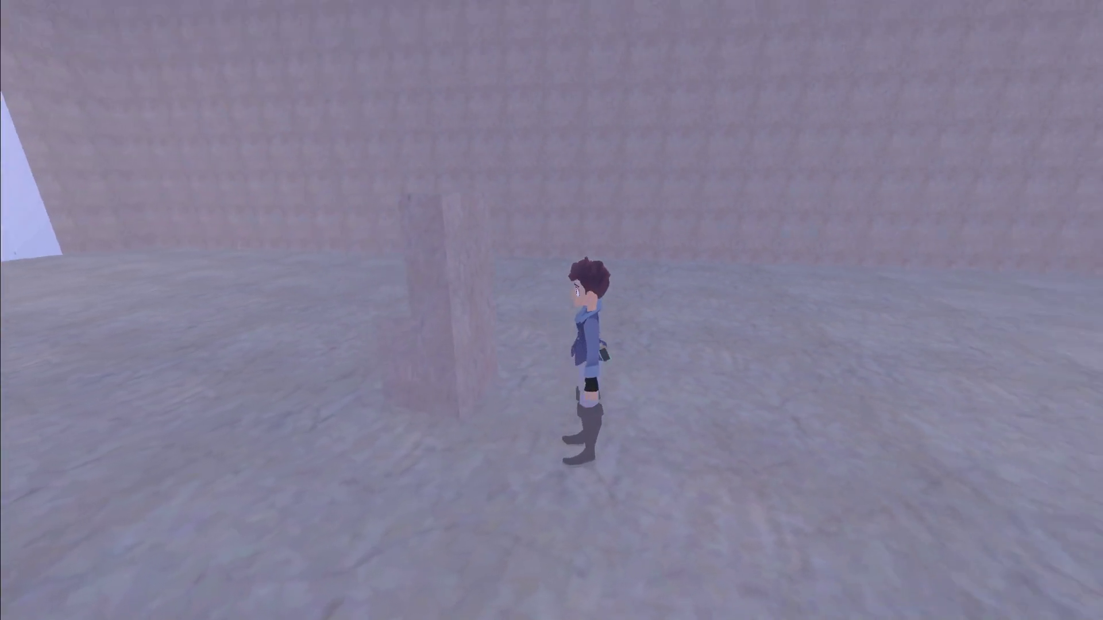
{"action": "key", "text": "w"}
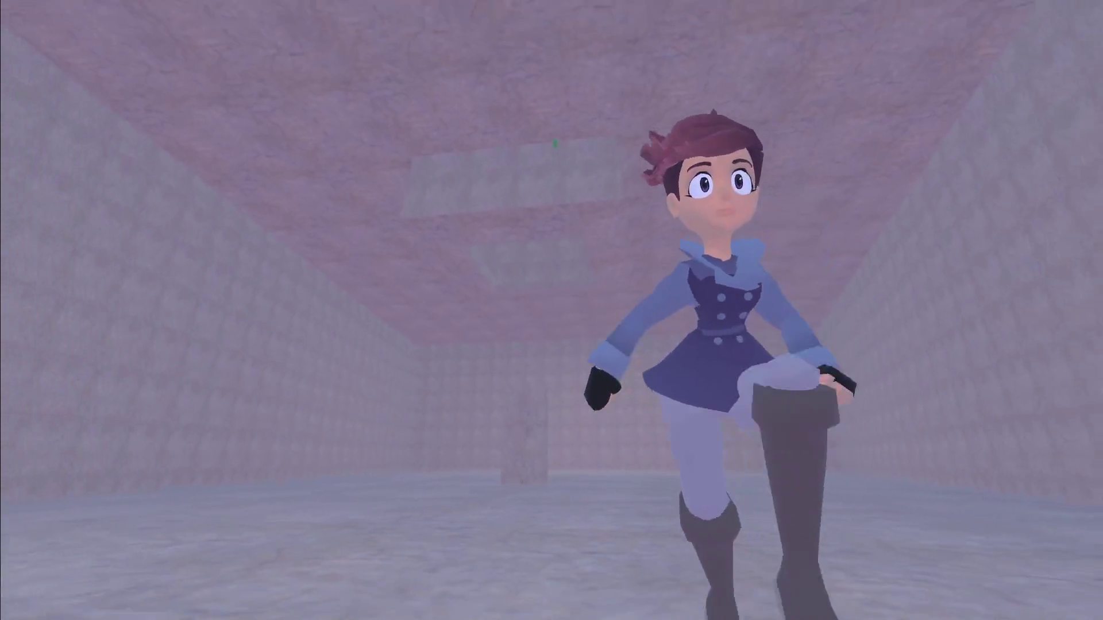
{"action": "key", "text": "w"}
{"action": "key", "text": "Escape"}
{"action": "key", "text": "alt+Tab"}
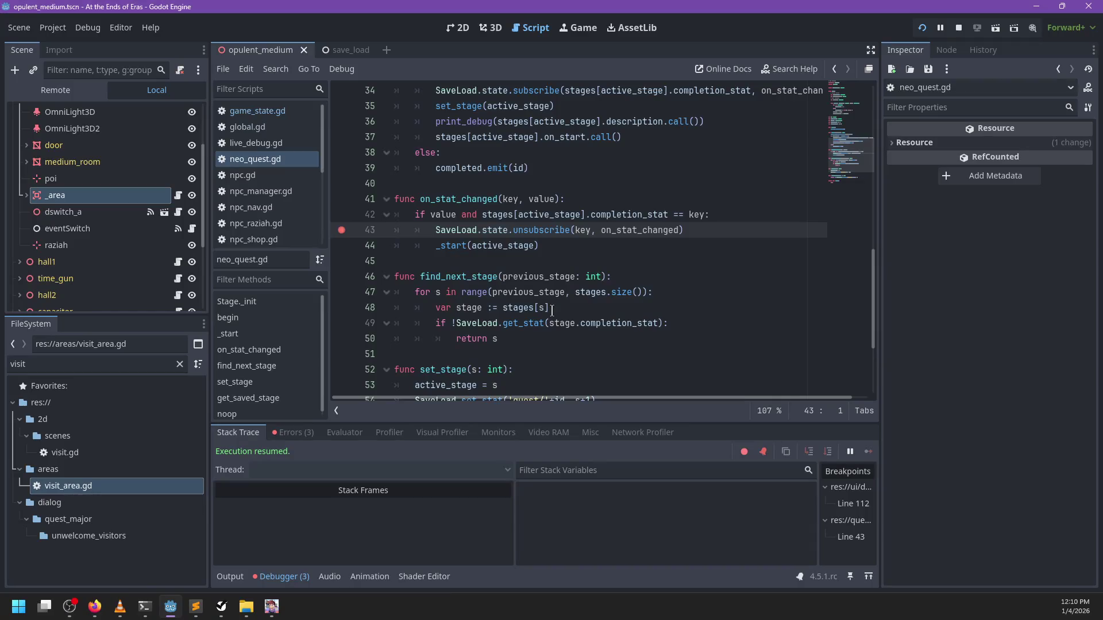
Review the debugger's runtime errors, including the missing opulent_medium/medium/raziah node
{"action": "left_click", "coordinate": [281, 576]}
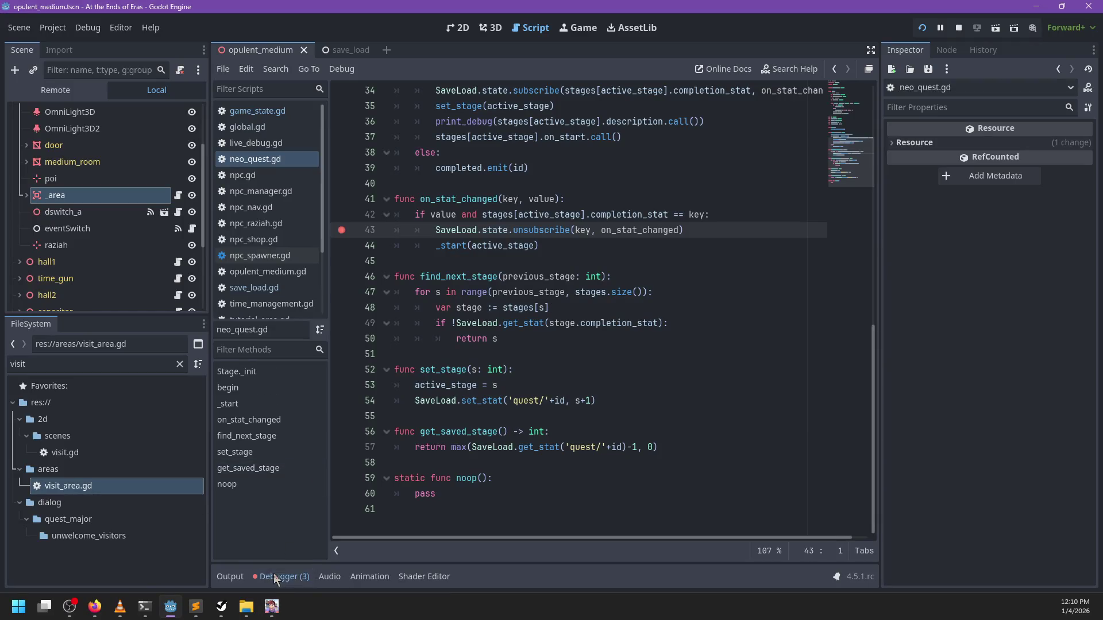
{"action": "left_click", "coordinate": [279, 580]}
{"action": "left_click", "coordinate": [298, 432]}
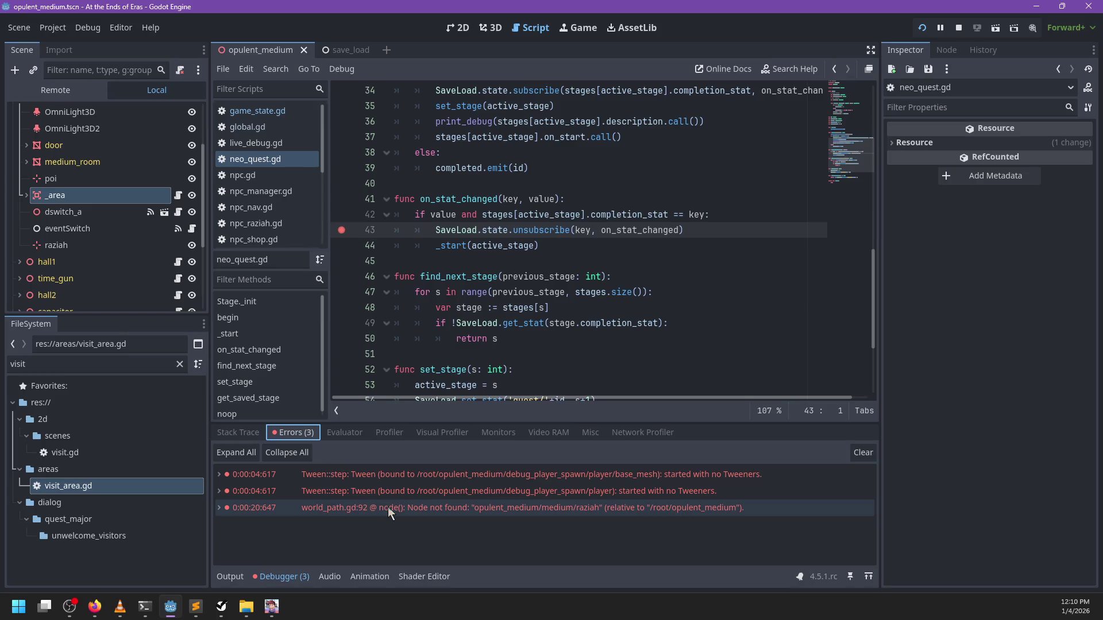
{"action": "mouse_move", "coordinate": [388, 507]}
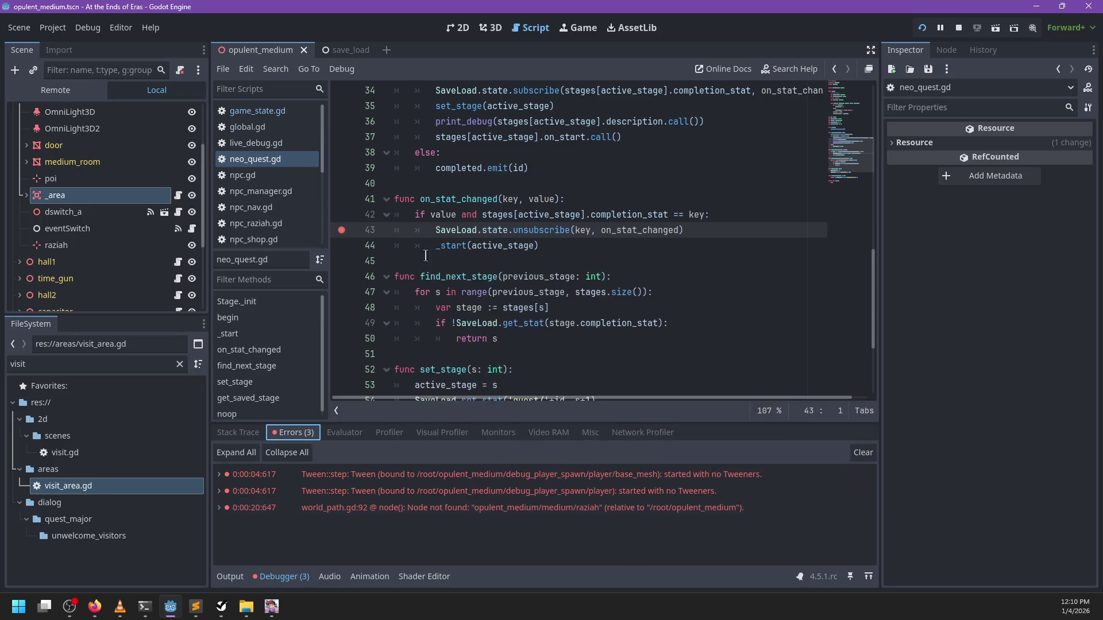
{"action": "scroll", "coordinate": [269, 145], "scroll_direction": "down", "scroll_amount": 2}
{"action": "scroll", "coordinate": [269, 146], "scroll_direction": "down", "scroll_amount": 3}
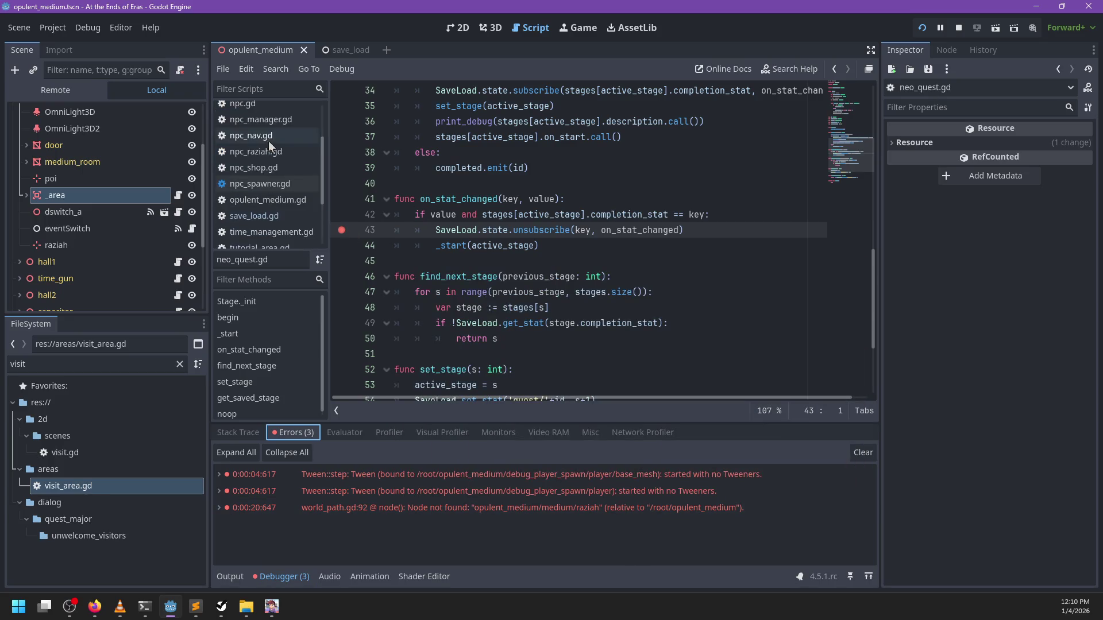
Look through save_load.gd and game_state.gd, then open opulent_medium.gd's stage list
{"action": "left_click", "coordinate": [258, 180]}
{"action": "scroll", "coordinate": [276, 172], "scroll_direction": "up", "scroll_amount": 3}
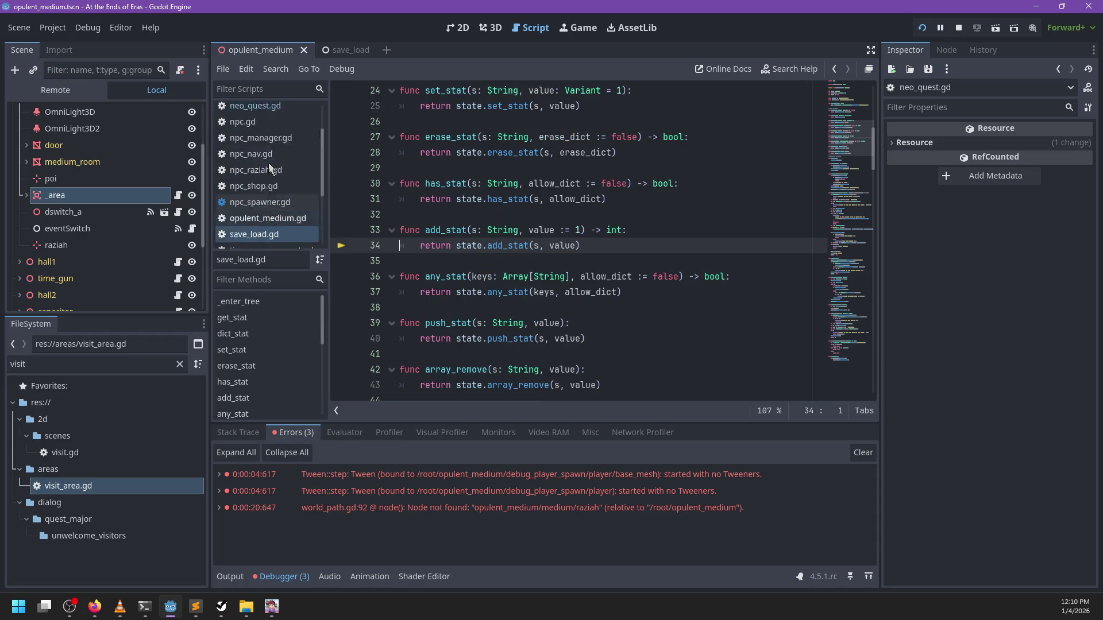
{"action": "left_click", "coordinate": [281, 172]}
{"action": "scroll", "coordinate": [281, 179], "scroll_direction": "down", "scroll_amount": 5}
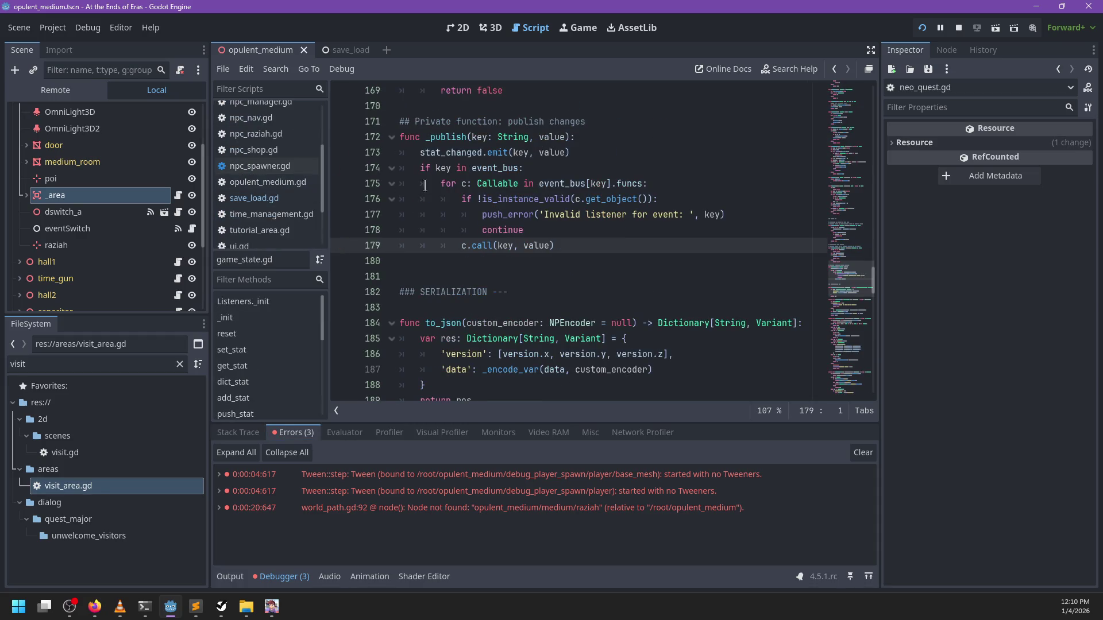
{"action": "left_click", "coordinate": [278, 183]}
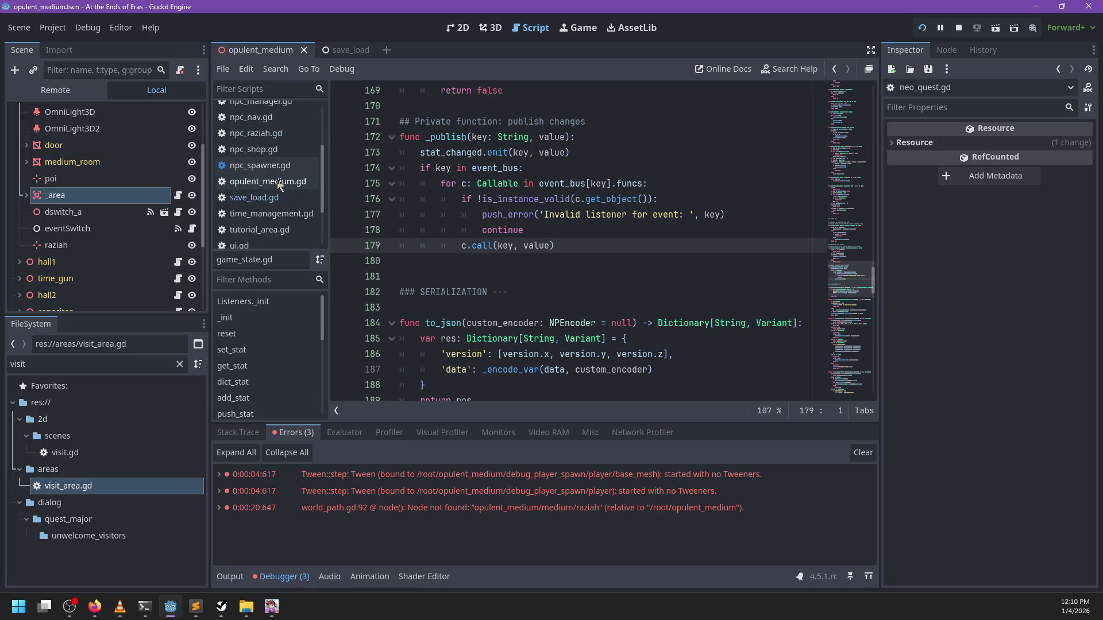
{"action": "scroll", "coordinate": [529, 178], "scroll_direction": "up", "scroll_amount": 4}
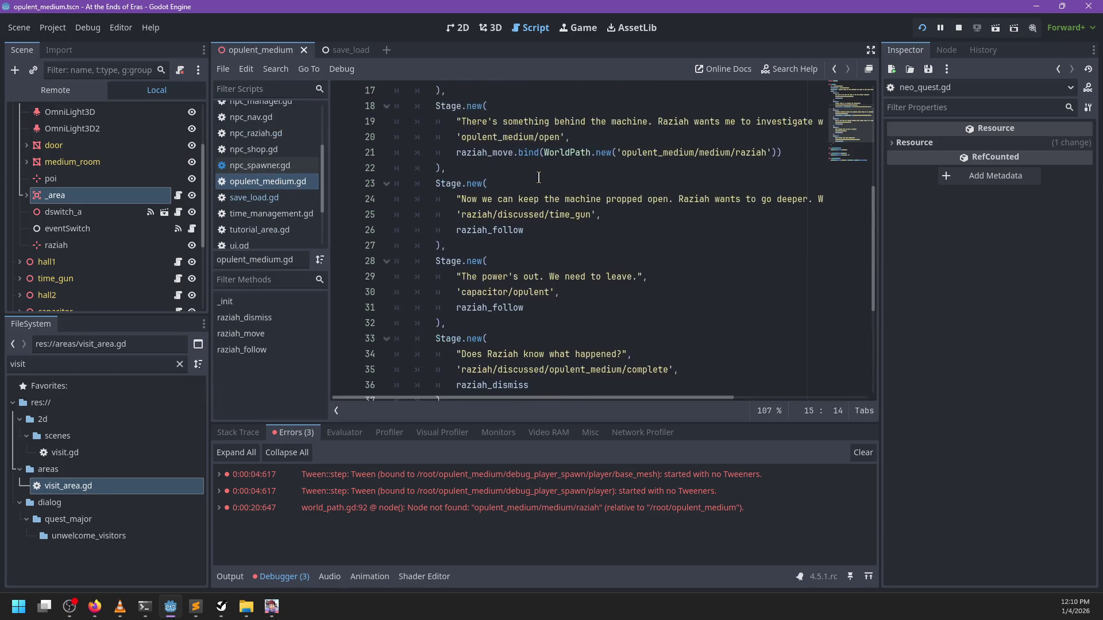
Search opulent_medium.gd for 'opulent_medium' occurrences in the quest stages
{"action": "scroll", "coordinate": [527, 244], "scroll_direction": "up", "scroll_amount": 5}
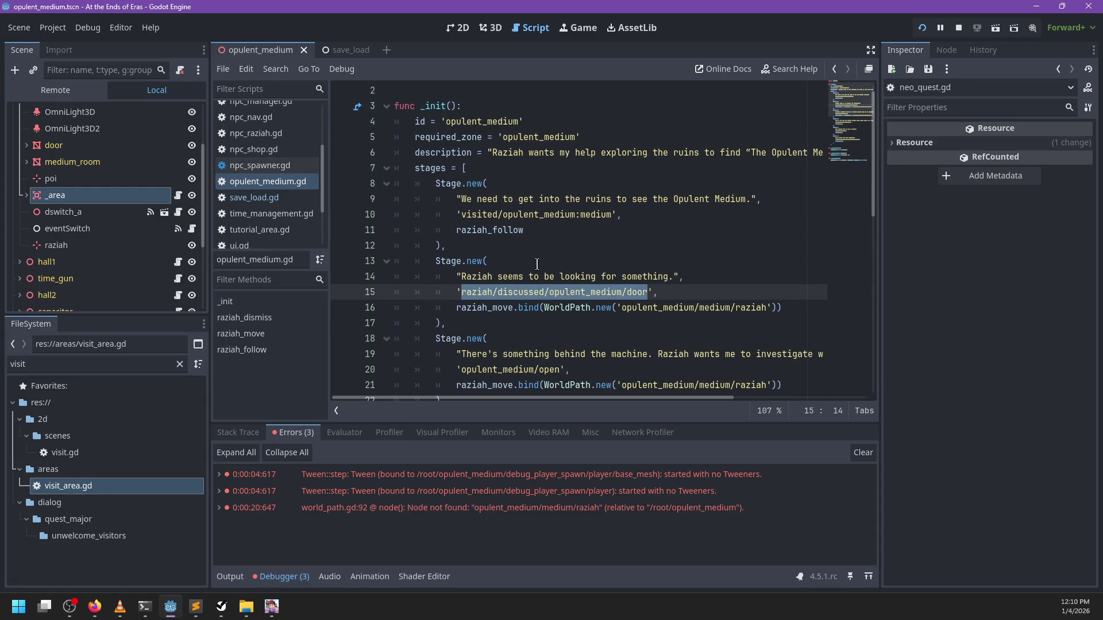
{"action": "left_click", "coordinate": [537, 263]}
{"action": "scroll", "coordinate": [540, 241], "scroll_direction": "down", "scroll_amount": 4}
{"action": "scroll", "coordinate": [546, 224], "scroll_direction": "down", "scroll_amount": 3}
{"action": "key", "text": "ctrl+f"}
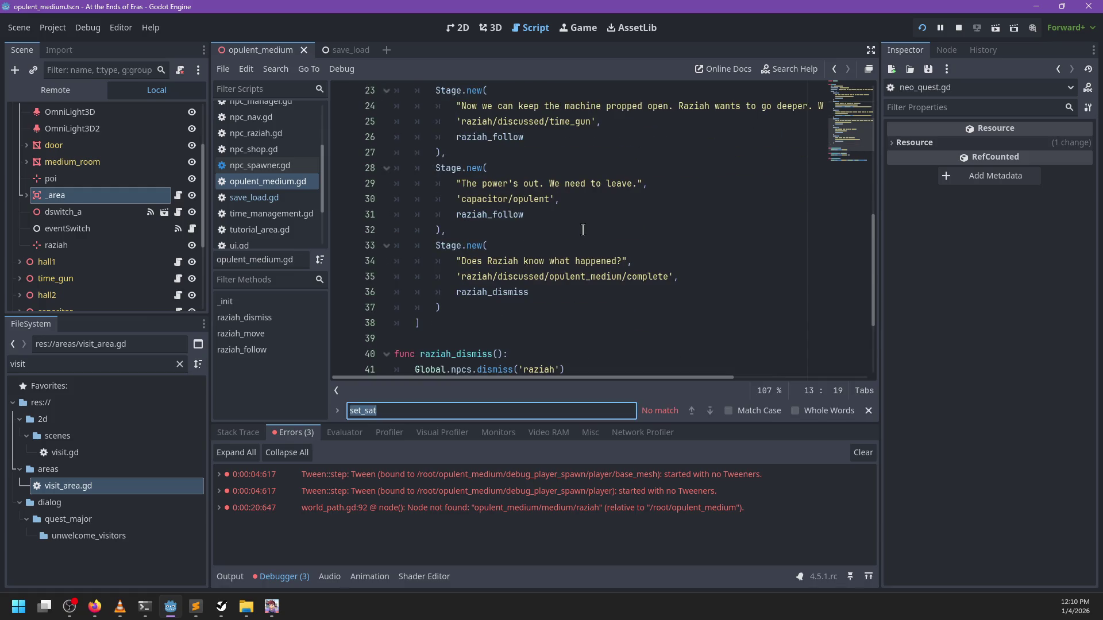
{"action": "type", "text": "opulent_medium"}
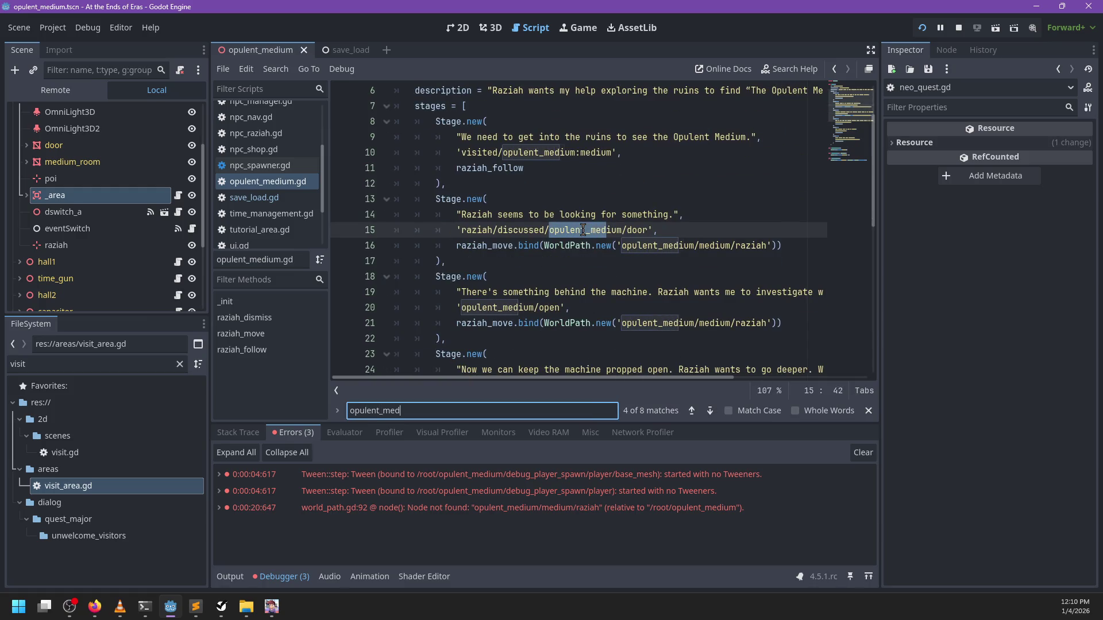
{"action": "key", "text": "Escape"}
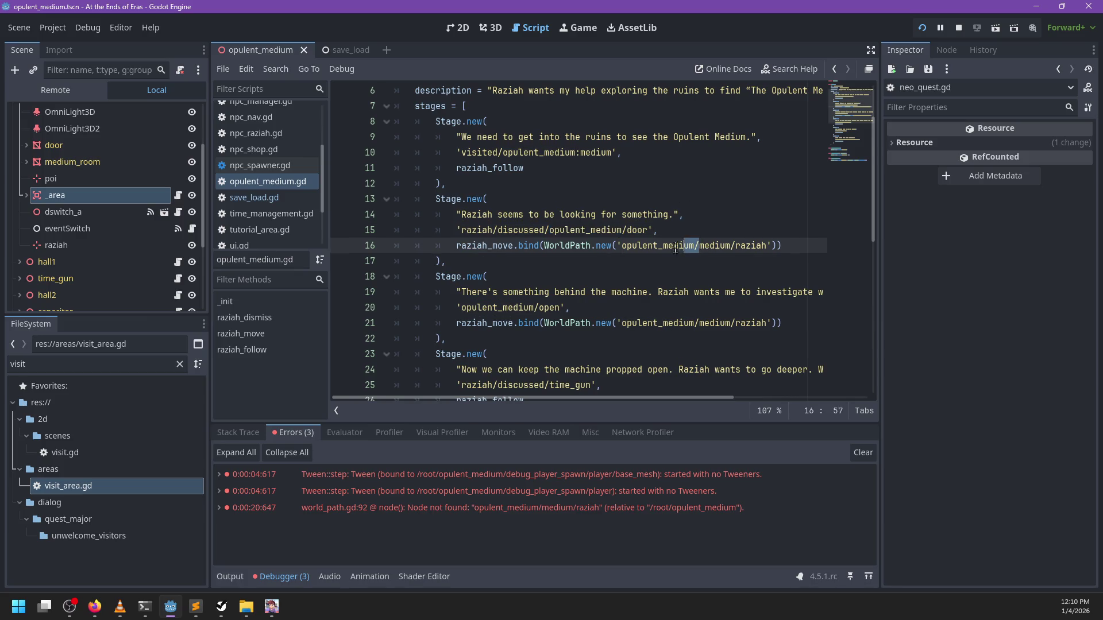
Strip the 'opulent_medium/' prefix from Raziah's paths on lines 16 and 21, then rerun the game
{"action": "double_click", "coordinate": [666, 246]}
{"action": "key", "text": "BackSpace"}
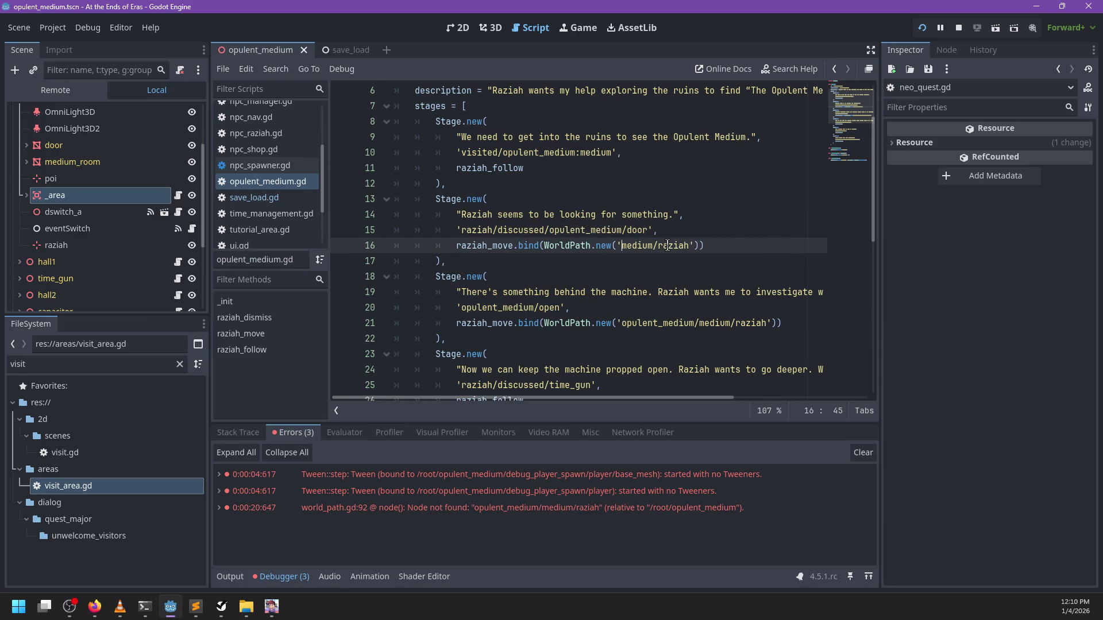
{"action": "left_click_drag", "start_coordinate": [700, 322], "coordinate": [621, 324]}
{"action": "key", "text": "BackSpace"}
{"action": "scroll", "coordinate": [639, 297], "scroll_direction": "down", "scroll_amount": 2}
{"action": "key", "text": "F6"}
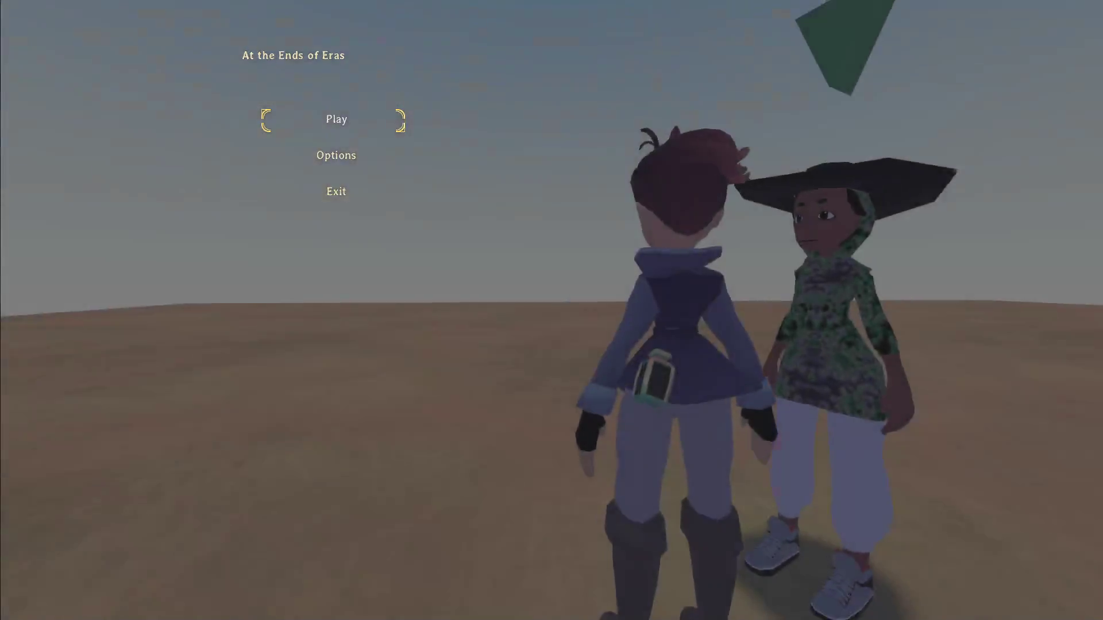
Talk to Raziah, enter the building, remove line 43's breakpoint when hit, resume, and return to the editor
{"action": "key", "text": "e"}
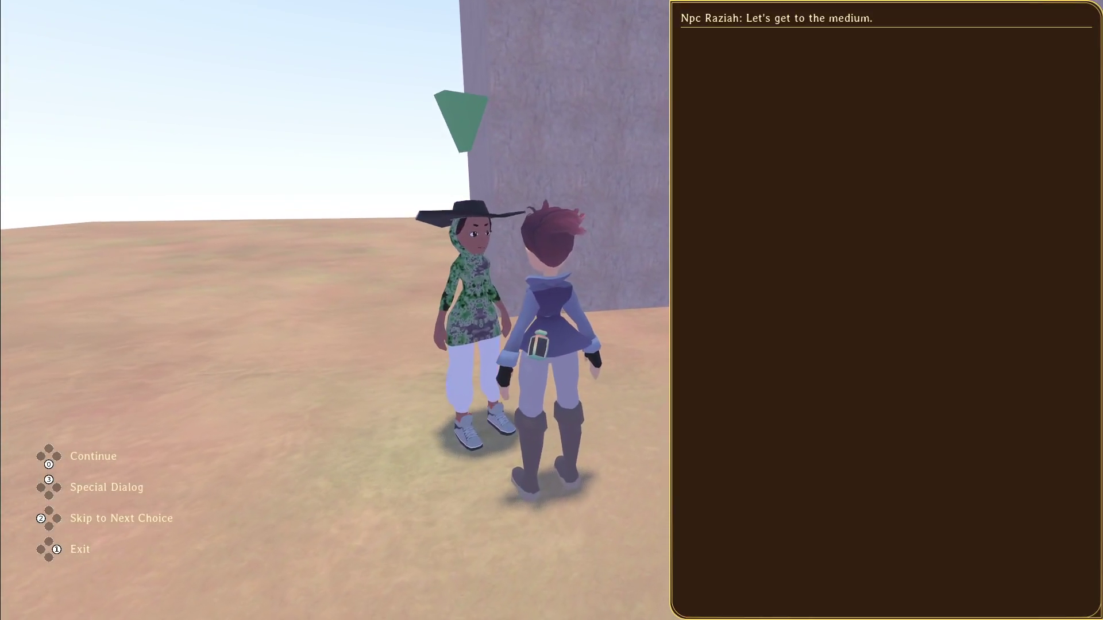
{"action": "key", "text": "w"}
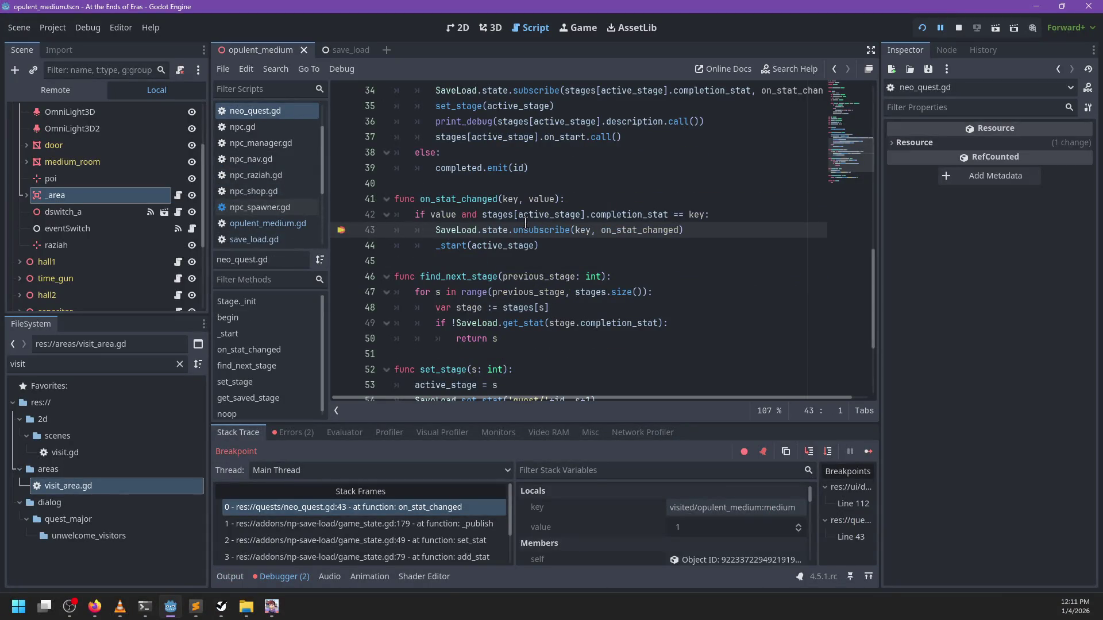
{"action": "left_click", "coordinate": [342, 230]}
{"action": "key", "text": "F12"}
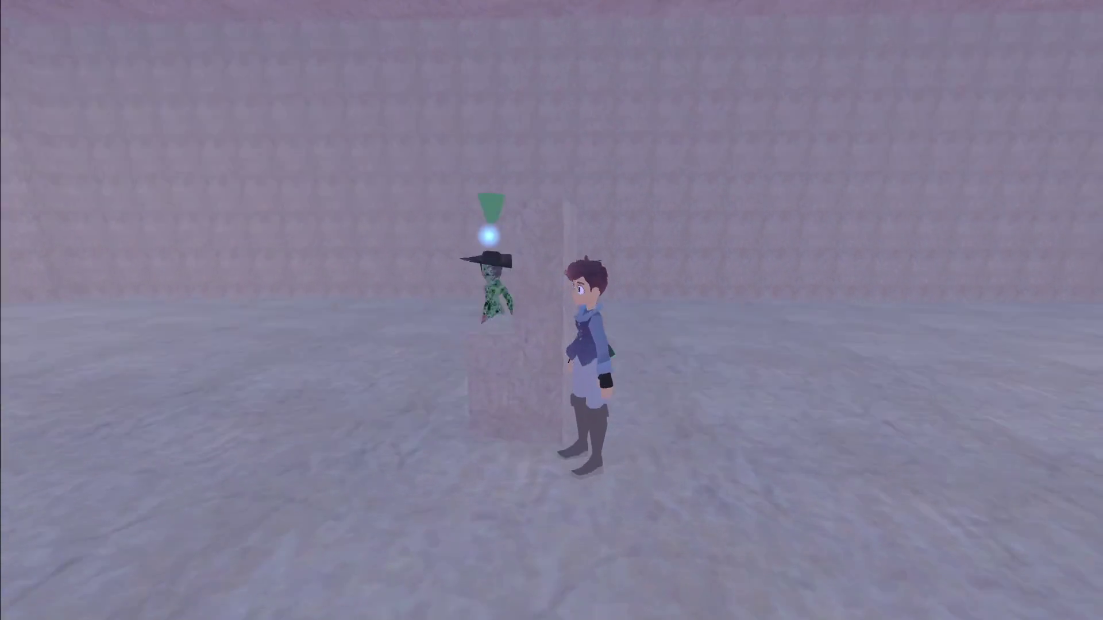
{"action": "key", "text": "w"}
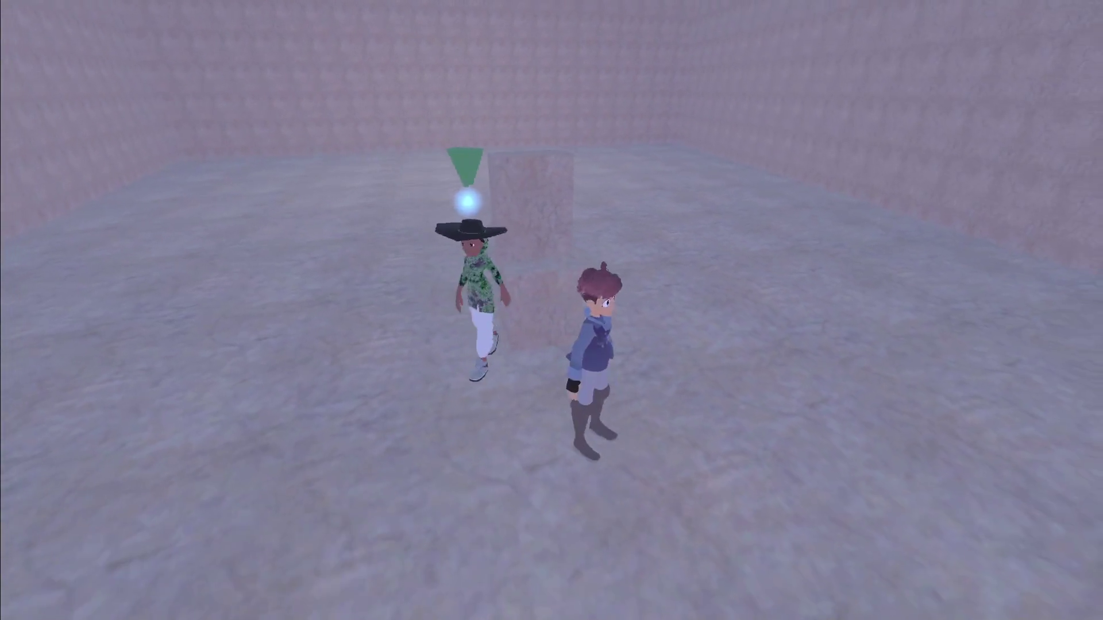
{"action": "key", "text": "Escape"}
{"action": "key", "text": "alt+Tab"}
{"action": "scroll", "coordinate": [474, 134], "scroll_direction": "up", "scroll_amount": 8}
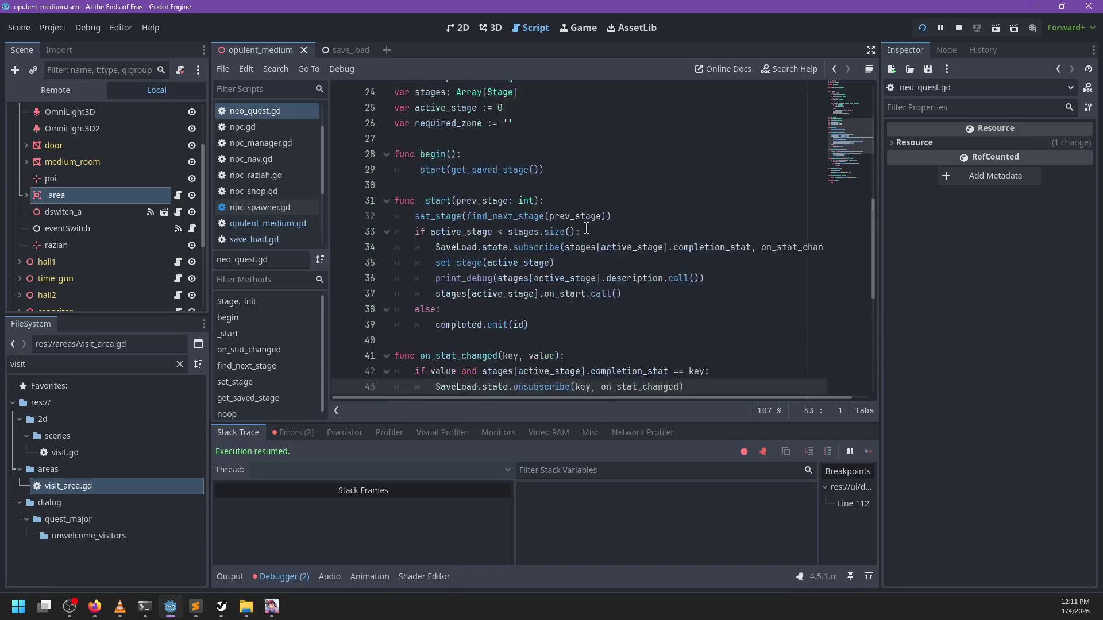
Search neo_quest.gd and npc_raziah.gd for 'state.move'
{"action": "left_click", "coordinate": [631, 261]}
{"action": "key", "text": "ctrl+f"}
{"action": "type", "text": "state.move"}
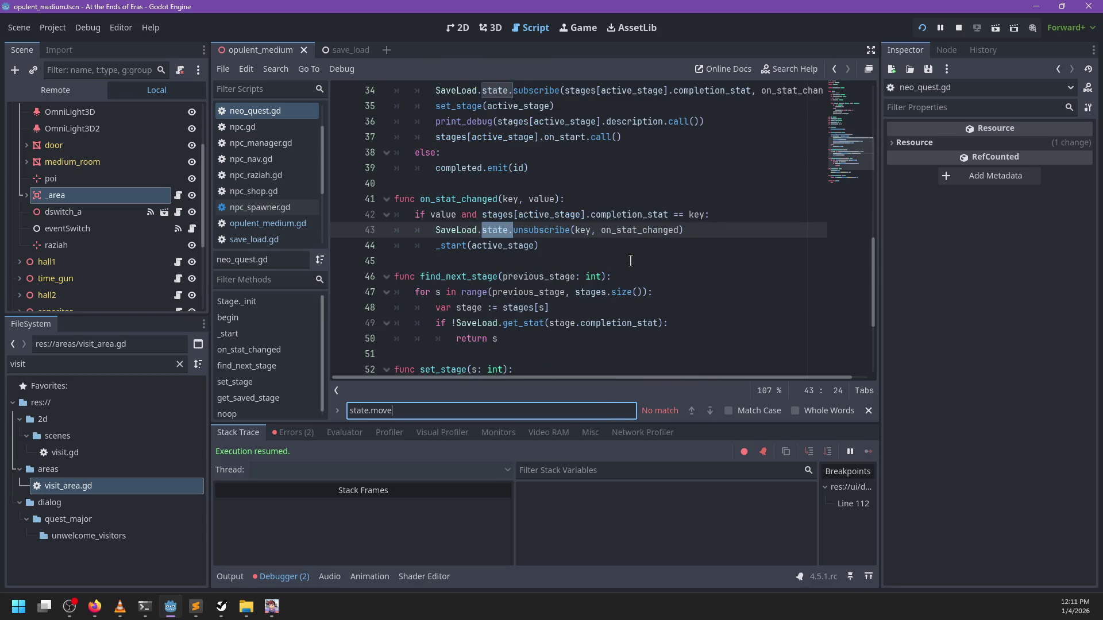
{"action": "key", "text": "Escape"}
{"action": "scroll", "coordinate": [299, 208], "scroll_direction": "down", "scroll_amount": 2}
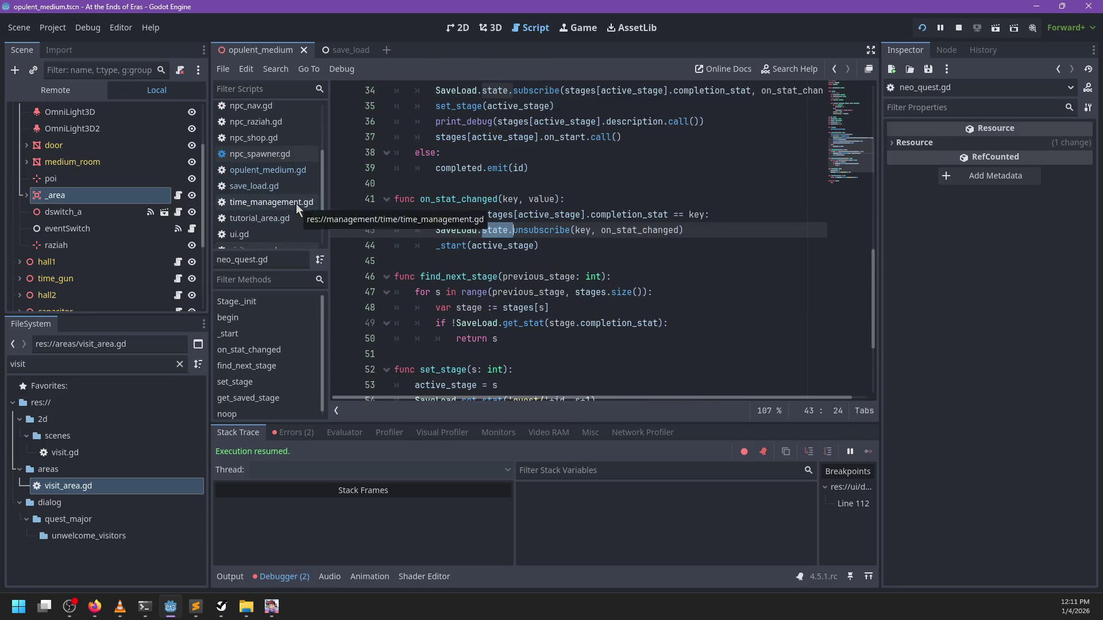
{"action": "scroll", "coordinate": [298, 208], "scroll_direction": "up", "scroll_amount": 2}
{"action": "left_click", "coordinate": [255, 175]}
{"action": "left_click", "coordinate": [601, 235]}
{"action": "key", "text": "ctrl+f"}
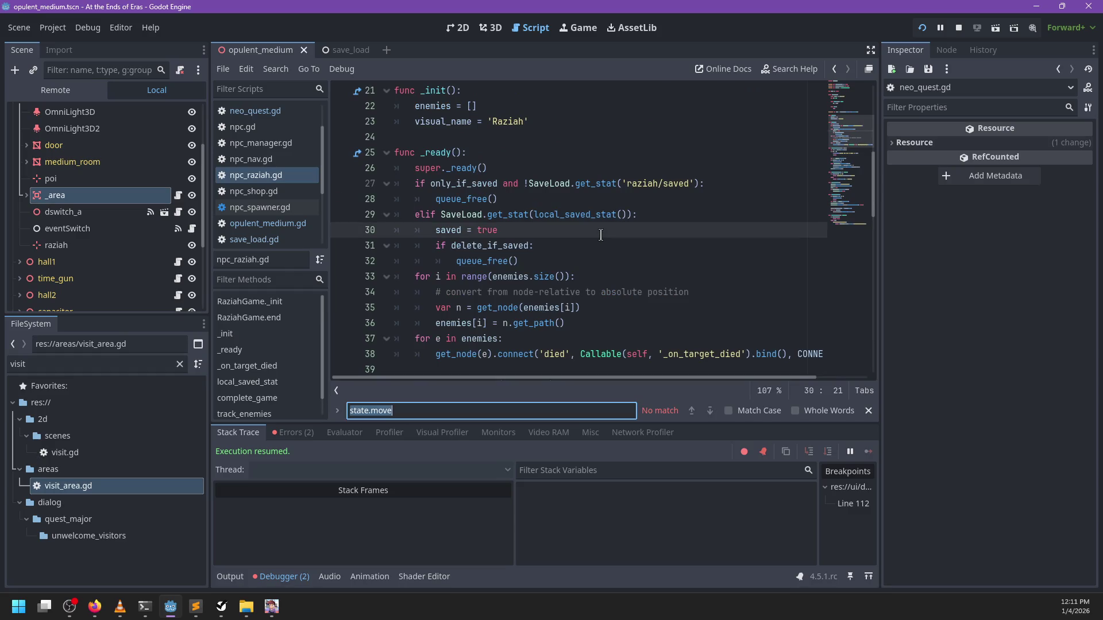
{"action": "key", "text": "Escape"}
Open npc_nav.gd at line 97 in the MoveToPoints nav-state branch
{"action": "left_click", "coordinate": [251, 159]}
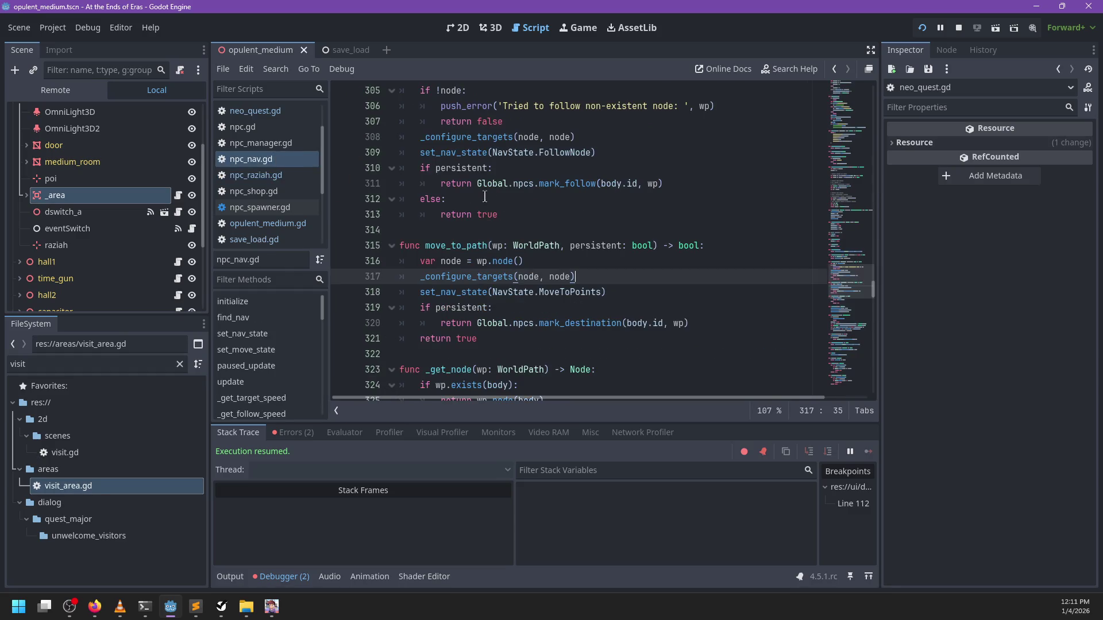
{"action": "scroll", "coordinate": [533, 221], "scroll_direction": "up", "scroll_amount": 15}
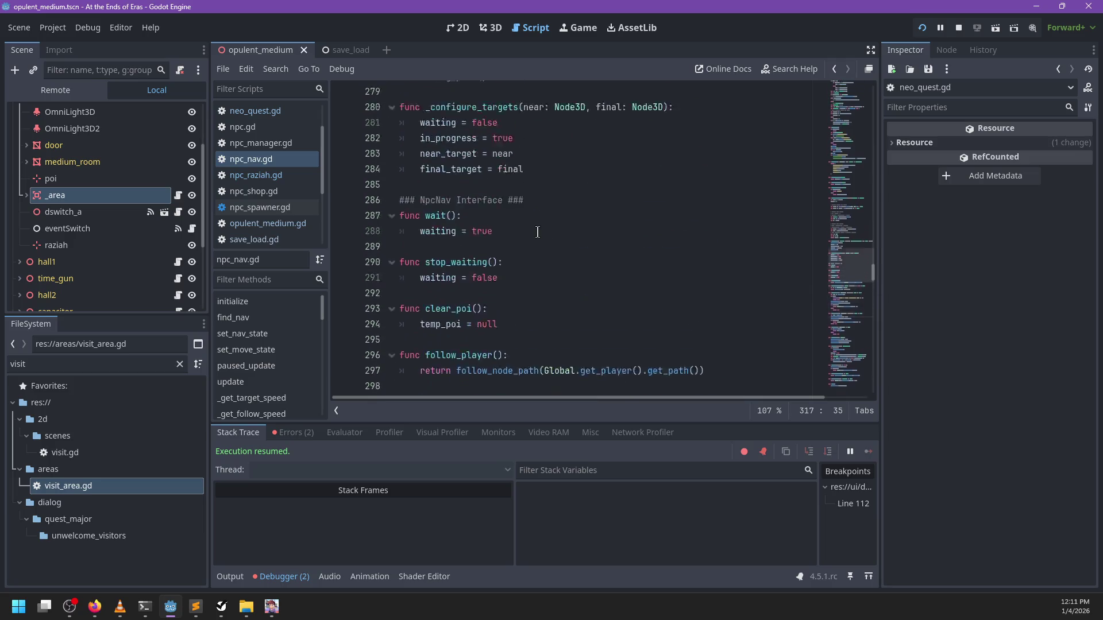
{"action": "scroll", "coordinate": [538, 232], "scroll_direction": "up", "scroll_amount": 20}
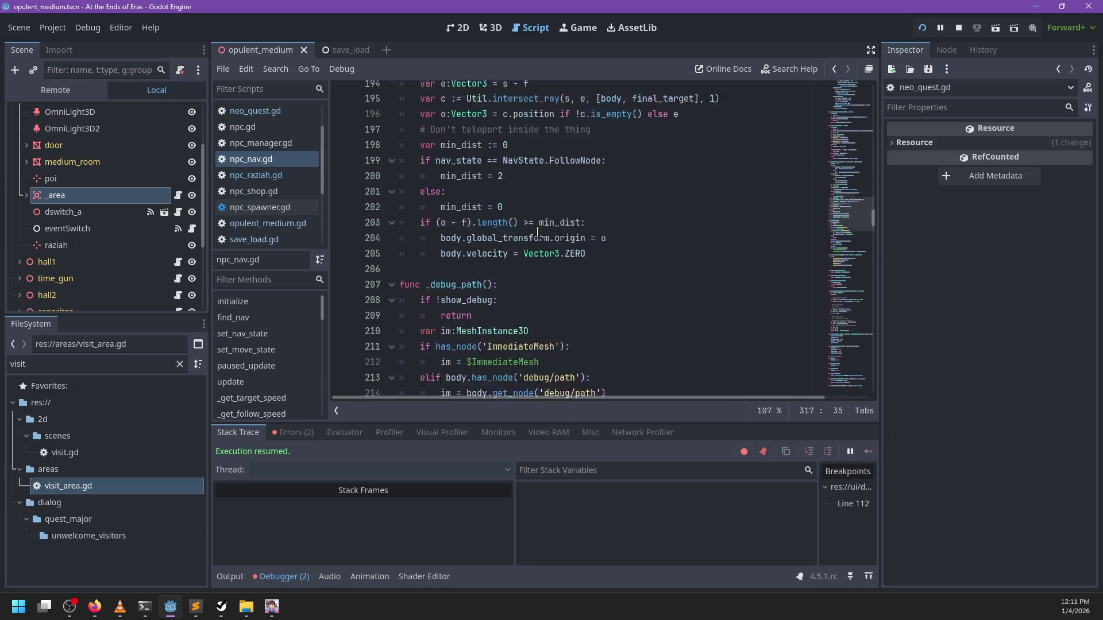
{"action": "scroll", "coordinate": [578, 233], "scroll_direction": "up", "scroll_amount": 20}
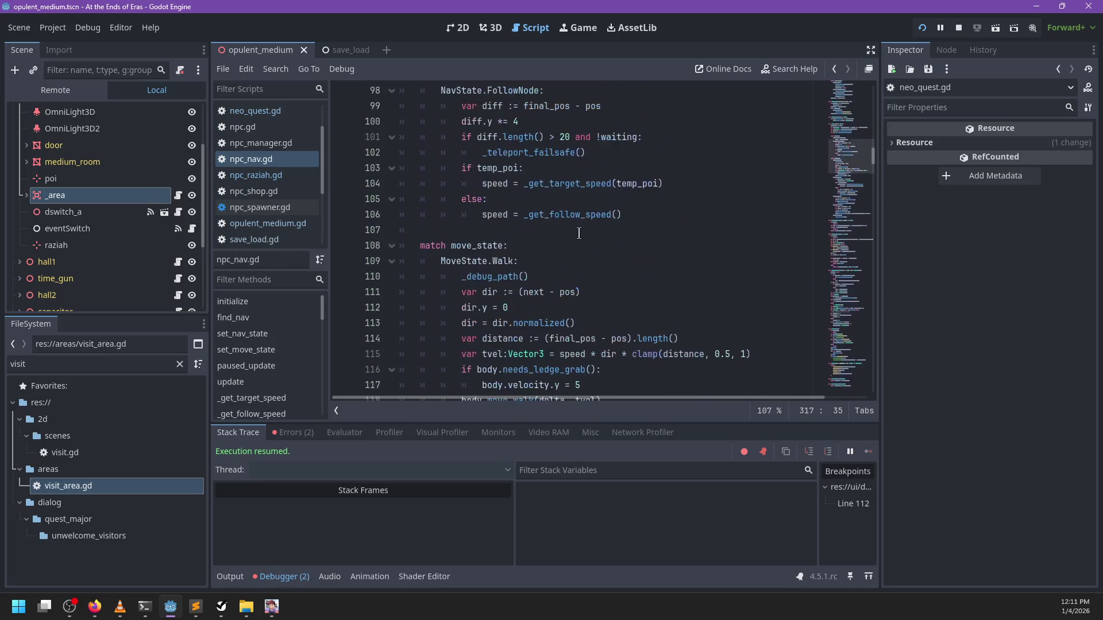
{"action": "scroll", "coordinate": [579, 234], "scroll_direction": "up", "scroll_amount": 5}
{"action": "left_click", "coordinate": [534, 282]}
{"action": "scroll", "coordinate": [569, 247], "scroll_direction": "down", "scroll_amount": 2}
{"action": "left_click", "coordinate": [606, 217]}
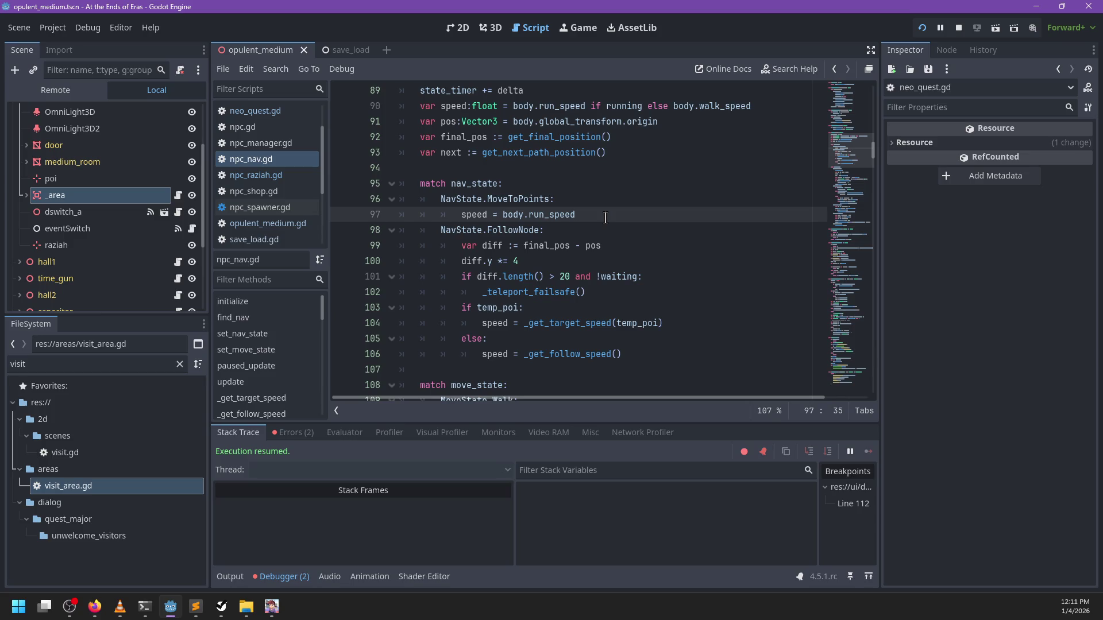
Under MoveToPoints, compute diff and add 'if diff.length_squared() < max_target_distance*max_target_distance:'
{"action": "key", "text": "Return"}
{"action": "type", "text": "var diff := final_"}
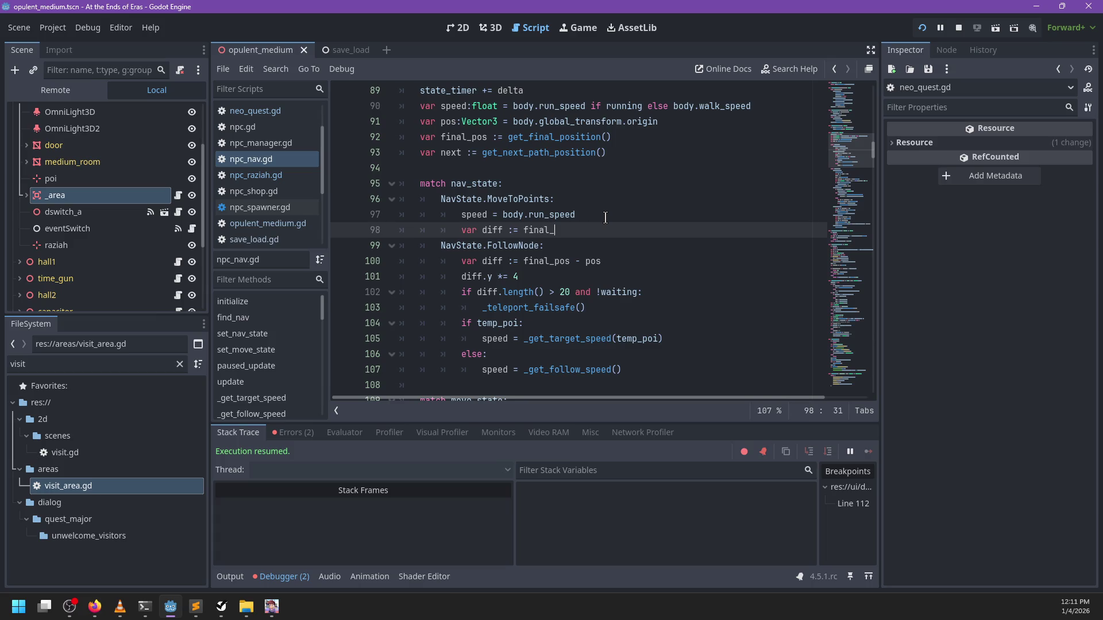
{"action": "type", "text": "pos - pos"}
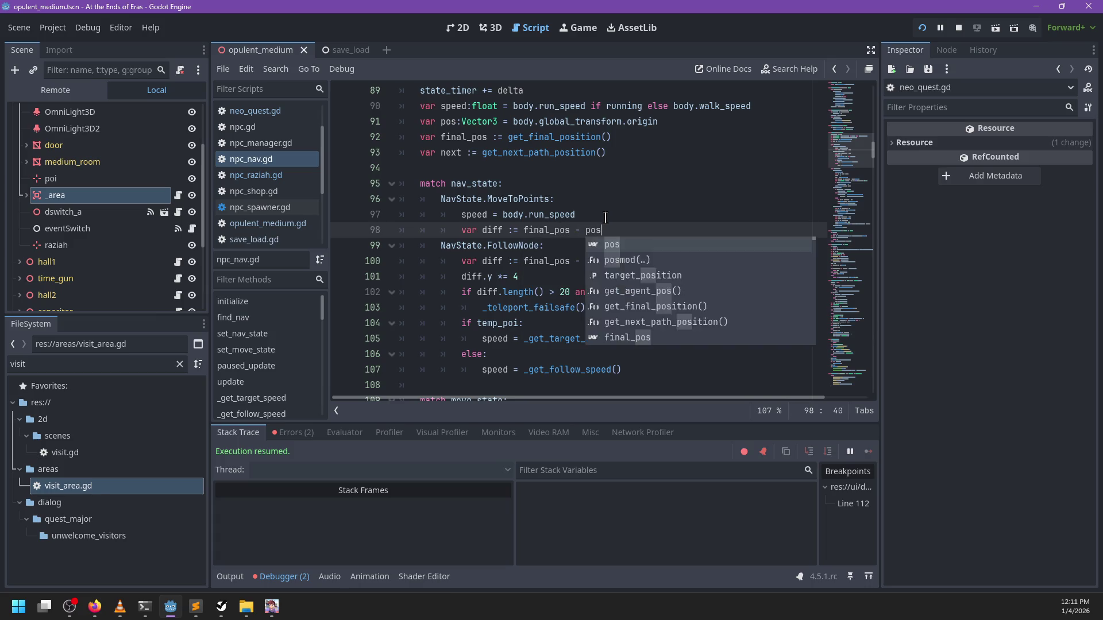
{"action": "key", "text": "Return"}
{"action": "key", "text": "Return"}
{"action": "type", "text": "diff."}
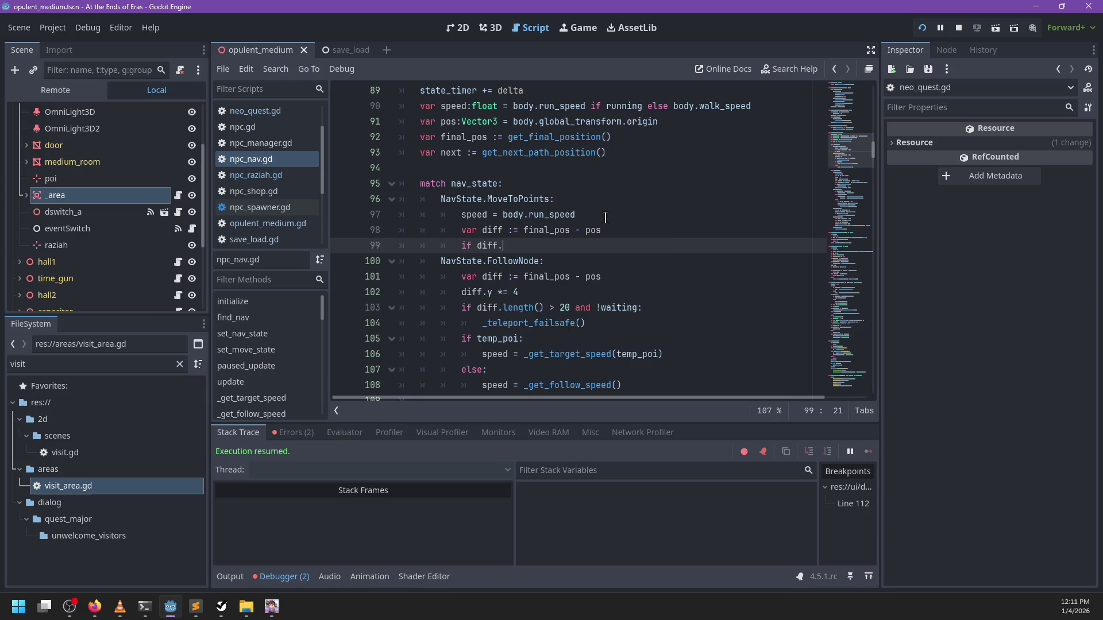
{"action": "type", "text": "length < "}
{"action": "type", "text": "() <"}
{"action": "key", "text": "BackSpace"}
{"action": "key", "text": "BackSpace"}
{"action": "key", "text": "Return"}
{"action": "type", "text": "ax_t"}
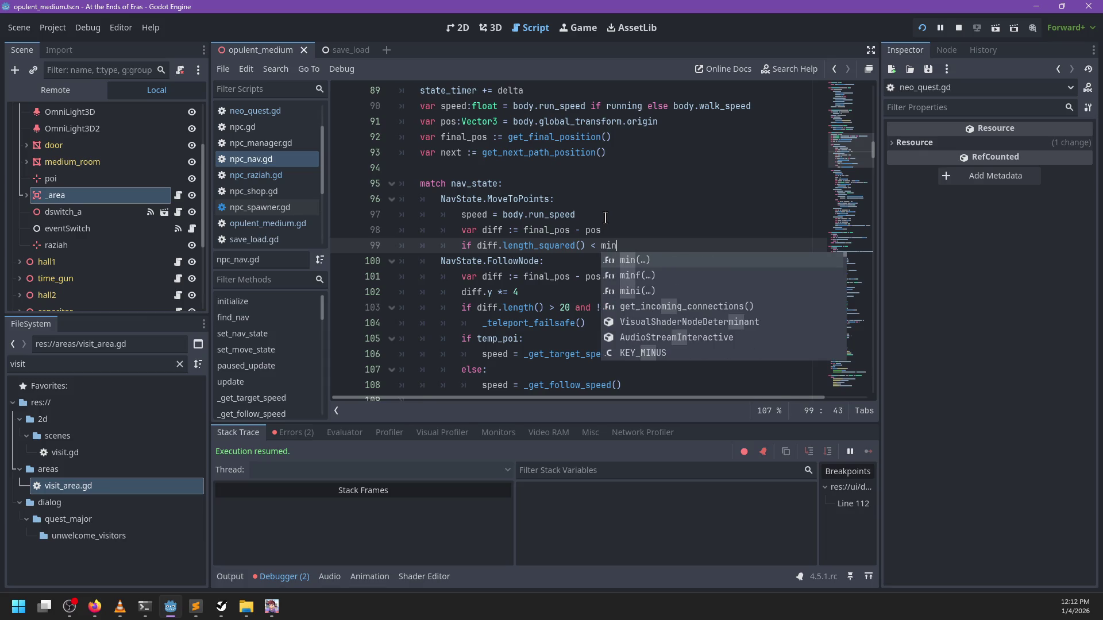
{"action": "key", "text": "Return"}
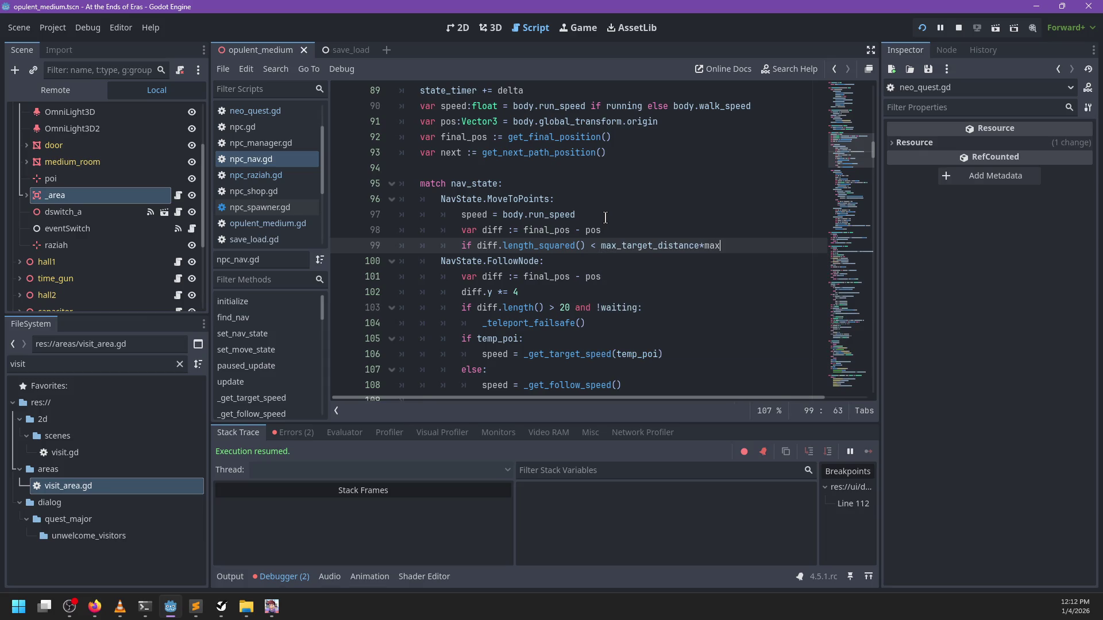
{"action": "key", "text": "Return"}
{"action": "type", "text": ":"}
{"action": "key", "text": "Return"}
Make that branch call set_move_state(MoveState.Stand), then save npc_nav.gd
{"action": "scroll", "coordinate": [608, 213], "scroll_direction": "down", "scroll_amount": 1}
{"action": "scroll", "coordinate": [609, 213], "scroll_direction": "down", "scroll_amount": 2}
{"action": "scroll", "coordinate": [688, 224], "scroll_direction": "up", "scroll_amount": 3}
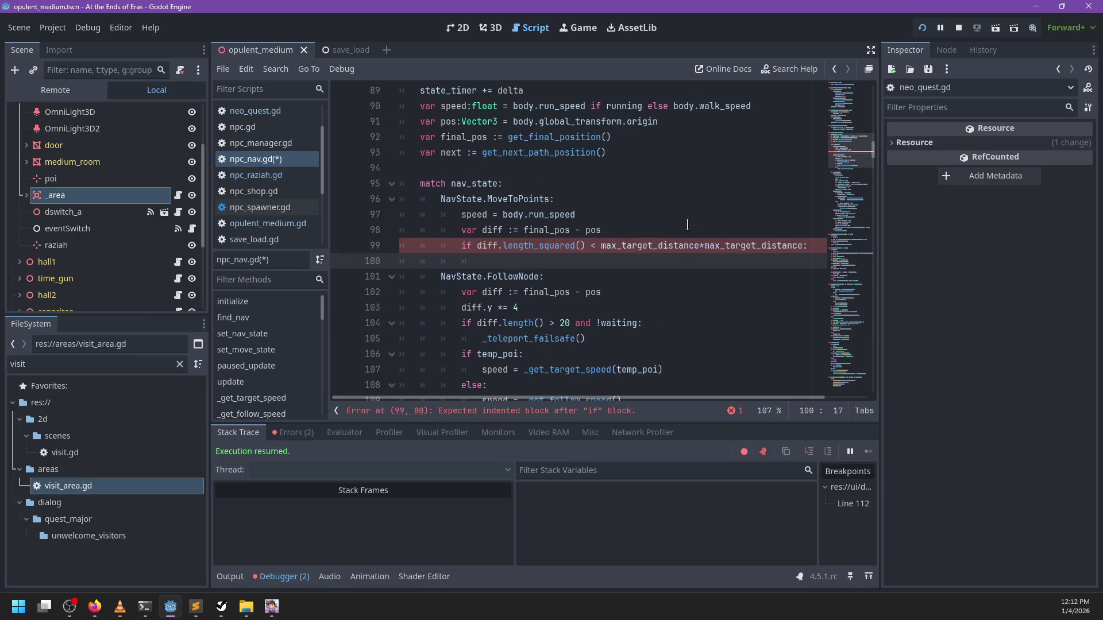
{"action": "type", "text": "speed"}
{"action": "key", "text": "BackSpace"}
{"action": "key", "text": "BackSpace"}
{"action": "key", "text": "BackSpace"}
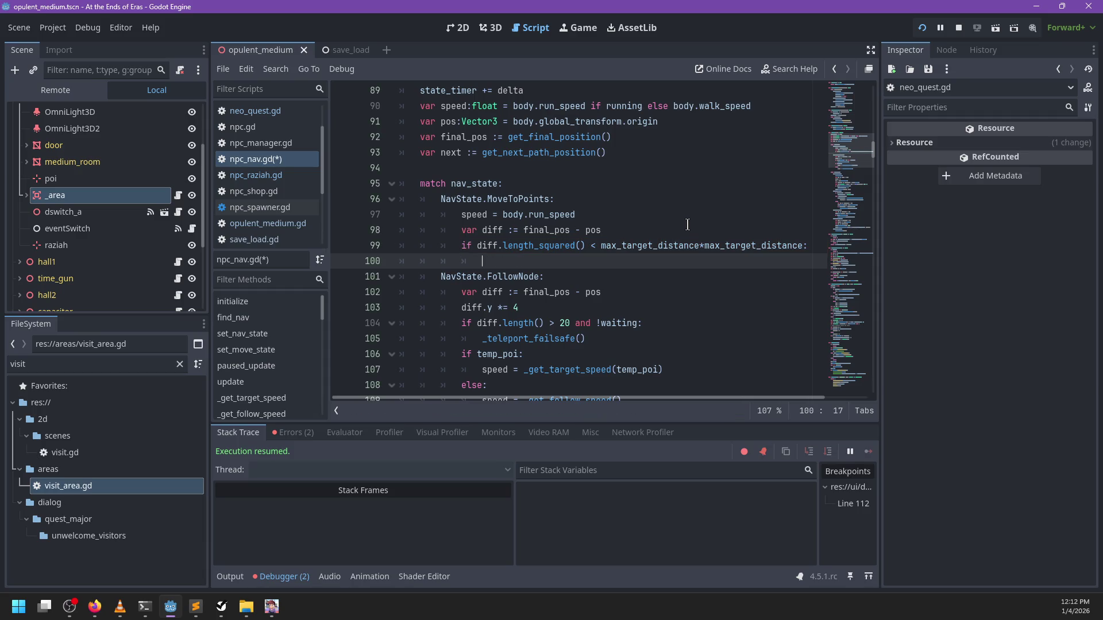
{"action": "scroll", "coordinate": [679, 222], "scroll_direction": "down", "scroll_amount": 4}
{"action": "type", "text": "set_mo"}
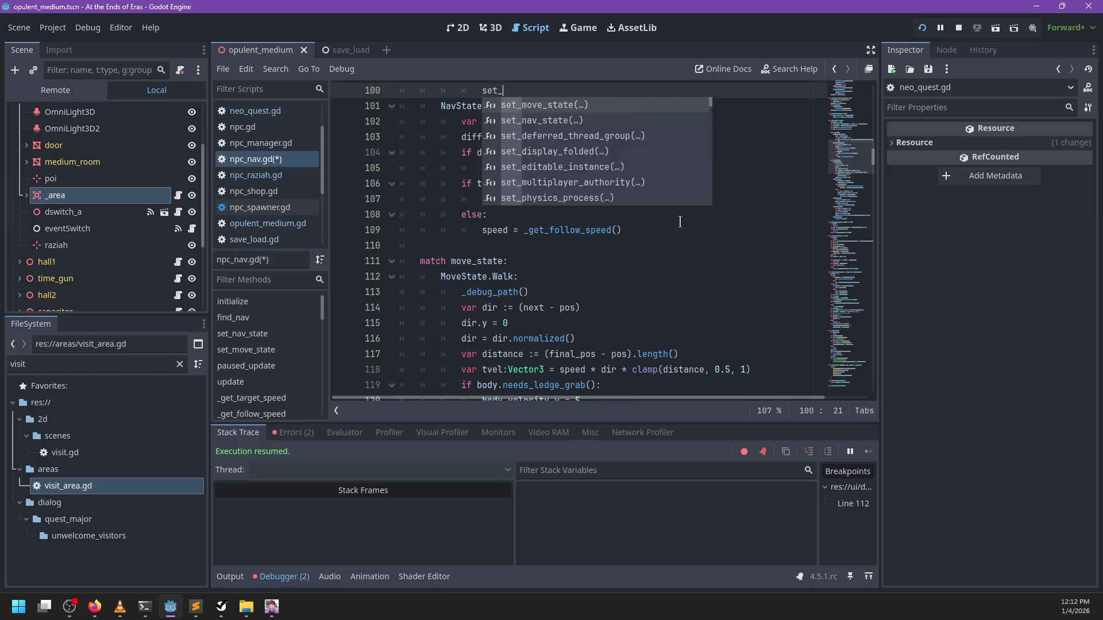
{"action": "key", "text": "Return"}
{"action": "type", "text": "oveState.I"}
{"action": "key", "text": "BackSpace"}
{"action": "key", "text": "Return"}
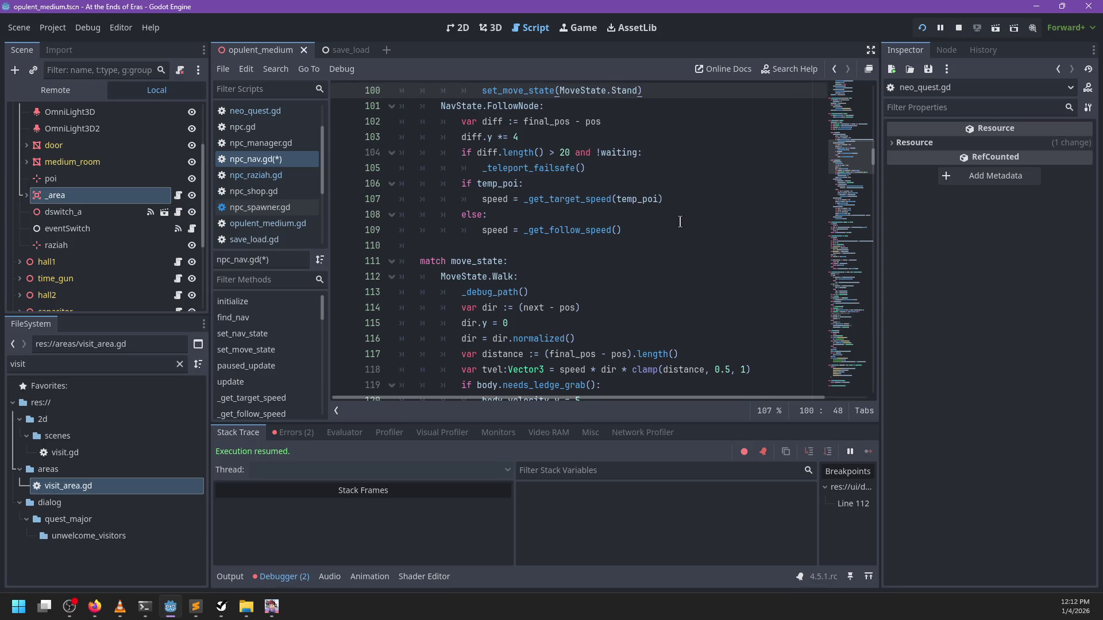
{"action": "scroll", "coordinate": [644, 202], "scroll_direction": "down", "scroll_amount": 9}
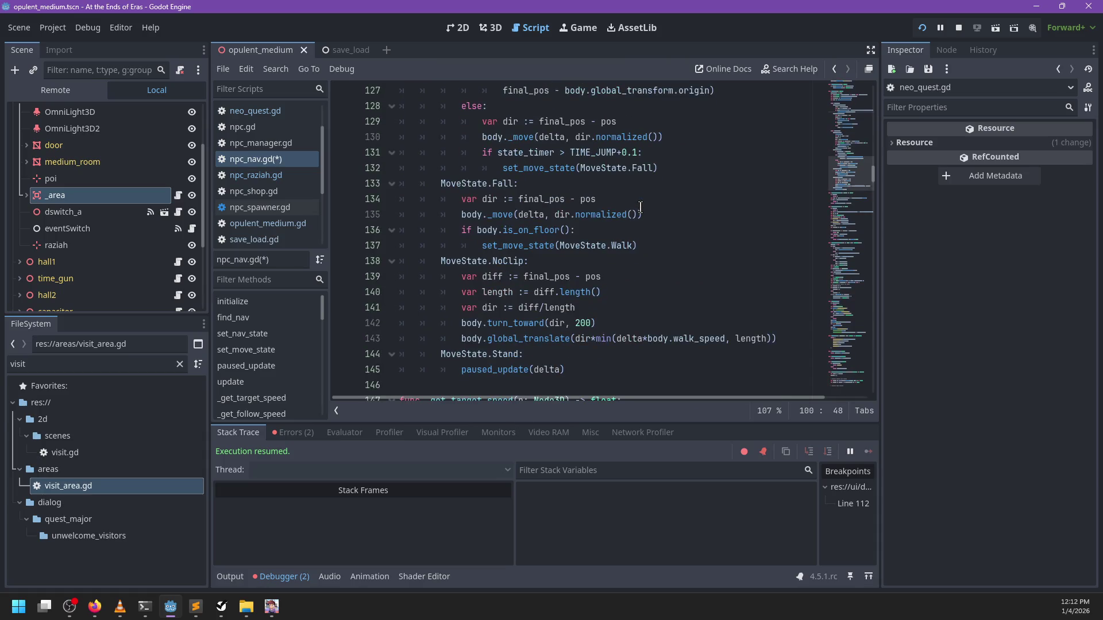
{"action": "scroll", "coordinate": [640, 207], "scroll_direction": "up", "scroll_amount": 12}
{"action": "key", "text": "ctrl+s"}
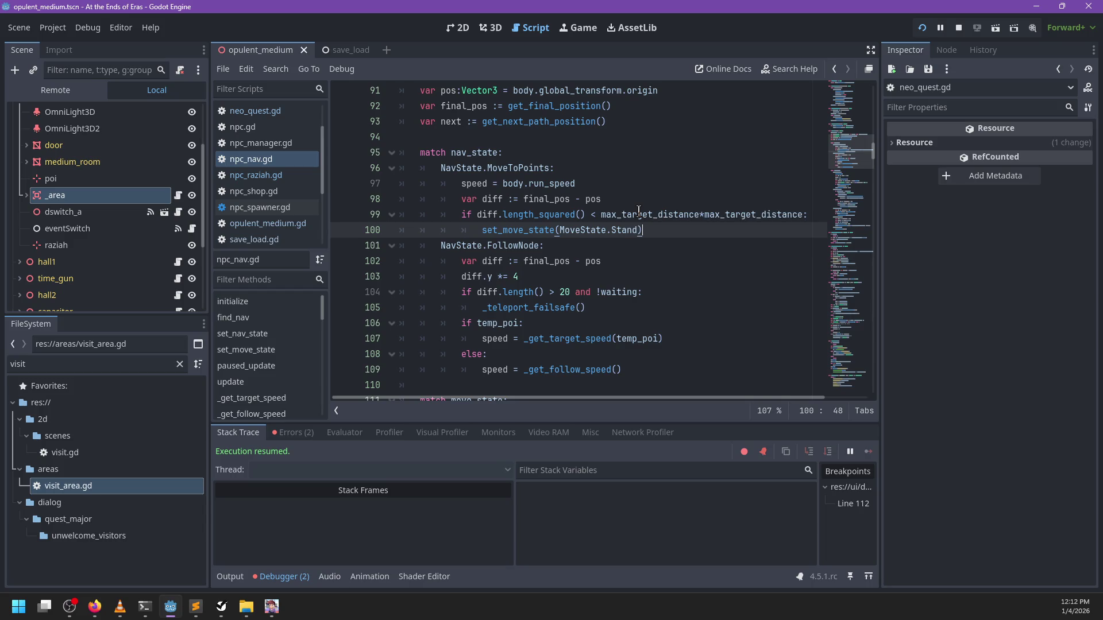
Resume the game, walk to Raziah, talk to her and pick the 'Sounds good' reply
{"action": "key", "text": "Escape"}
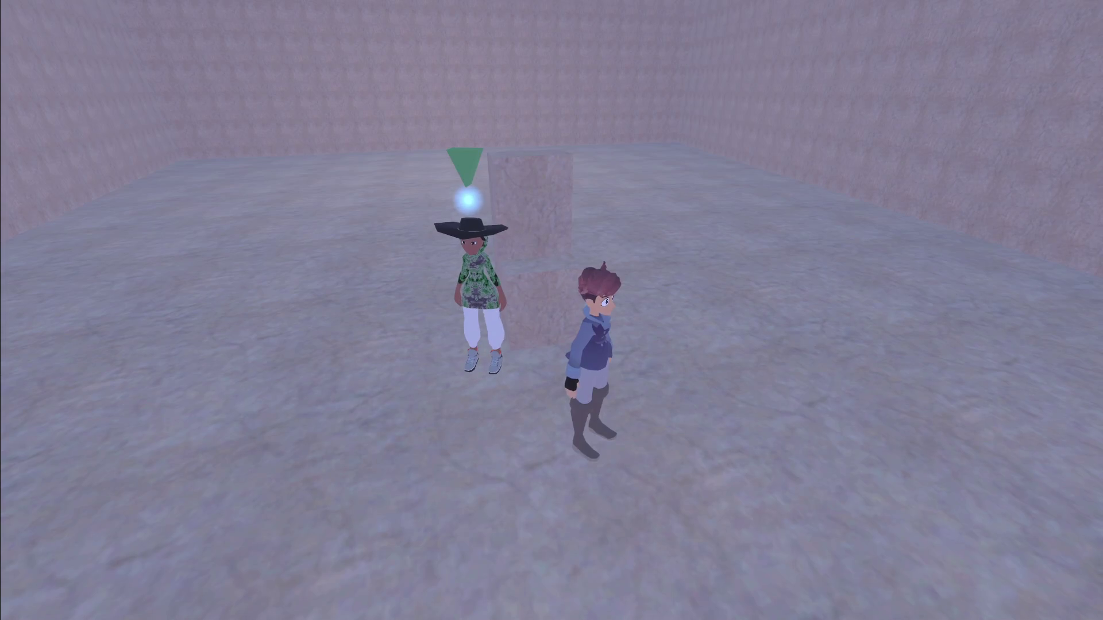
{"action": "key", "text": "a"}
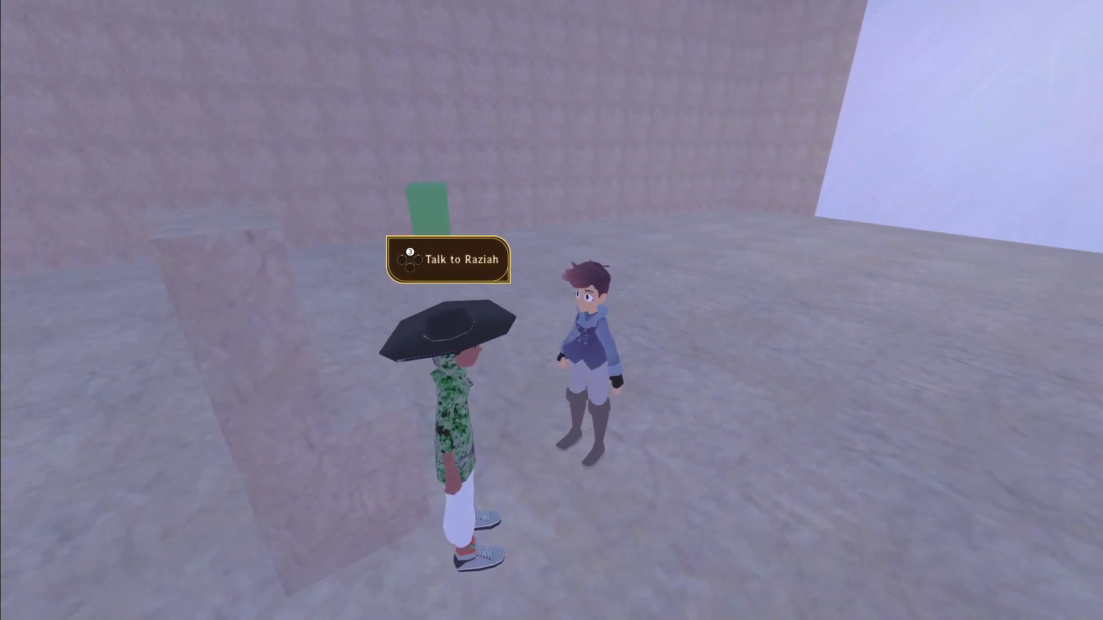
{"action": "key", "text": "a"}
{"action": "key", "text": "d"}
{"action": "key", "text": "e"}
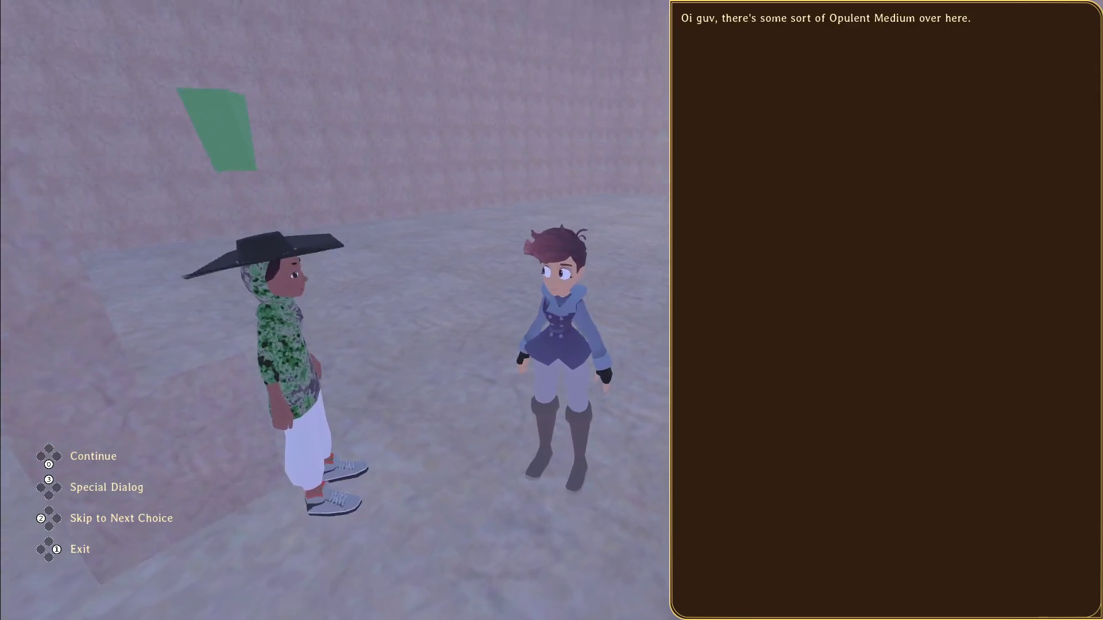
{"action": "key", "text": "e"}
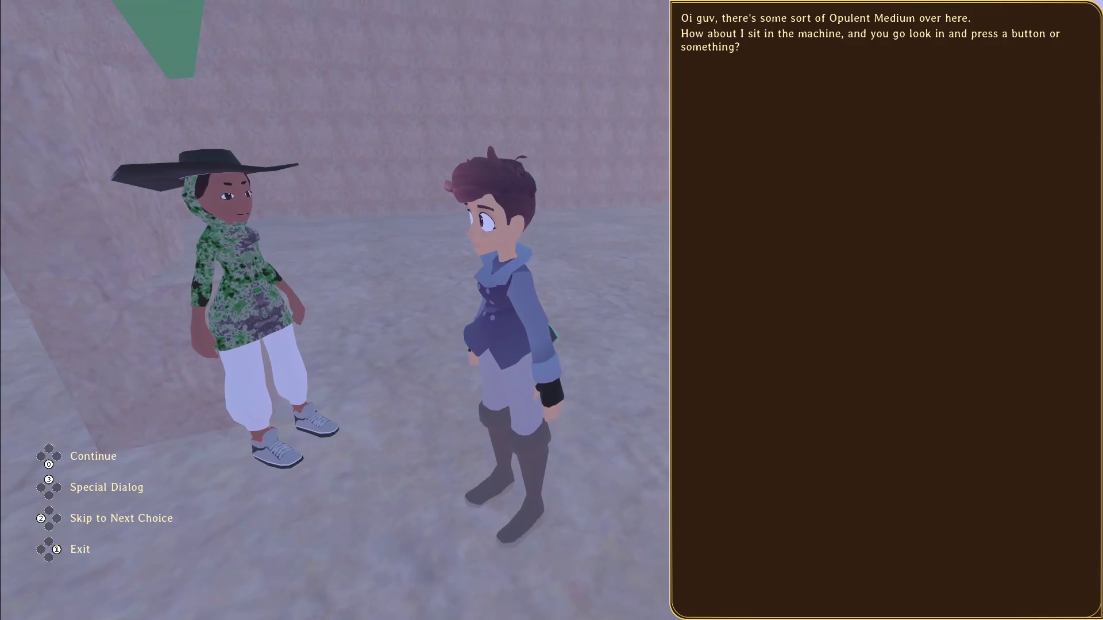
{"action": "key", "text": "e"}
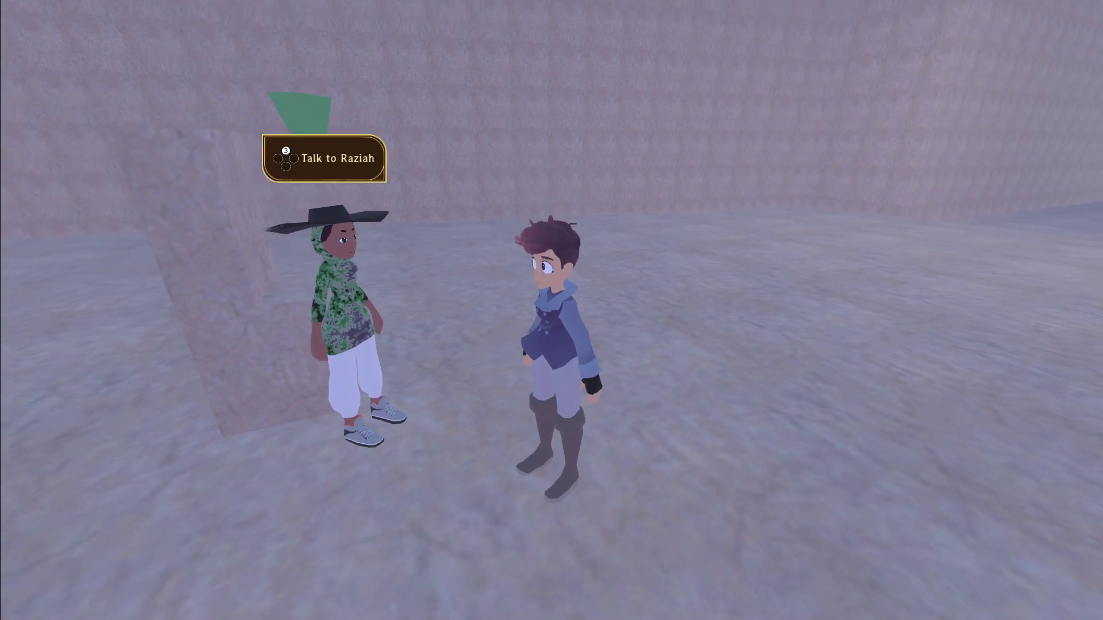
Talk to Raziah again to hear 'Get the door, gamer.', then pause and return to game_state.gd in Sublime Text
{"action": "key", "text": "e"}
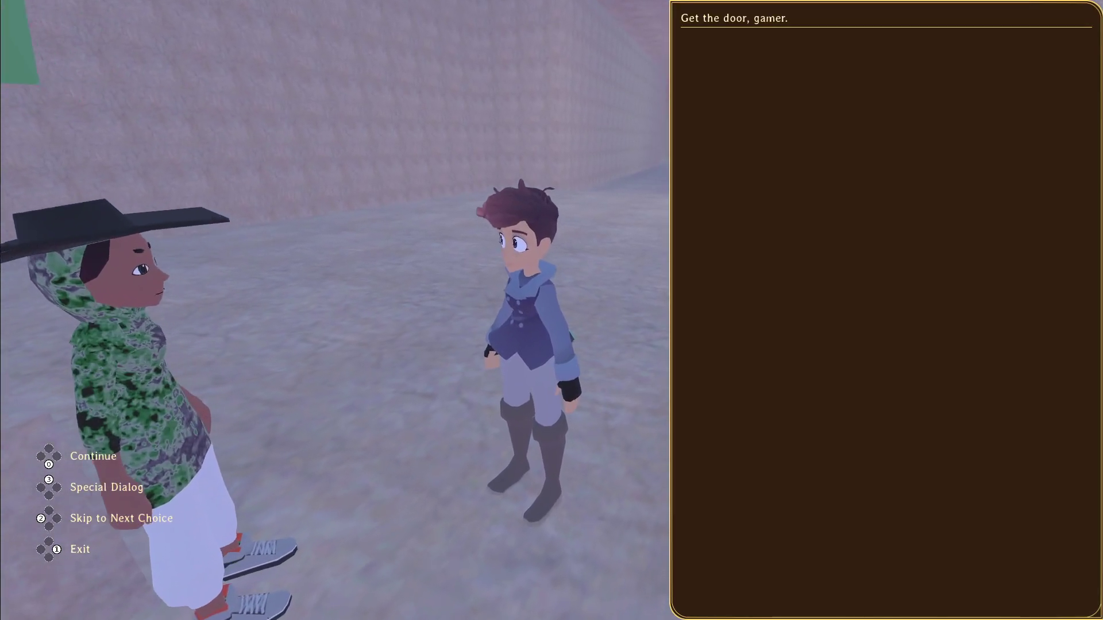
{"action": "key", "text": "e"}
{"action": "key", "text": "w"}
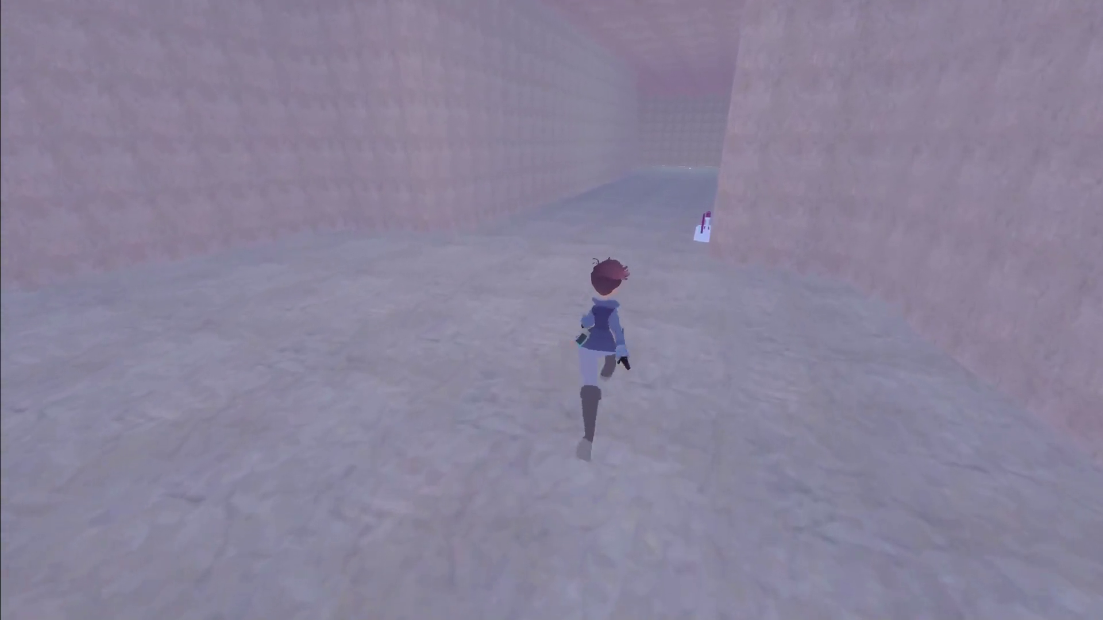
{"action": "key", "text": "Escape"}
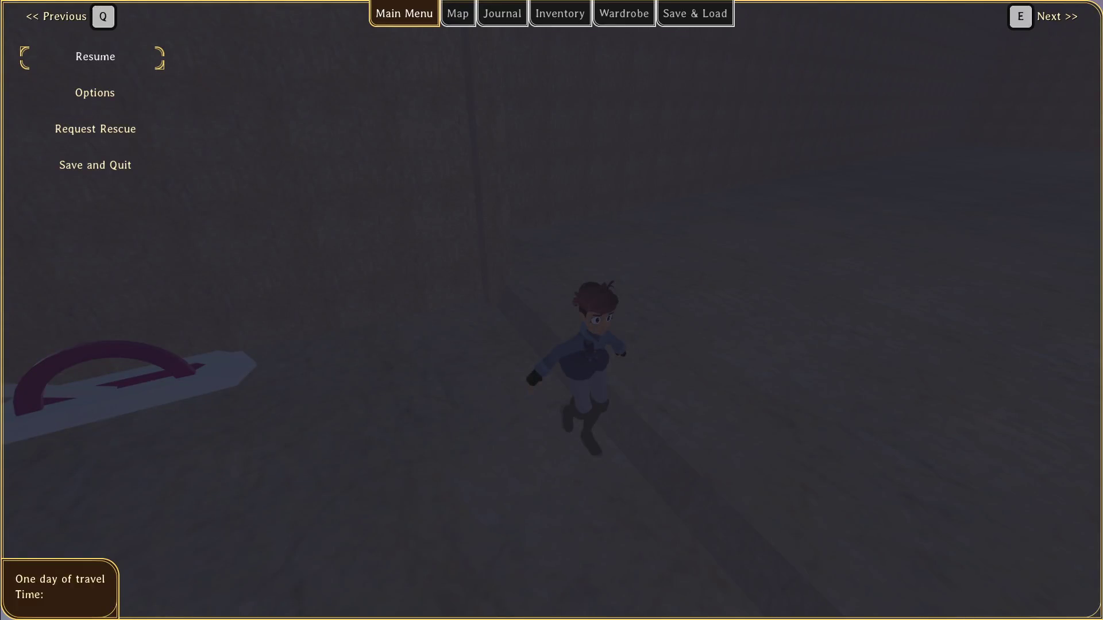
{"action": "key", "text": "alt+Tab"}
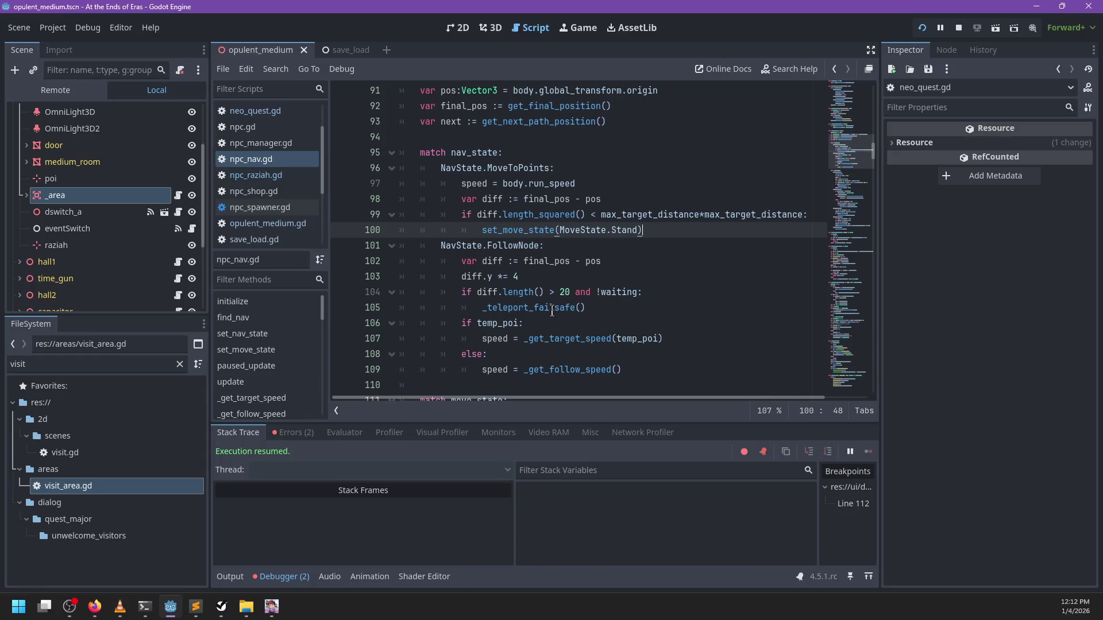
{"action": "key", "text": "alt+Tab"}
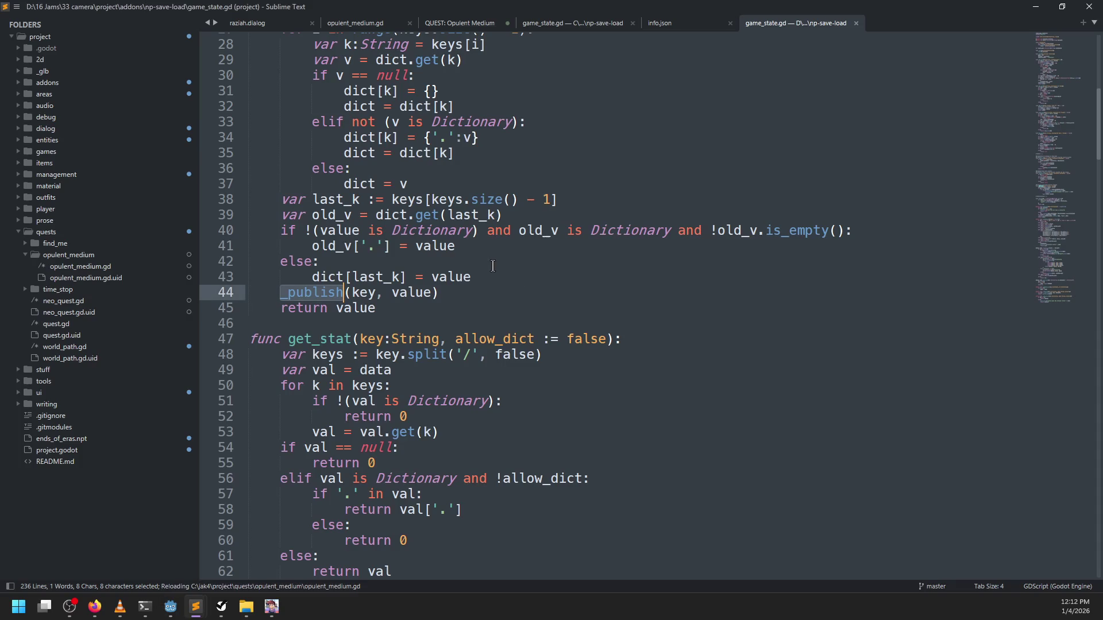
In raziah.dialog, correct the mistyped opulent_medium stage label to (3) and save
{"action": "left_click", "coordinate": [571, 25]}
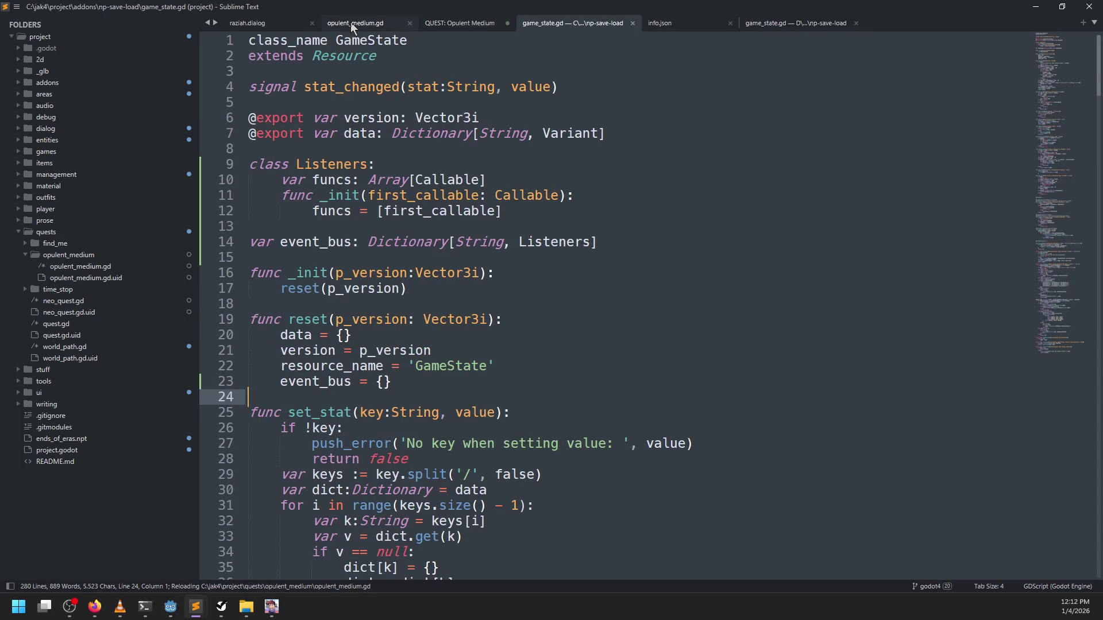
{"action": "left_click", "coordinate": [352, 25]}
{"action": "left_click", "coordinate": [267, 27]}
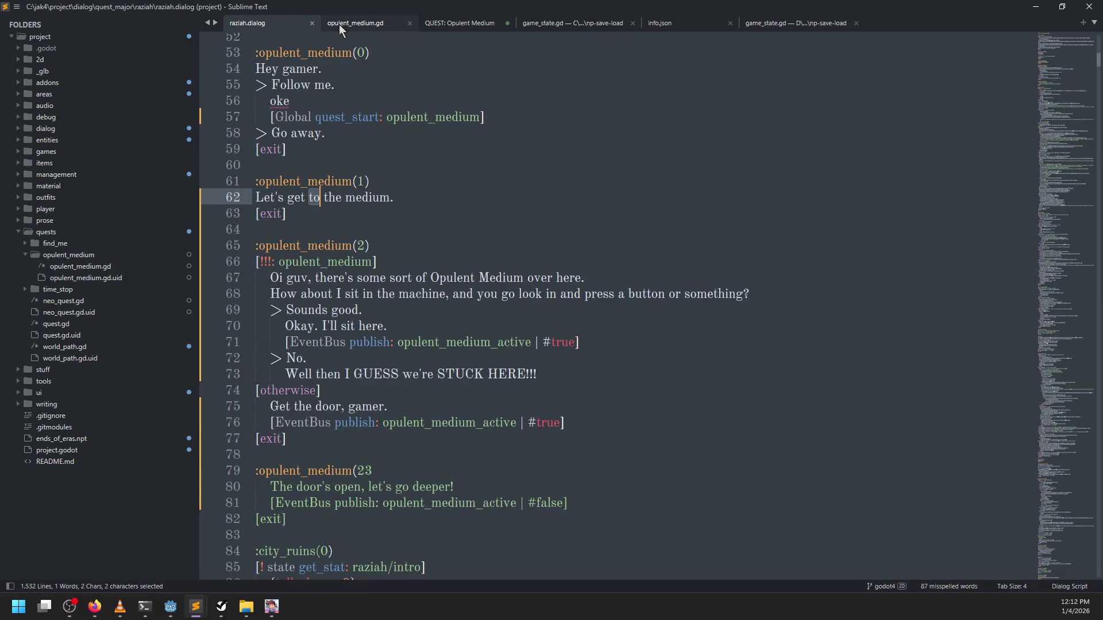
{"action": "scroll", "coordinate": [365, 253], "scroll_direction": "down", "scroll_amount": 2}
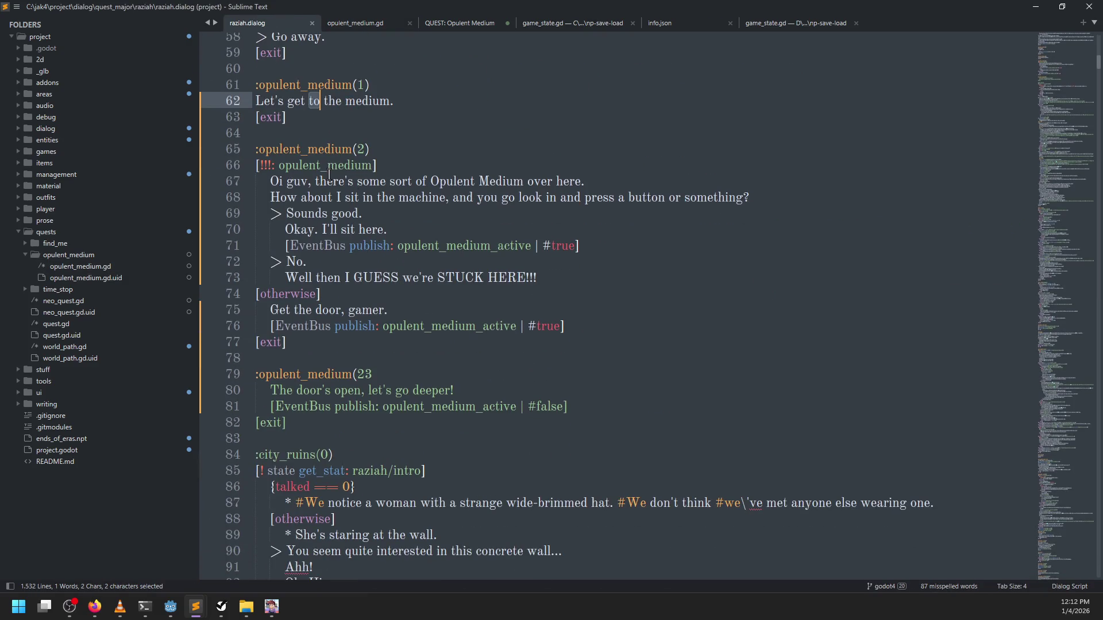
{"action": "double_click", "coordinate": [329, 170]}
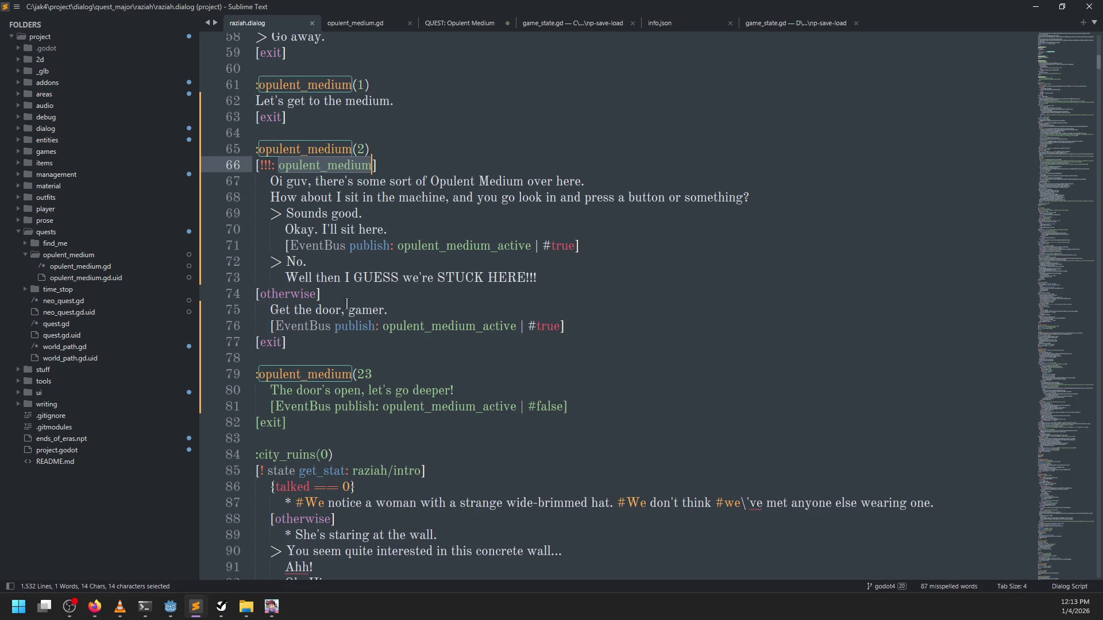
{"action": "left_click", "coordinate": [393, 380]}
{"action": "key", "text": "BackSpace"}
{"action": "type", "text": ")"}
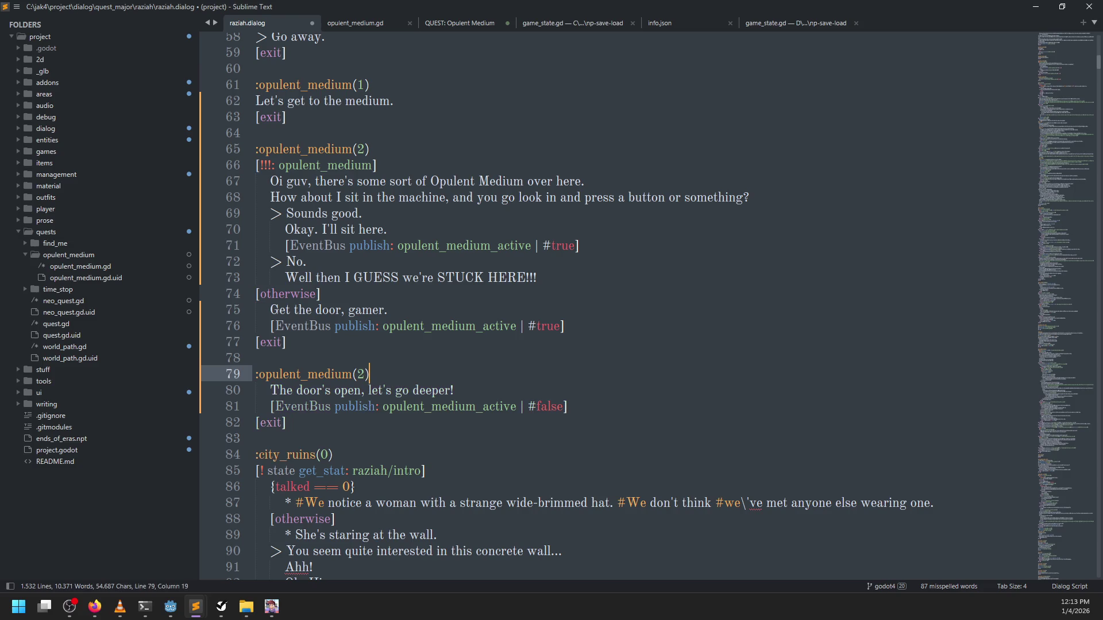
{"action": "type", "text": "3"}
{"action": "key", "text": "ctrl+s"}
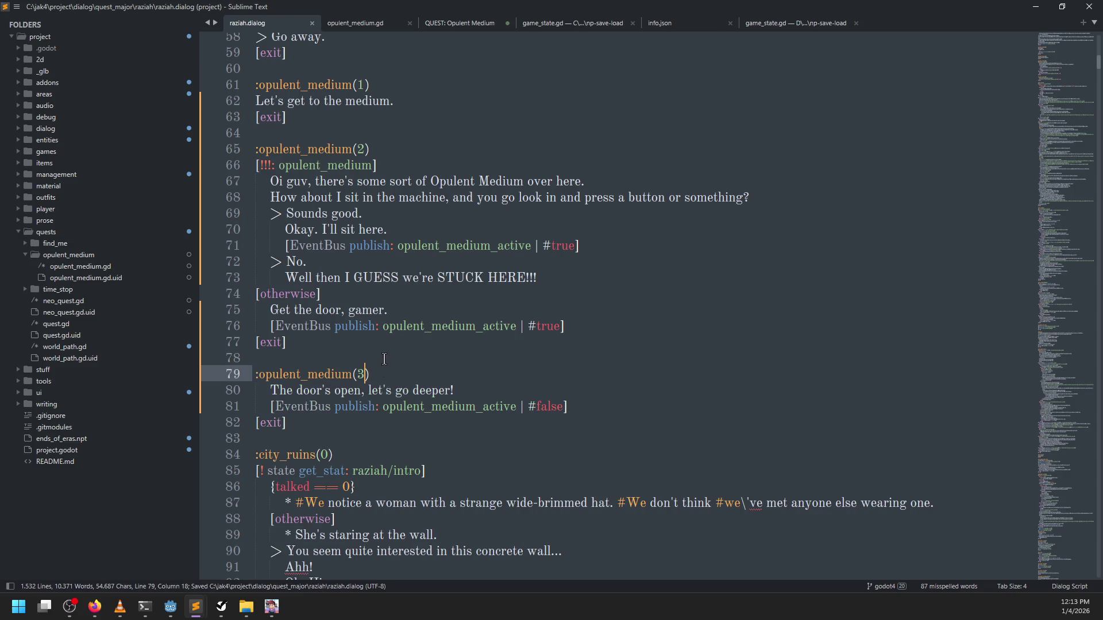
Cut the 'Get the door, gamer.' lines and renumber the following stage to opulent_medium(4)
{"action": "left_click", "coordinate": [344, 341]}
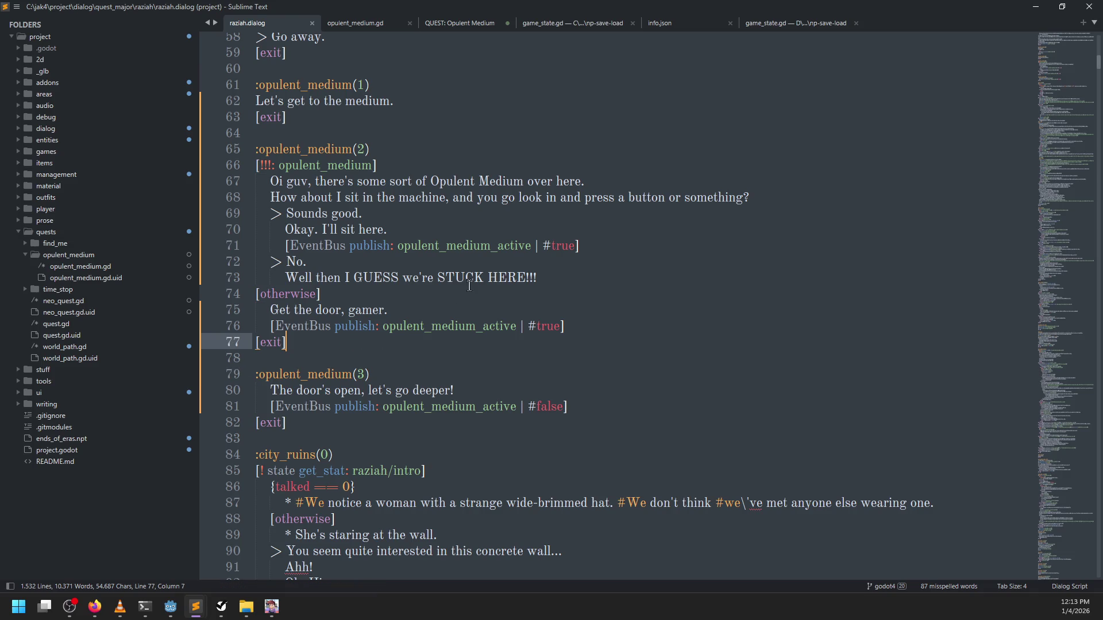
{"action": "left_click", "coordinate": [590, 325]}
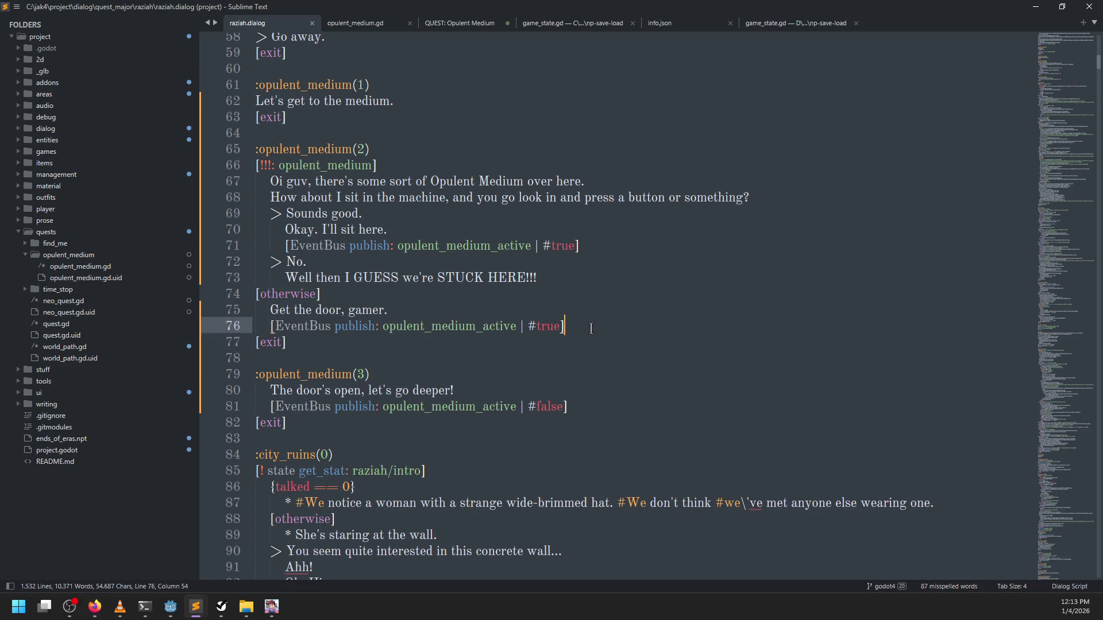
{"action": "key", "text": "shift+Up"}
{"action": "key", "text": "shift+Up"}
{"action": "key", "text": "ctrl+x"}
{"action": "left_click", "coordinate": [364, 341]}
{"action": "key", "text": "BackSpace"}
{"action": "type", "text": "4"}
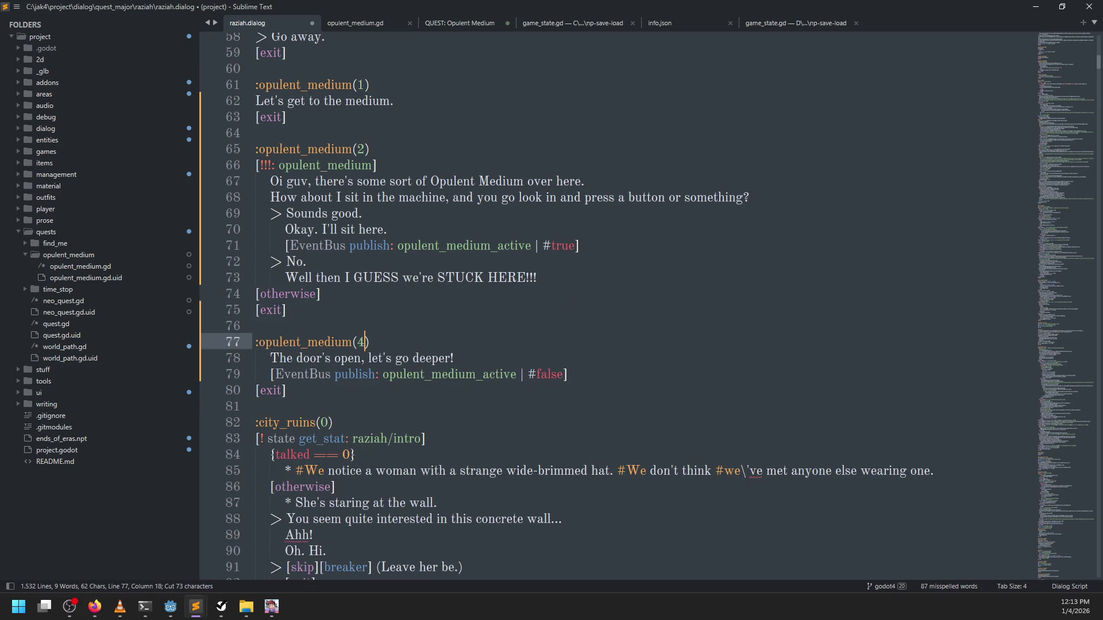
Insert a new :opulent_medium(3) block holding the pasted 'Get the door' lines followed by [exit]
{"action": "key", "text": "ctrl+shift+Return"}
{"action": "key", "text": "ctrl+shift+Return"}
{"action": "type", "text": ":opulent_medium(*3"}
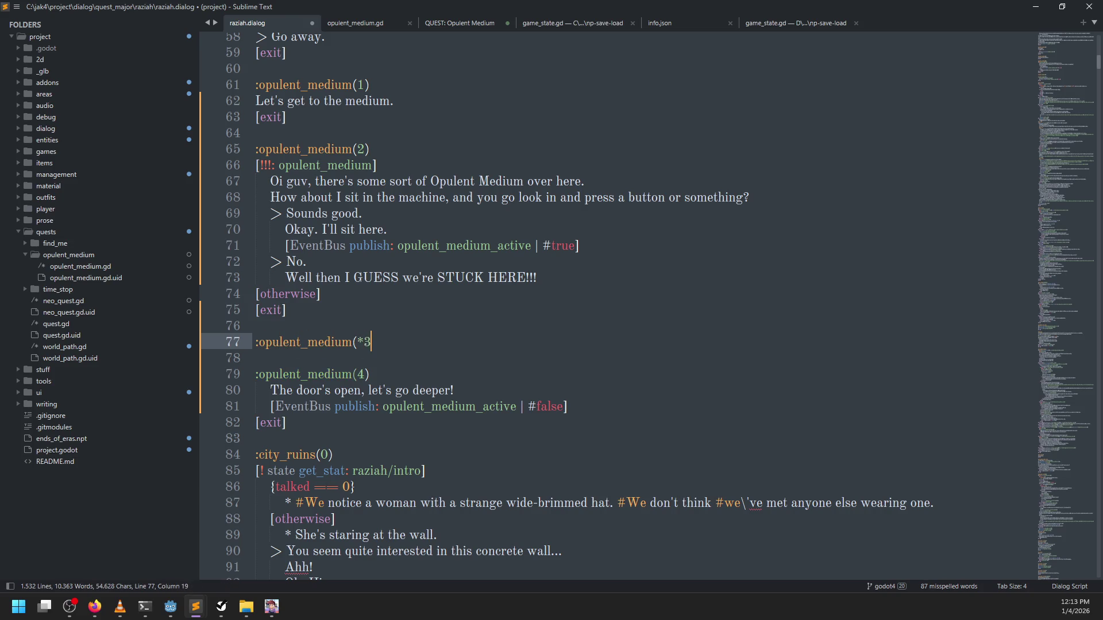
{"action": "key", "text": "BackSpace"}
{"action": "type", "text": "3)"}
{"action": "key", "text": "Return"}
{"action": "key", "text": "ctrl+v"}
{"action": "key", "text": "Return"}
{"action": "type", "text": "[exit]"}
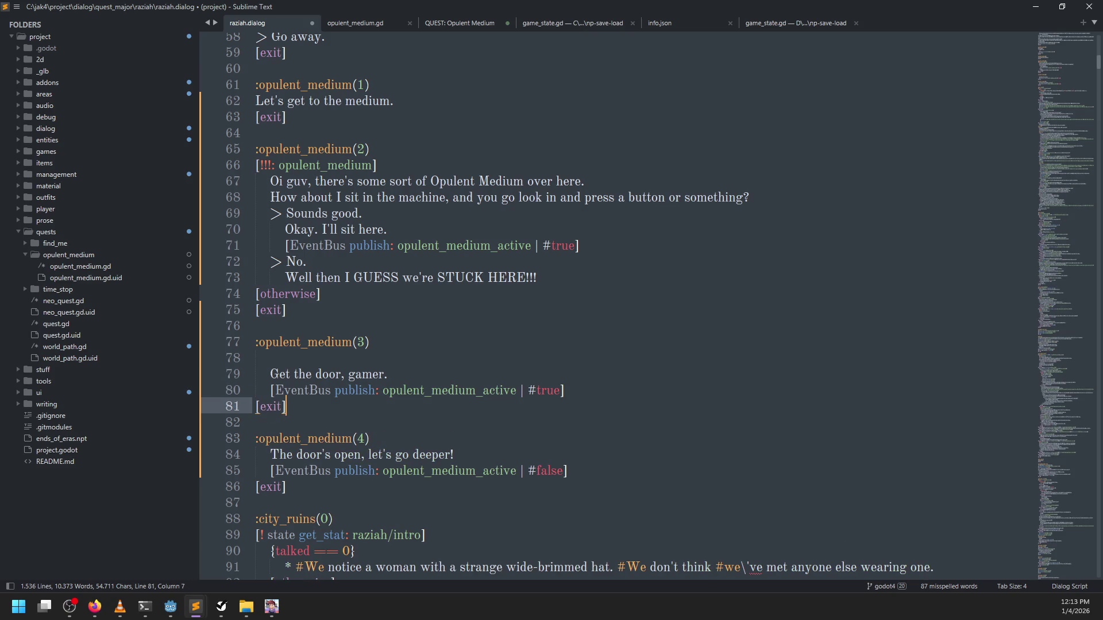
Remove the extra indent from the pasted dialog and EventBus lines and delete the blank line
{"action": "key", "text": "Up"}
{"action": "key", "text": "Up"}
{"action": "key", "text": "Left"}
{"action": "key", "text": "BackSpace"}
{"action": "key", "text": "Down"}
{"action": "key", "text": "Delete"}
{"action": "key", "text": "Up"}
{"action": "key", "text": "Up"}
{"action": "key", "text": "BackSpace"}
Delete stage 2's [otherwise] line and add an empty [] line under the Sounds good publish line
{"action": "left_click_drag", "start_coordinate": [348, 297], "coordinate": [591, 280]}
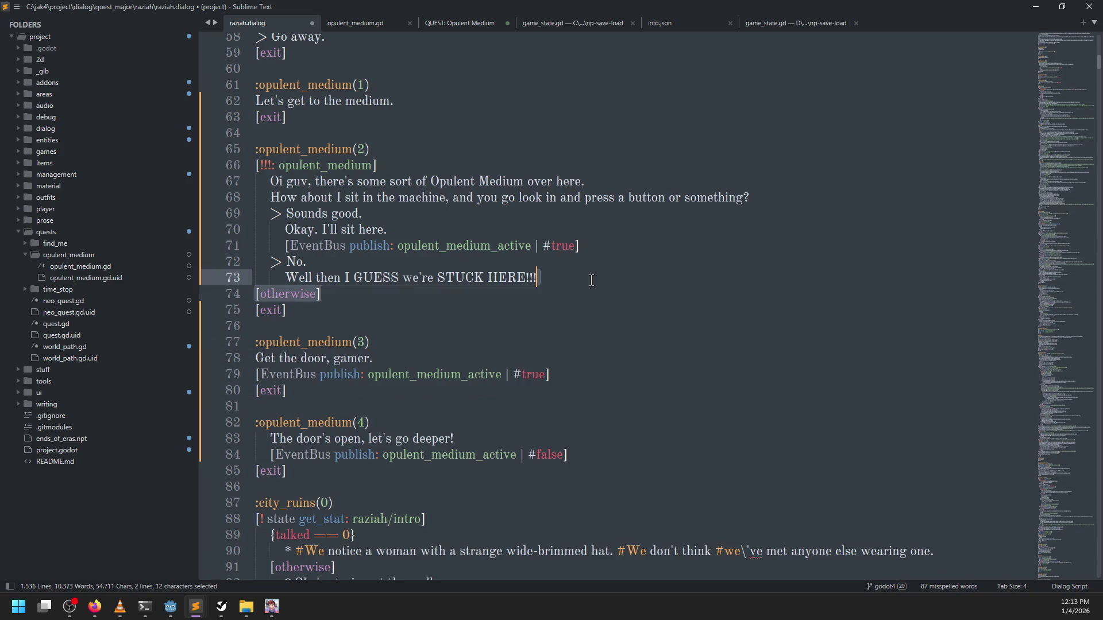
{"action": "key", "text": "BackSpace"}
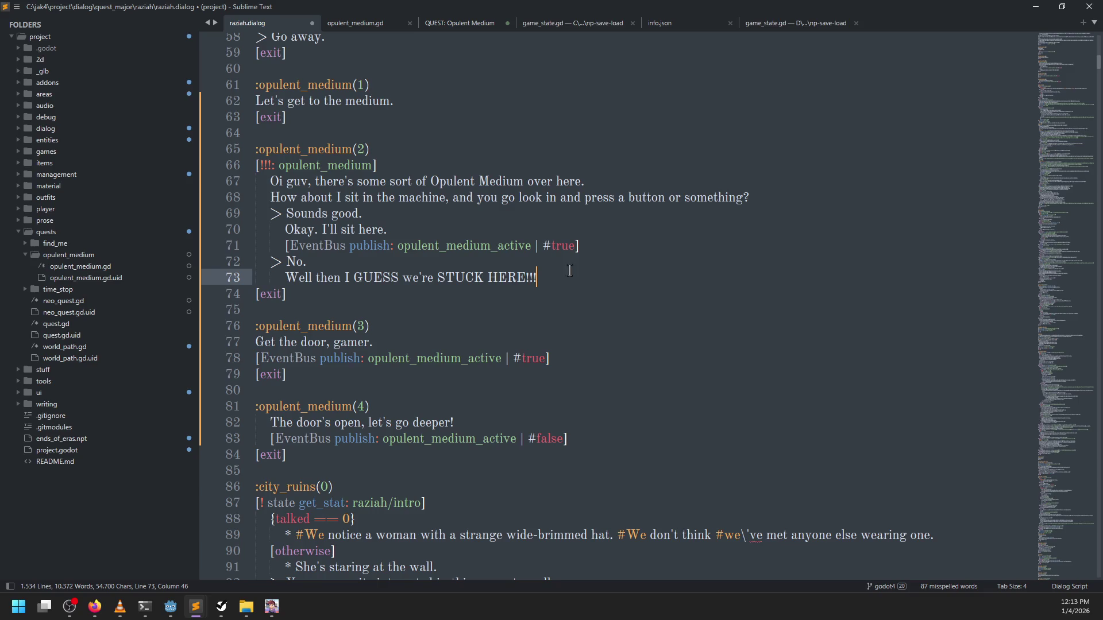
{"action": "left_click", "coordinate": [618, 241]}
{"action": "key", "text": "Return"}
{"action": "type", "text": "[]"}
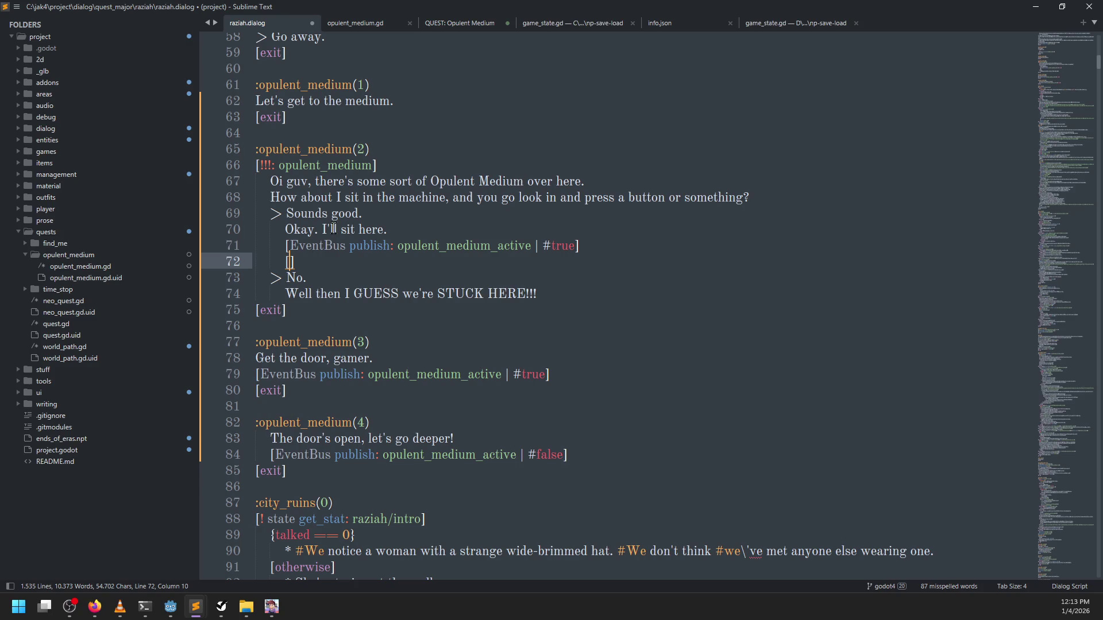
Dedent the opulent_medium(2) body one level and indent the 'Oi guv' line on line 67
{"action": "left_click_drag", "start_coordinate": [295, 298], "coordinate": [266, 183]}
{"action": "key", "text": "shift+Tab"}
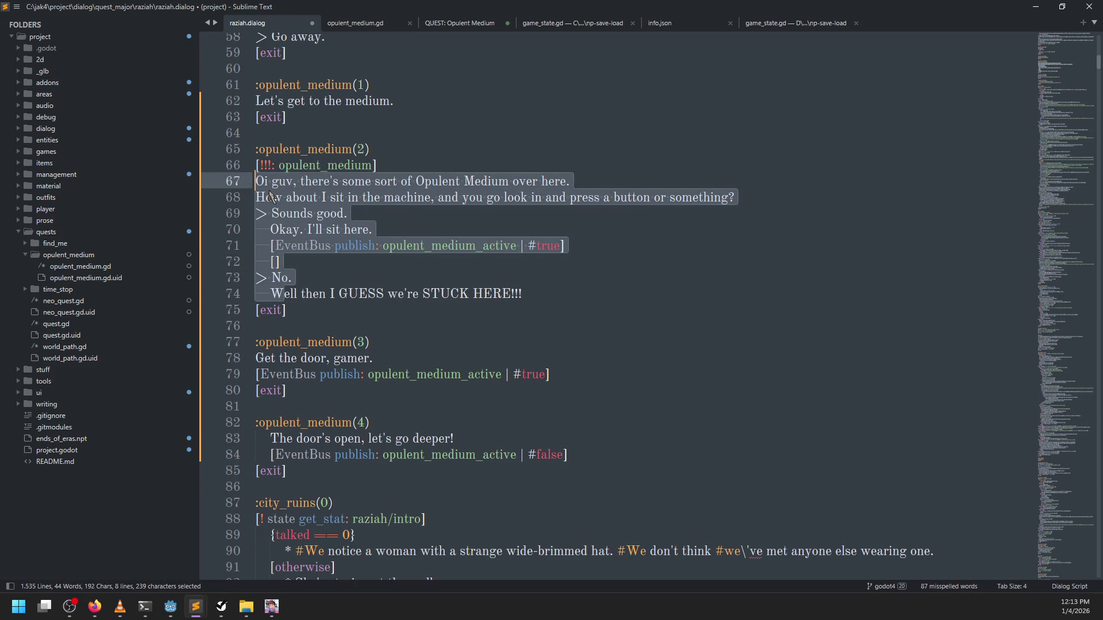
{"action": "left_click", "coordinate": [412, 151]}
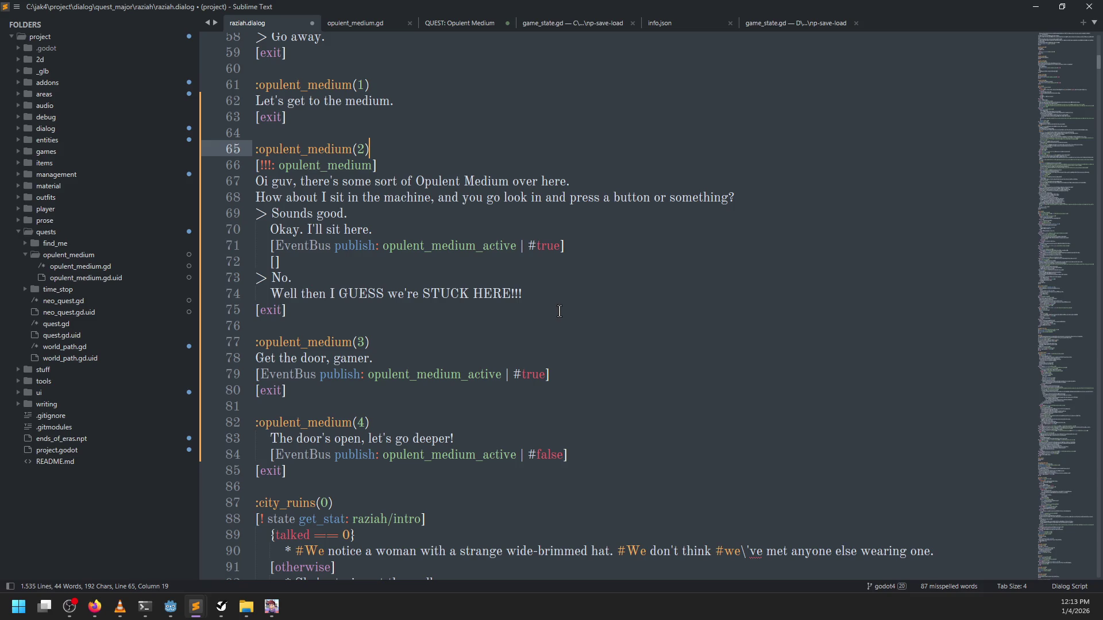
{"action": "left_click", "coordinate": [569, 290]}
{"action": "double_click", "coordinate": [311, 167]}
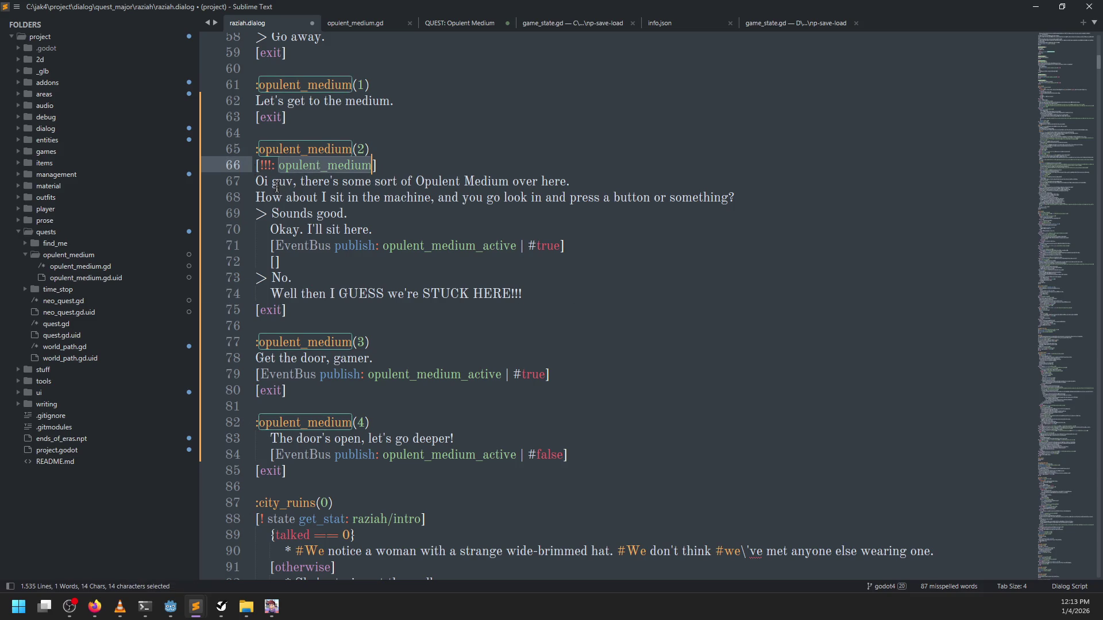
{"action": "mouse_move", "coordinate": [257, 183]}
{"action": "left_mouse_down"}
{"action": "mouse_move", "coordinate": [632, 266]}
{"action": "mouse_move", "coordinate": [632, 293]}
{"action": "left_mouse_up"}
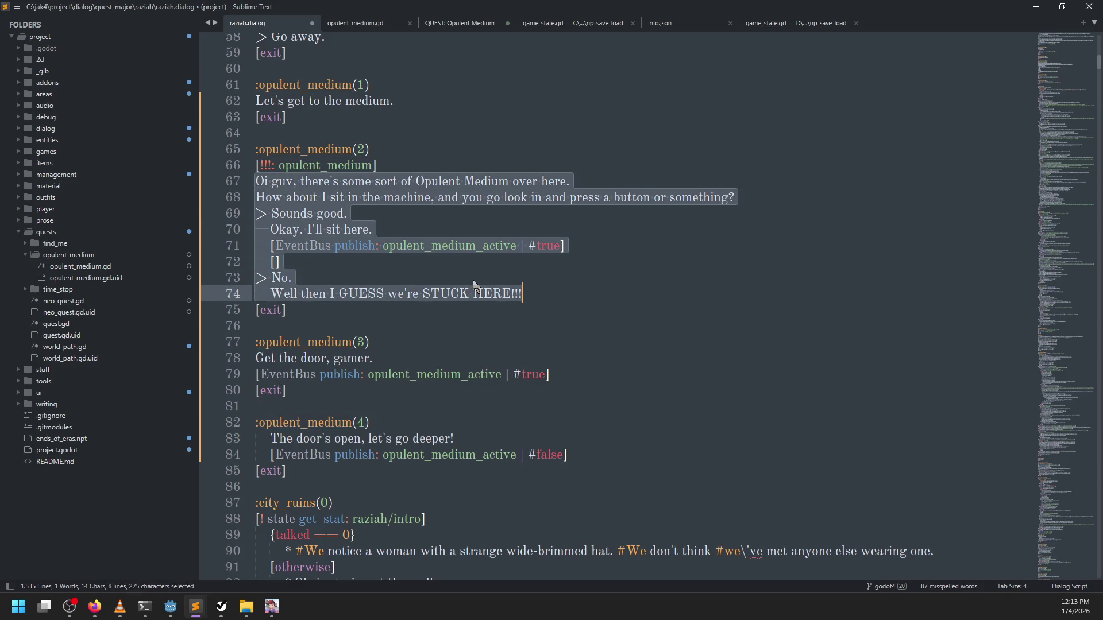
{"action": "left_click", "coordinate": [255, 180]}
{"action": "key", "text": "Tab"}
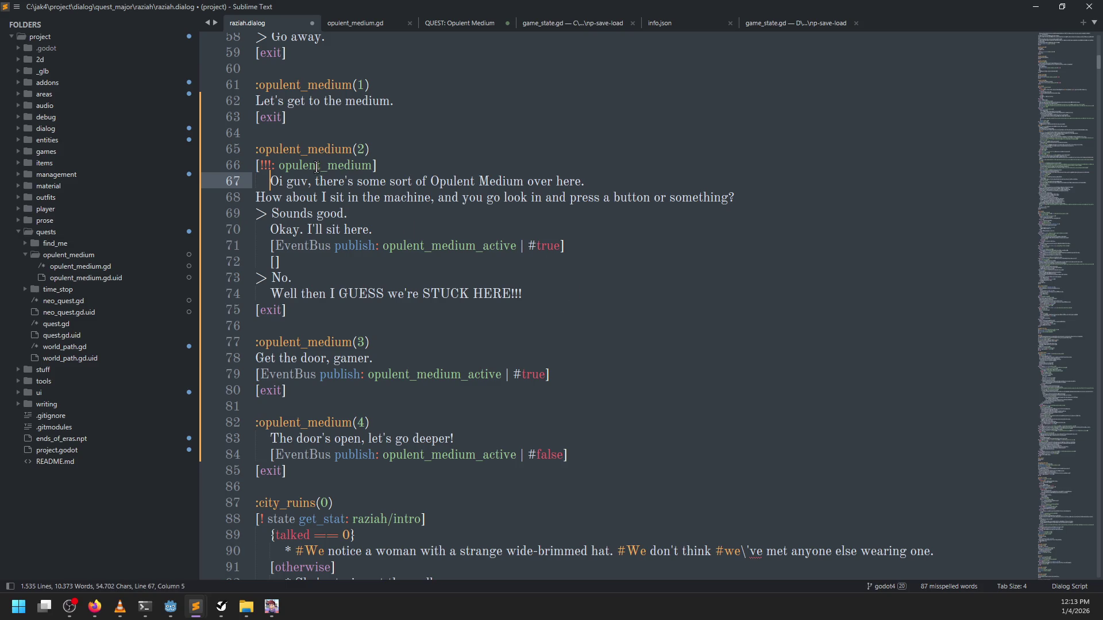
Fill line 72's brackets with state add_stat: raziah/discussed/opulent_medium/door and save raziah.dialog
{"action": "double_click", "coordinate": [332, 186]}
{"action": "left_click", "coordinate": [569, 298]}
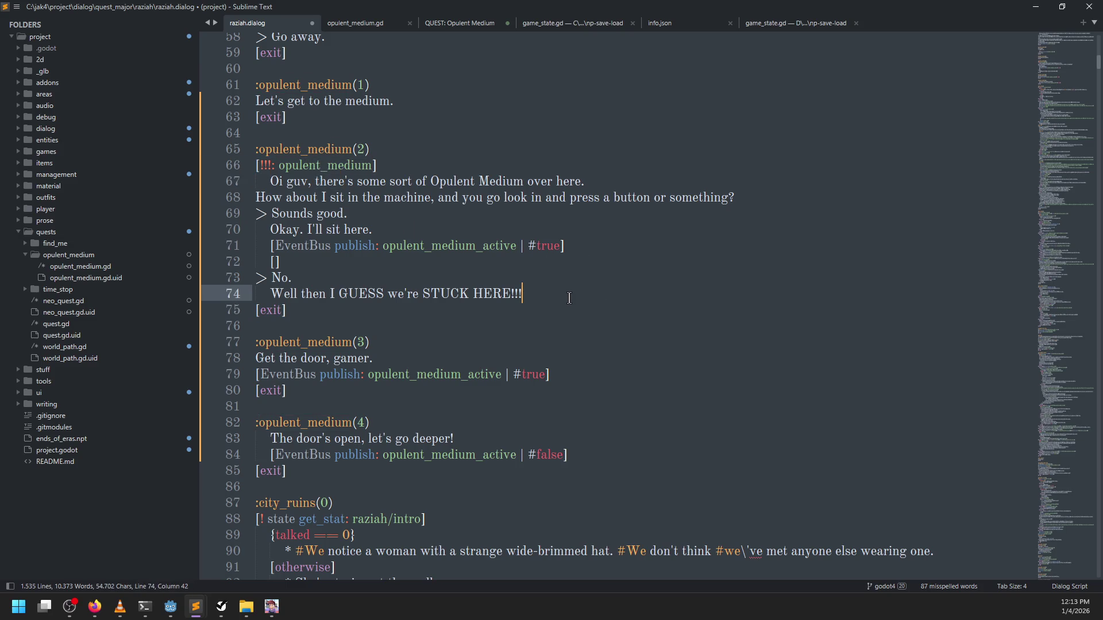
{"action": "left_click", "coordinate": [352, 260]}
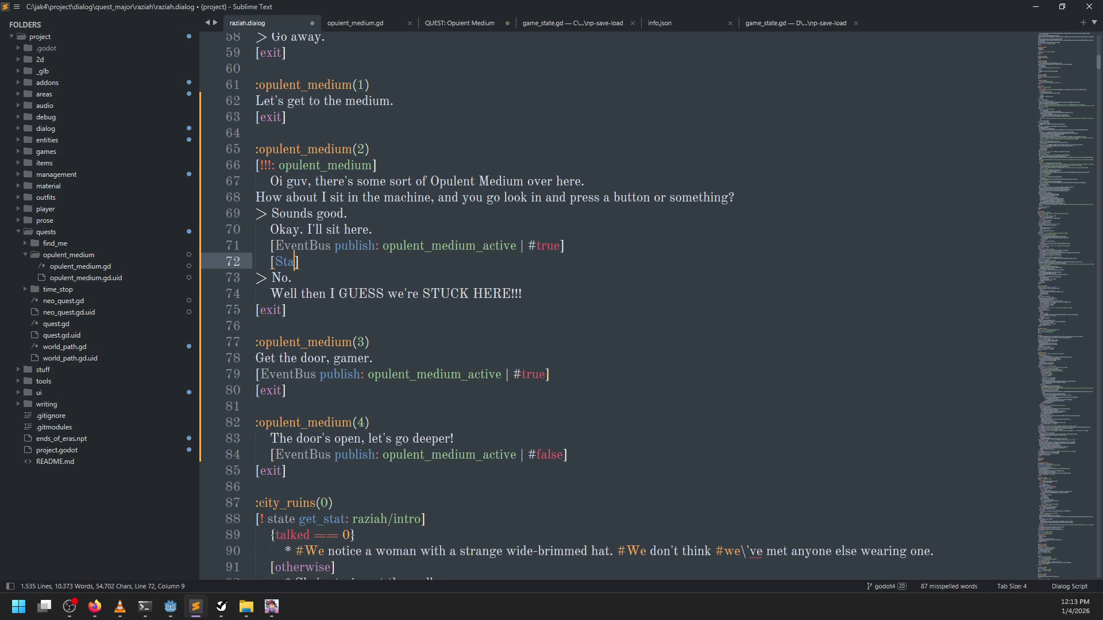
{"action": "type", "text": "te a"}
{"action": "type", "text": "ras"}
{"action": "type", "text": "iah"}
{"action": "type", "text": "/di"}
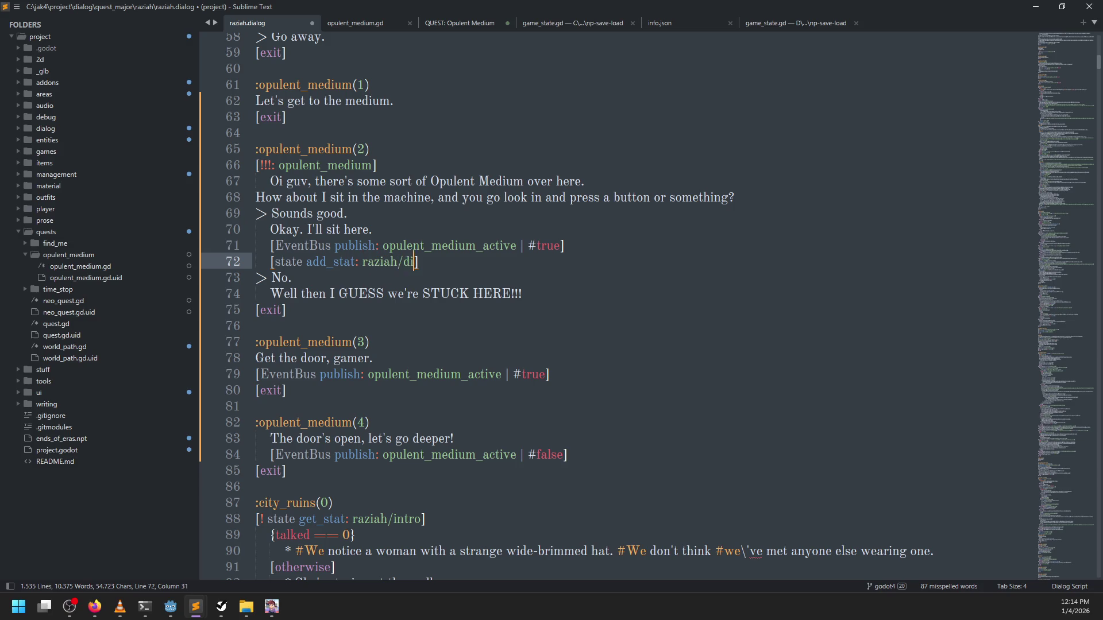
{"action": "type", "text": "ssed/opueltn_"}
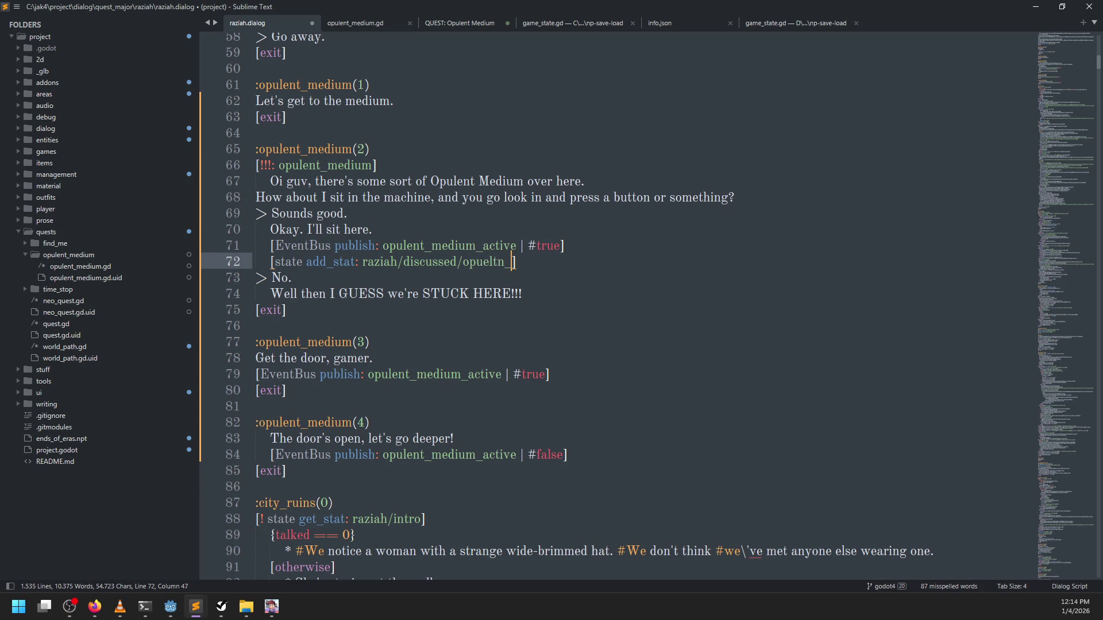
{"action": "key", "text": "ctrl+BackSpace"}
{"action": "type", "text": "opulent_medium/d"}
{"action": "type", "text": "oor"}
{"action": "key", "text": "ctrl+s"}
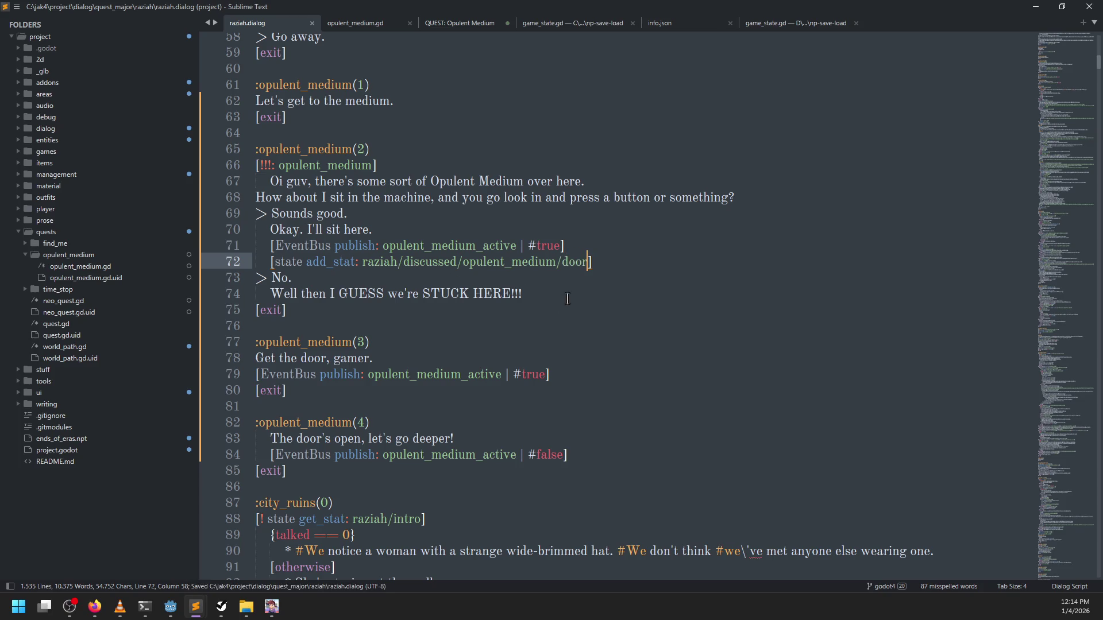
Review the new stat line and stage 3, then launch the game from Godot with F5
{"action": "left_click", "coordinate": [417, 343]}
{"action": "mouse_move", "coordinate": [612, 261]}
{"action": "left_mouse_down"}
{"action": "mouse_move", "coordinate": [270, 279]}
{"action": "mouse_move", "coordinate": [274, 263]}
{"action": "left_mouse_up"}
{"action": "left_click", "coordinate": [397, 344]}
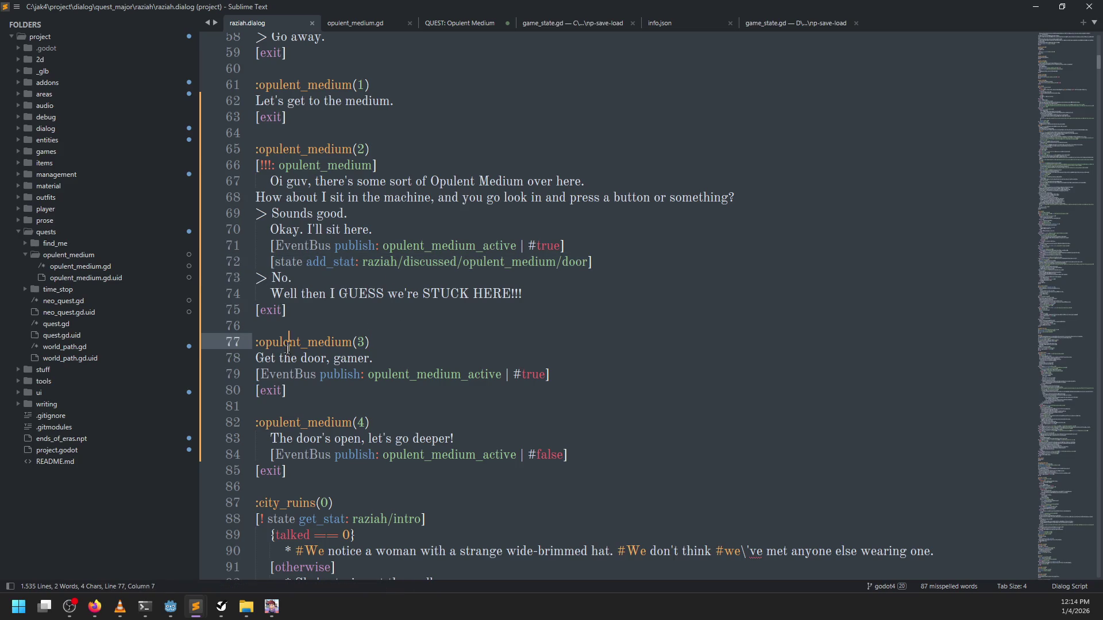
{"action": "left_click", "coordinate": [395, 358]}
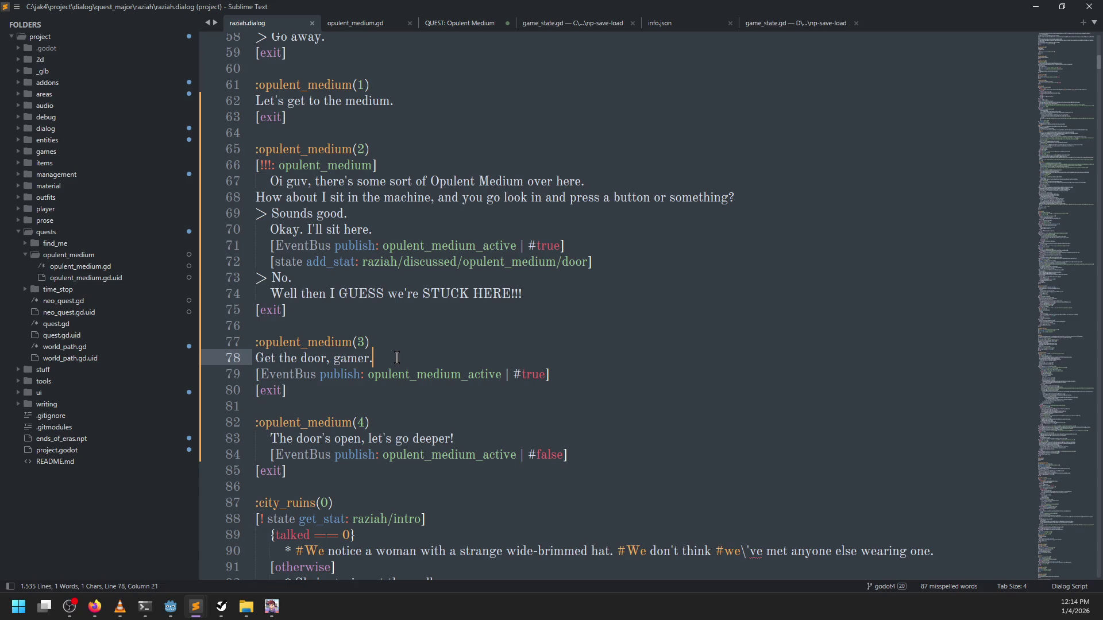
{"action": "key", "text": "alt+Tab"}
{"action": "key", "text": "F5"}
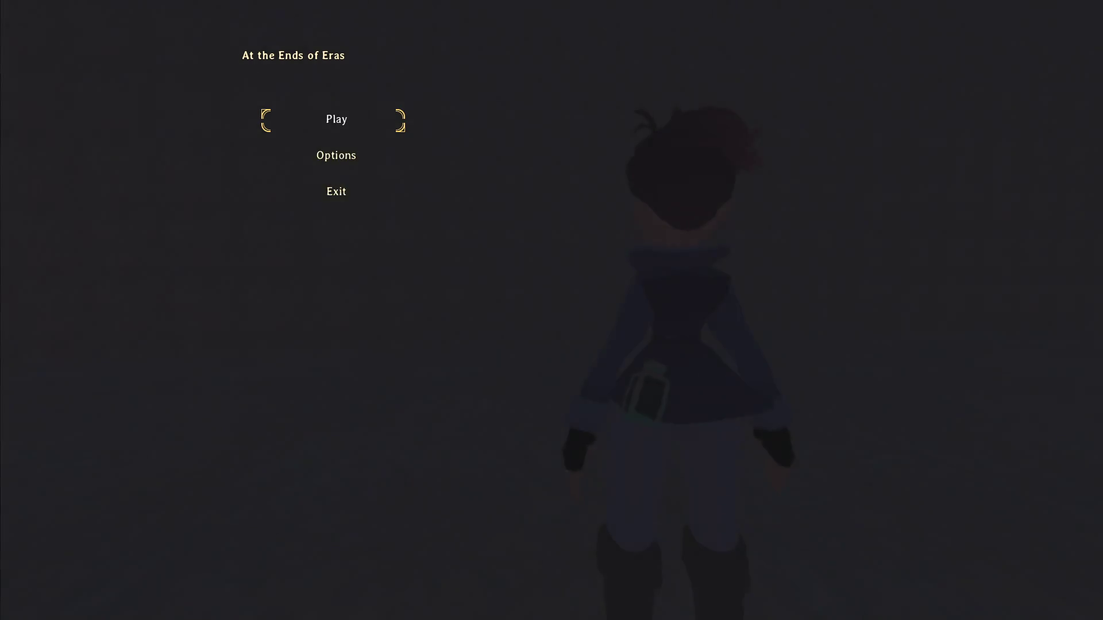
Check the opulent_medium stage headings and the raziah/discussed/opulent_medium/door path in raziah.dialog, then return to Godot
{"action": "key", "text": "alt+Tab"}
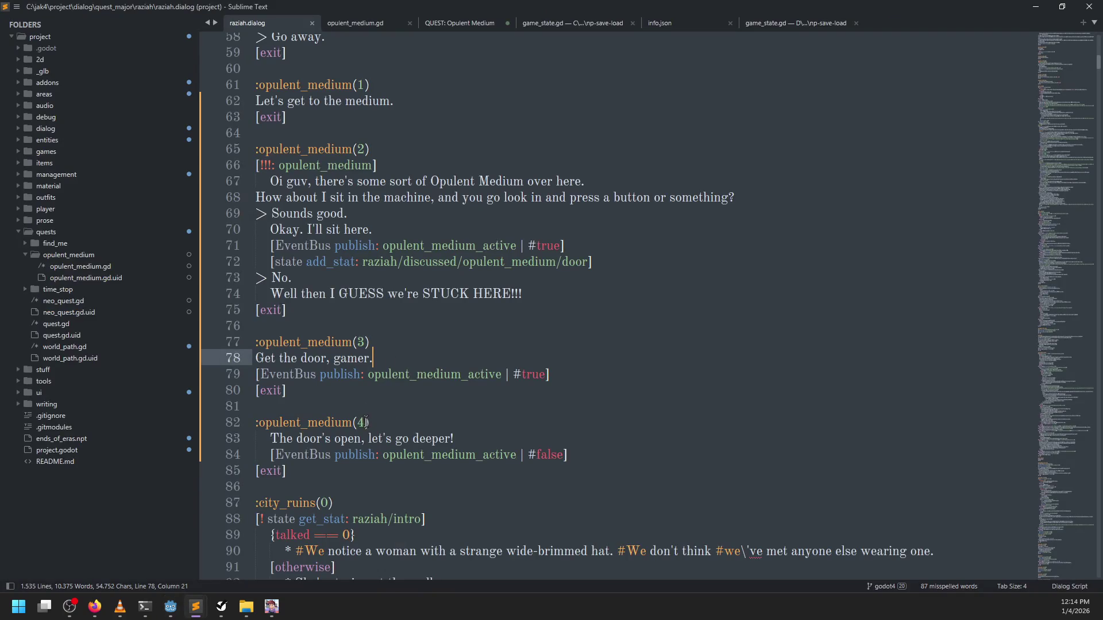
{"action": "left_click", "coordinate": [366, 422]}
{"action": "double_click", "coordinate": [324, 341]}
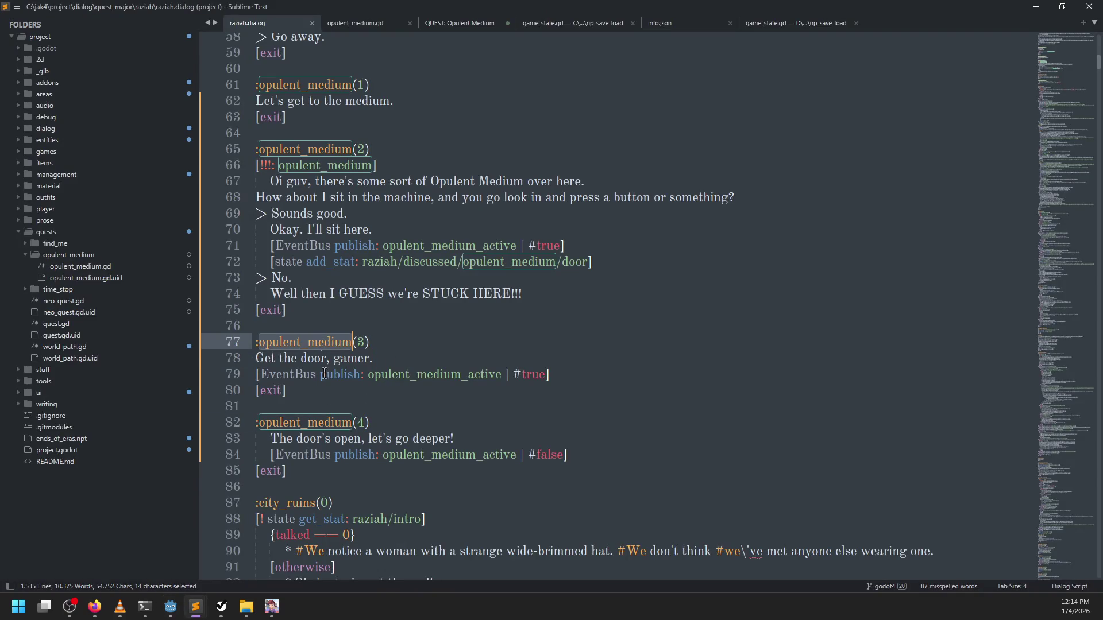
{"action": "double_click", "coordinate": [325, 423]}
{"action": "scroll", "coordinate": [410, 236], "scroll_direction": "up", "scroll_amount": 5}
{"action": "scroll", "coordinate": [420, 221], "scroll_direction": "down", "scroll_amount": 5}
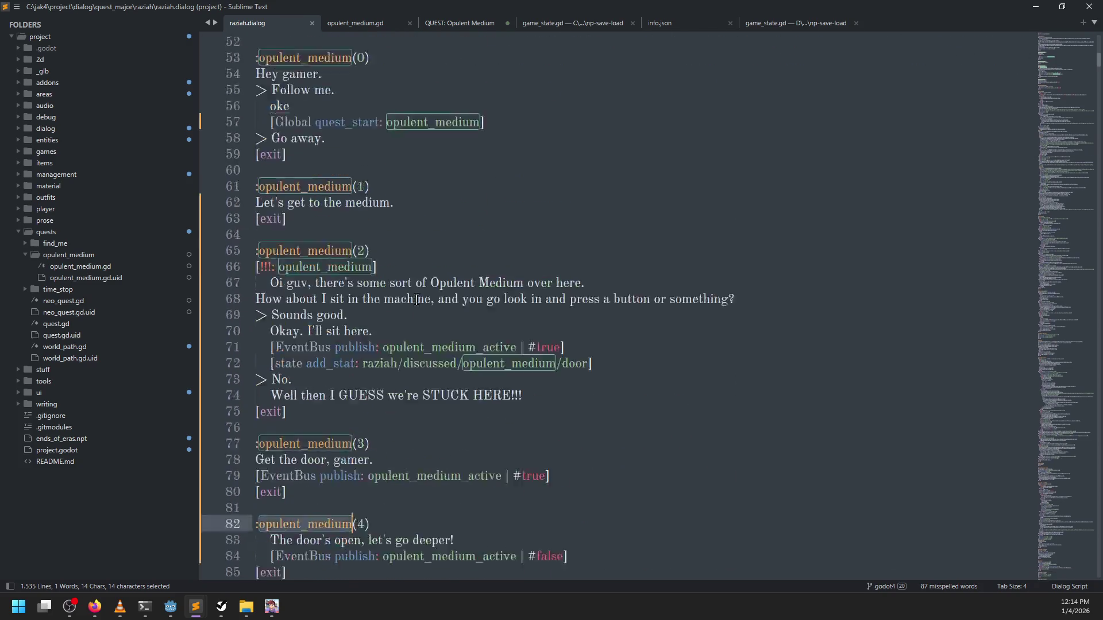
{"action": "left_click", "coordinate": [405, 137]}
{"action": "scroll", "coordinate": [419, 204], "scroll_direction": "up", "scroll_amount": 1}
{"action": "scroll", "coordinate": [422, 206], "scroll_direction": "up", "scroll_amount": 4}
{"action": "scroll", "coordinate": [412, 276], "scroll_direction": "down", "scroll_amount": 5}
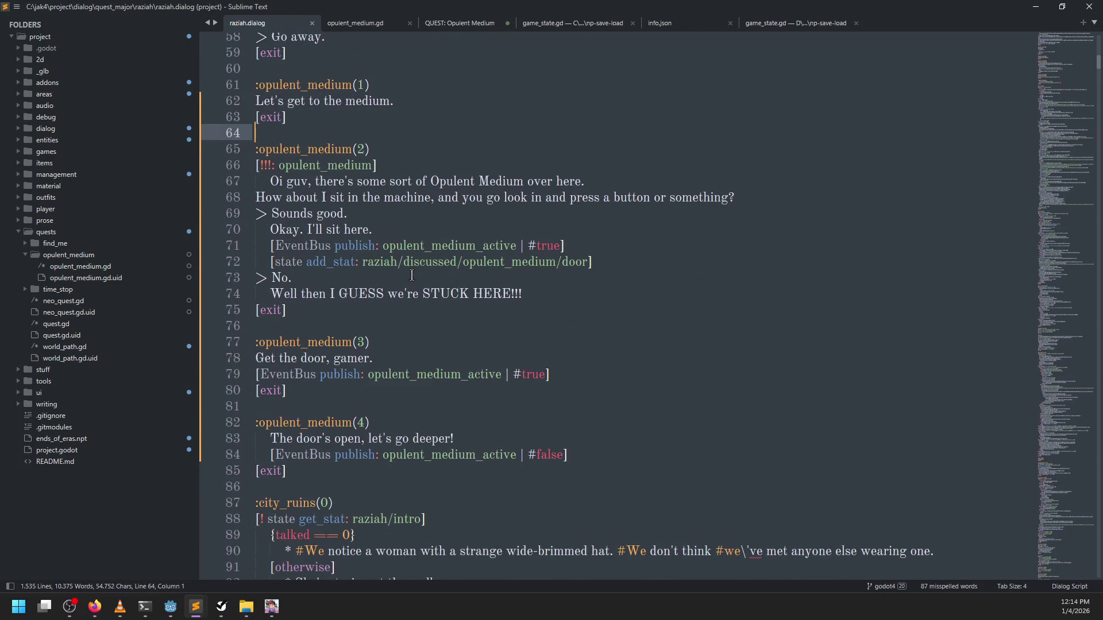
{"action": "left_click_drag", "start_coordinate": [363, 261], "coordinate": [587, 263]}
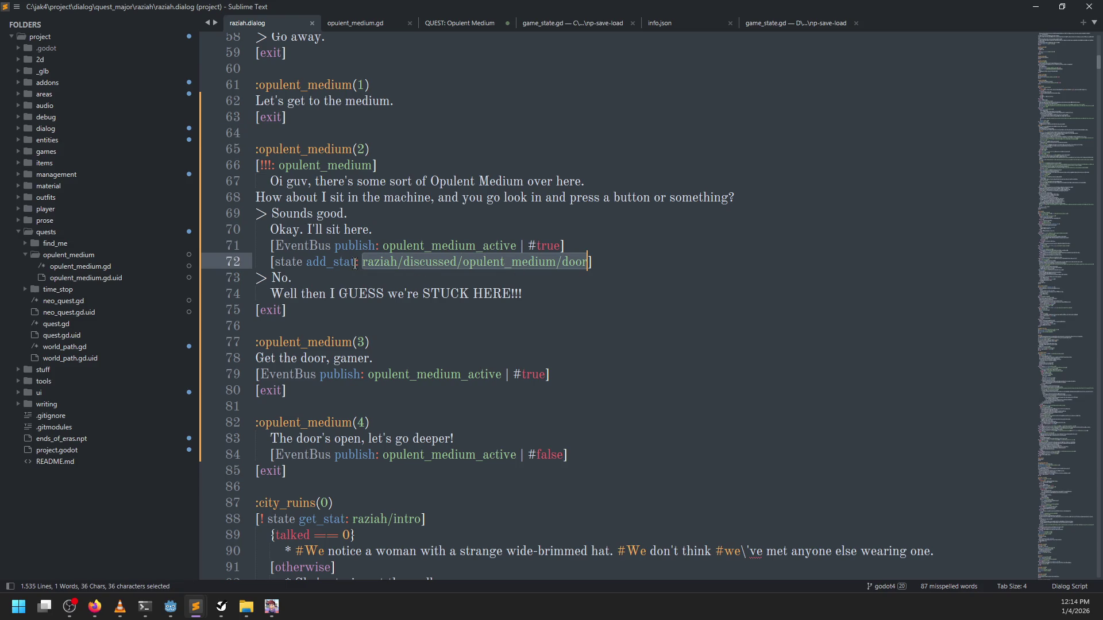
{"action": "key", "text": "alt+Tab"}
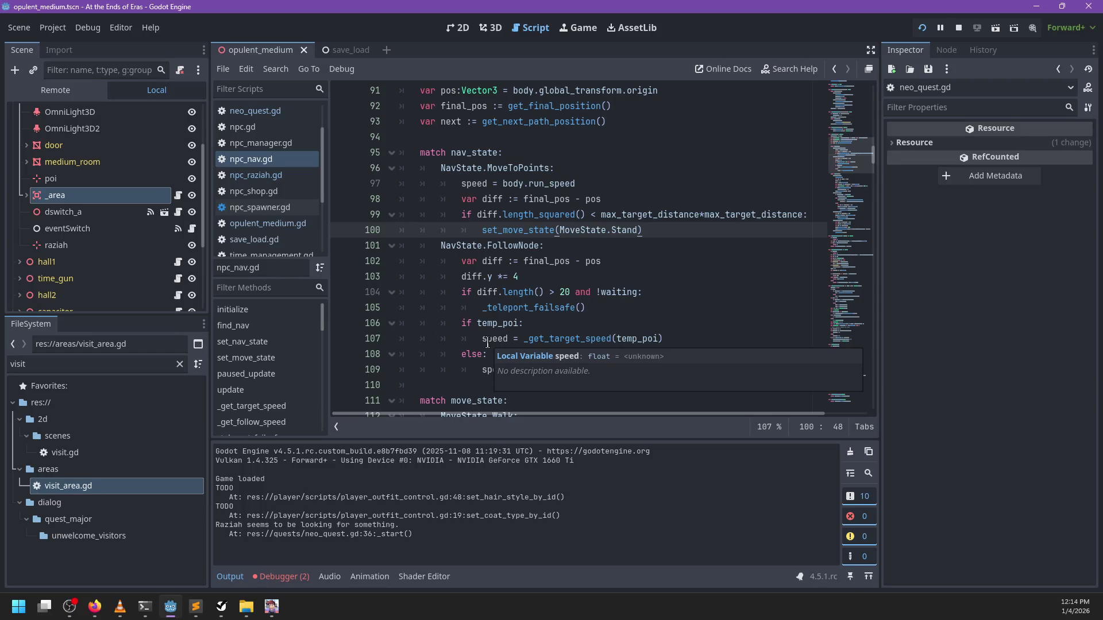
Talk to Raziah in the running game, pause, and inspect the quest log line in Godot's output
{"action": "key", "text": "alt+Tab"}
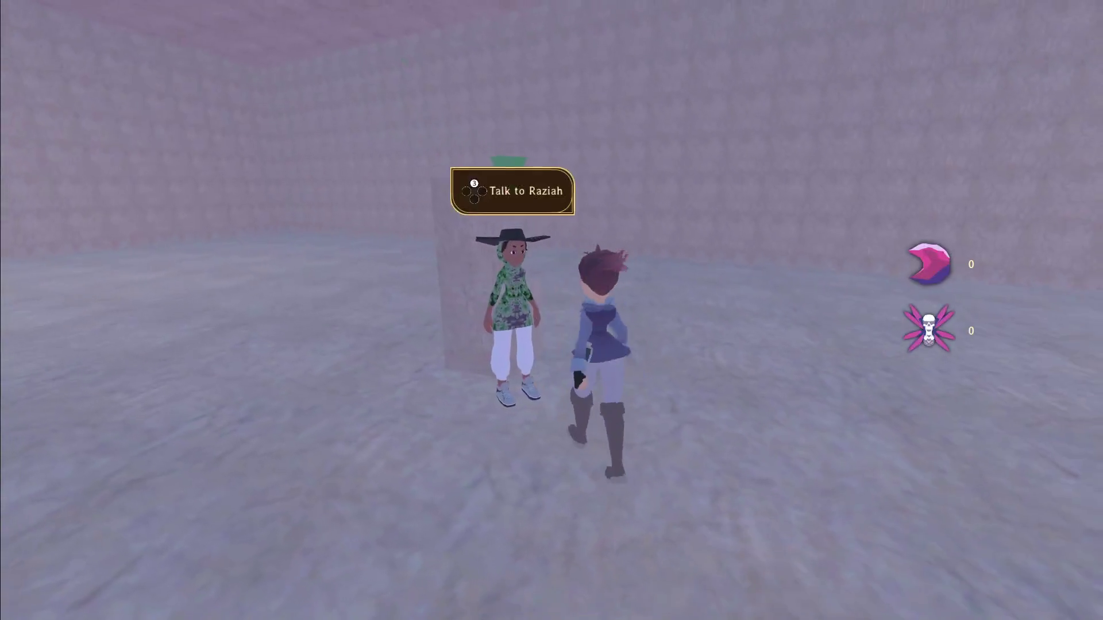
{"action": "key", "text": "e"}
{"action": "key", "text": "e"}
{"action": "key", "text": "e"}
{"action": "key", "text": "Escape"}
{"action": "key", "text": "alt+Tab"}
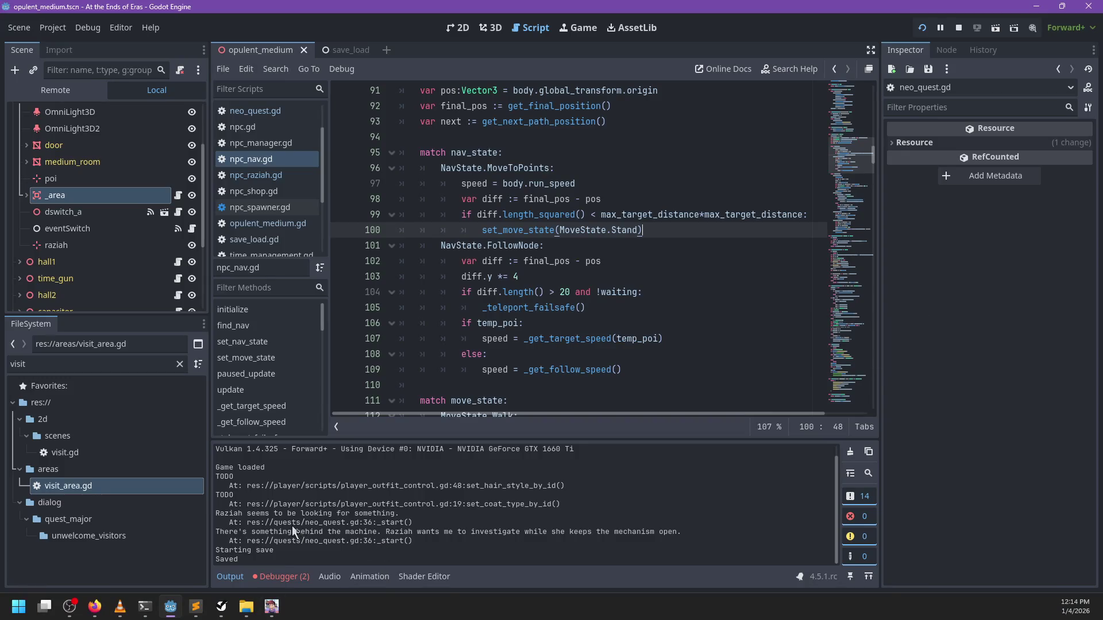
{"action": "mouse_move", "coordinate": [220, 534]}
{"action": "left_mouse_down"}
{"action": "mouse_move", "coordinate": [451, 543]}
{"action": "mouse_move", "coordinate": [675, 532]}
{"action": "left_mouse_up"}
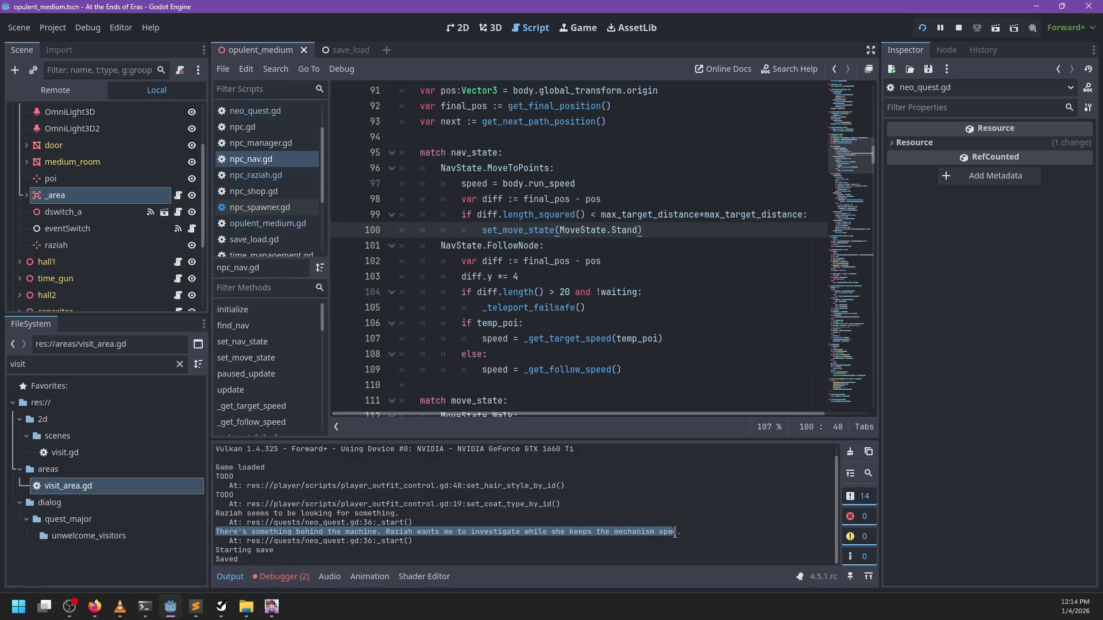
{"action": "left_click", "coordinate": [311, 549]}
{"action": "scroll", "coordinate": [346, 532], "scroll_direction": "up", "scroll_amount": 1}
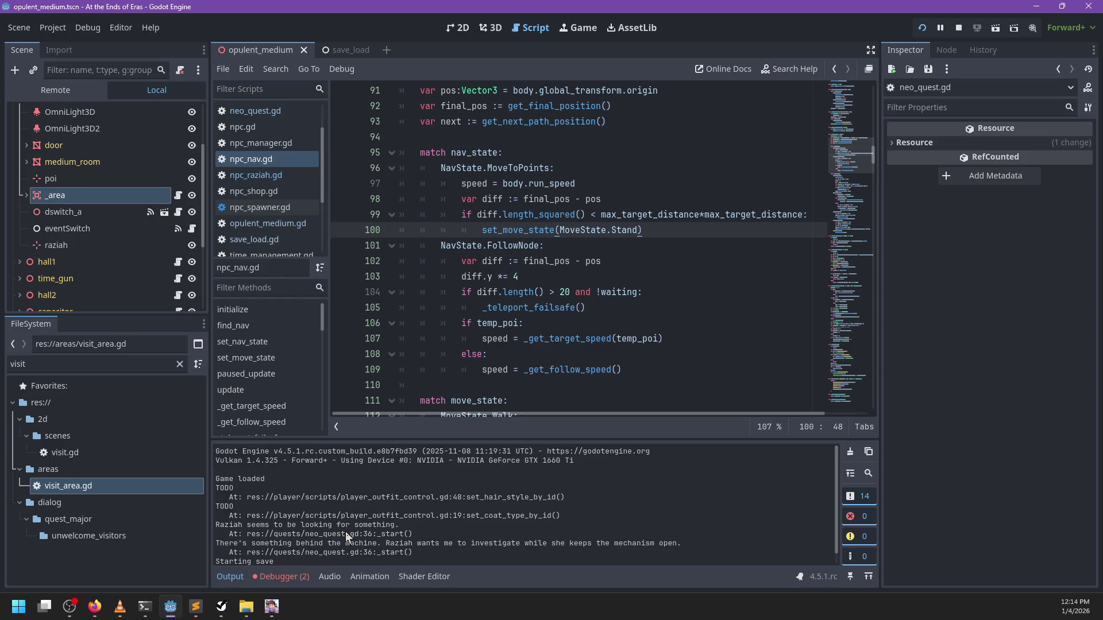
{"action": "scroll", "coordinate": [346, 532], "scroll_direction": "down", "scroll_amount": 1}
Resume the game and check the journal and map pages for quest entries
{"action": "key", "text": "alt+Tab"}
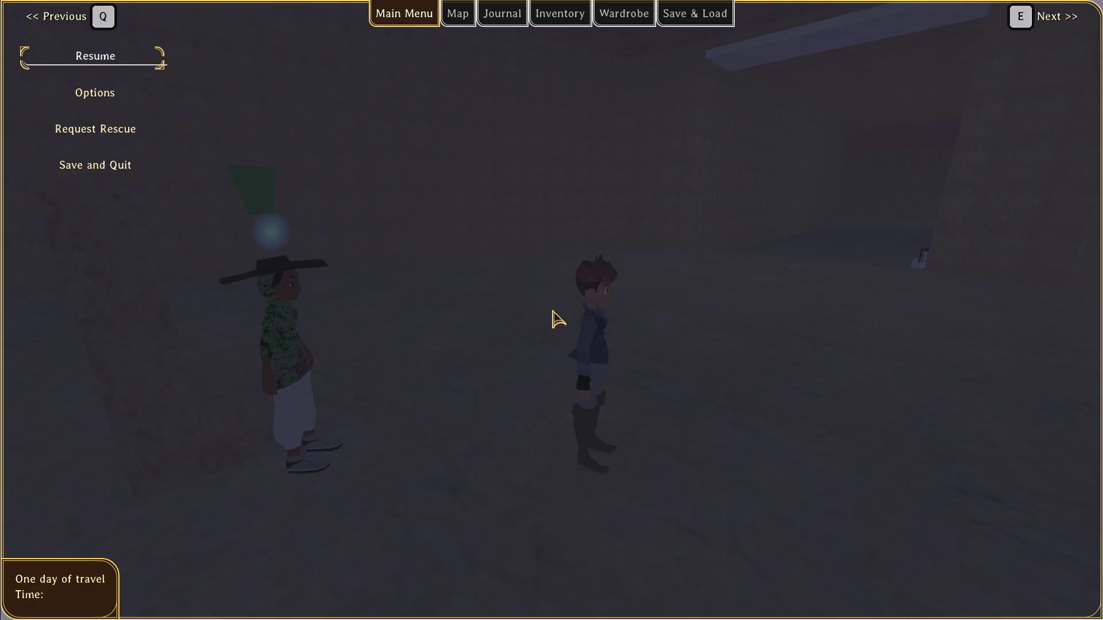
{"action": "key", "text": "Escape"}
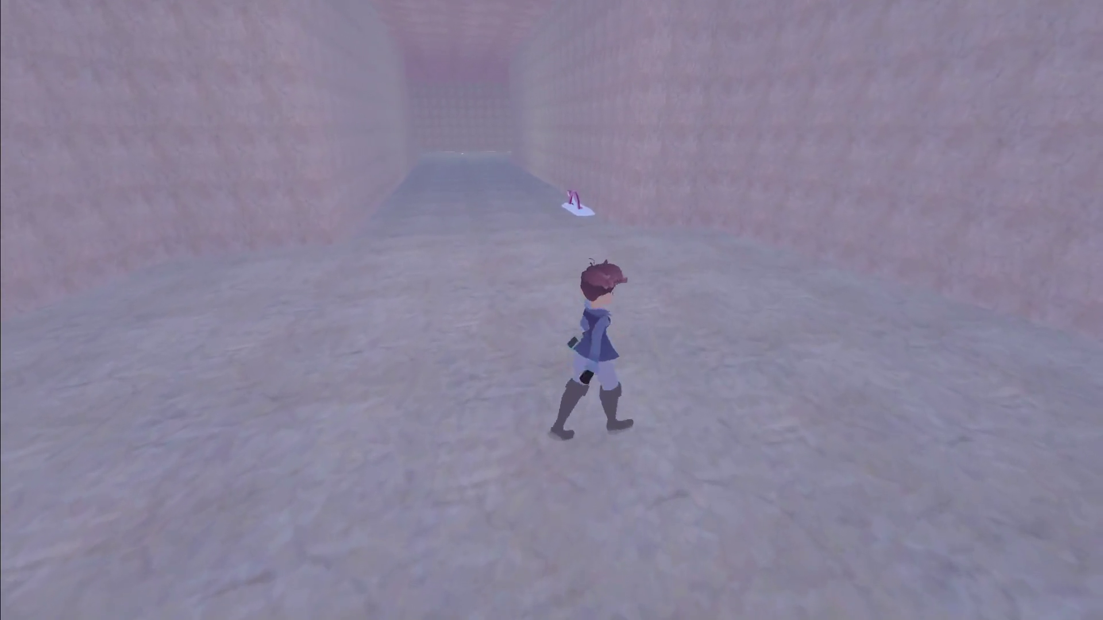
{"action": "key", "text": "Escape"}
{"action": "key", "text": "j"}
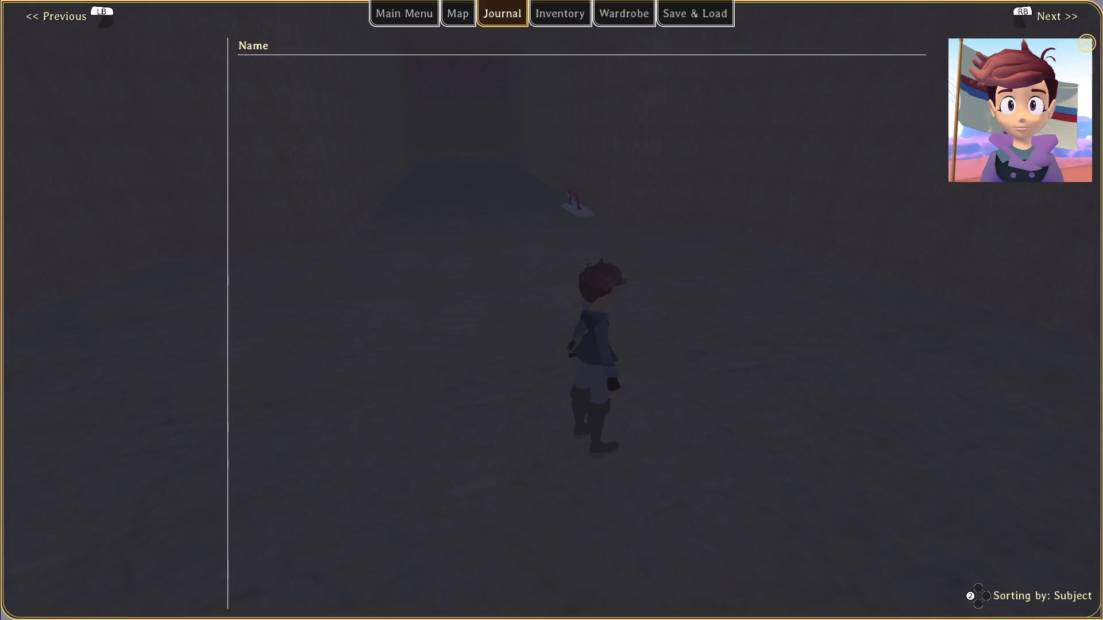
{"action": "key", "text": "m"}
{"action": "key", "text": "Escape"}
Run up the corridor, pull the lever to open the door, and talk to Raziah
{"action": "key", "text": "w"}
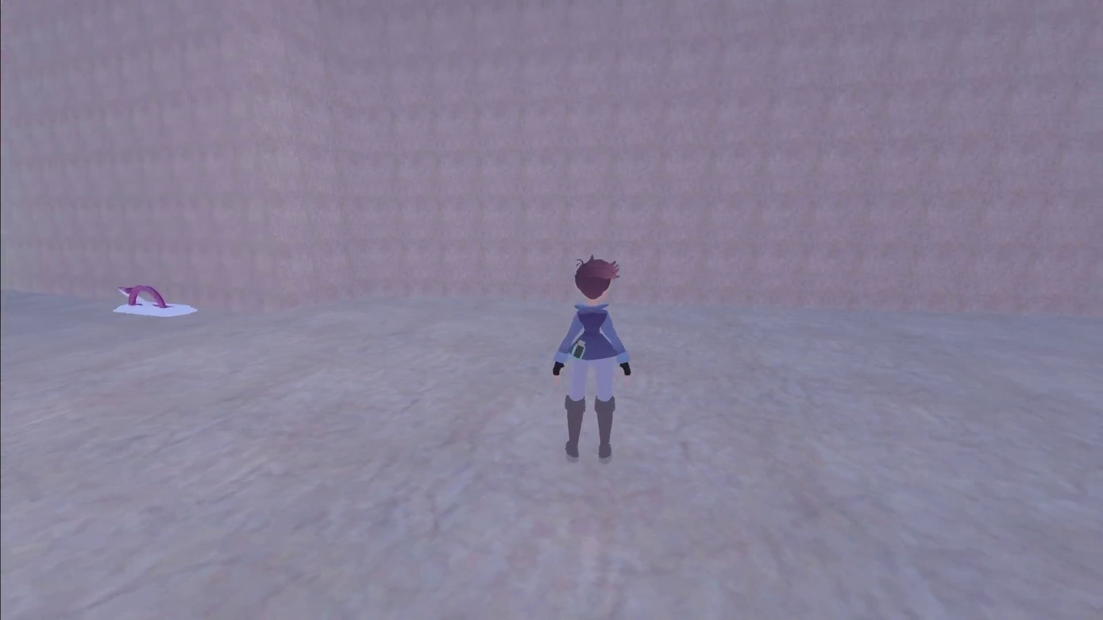
{"action": "key", "text": "a"}
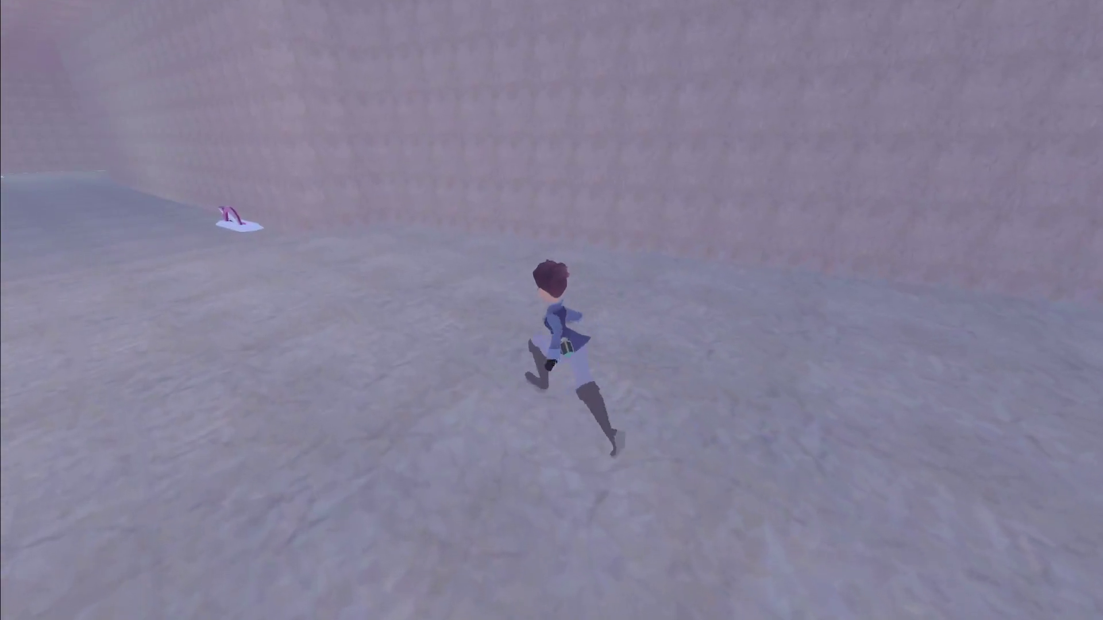
{"action": "key", "text": "w"}
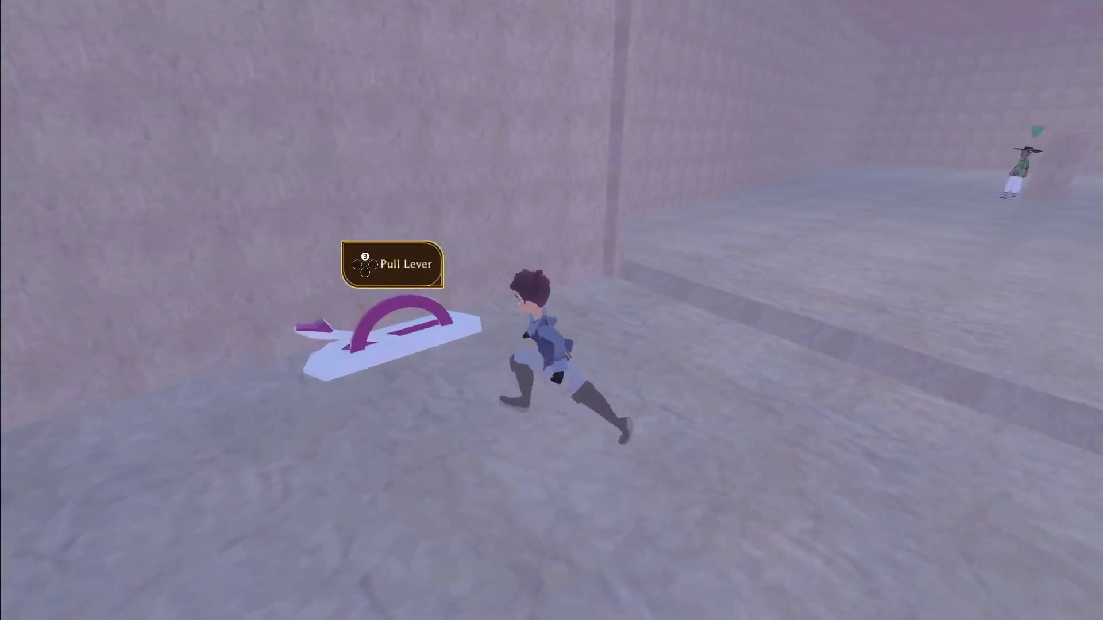
{"action": "key", "text": "w"}
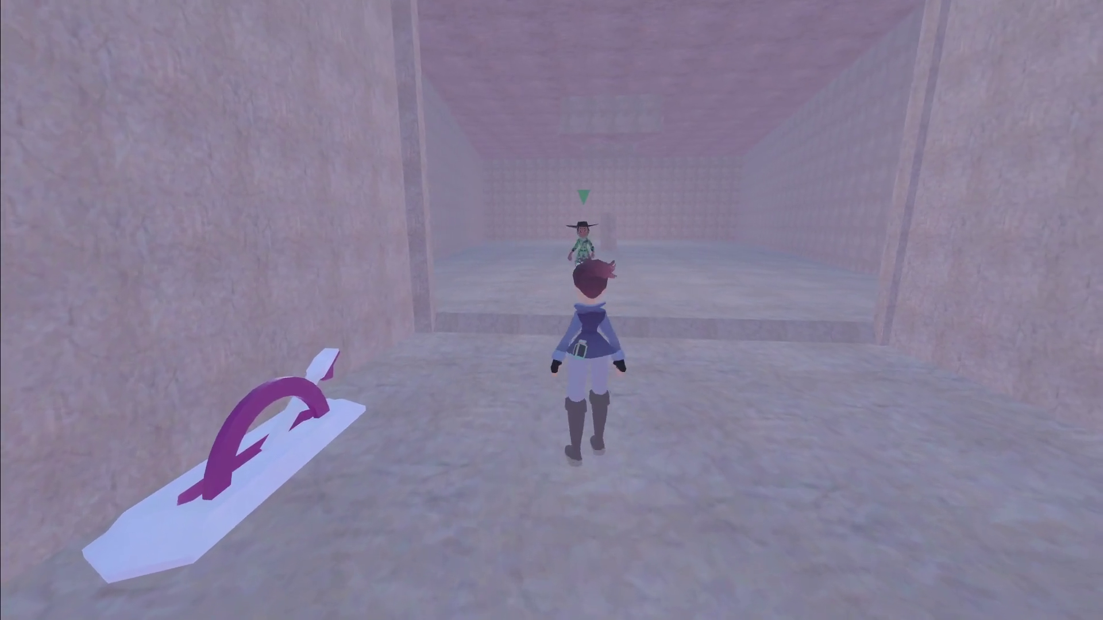
{"action": "key", "text": "w"}
{"action": "key", "text": "e"}
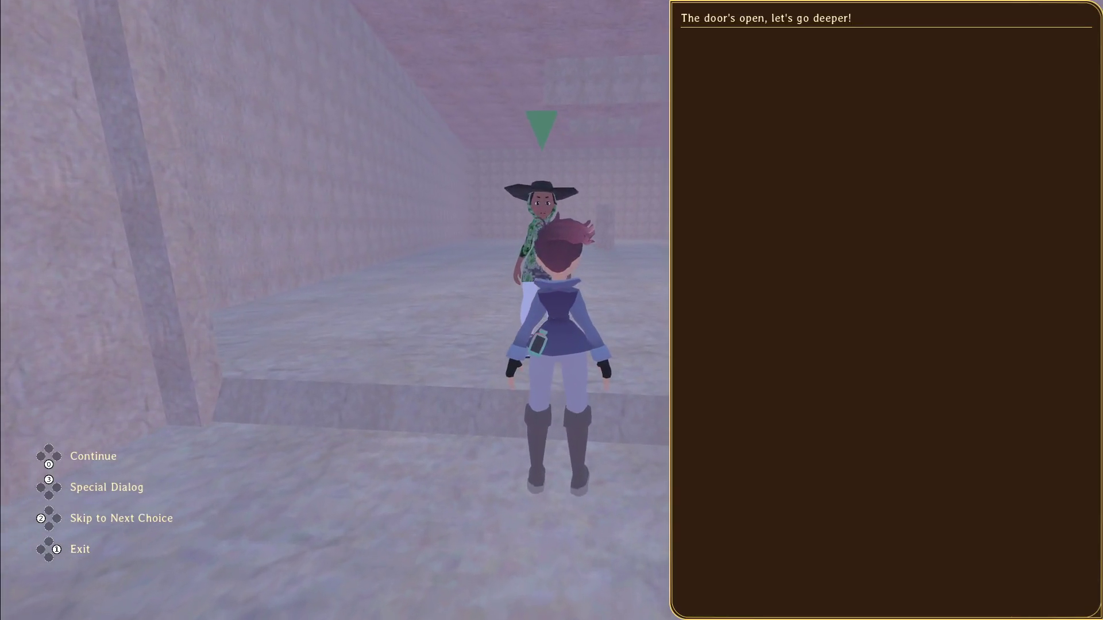
{"action": "key", "text": "e"}
Run back with Raziah following, talk to her repeatedly, then pause and return to the editor
{"action": "key", "text": "s"}
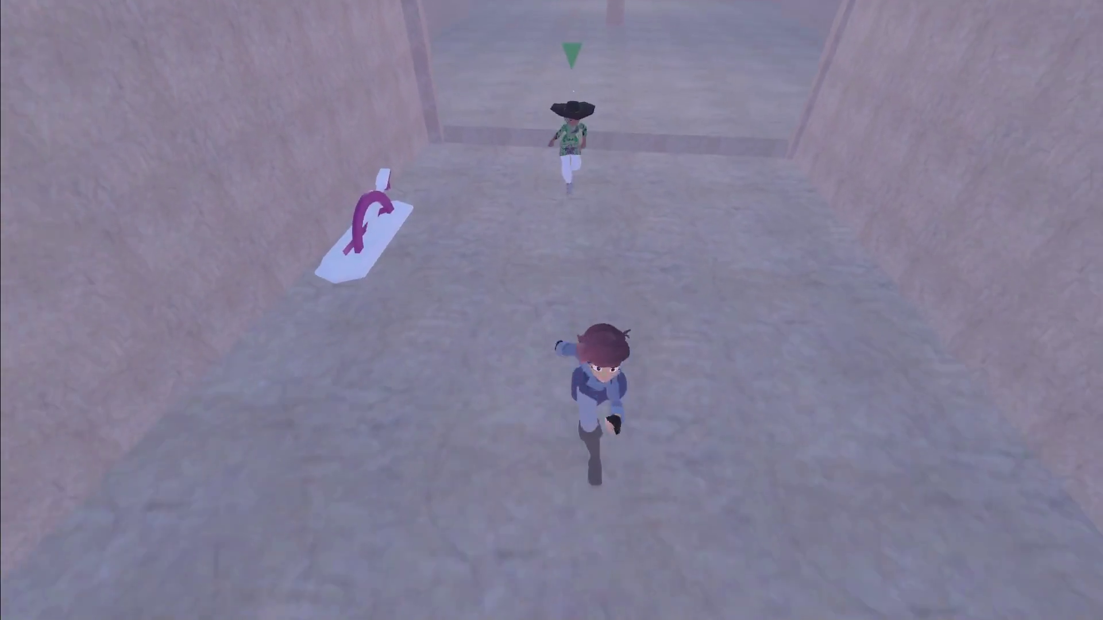
{"action": "key", "text": "a"}
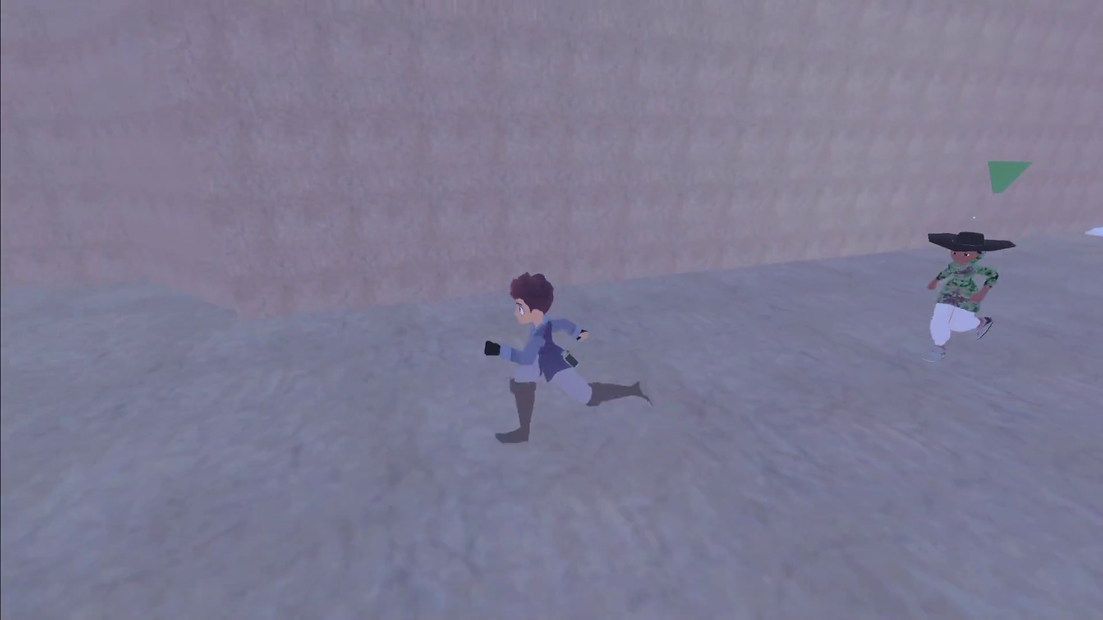
{"action": "key", "text": "s"}
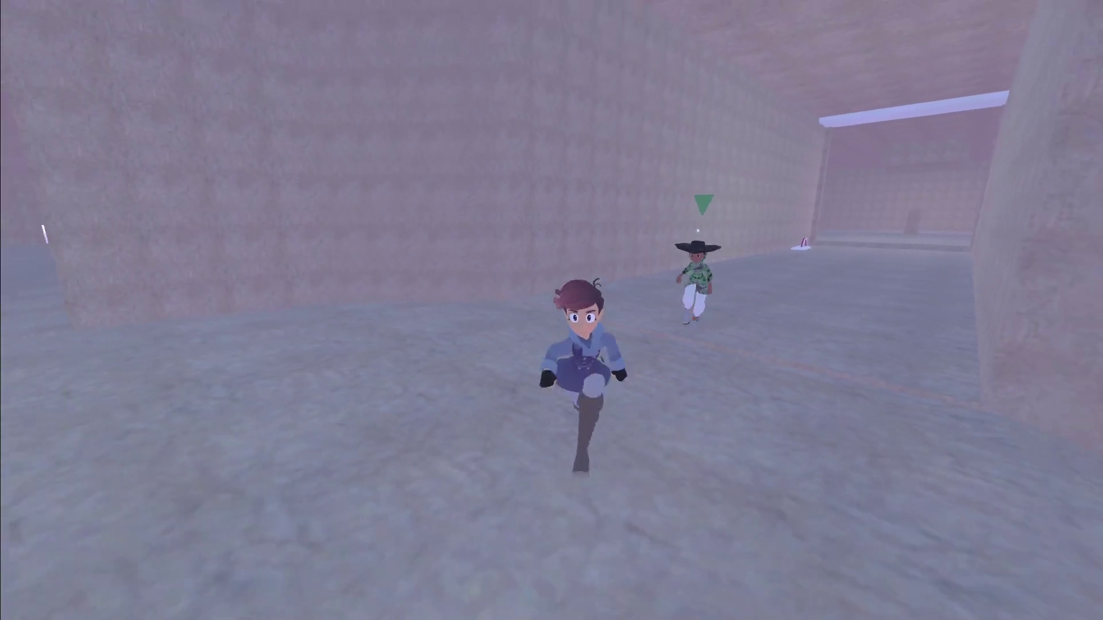
{"action": "key", "text": "w"}
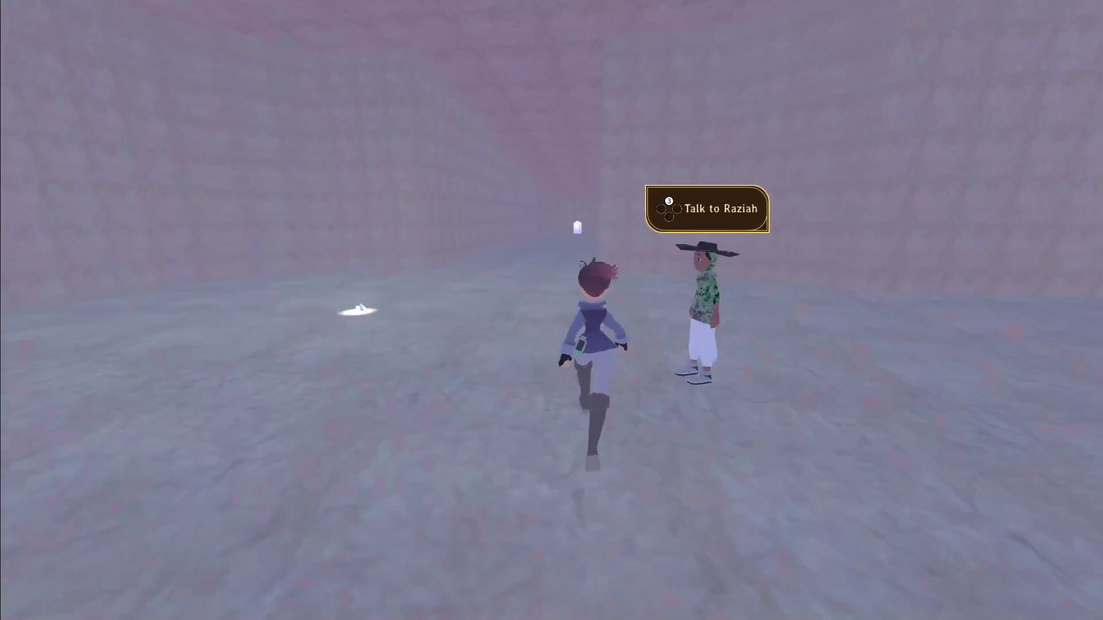
{"action": "key", "text": "e"}
{"action": "key", "text": "Escape"}
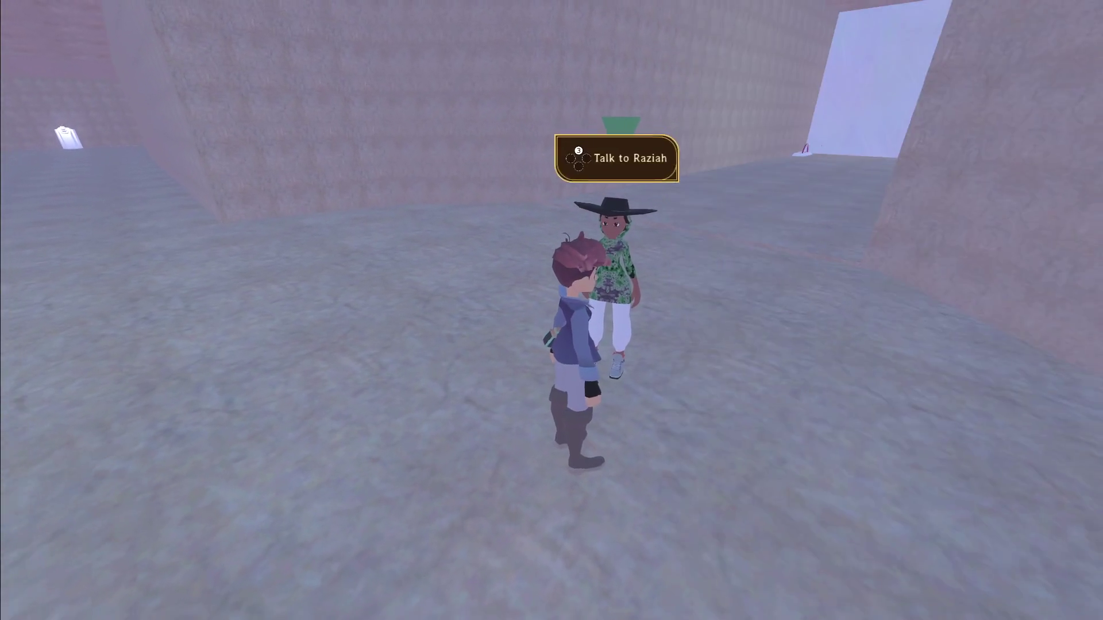
{"action": "key", "text": "e"}
{"action": "key", "text": "w"}
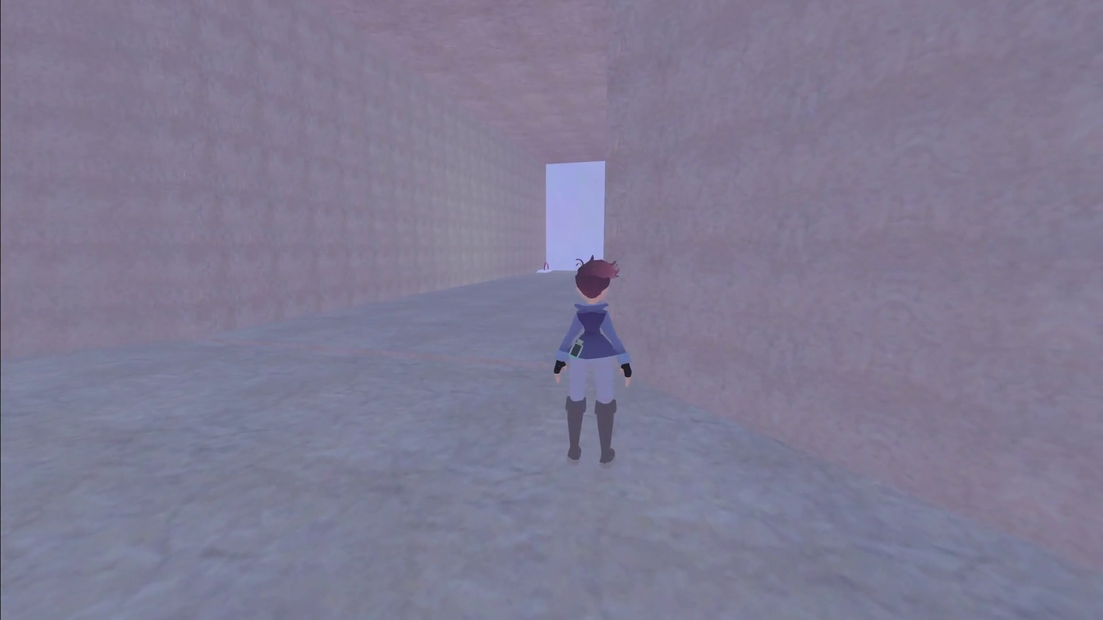
{"action": "key", "text": "s"}
{"action": "key", "text": "Escape"}
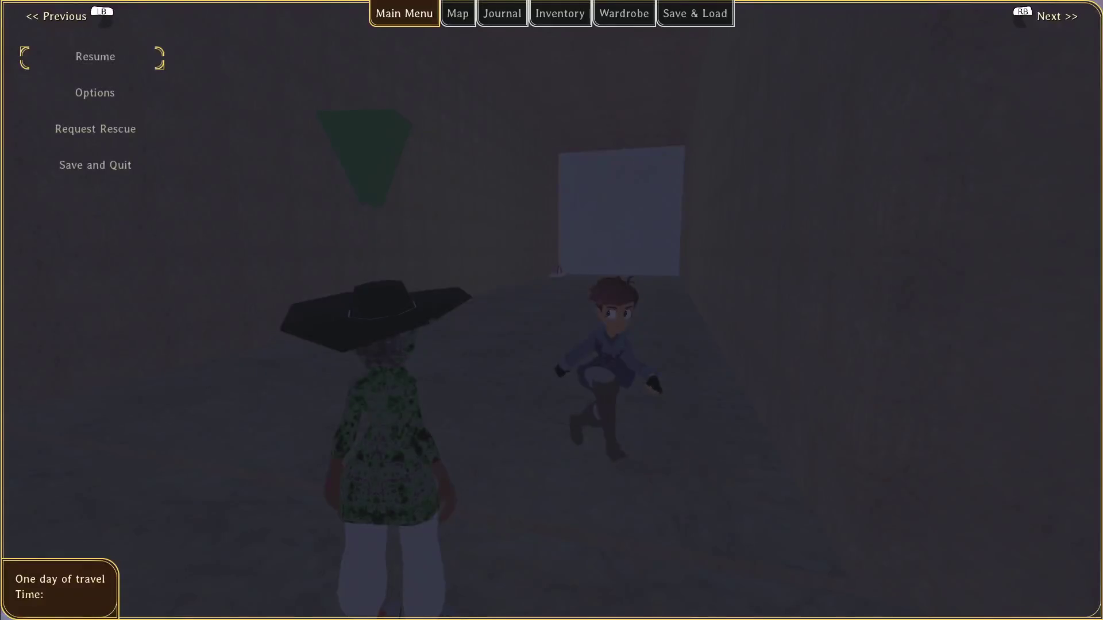
{"action": "key", "text": "alt+Tab"}
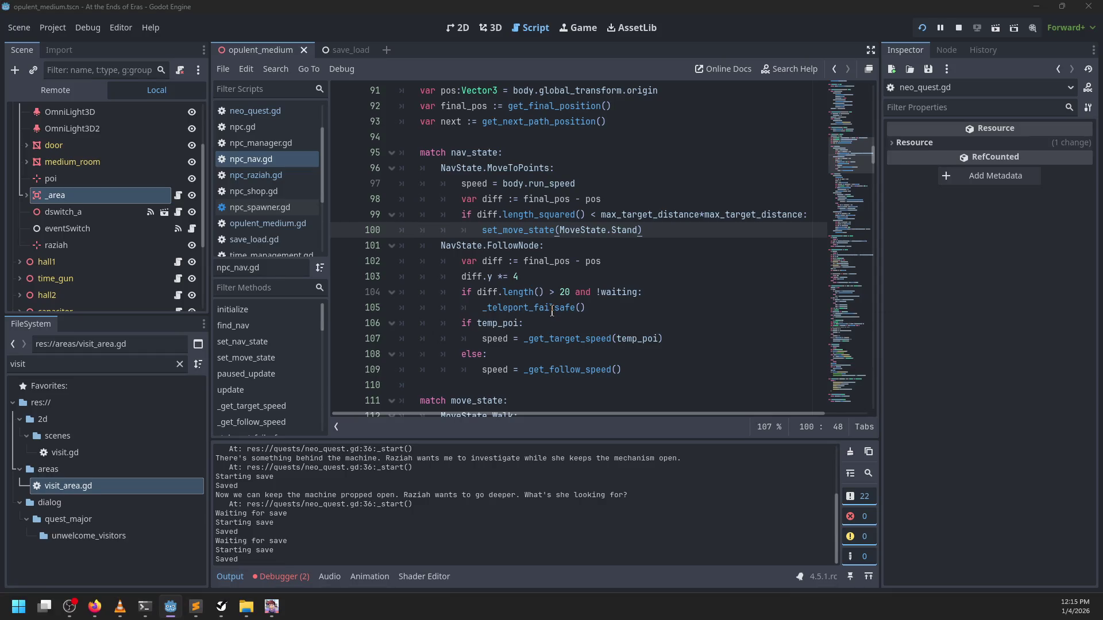
Open event_switch.gd from the eventSwitch node and go to the _on_toggled function
{"action": "key", "text": "alt+Tab"}
{"action": "key", "text": "alt+Tab"}
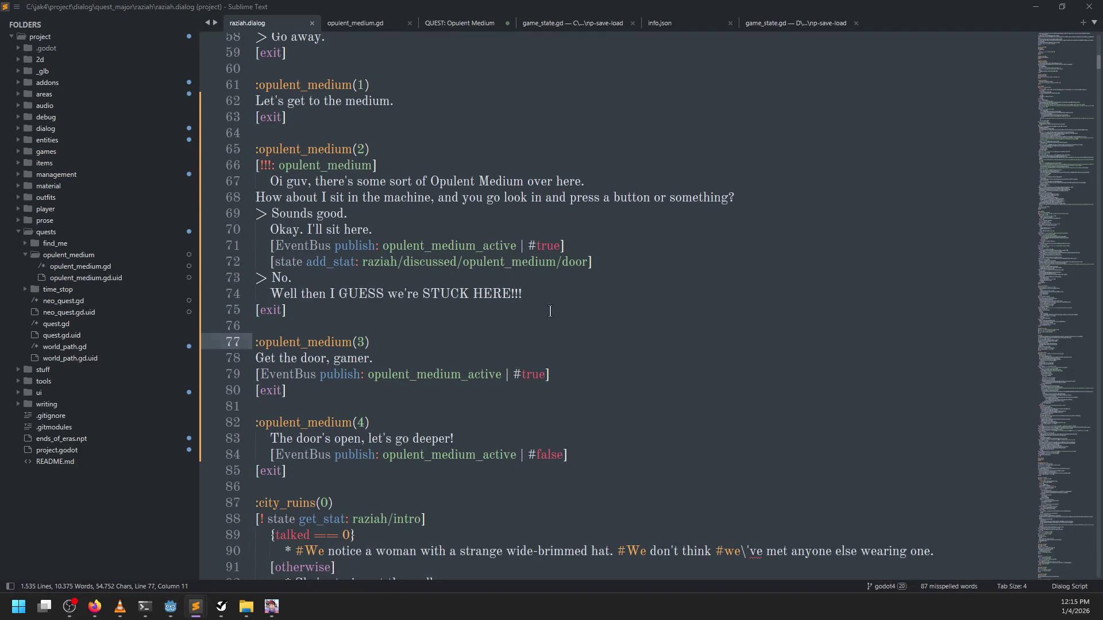
{"action": "left_click", "coordinate": [104, 228]}
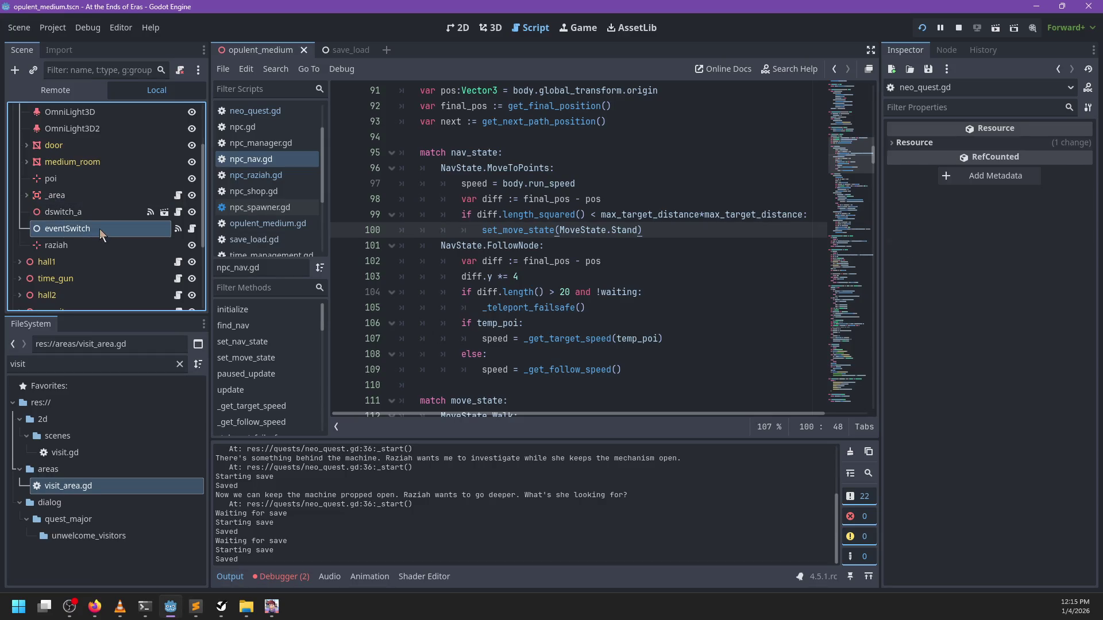
{"action": "left_click", "coordinate": [192, 228]}
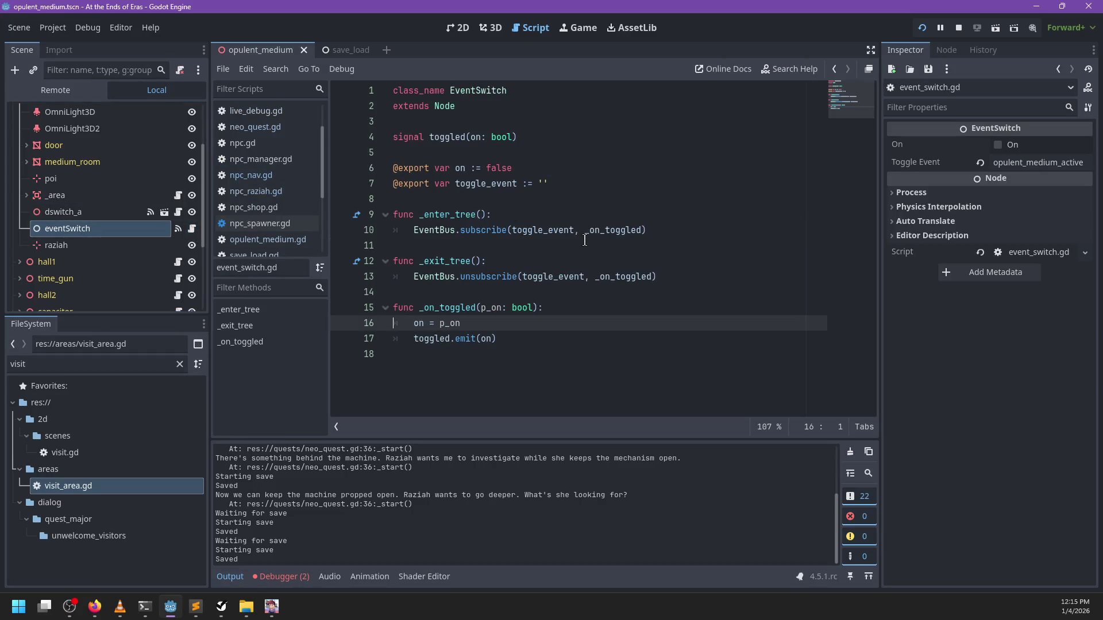
{"action": "left_click", "coordinate": [504, 265]}
{"action": "left_click", "coordinate": [514, 329]}
{"action": "left_click", "coordinate": [558, 308]}
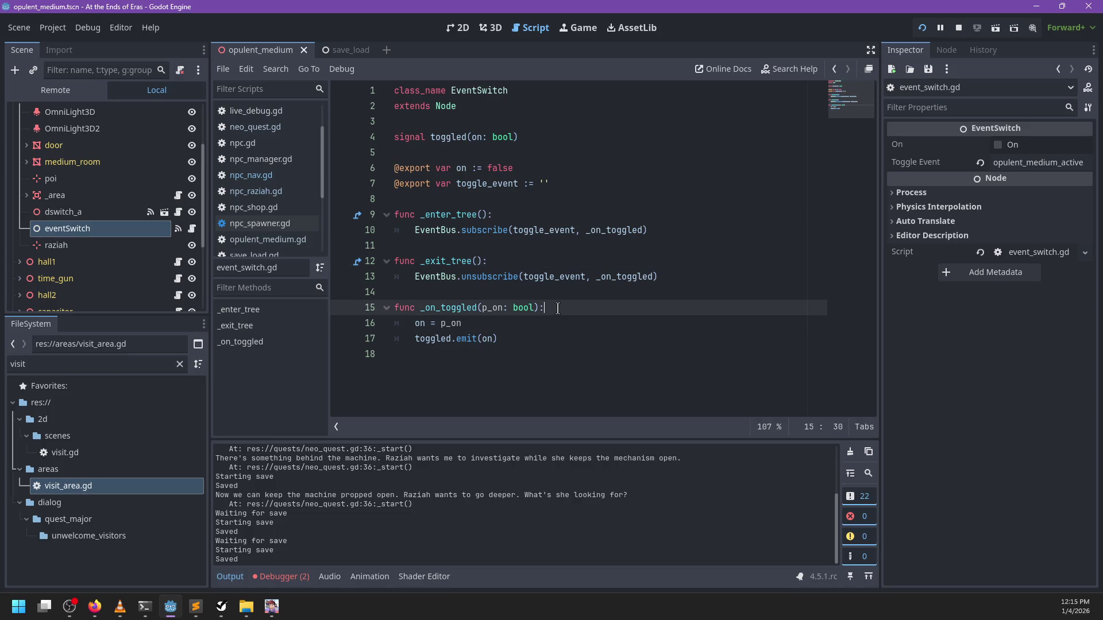
Add an 'if on == p_on: return' guard at the top of _on_toggled and save the script
{"action": "key", "text": "Return"}
{"action": "type", "text": "if on == p_on:"}
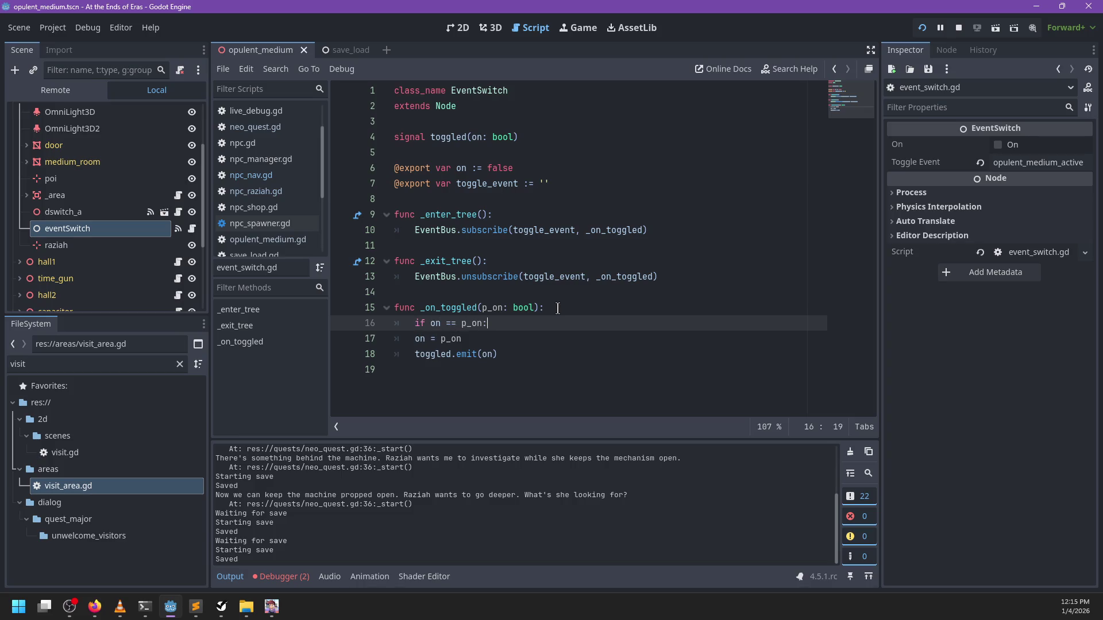
{"action": "key", "text": "Down"}
{"action": "key", "text": "Down"}
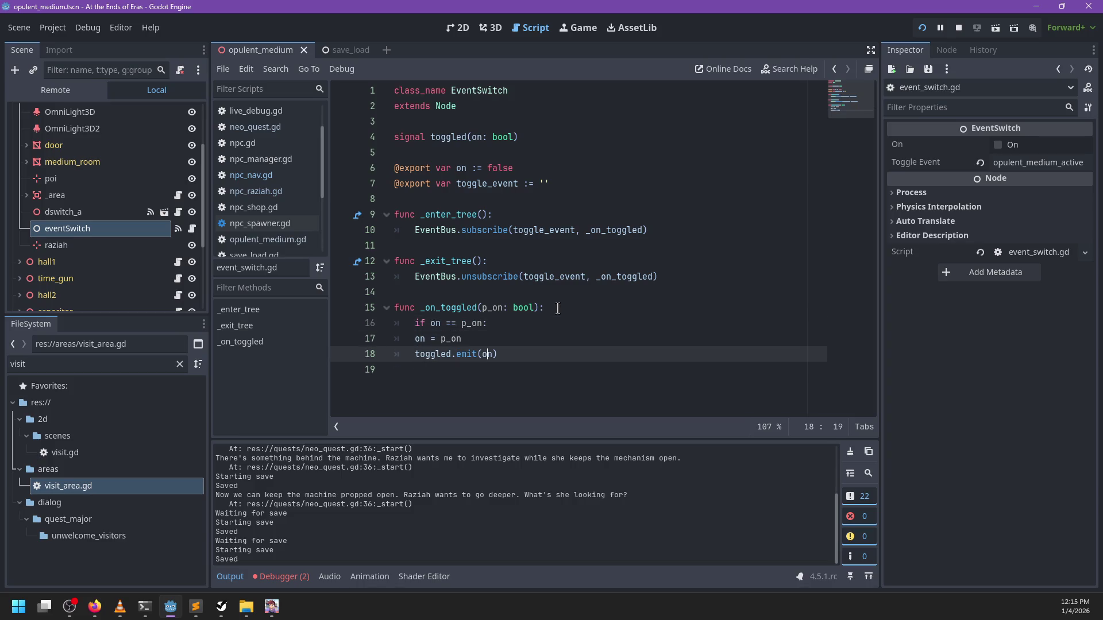
{"action": "key", "text": "ctrl+z"}
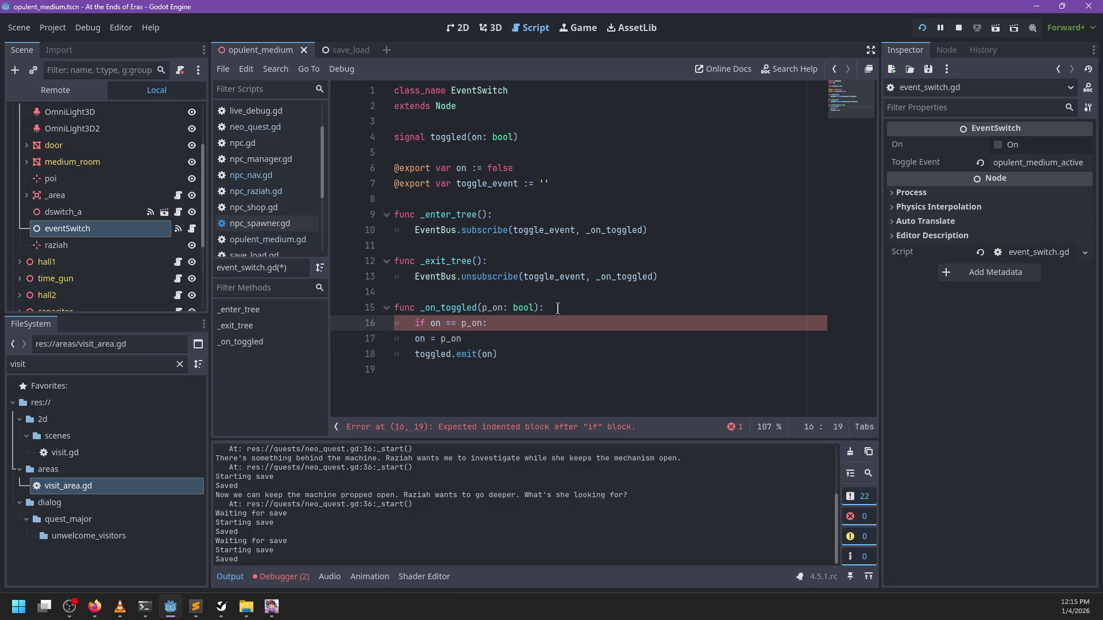
{"action": "key", "text": "Return"}
{"action": "type", "text": "return"}
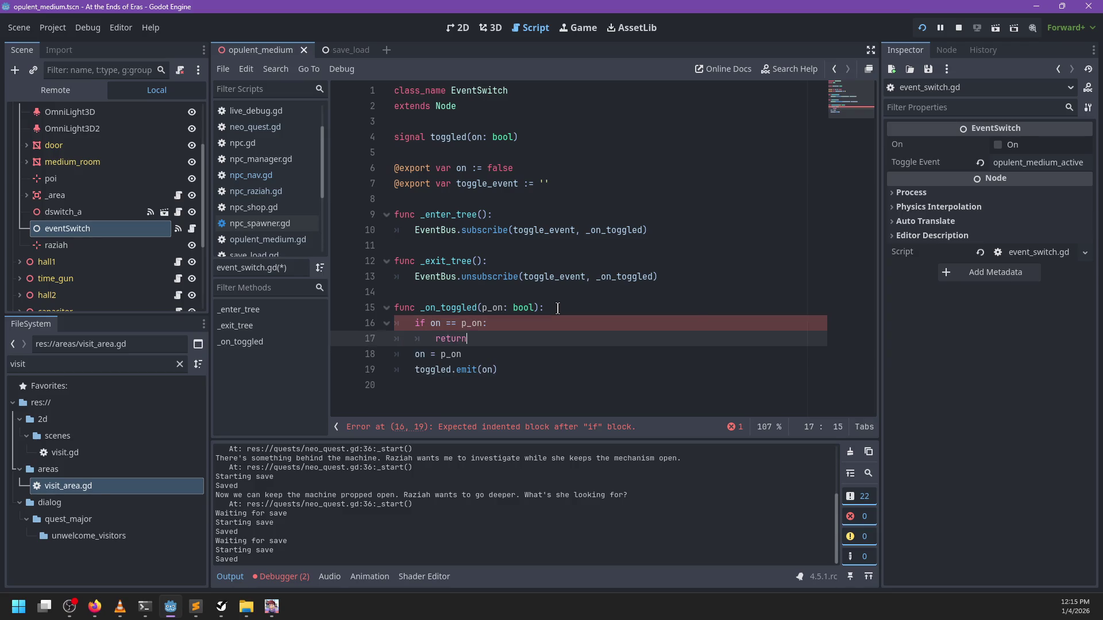
{"action": "key", "text": "ctrl+s"}
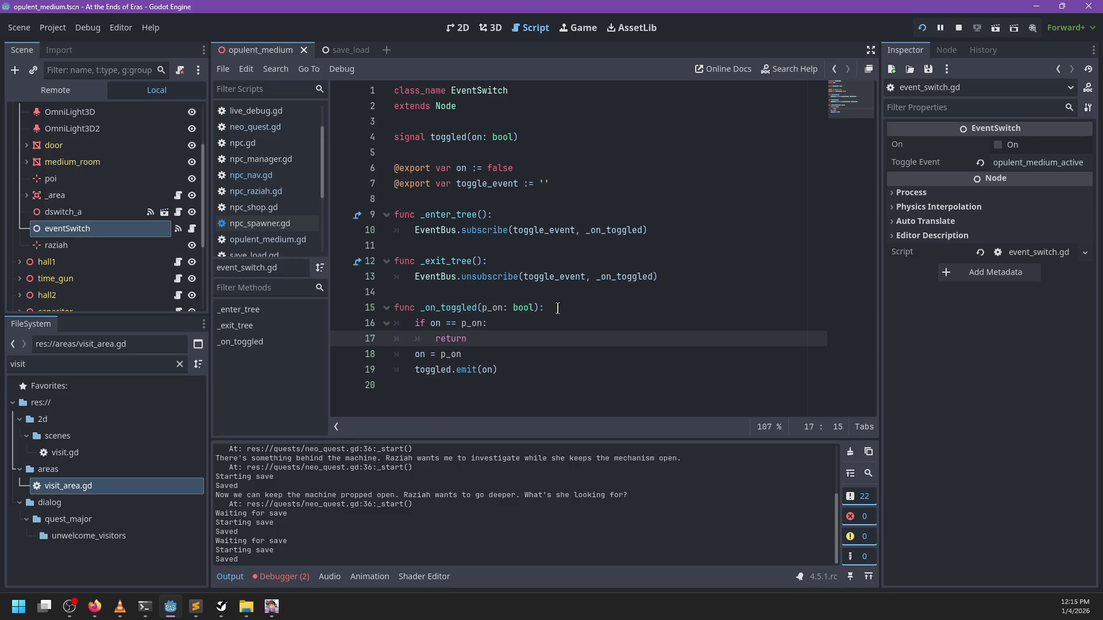
{"action": "key", "text": "alt+Tab"}
{"action": "key", "text": "alt+Tab"}
{"action": "key", "text": "alt+Tab"}
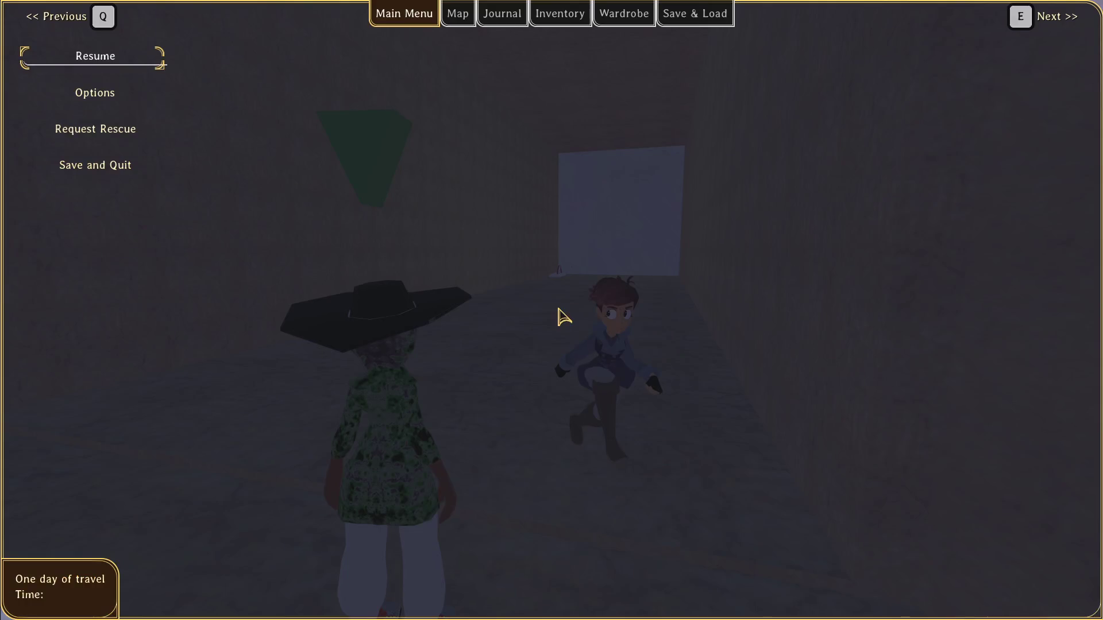
Save and quit the running game, then exit the Demo Picker
{"action": "key", "text": "Escape"}
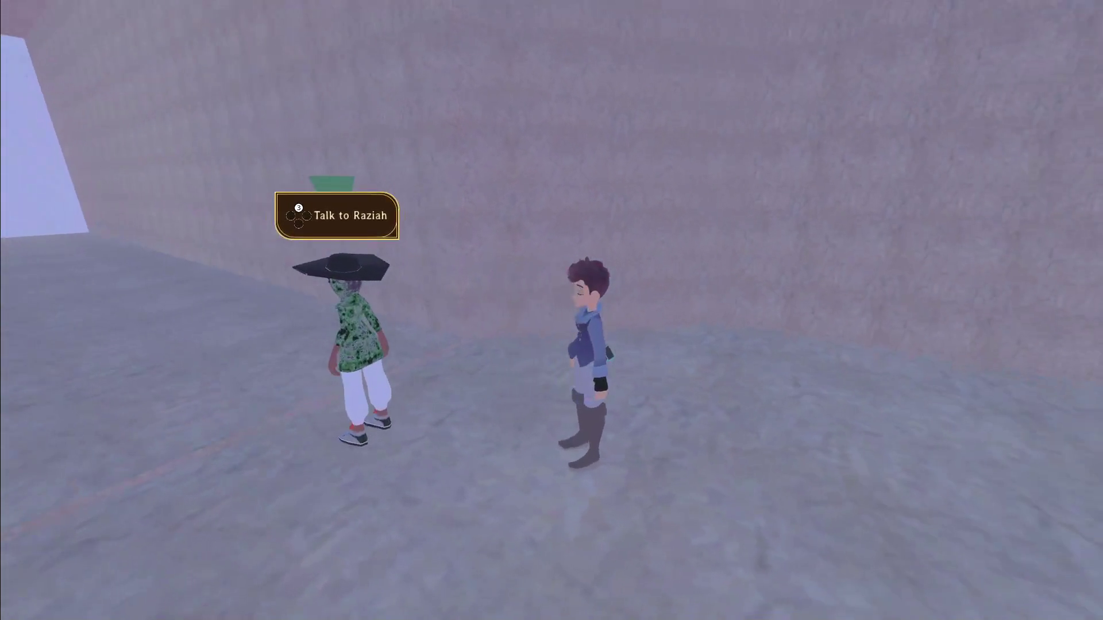
{"action": "key", "text": "Escape"}
{"action": "key", "text": "Down"}
{"action": "key", "text": "Down"}
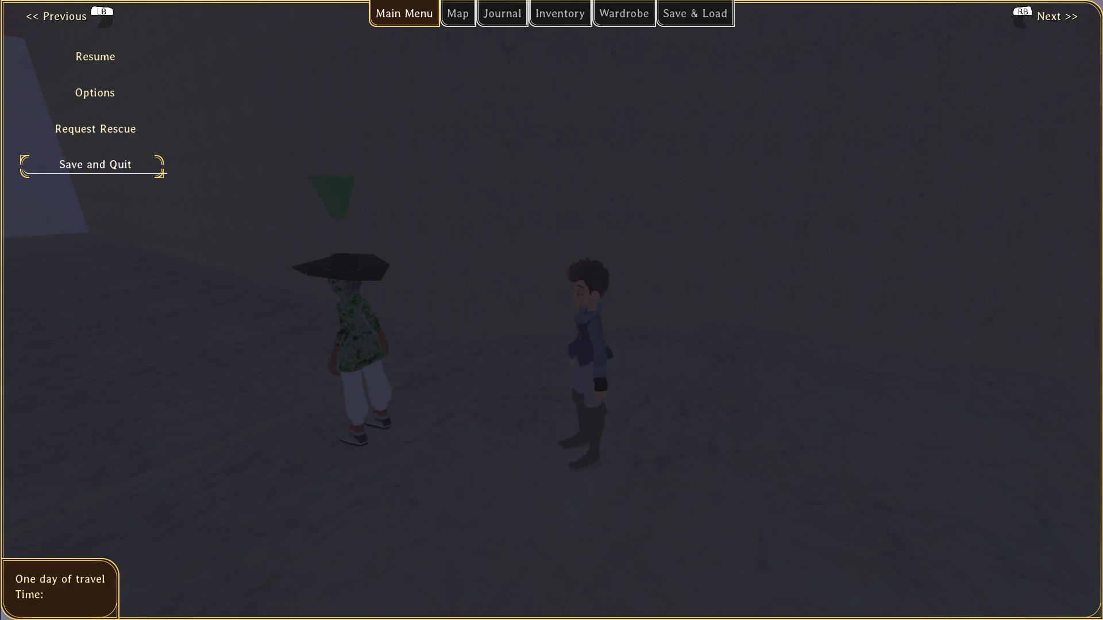
{"action": "key", "text": "Return"}
{"action": "key", "text": "Down"}
{"action": "key", "text": "Down"}
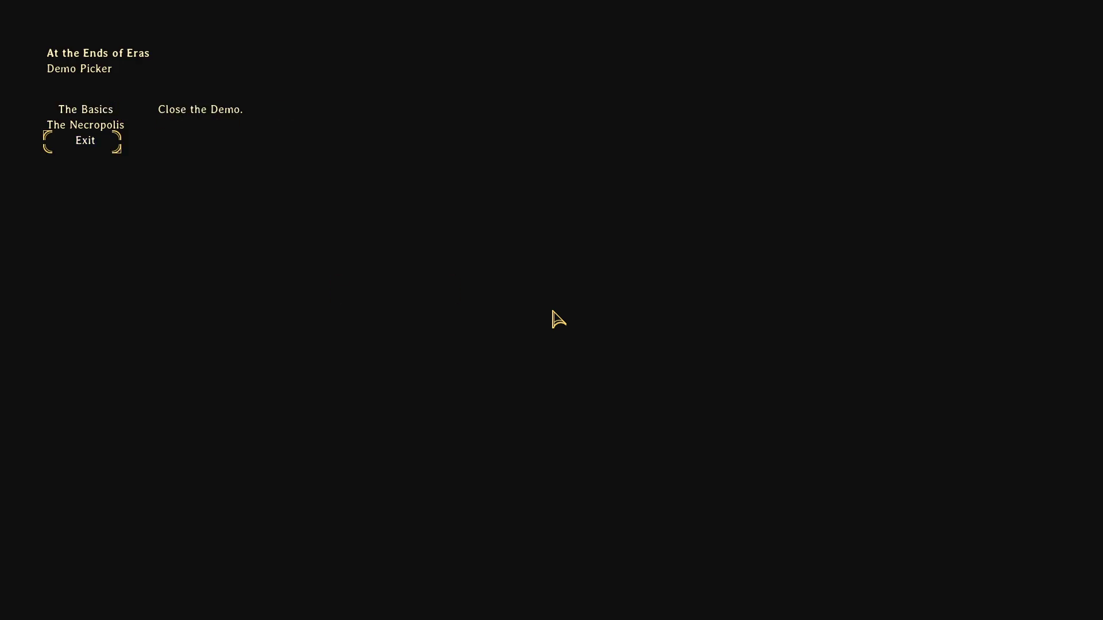
{"action": "key", "text": "Return"}
Relaunch the game with F5, start playing, and pick up the Time Distorter near Raziah
{"action": "key", "text": "F5"}
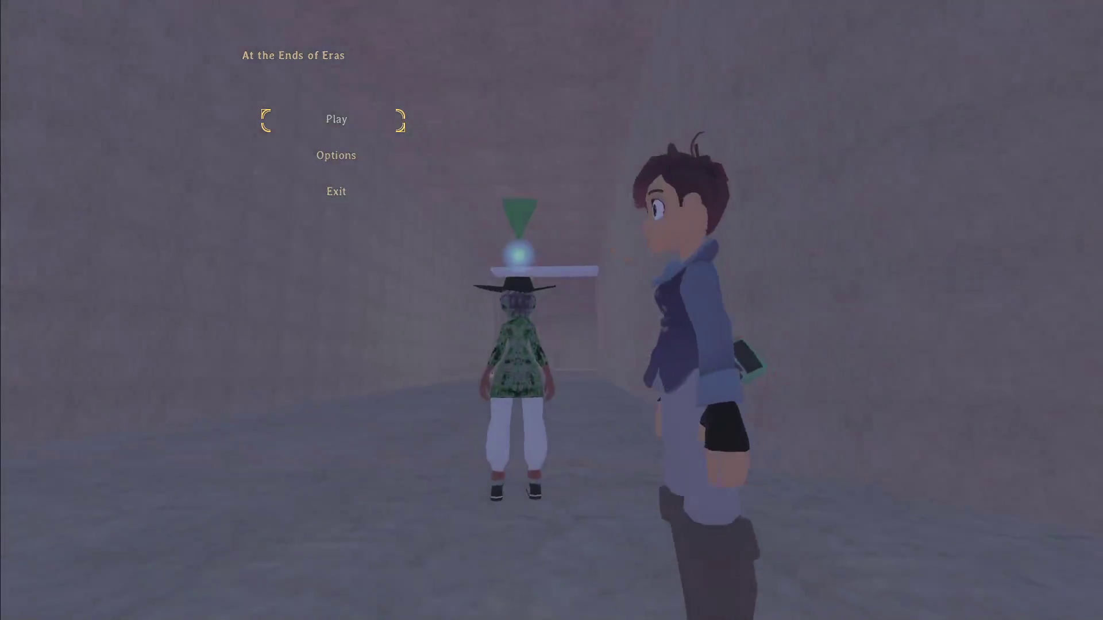
{"action": "key", "text": "Return"}
{"action": "key", "text": "w"}
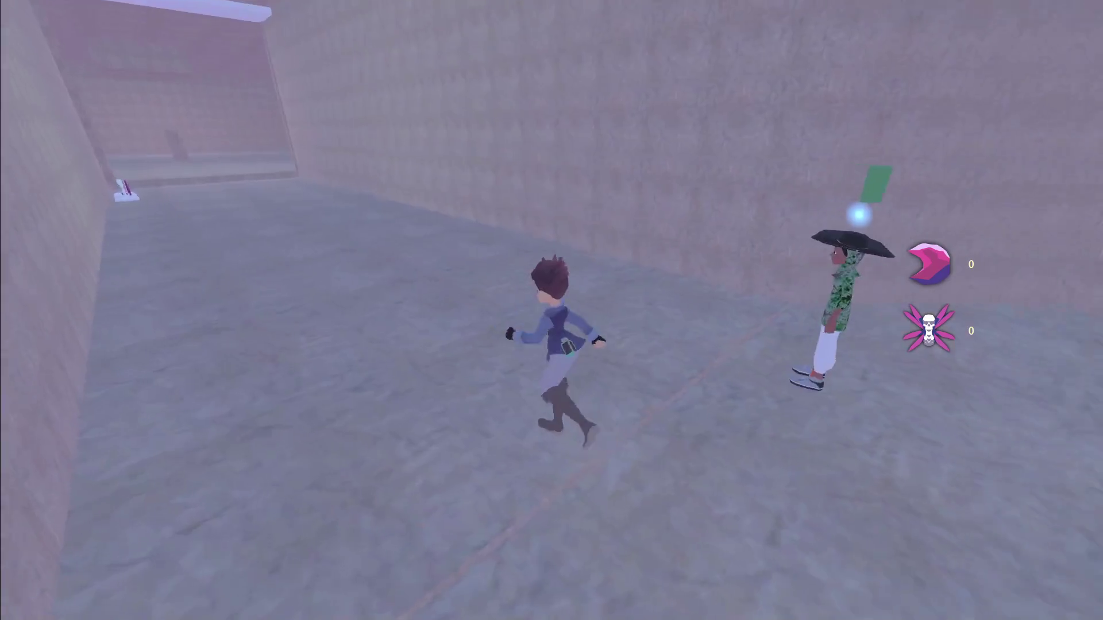
{"action": "key", "text": "d"}
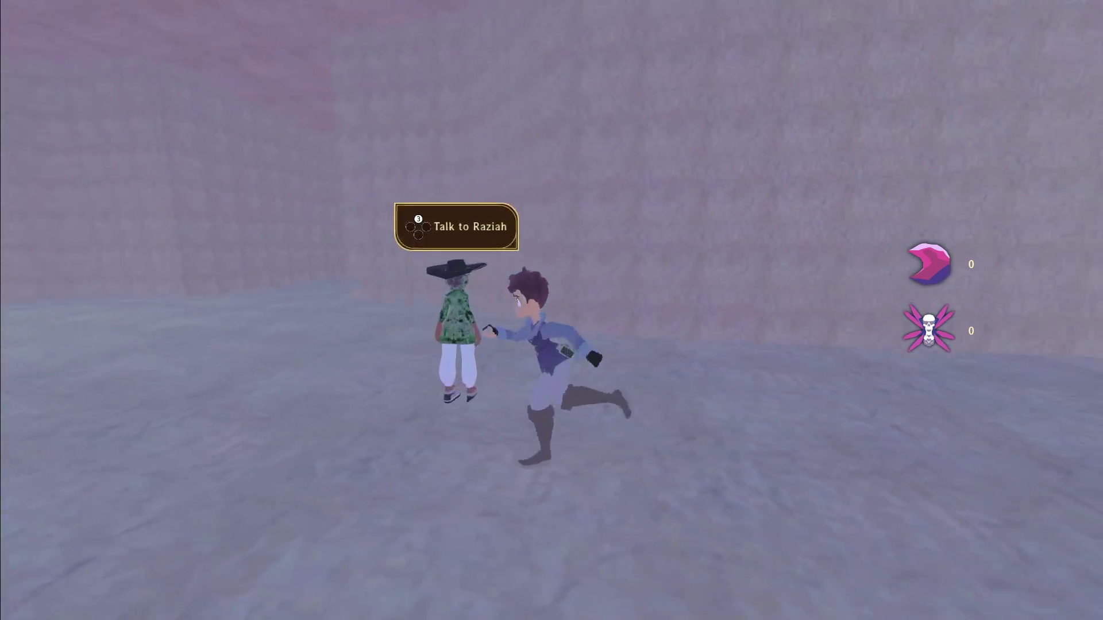
{"action": "key", "text": "s"}
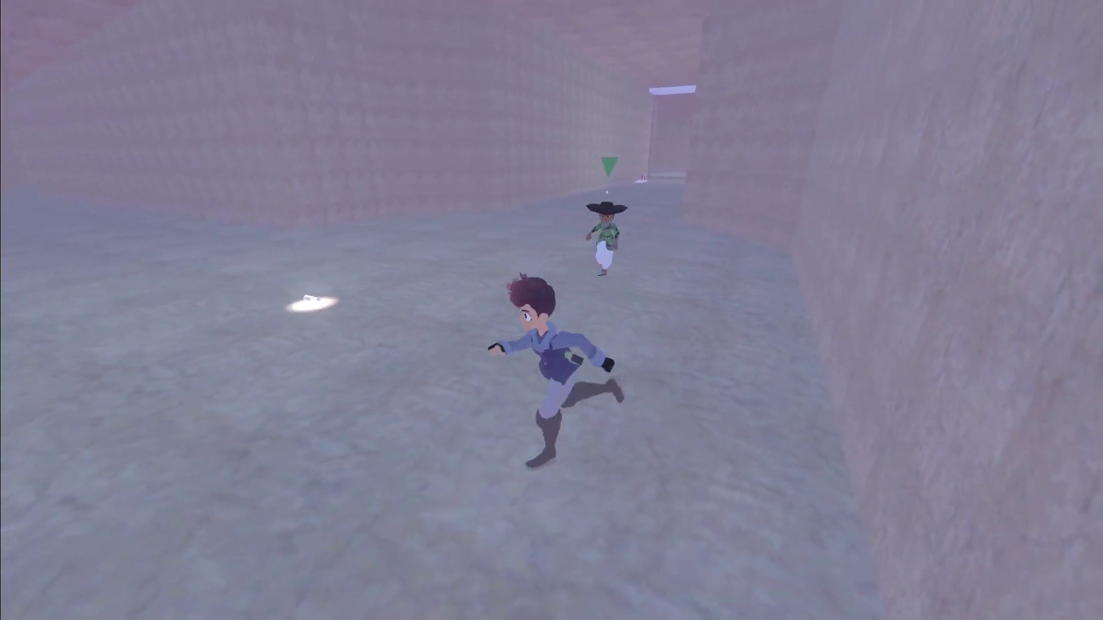
{"action": "key", "text": "w"}
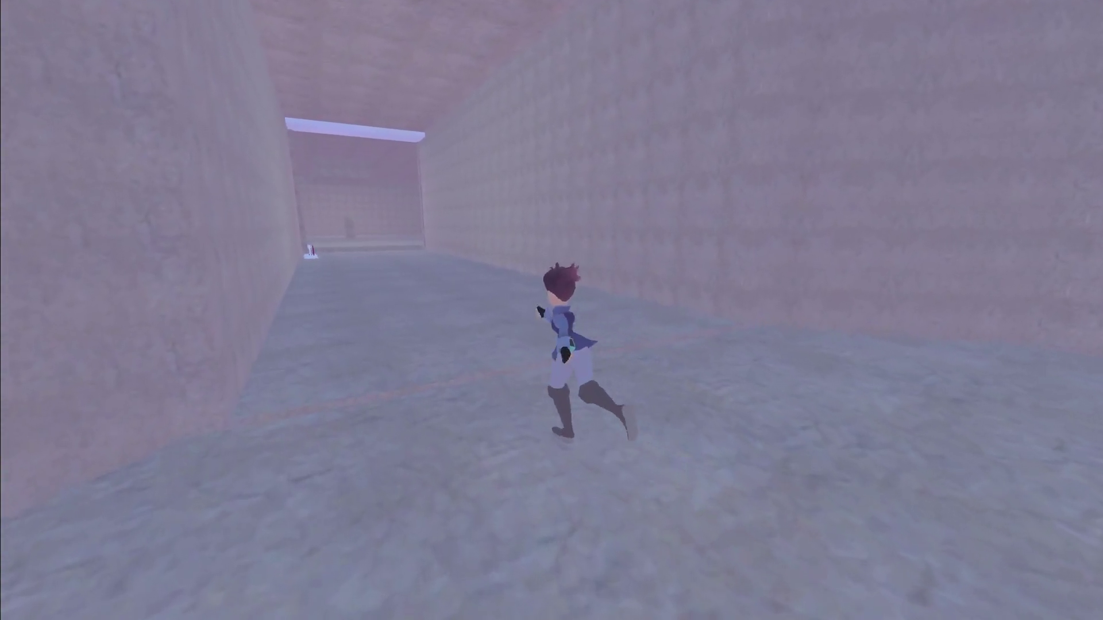
{"action": "key", "text": "s"}
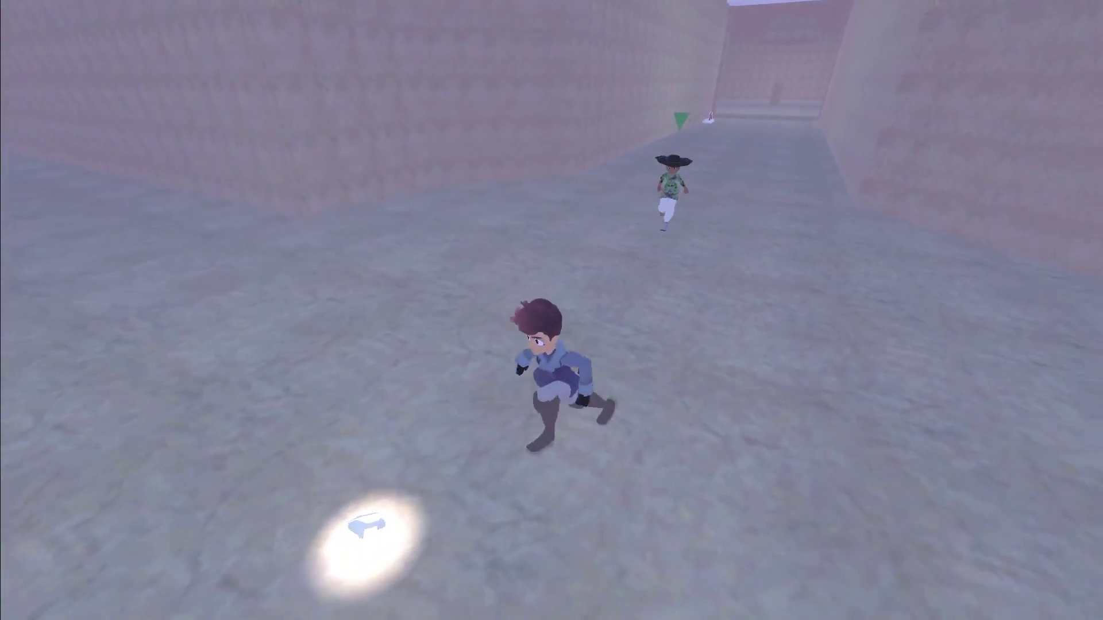
{"action": "key", "text": "w"}
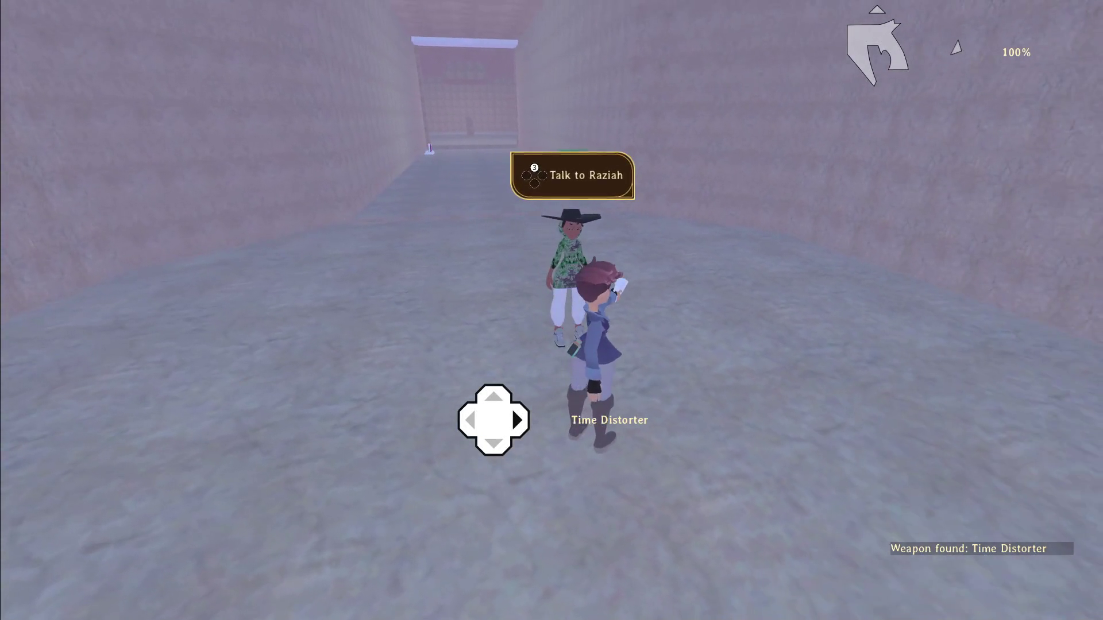
Talk to Raziah twice, checking her contextual dialog options including Use an Item
{"action": "key", "text": "e"}
{"action": "key", "text": "3"}
{"action": "key", "text": "Escape"}
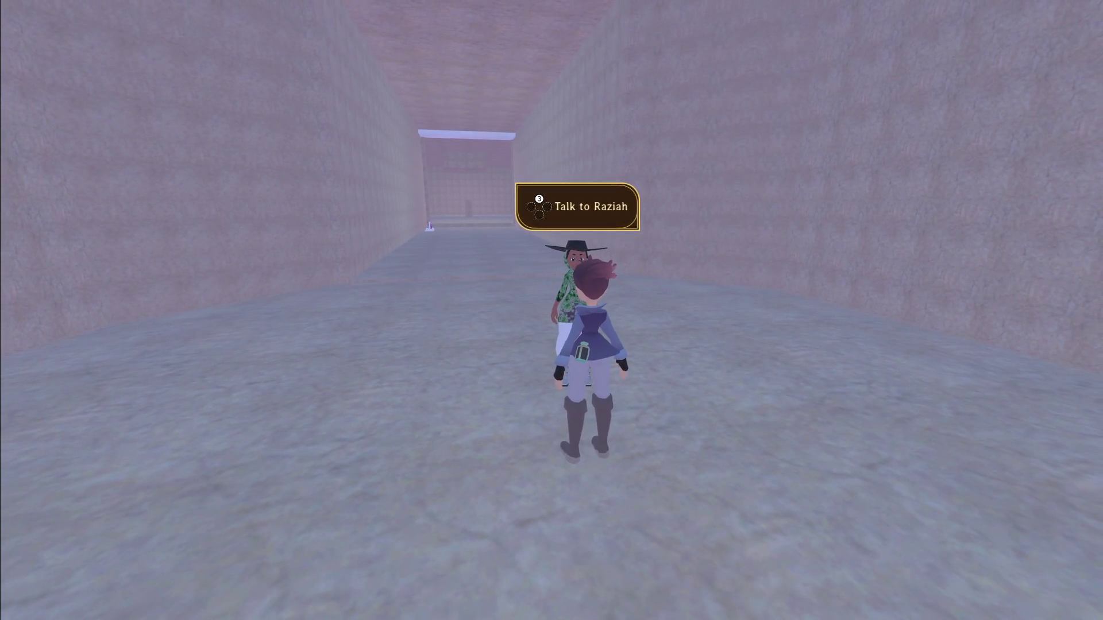
{"action": "key", "text": "e"}
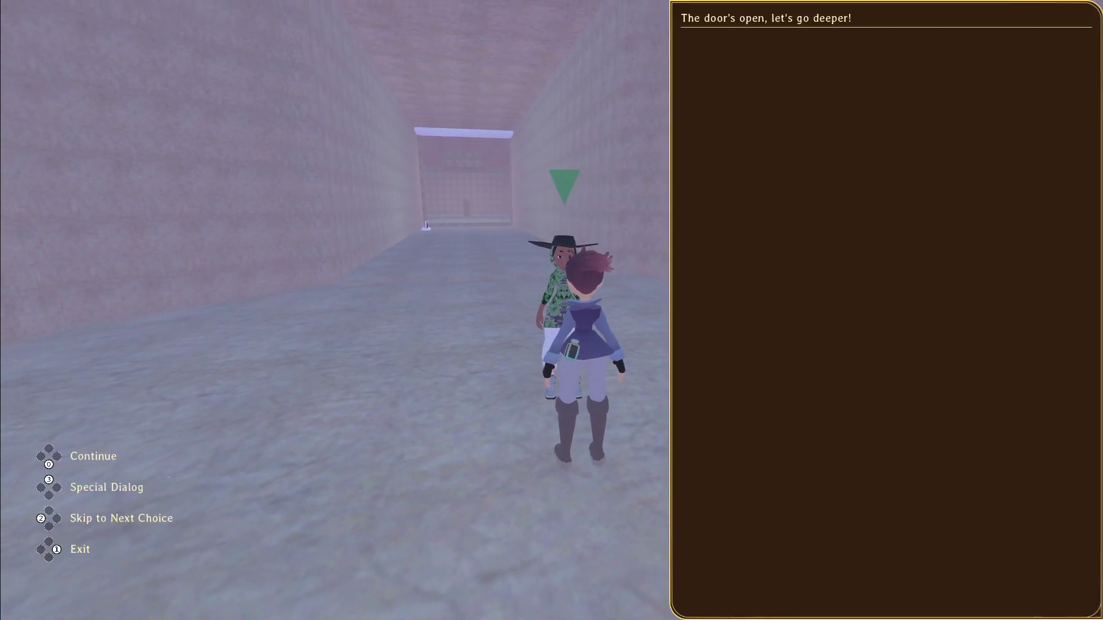
{"action": "key", "text": "3"}
{"action": "key", "text": "Down"}
{"action": "key", "text": "Escape"}
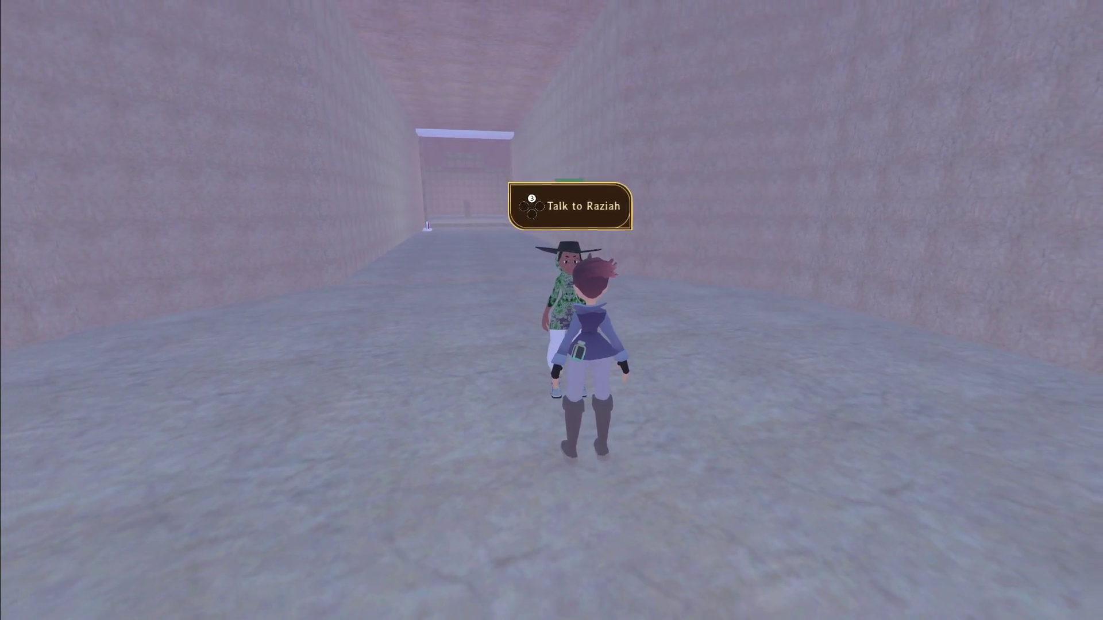
Move around near Raziah to confirm she now follows the player deeper inside
{"action": "key", "text": "d"}
{"action": "key", "text": "w"}
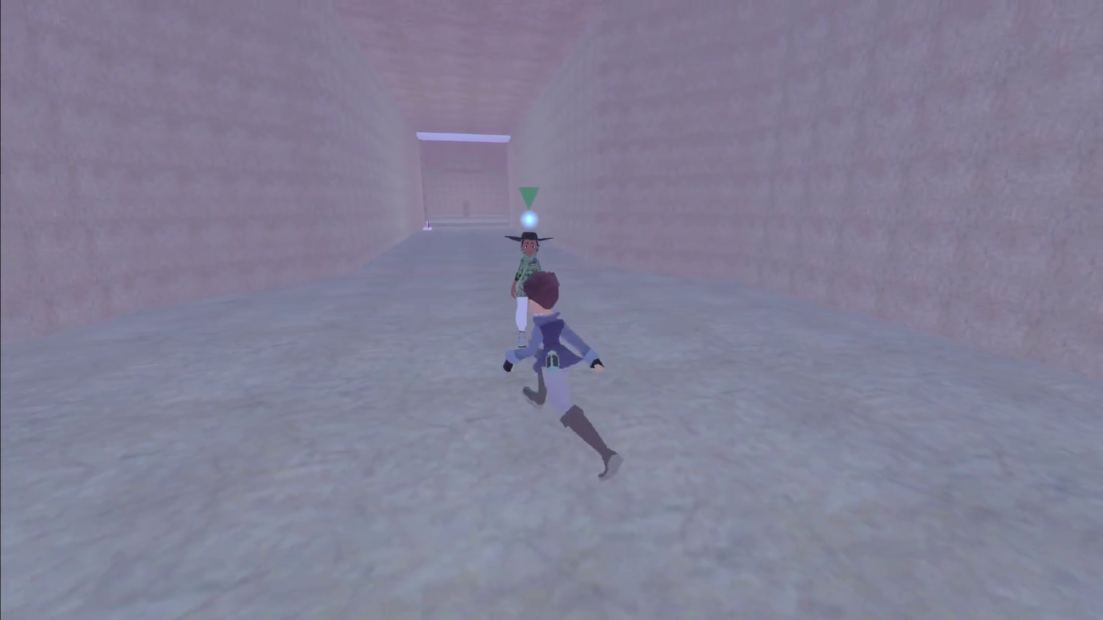
{"action": "key", "text": "s"}
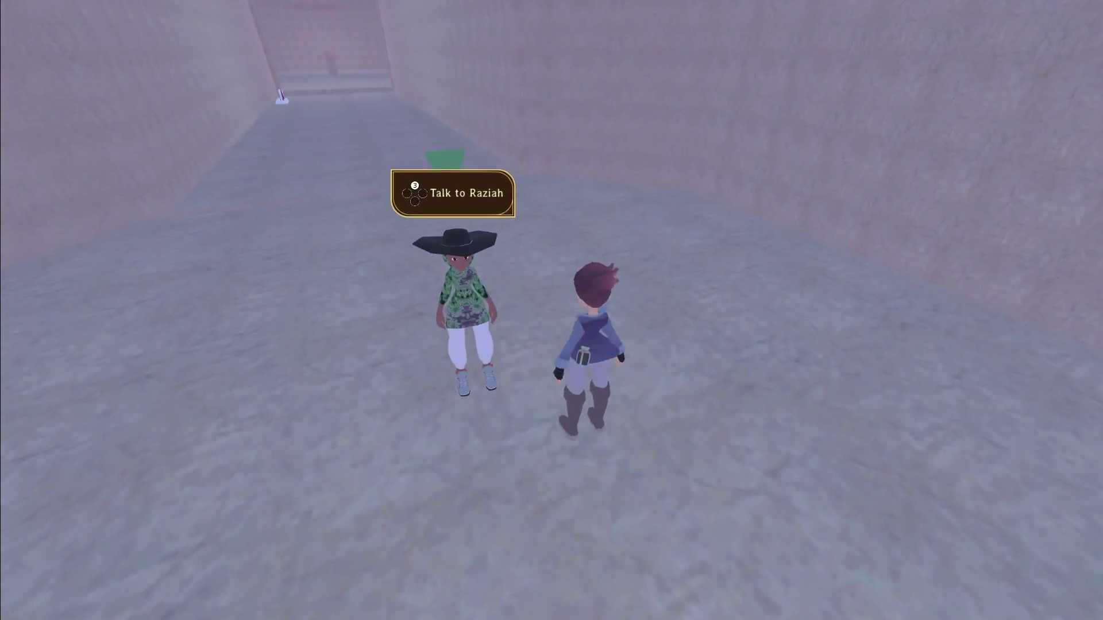
{"action": "key", "text": "s"}
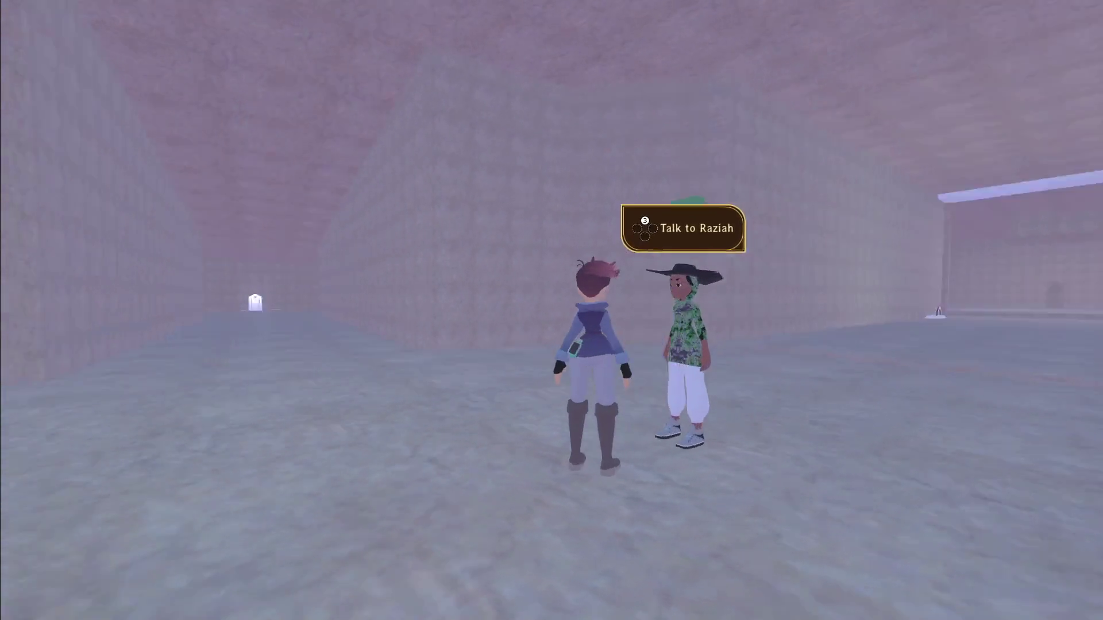